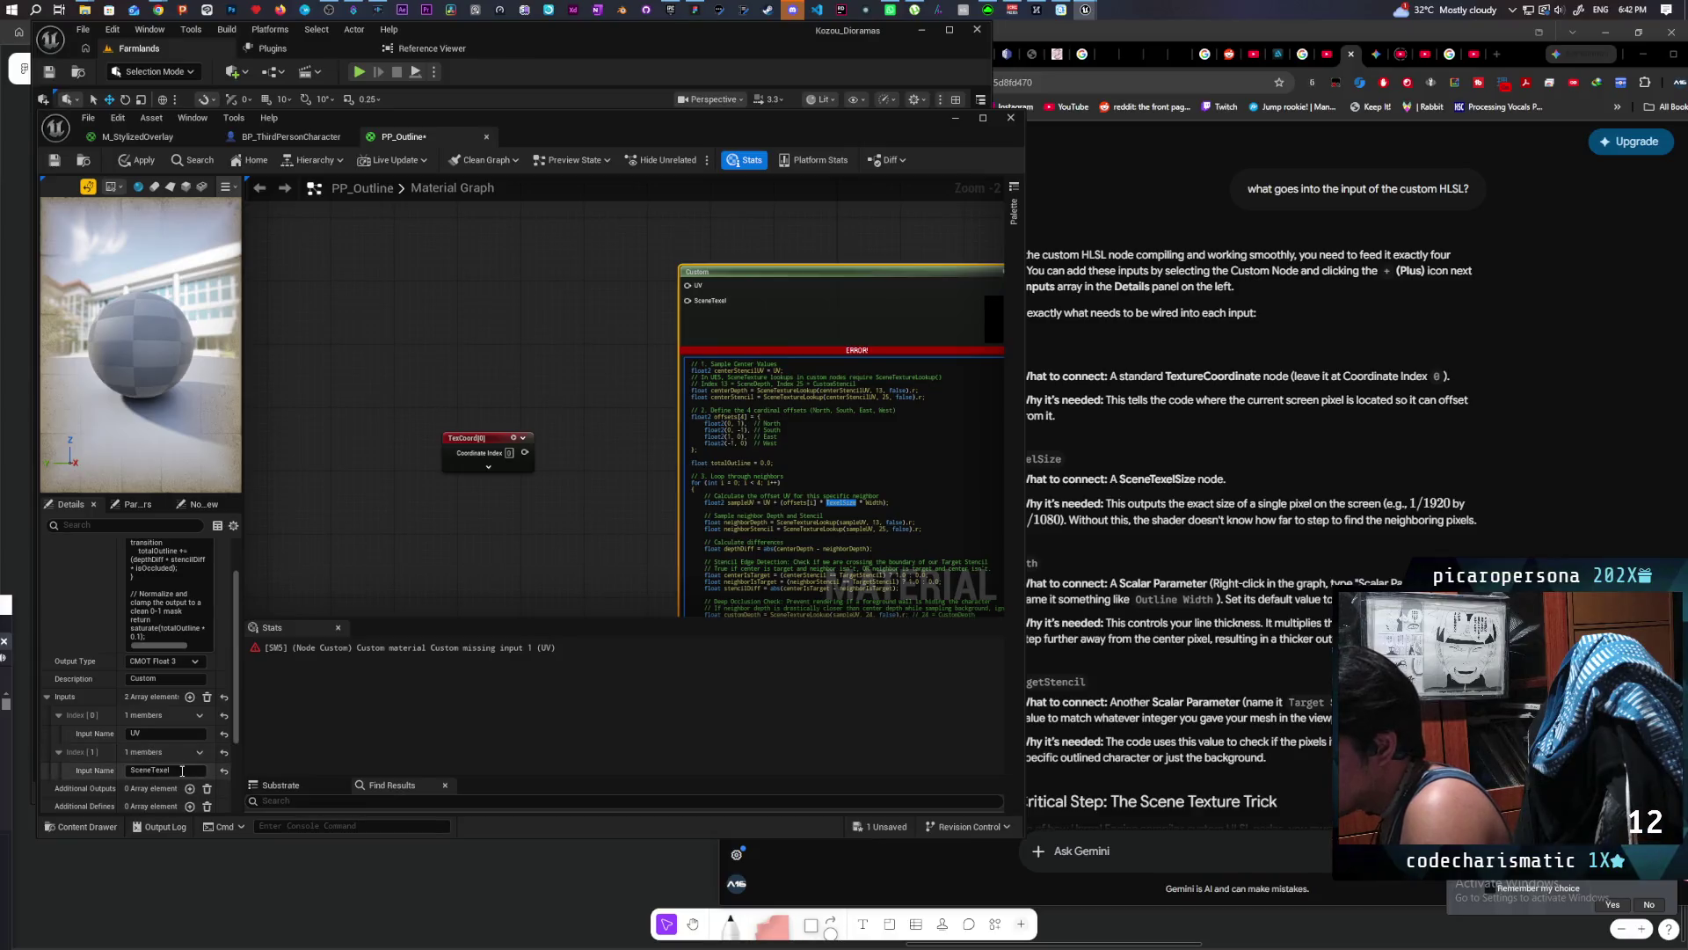
Step: Rename the Custom node's second input to TexelSize
left_click(182, 770)
type("TexelSize")
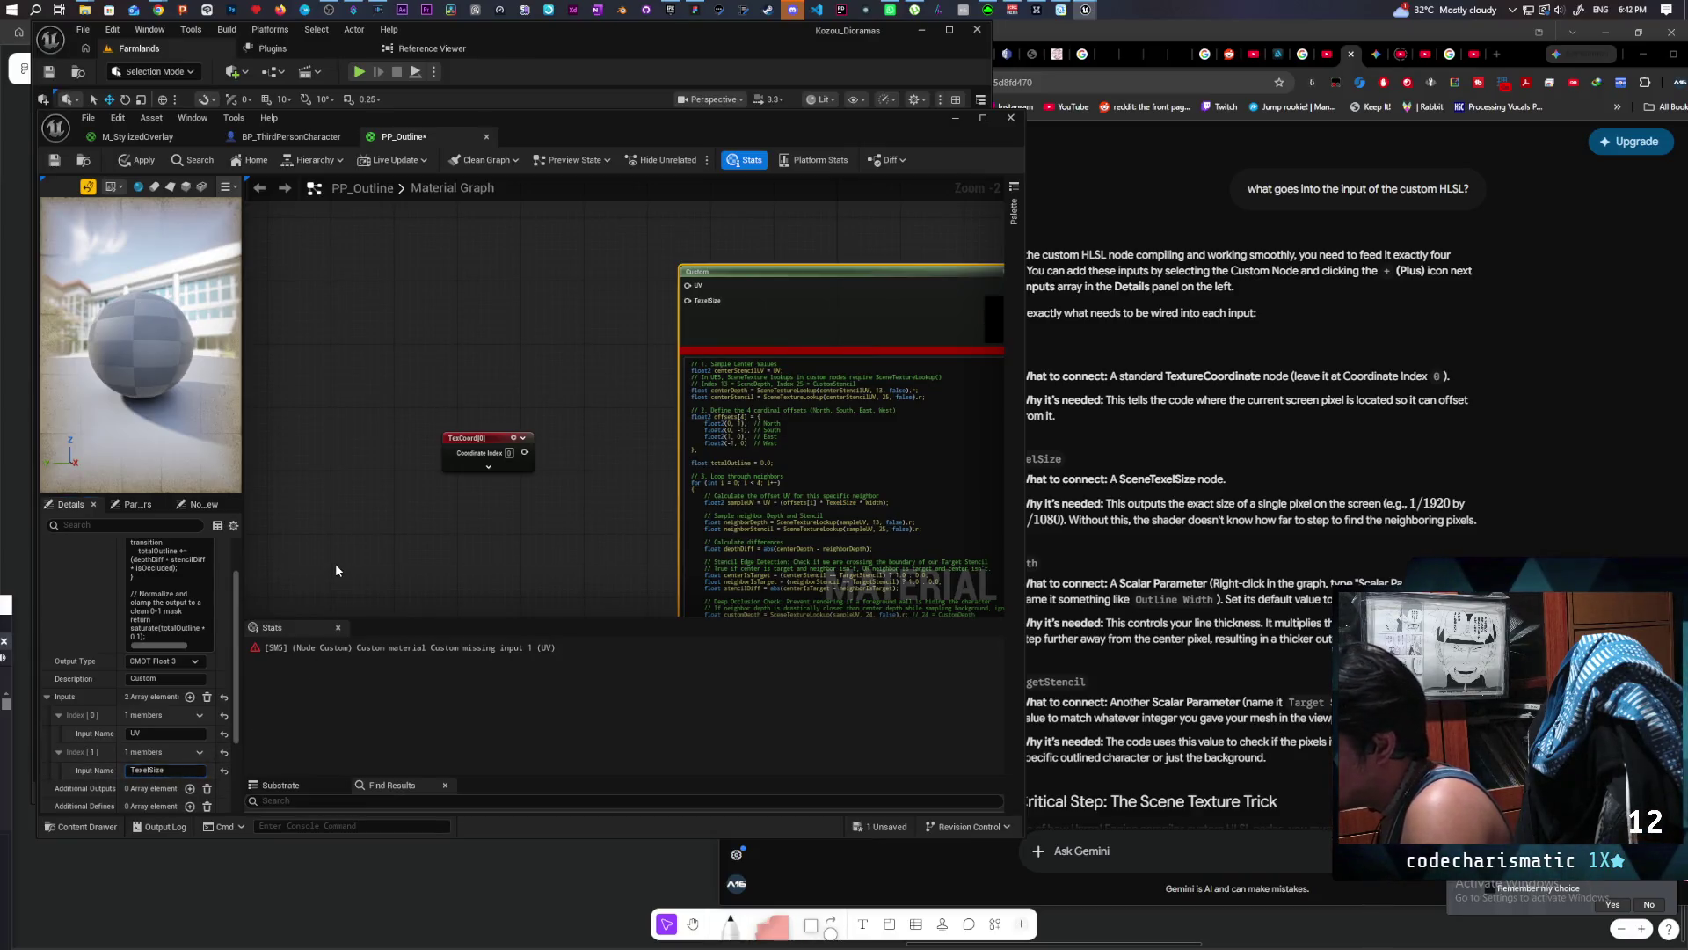
left_click(335, 570)
Step: Add a SceneTexelSize node, wire it into TexelSize, and bring the Gemini chat forward
right_click(563, 312)
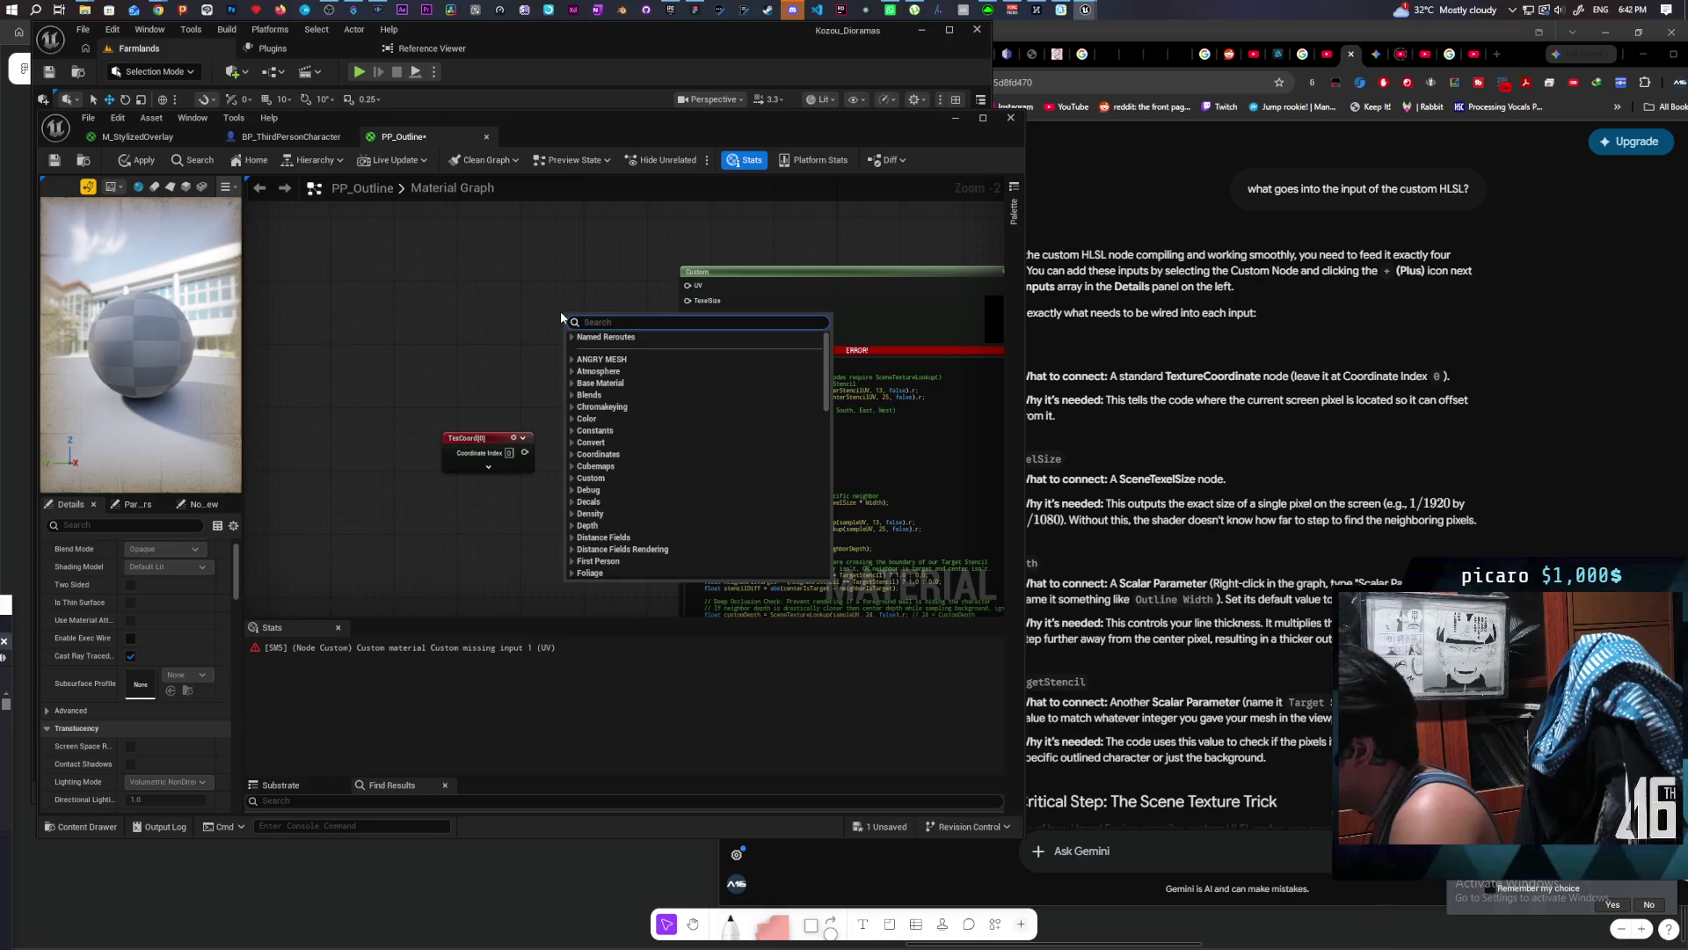
type("scene text")
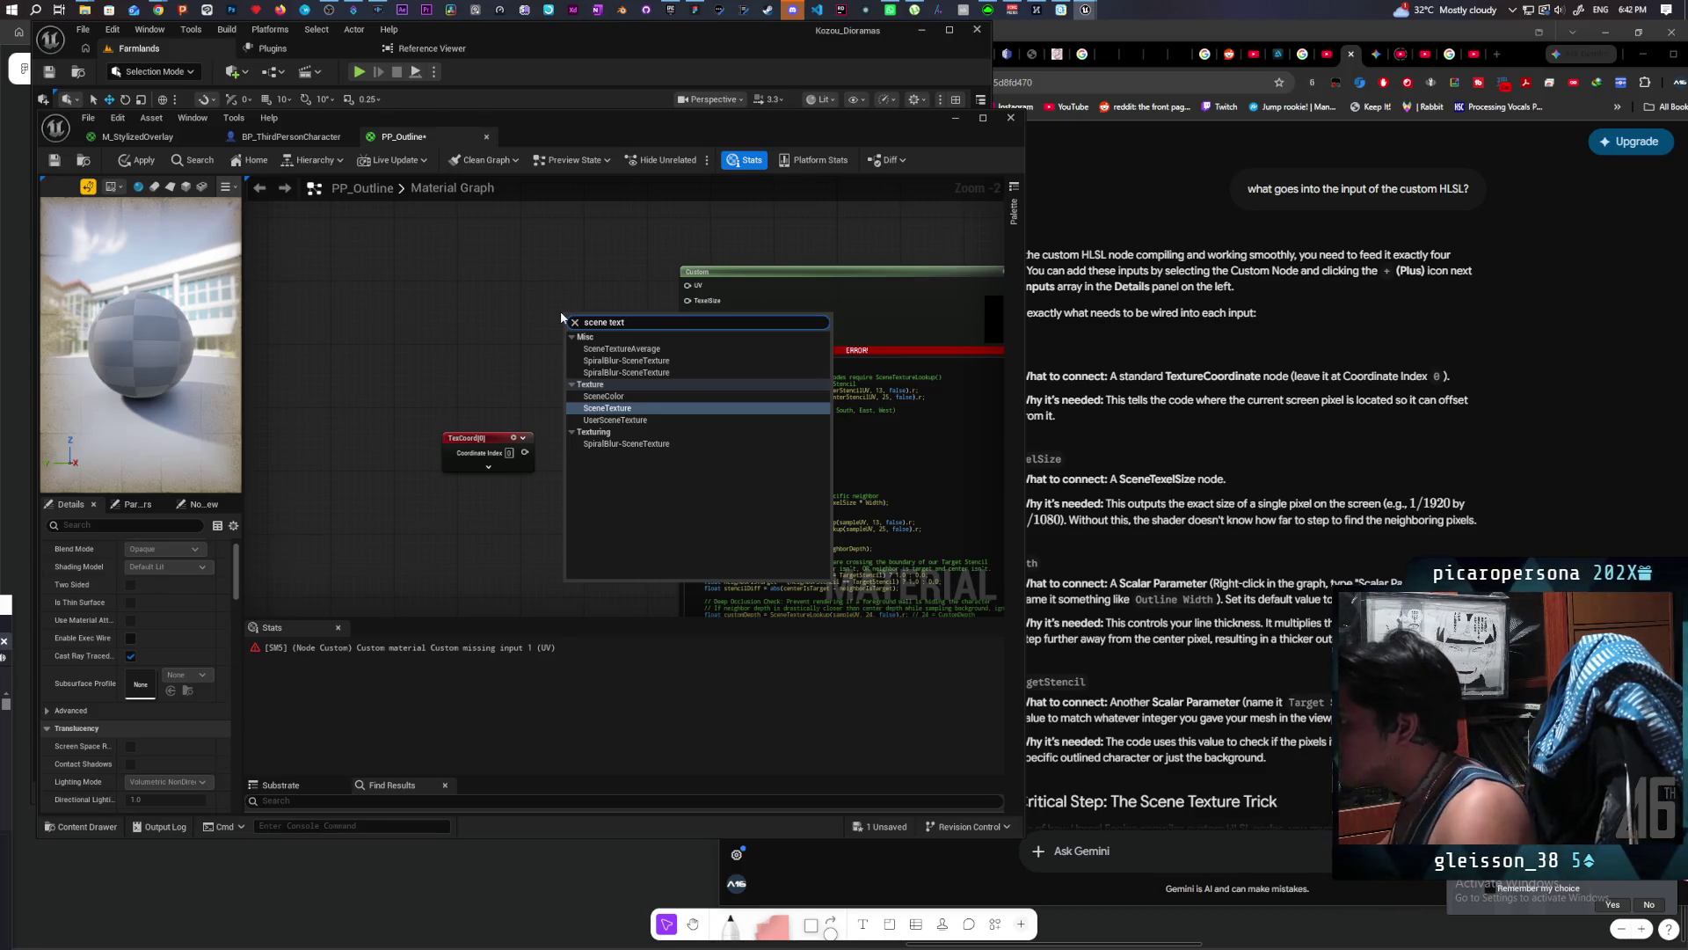
key("BackSpace")
type("e")
key("Return")
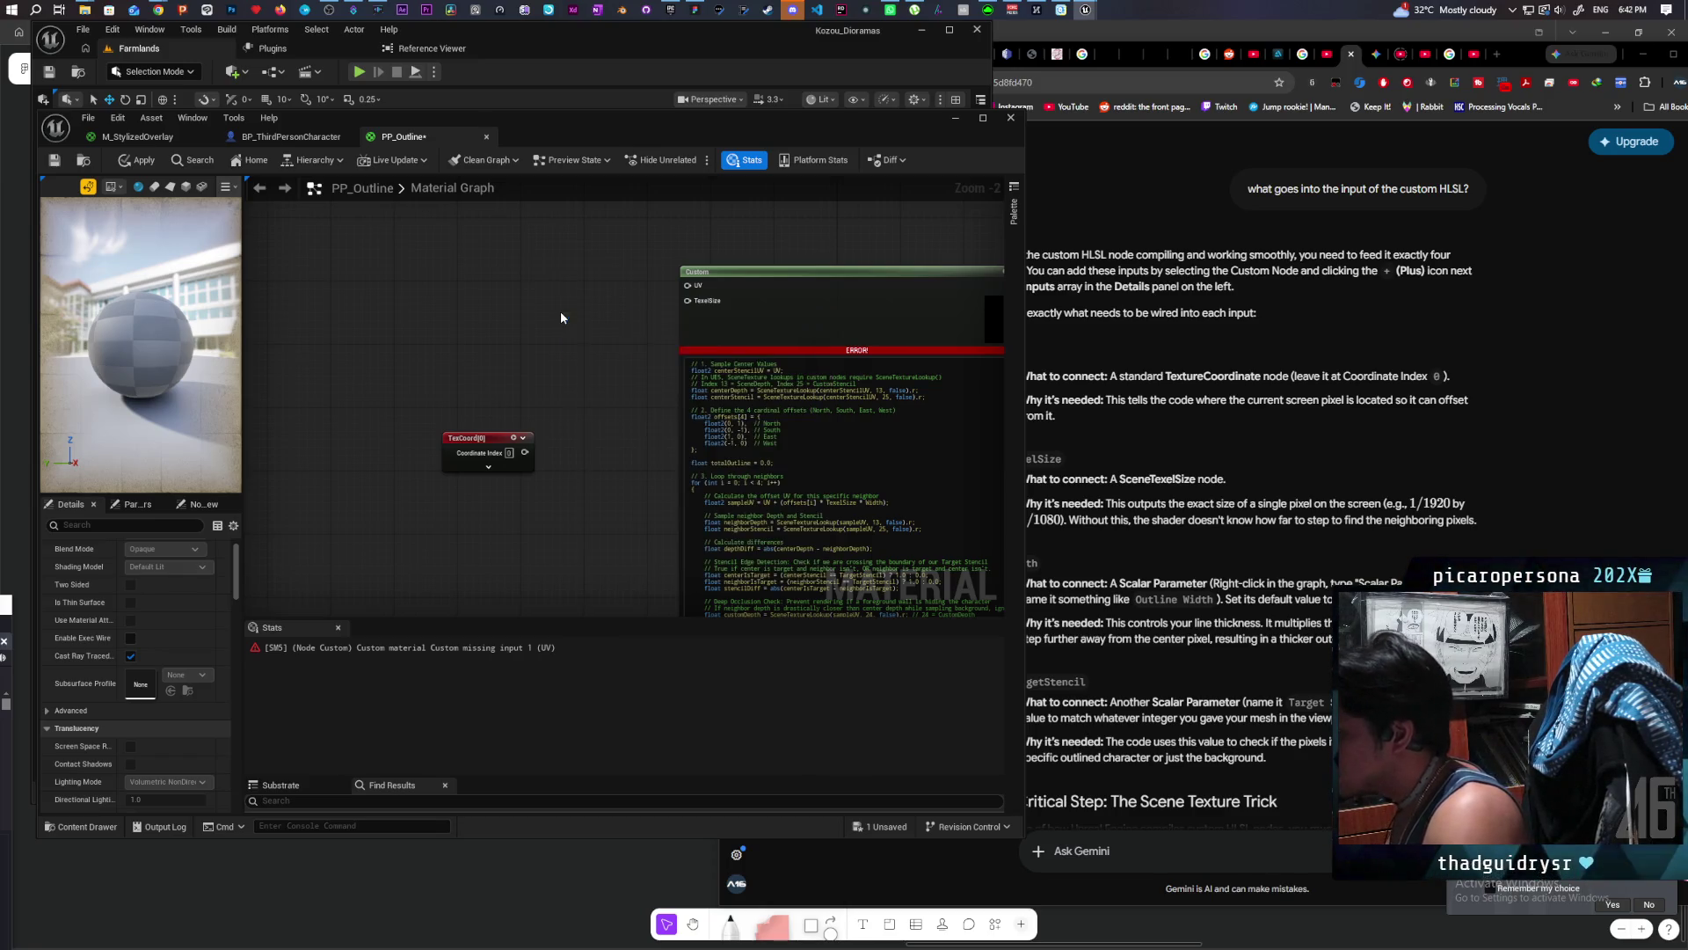
left_click_drag(629, 333, 677, 302)
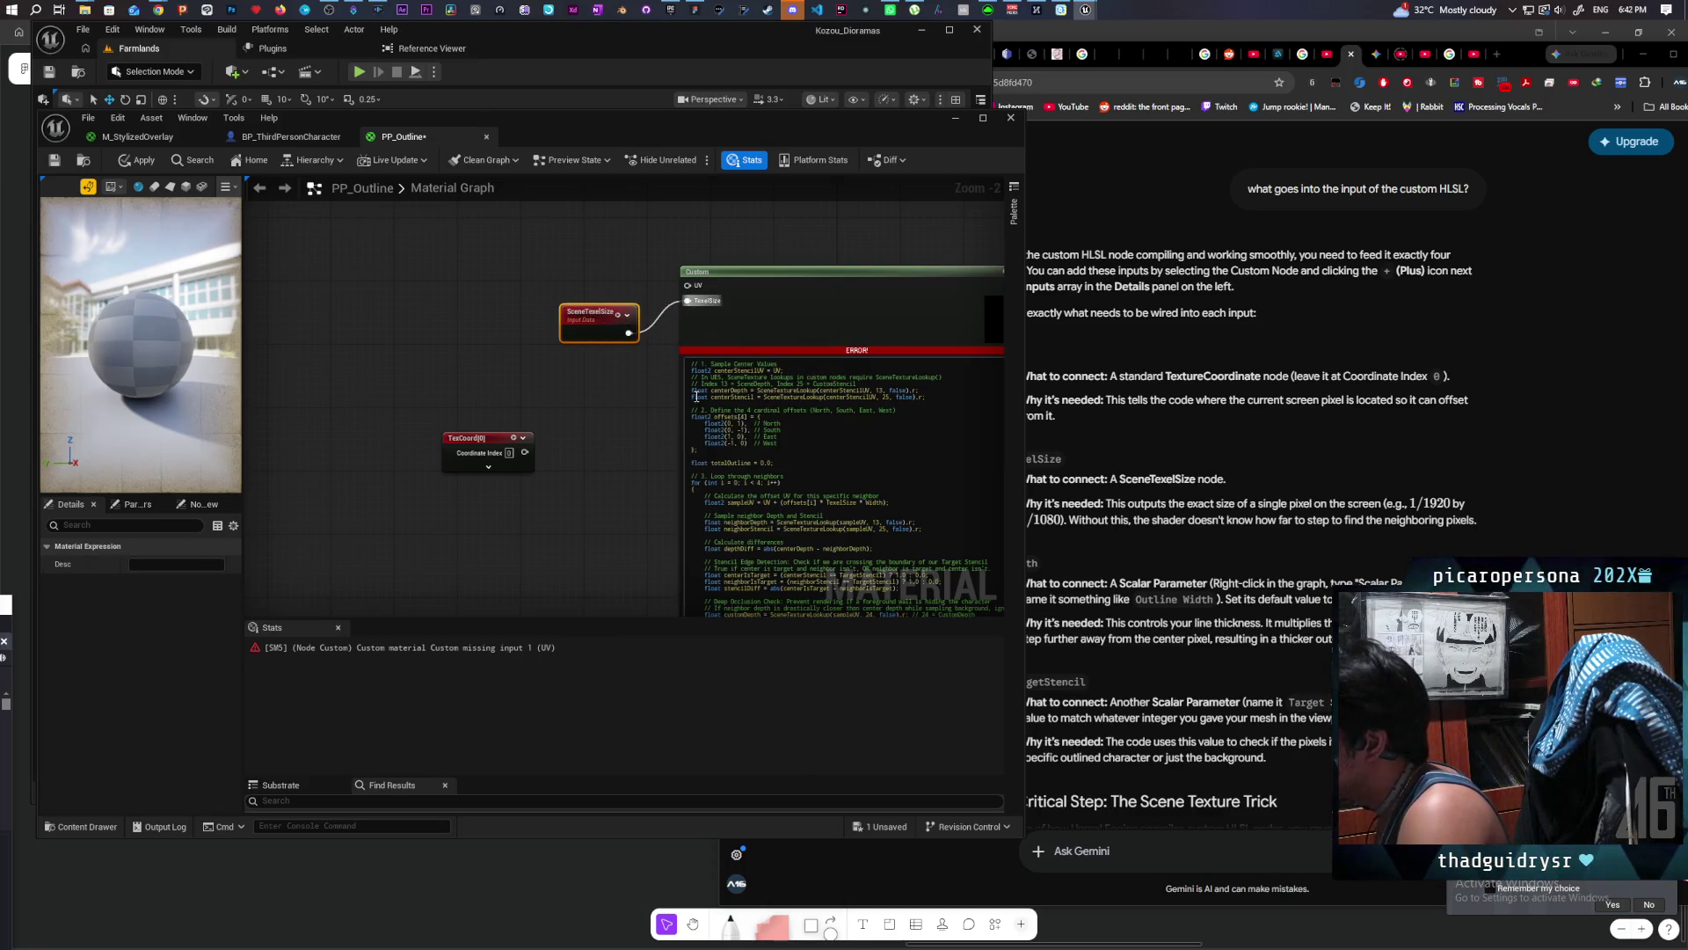
left_click(1245, 451)
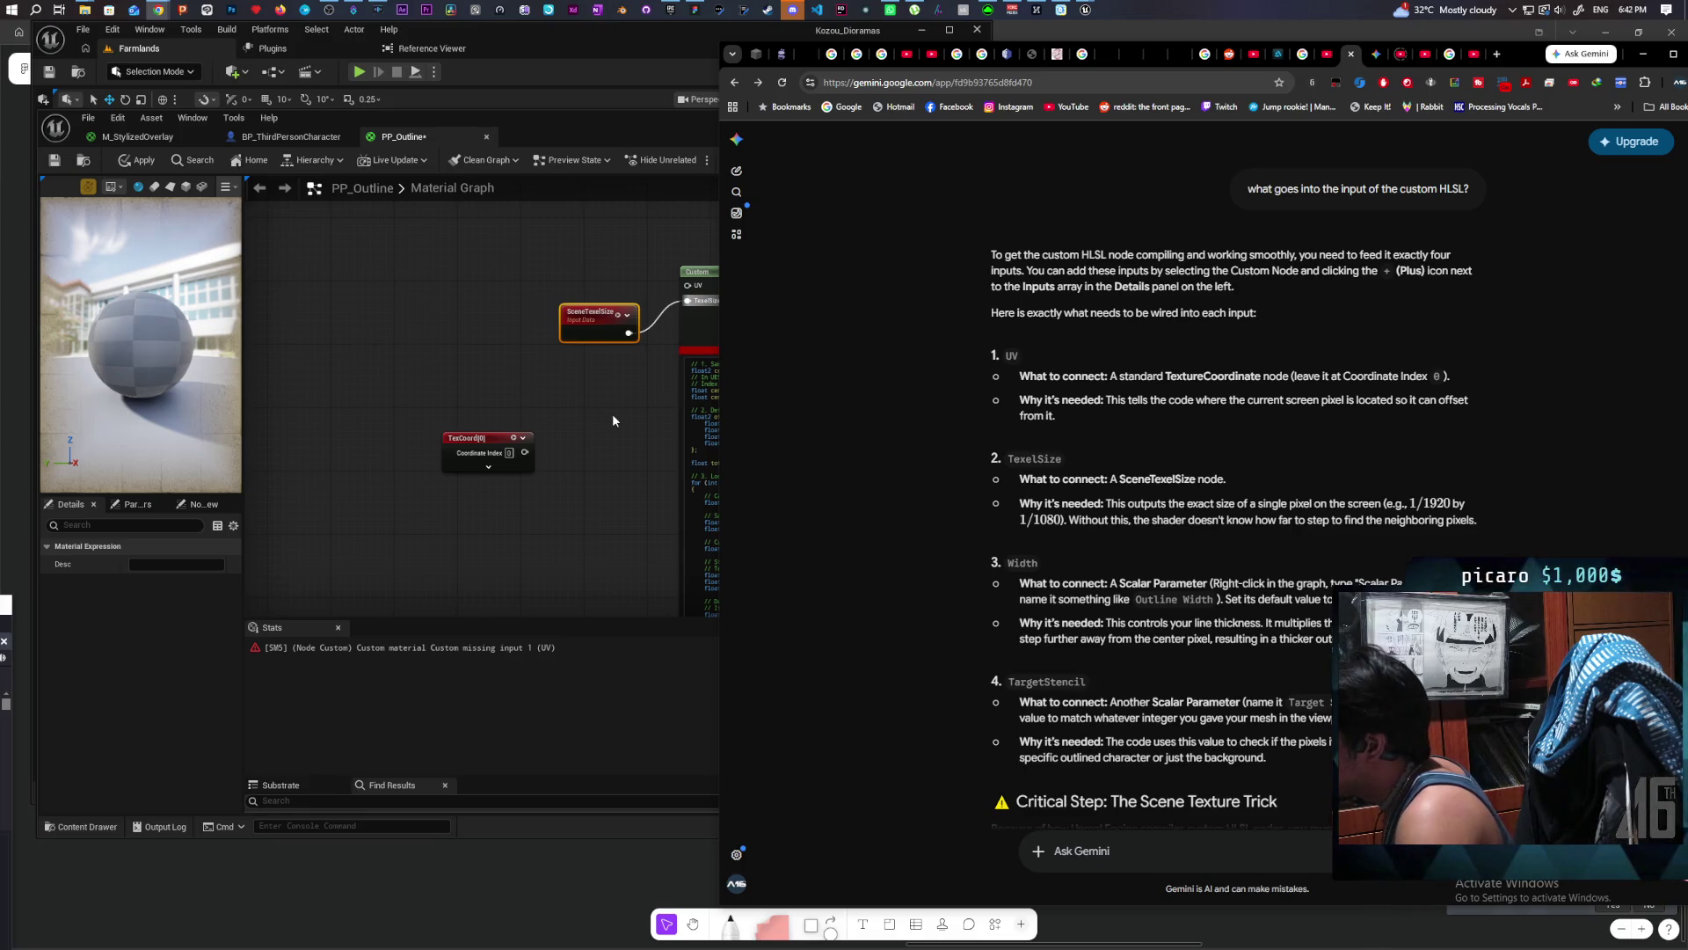
Step: Select the Custom node and add a third input named Width
left_click(698, 326)
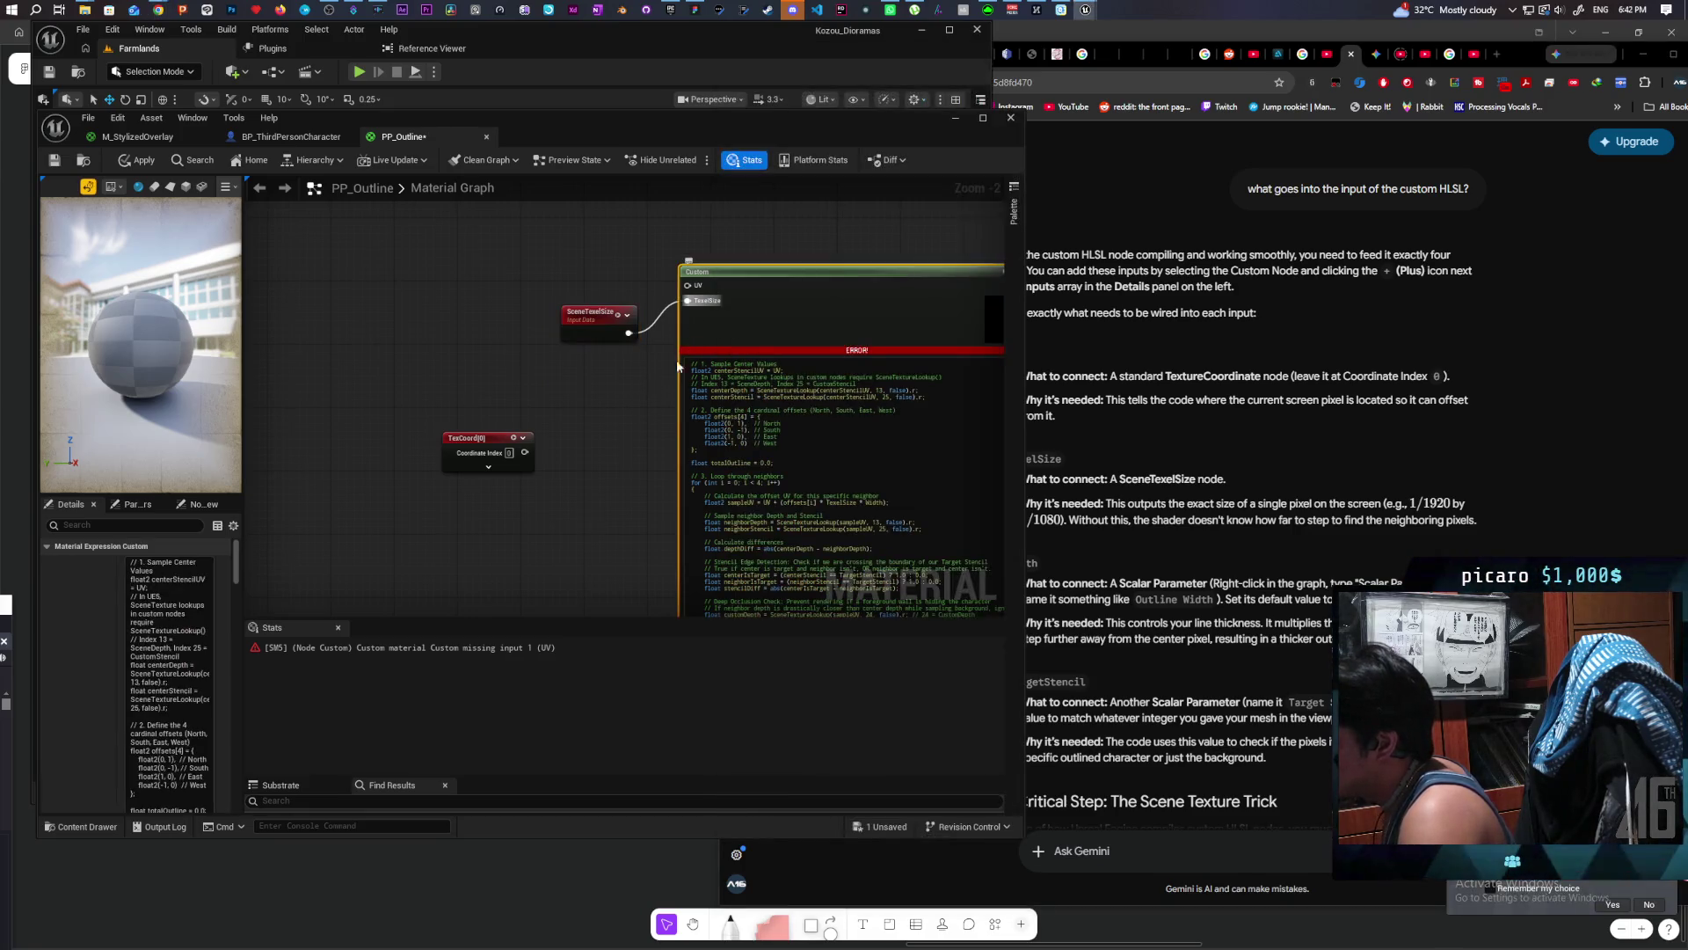
left_click(582, 463)
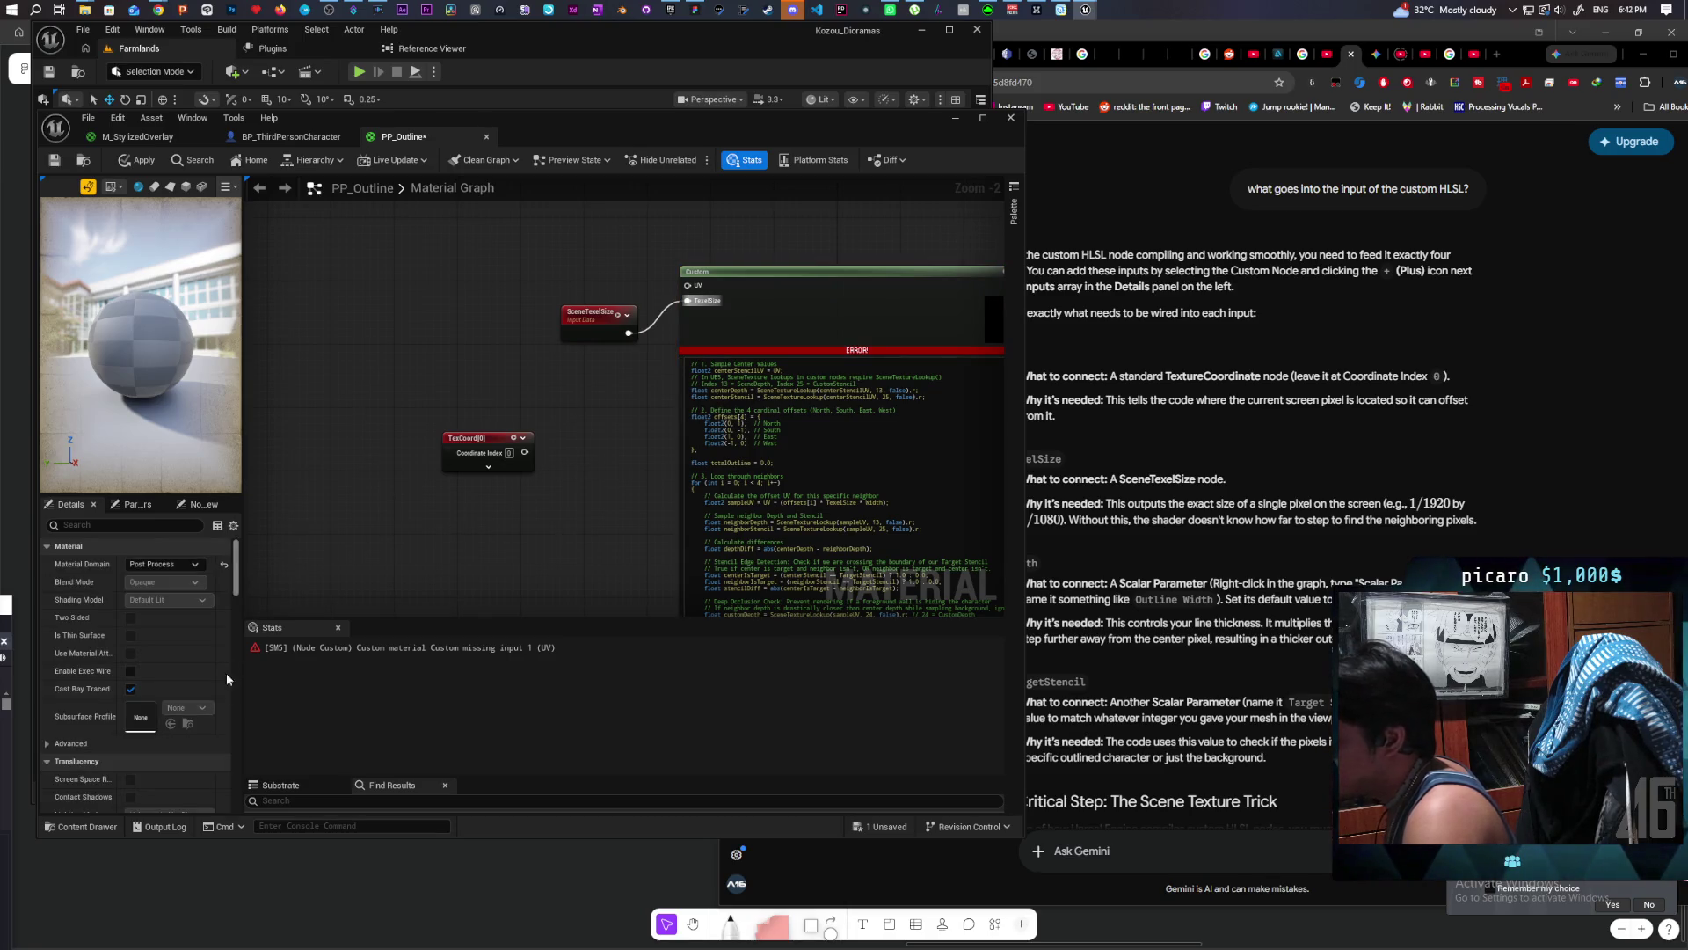
left_click(770, 323)
scroll(101, 718, "down", 8)
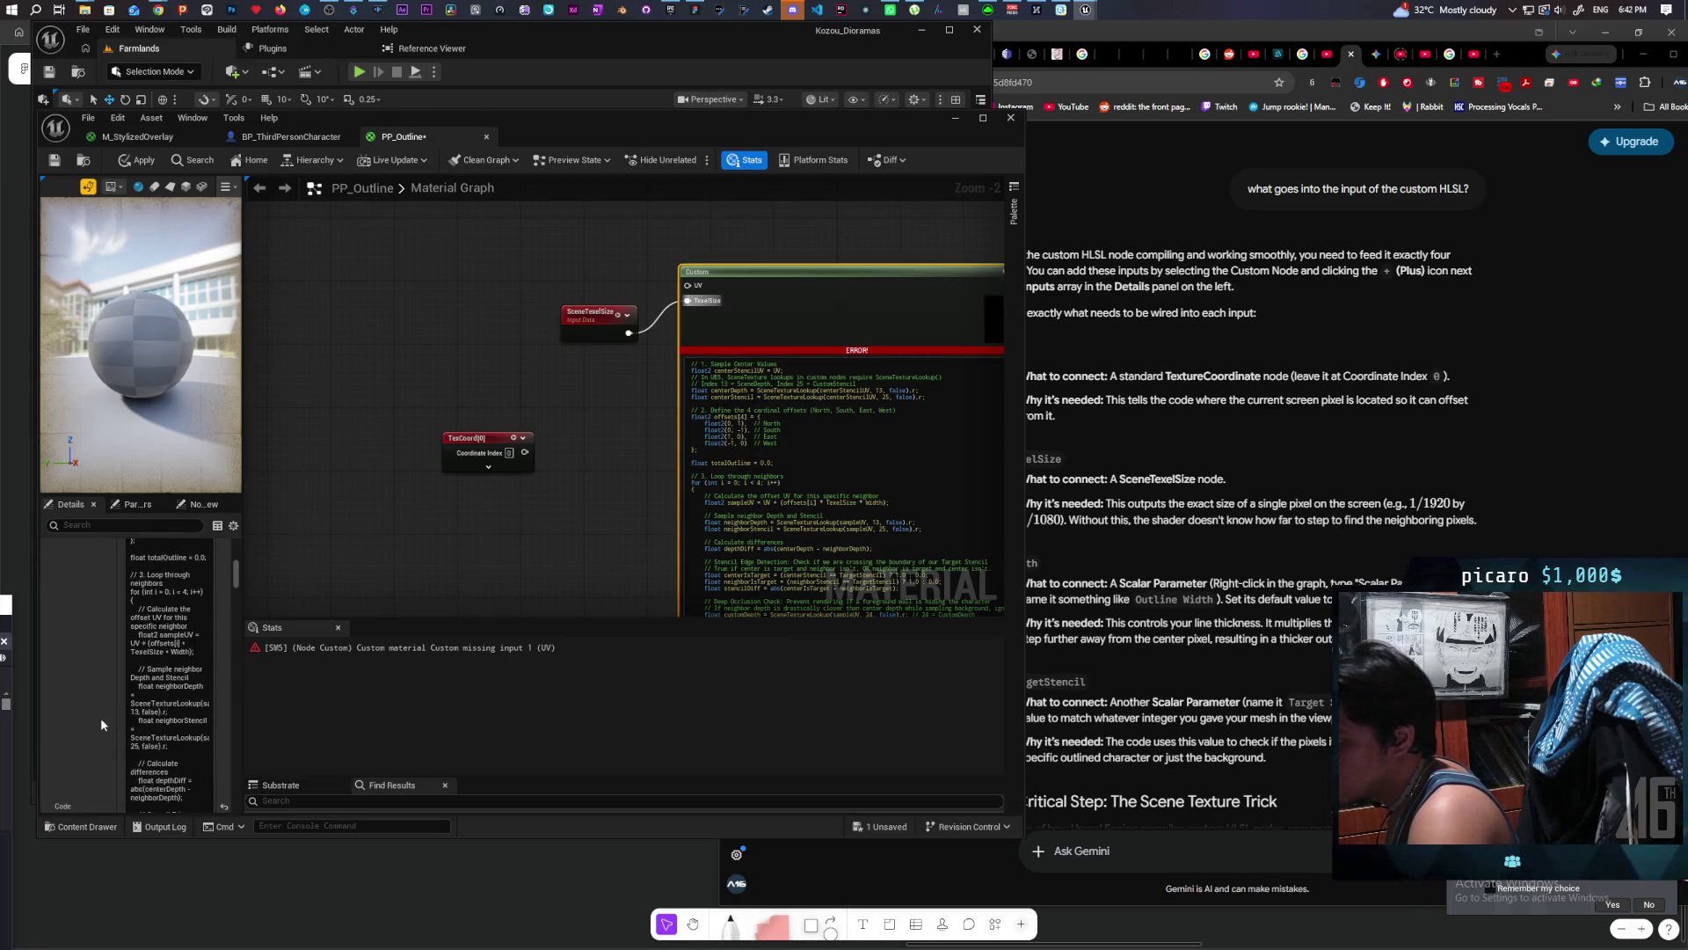
scroll(100, 723, "down", 10)
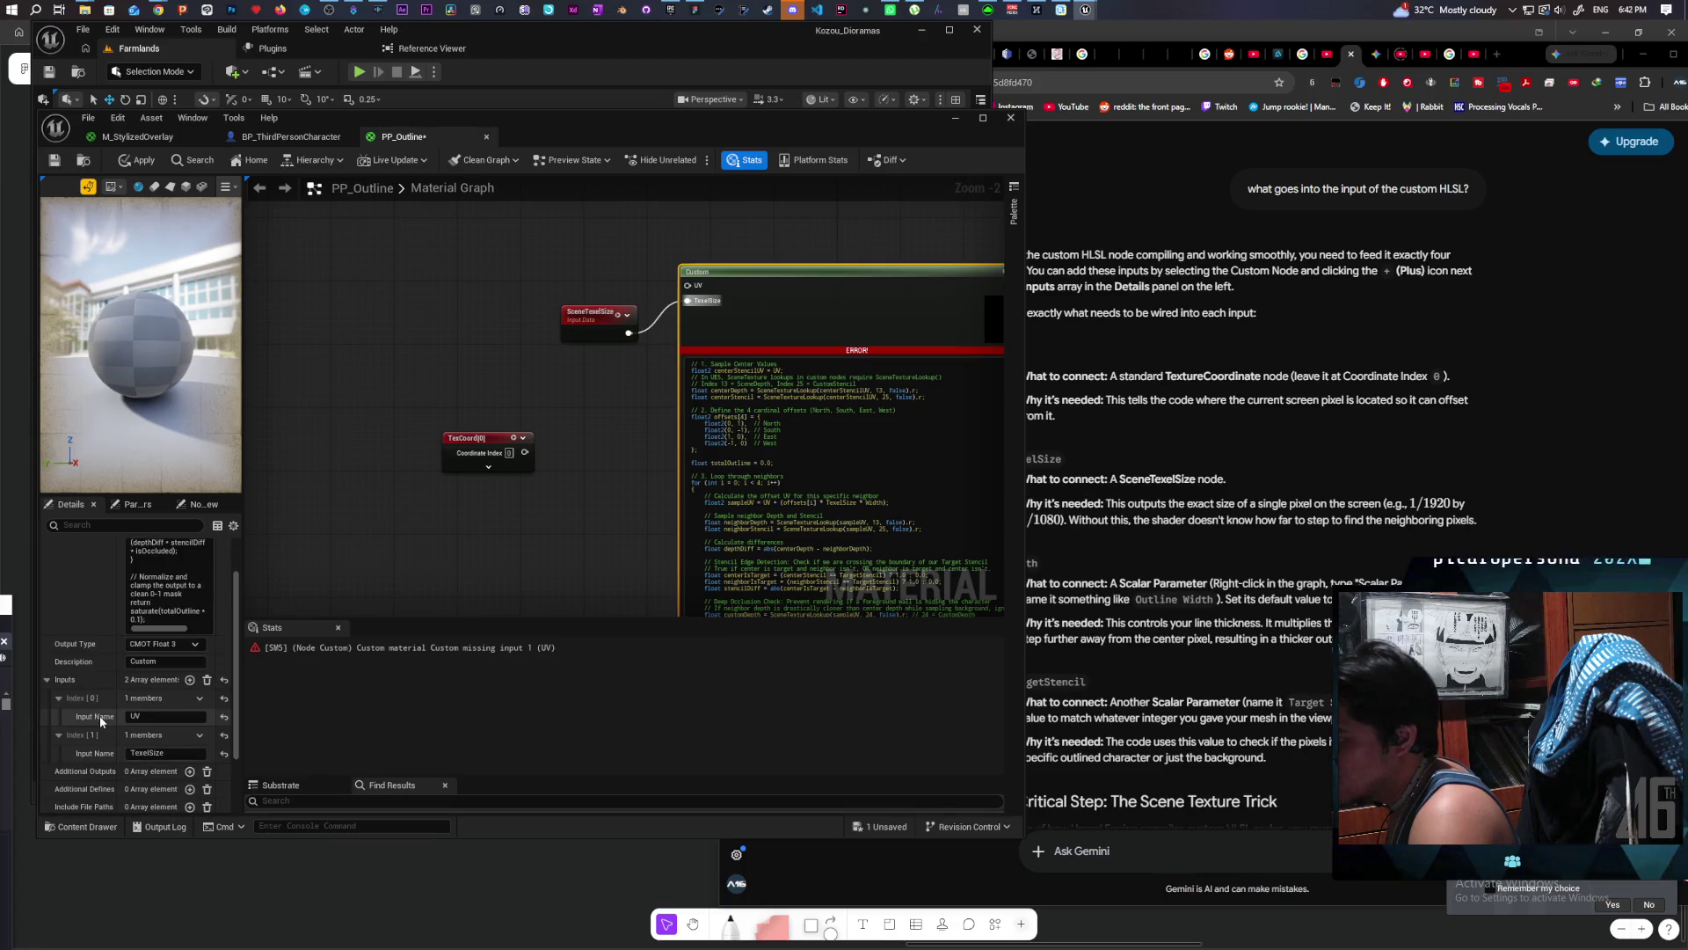
scroll(98, 715, "down", 2)
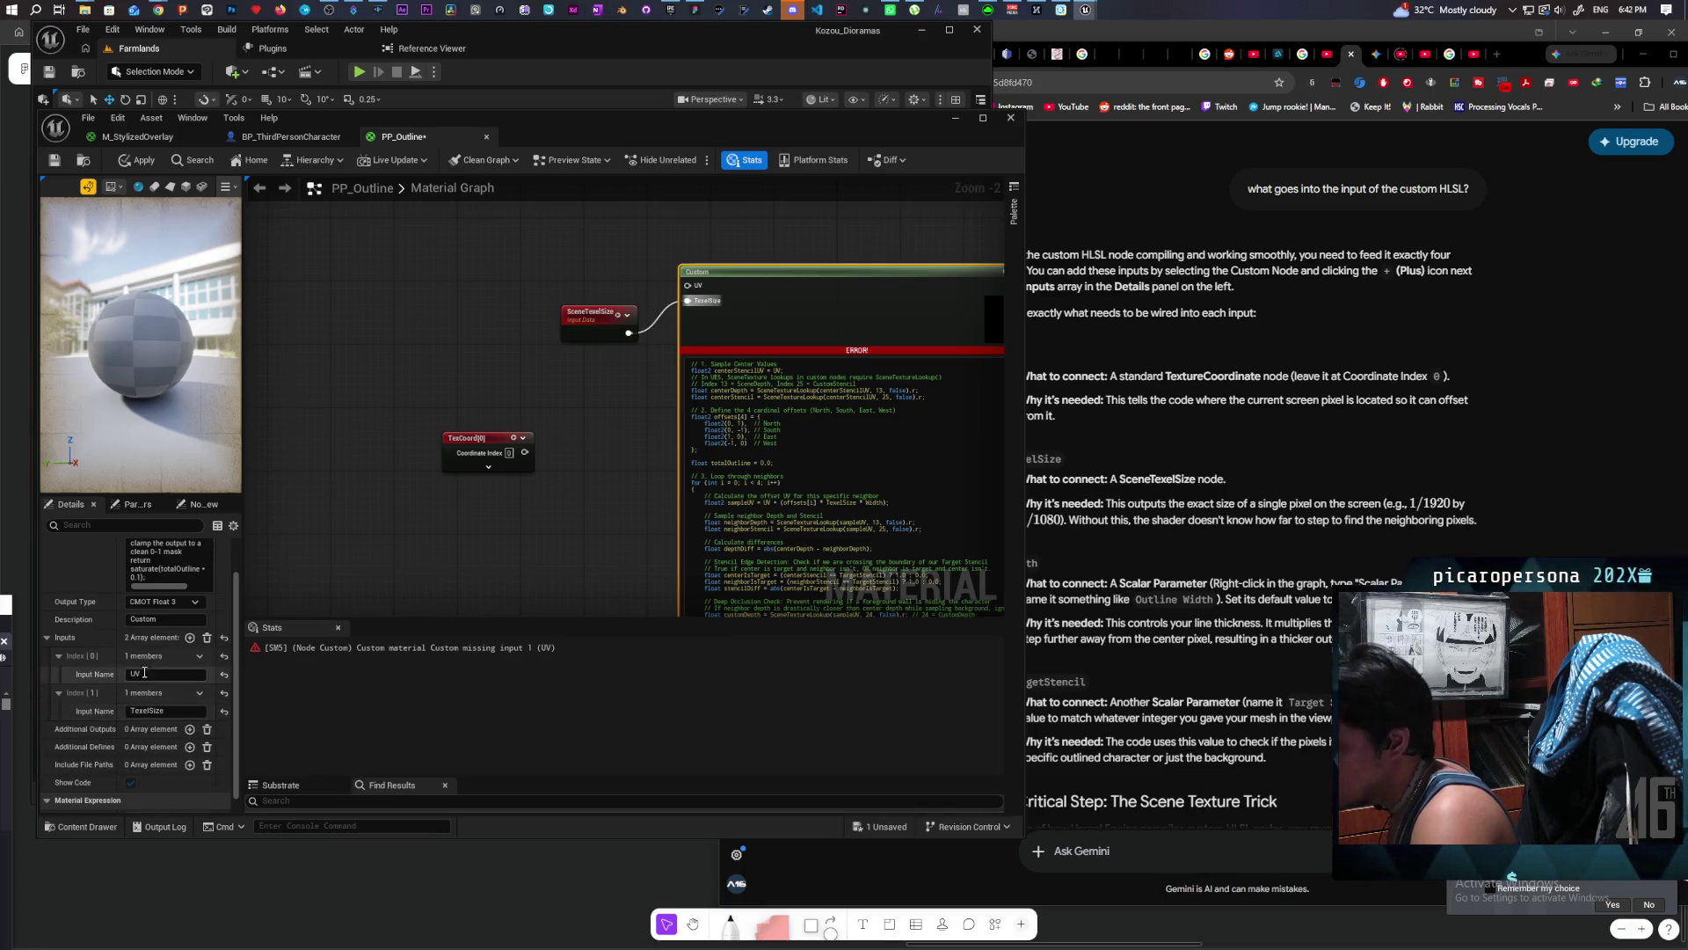
left_click(190, 641)
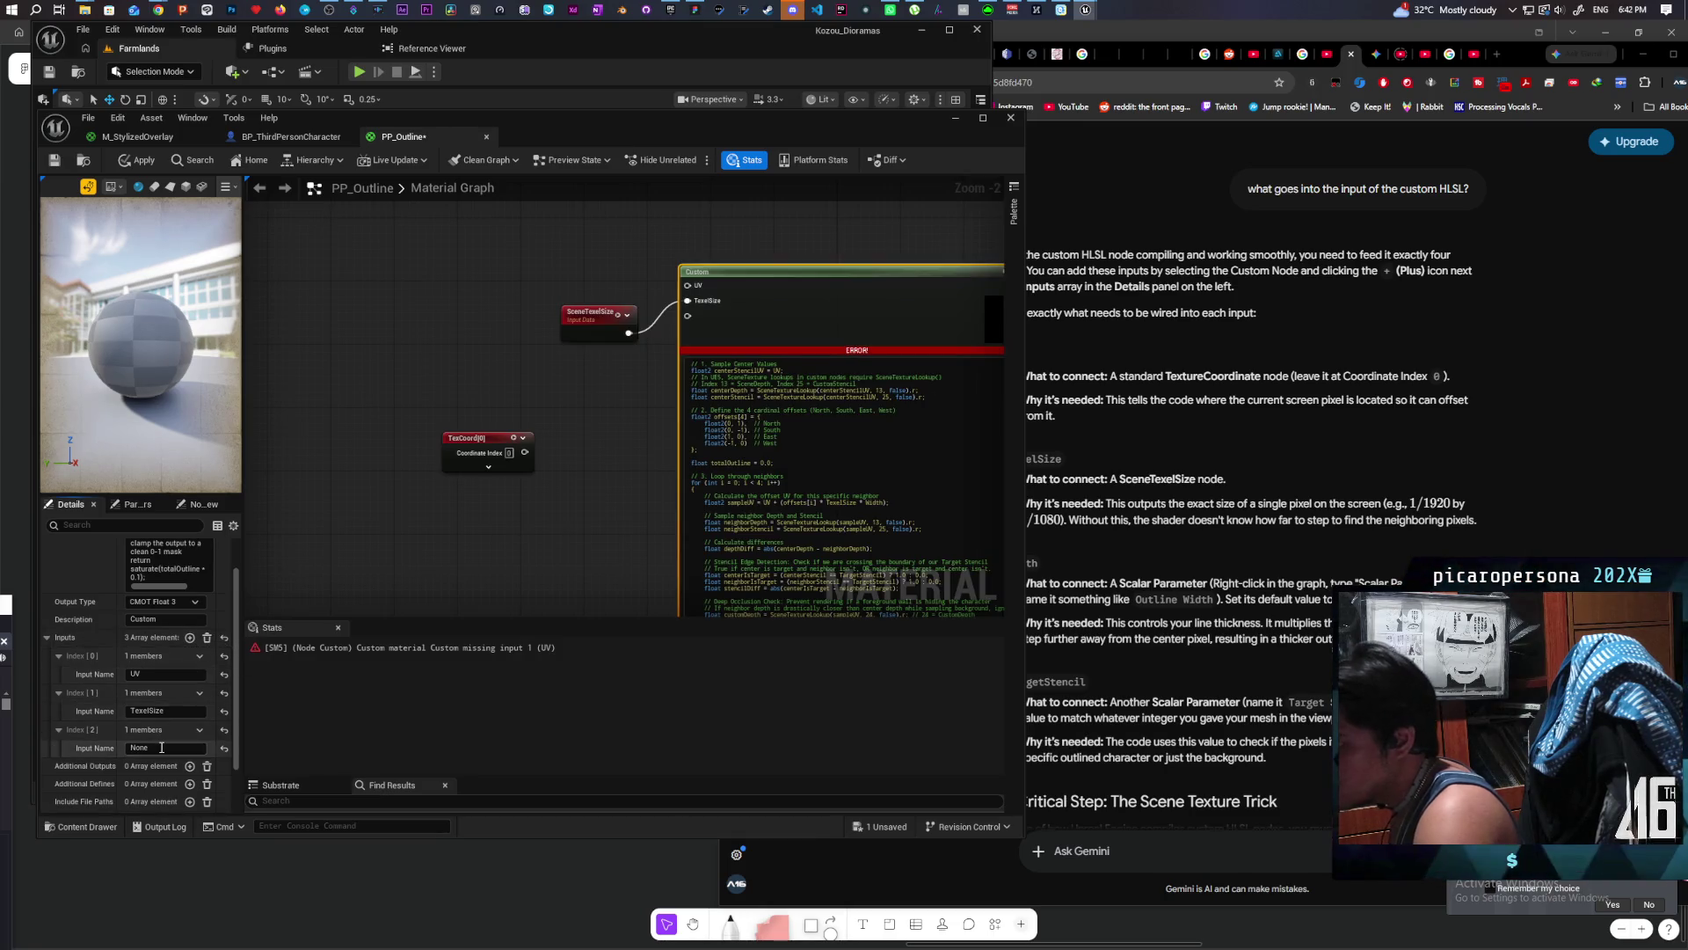
type("Wid")
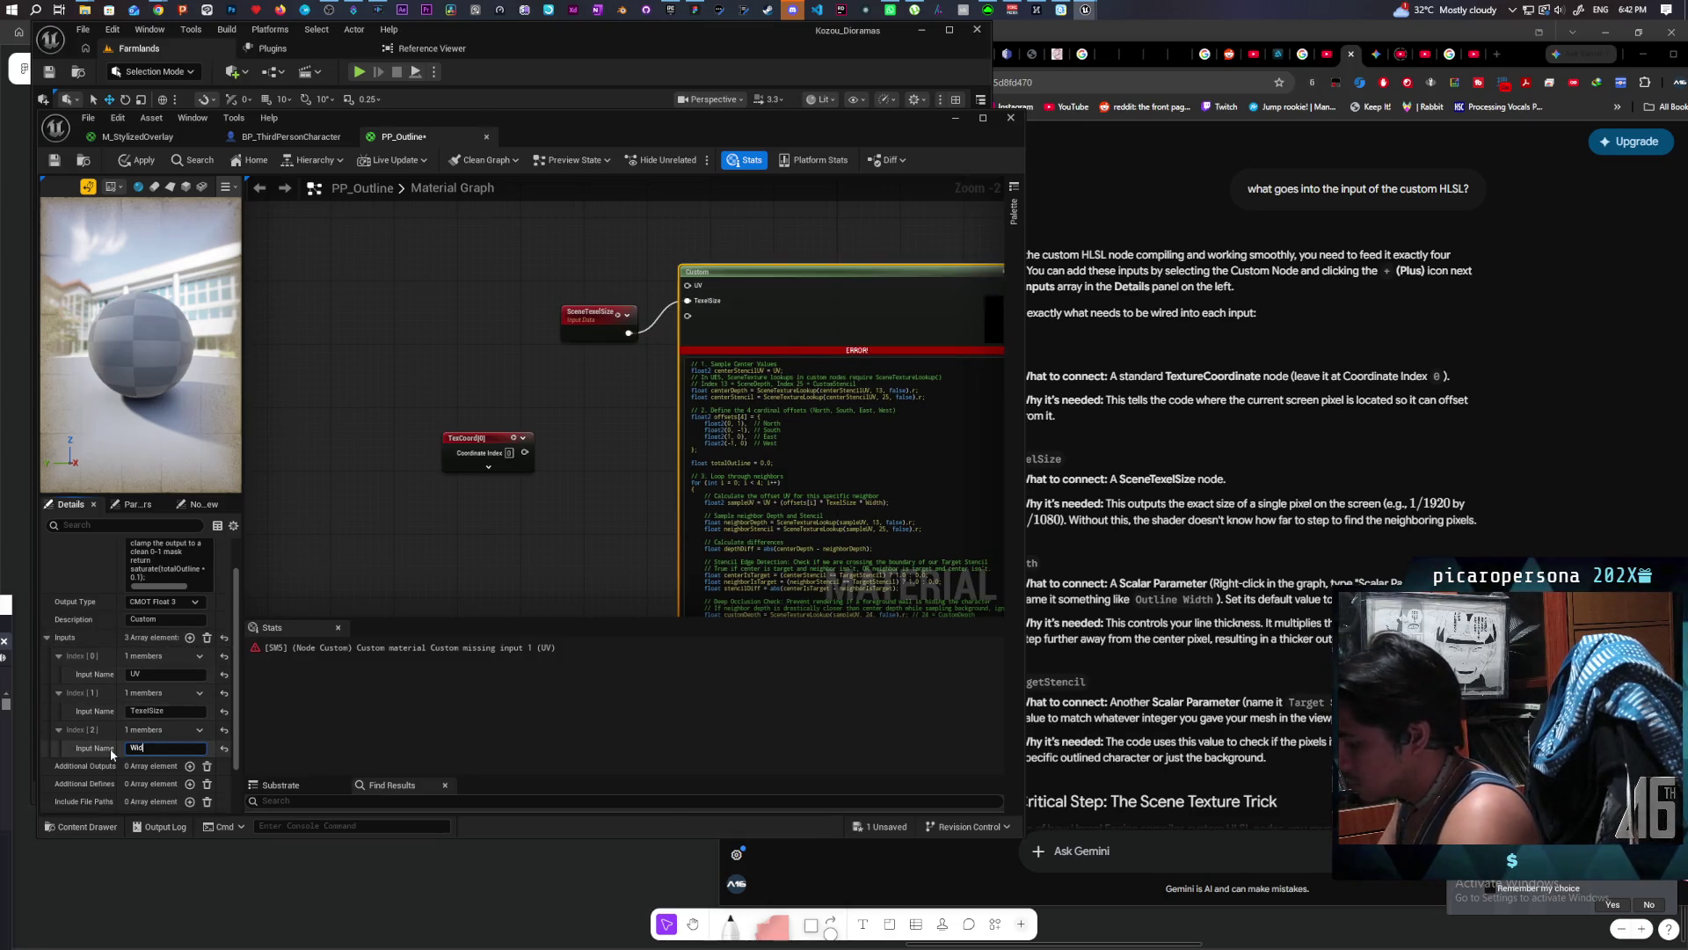
type("th")
key("Return")
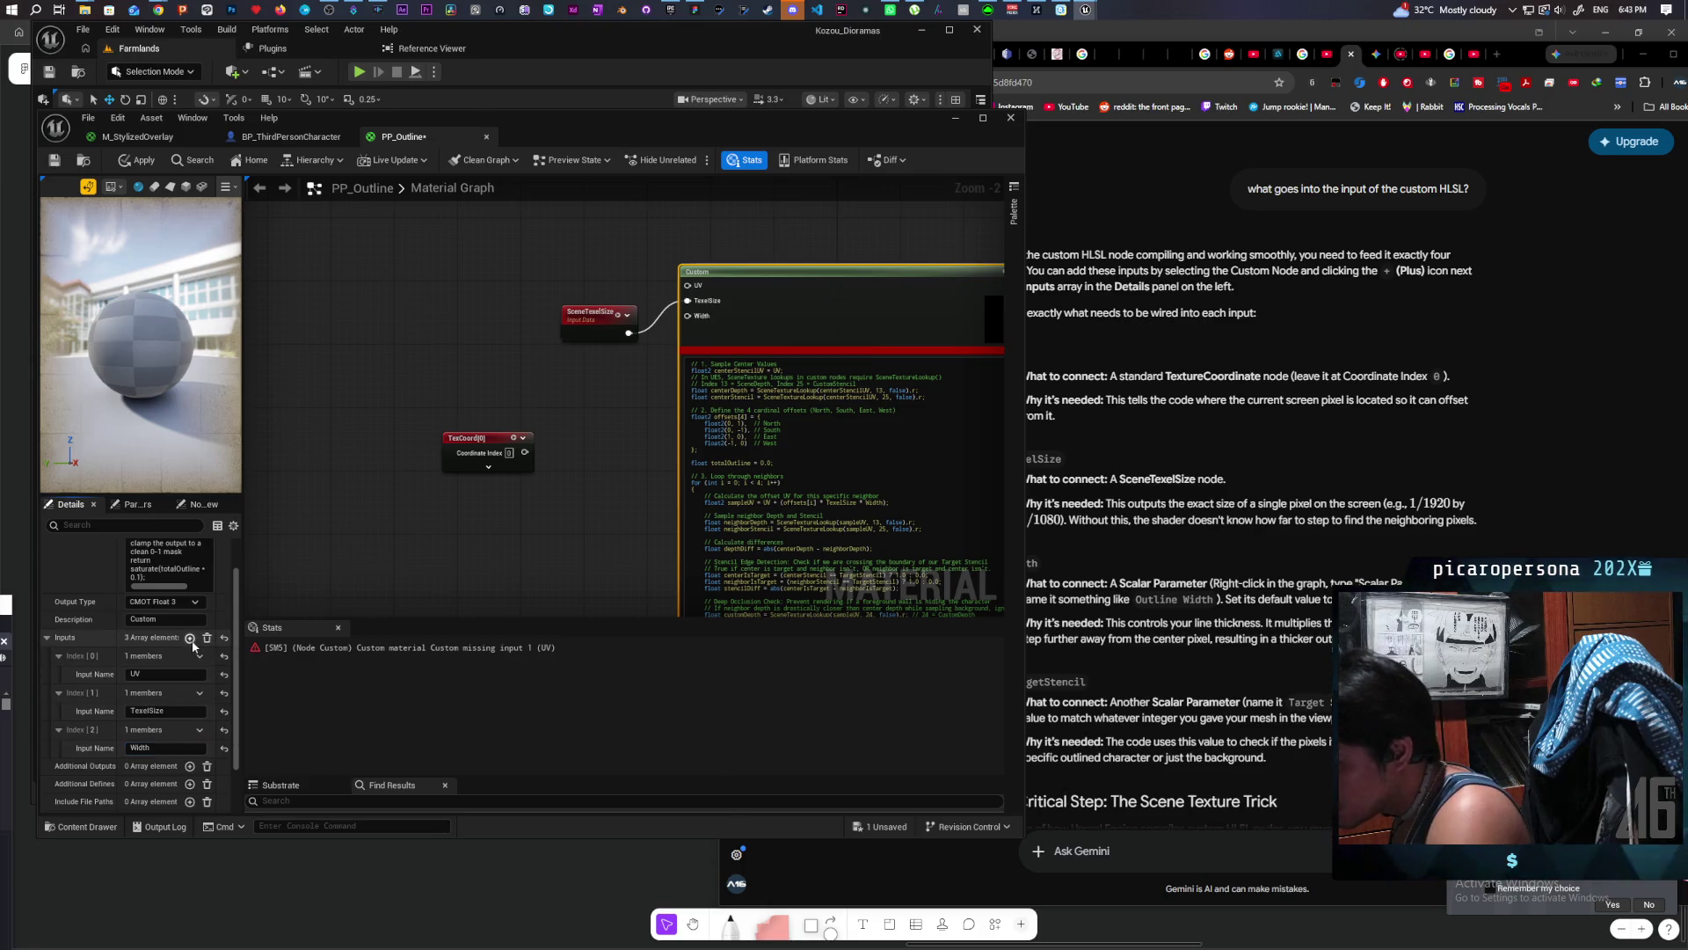
Step: Add a fourth Custom node input named TargetStencil
left_click(190, 639)
type("Tar")
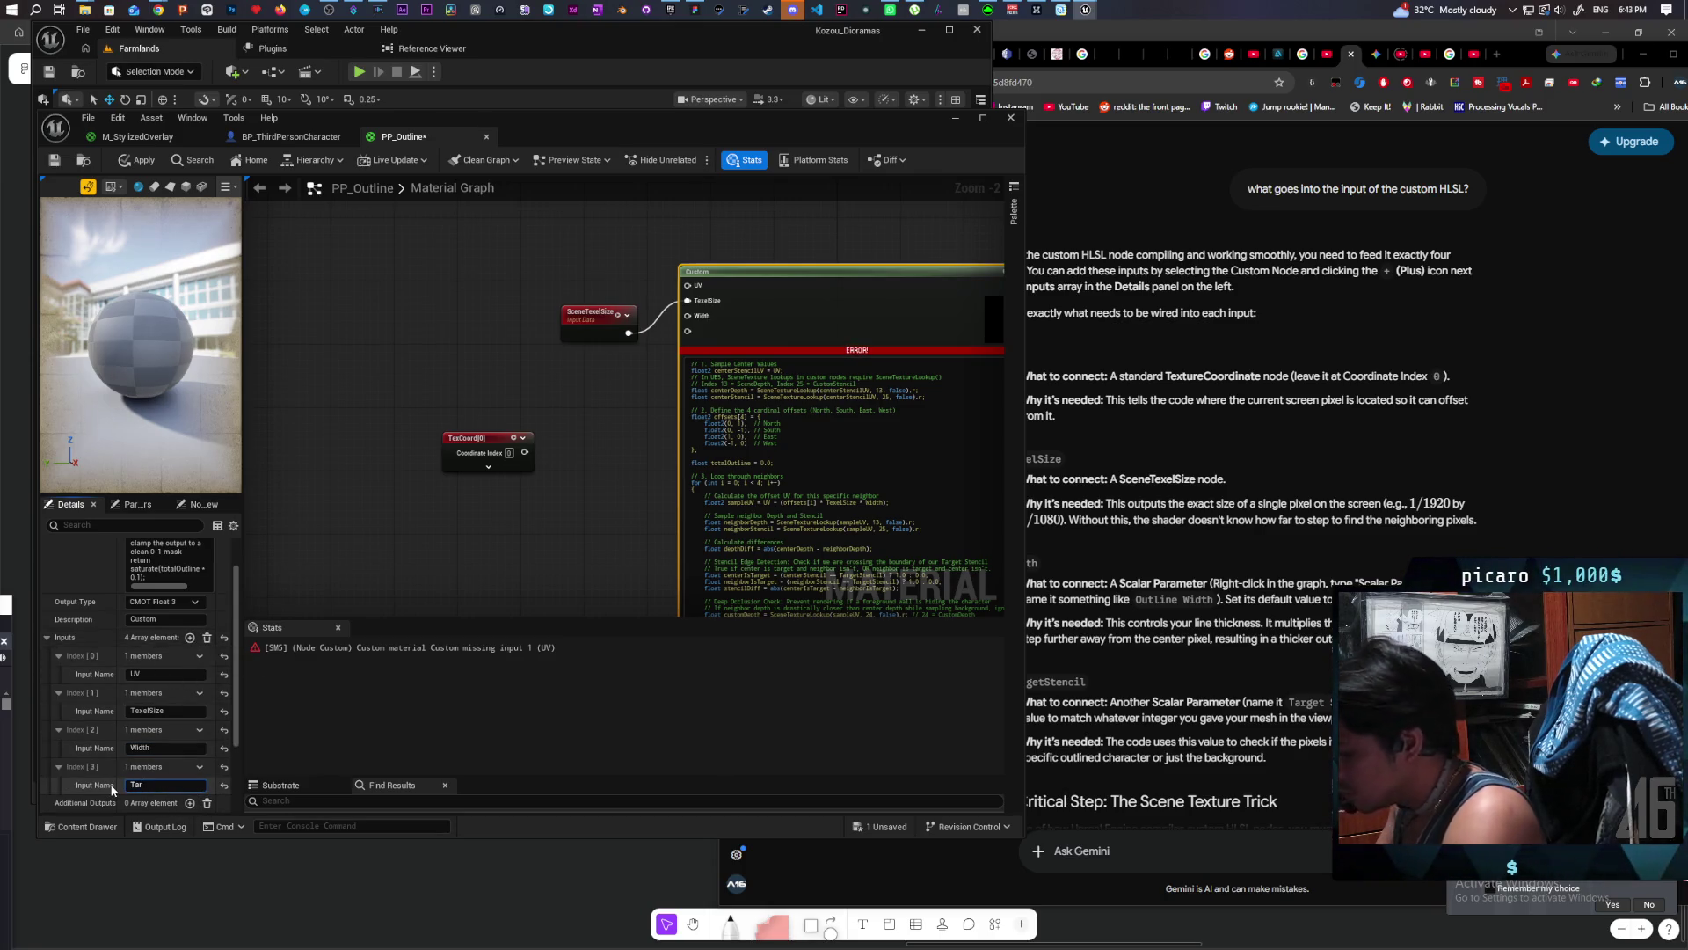
type("getStencil")
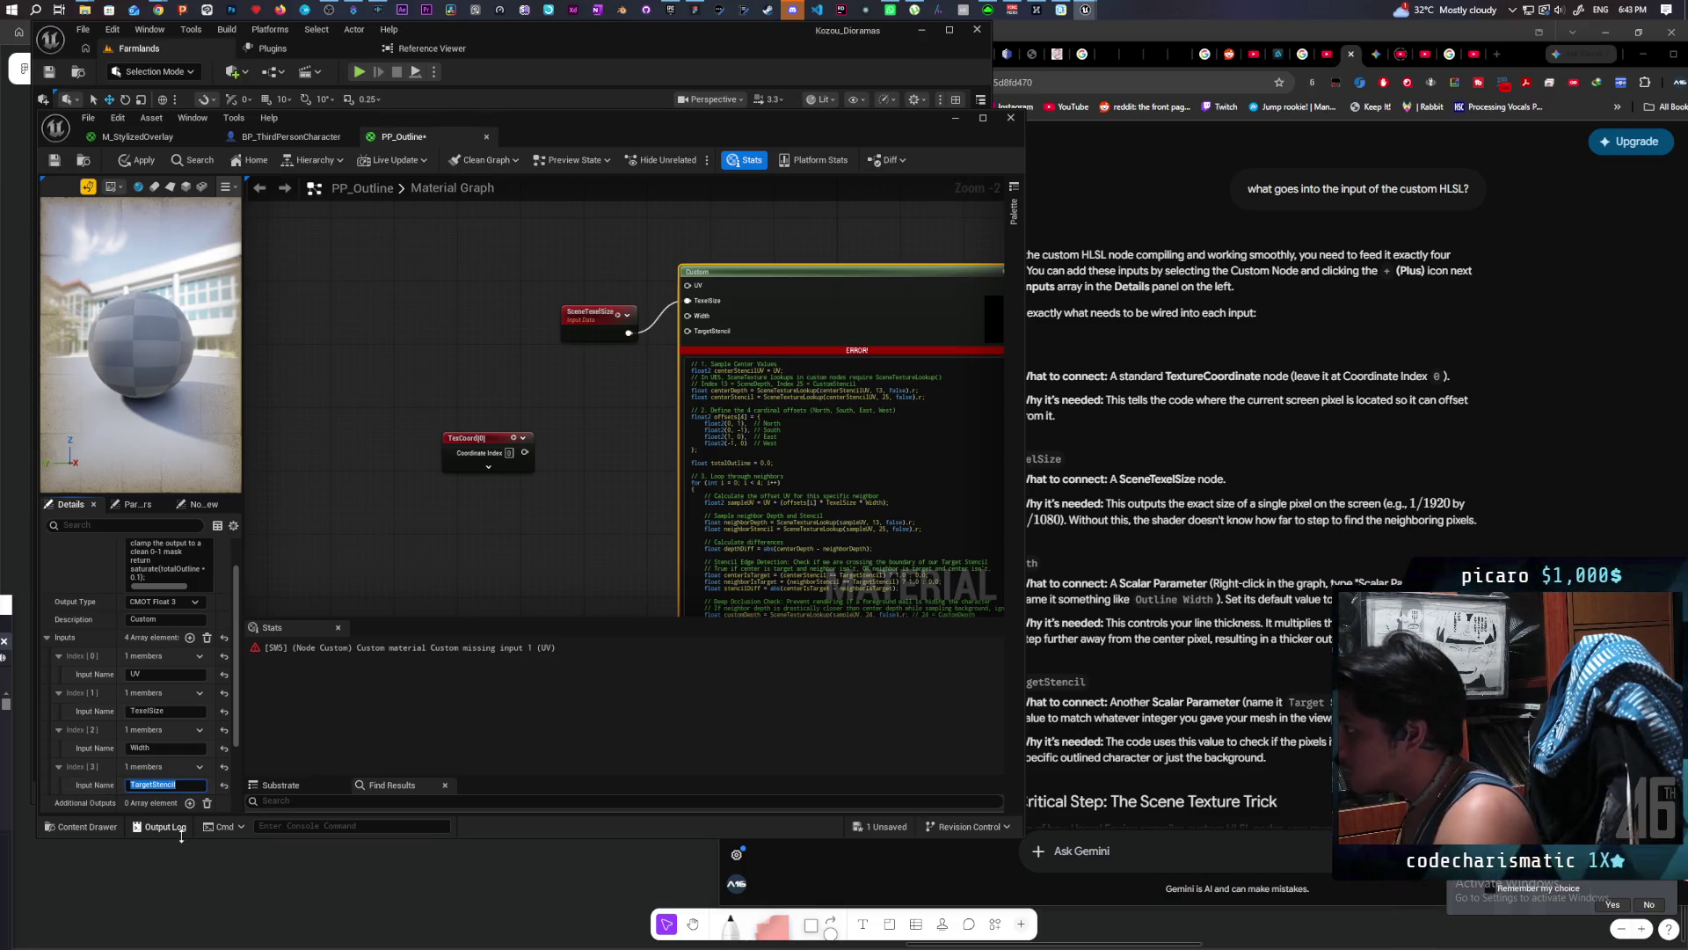
left_click(570, 569)
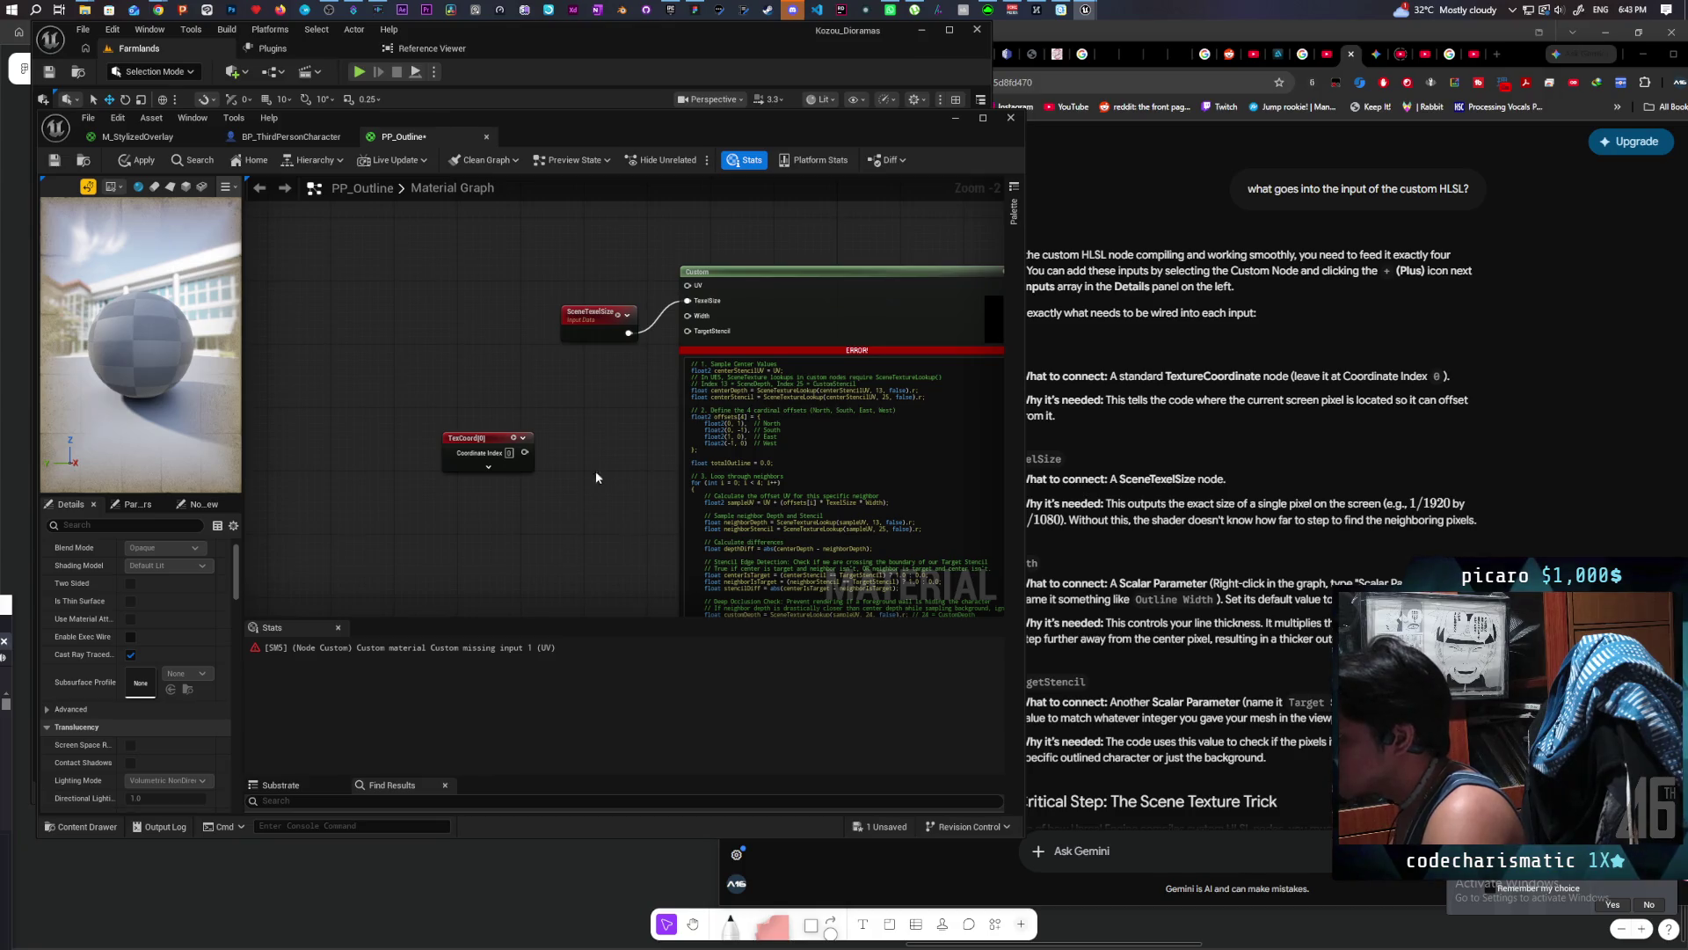
Step: Add two Constant nodes, each set to a value of 1
scroll(572, 489, "down", 4)
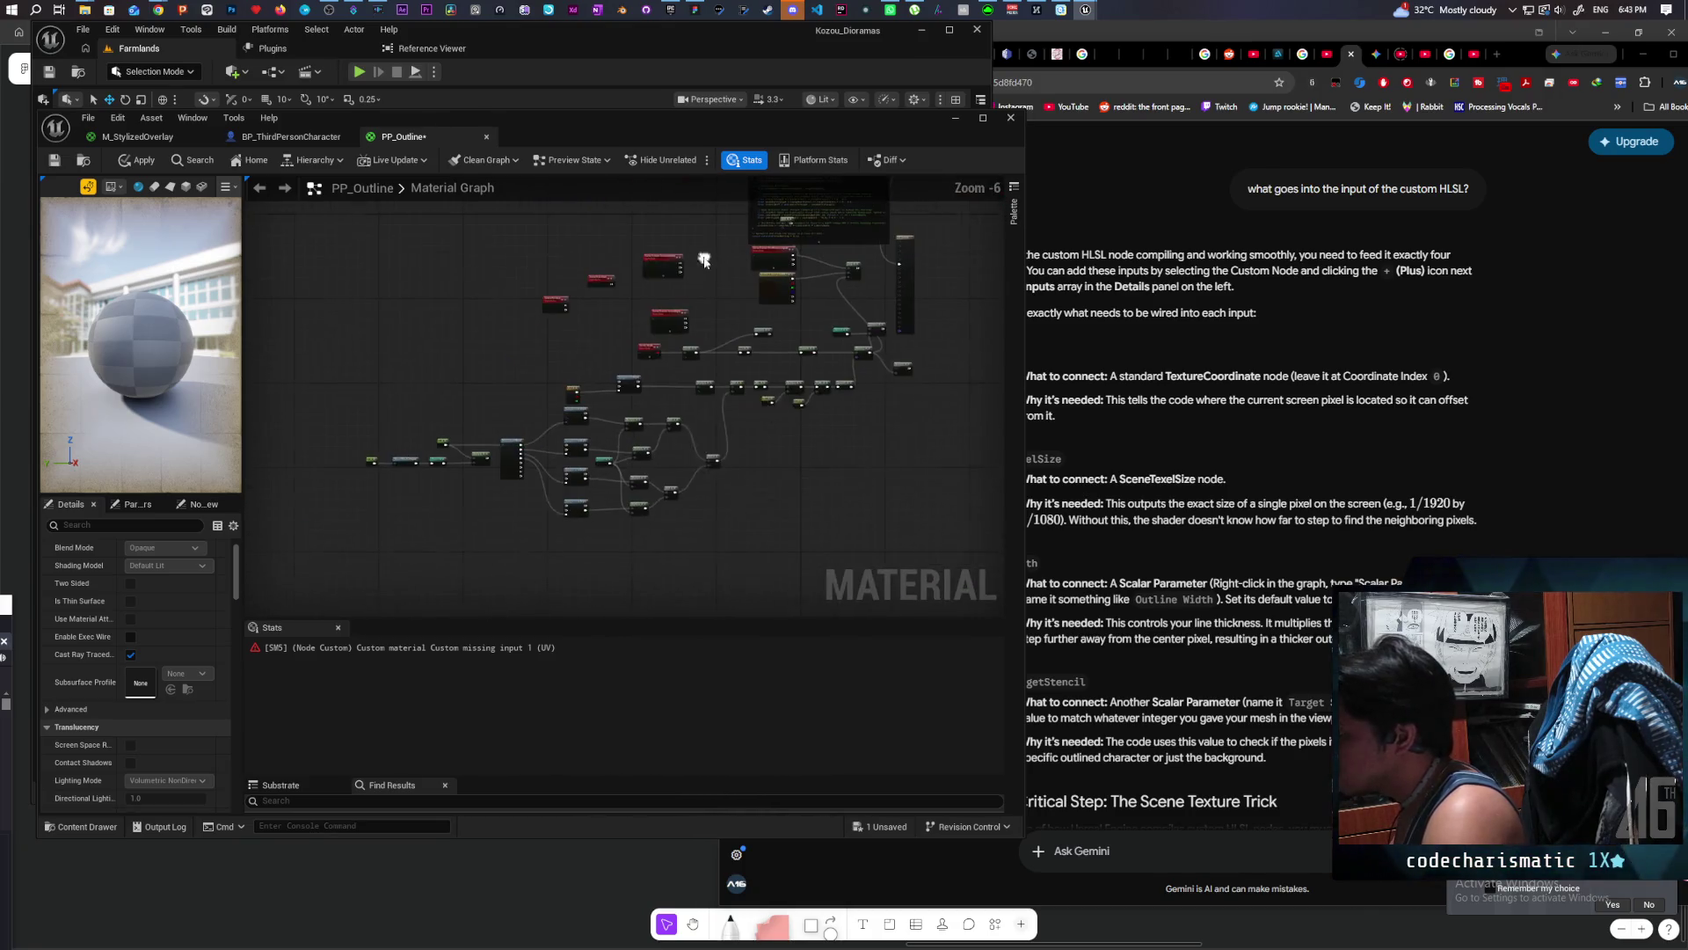
scroll(598, 339, "up", 4)
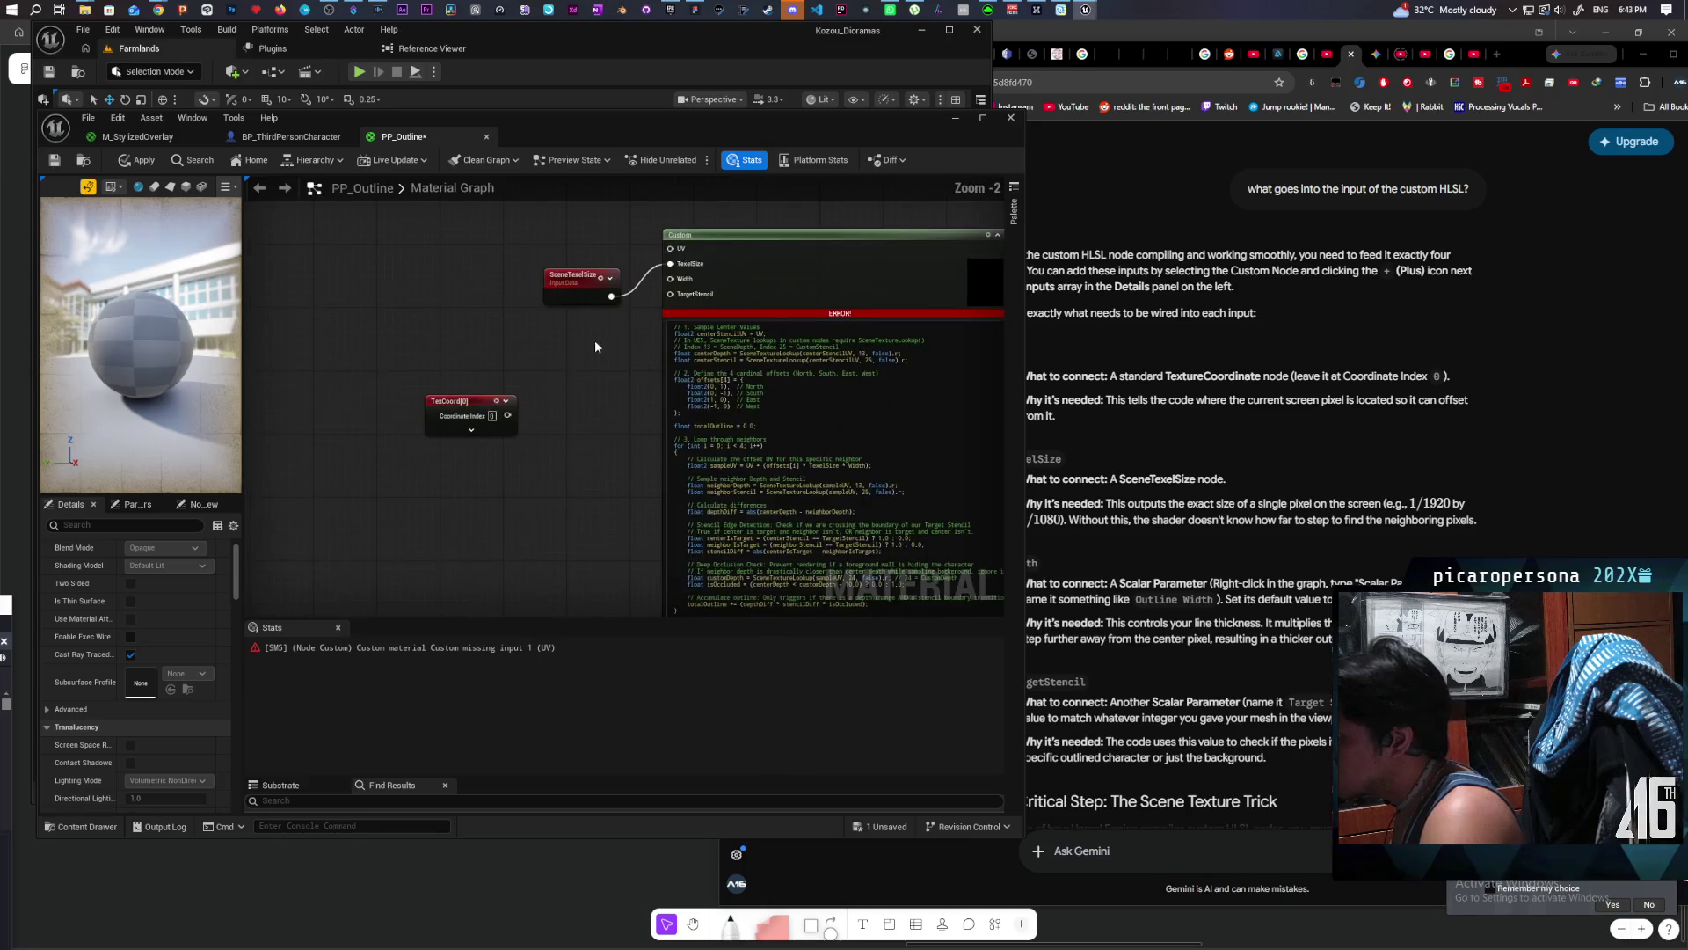
left_click(553, 323)
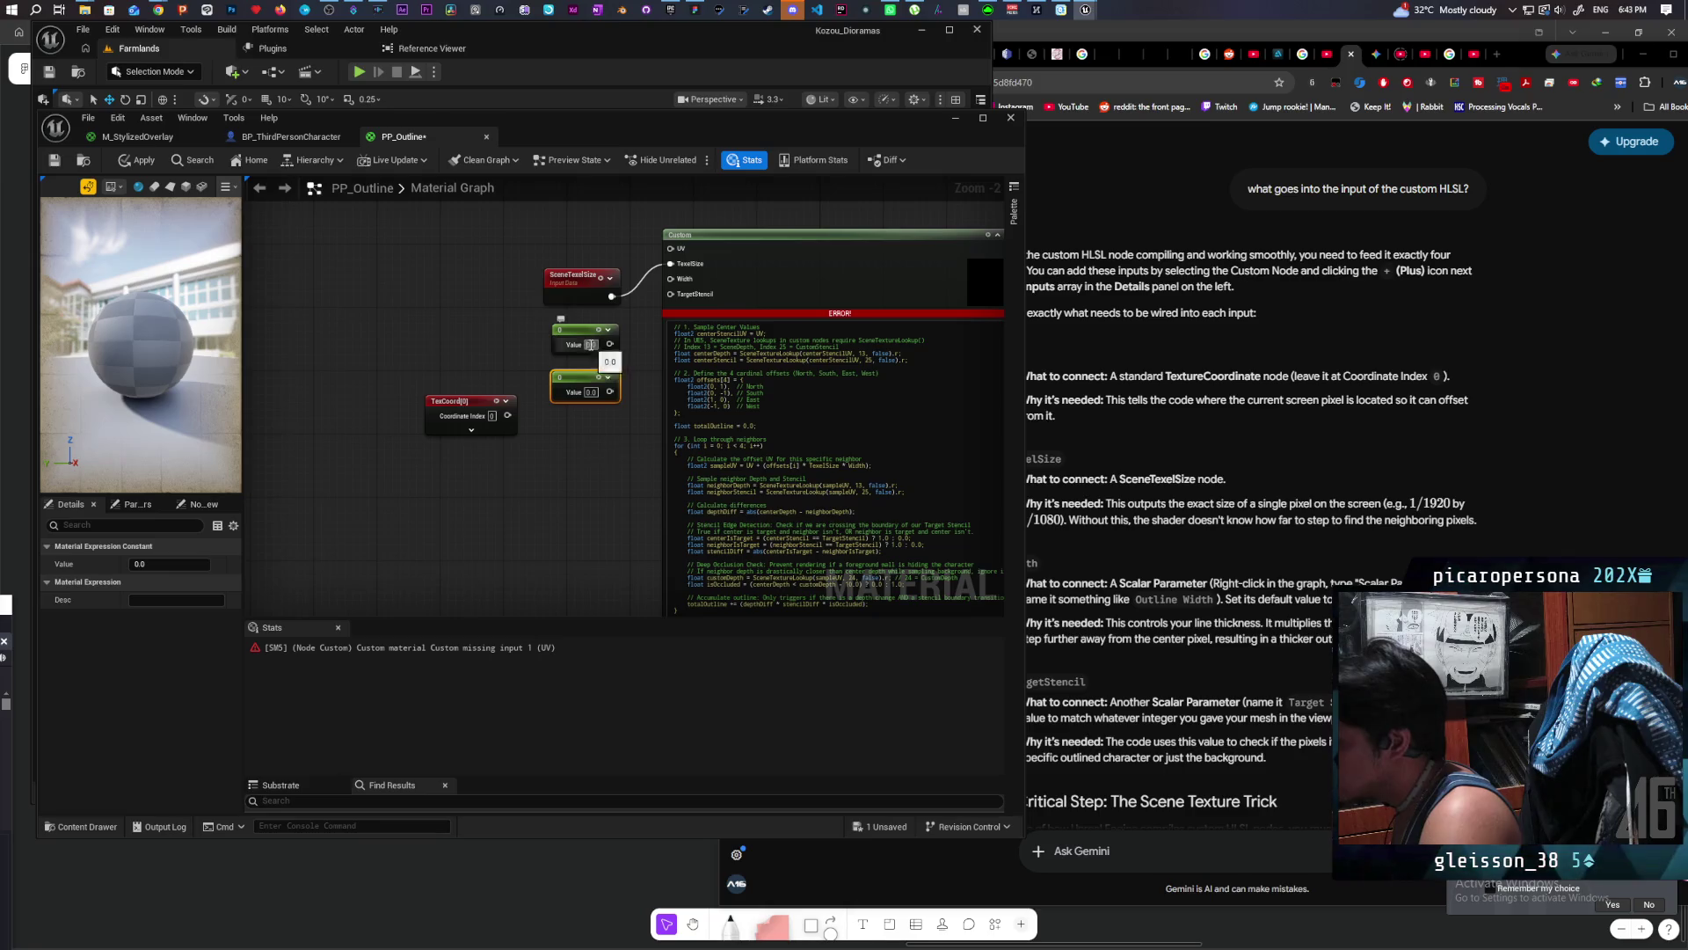
left_click(587, 344)
type("1")
key("Return")
left_click(604, 454)
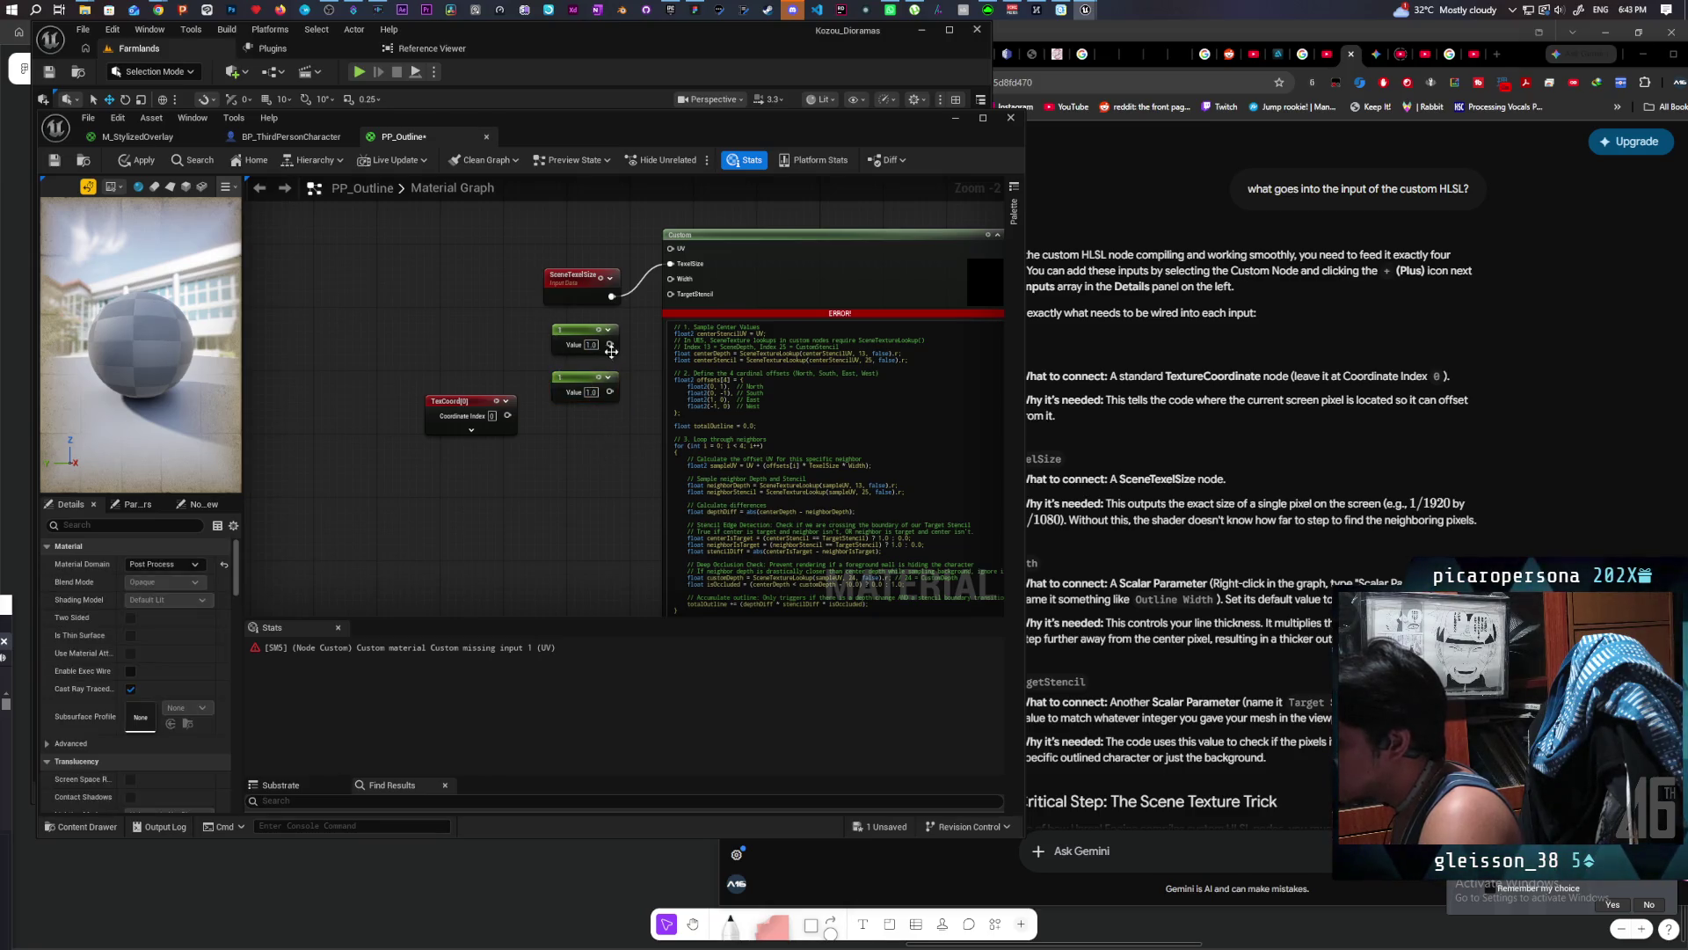
Step: Wire the constants into Width and TargetStencil, and TexCoord into UV
mouse_move(610, 344)
left_mouse_down()
mouse_move(641, 300)
mouse_move(676, 293)
left_mouse_up()
left_click_drag(609, 392, 670, 294)
mouse_move(469, 416)
left_mouse_down()
mouse_move(538, 240)
mouse_move(675, 249)
left_mouse_up()
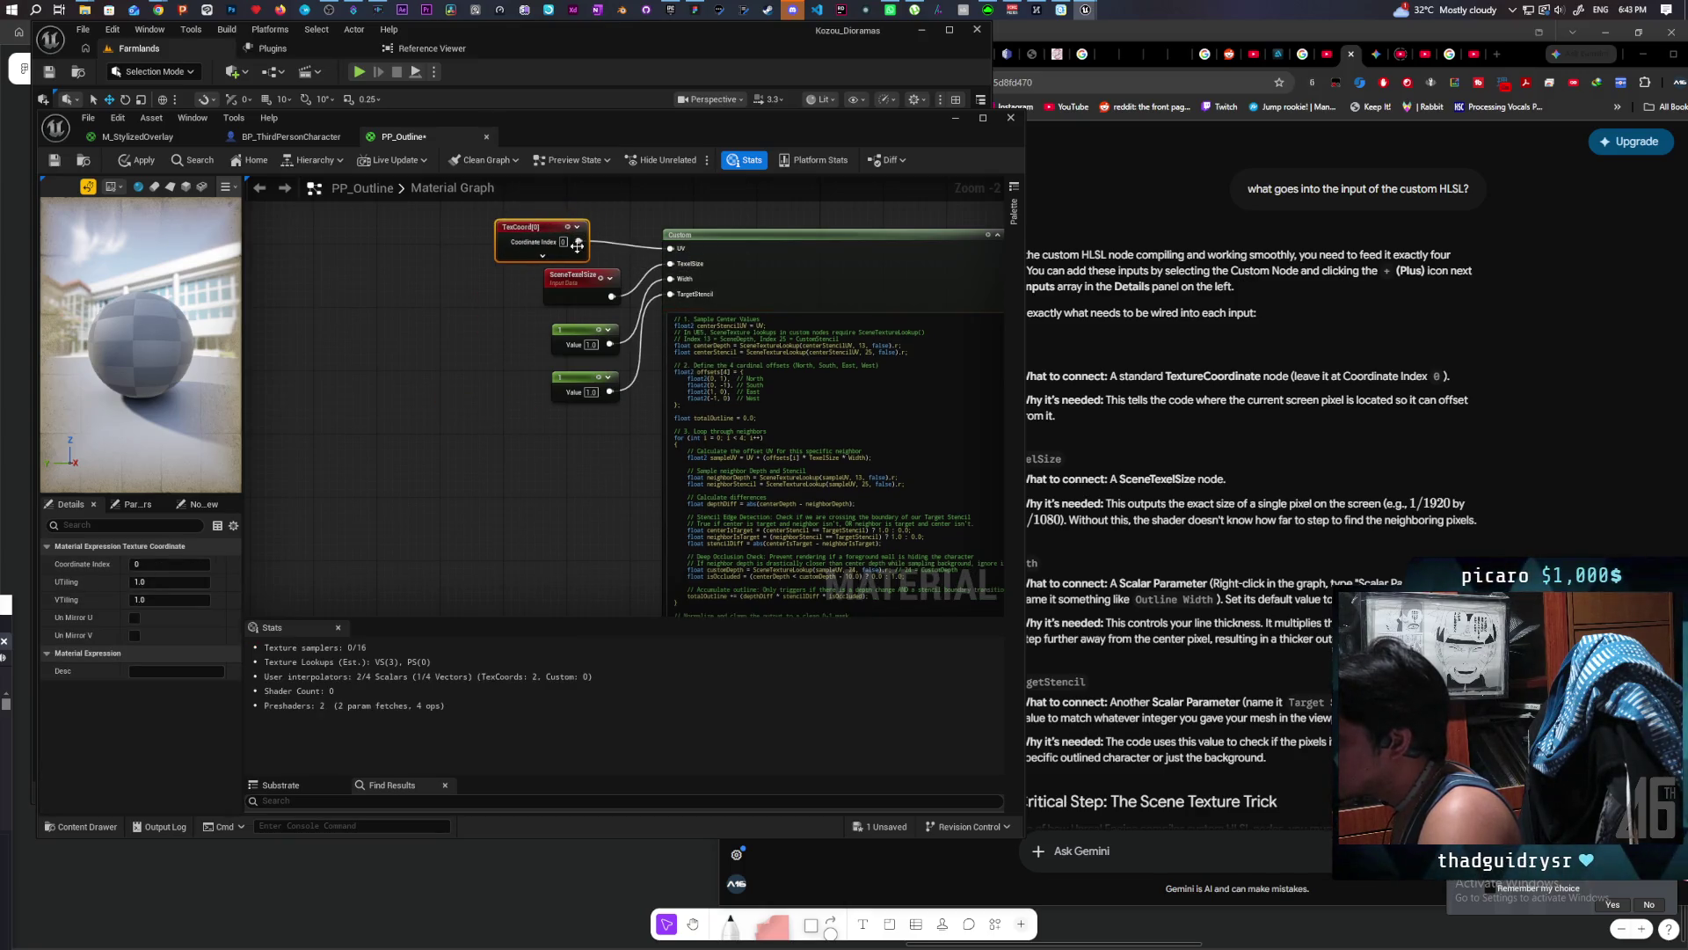
scroll(525, 396, "down", 2)
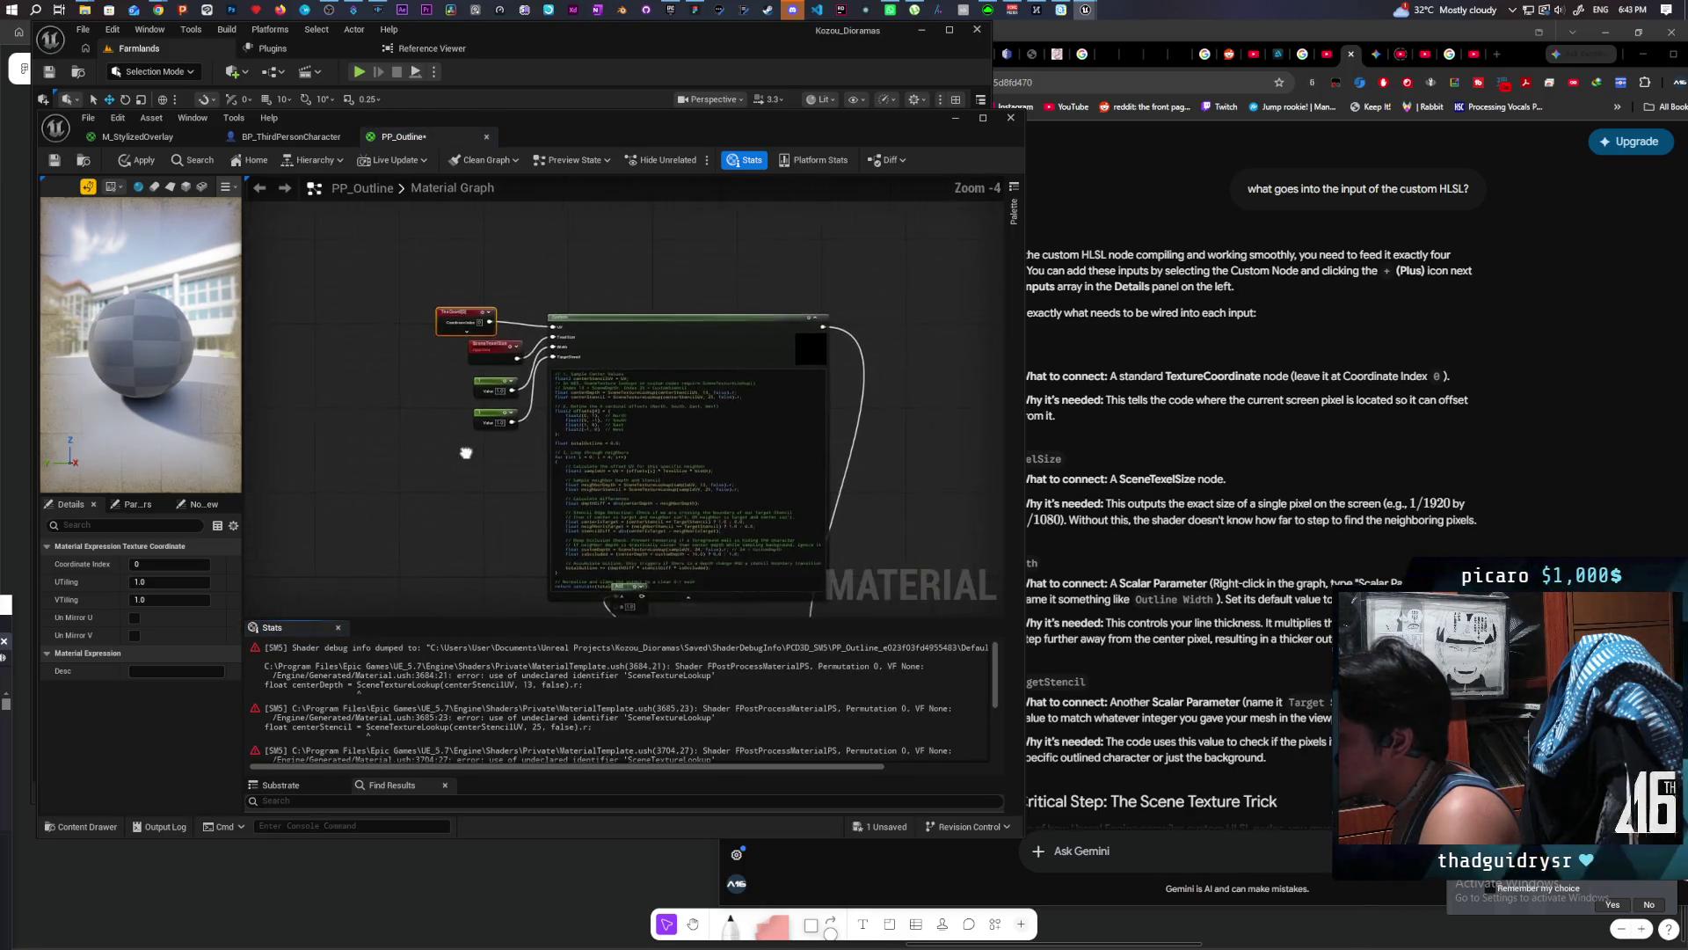
Step: Select the Custom node and apply PP_Outline, continuing past the SceneTextureLookup errors
left_click(684, 256)
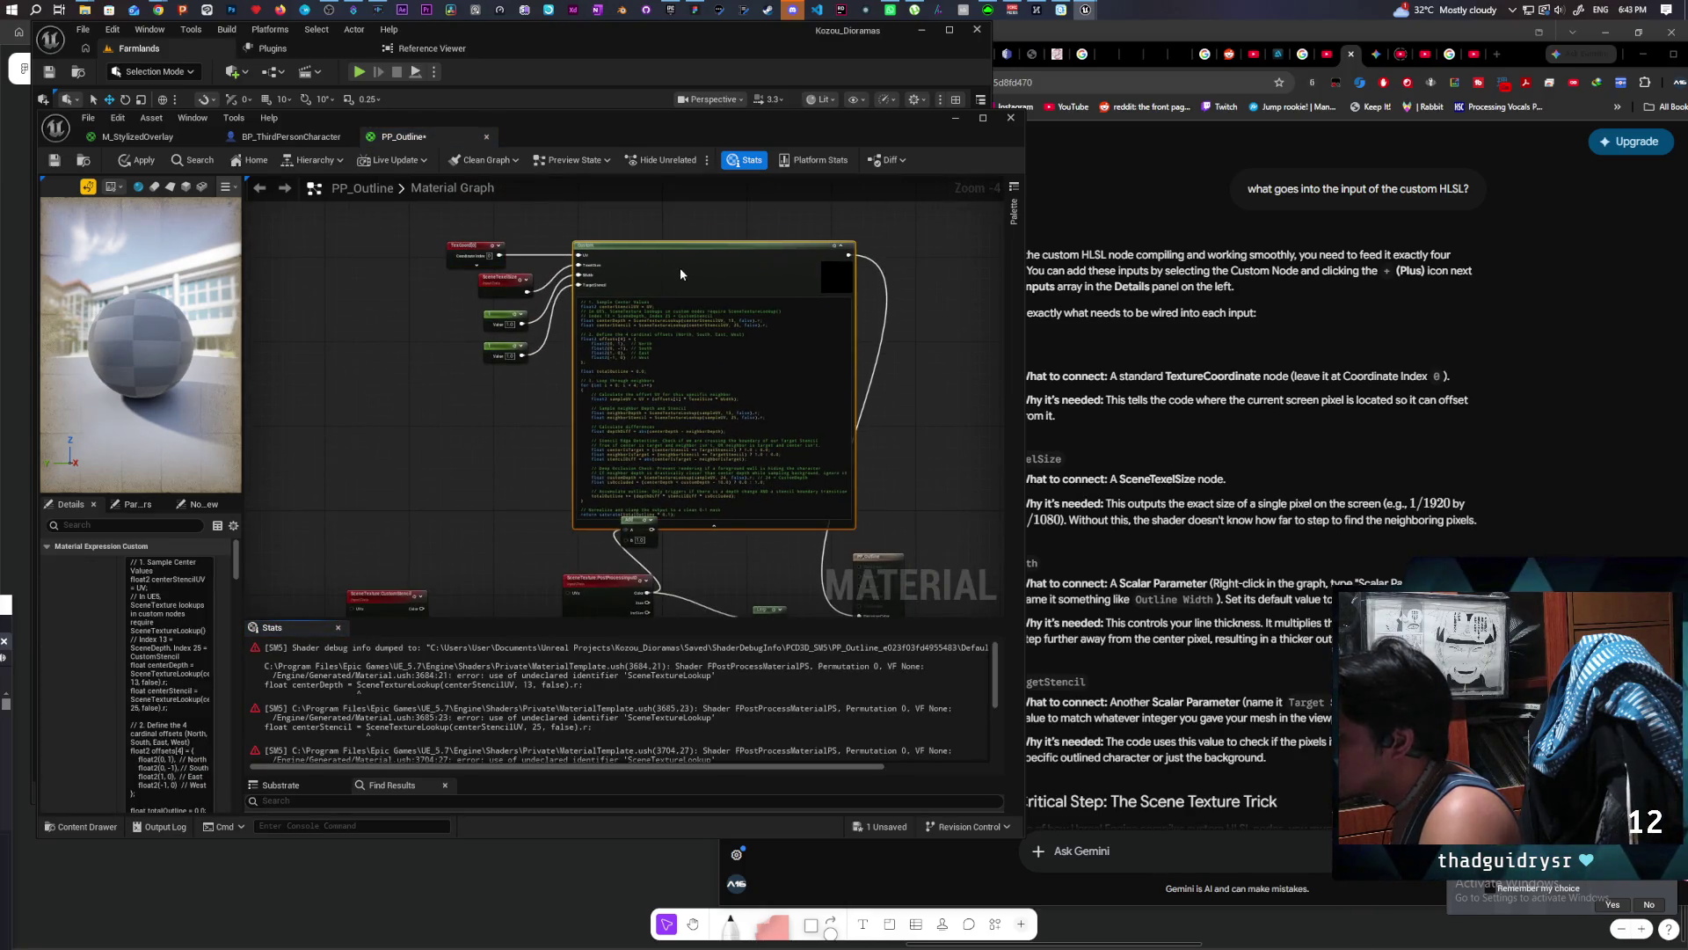
left_click(138, 160)
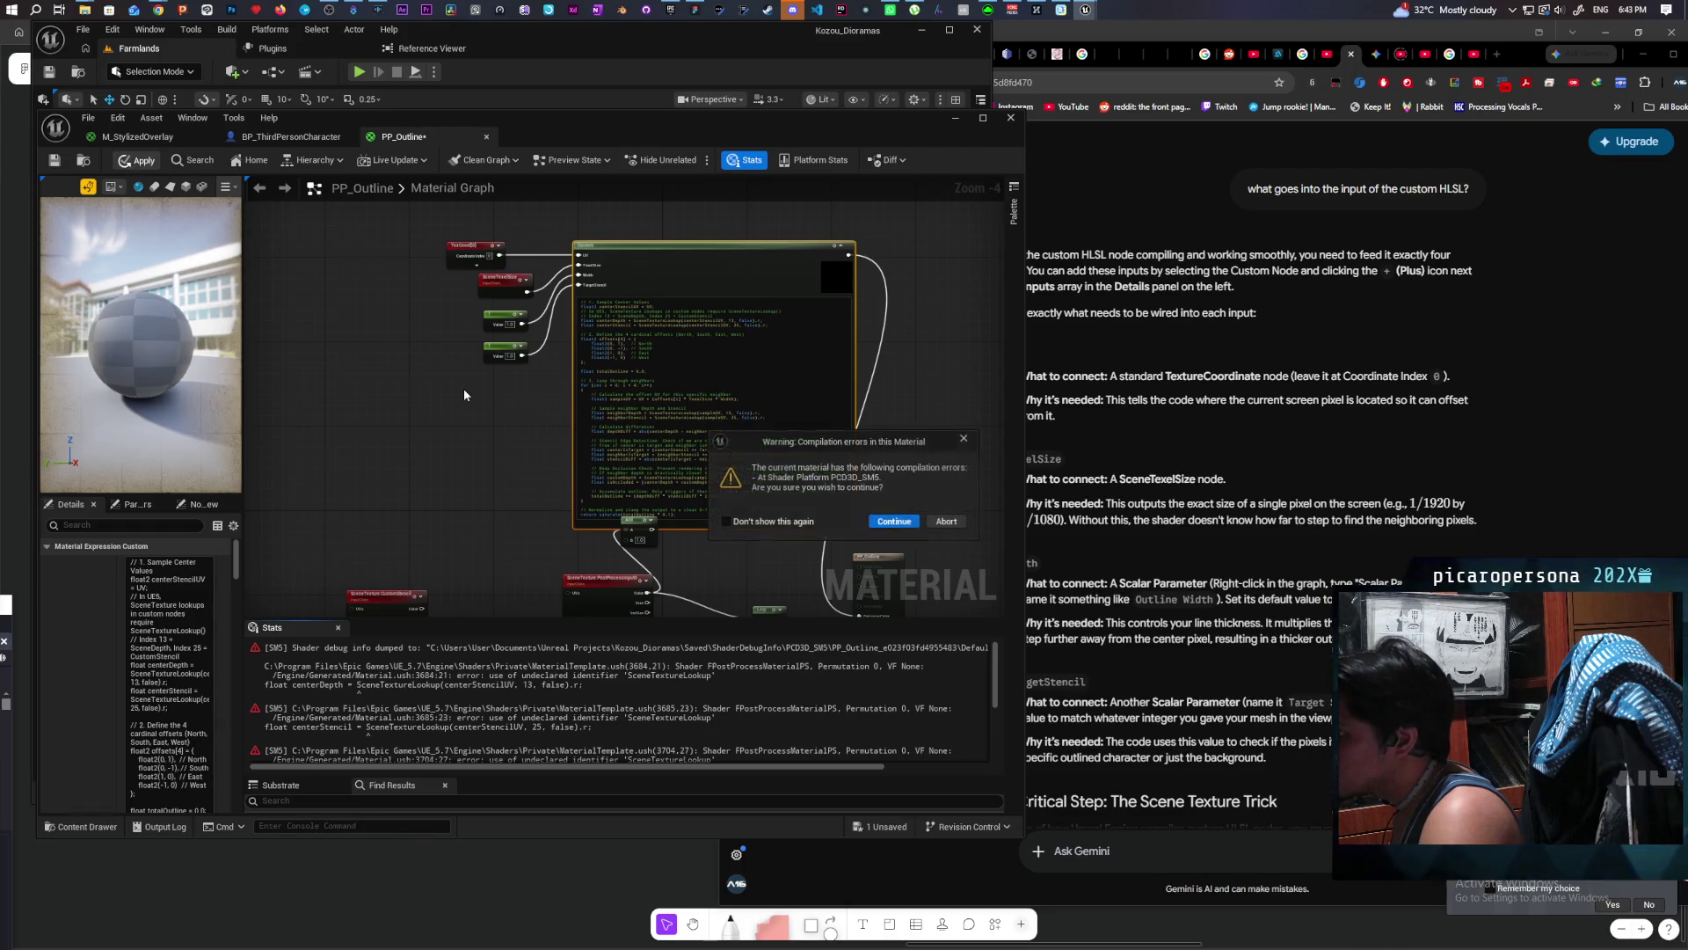
left_click(894, 523)
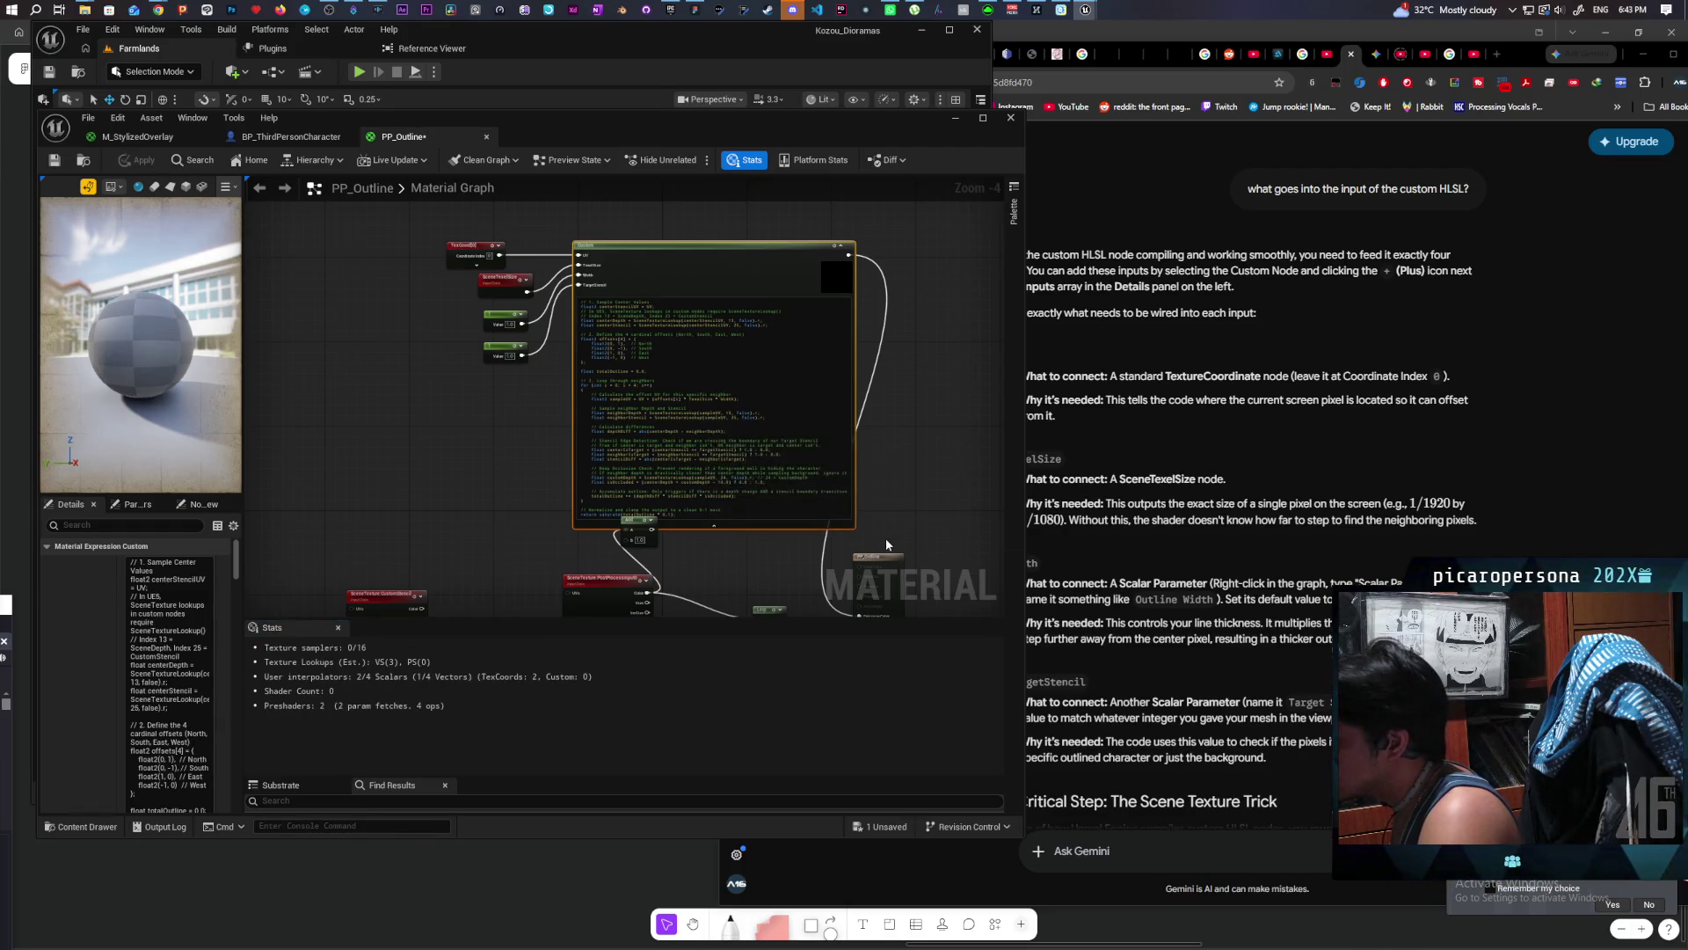
scroll(462, 446, "down", 2)
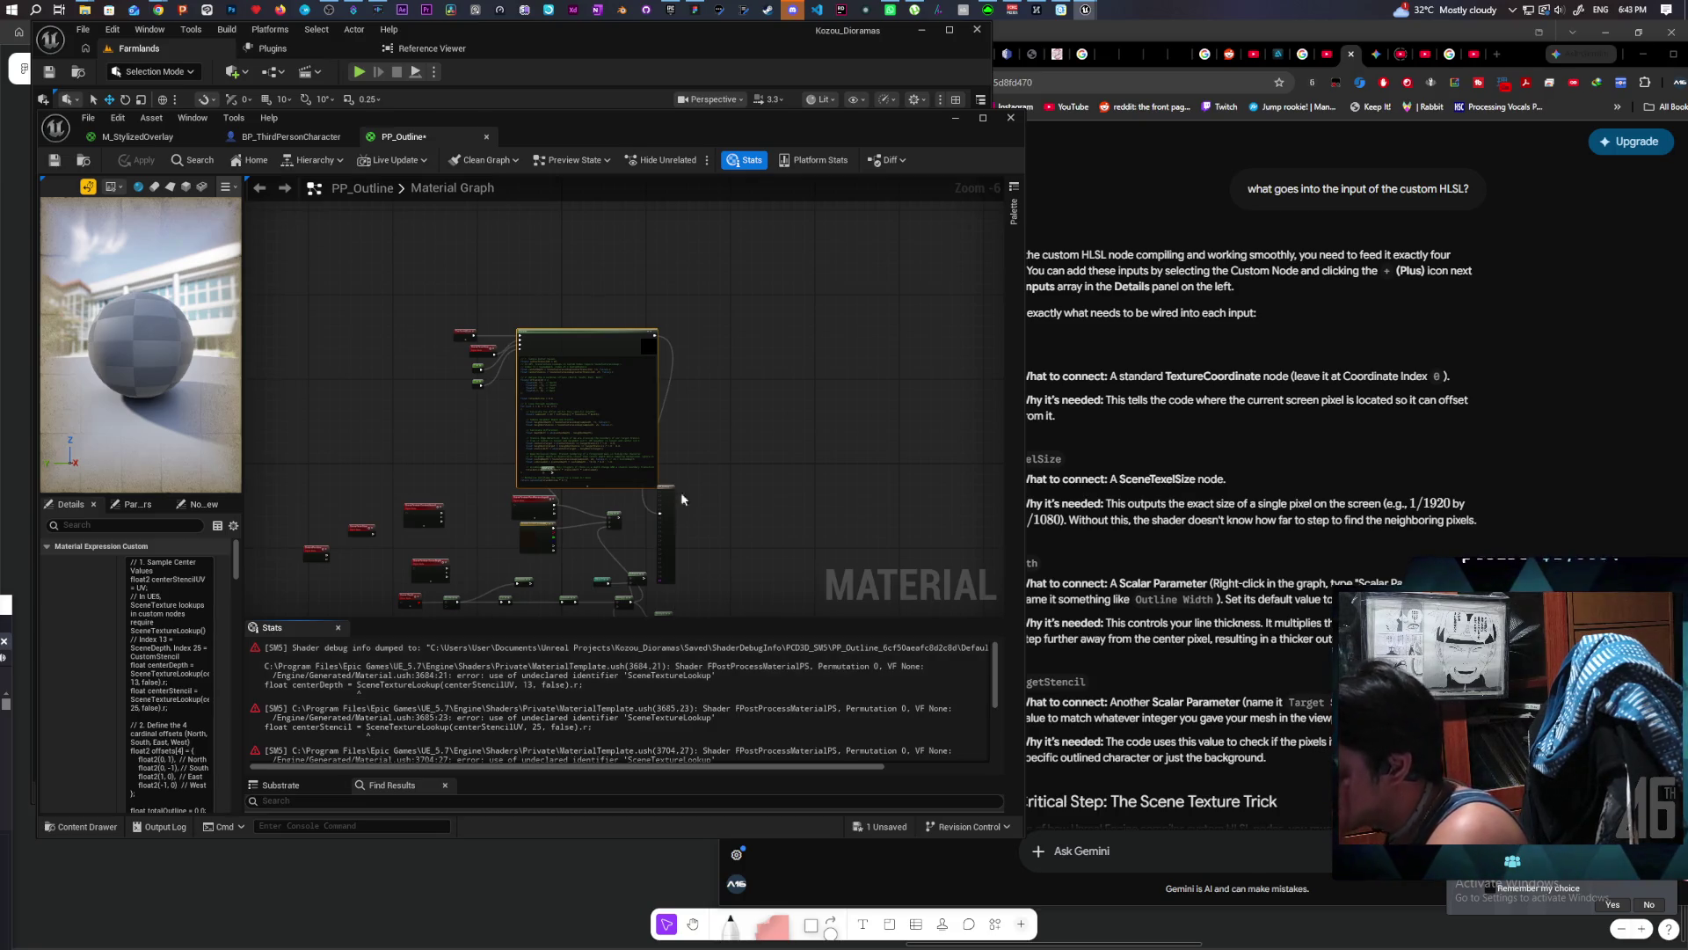
Step: Move the Add node below the Custom node and collapse its code preview
scroll(489, 389, "up", 2)
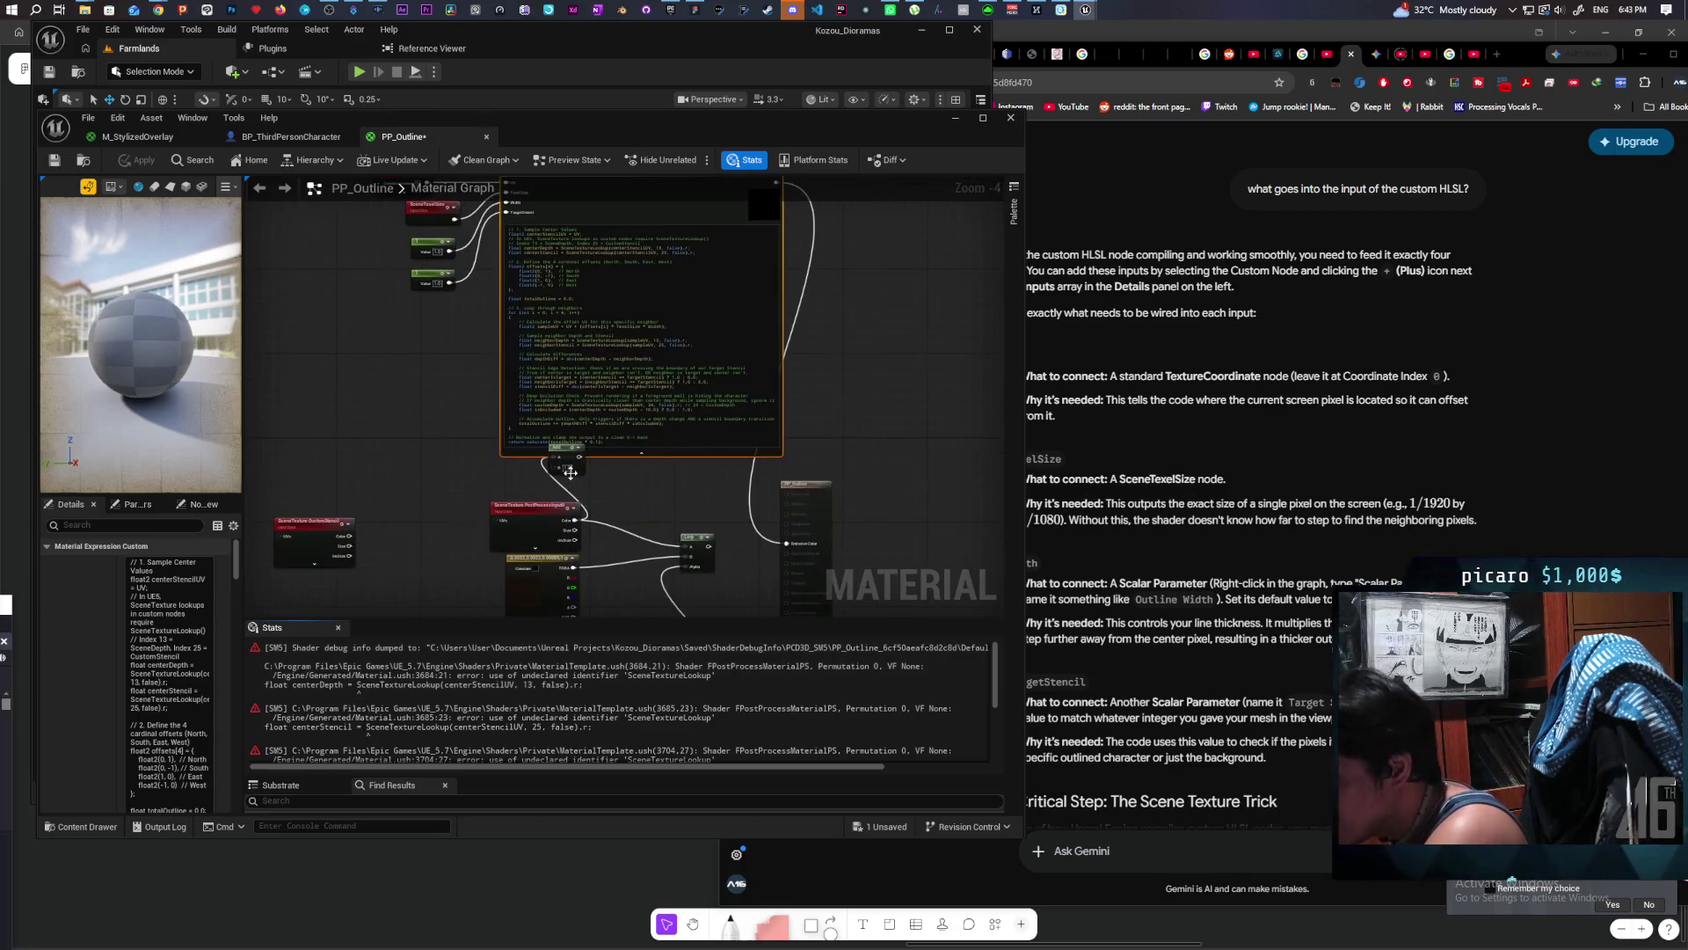
left_click_drag(553, 445, 588, 477)
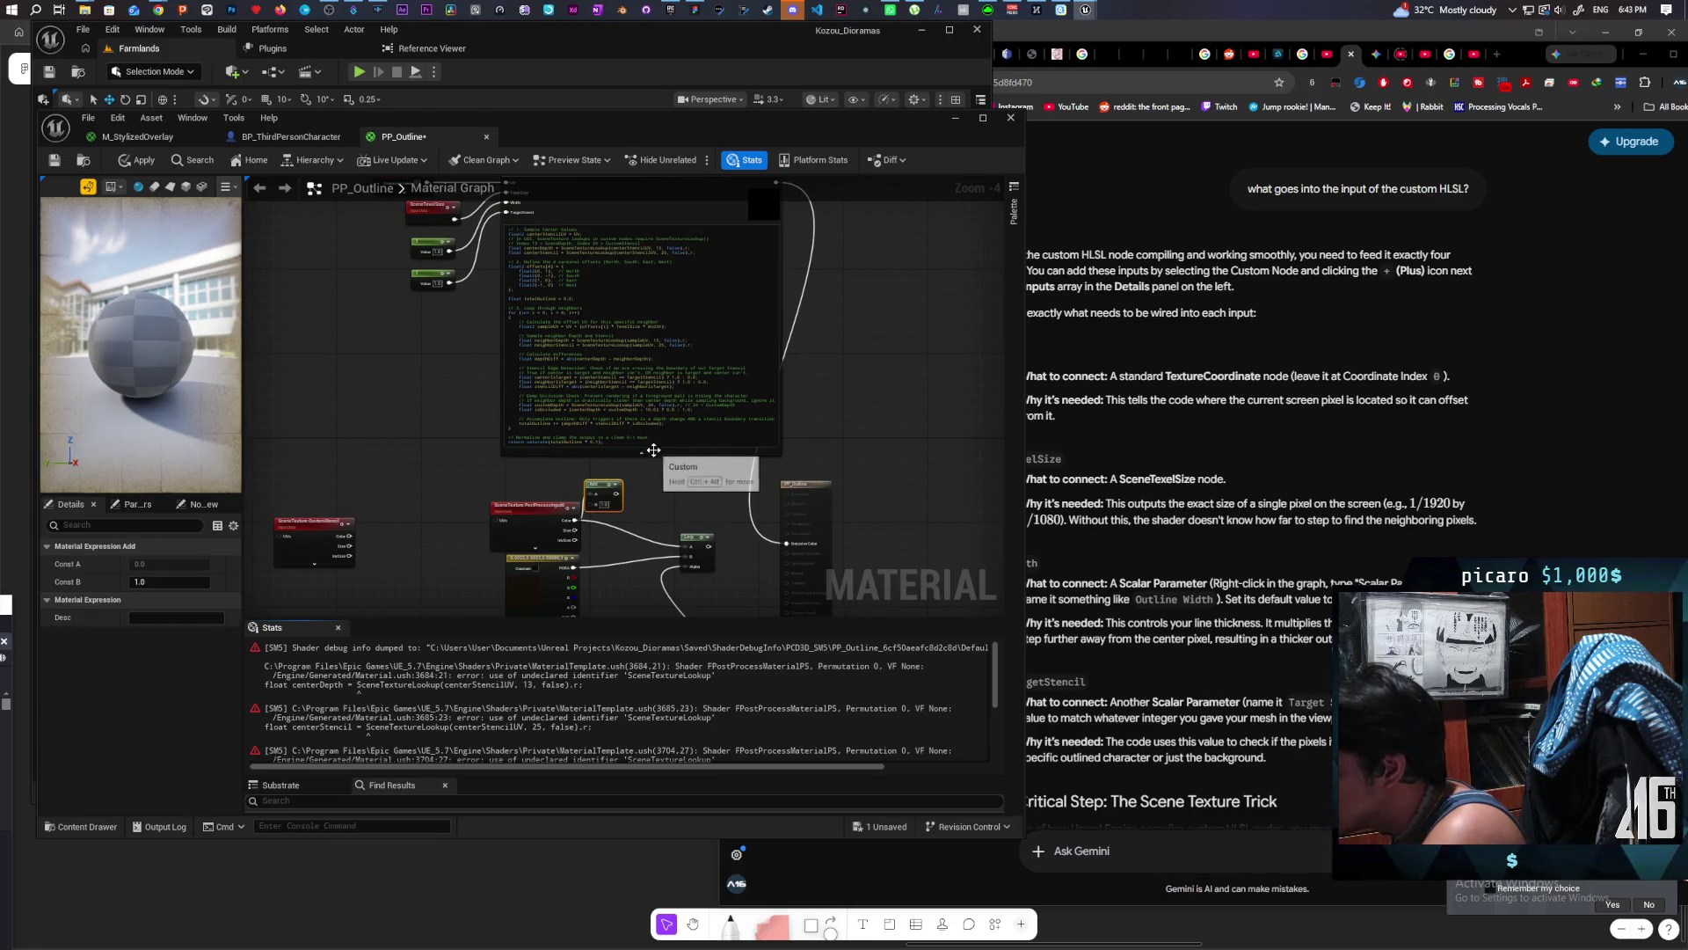
left_click(641, 453)
scroll(552, 393, "up", 2)
scroll(553, 393, "up", 1)
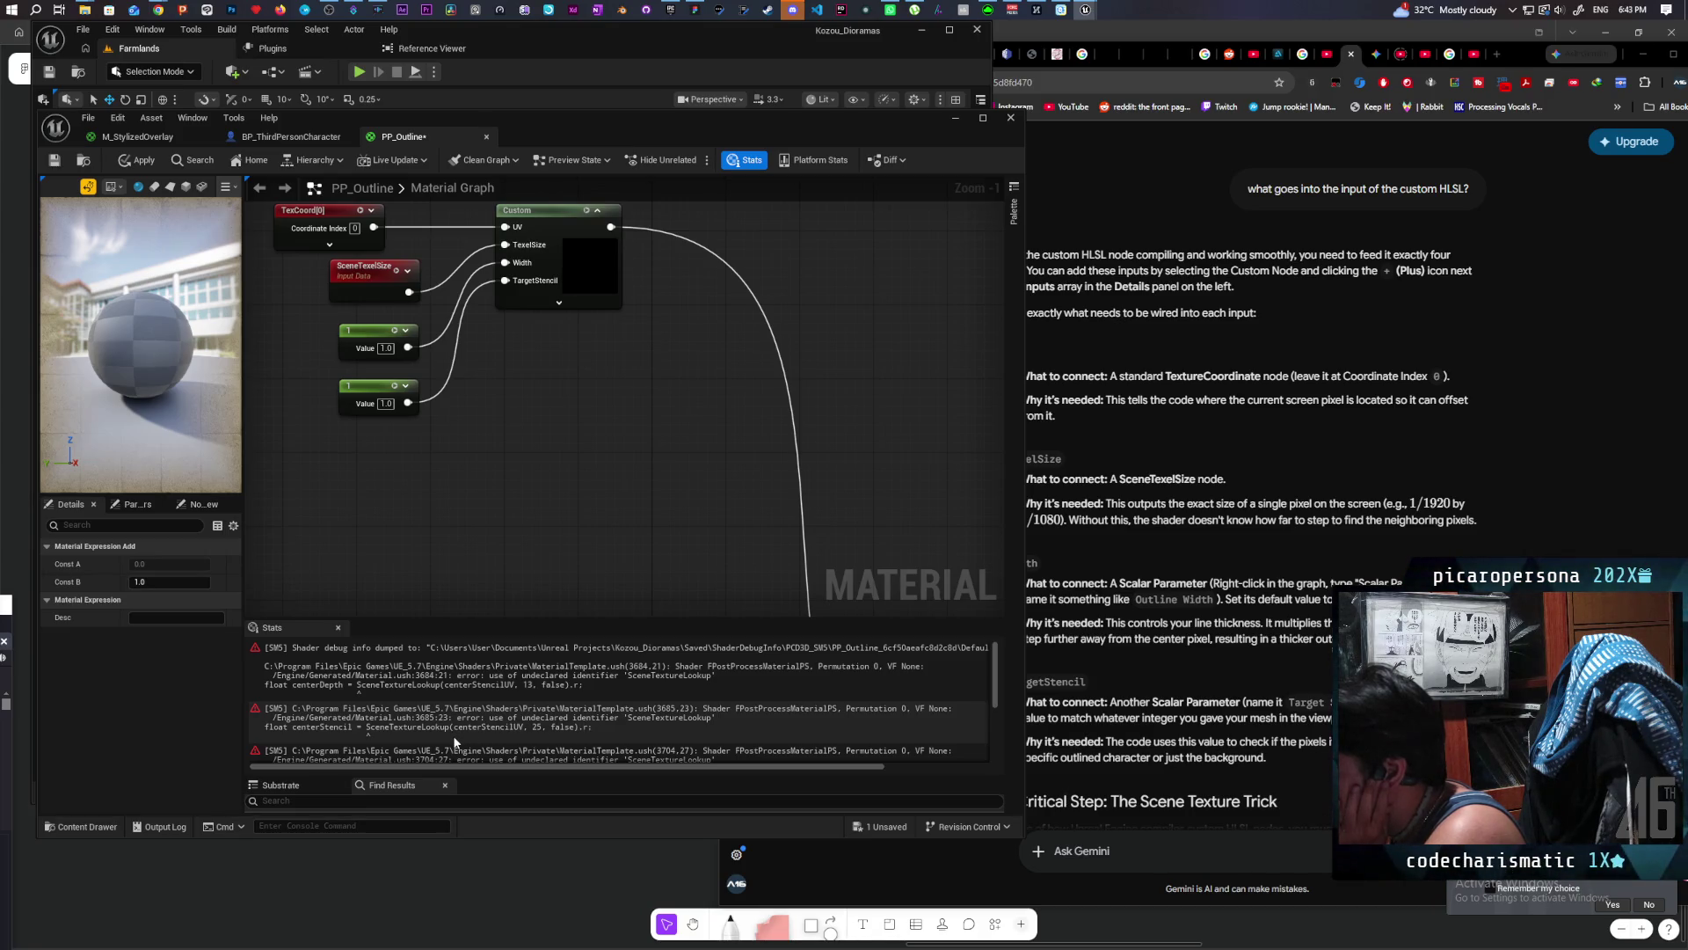
Step: Disconnect TexCoord from UV and wire a 0,0 two-component constant into UV instead
left_click_drag(441, 419, 542, 480)
left_click_drag(471, 297, 471, 335)
left_click_drag(370, 304, 322, 220)
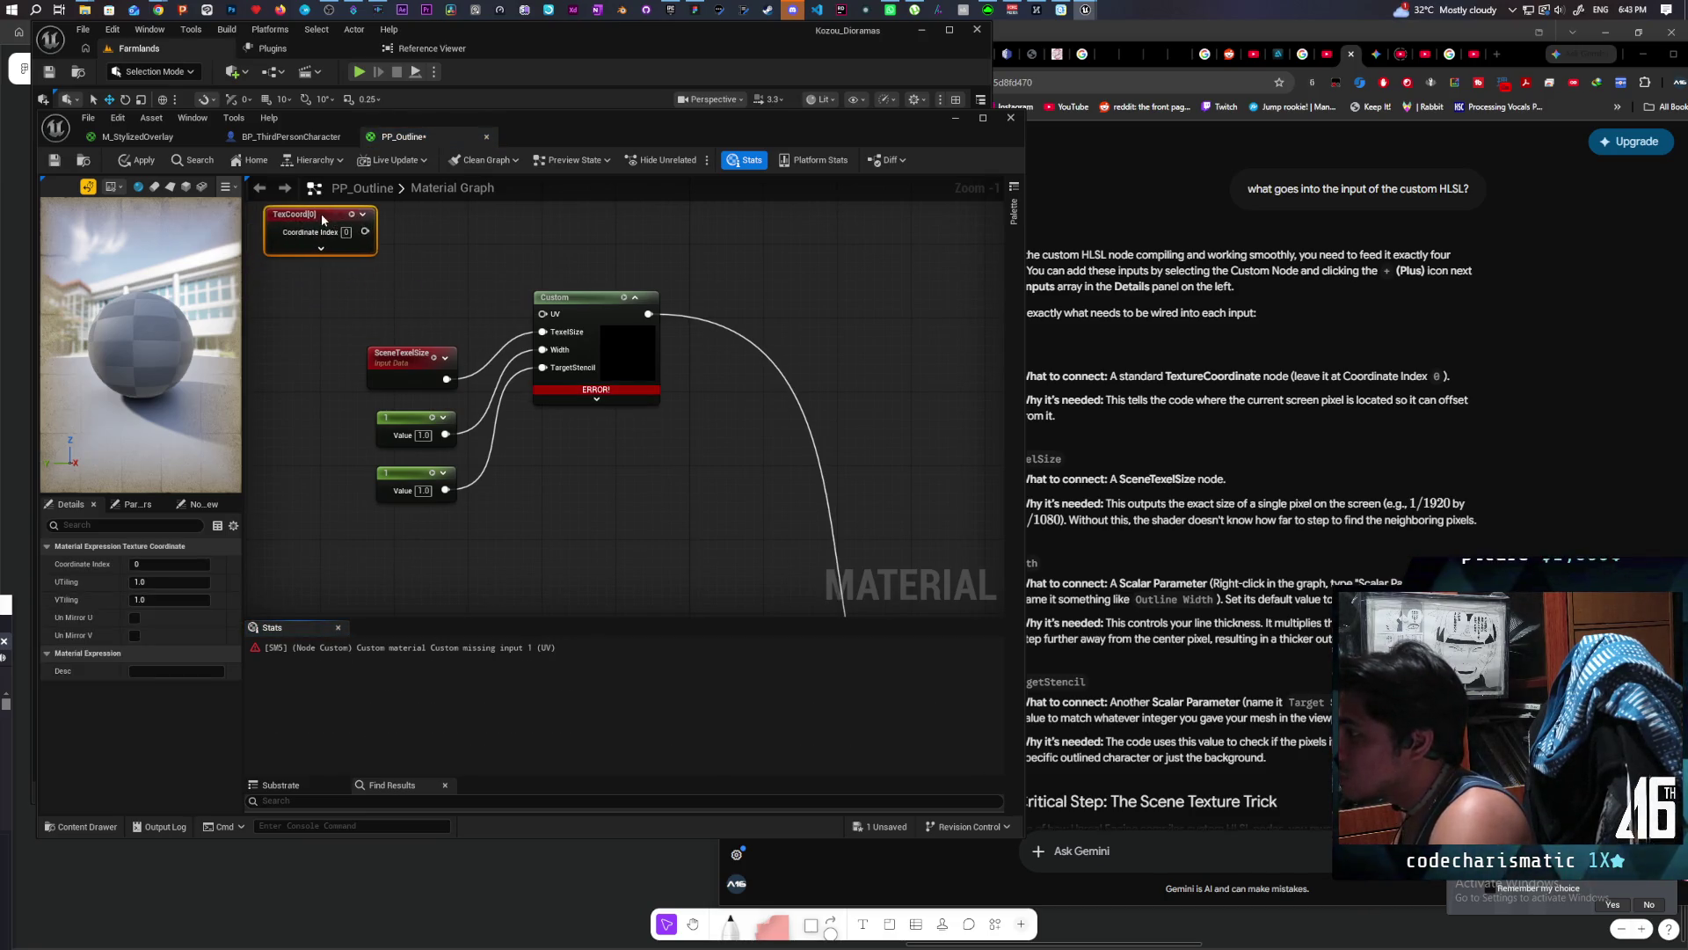
left_click(306, 291)
left_click_drag(358, 305, 576, 323)
left_click(450, 308)
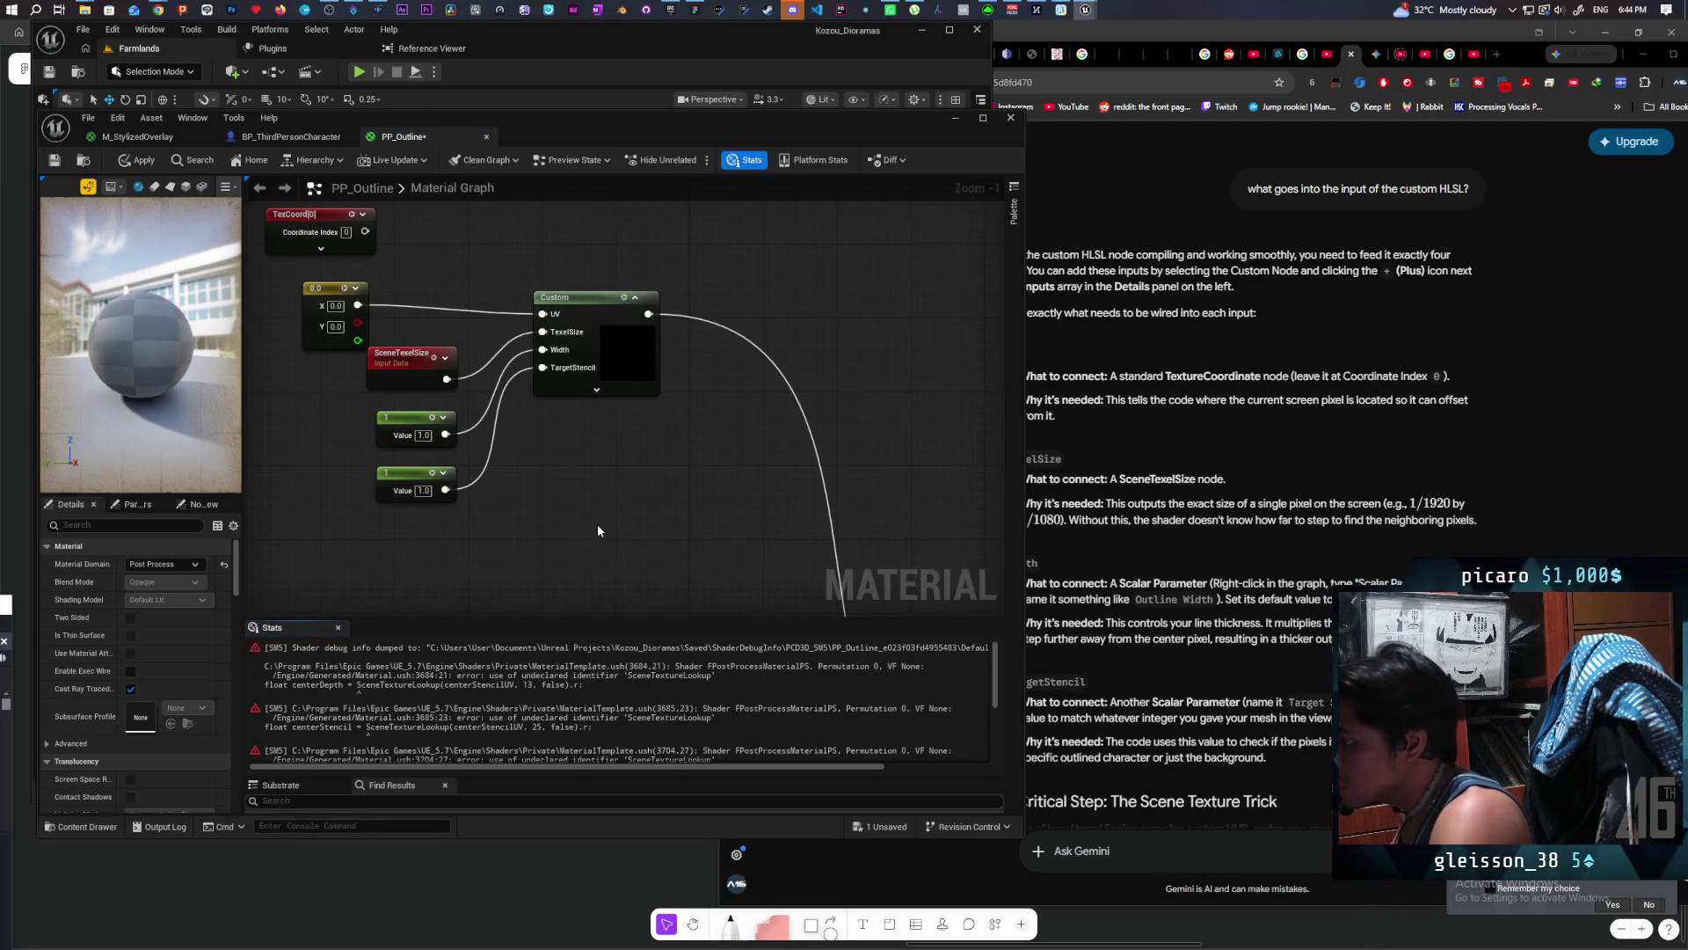
Step: Expand the Custom node to show its HLSL code, then bring Gemini forward
scroll(672, 685, "down", 5)
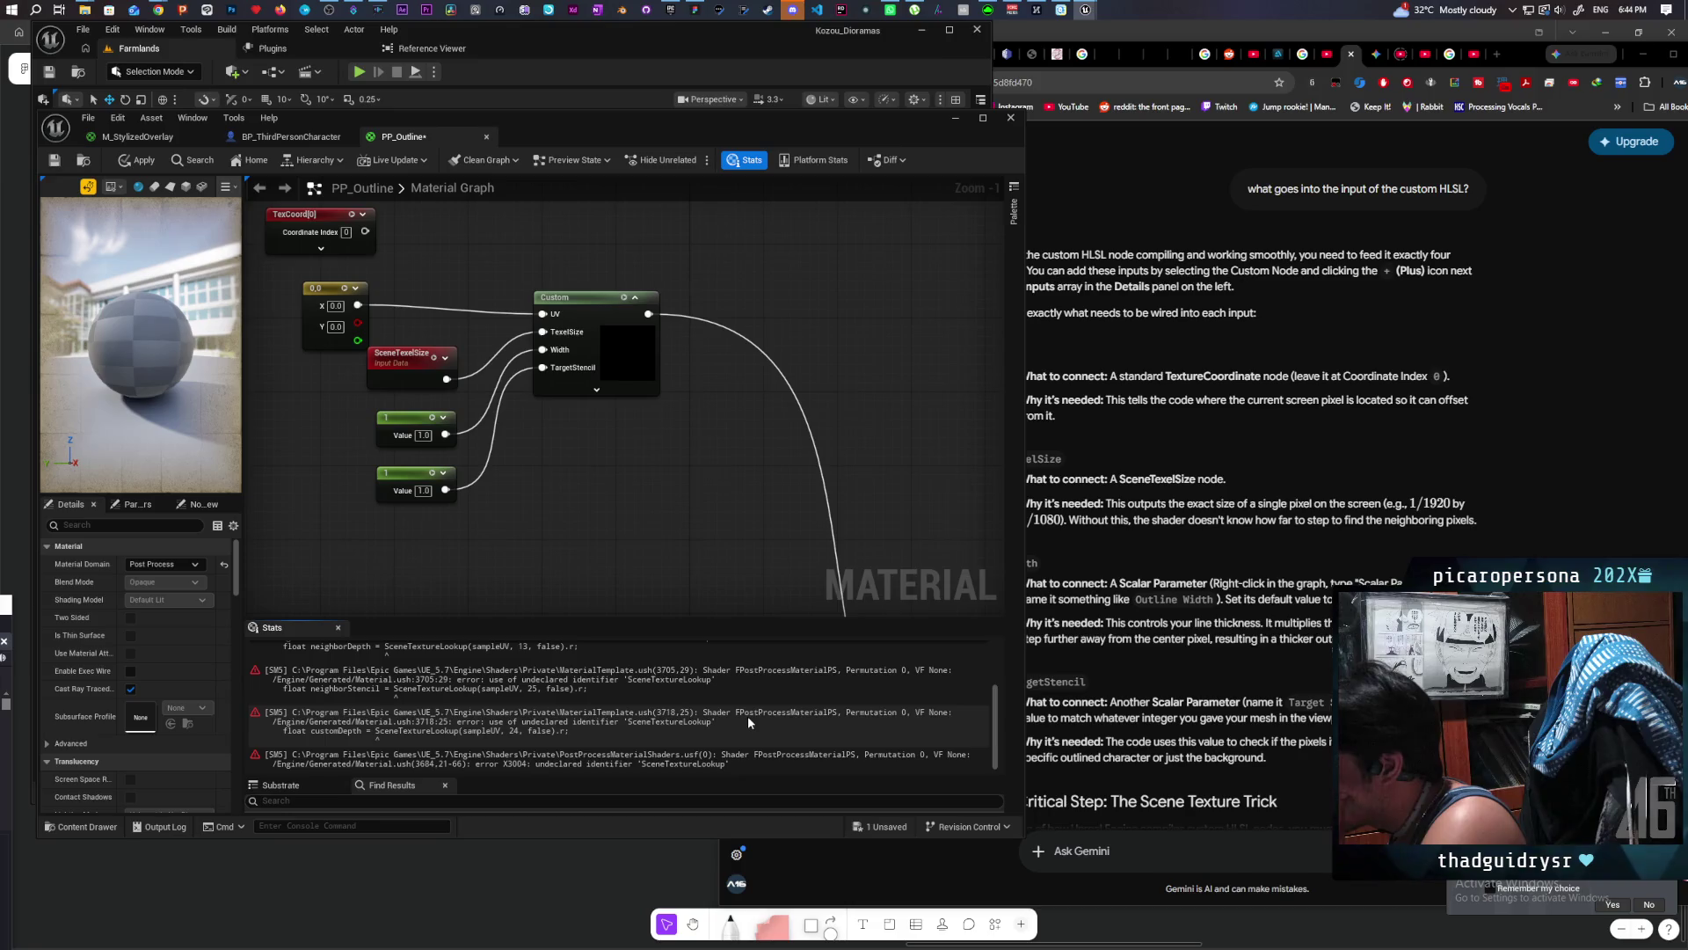
scroll(748, 721, "up", 2)
scroll(748, 715, "up", 2)
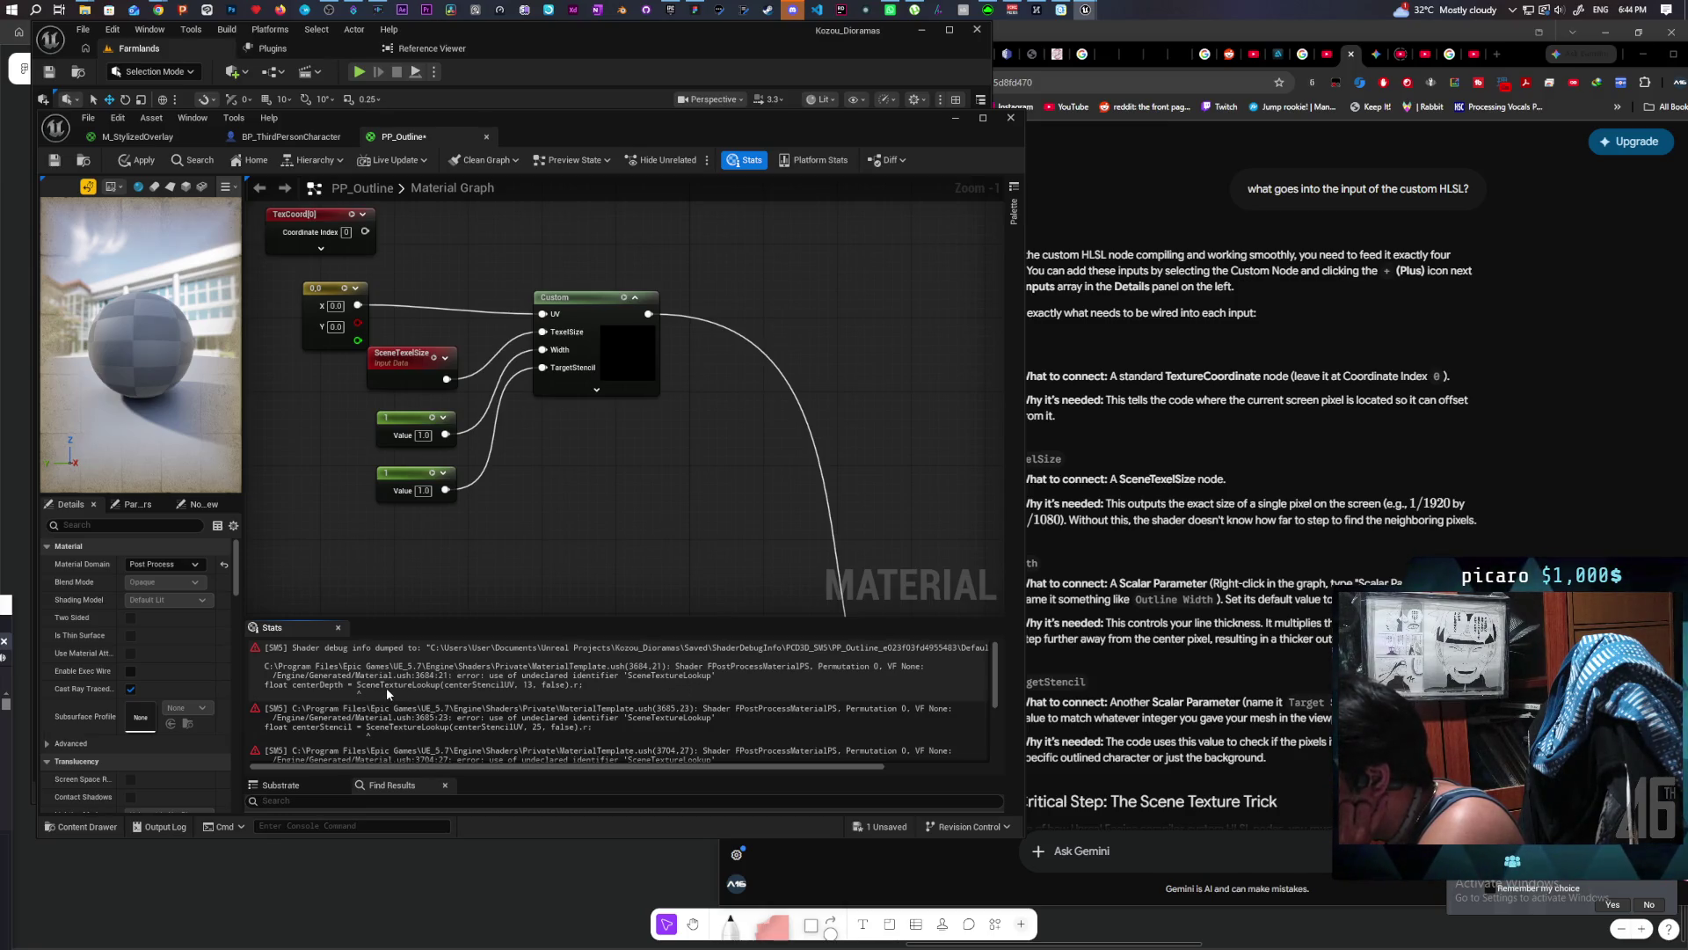
left_click(597, 390)
left_click(1126, 497)
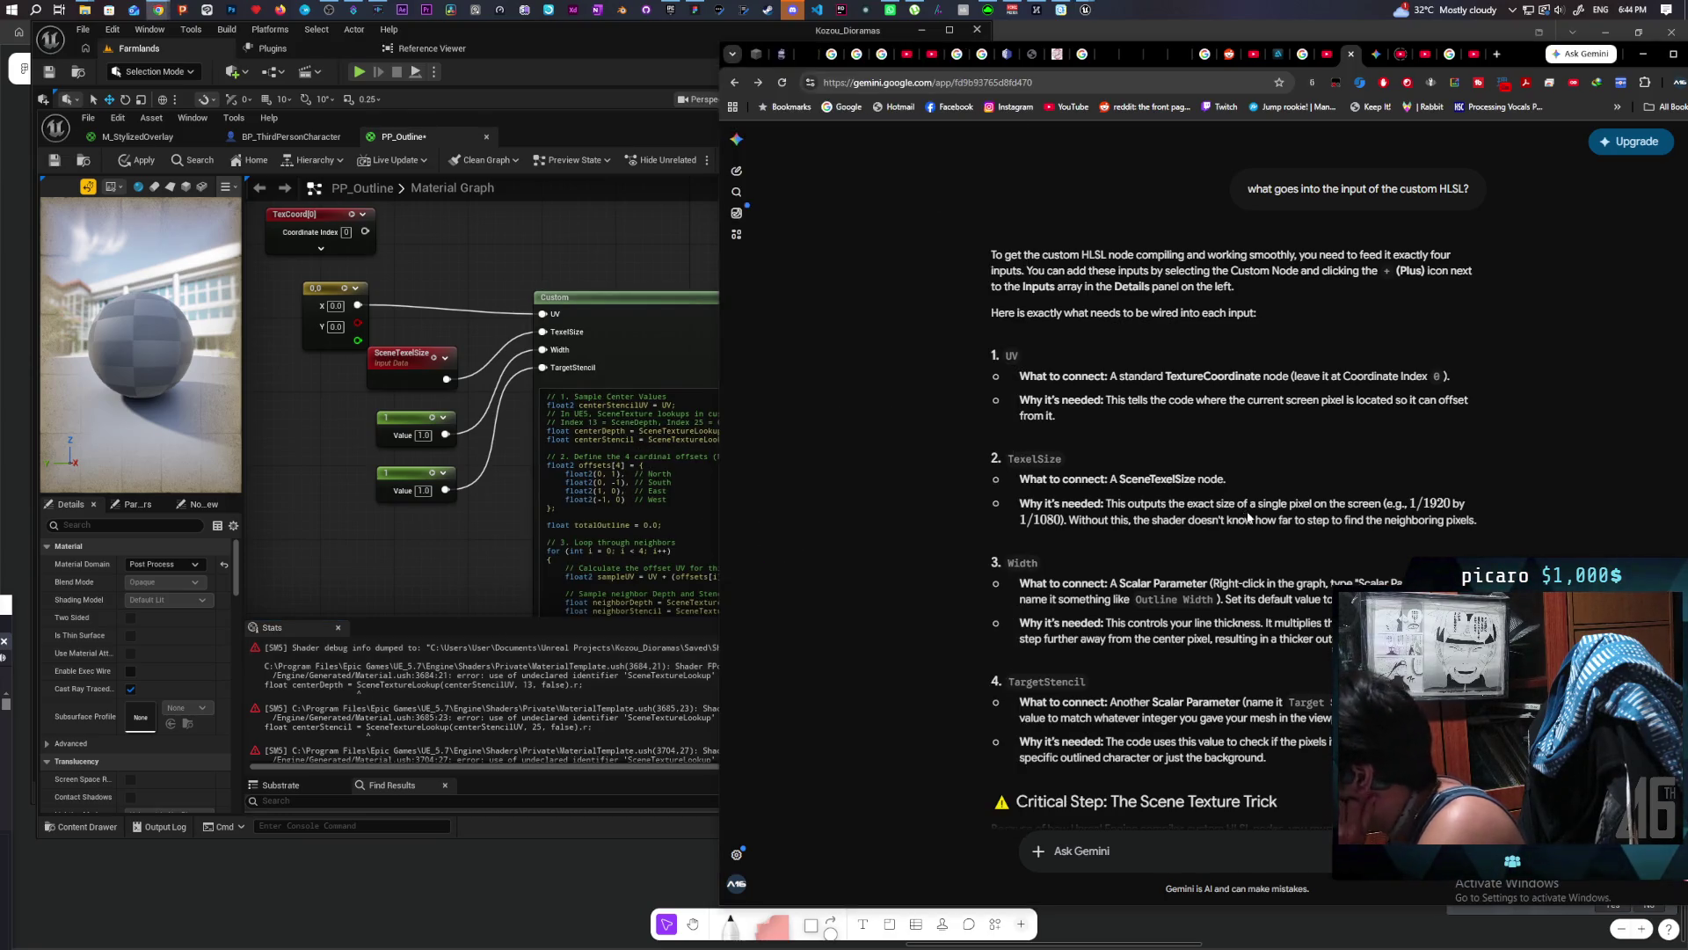
Step: Scroll Gemini to 'Critical Step: The Scene Texture Trick', then return to the PP_Outline graph
scroll(1218, 522, "down", 3)
scroll(1219, 520, "down", 1)
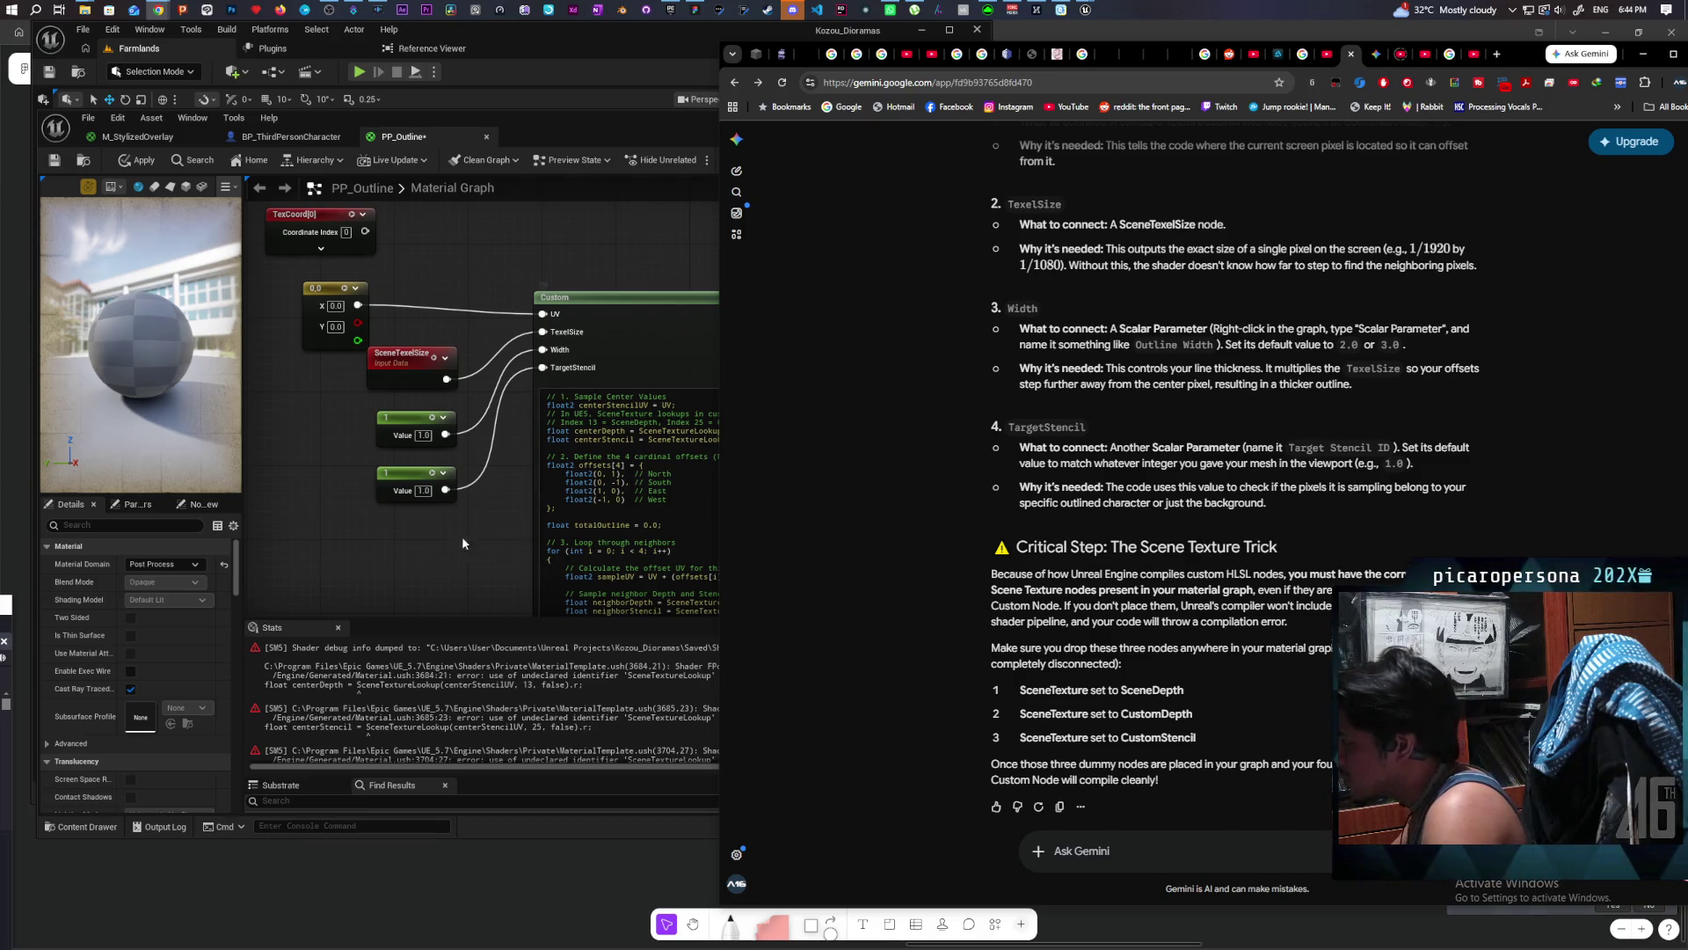
scroll(422, 545, "down", 5)
left_click(463, 486)
scroll(462, 486, "up", 4)
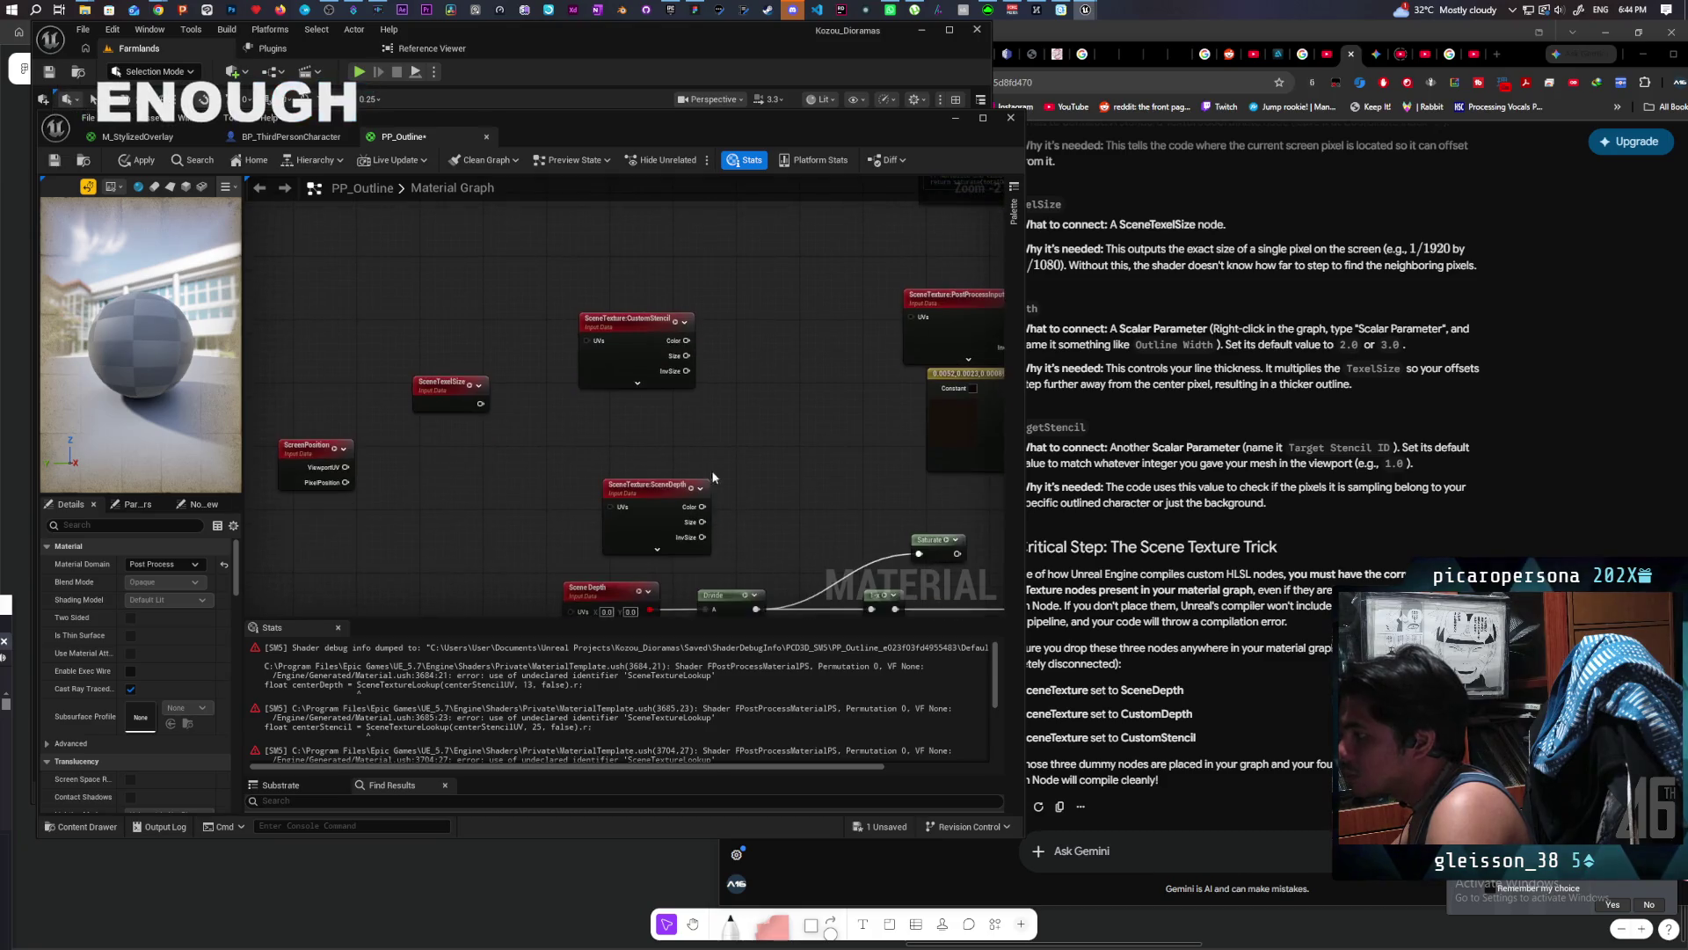
Step: Move the SceneDepth node up beneath the CustomStencil node
mouse_move(660, 508)
left_mouse_down()
mouse_move(633, 437)
mouse_move(615, 488)
left_mouse_up()
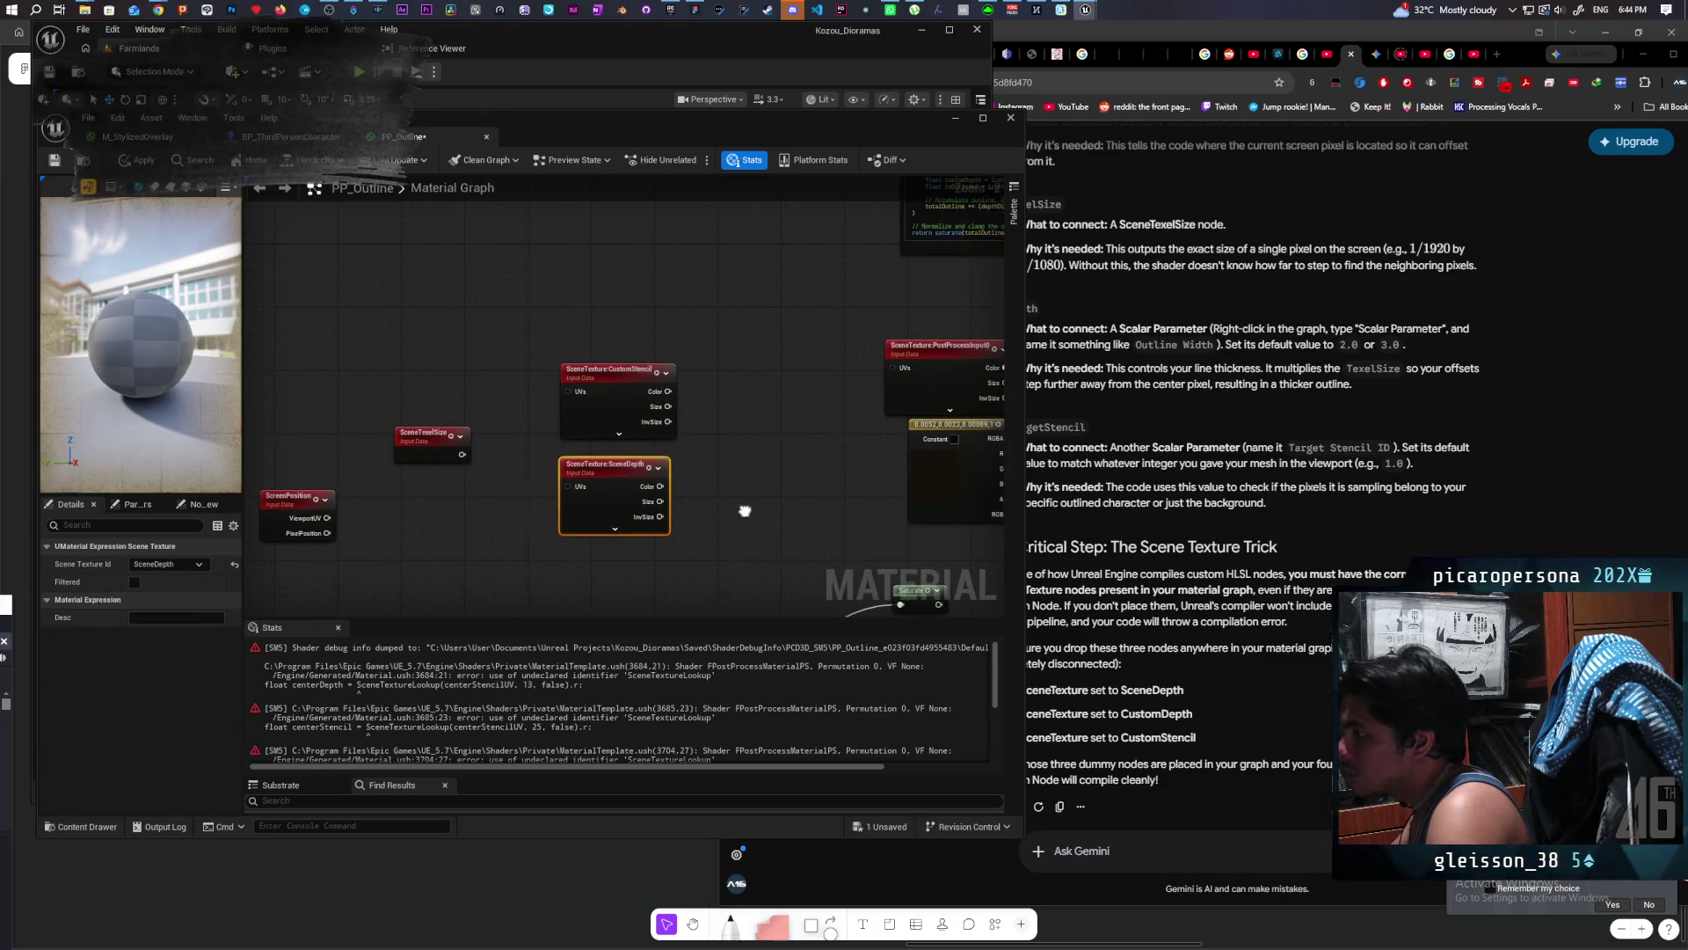
scroll(736, 466, "down", 2)
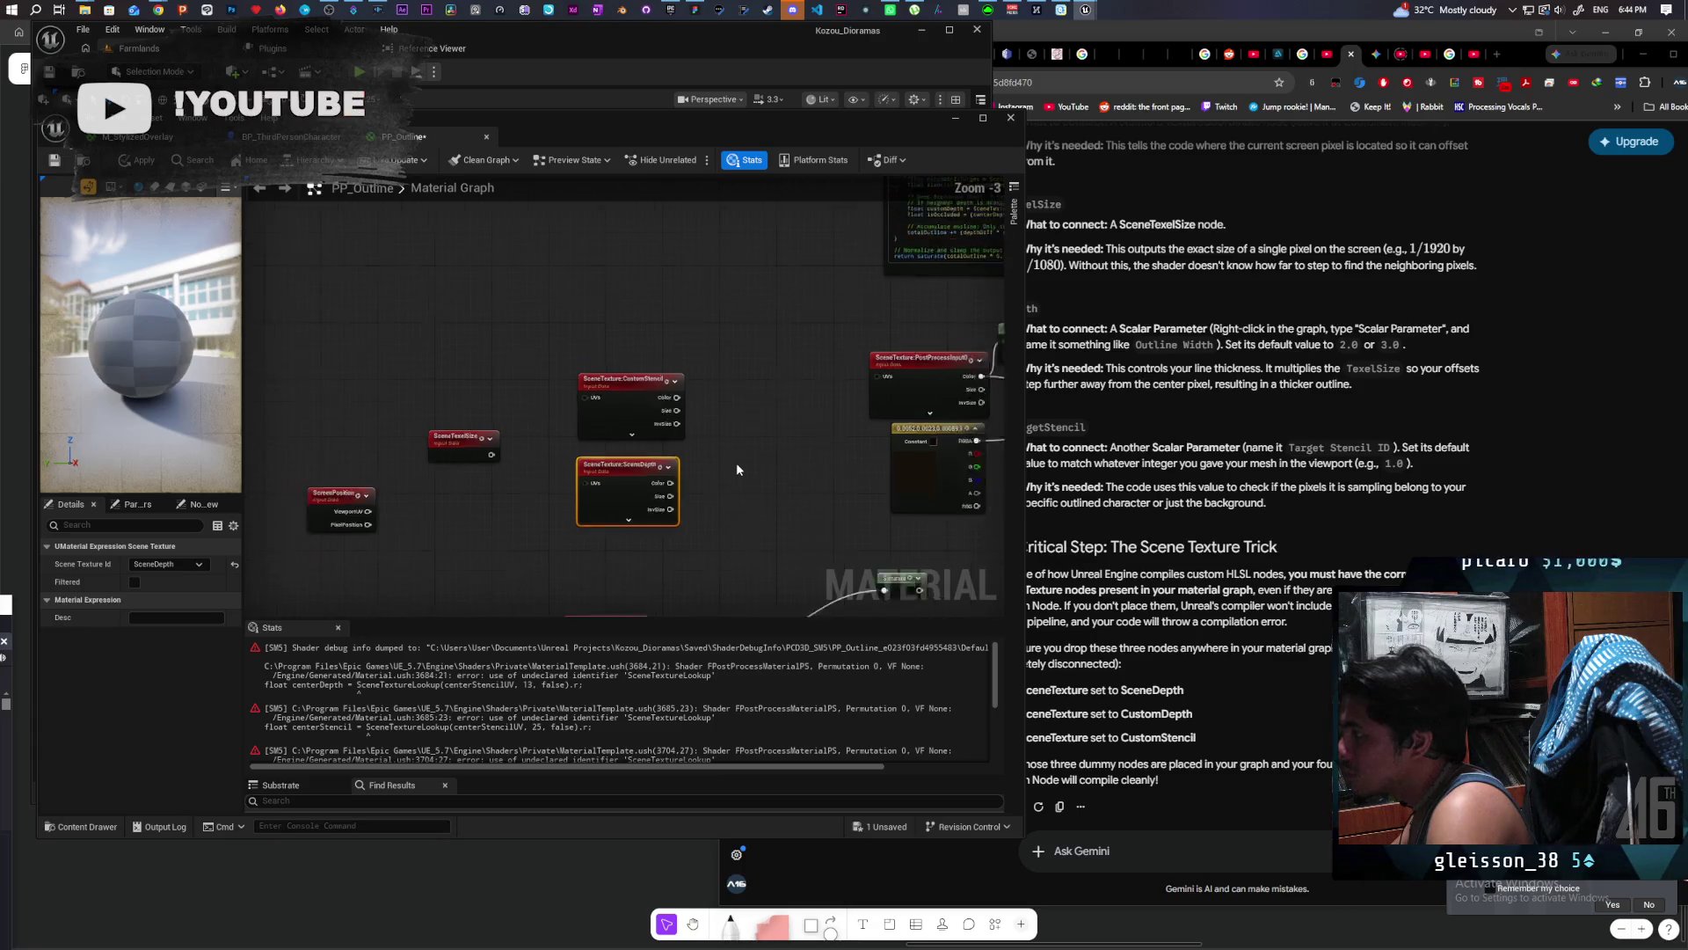
mouse_move(714, 382)
left_mouse_down()
mouse_move(862, 301)
mouse_move(689, 477)
left_mouse_up()
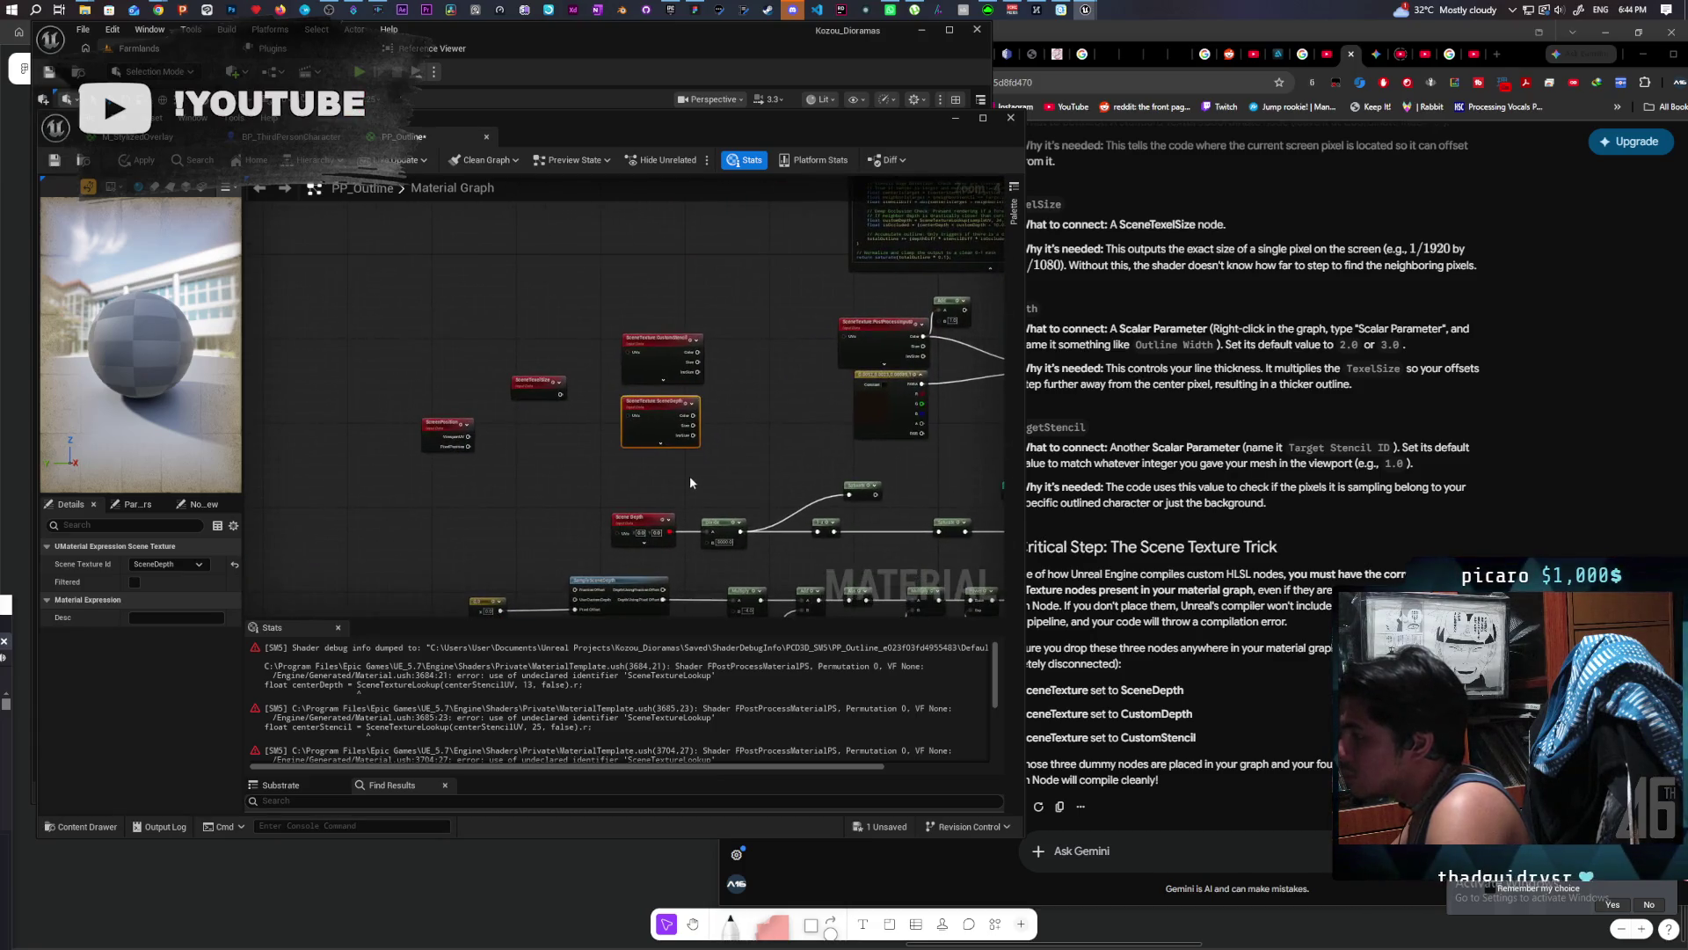
scroll(696, 468, "up", 1)
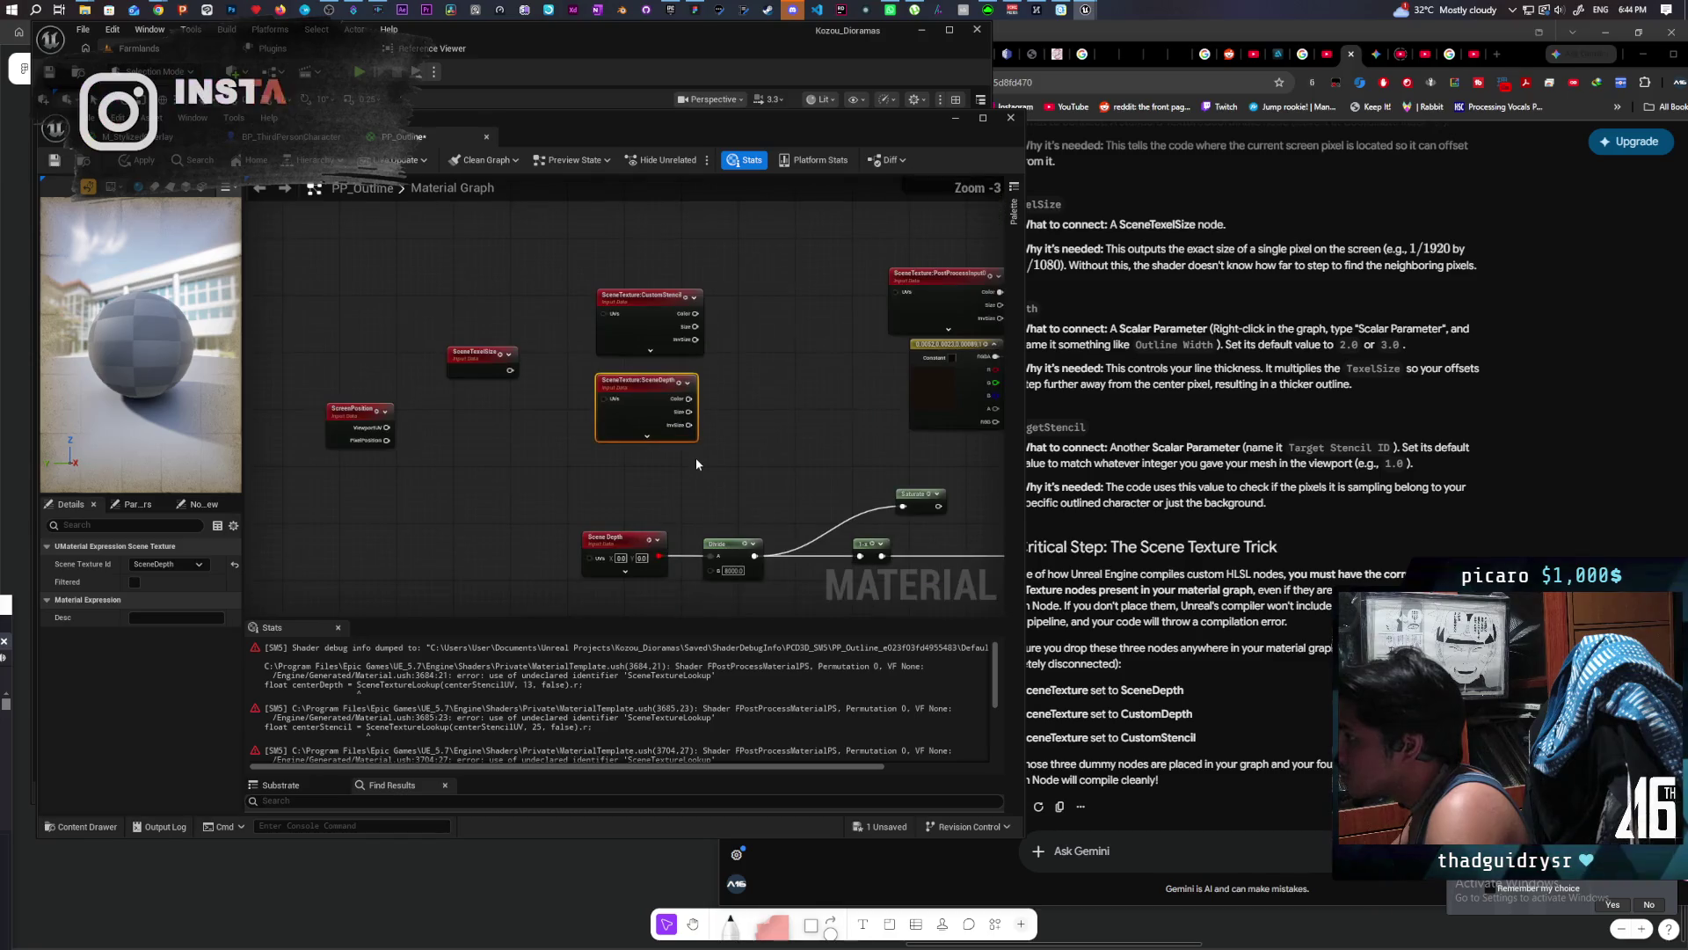
left_click(741, 386)
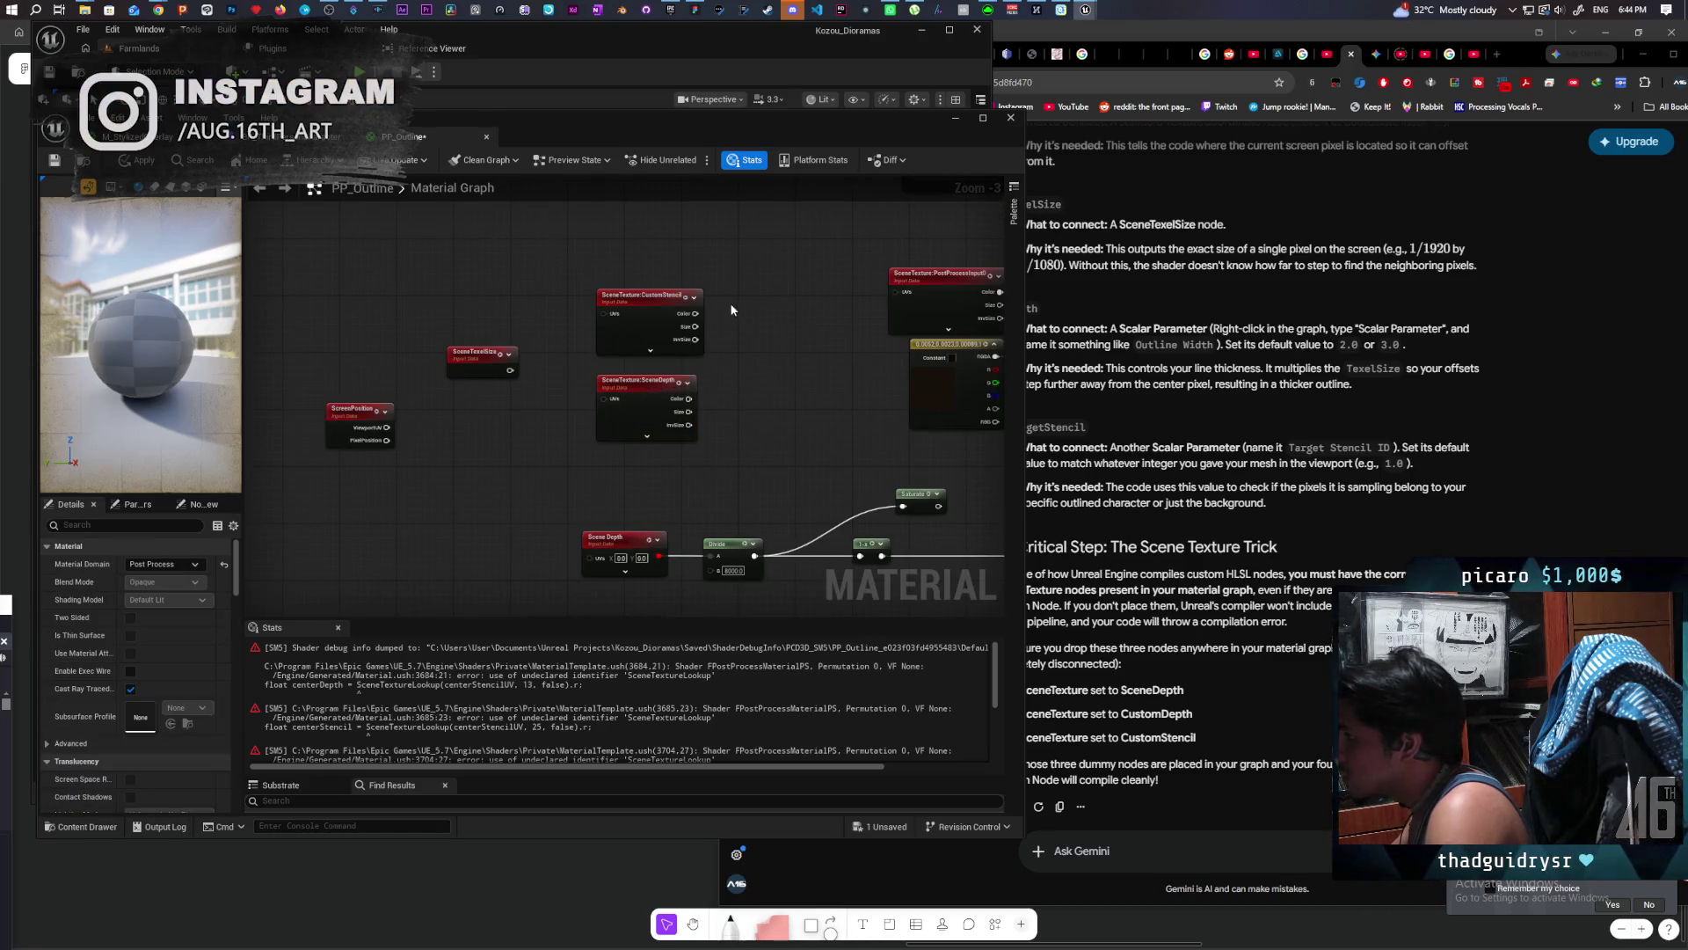
Step: Duplicate the CustomStencil node and place the copy above the other SceneTexture nodes
left_click(655, 313)
key("ctrl+c")
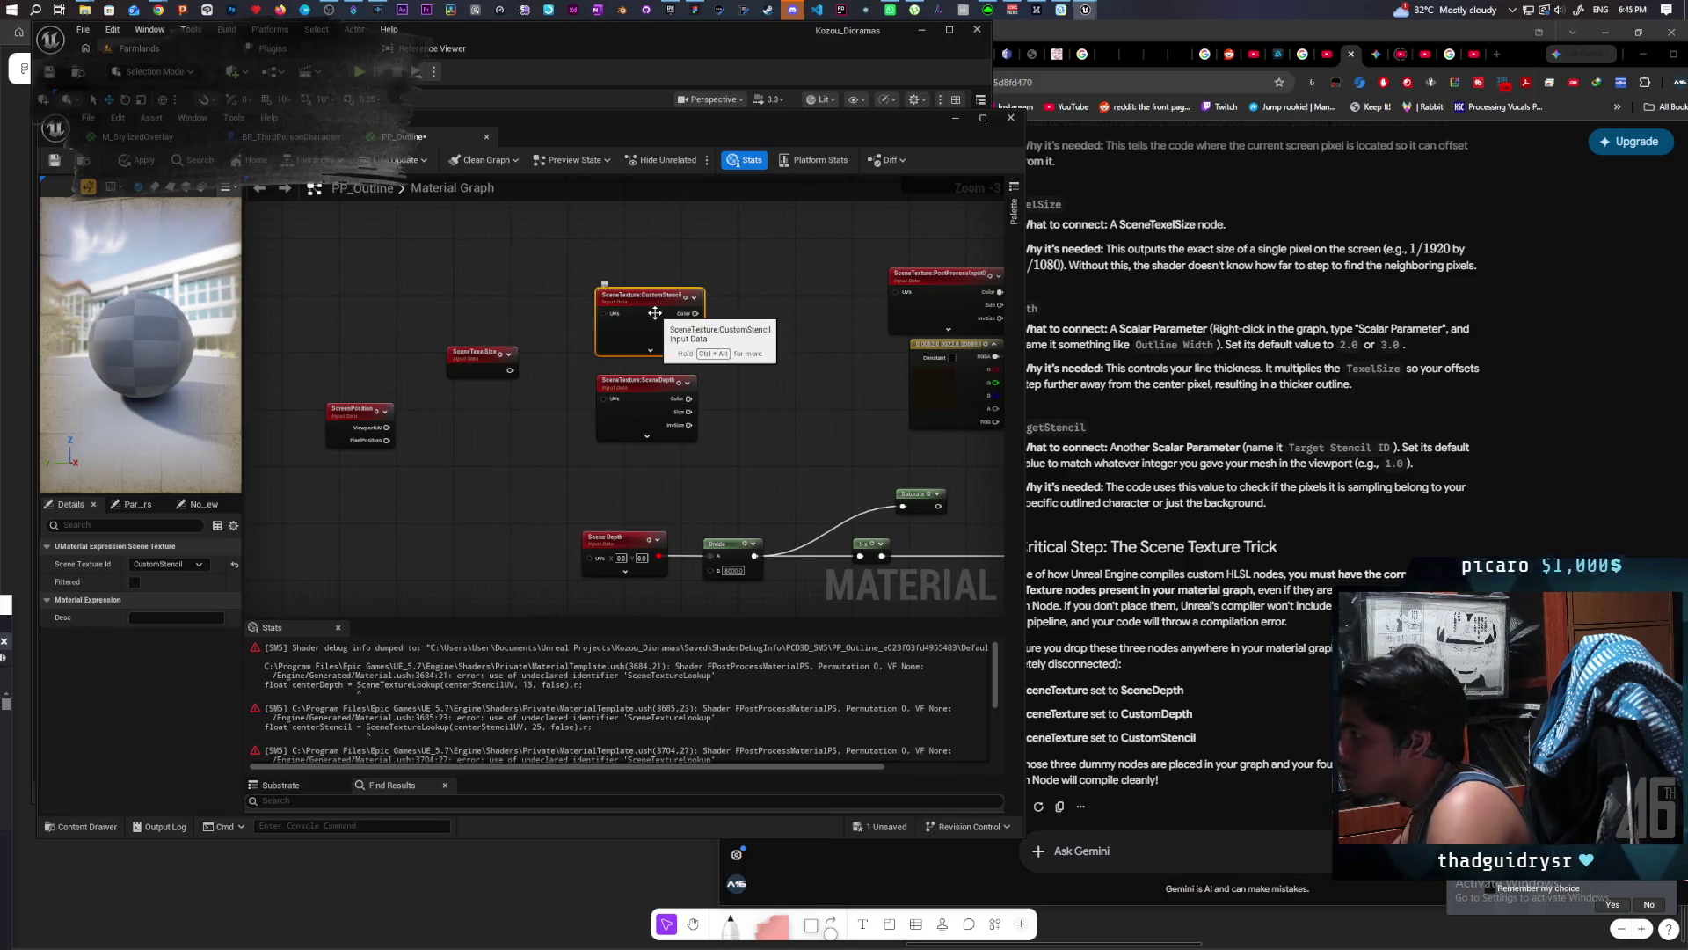
key("ctrl+v")
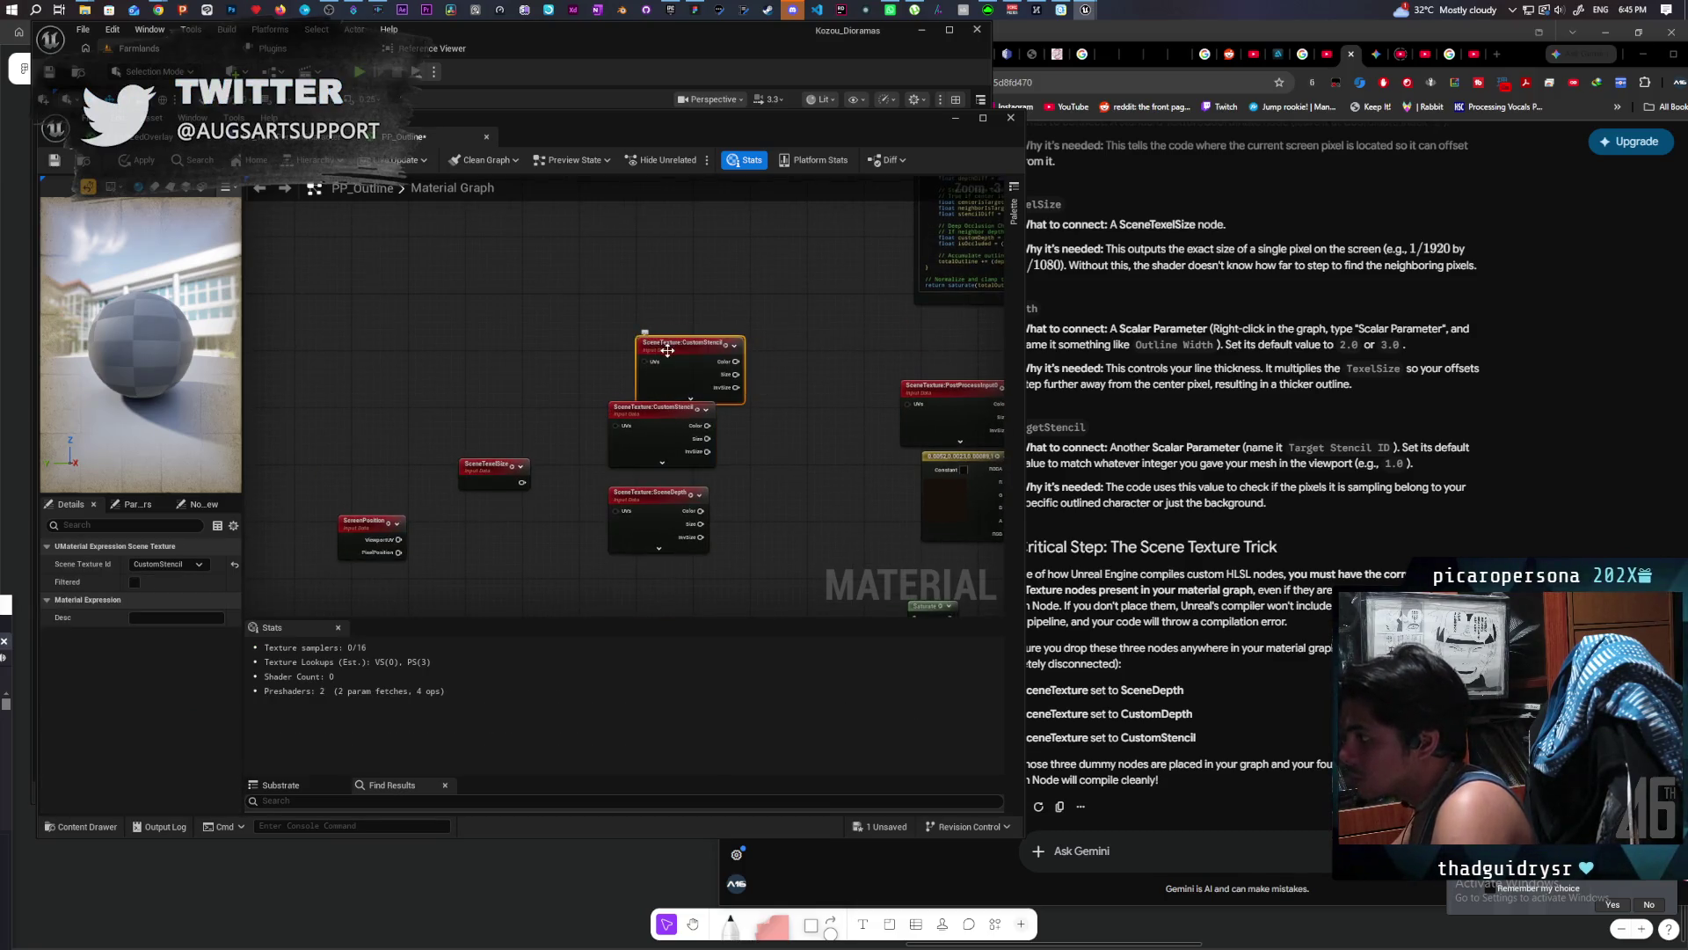
left_click_drag(641, 340, 611, 319)
Step: Set the duplicate node's Scene Texture Id to CustomDepth
left_click(167, 564)
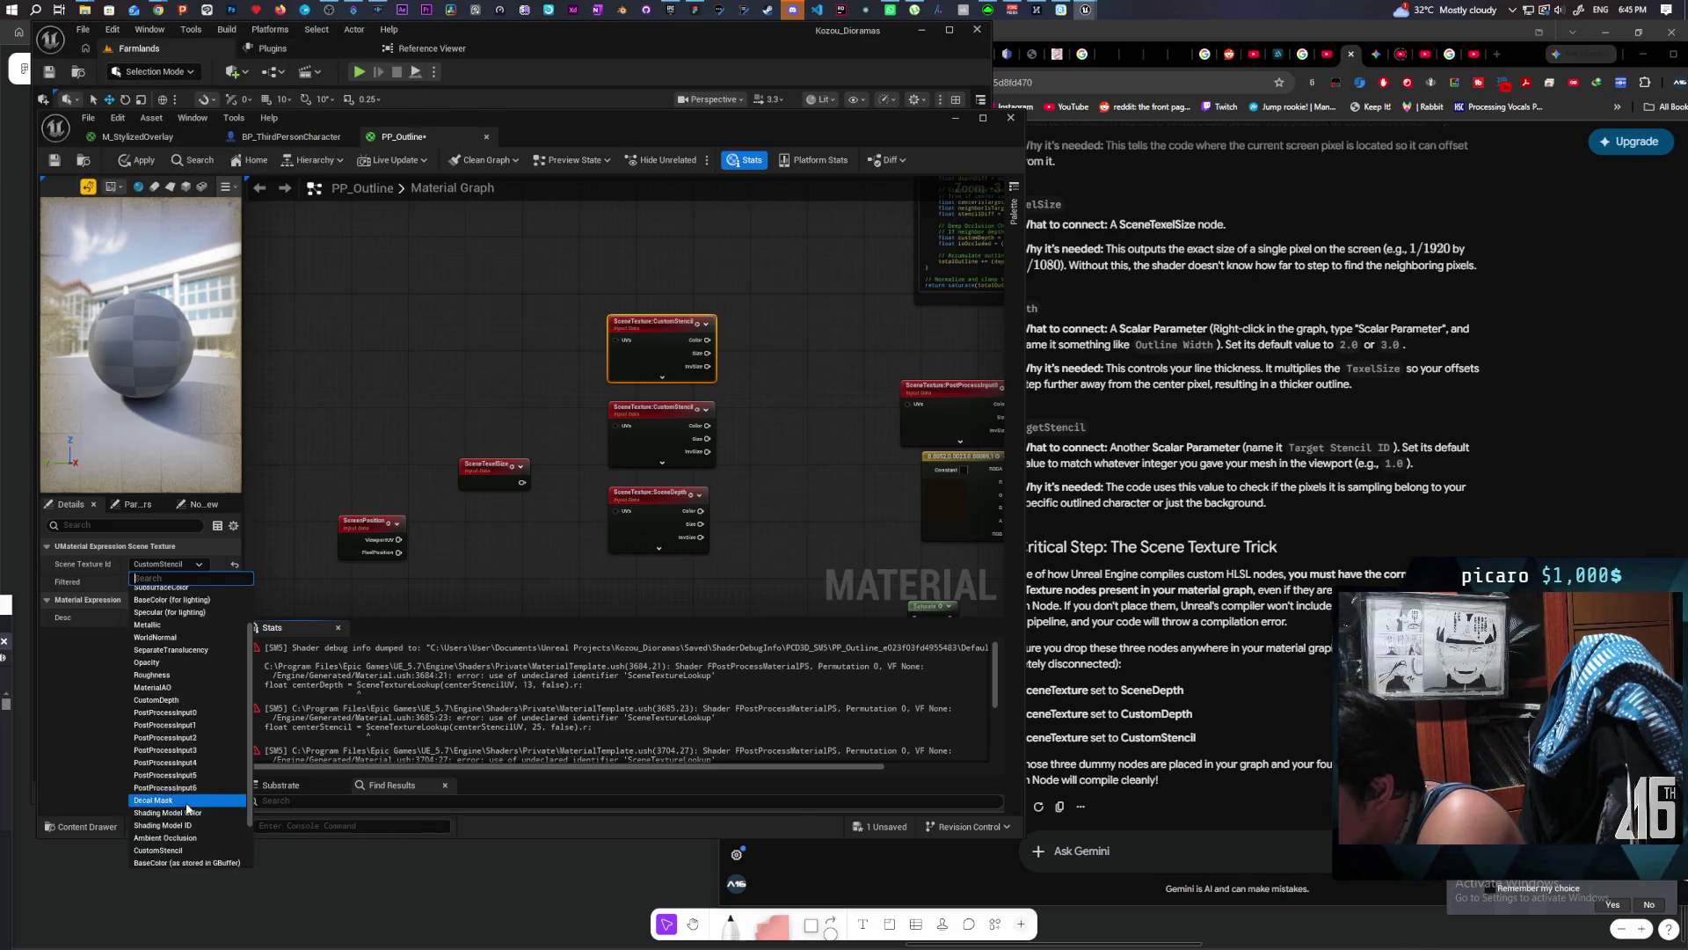
scroll(188, 813, "up", 2)
scroll(187, 807, "down", 2)
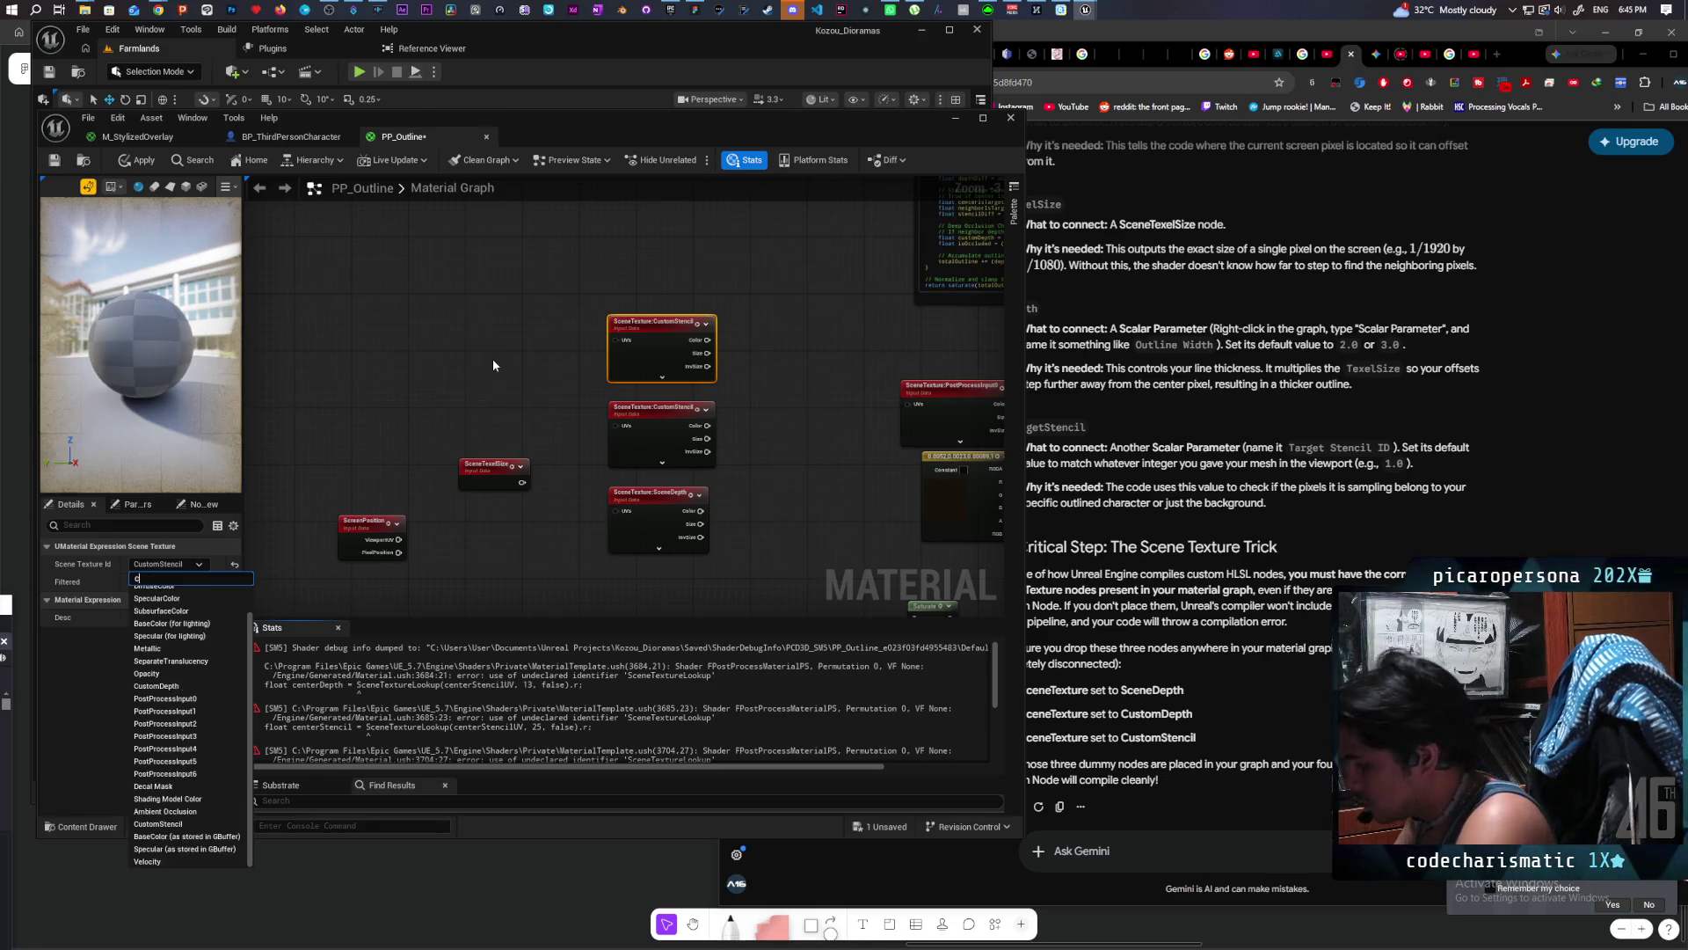
type("custom")
key("Escape")
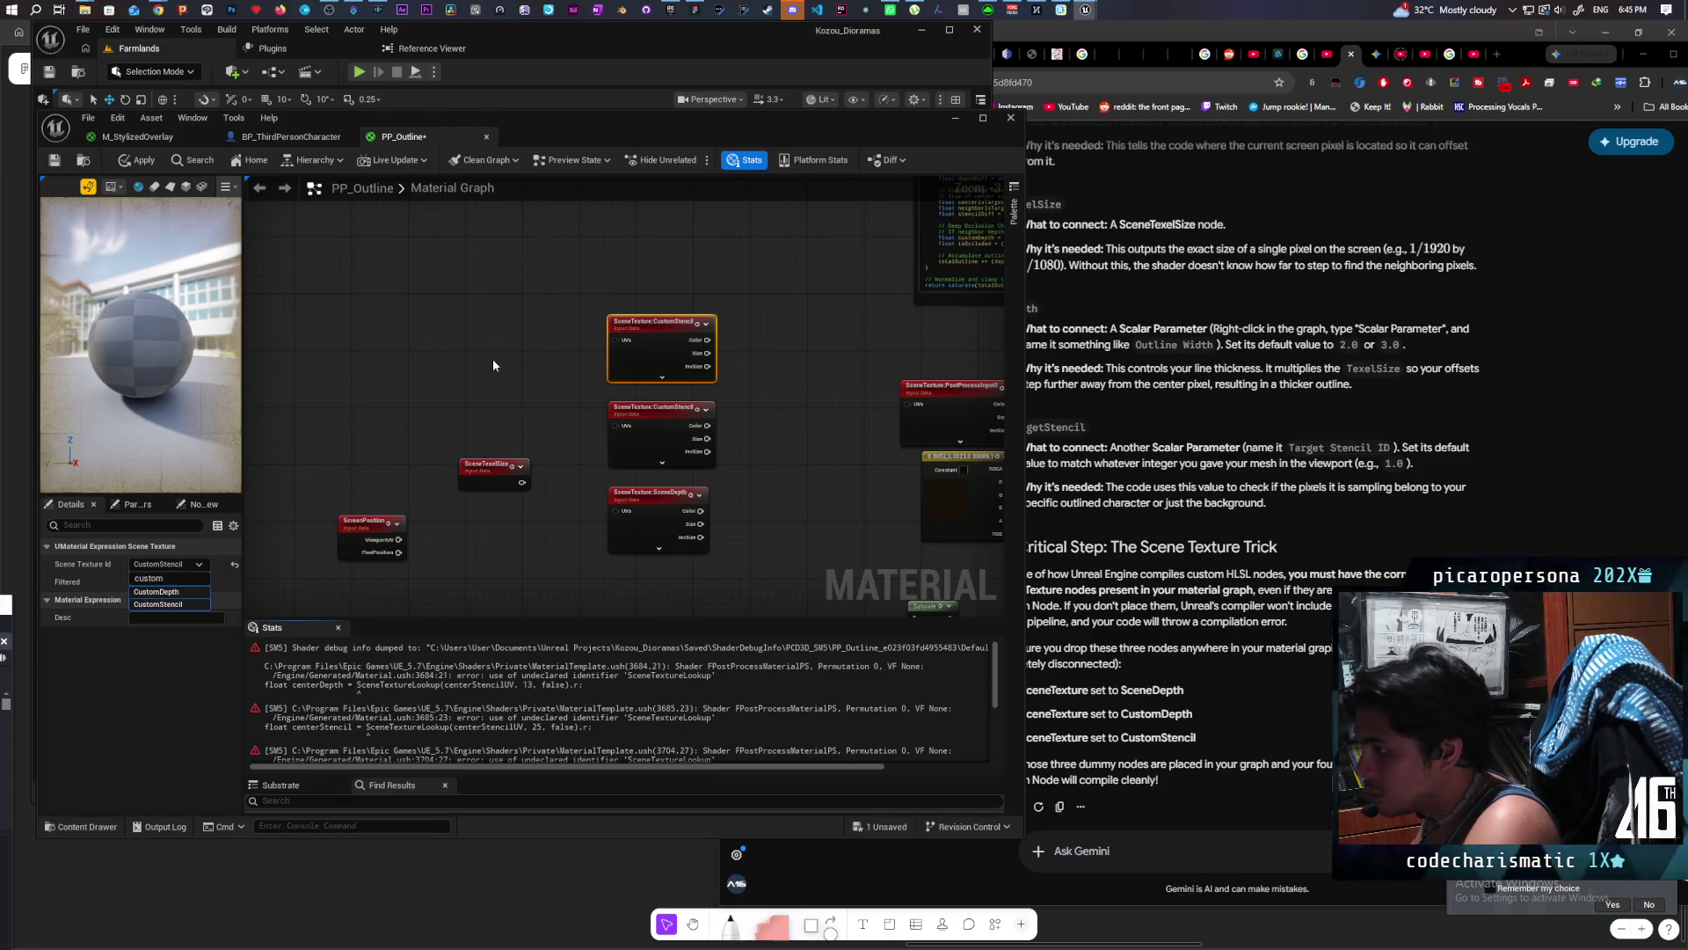
left_click(132, 564)
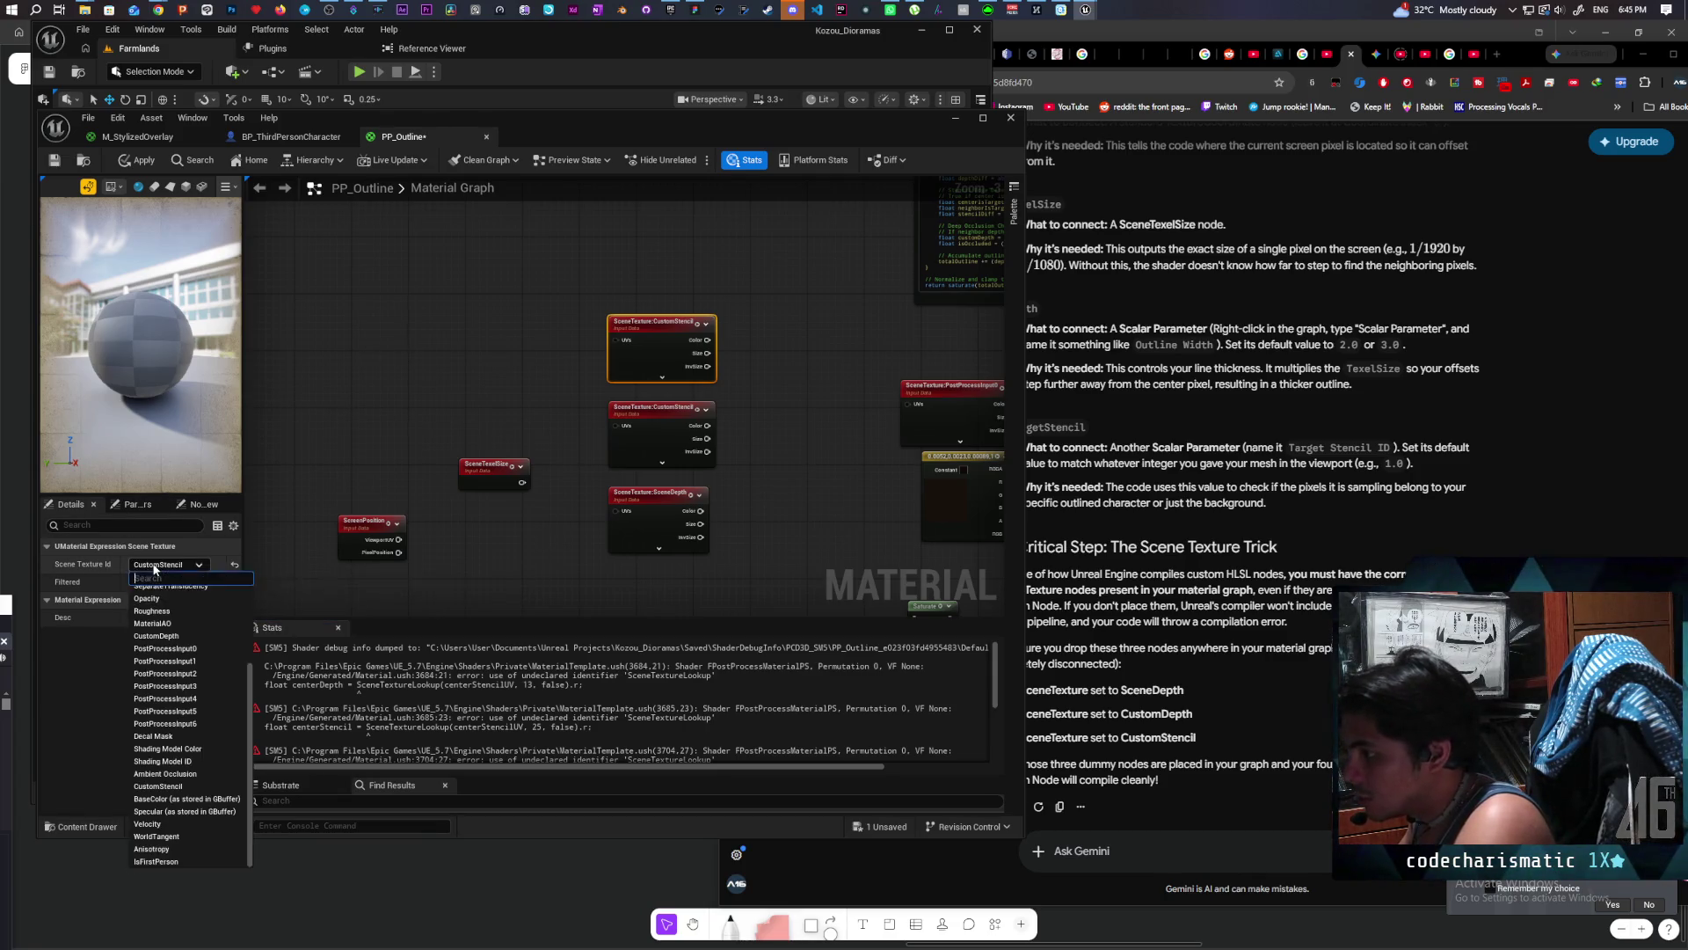
type("custo")
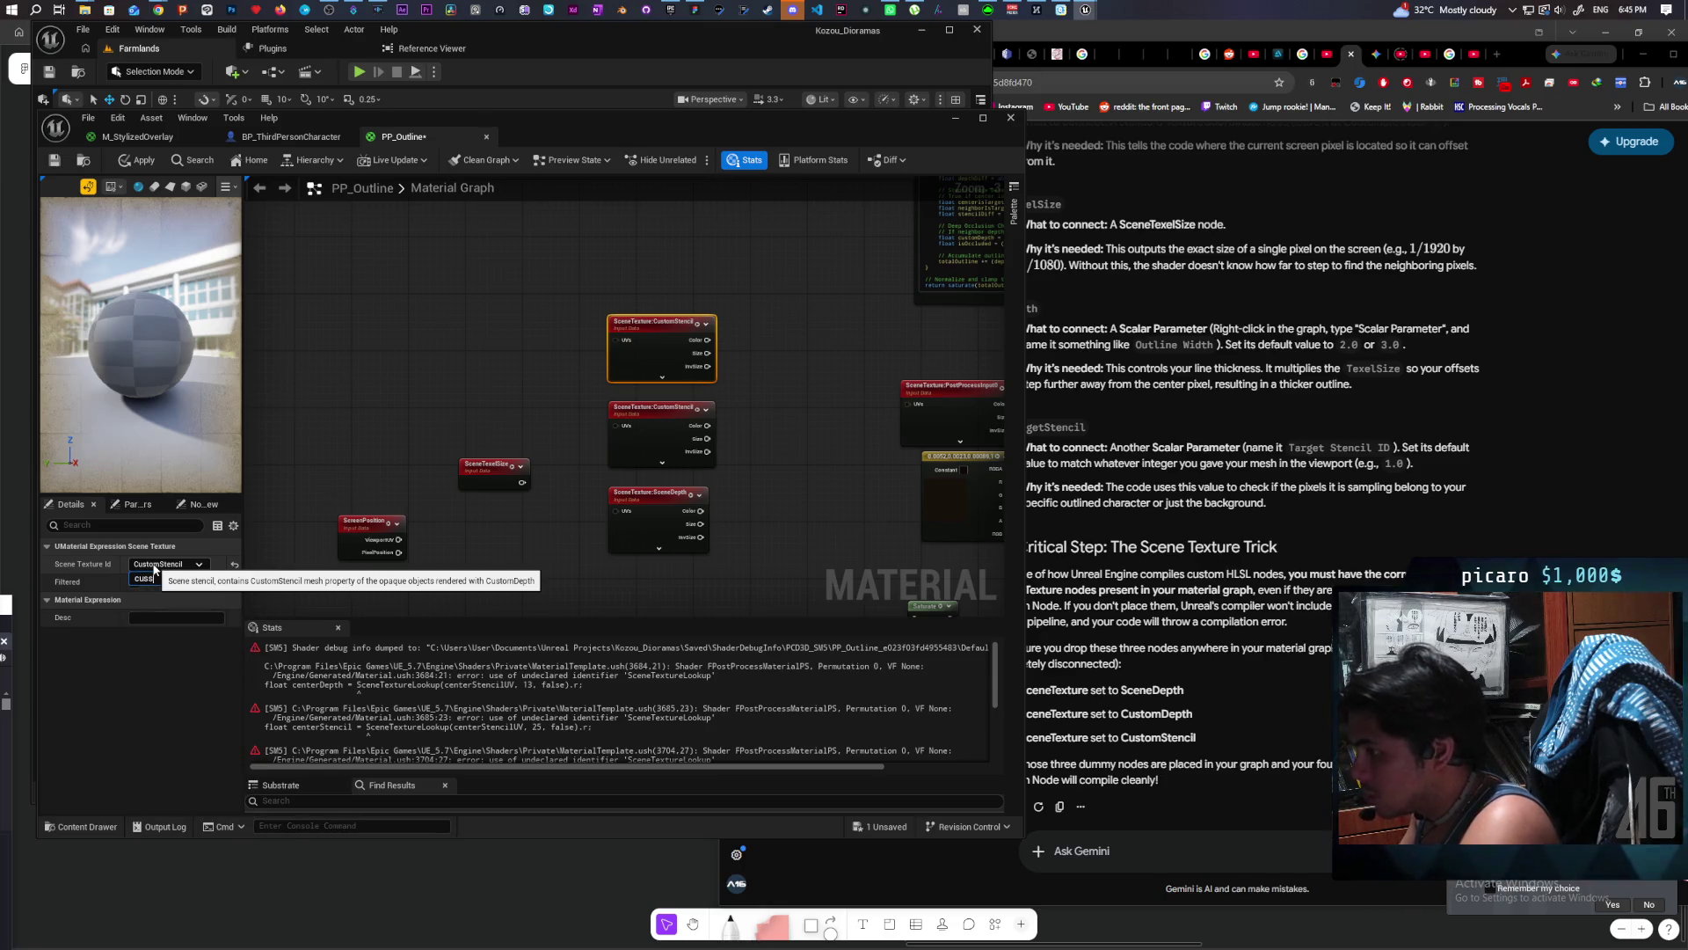
type("m")
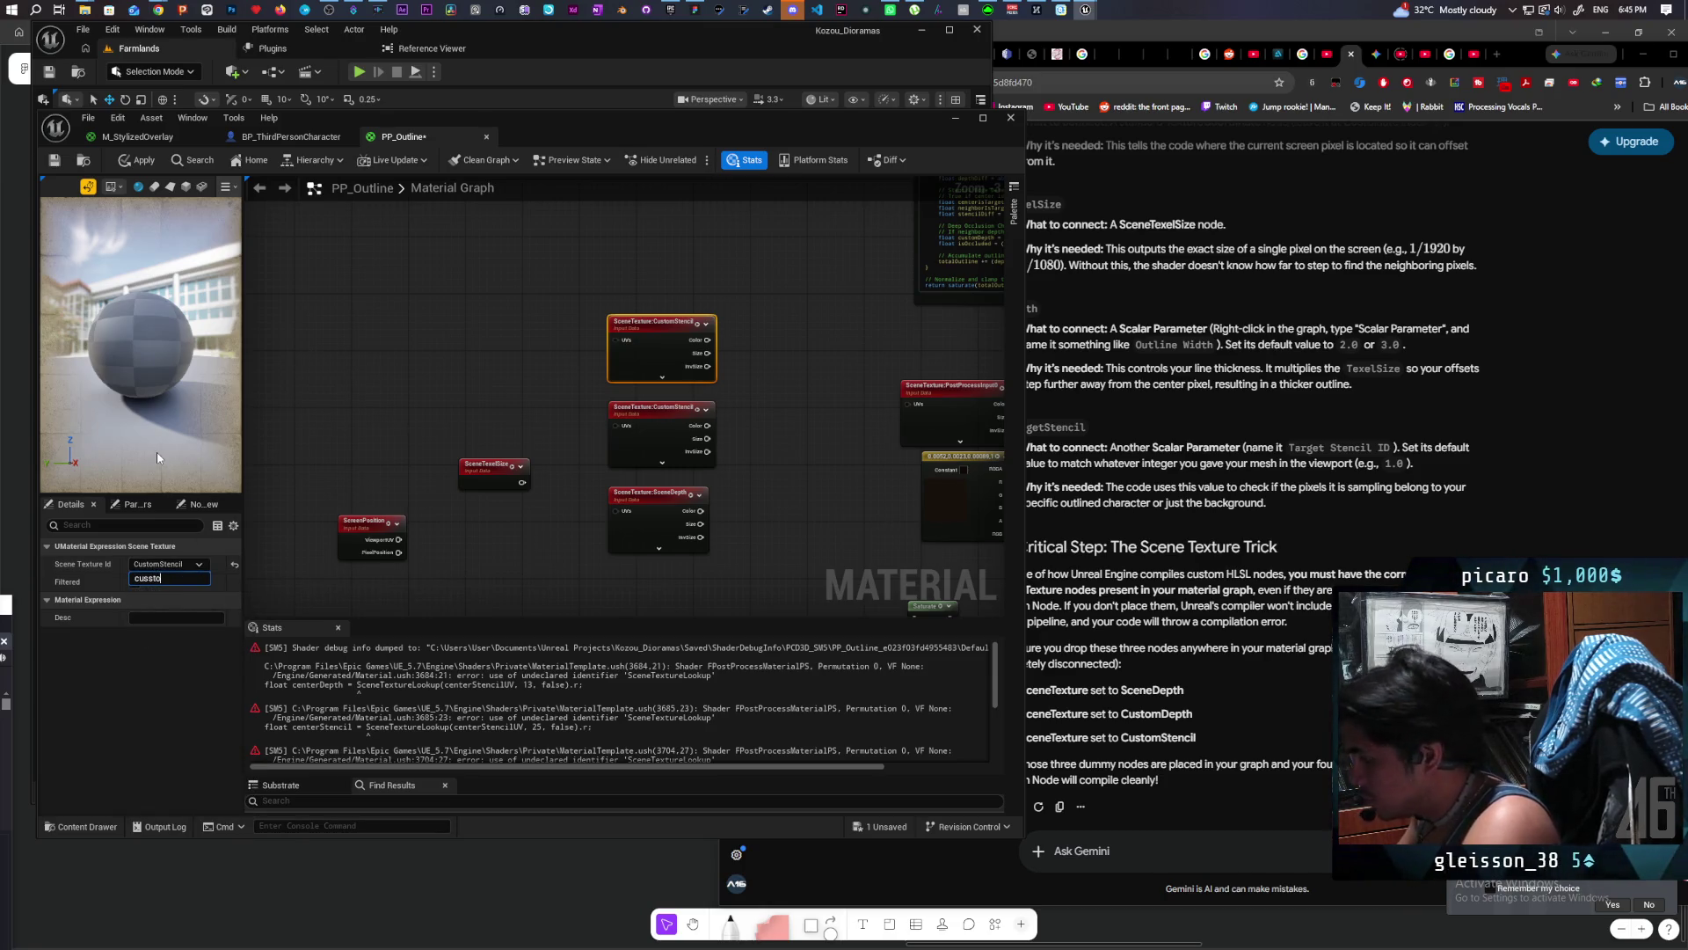
key("BackSpace")
key("BackSpace")
type("tom dep")
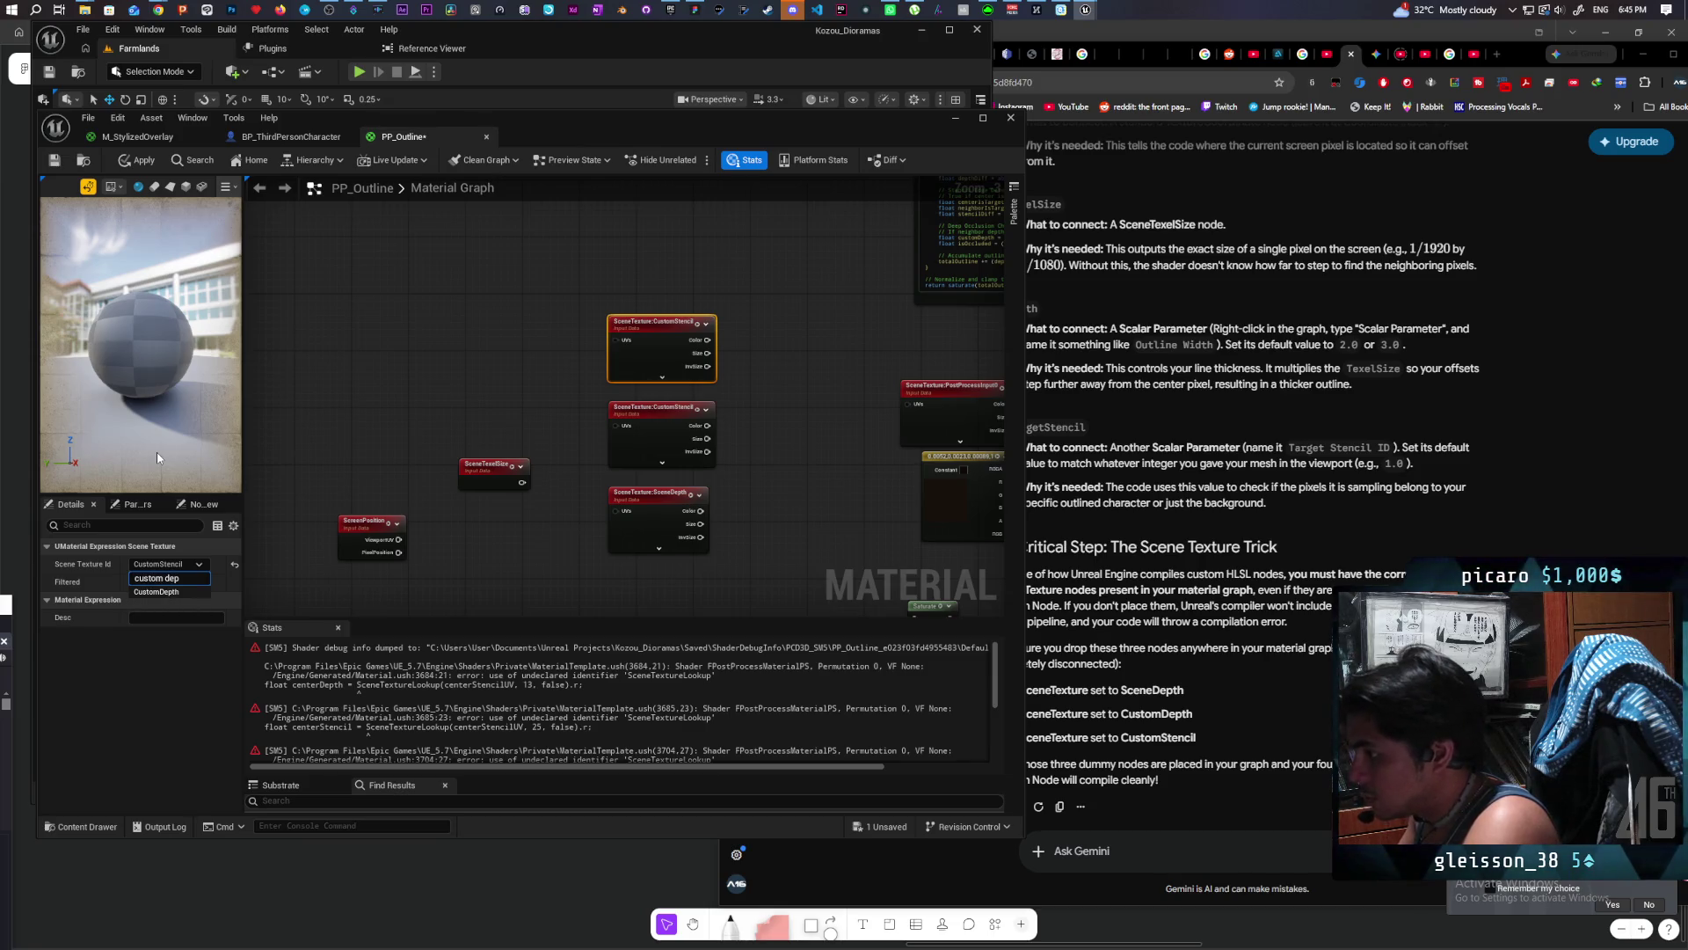
key("Down")
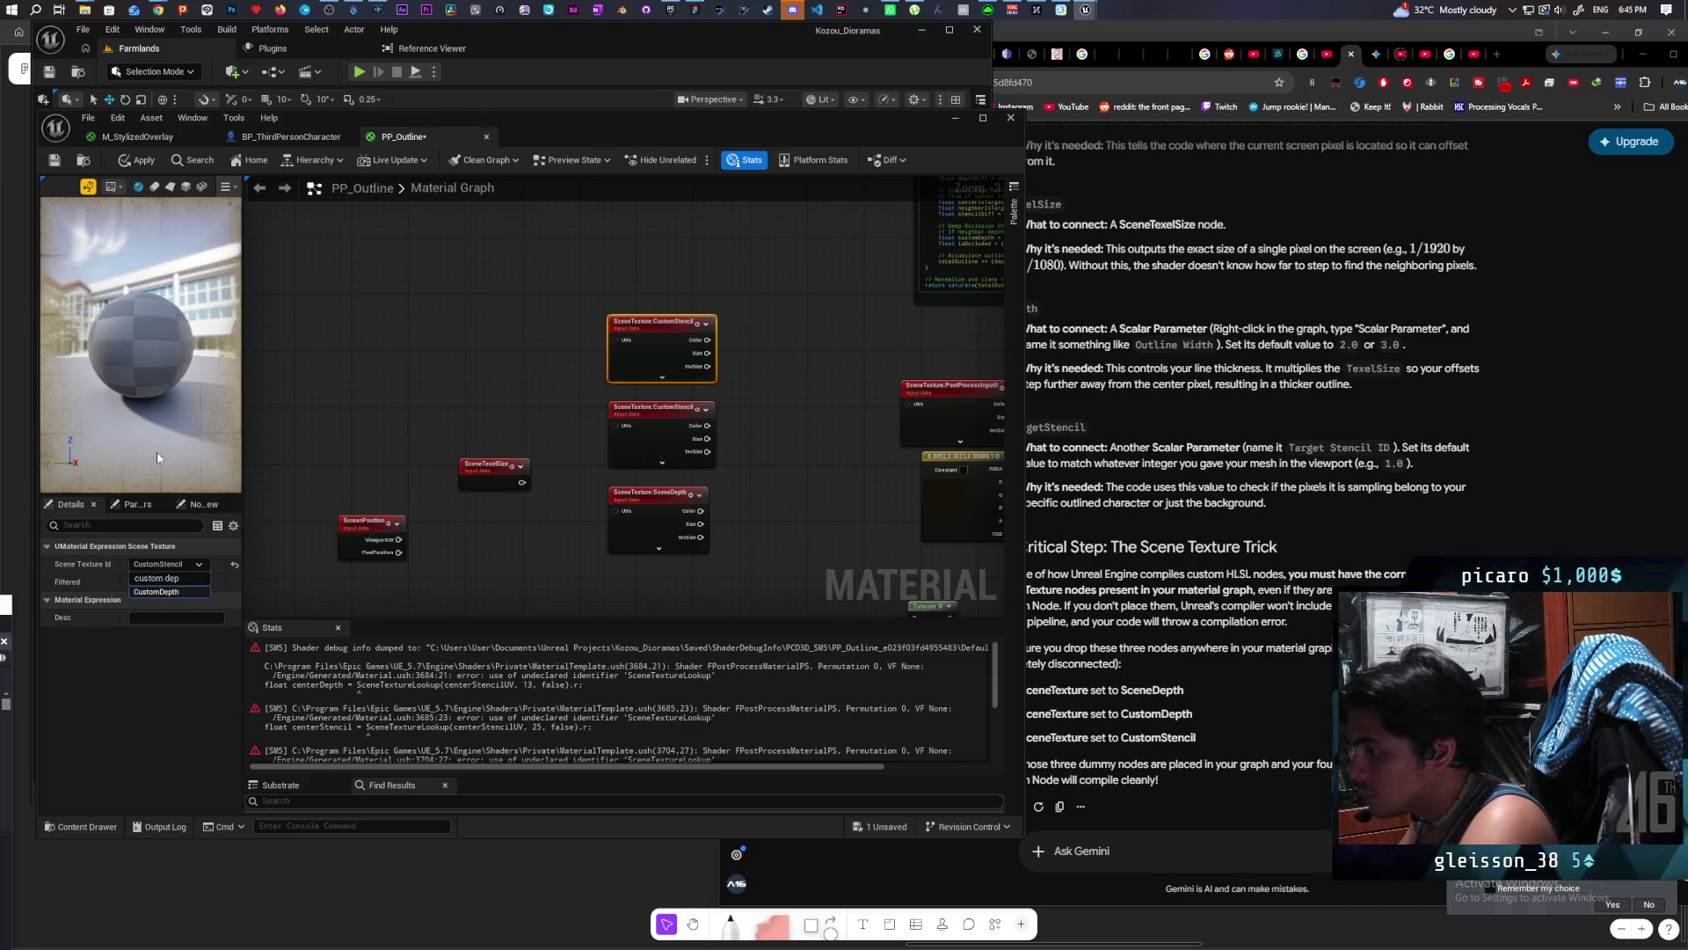
left_click(164, 594)
left_click(558, 414)
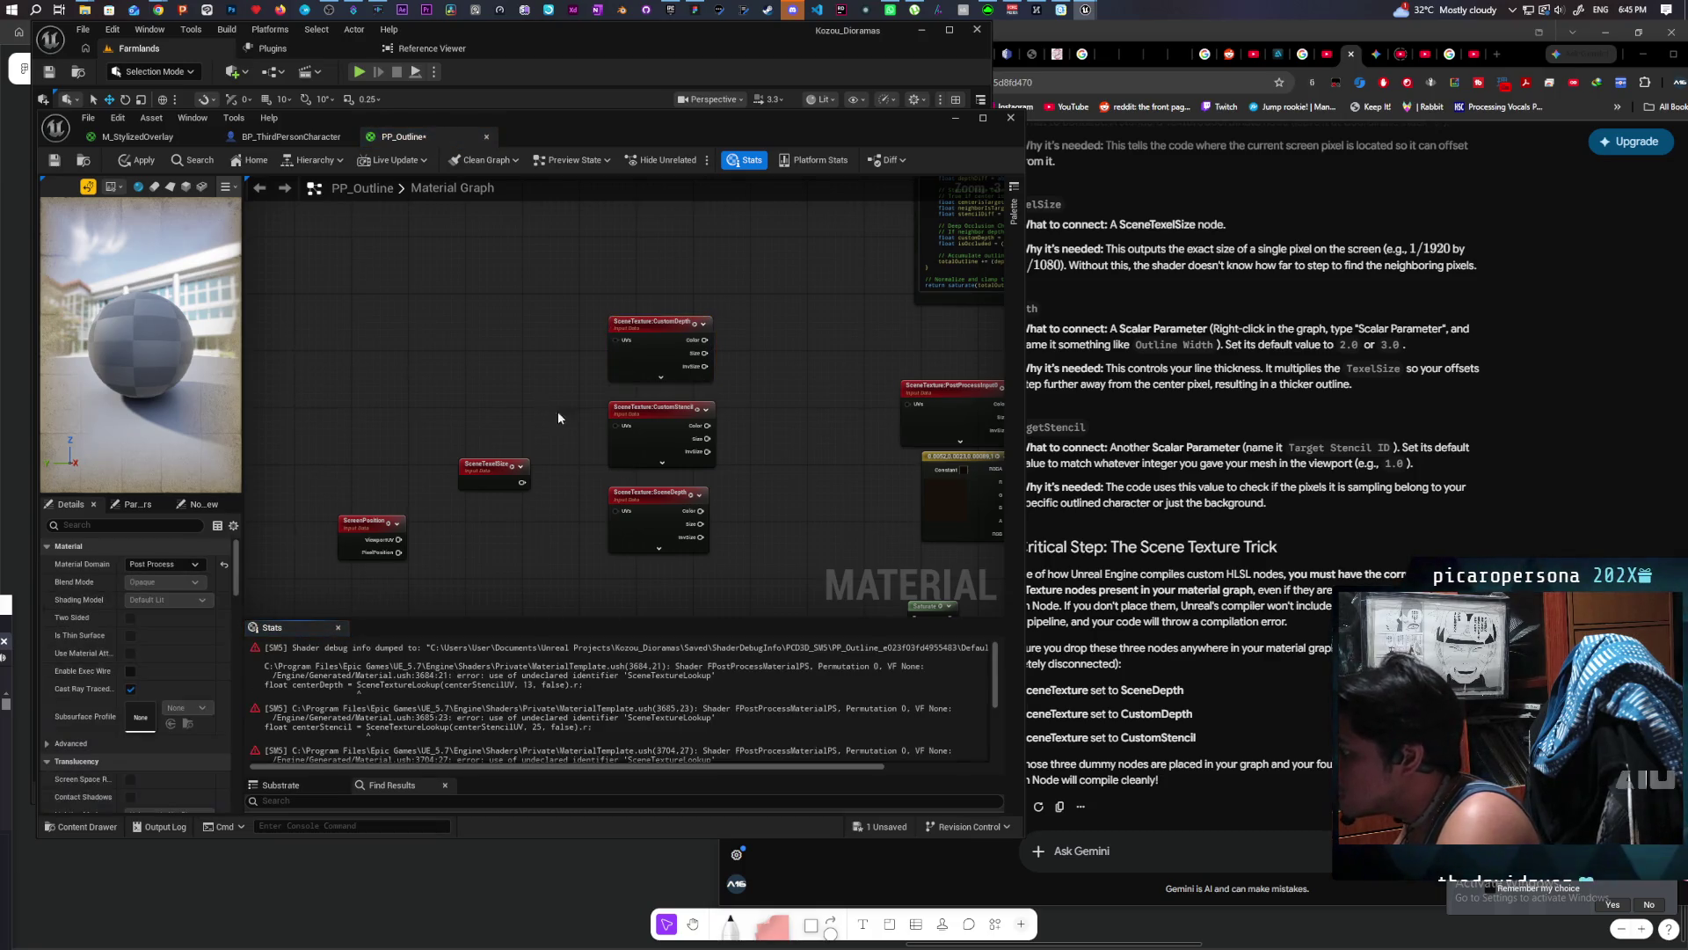
Step: Select the three SceneTexture nodes and consult the Gemini chat
left_click_drag(774, 303, 666, 523)
left_click(772, 508)
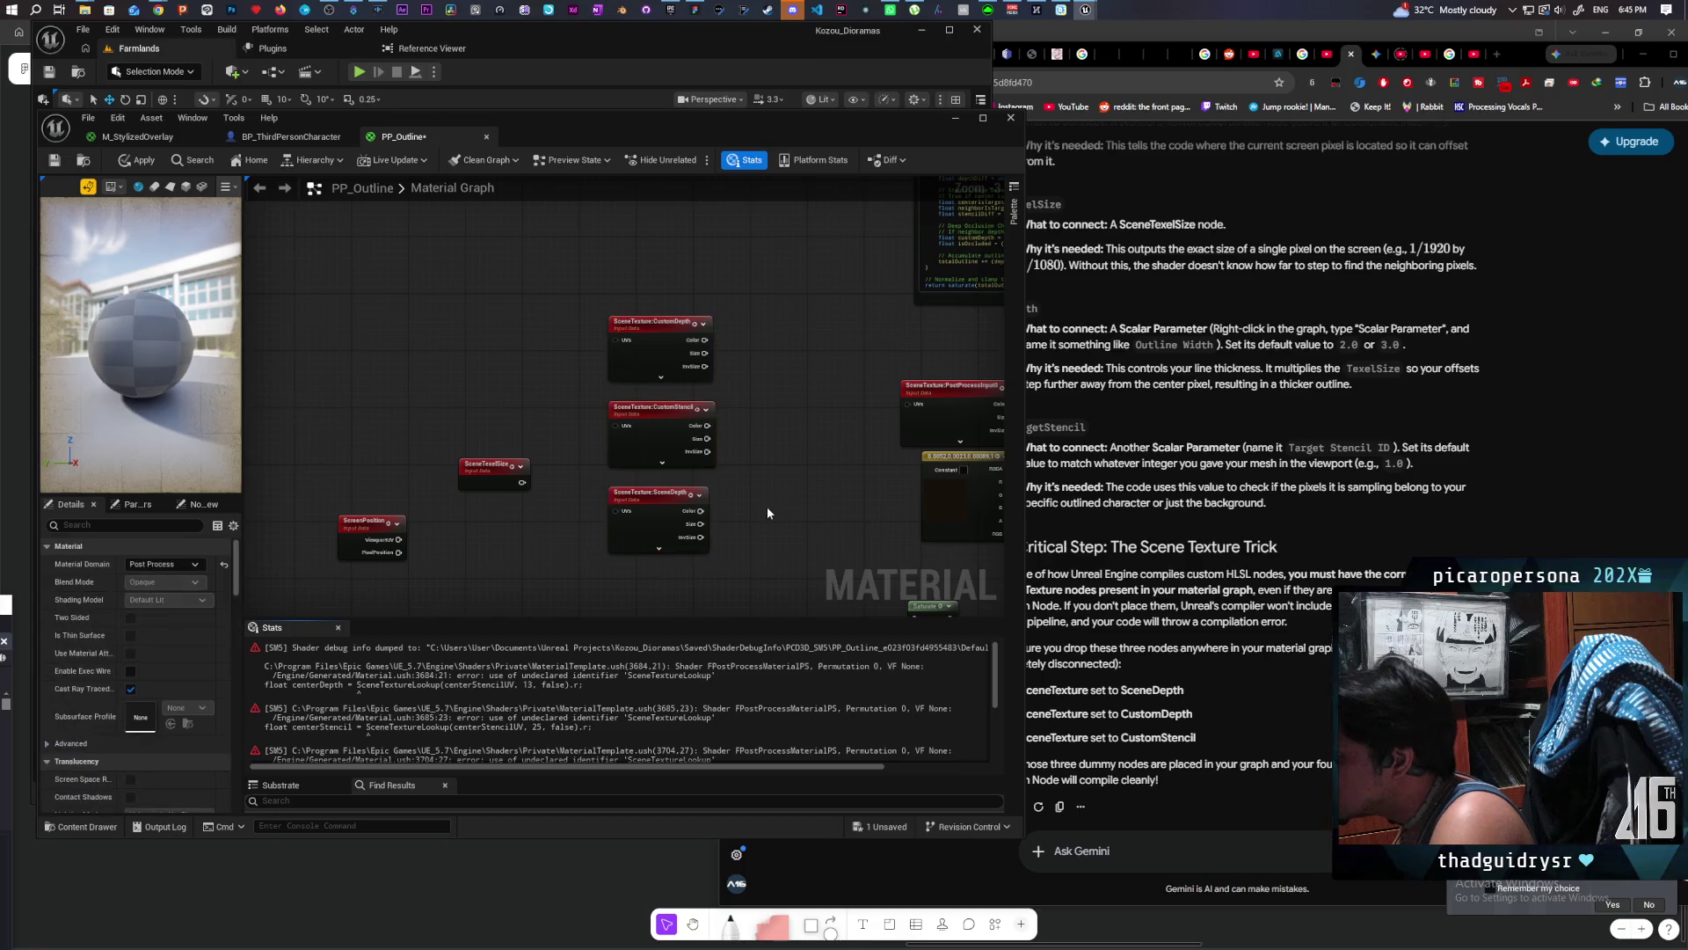
scroll(630, 489, "down", 2)
left_click(1254, 646)
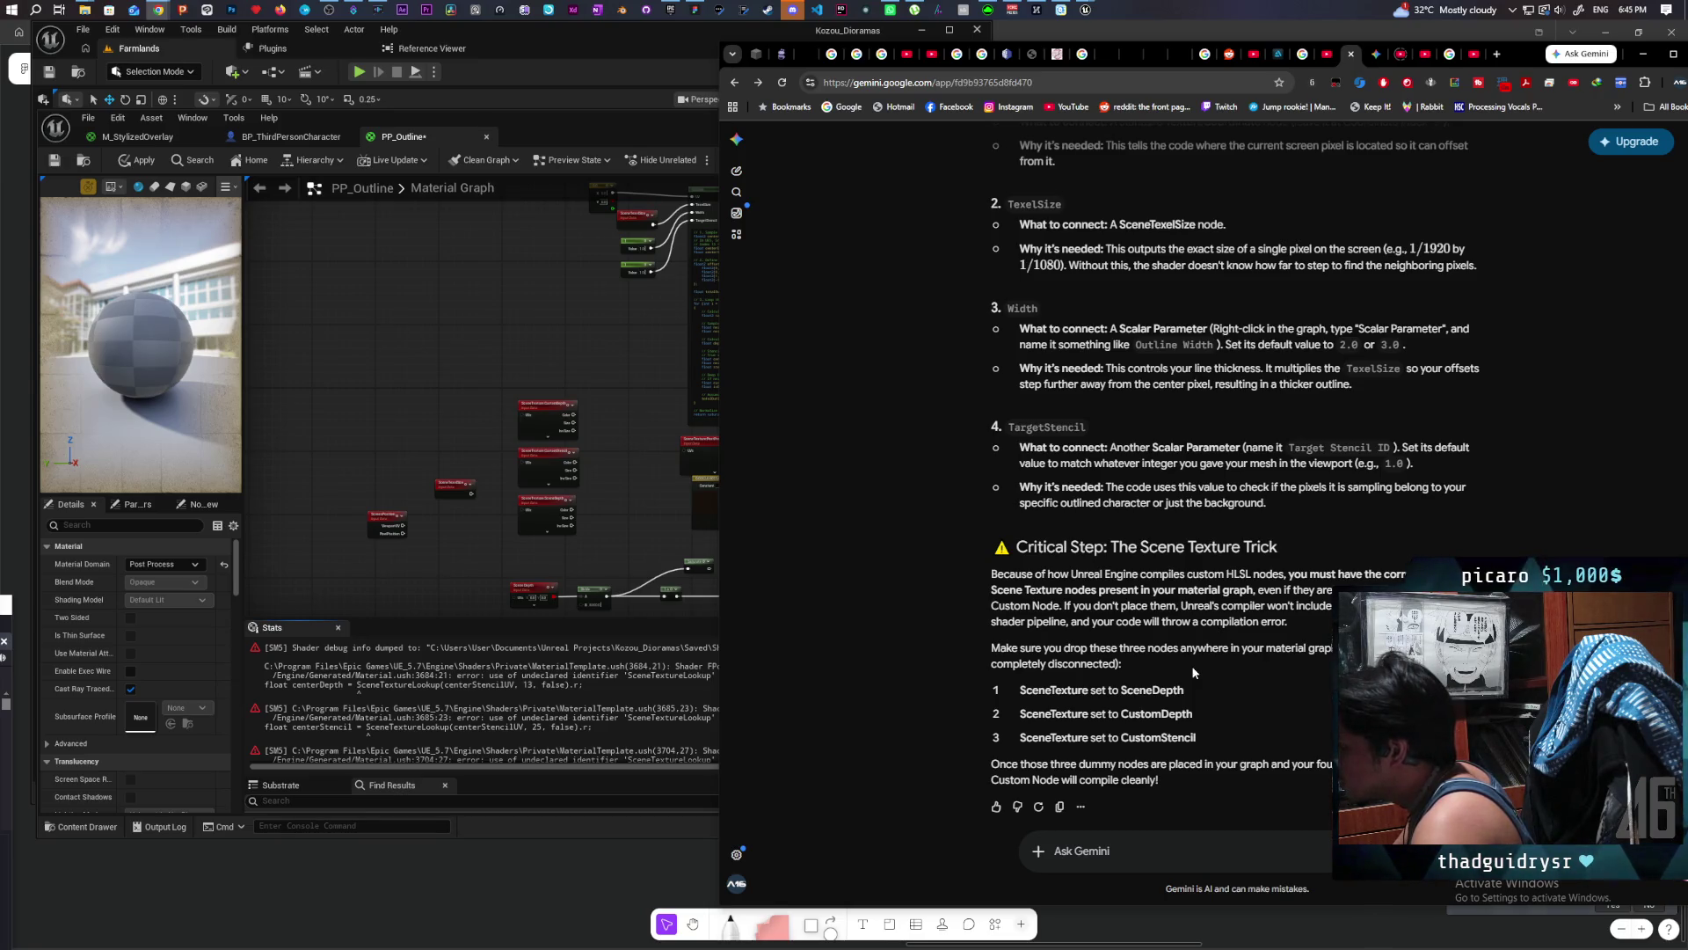
left_click(694, 540)
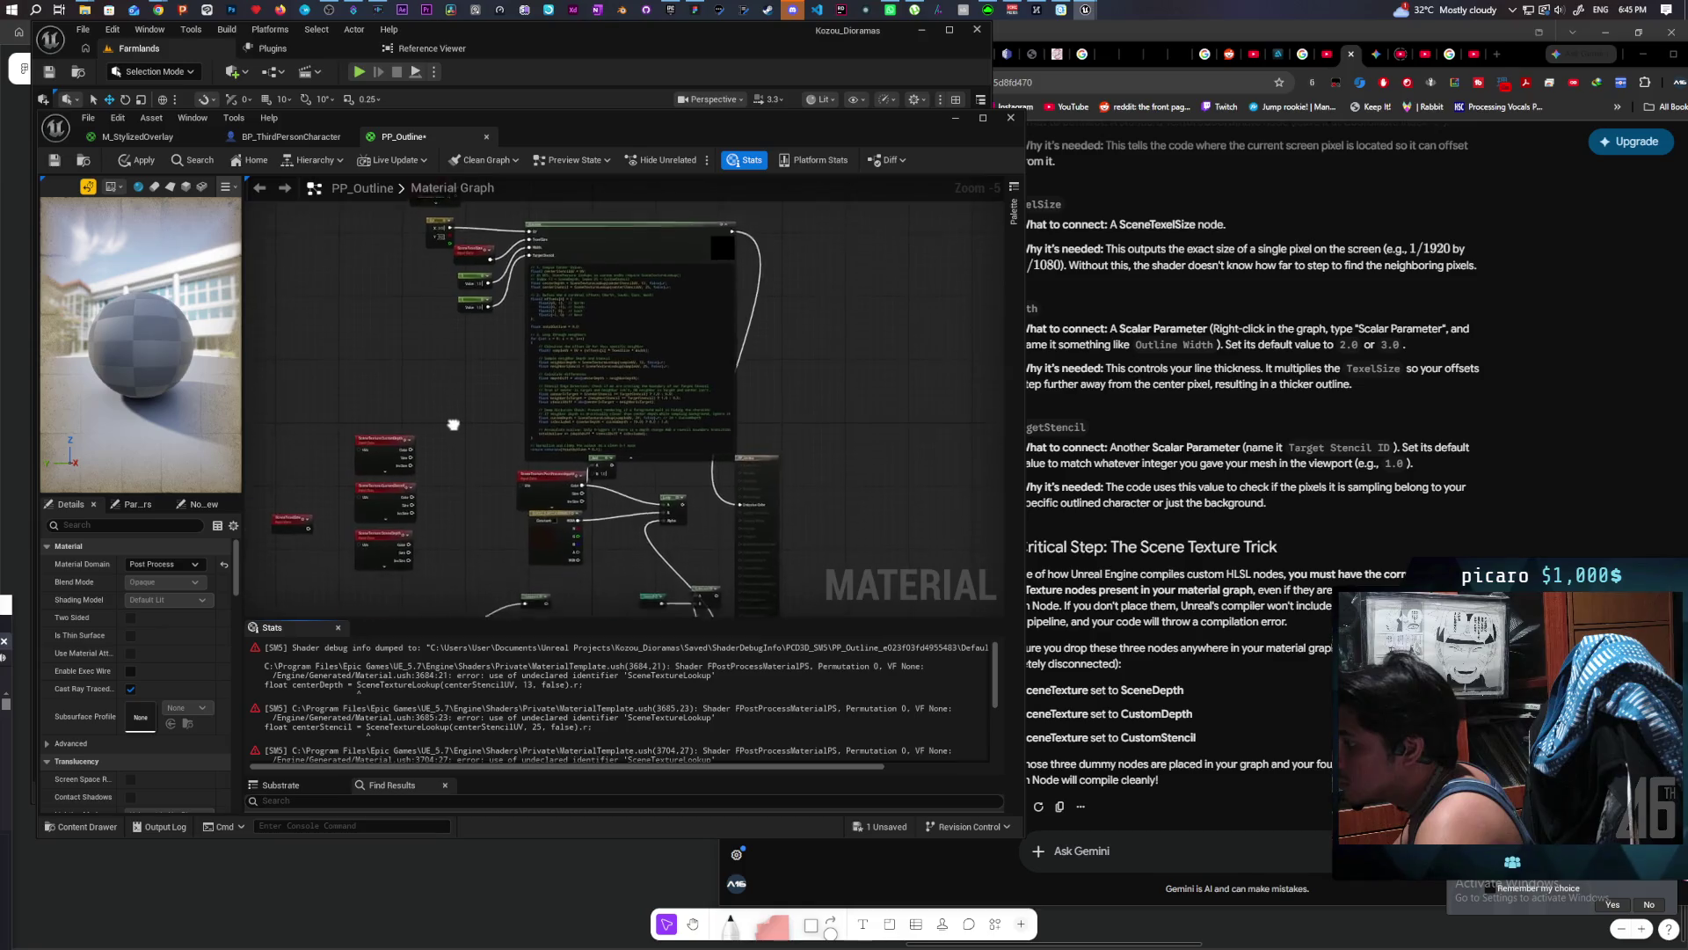
Step: Nudge the Custom node up, apply the material, and wire its output into Emissive Color
scroll(554, 683, "down", 5)
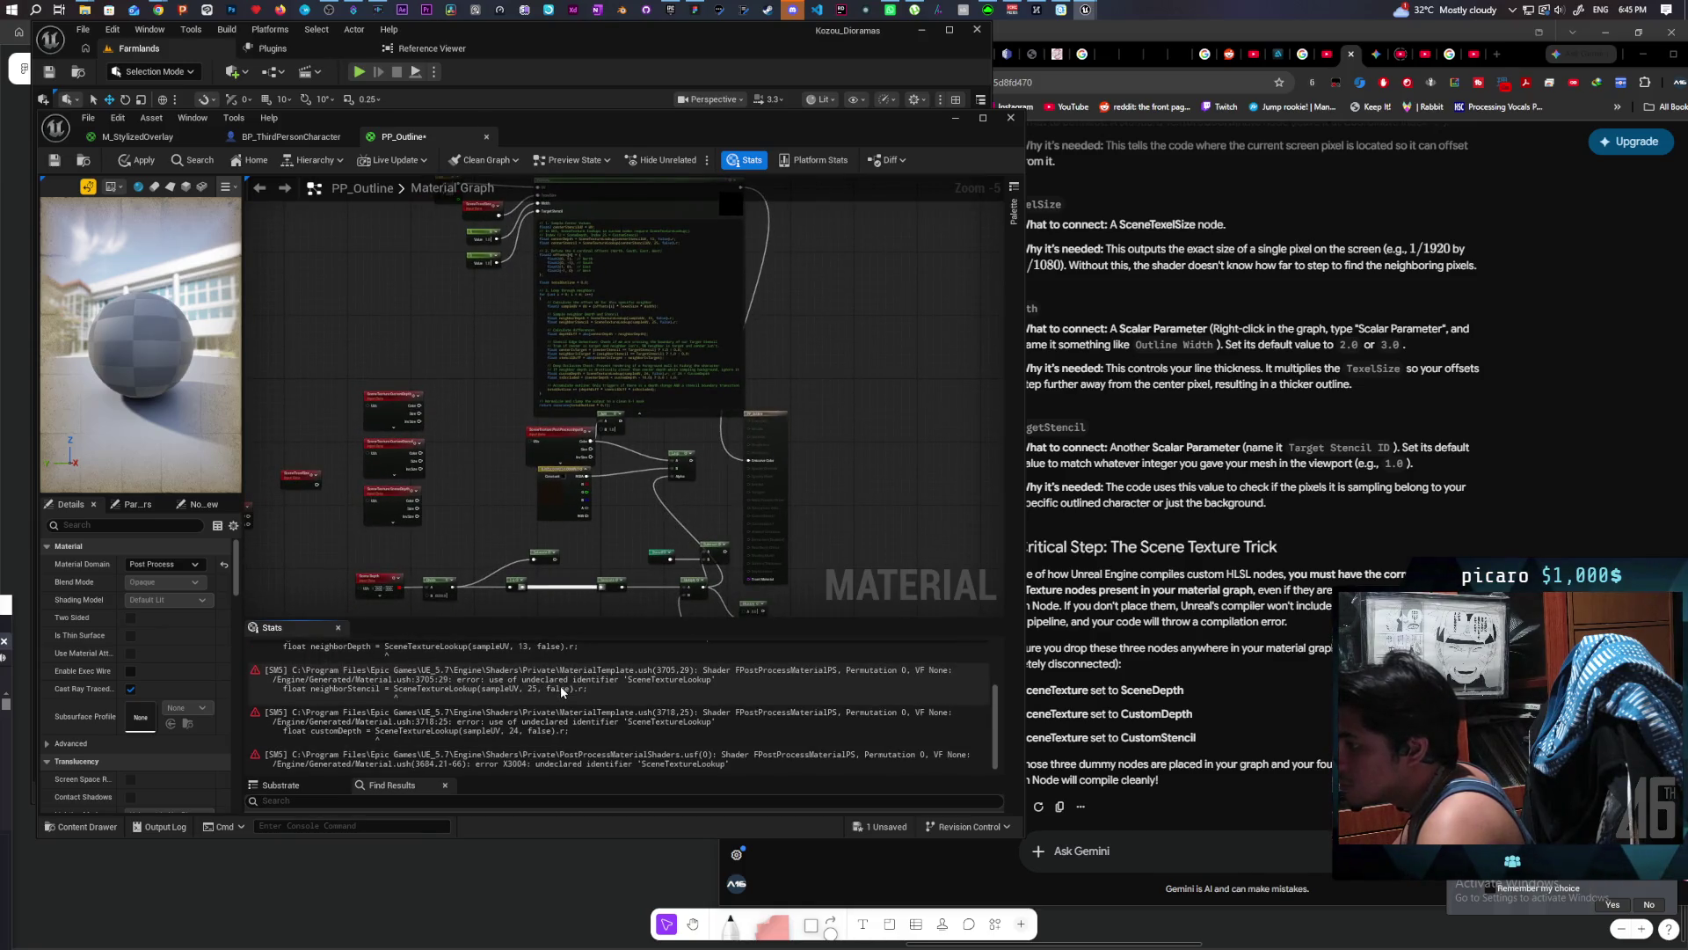
scroll(556, 684, "up", 5)
left_click_drag(841, 338, 821, 432)
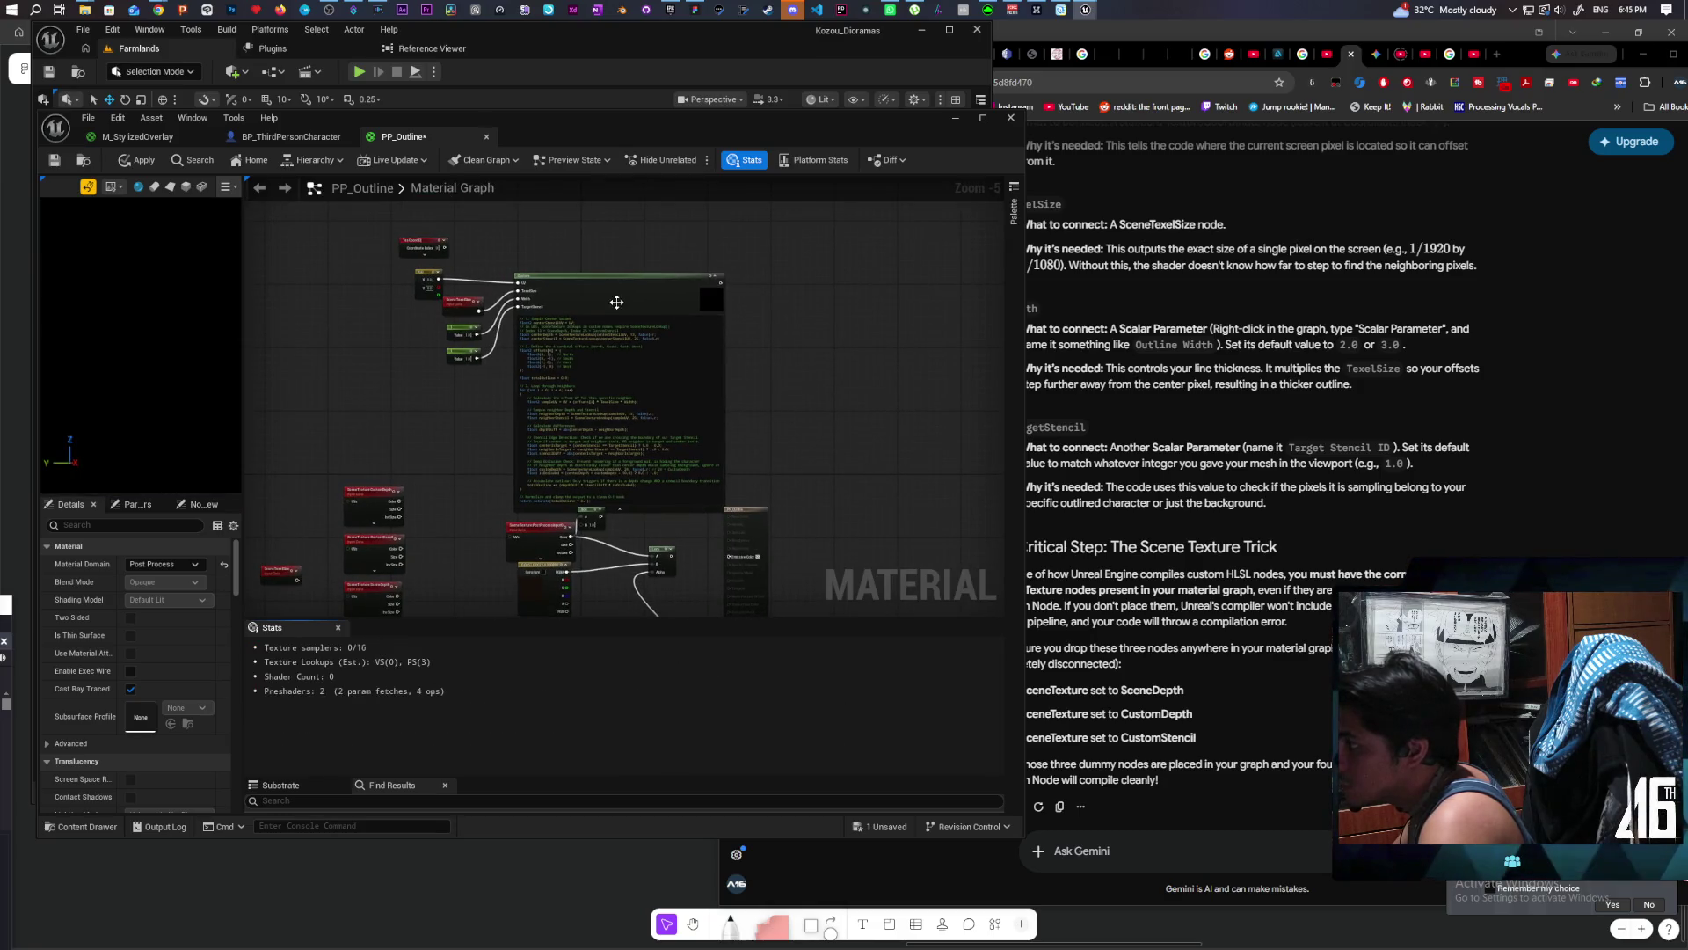
left_click_drag(617, 302, 621, 260)
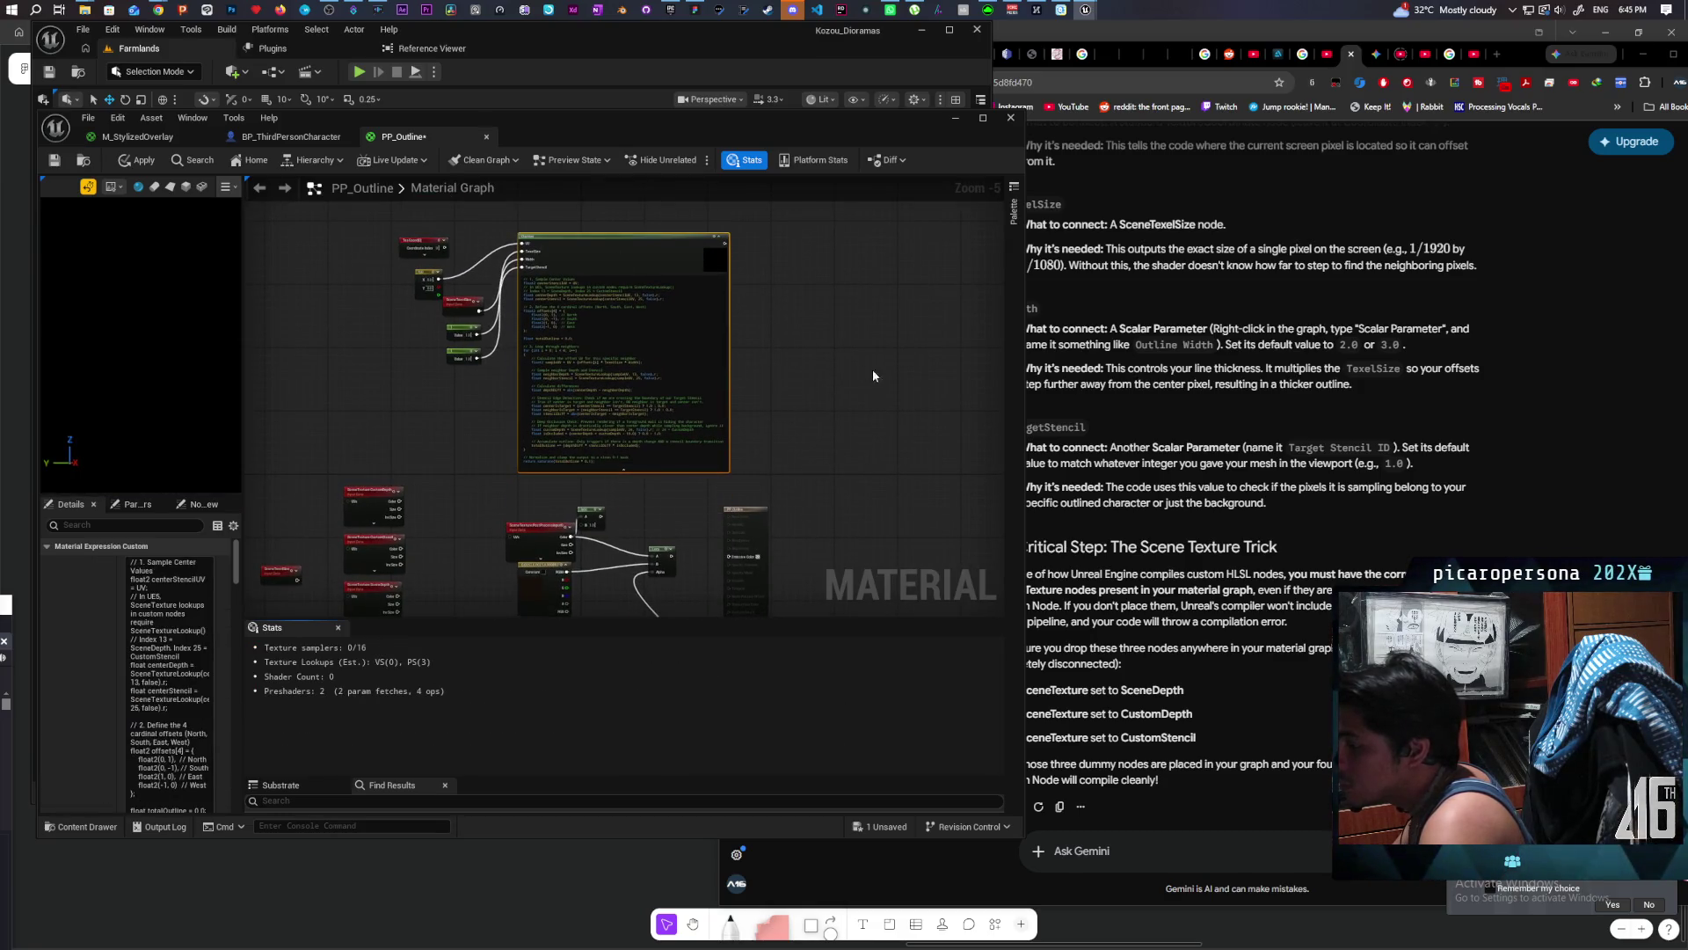
left_click(138, 161)
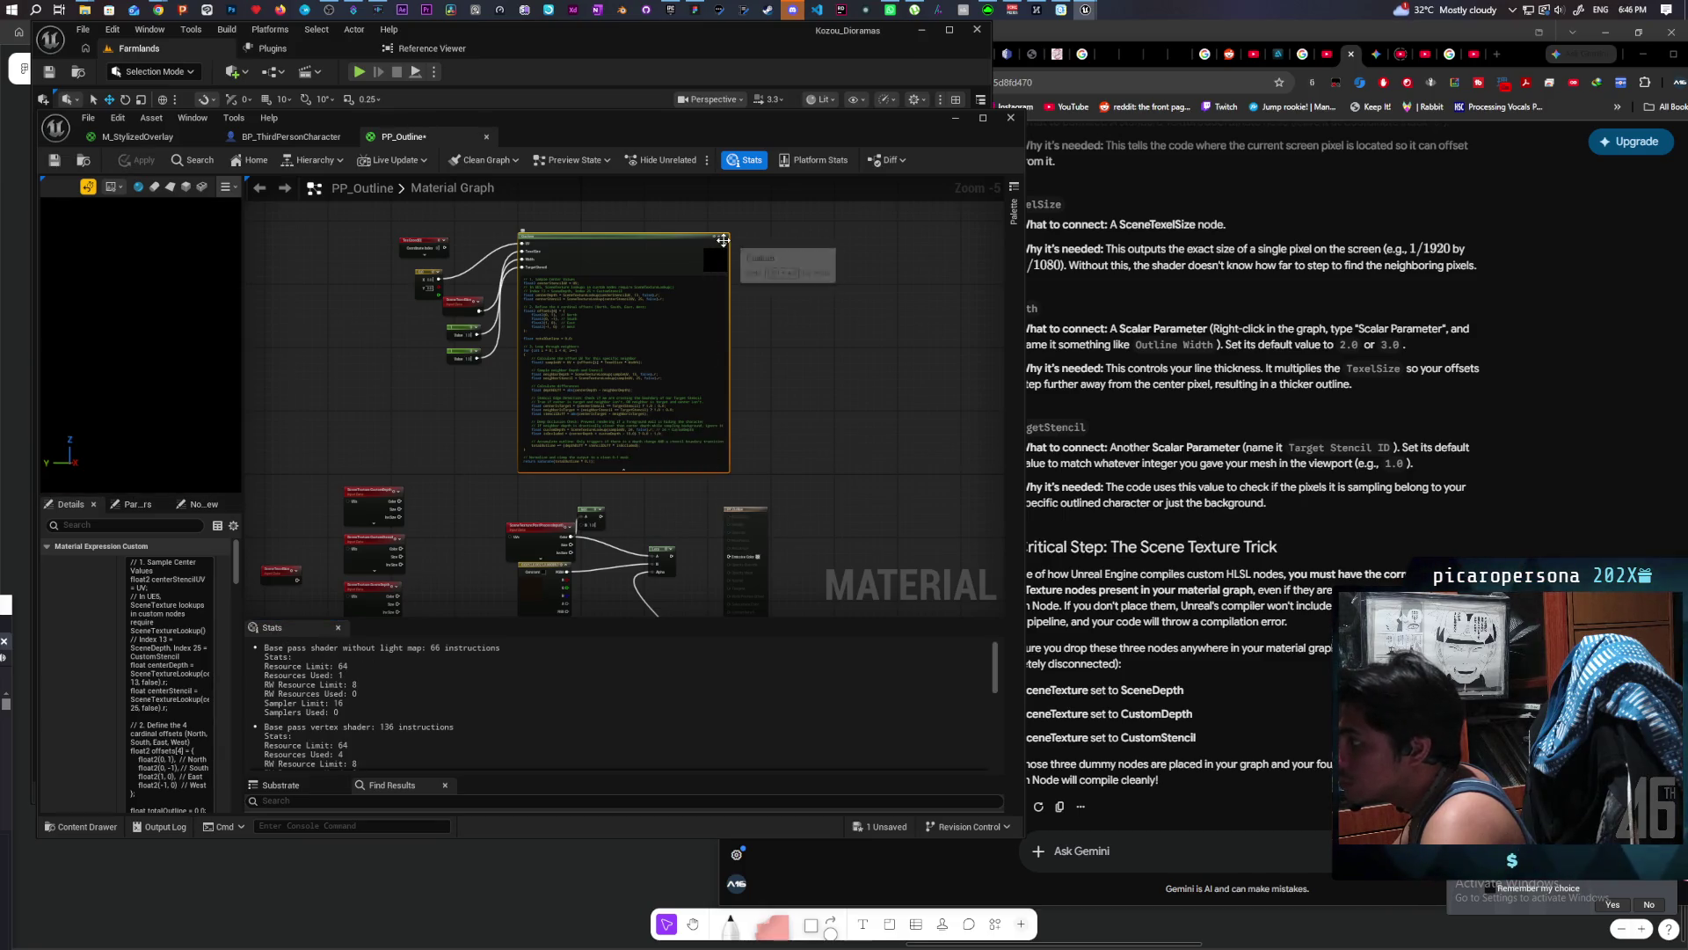
mouse_move(725, 242)
left_mouse_down()
mouse_move(769, 399)
mouse_move(730, 556)
left_mouse_up()
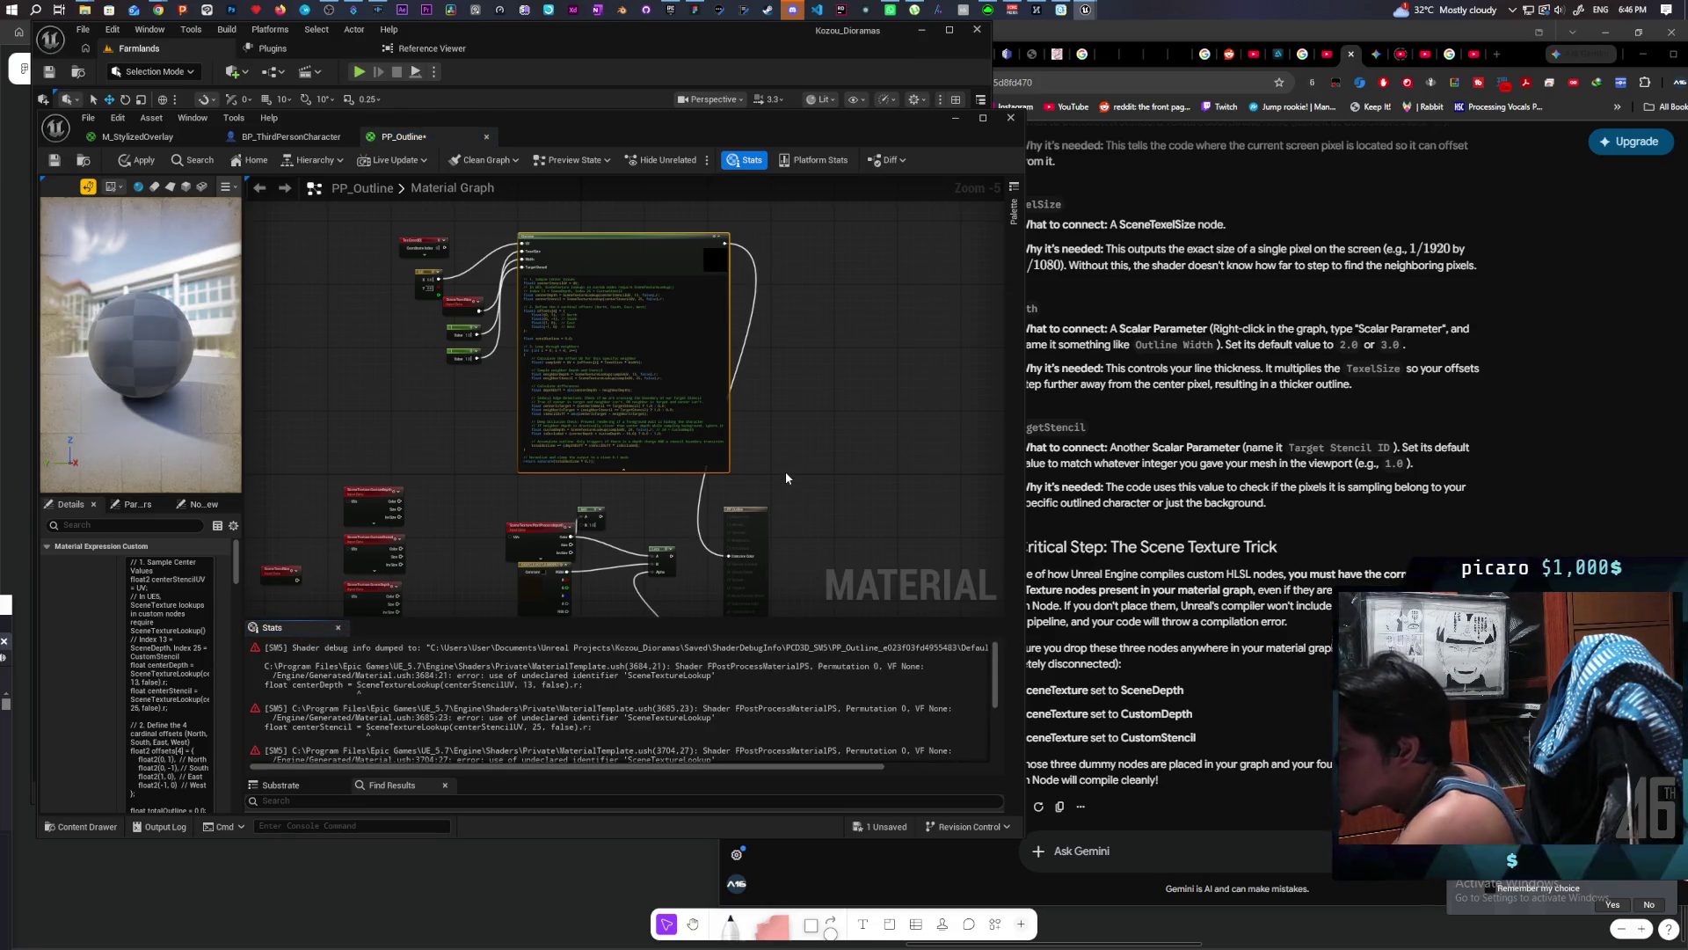
Step: Review Gemini's list of required Custom node inputs up to the UV section, then pan the graph
scroll(577, 335, "up", 4)
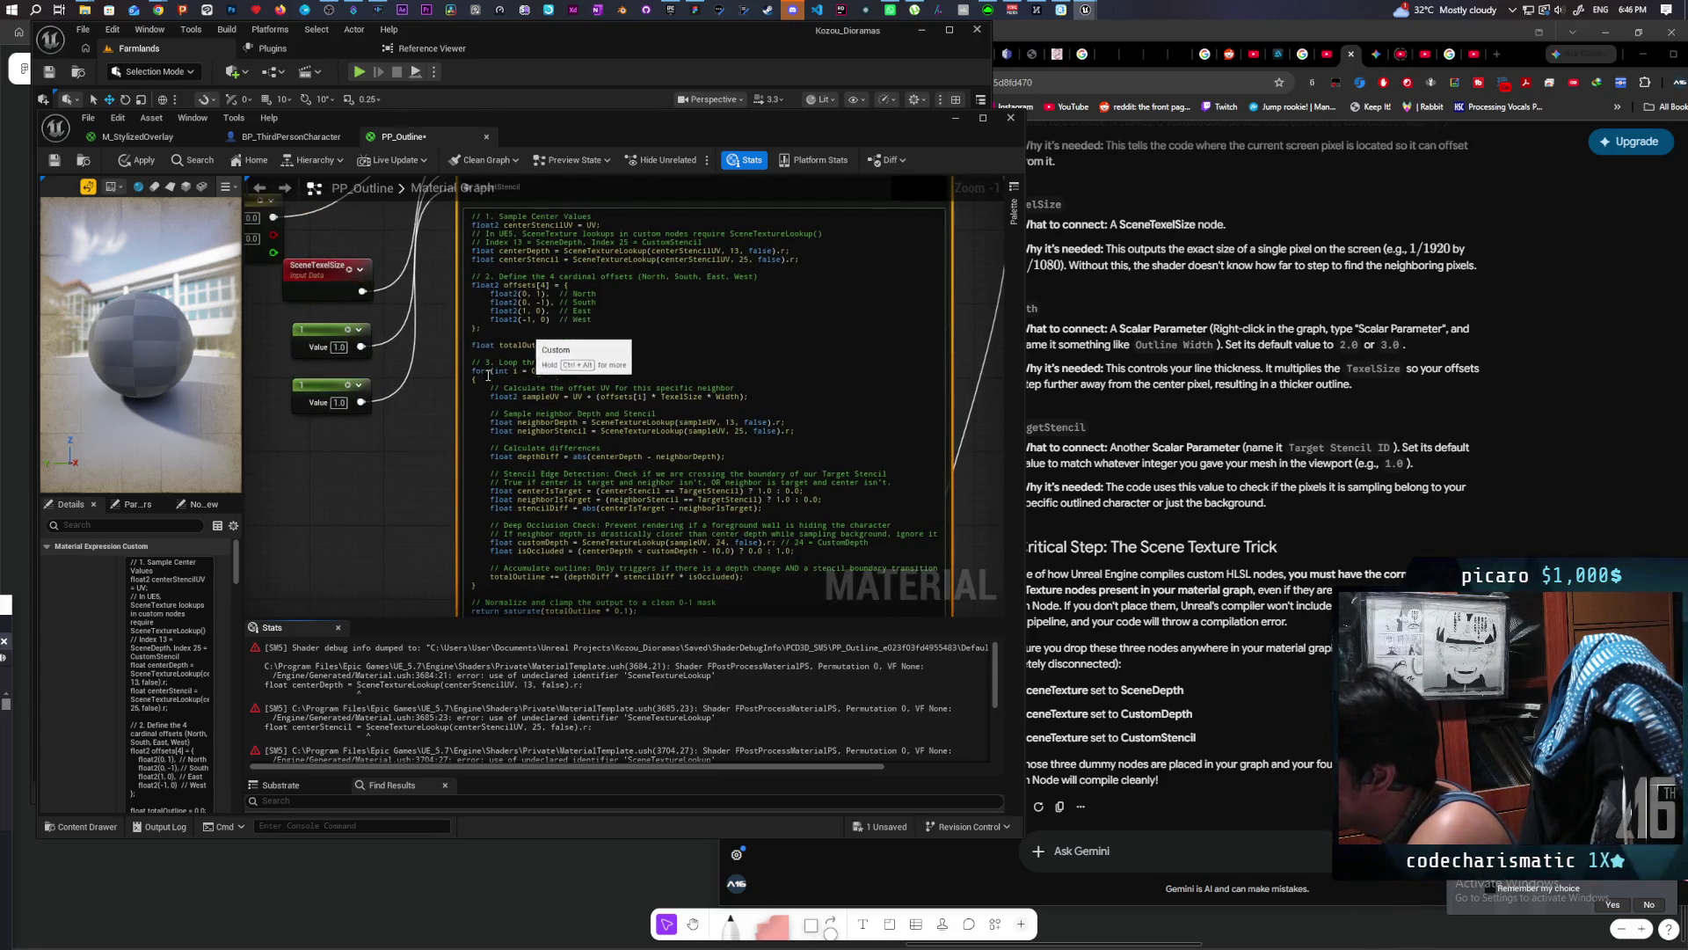
left_click_drag(392, 436, 403, 534)
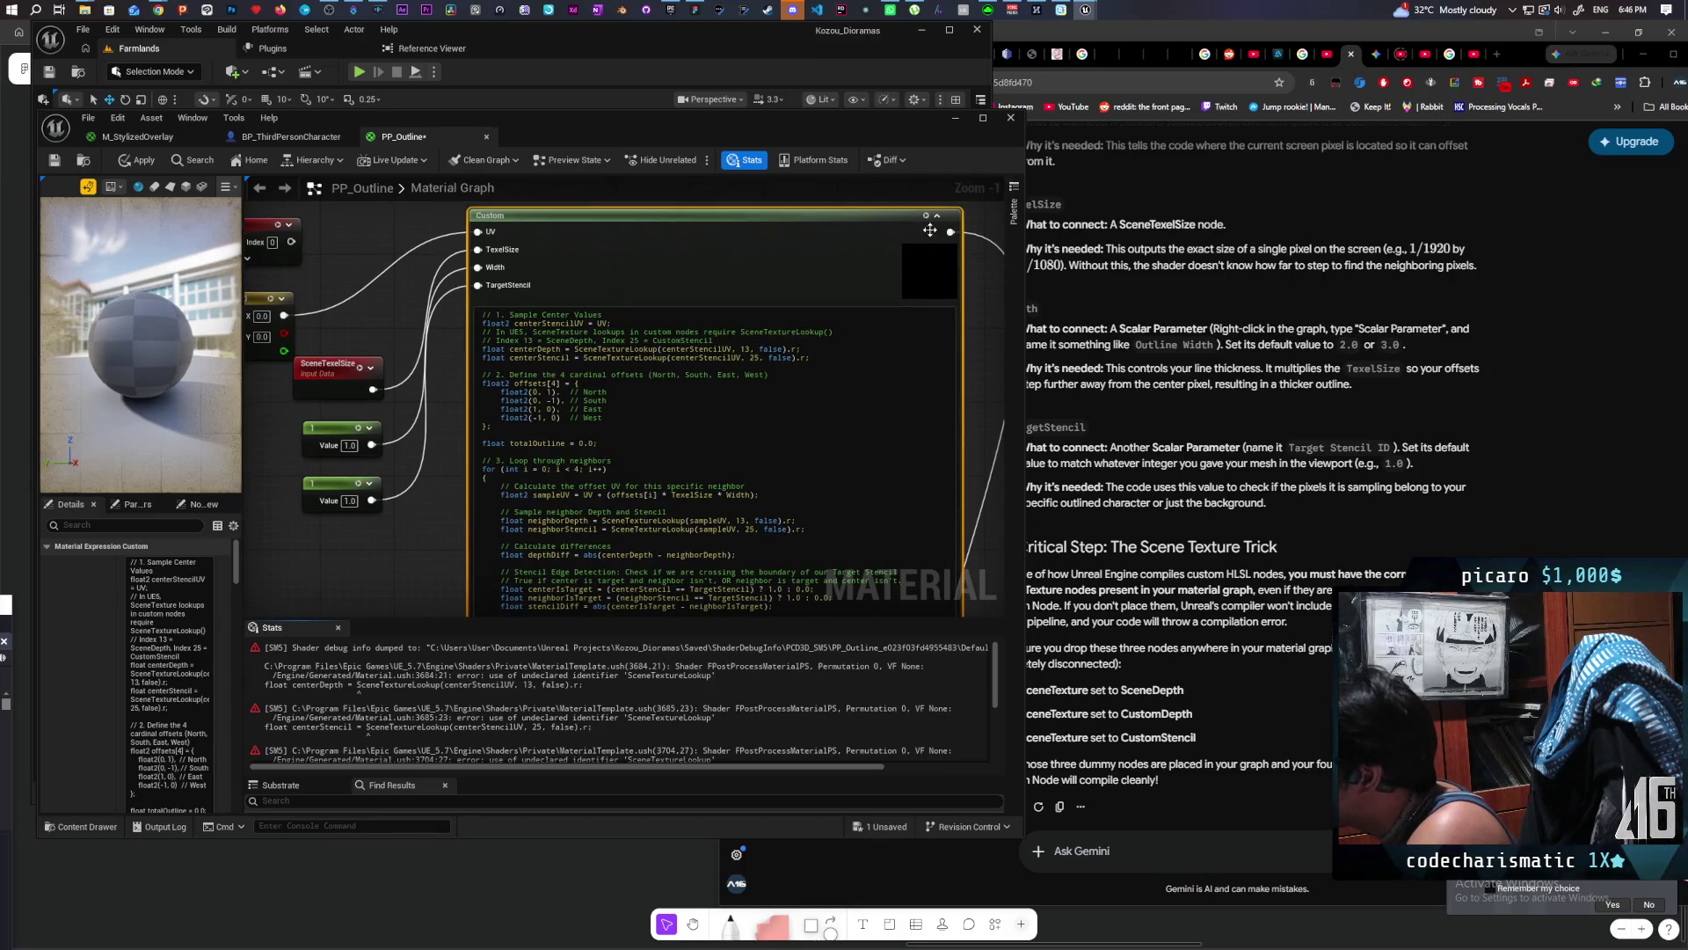
left_click(1557, 57)
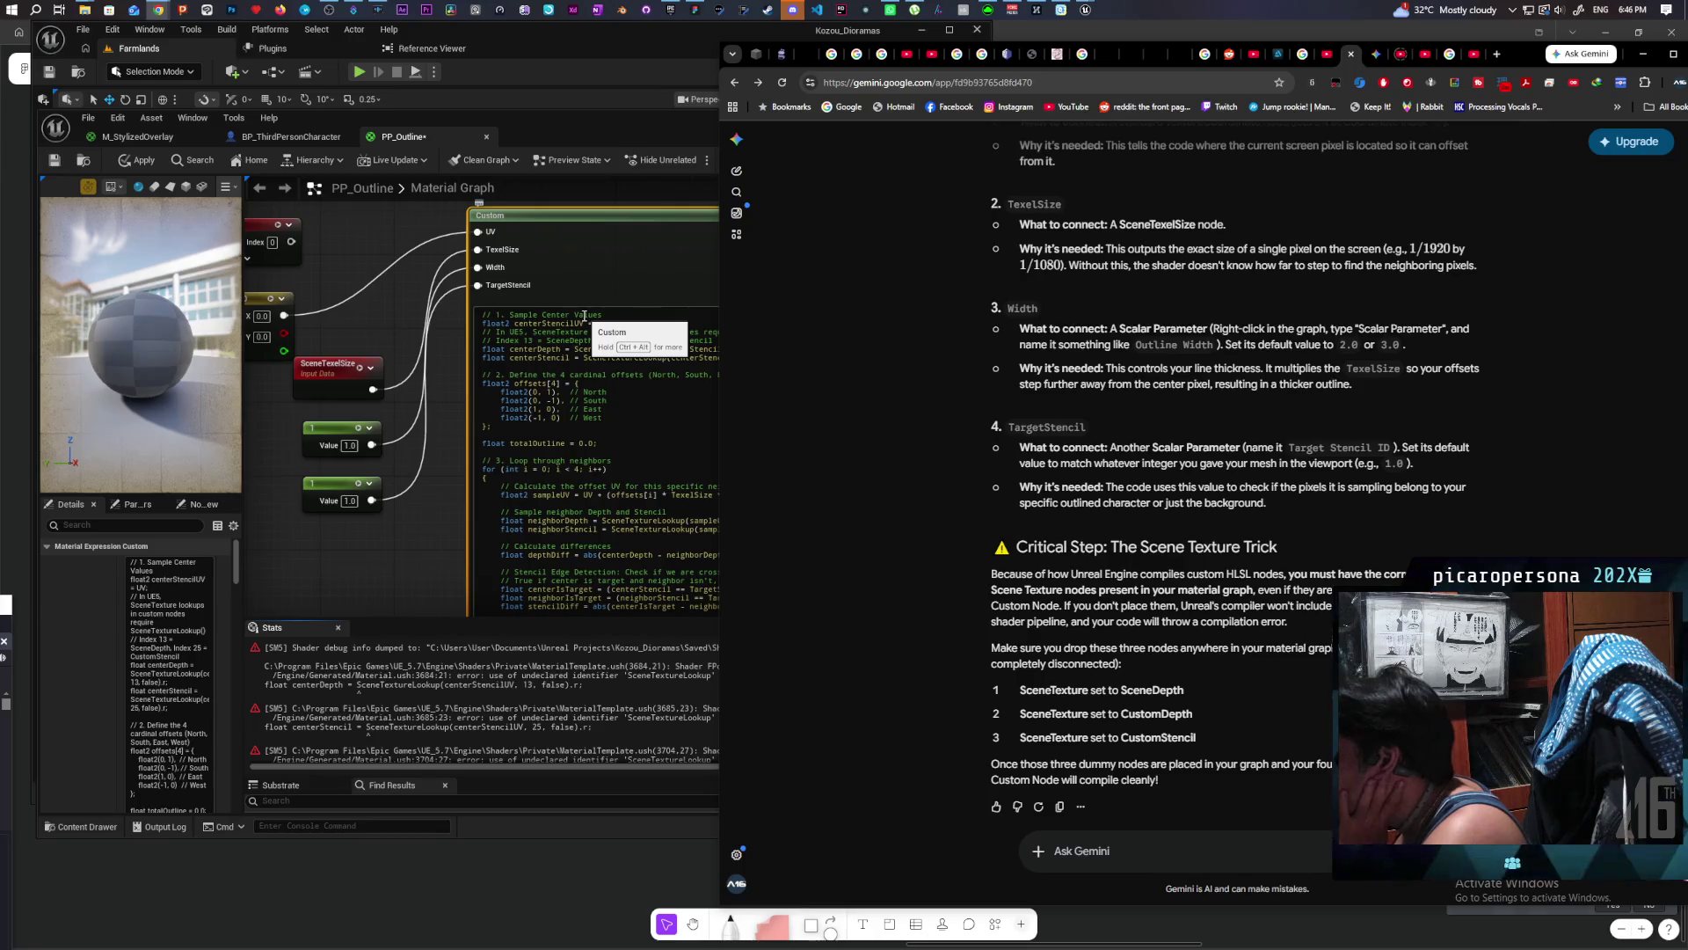
scroll(967, 461, "up", 2)
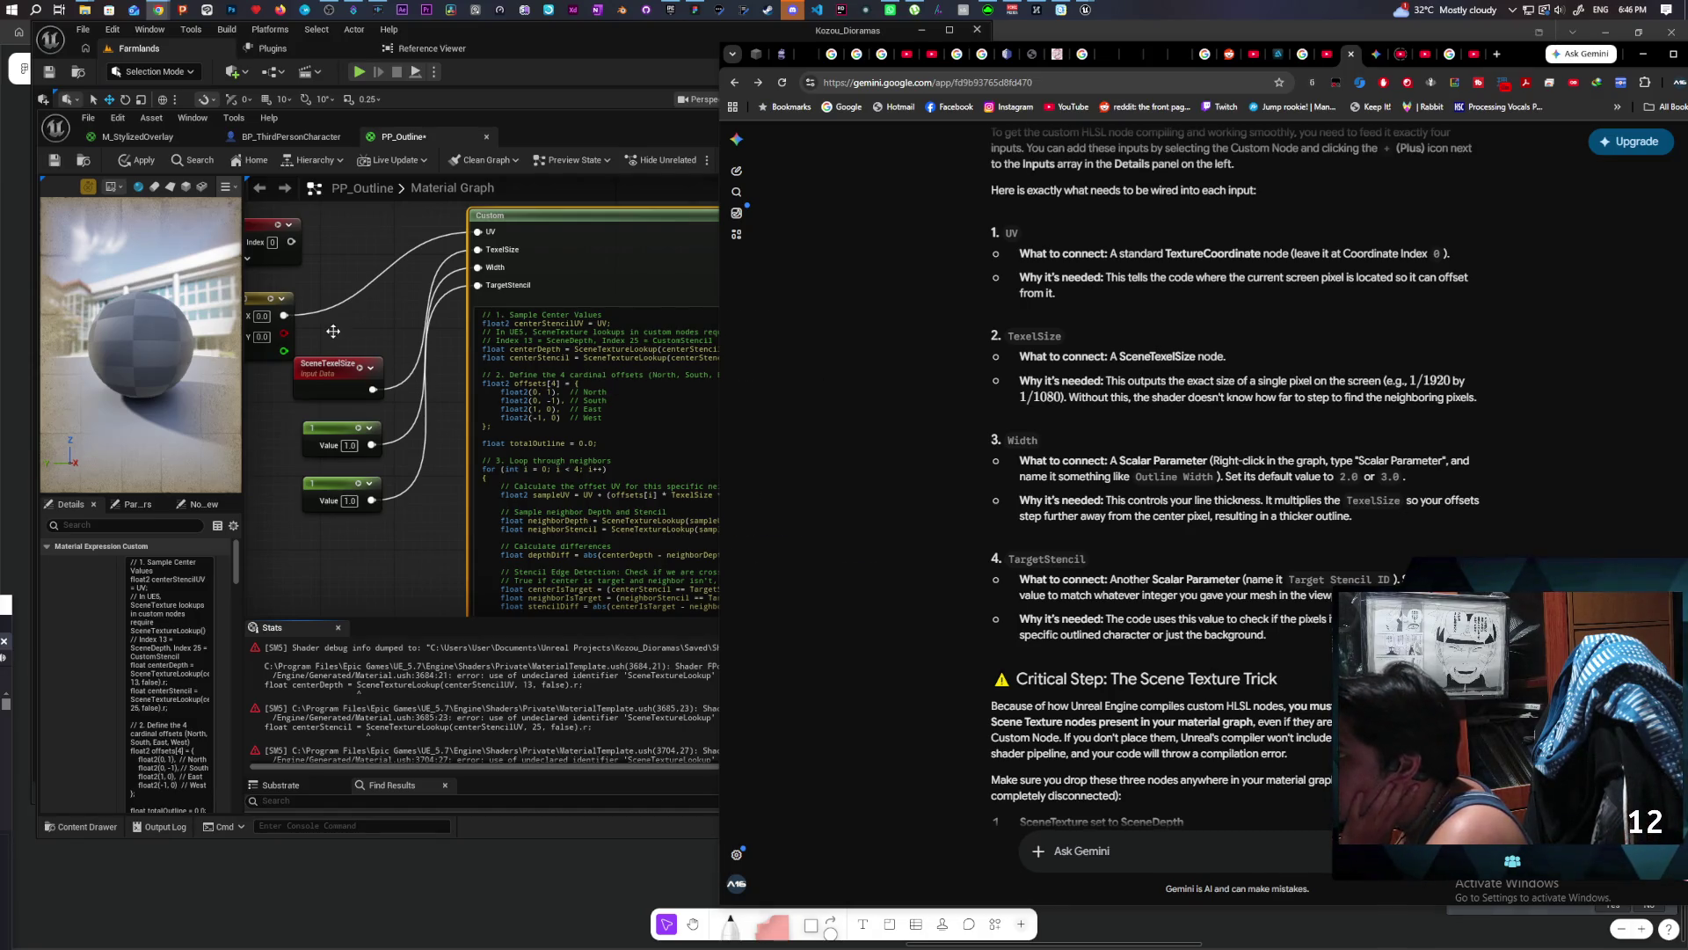
left_click_drag(331, 332, 393, 376)
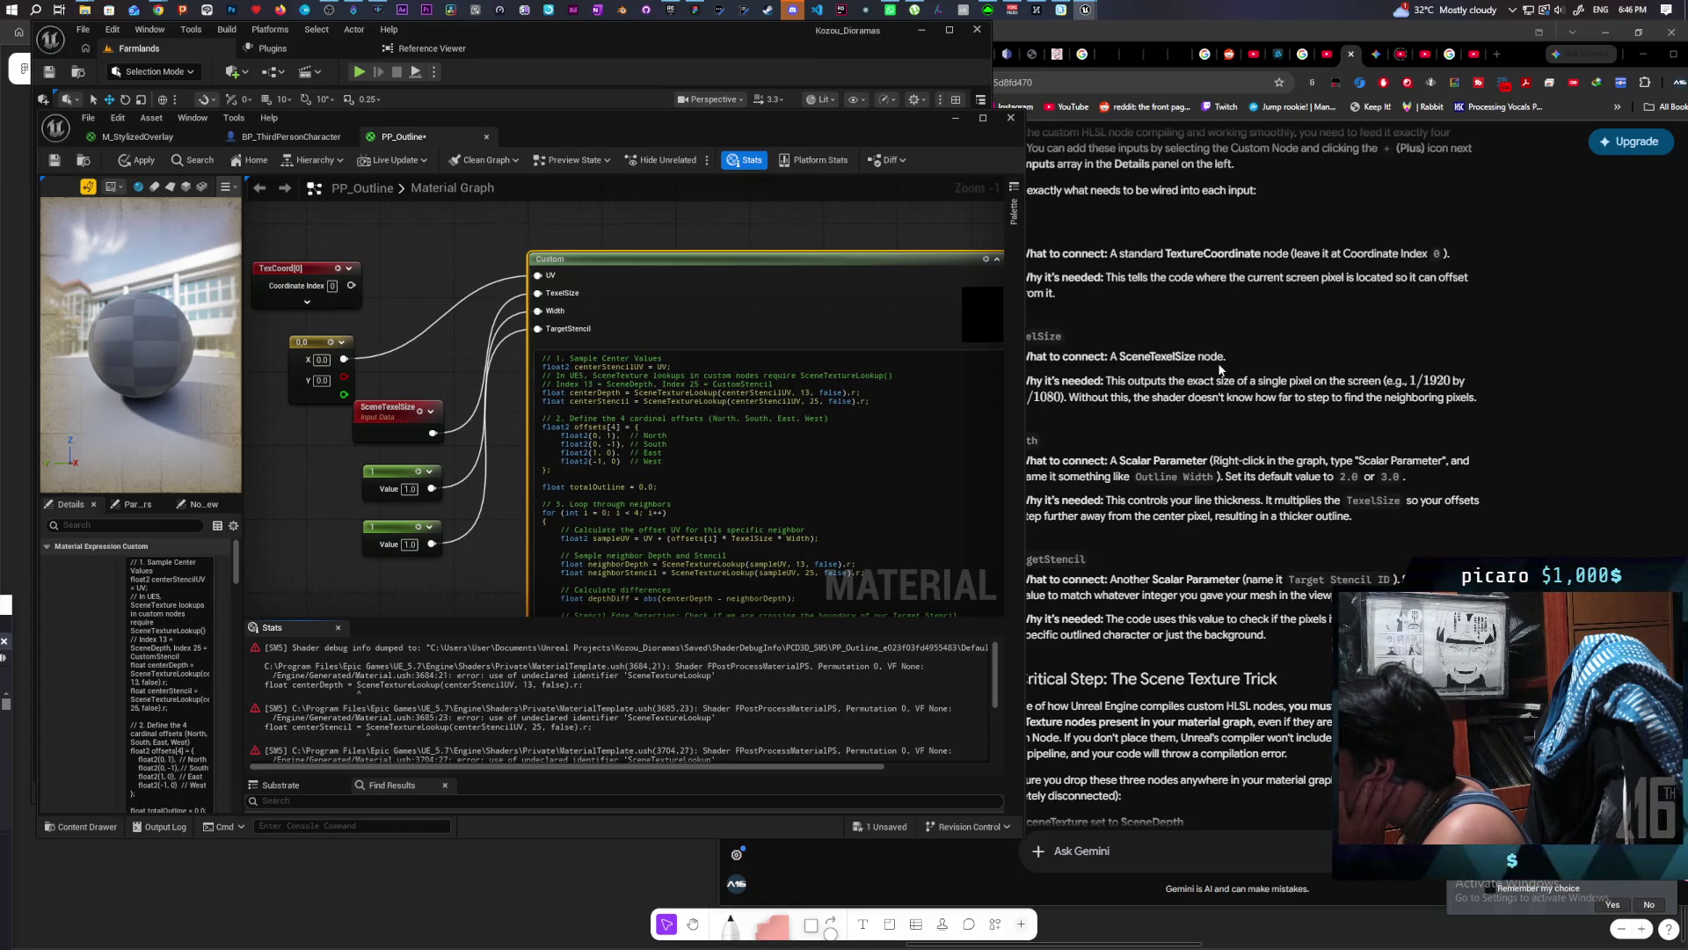
Step: Reread Gemini's explanation of the inputs and return to the material editor
left_click(1107, 385)
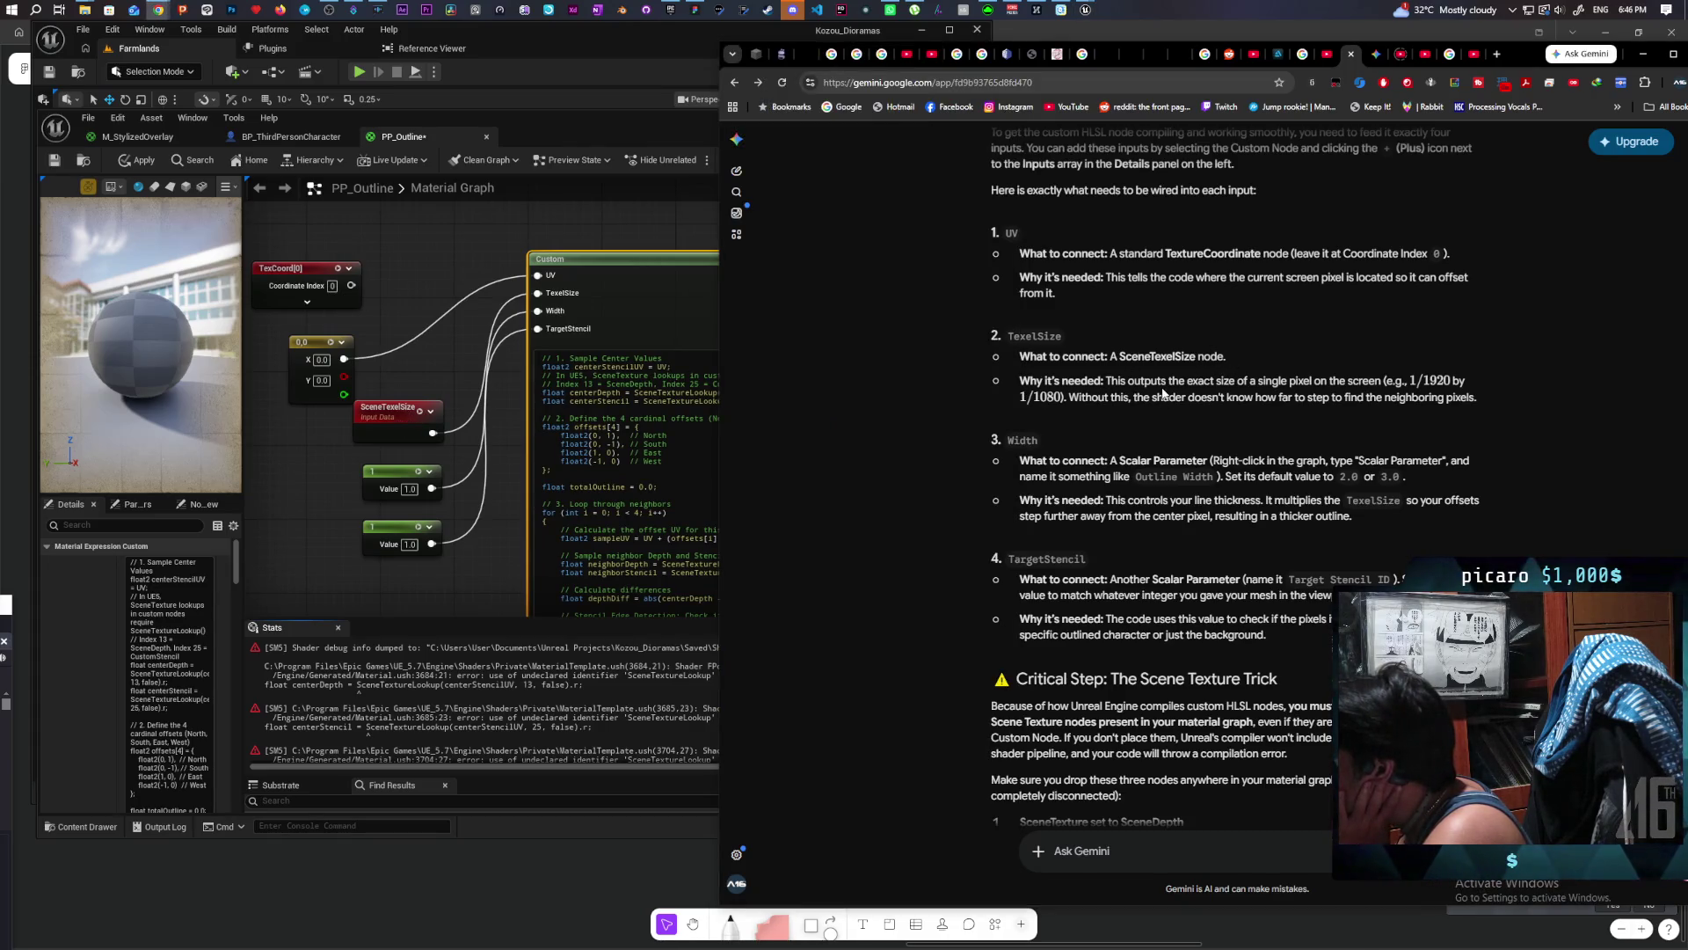
scroll(1257, 396, "up", 1)
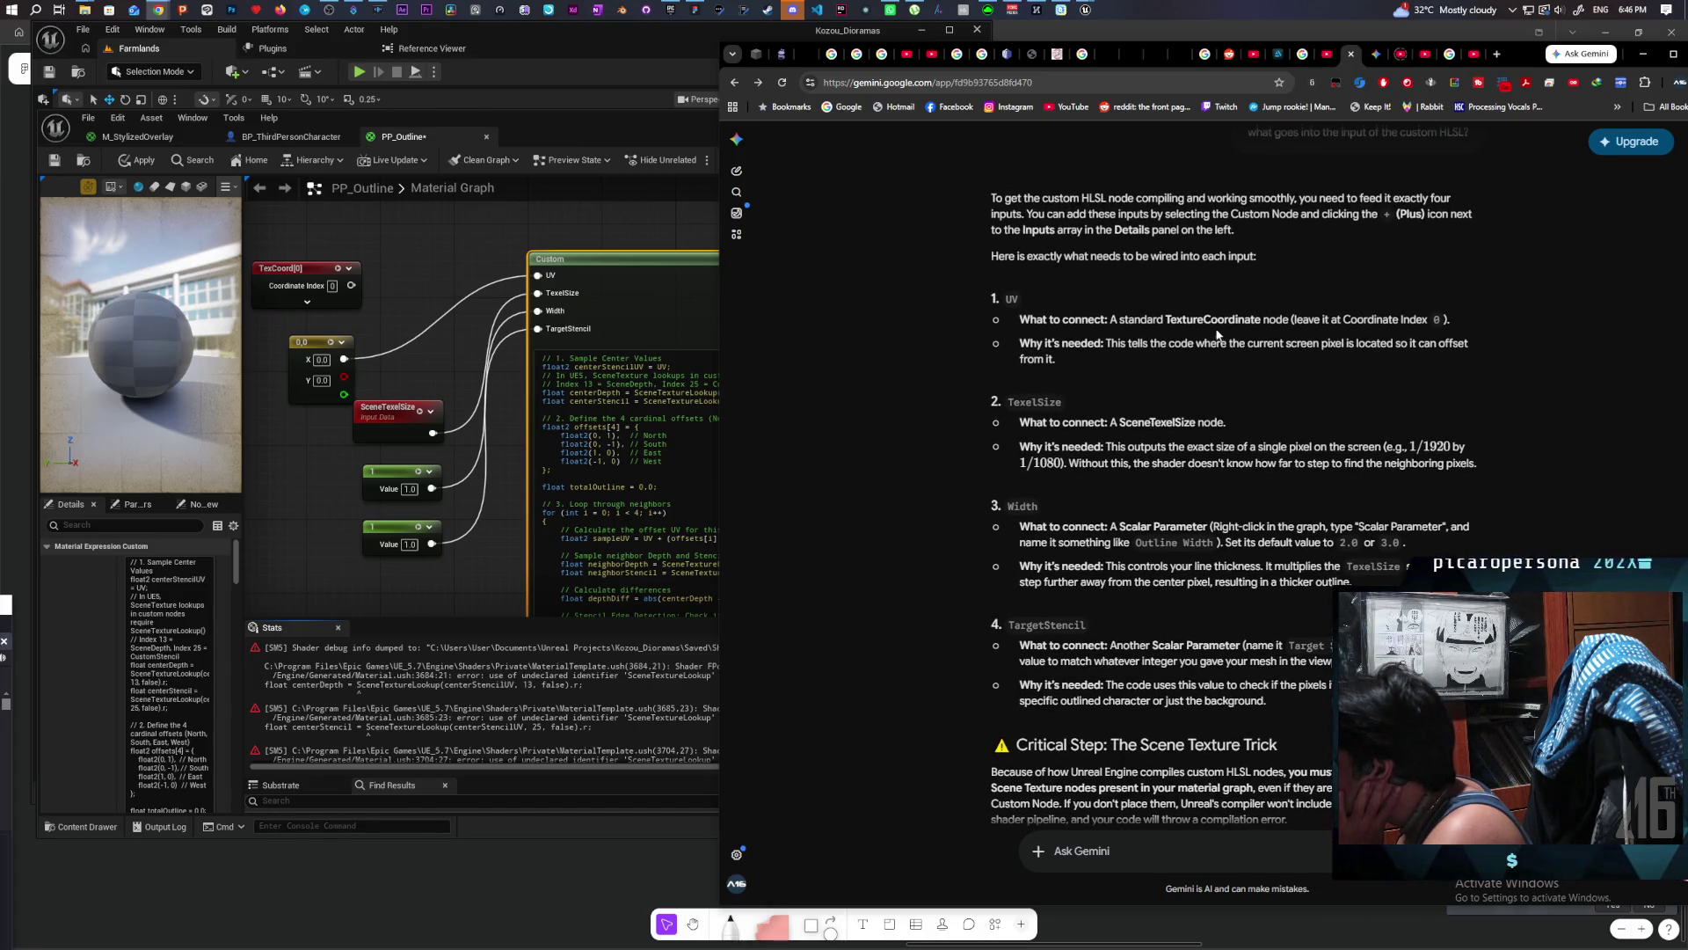
left_click(429, 356)
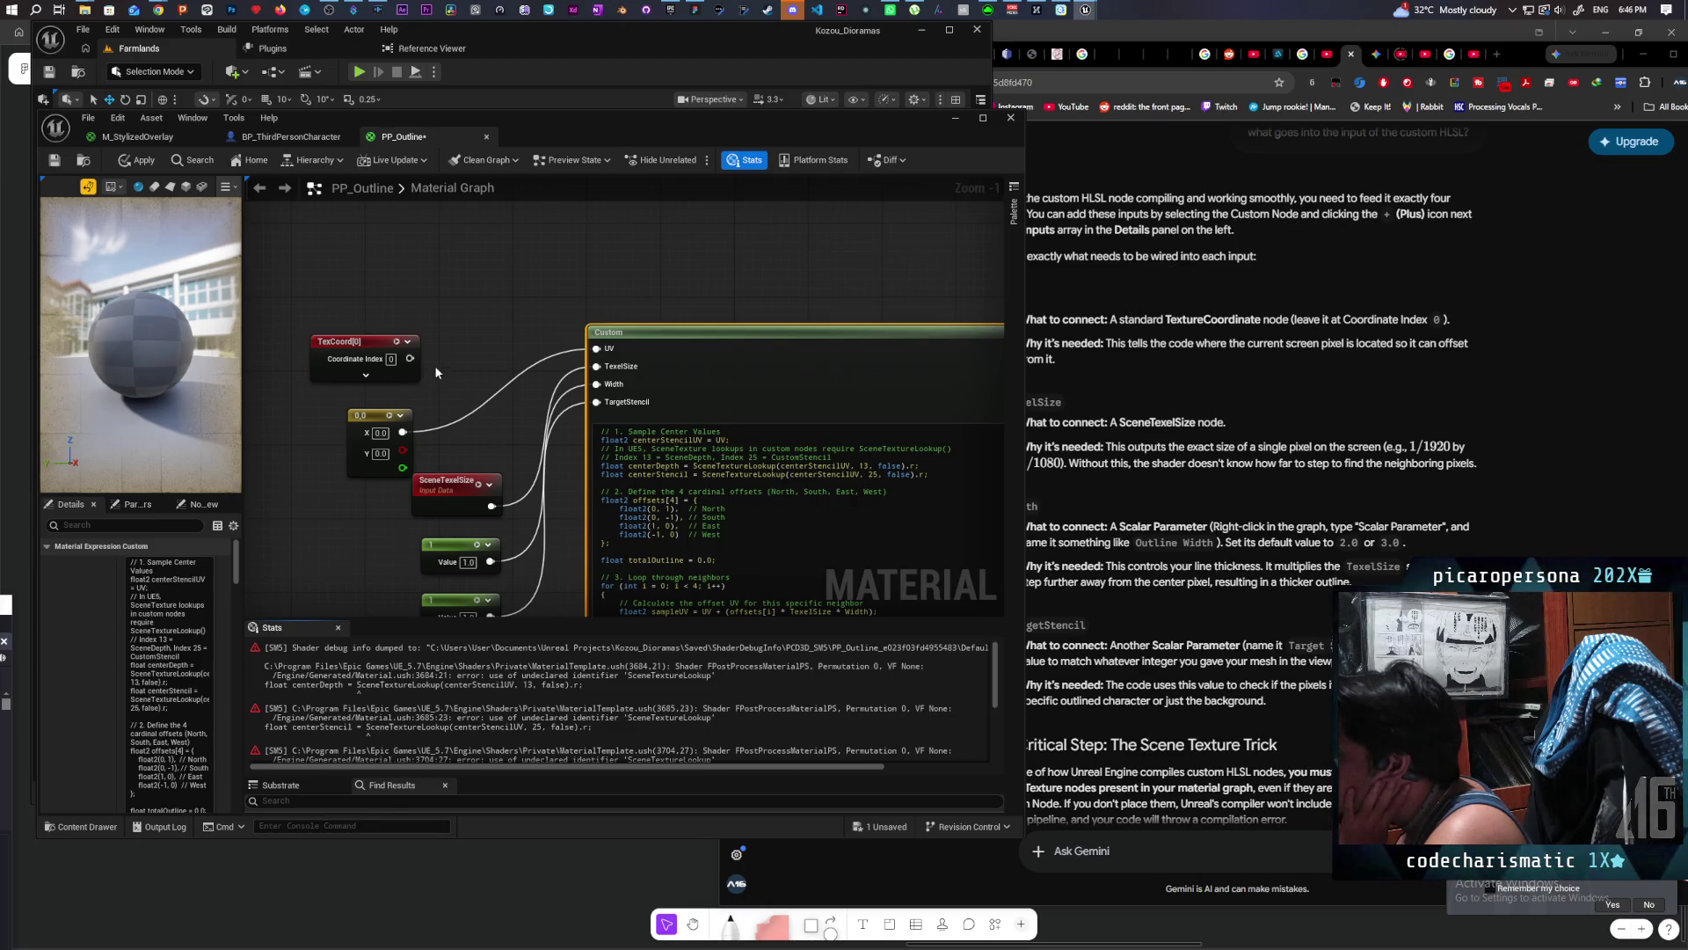
Step: Wire TexCoord[0] into UV, place it beside the Custom node, and inspect a compile error
left_click_drag(409, 358, 597, 349)
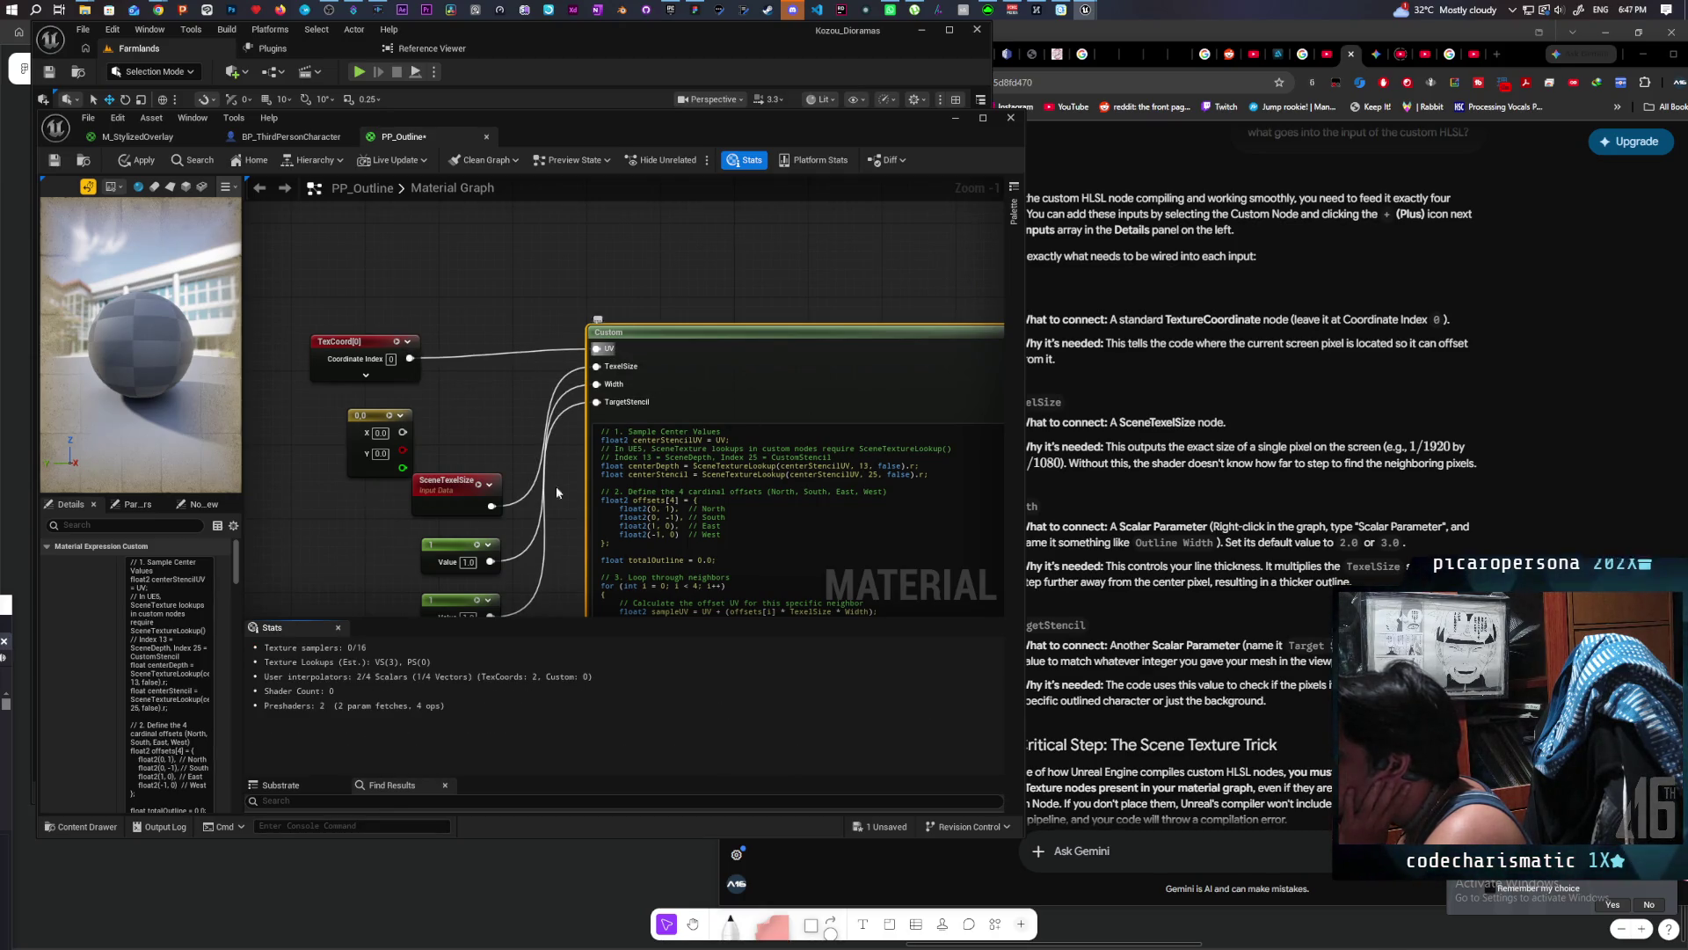
left_click_drag(369, 341, 460, 333)
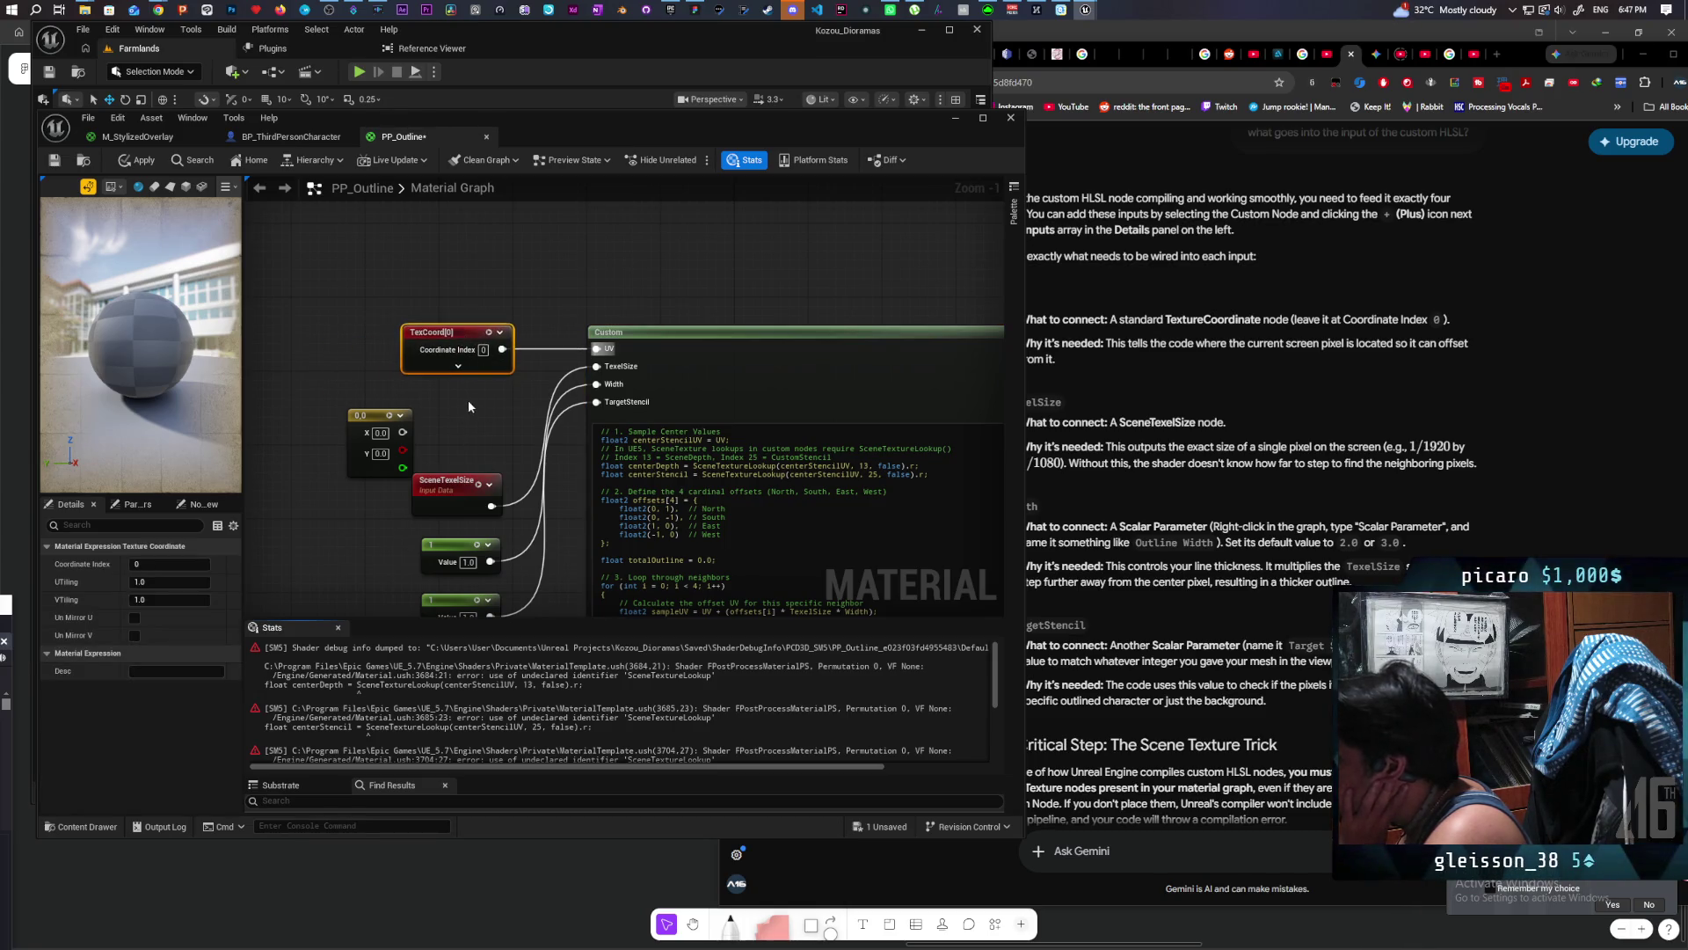
left_click(1275, 493)
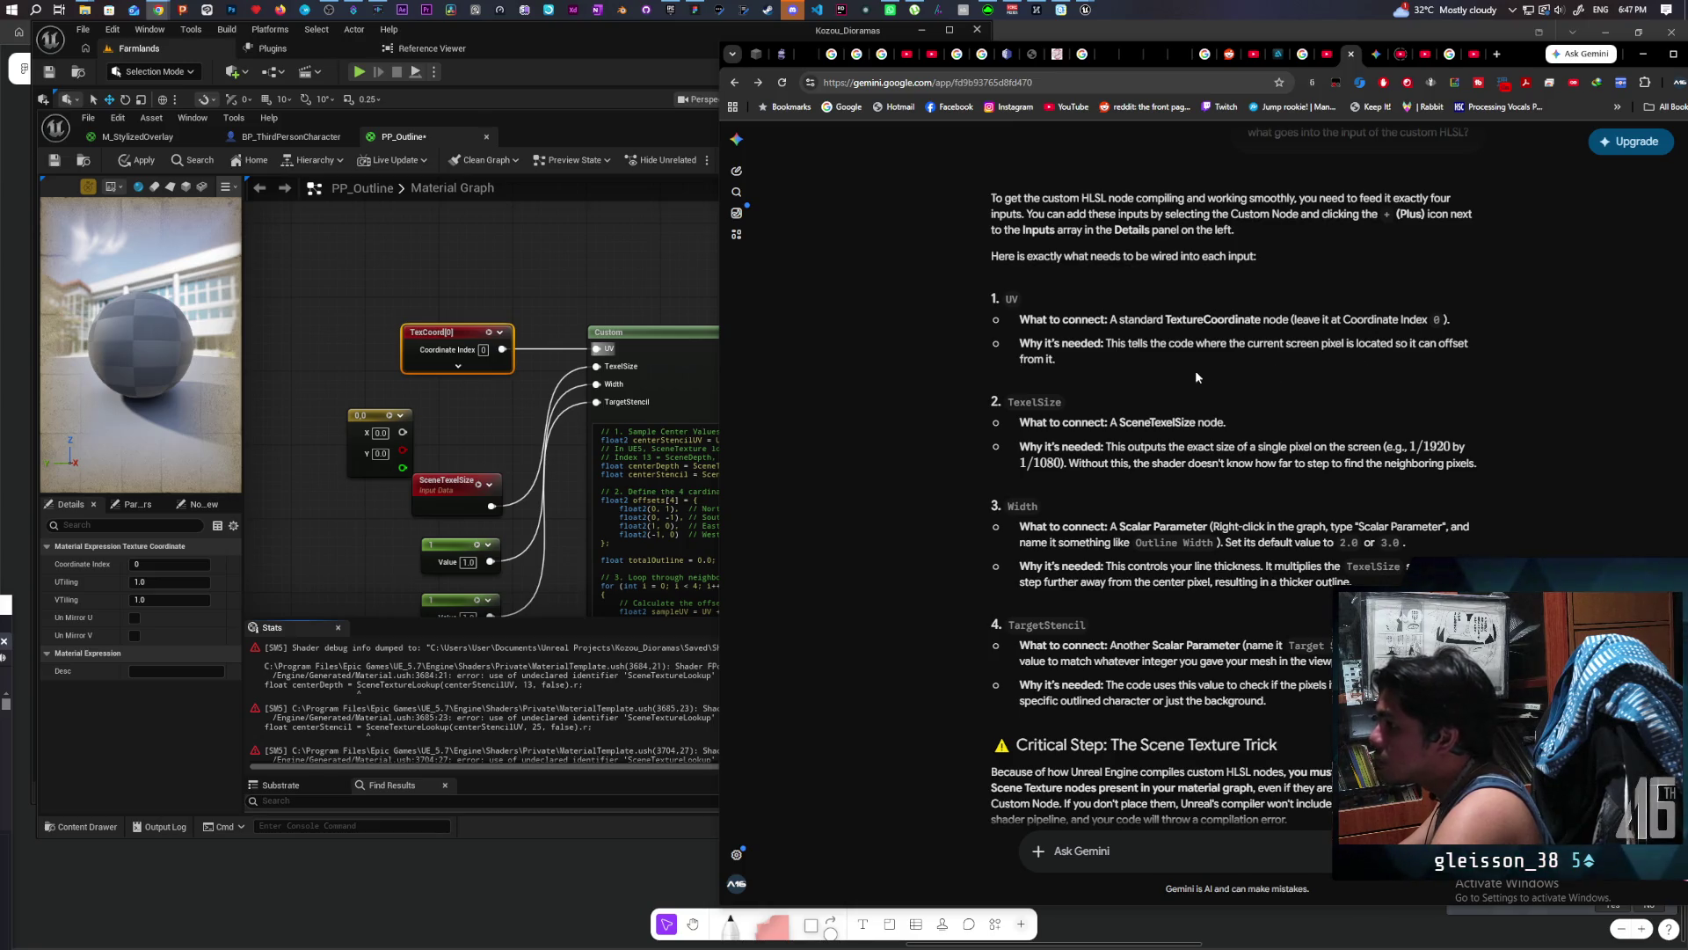
scroll(1169, 404, "down", 2)
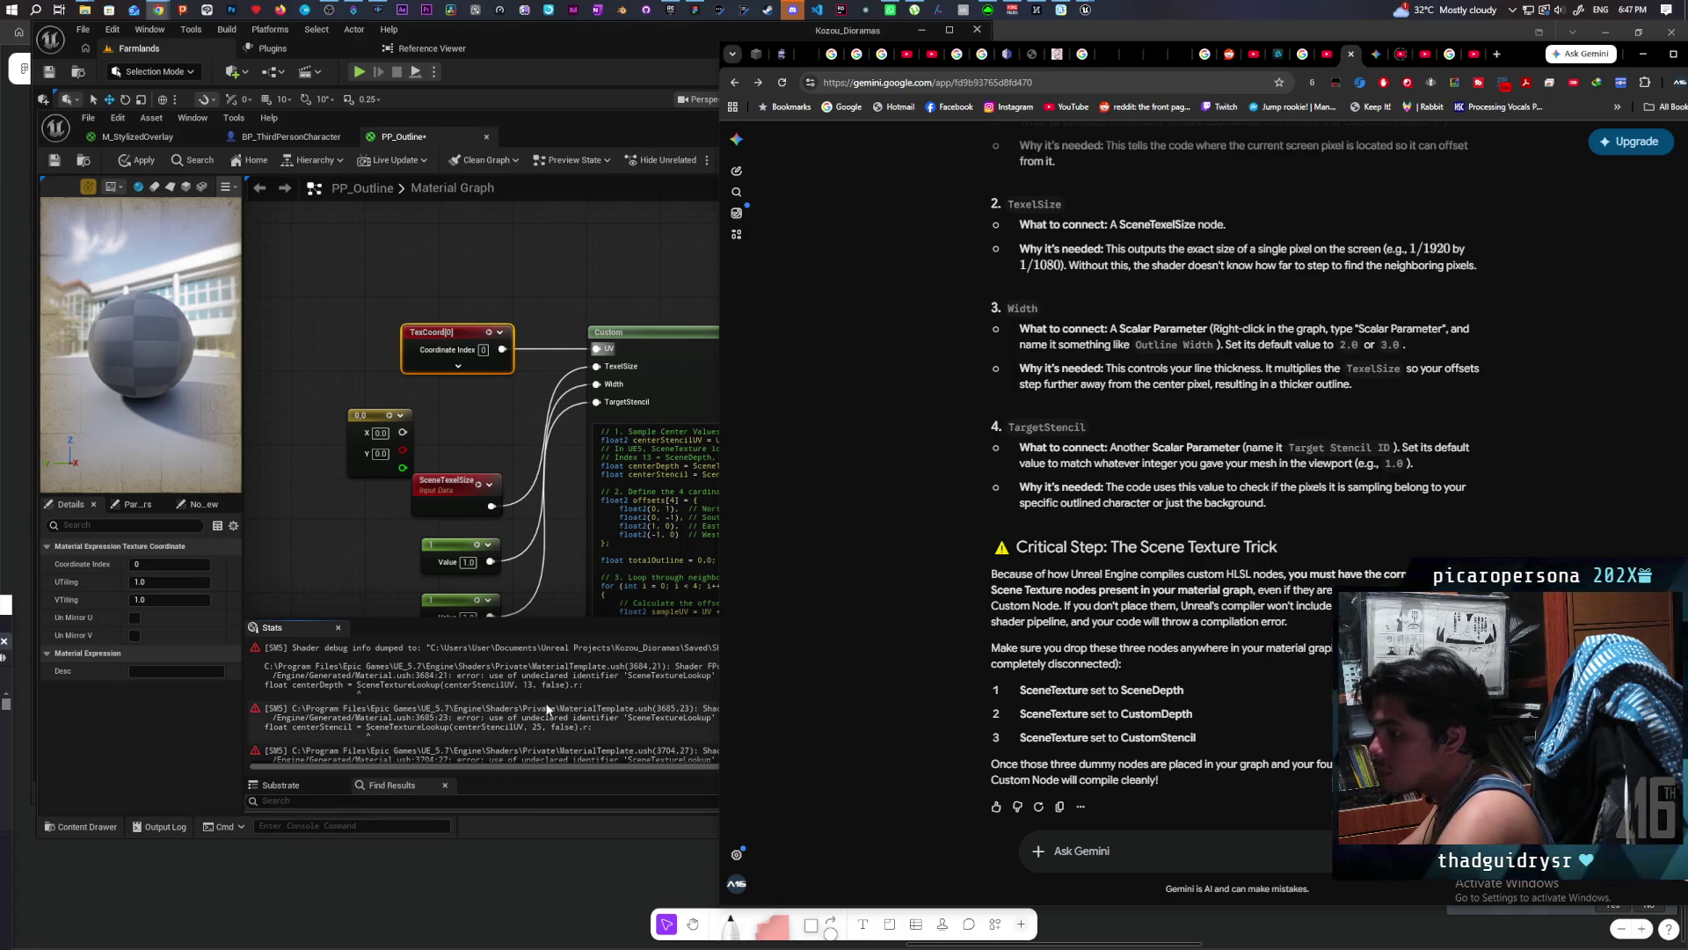
left_click(569, 680)
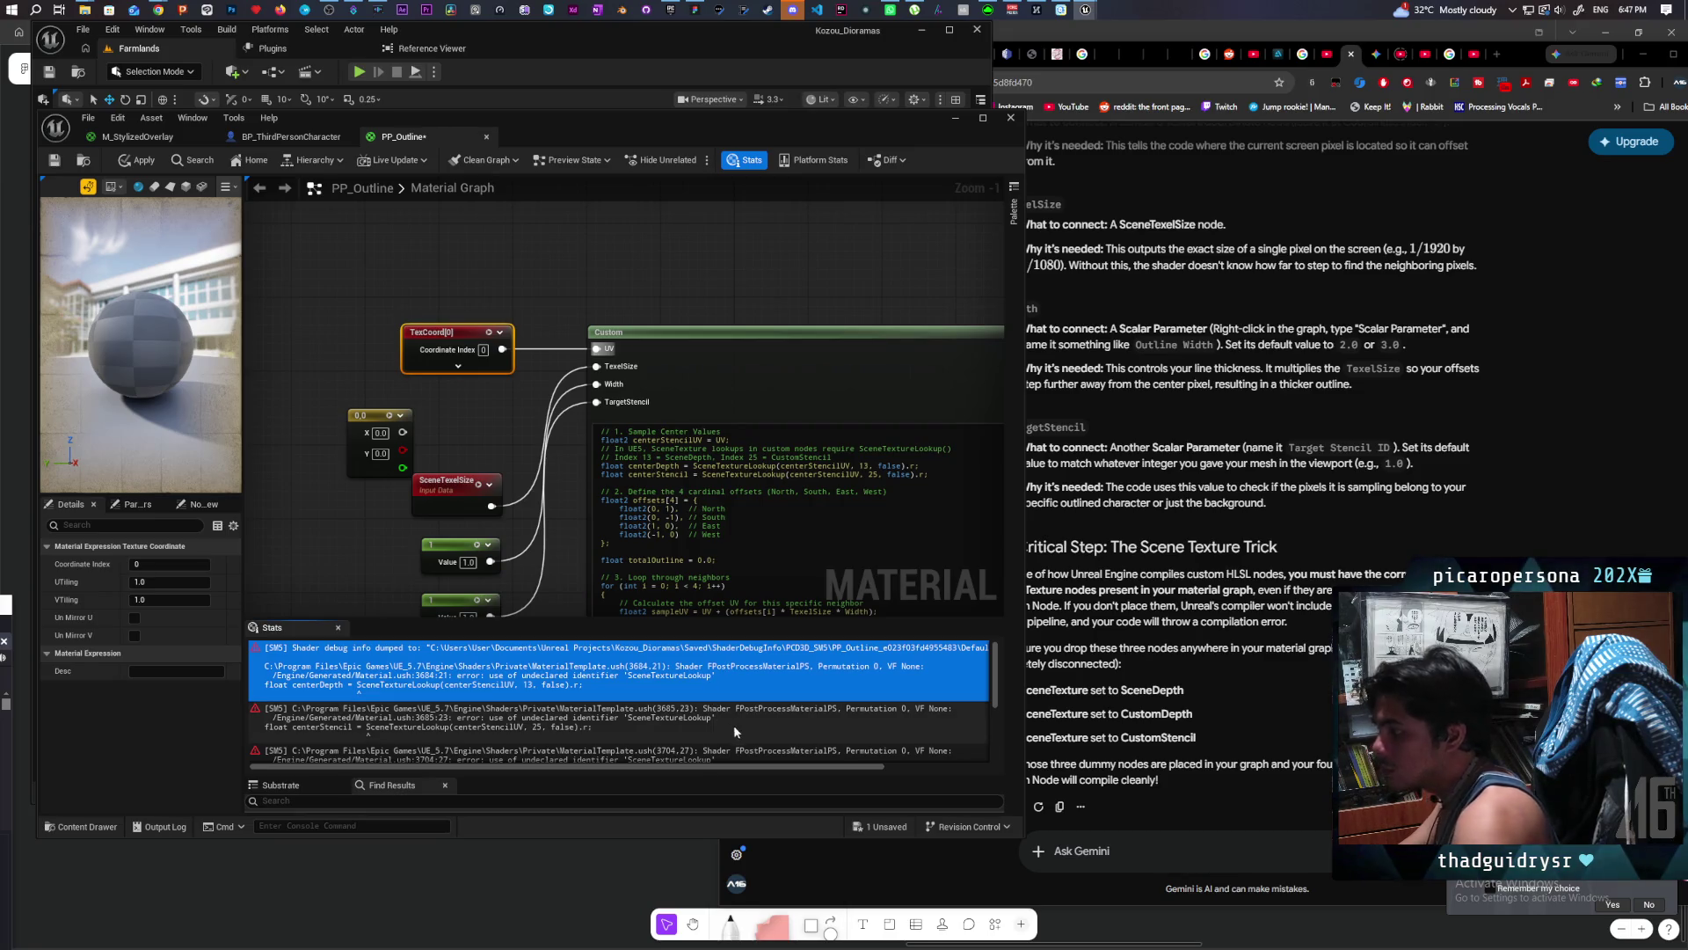
Step: Send the Unreal compile error log to Gemini, retrying until it replies, and copy its GetSceneTextureViewSubUV HLSL
scroll(733, 725, "down", 3)
left_click(727, 763, "shift")
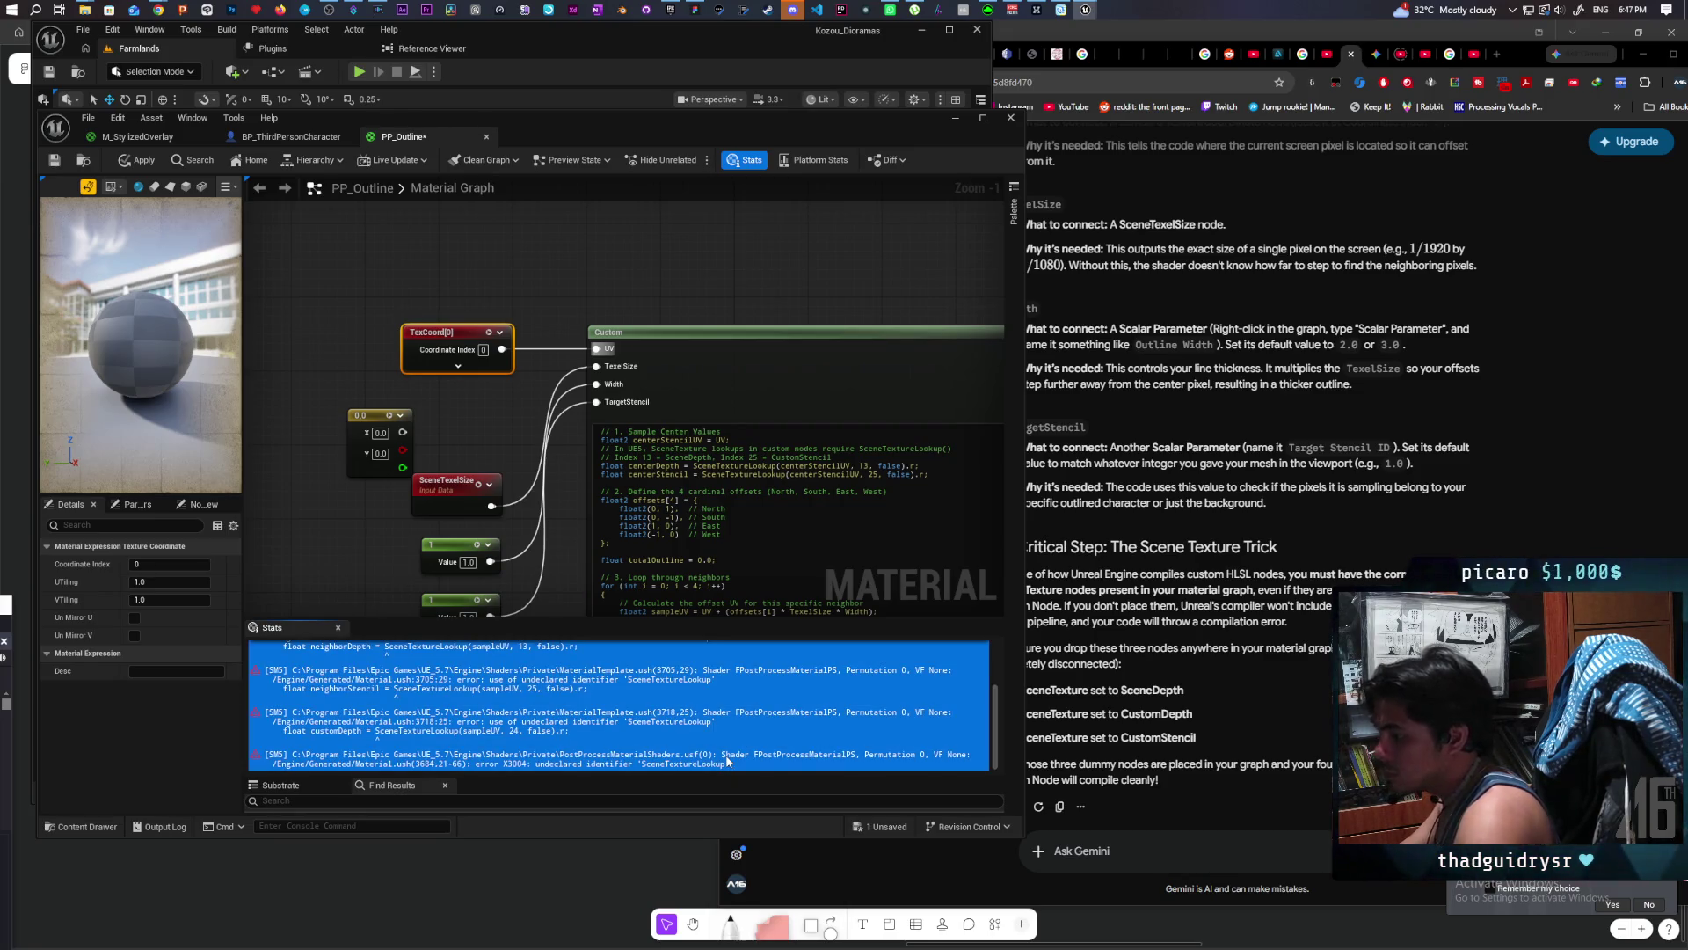
left_click(1178, 844)
key("ctrl+v")
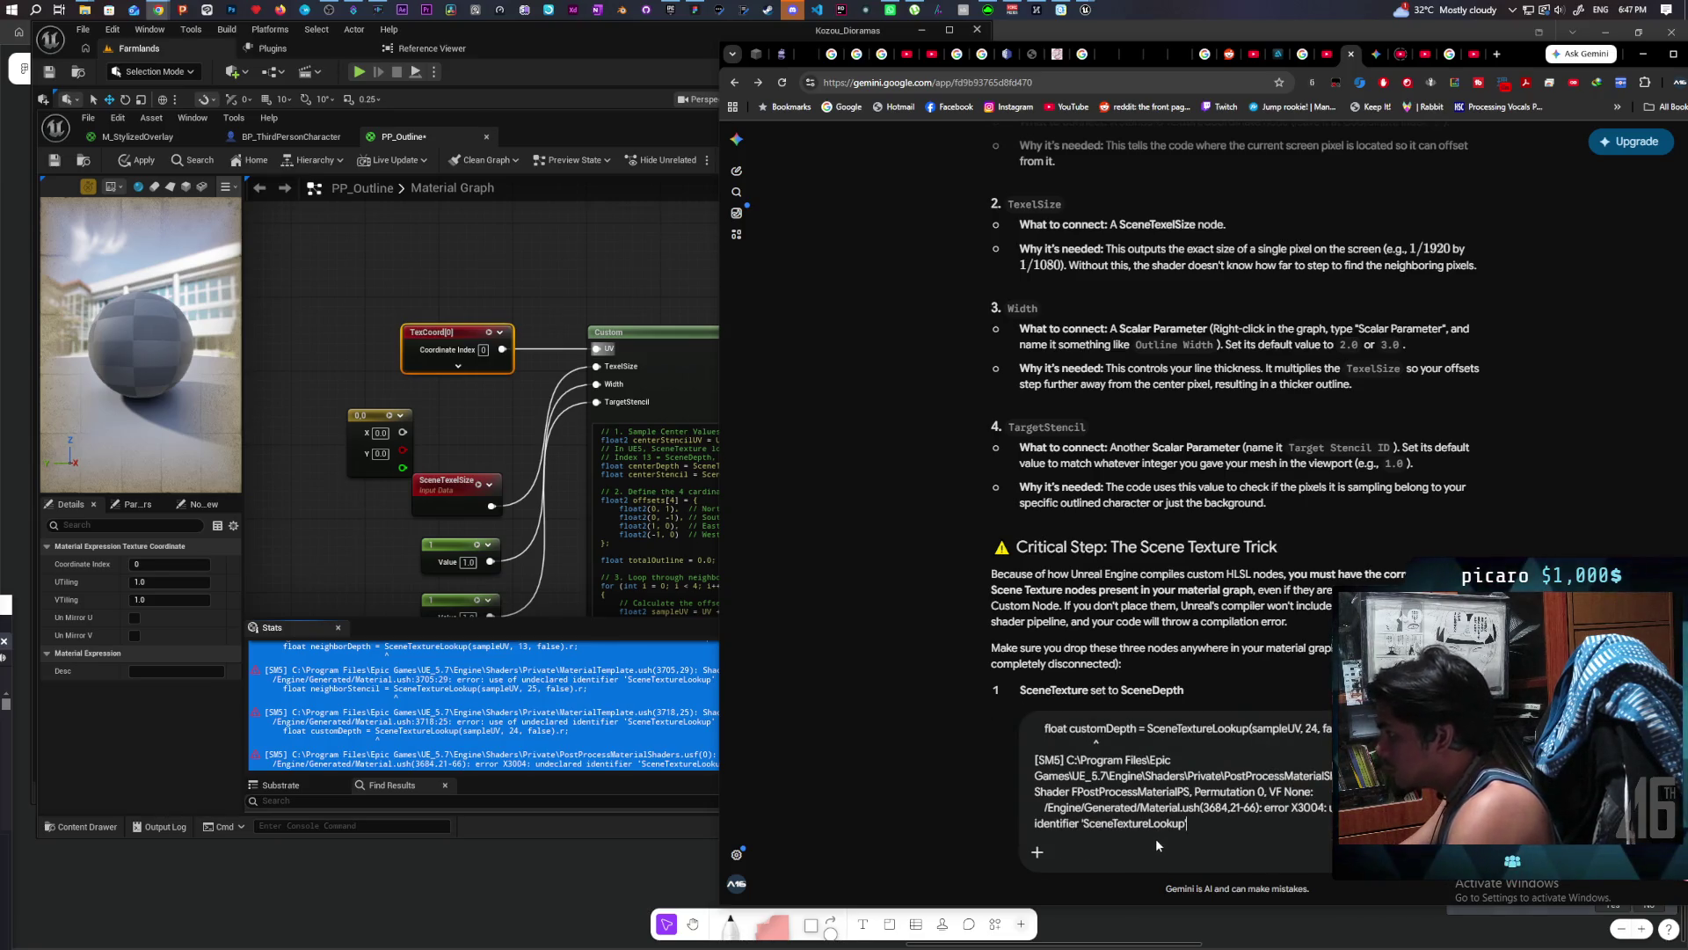
key("Return")
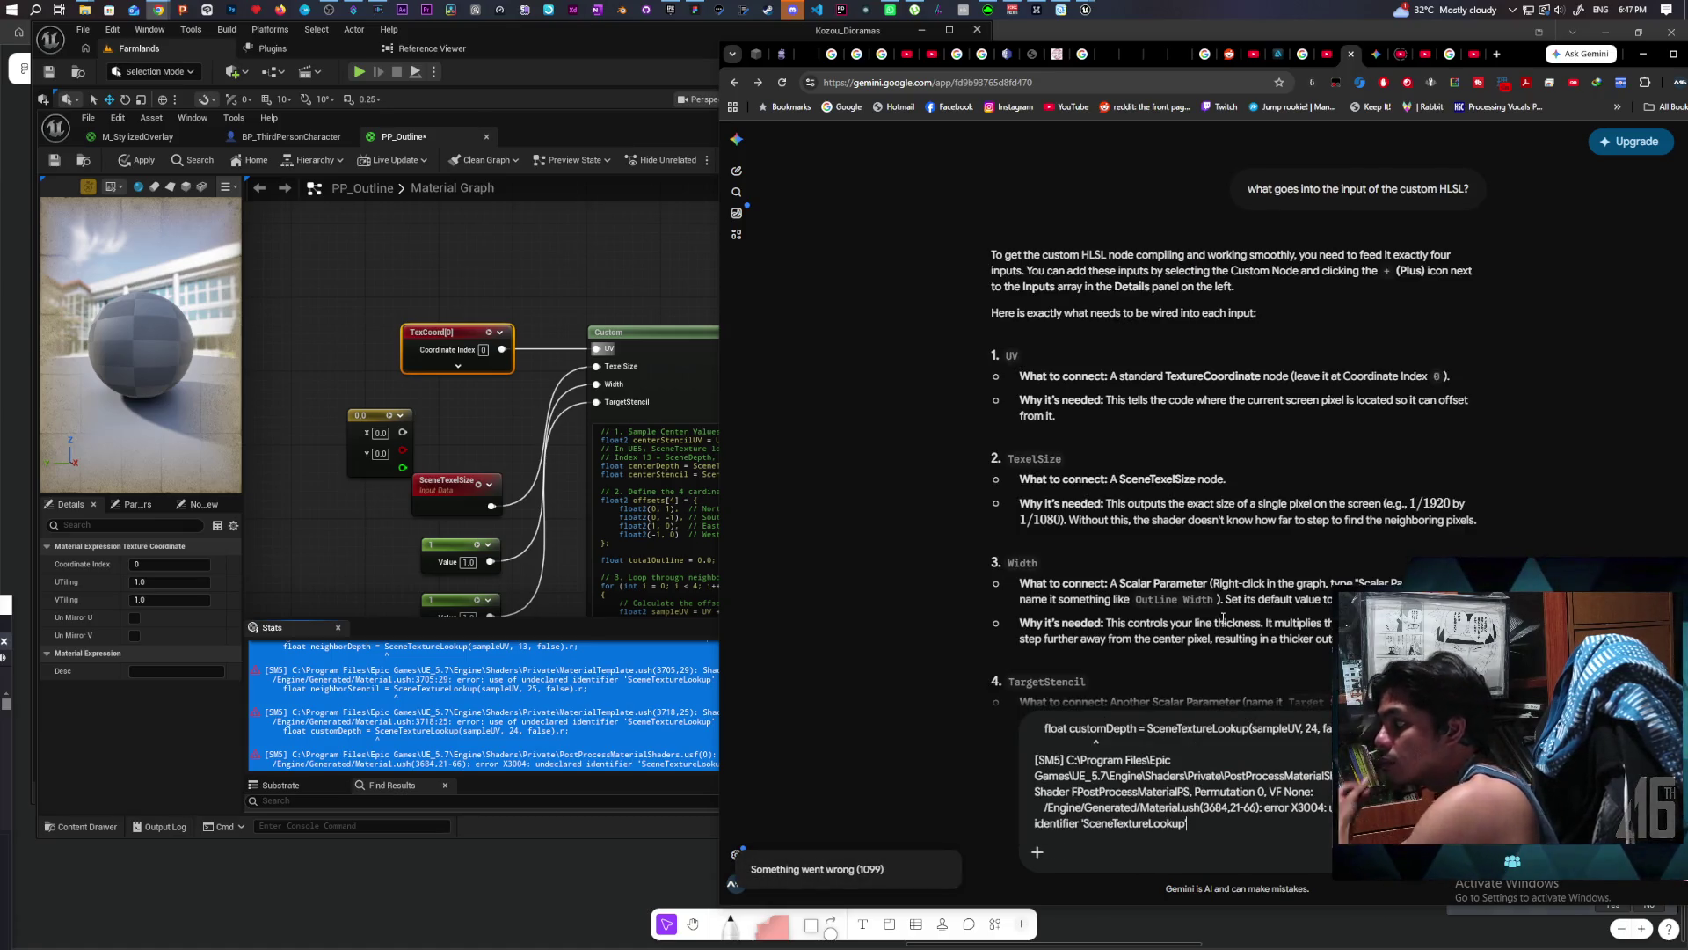
key("Return")
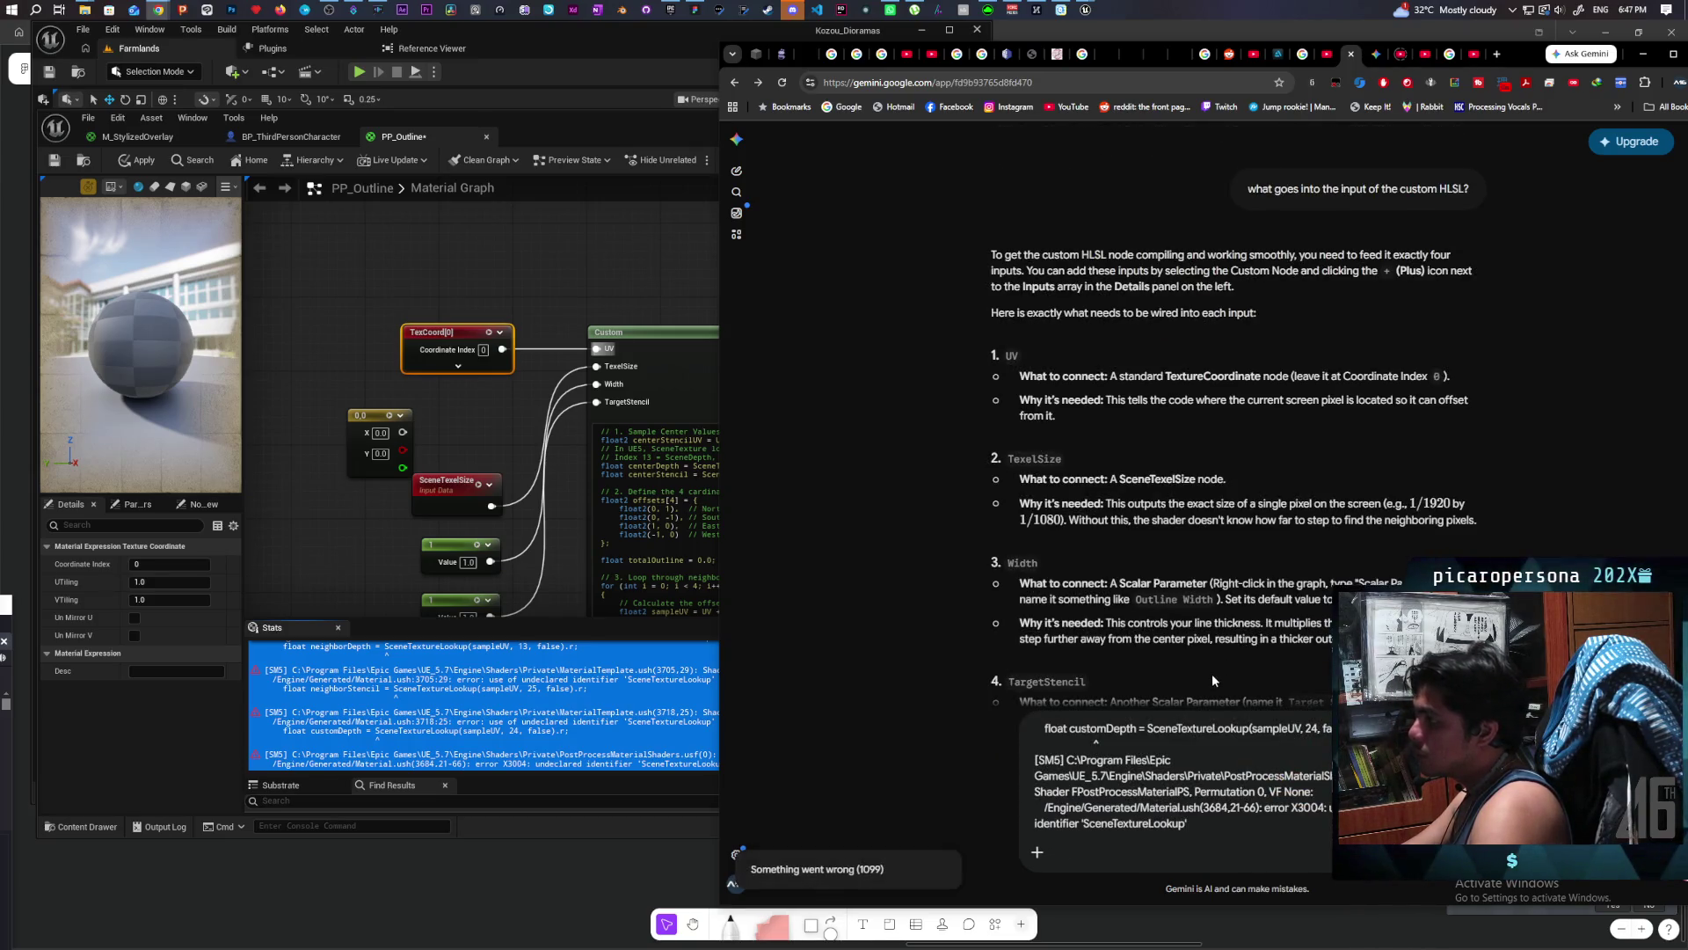
key("Return")
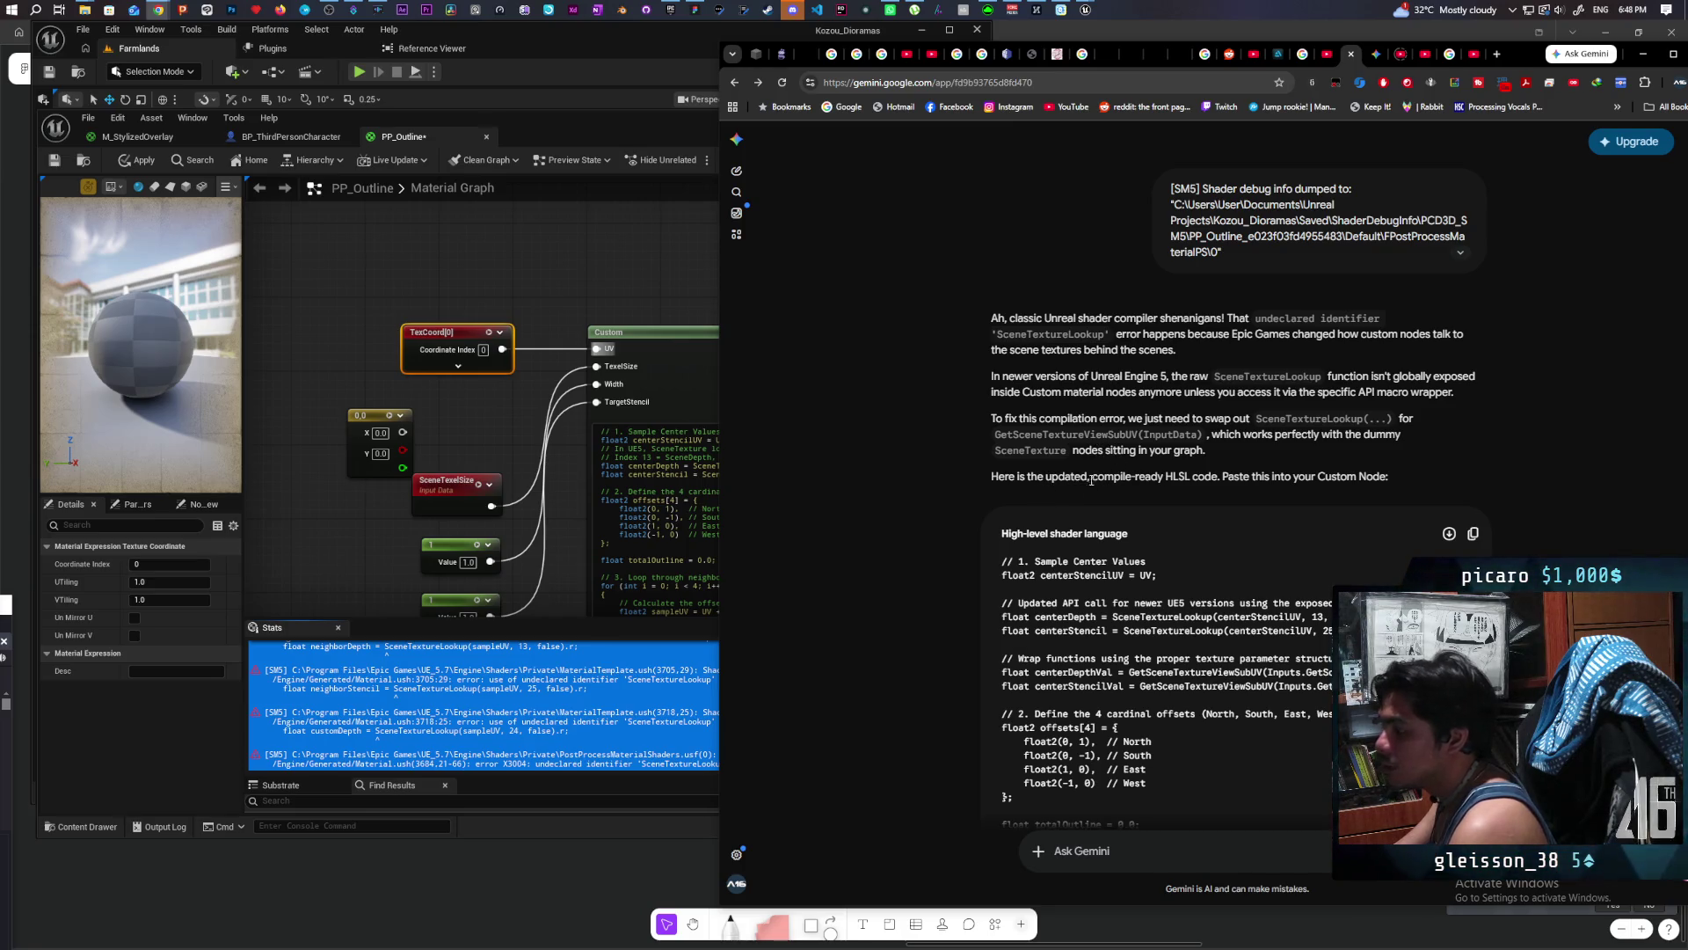
left_click(1473, 534)
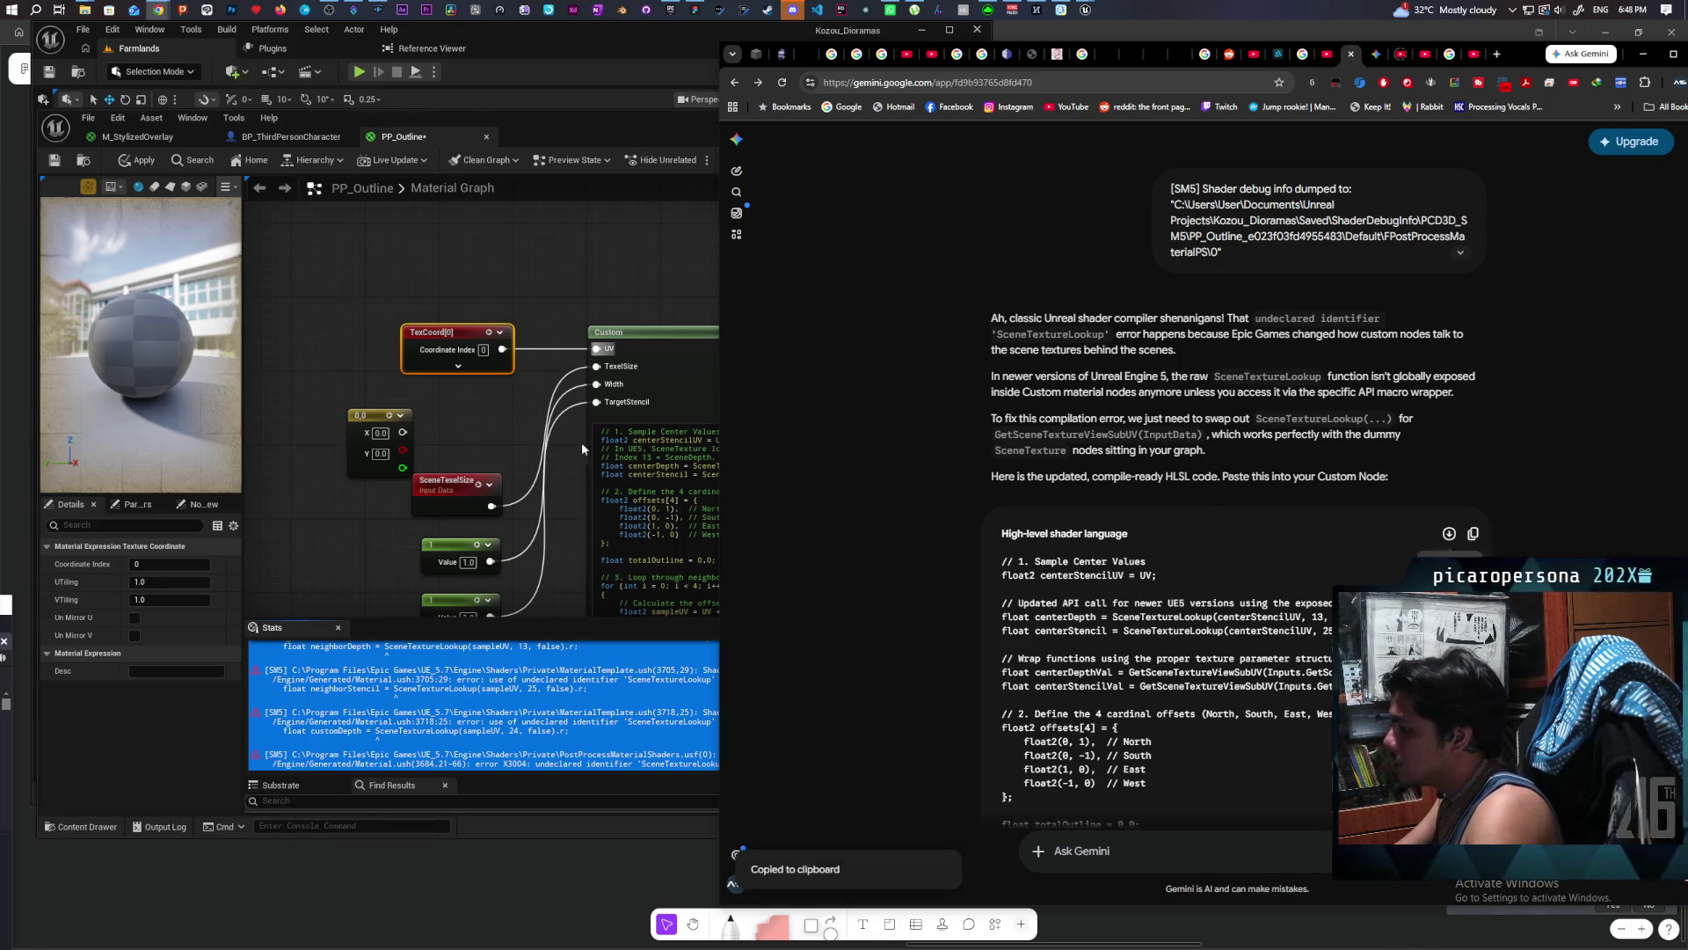
Step: Replace the Custom node's code with Gemini's updated HLSL
left_click(620, 444)
key("ctrl+a")
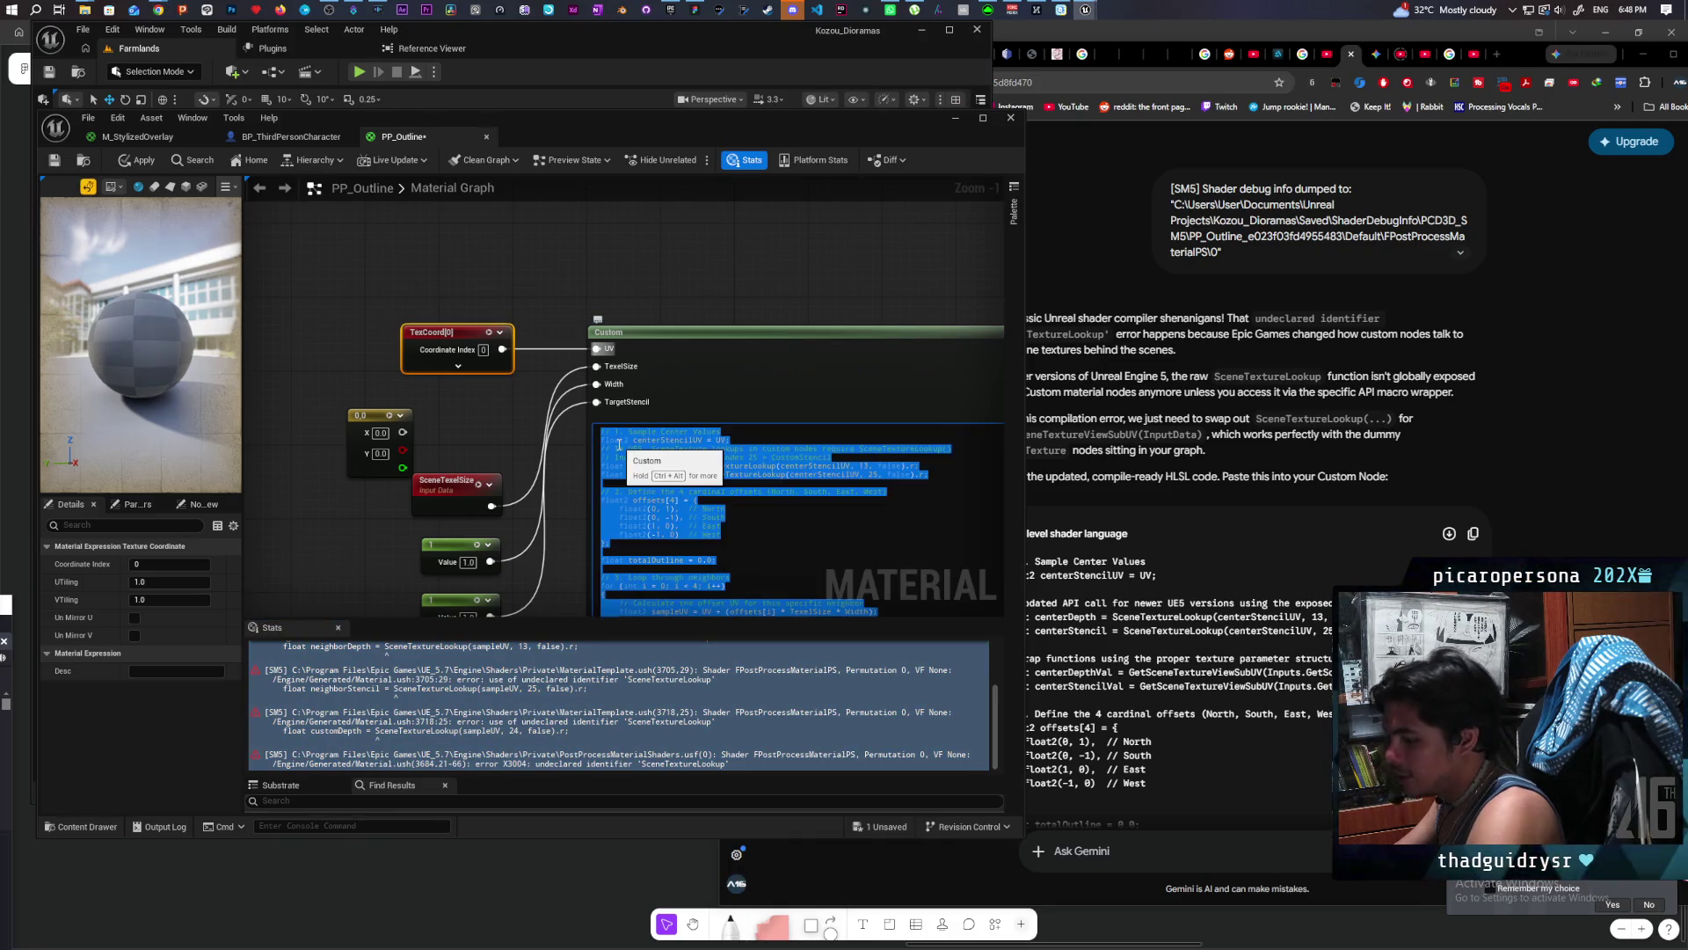
key("ctrl+v")
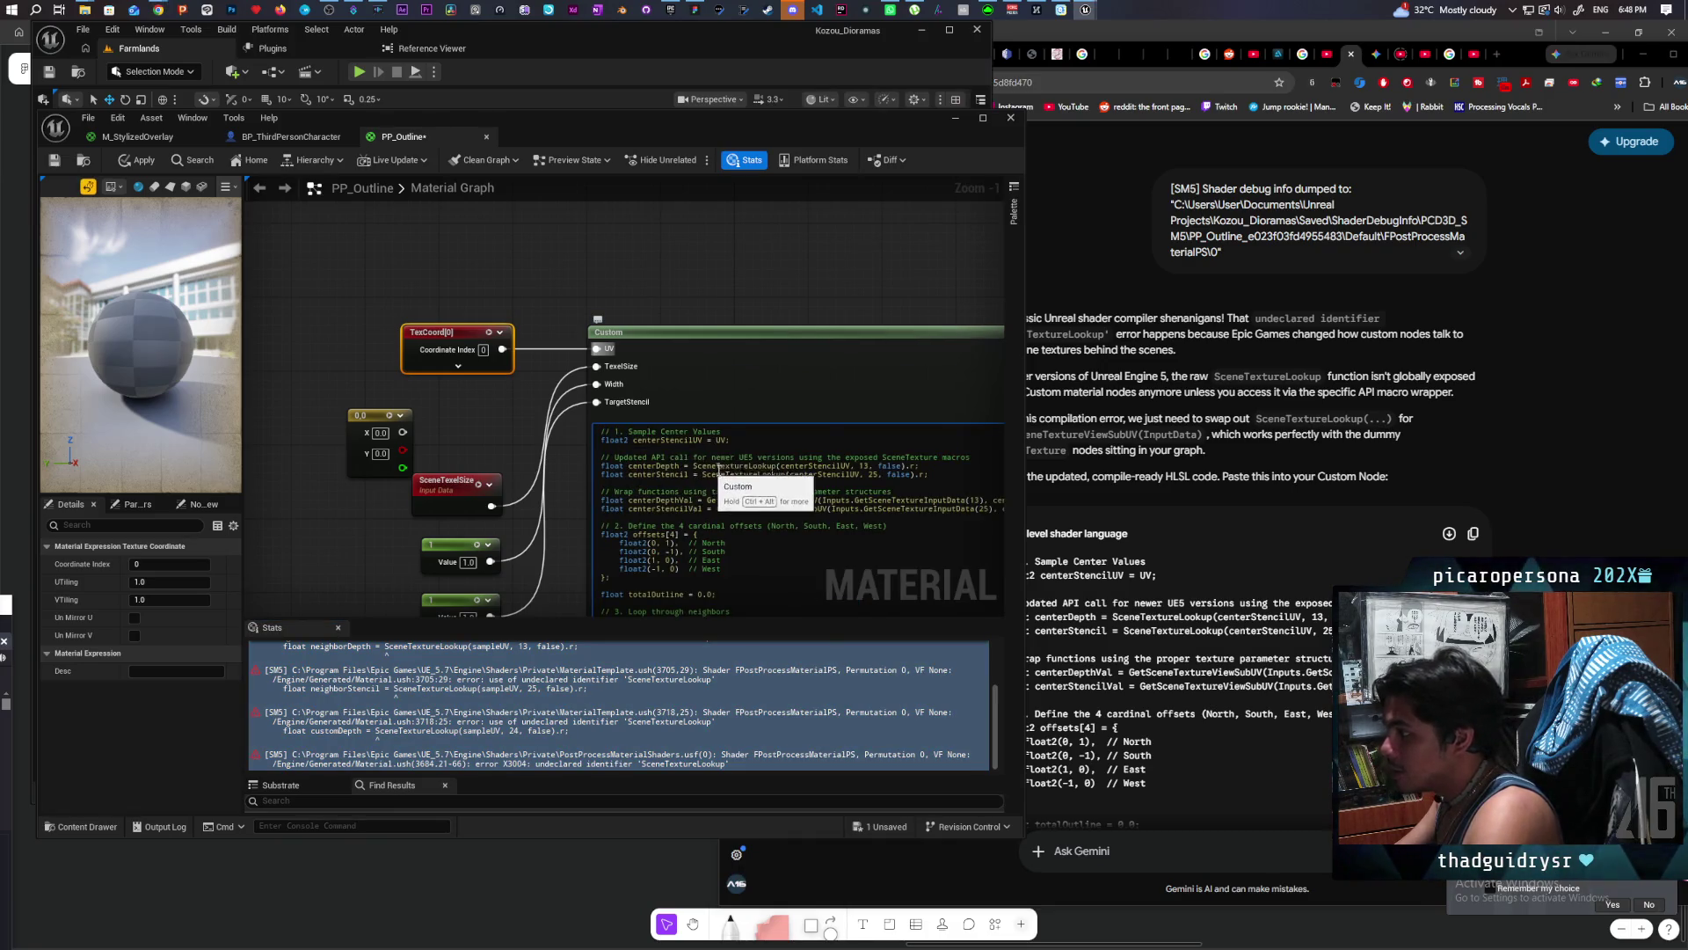
left_click(701, 257)
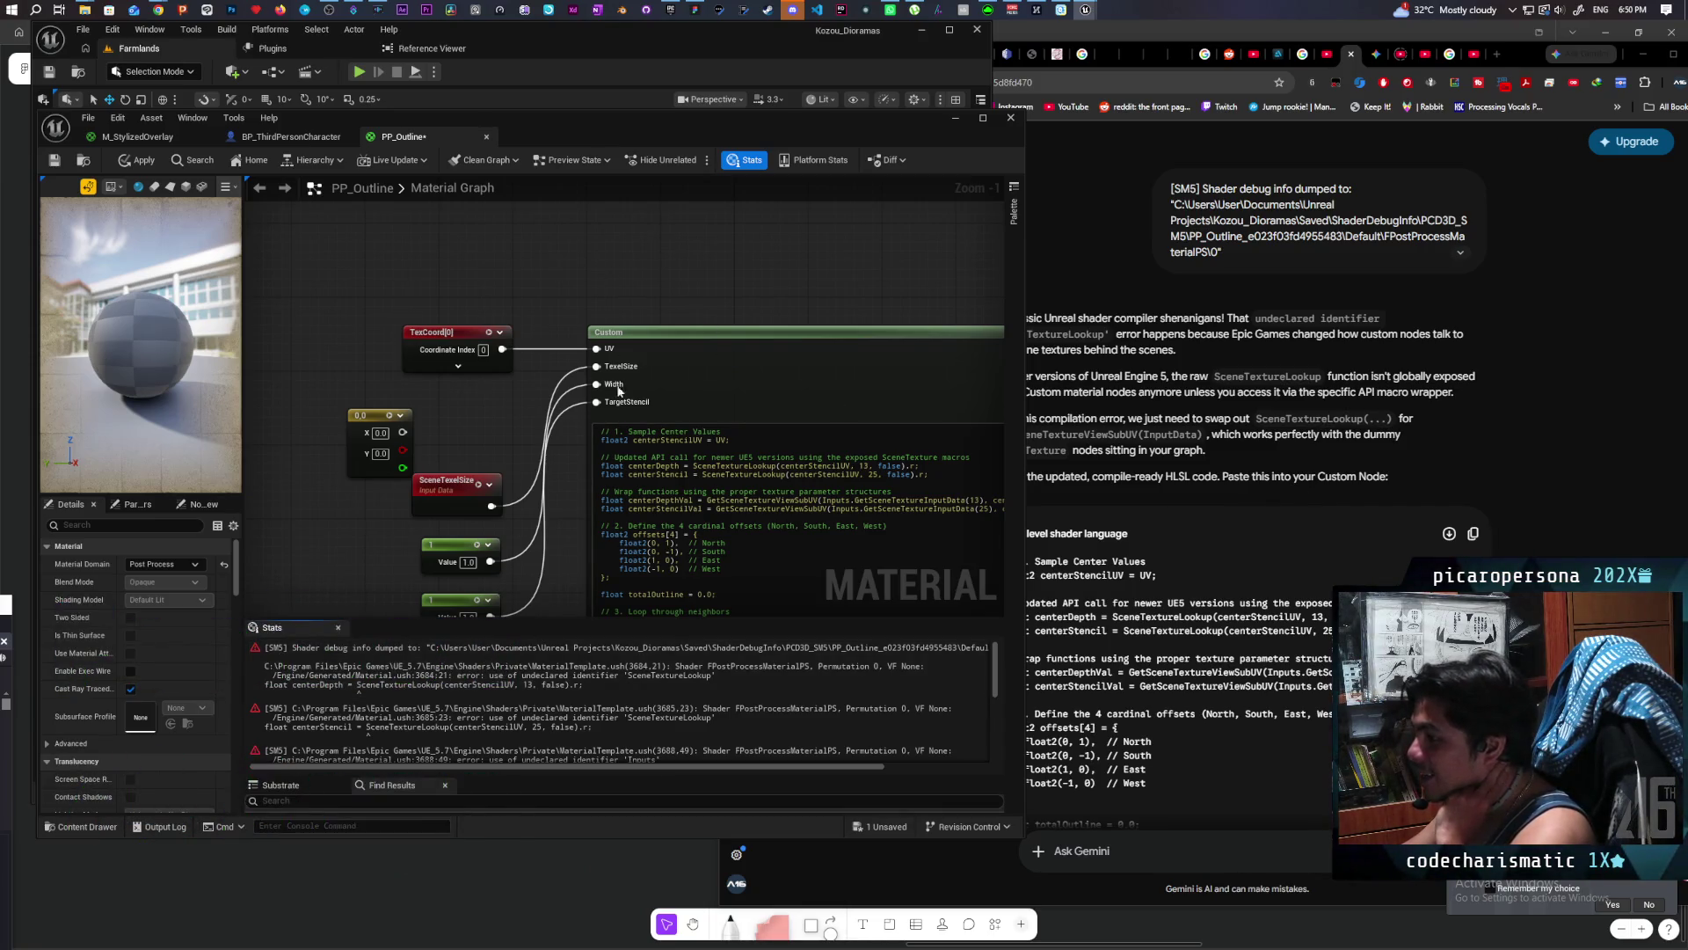
scroll(765, 282, "down", 3)
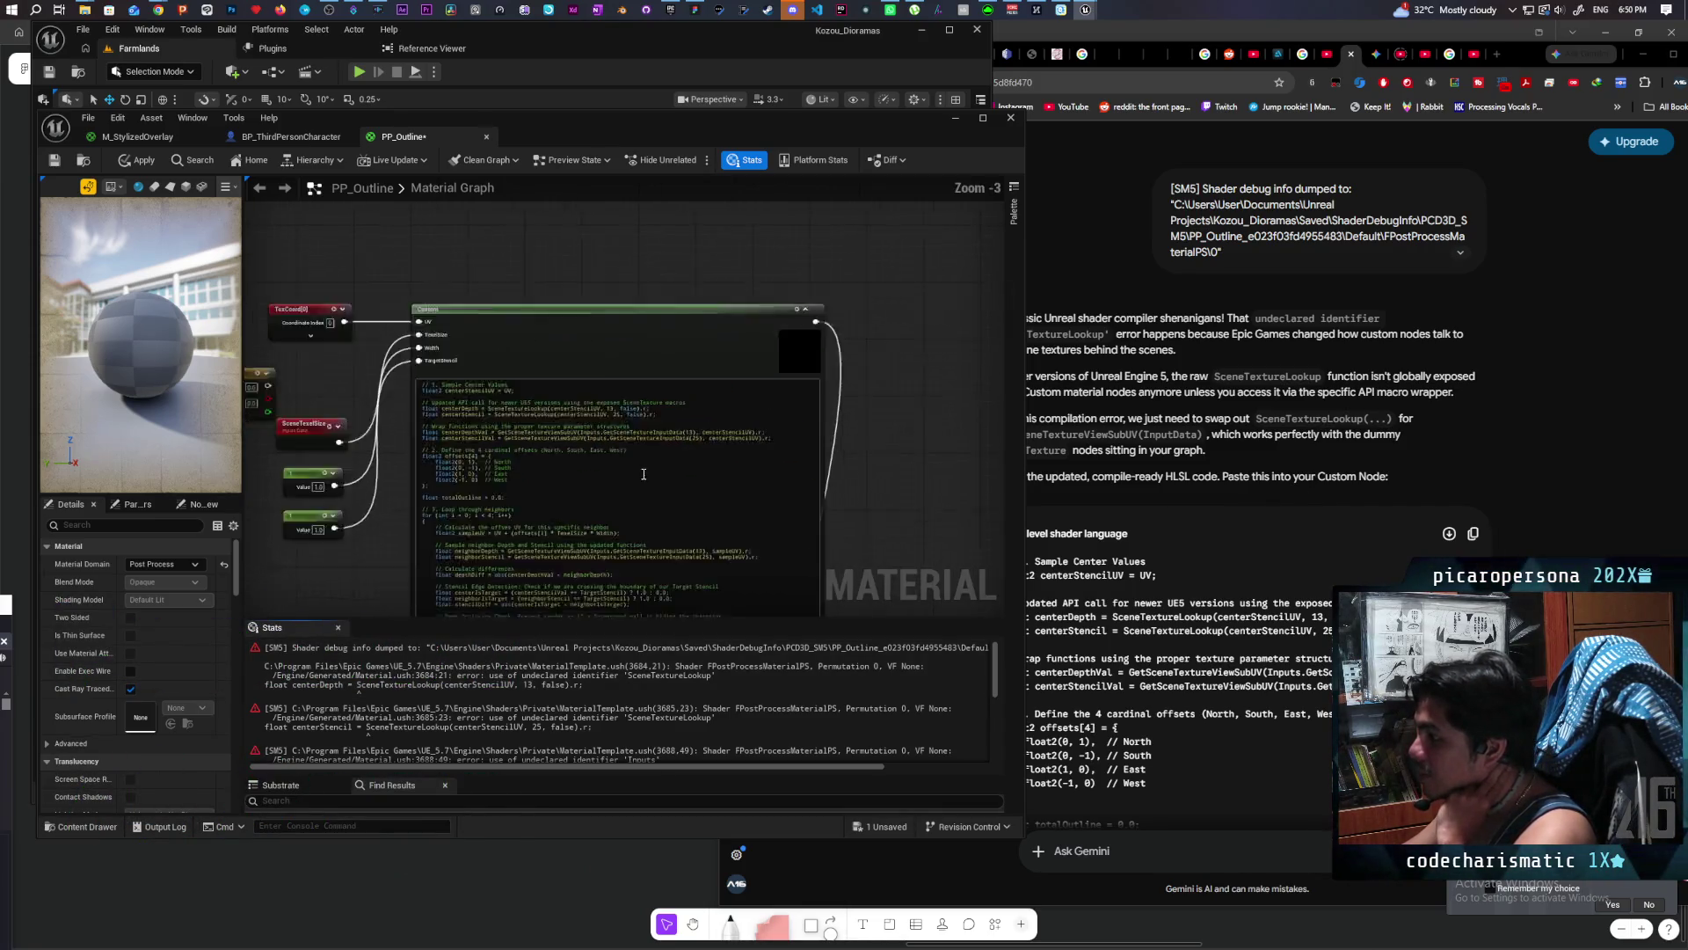
scroll(569, 576, "up", 2)
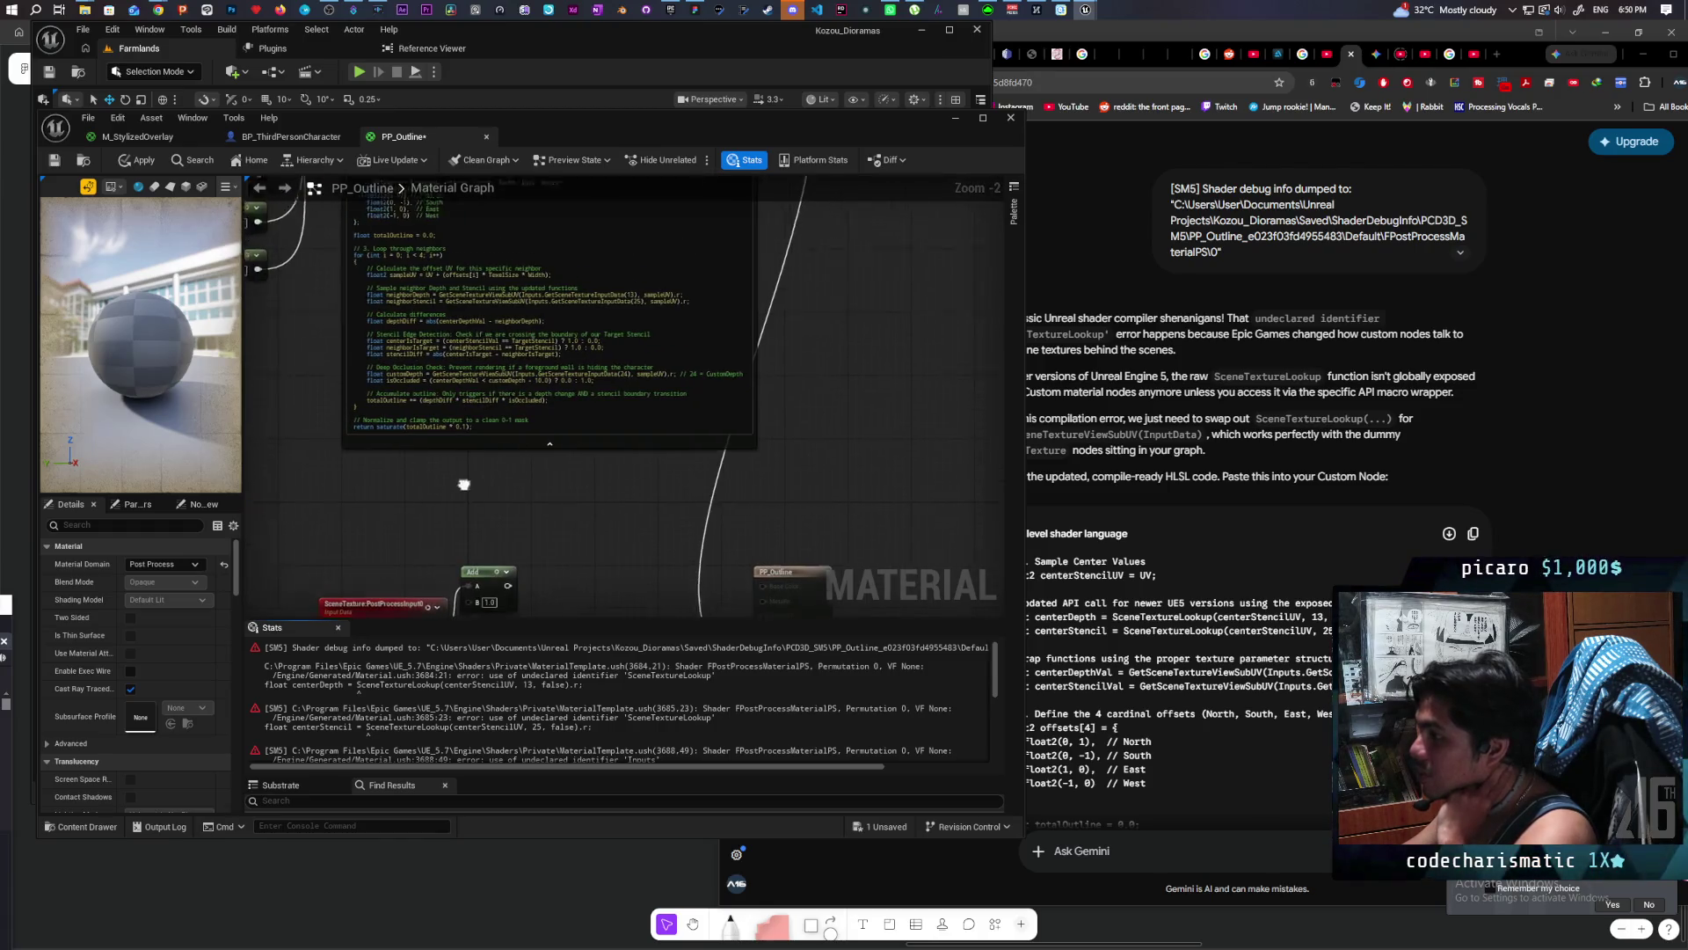
left_click_drag(569, 576, 623, 624)
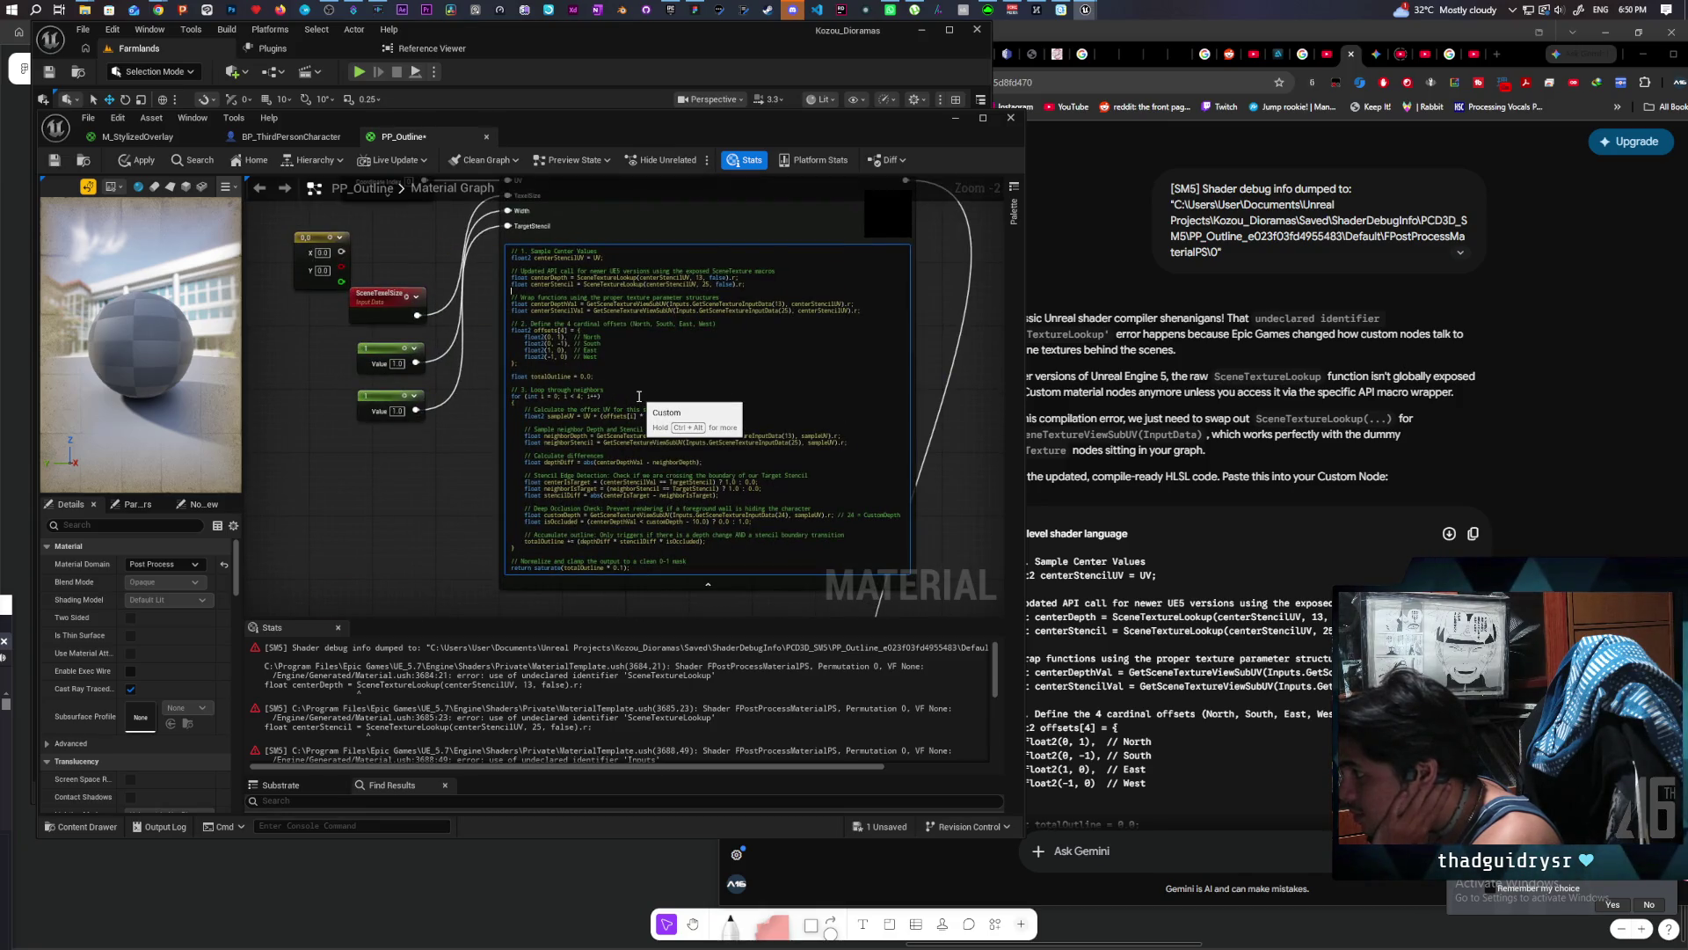
scroll(640, 397, "down", 2)
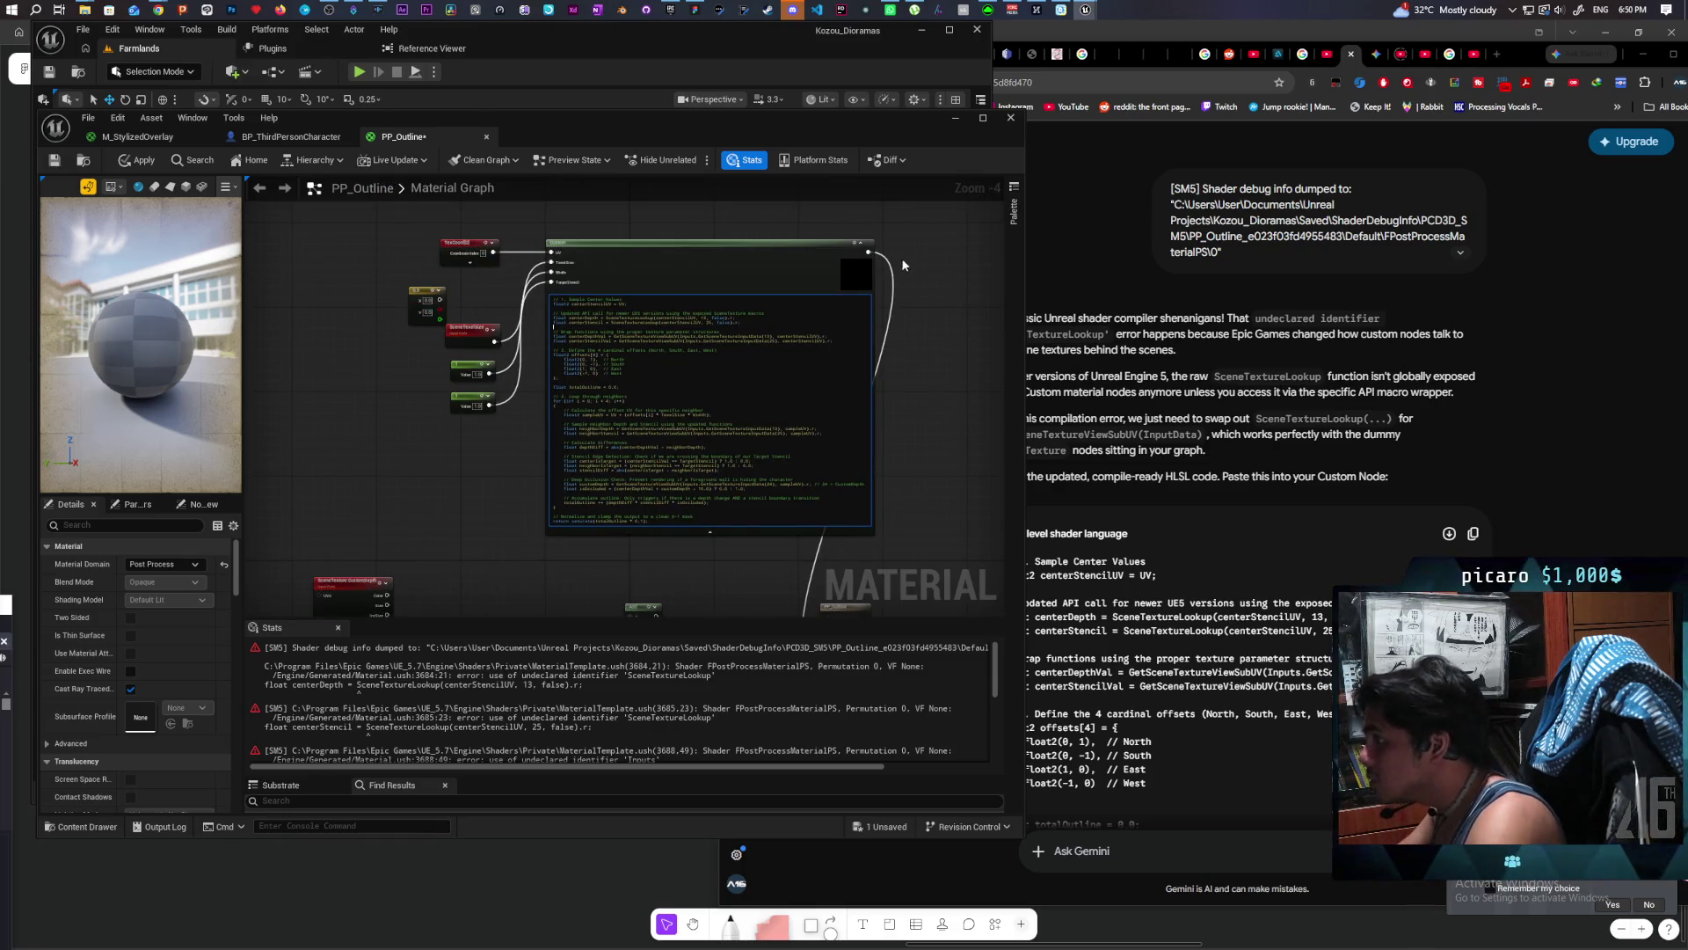
Step: Reconnect the Custom node output to the material result and apply despite compile errors
left_click(890, 299, "alt")
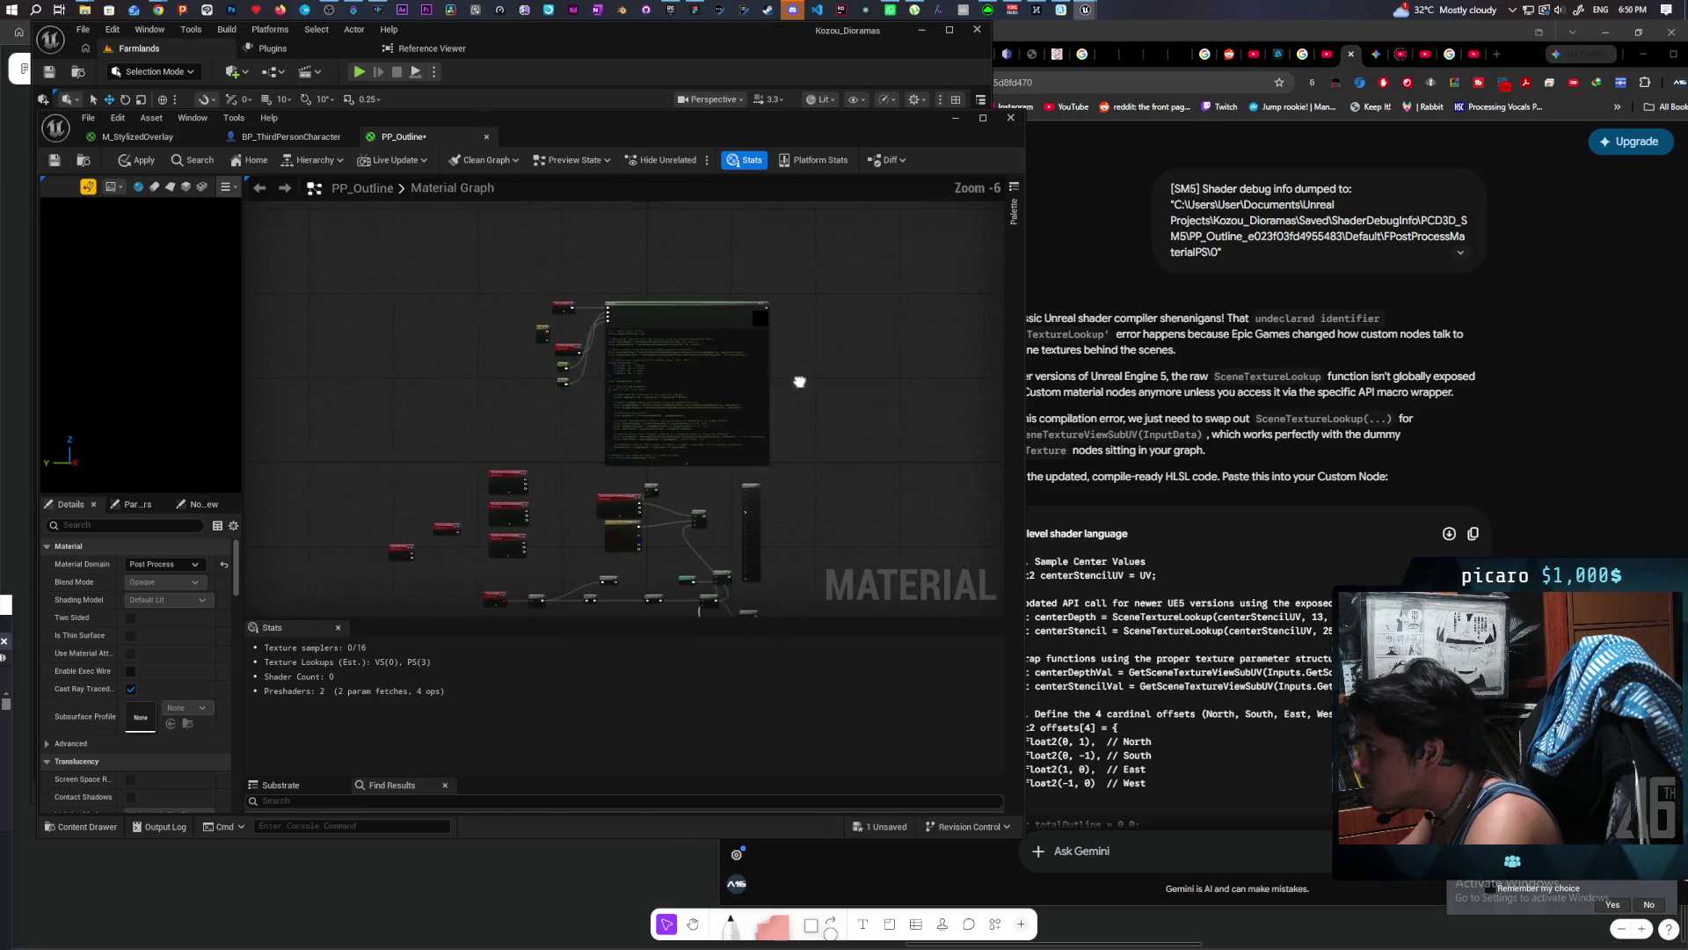
scroll(767, 304, "down", 1)
mouse_move(750, 274)
left_mouse_down()
mouse_move(779, 499)
mouse_move(721, 588)
left_mouse_up()
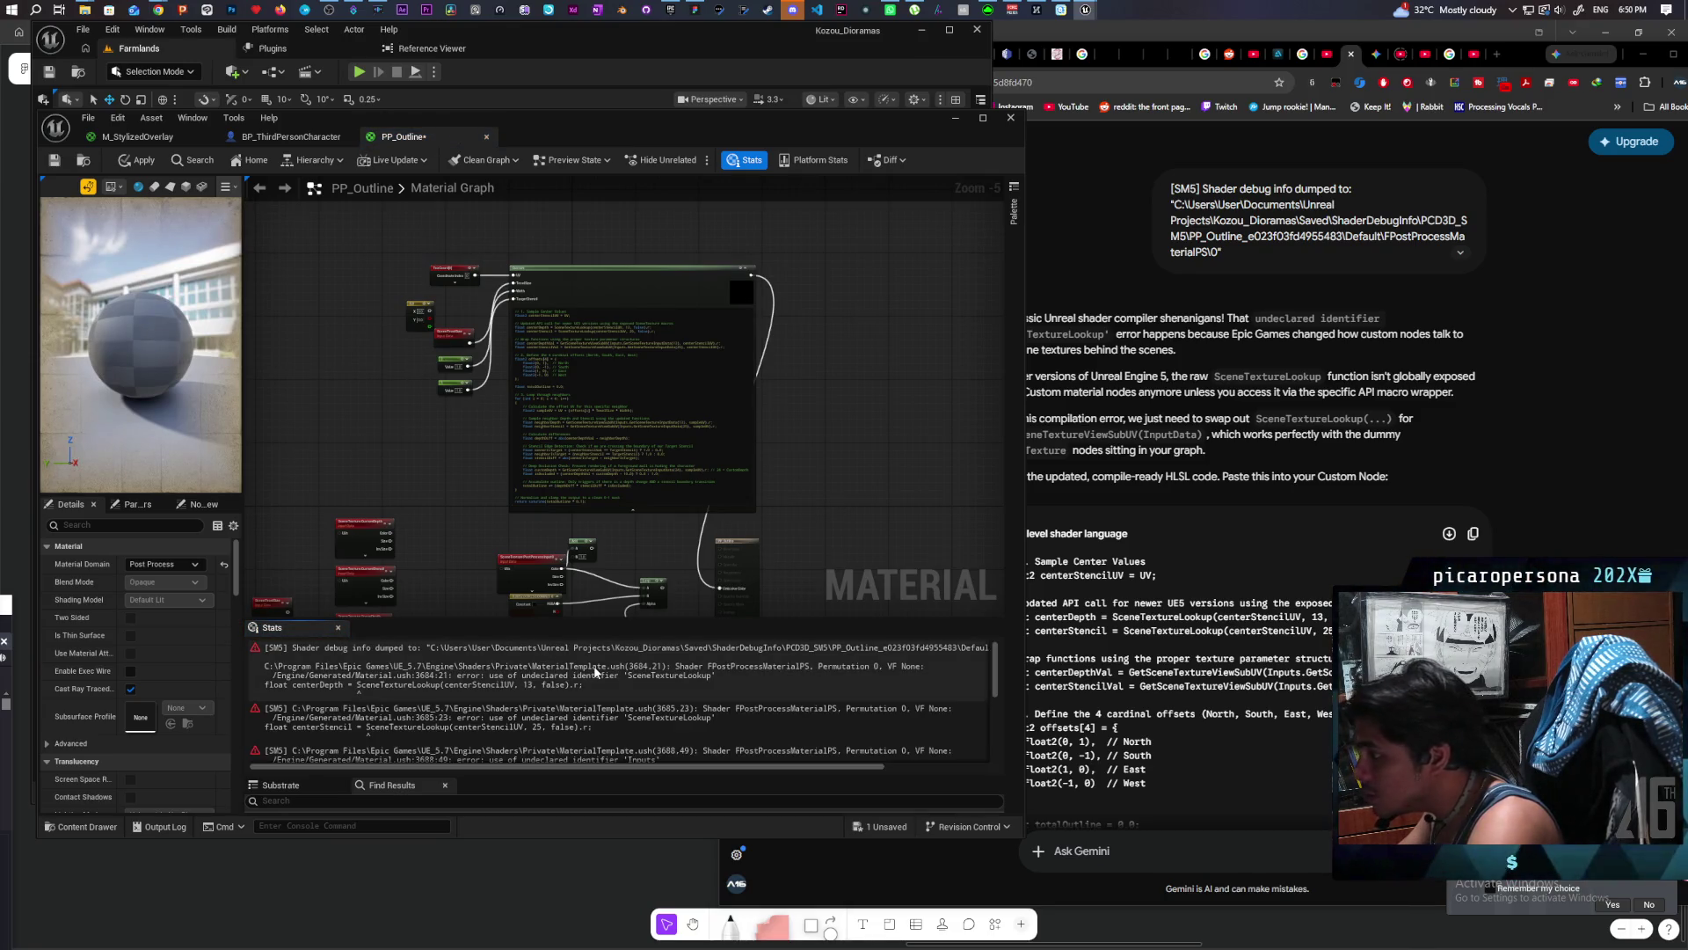
left_click(138, 160)
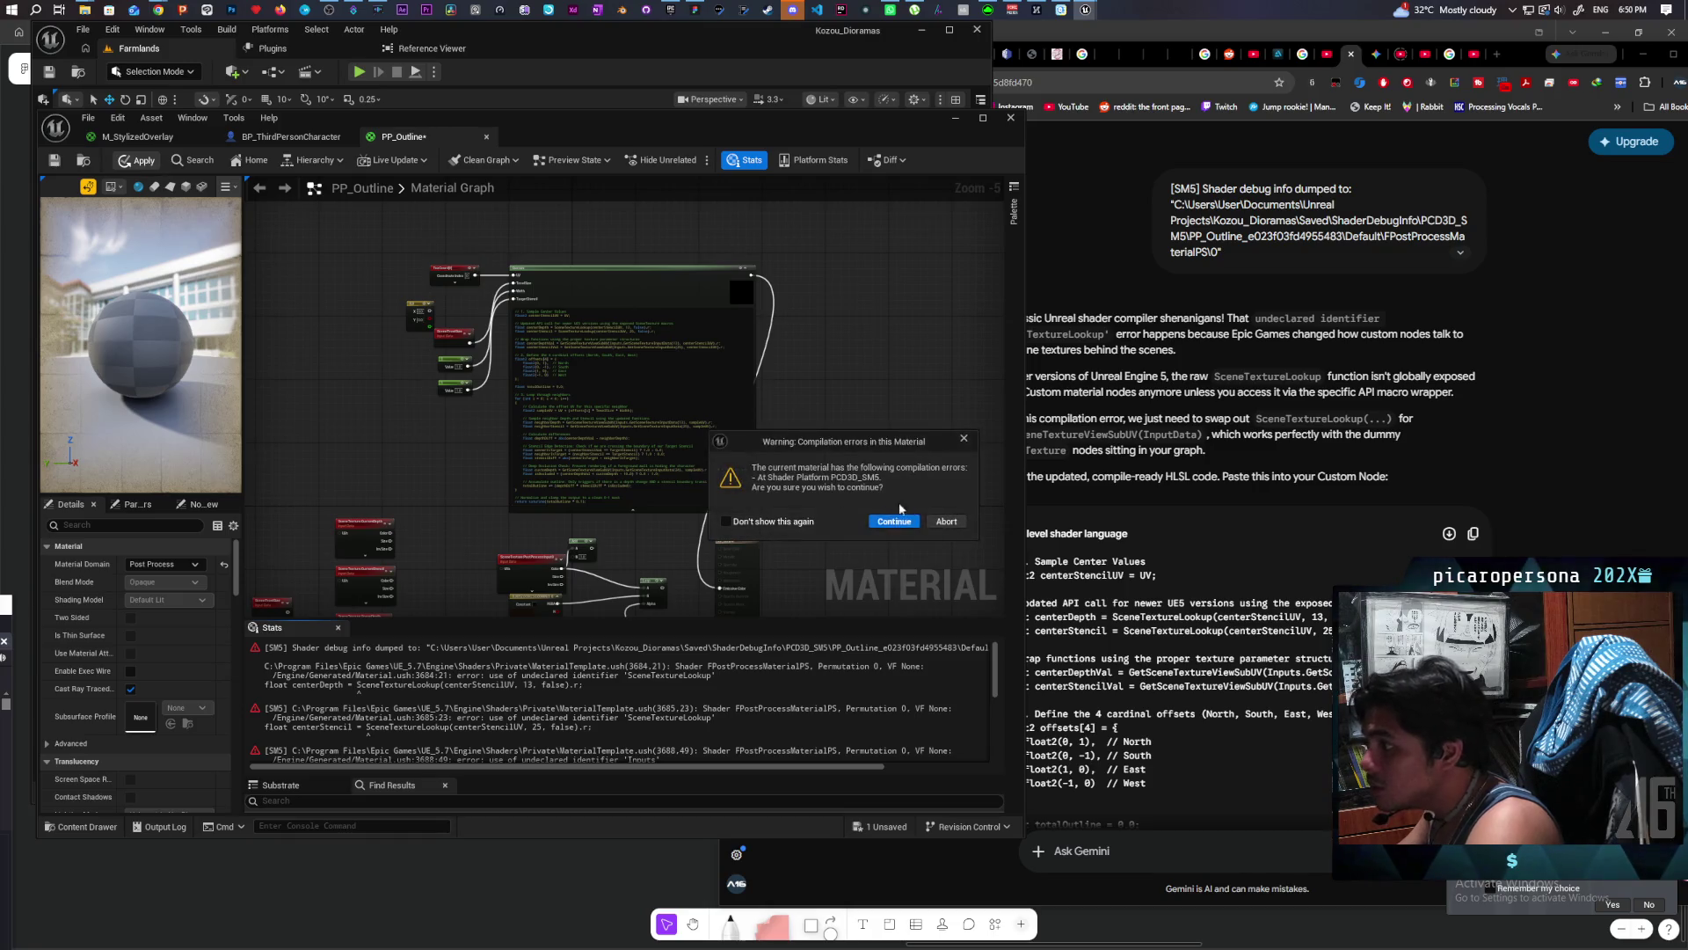
left_click(961, 437)
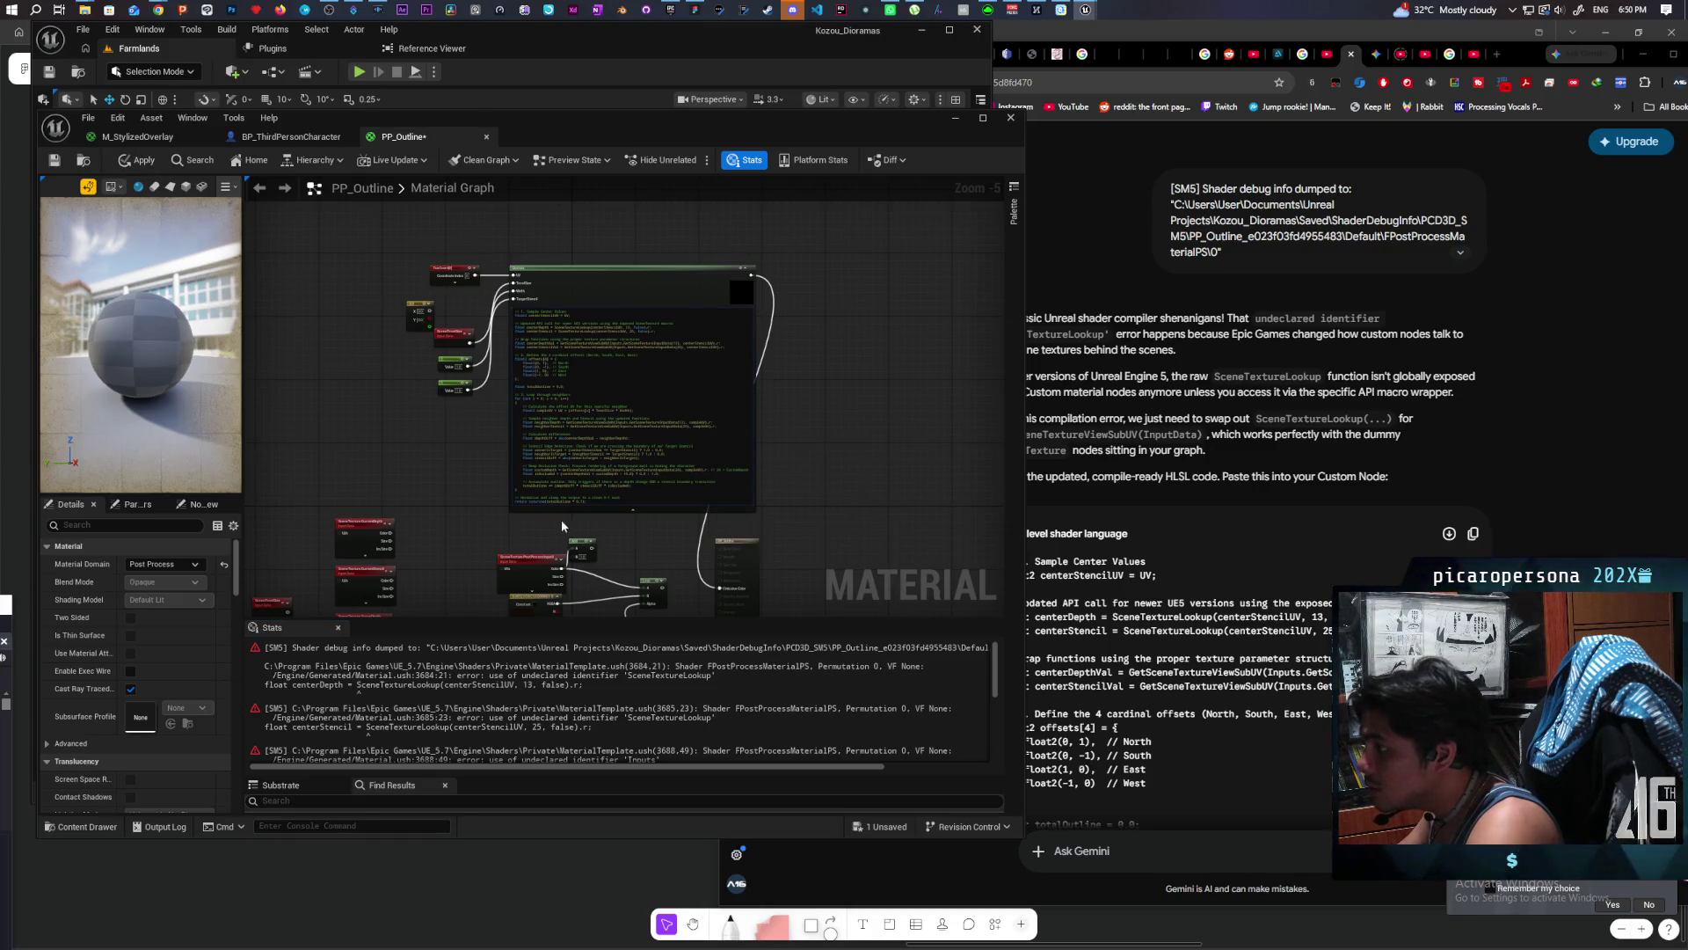
Step: Copy the new 'Inputs' and 'SceneTextureLookup' errors from the Stats log for Gemini
left_click(439, 677)
scroll(561, 721, "down", 2)
scroll(562, 738, "down", 3)
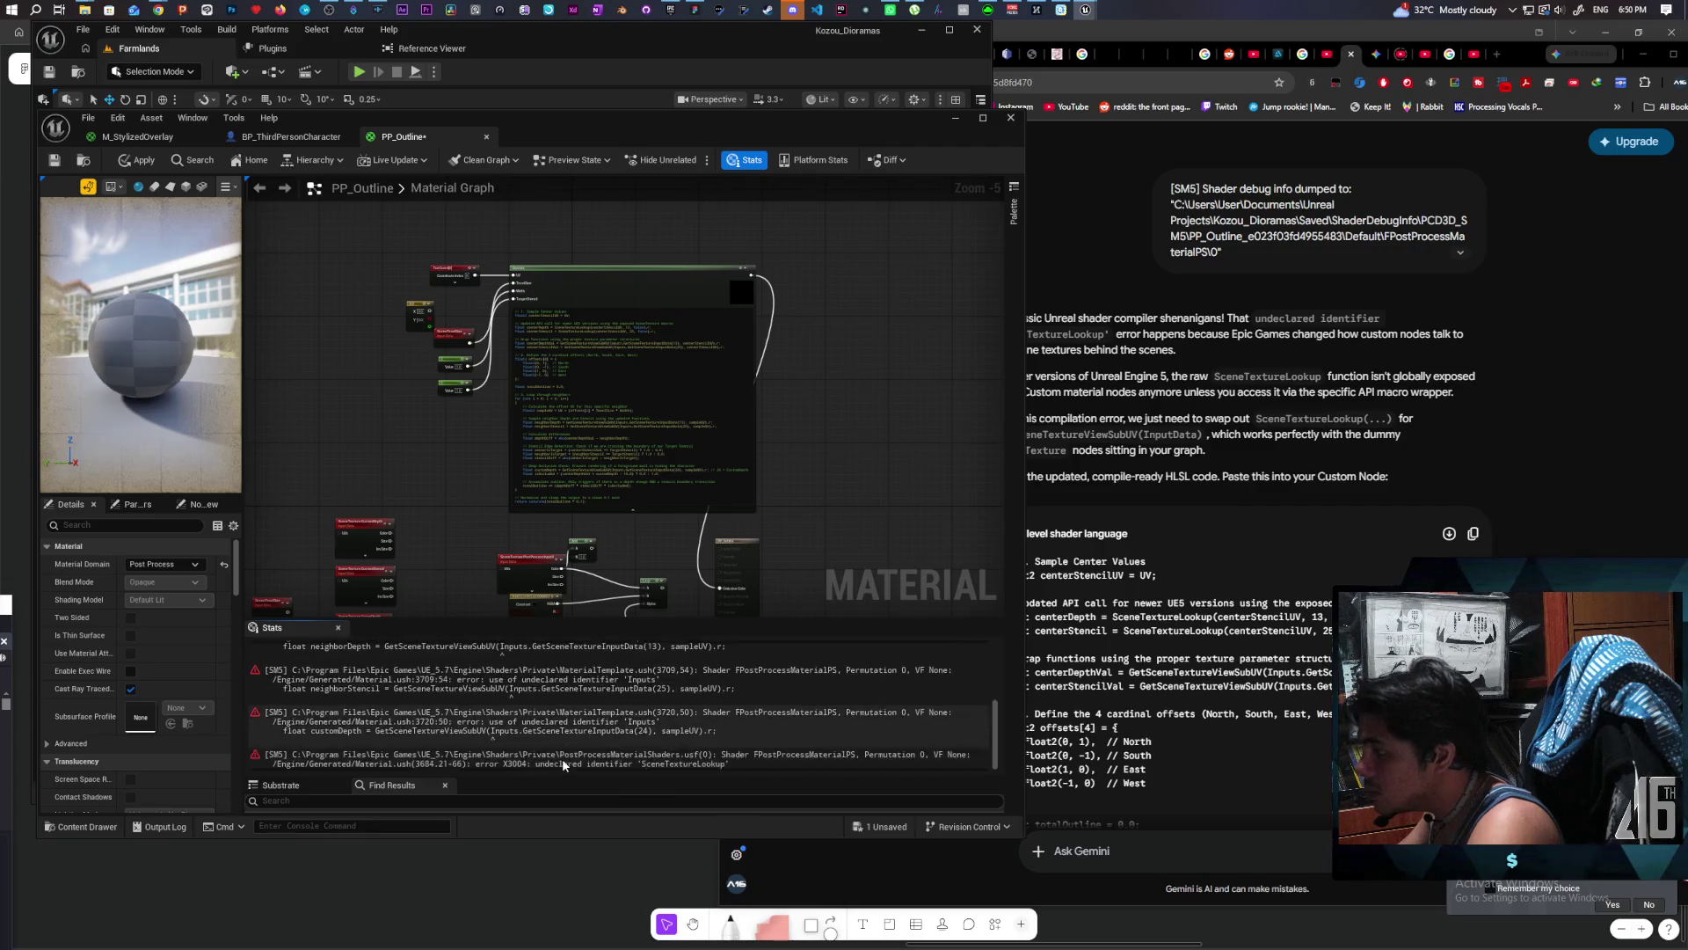
key("ctrl+a")
key("ctrl+c")
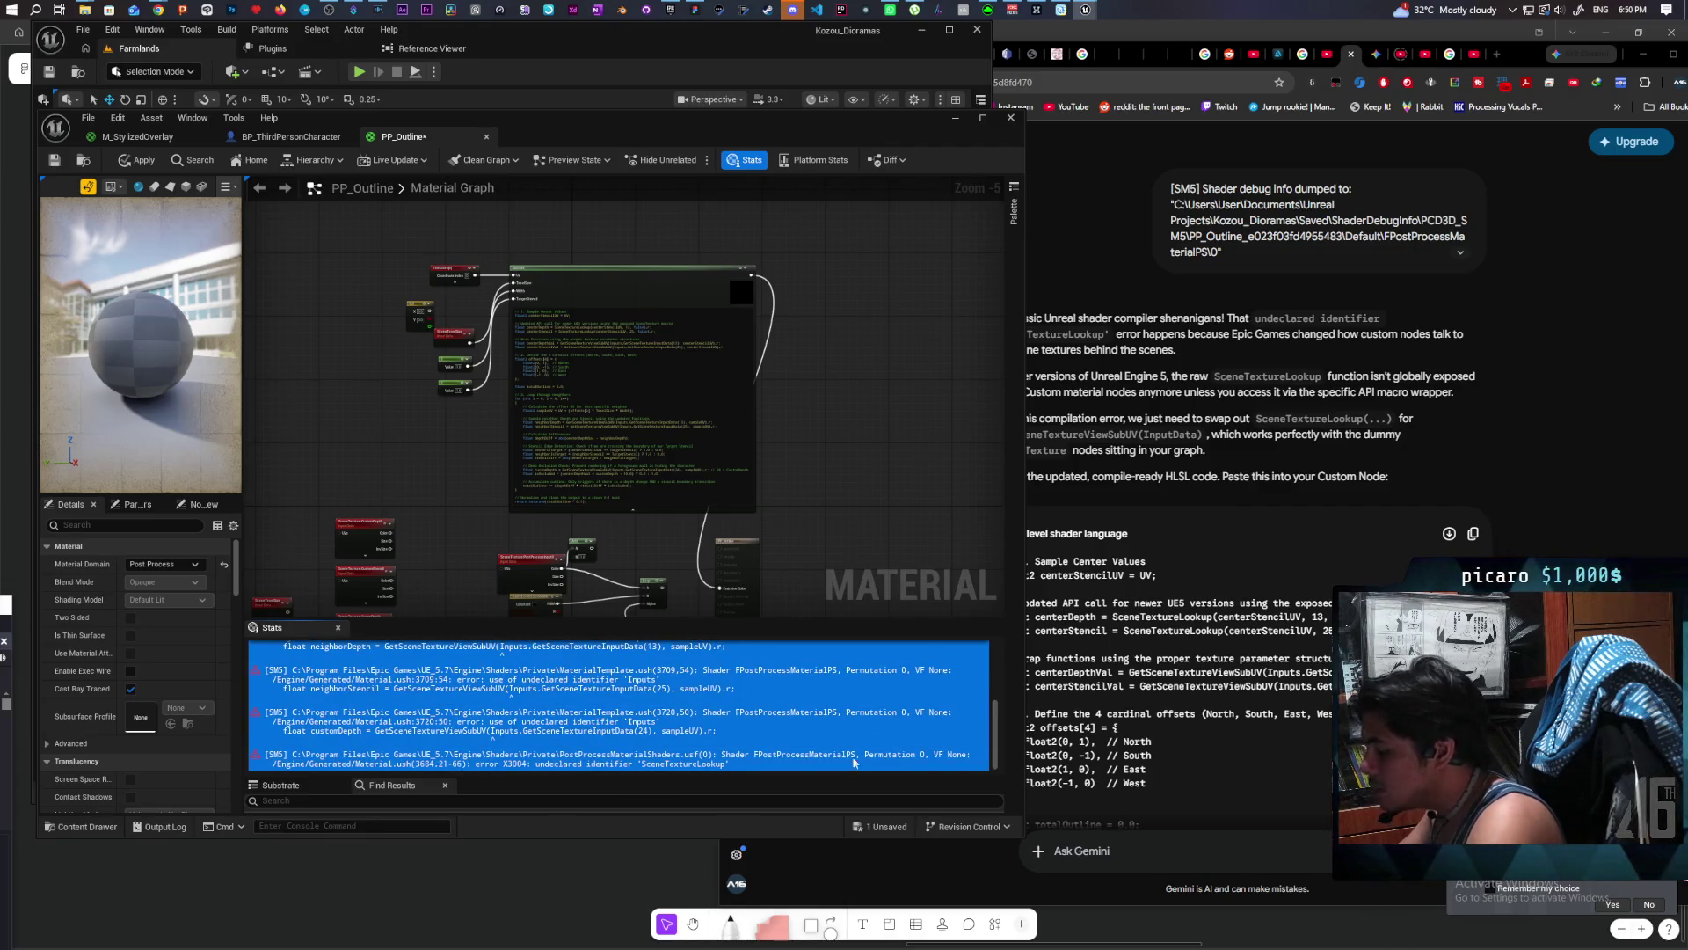
left_click(1368, 774)
Step: Paste the undeclared 'Inputs' and 'SceneTextureLookup' errors into Gemini and send, retrying after failures
key("ctrl+v")
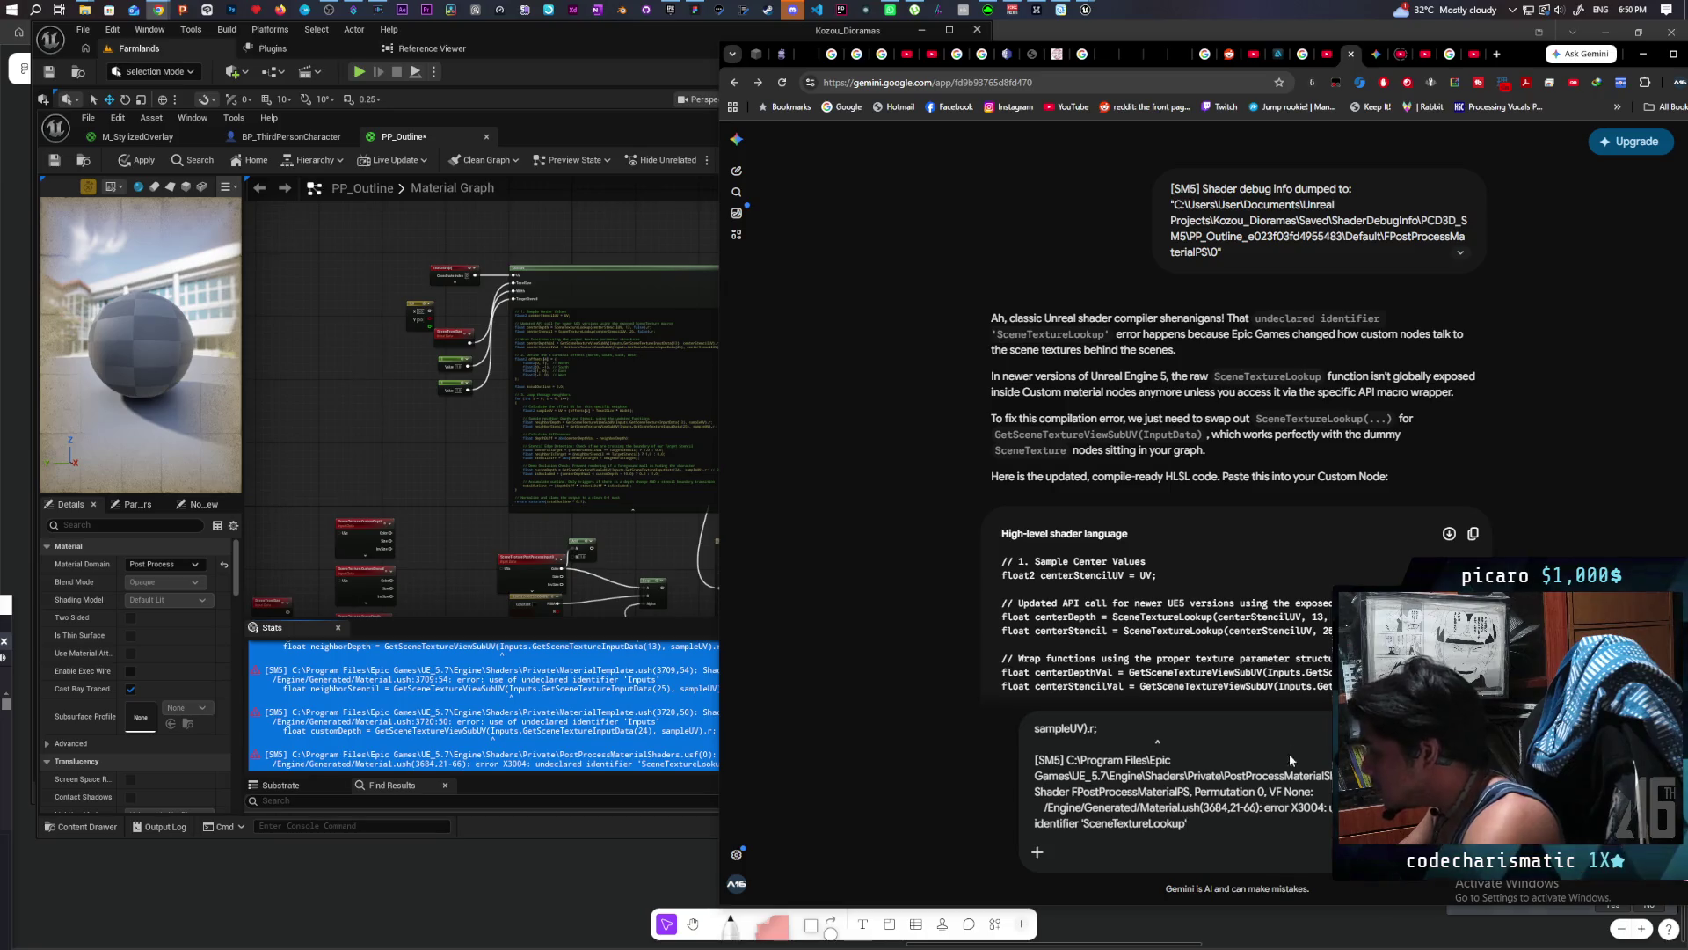
key("Return")
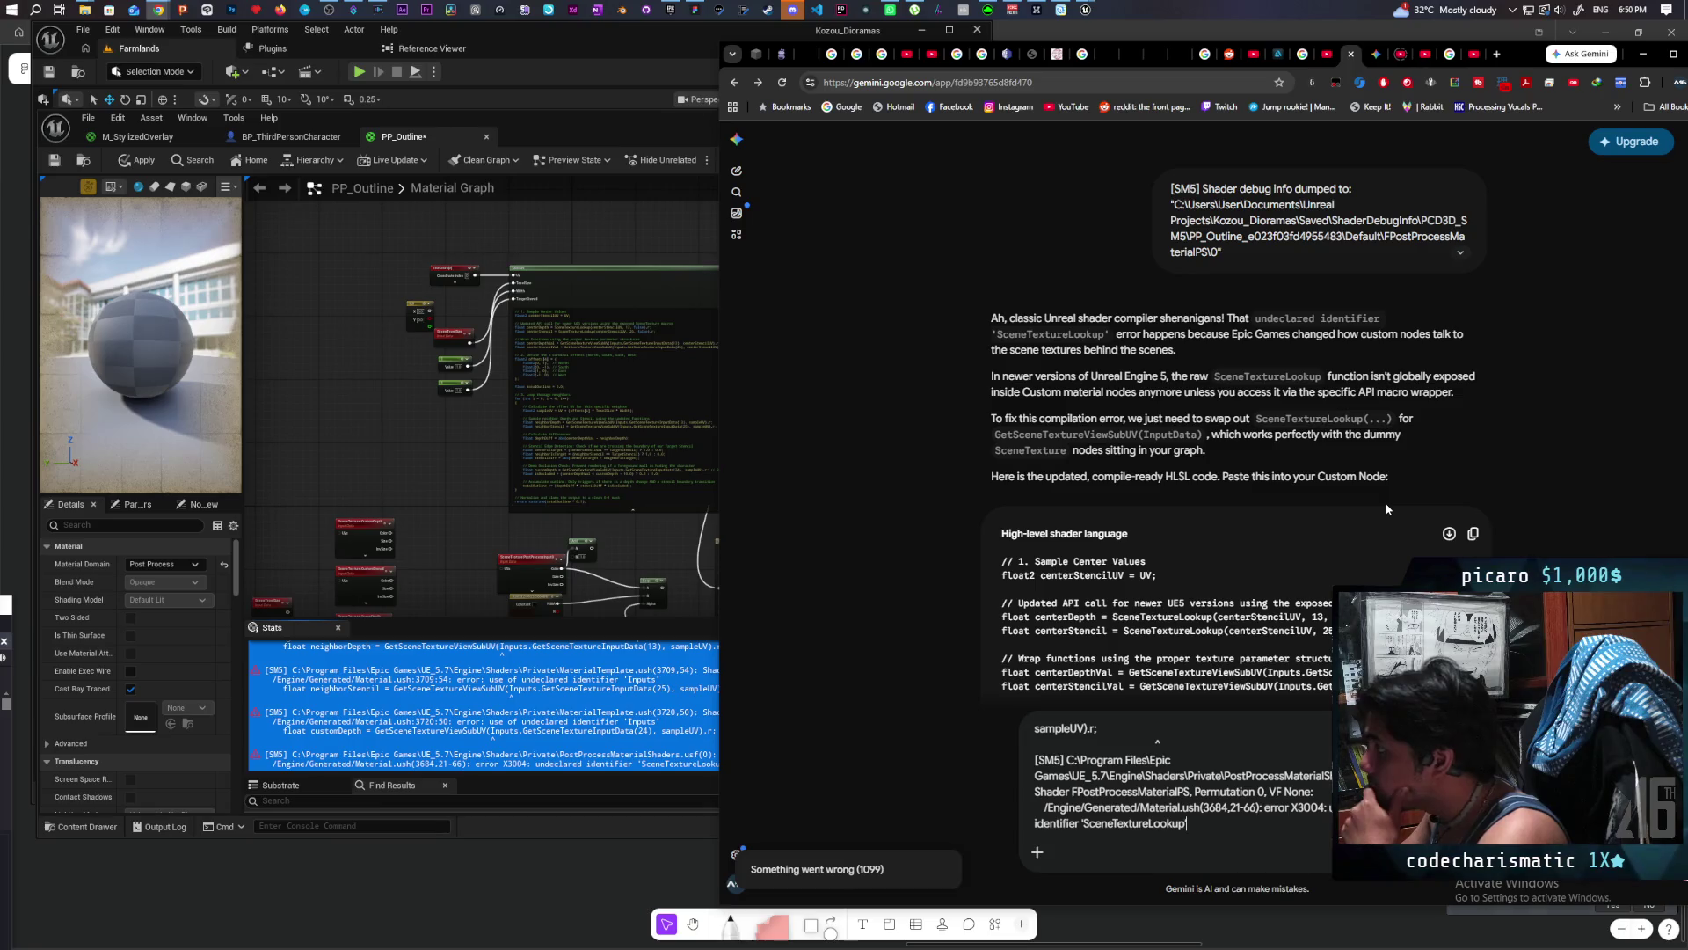
key("Return")
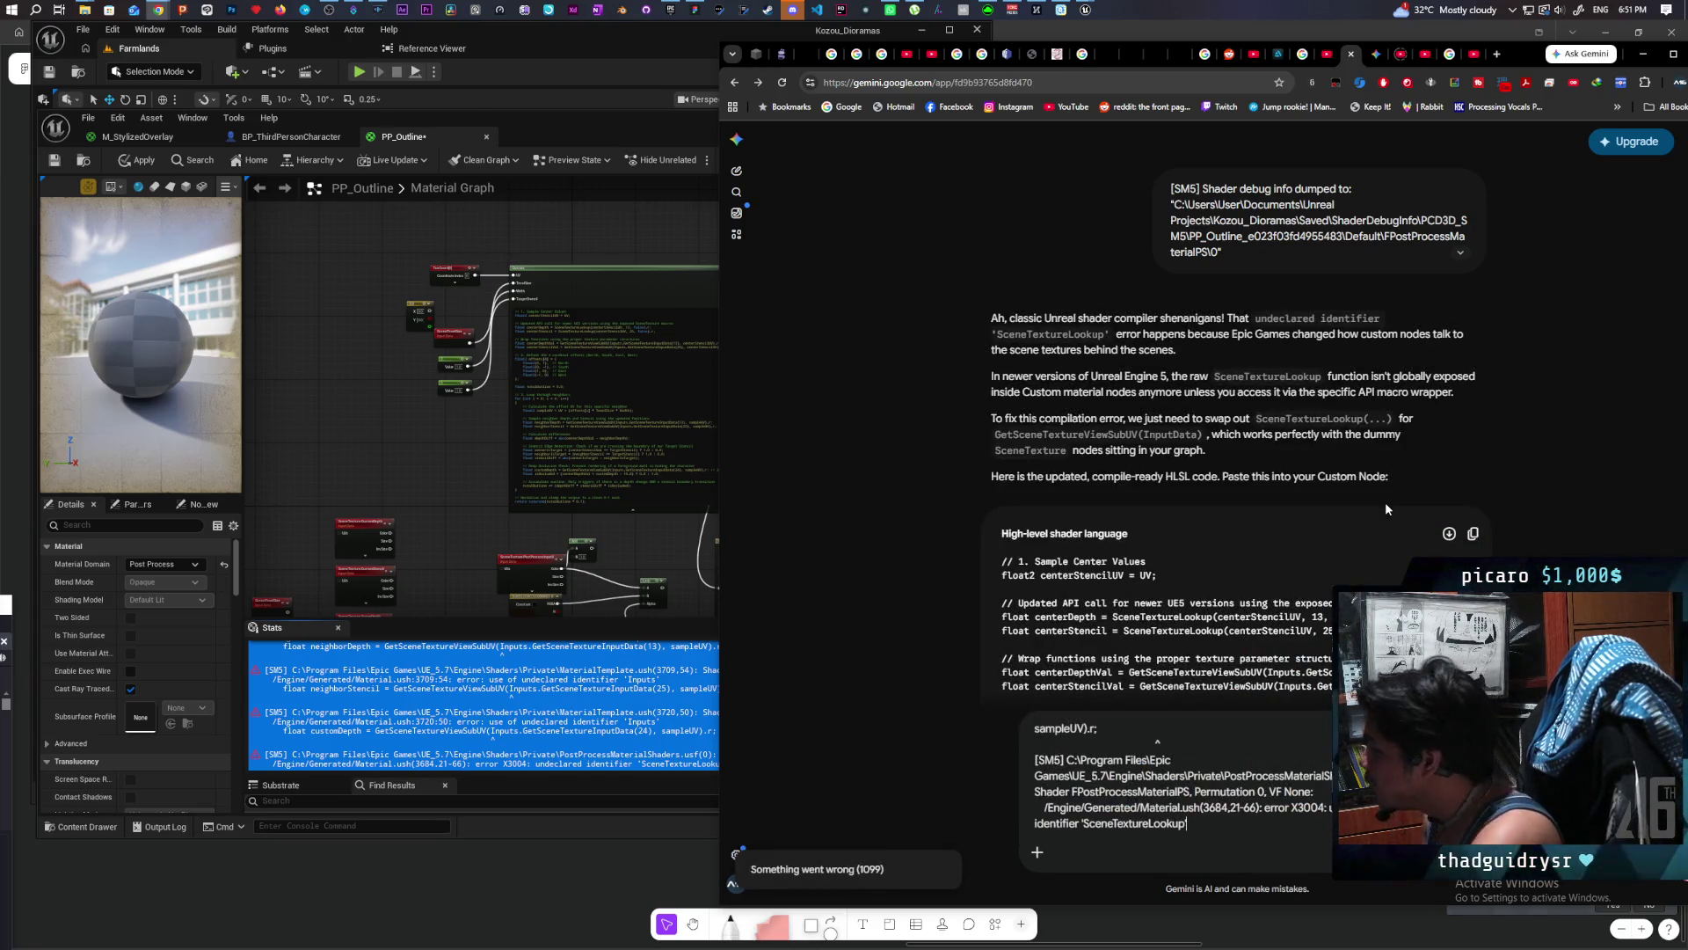
key("Return")
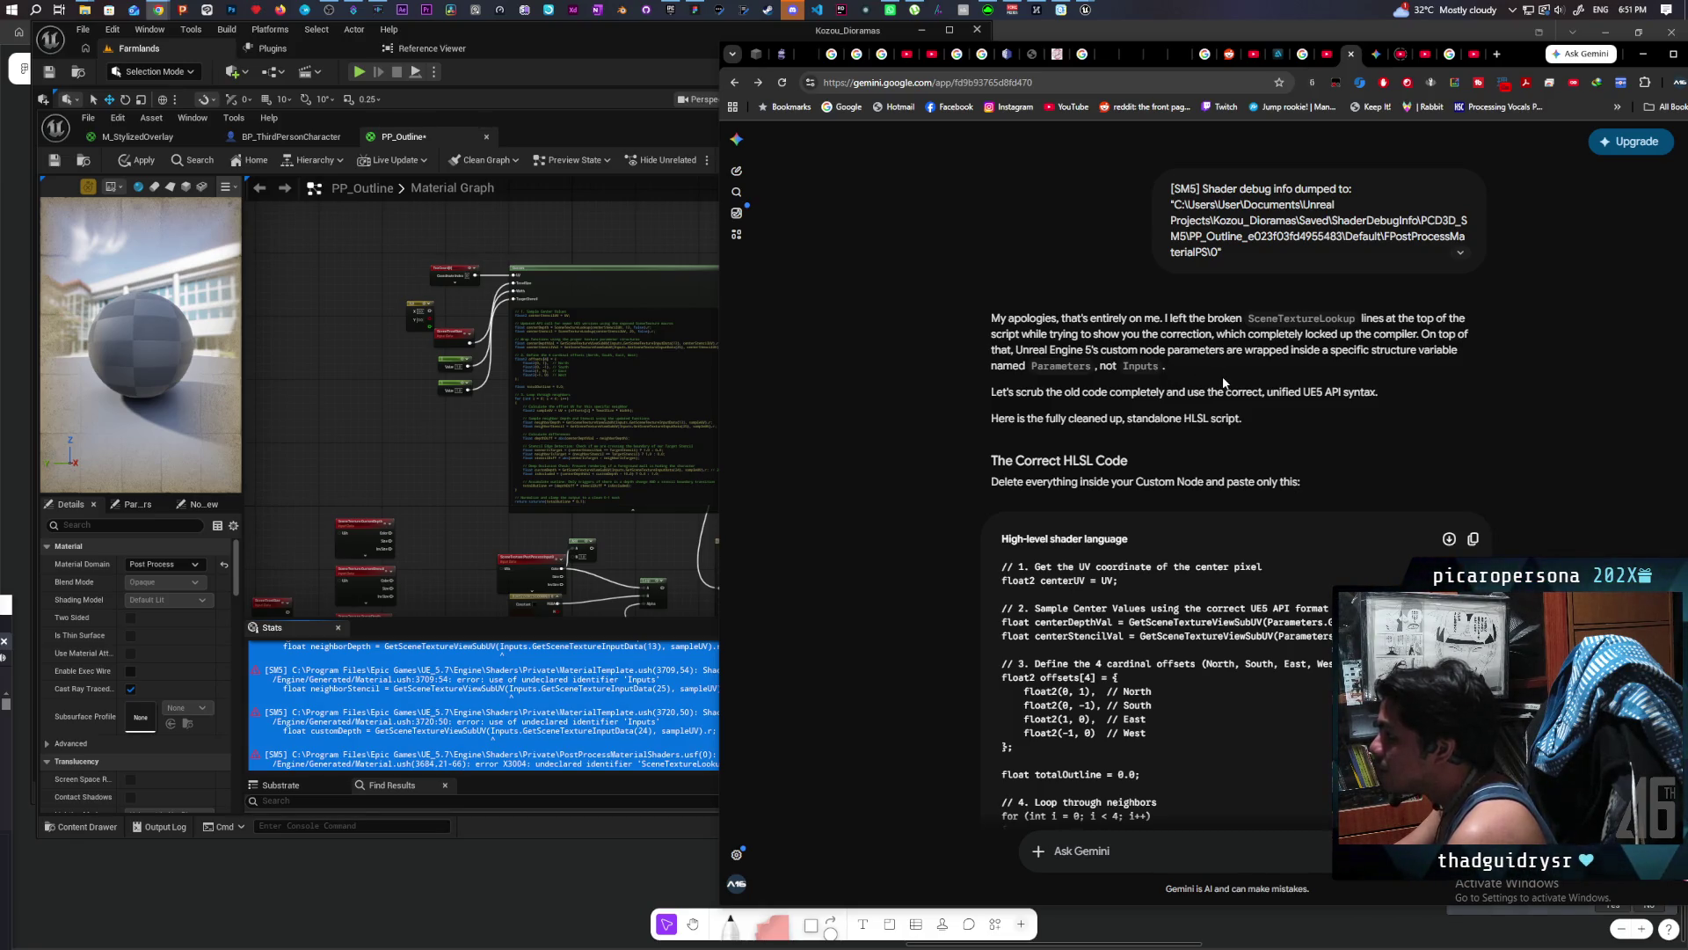
Step: Paste Gemini's Parameters-based HLSL into the Custom node's code, replacing the old script
scroll(1223, 383, "down", 3)
left_click(1473, 276)
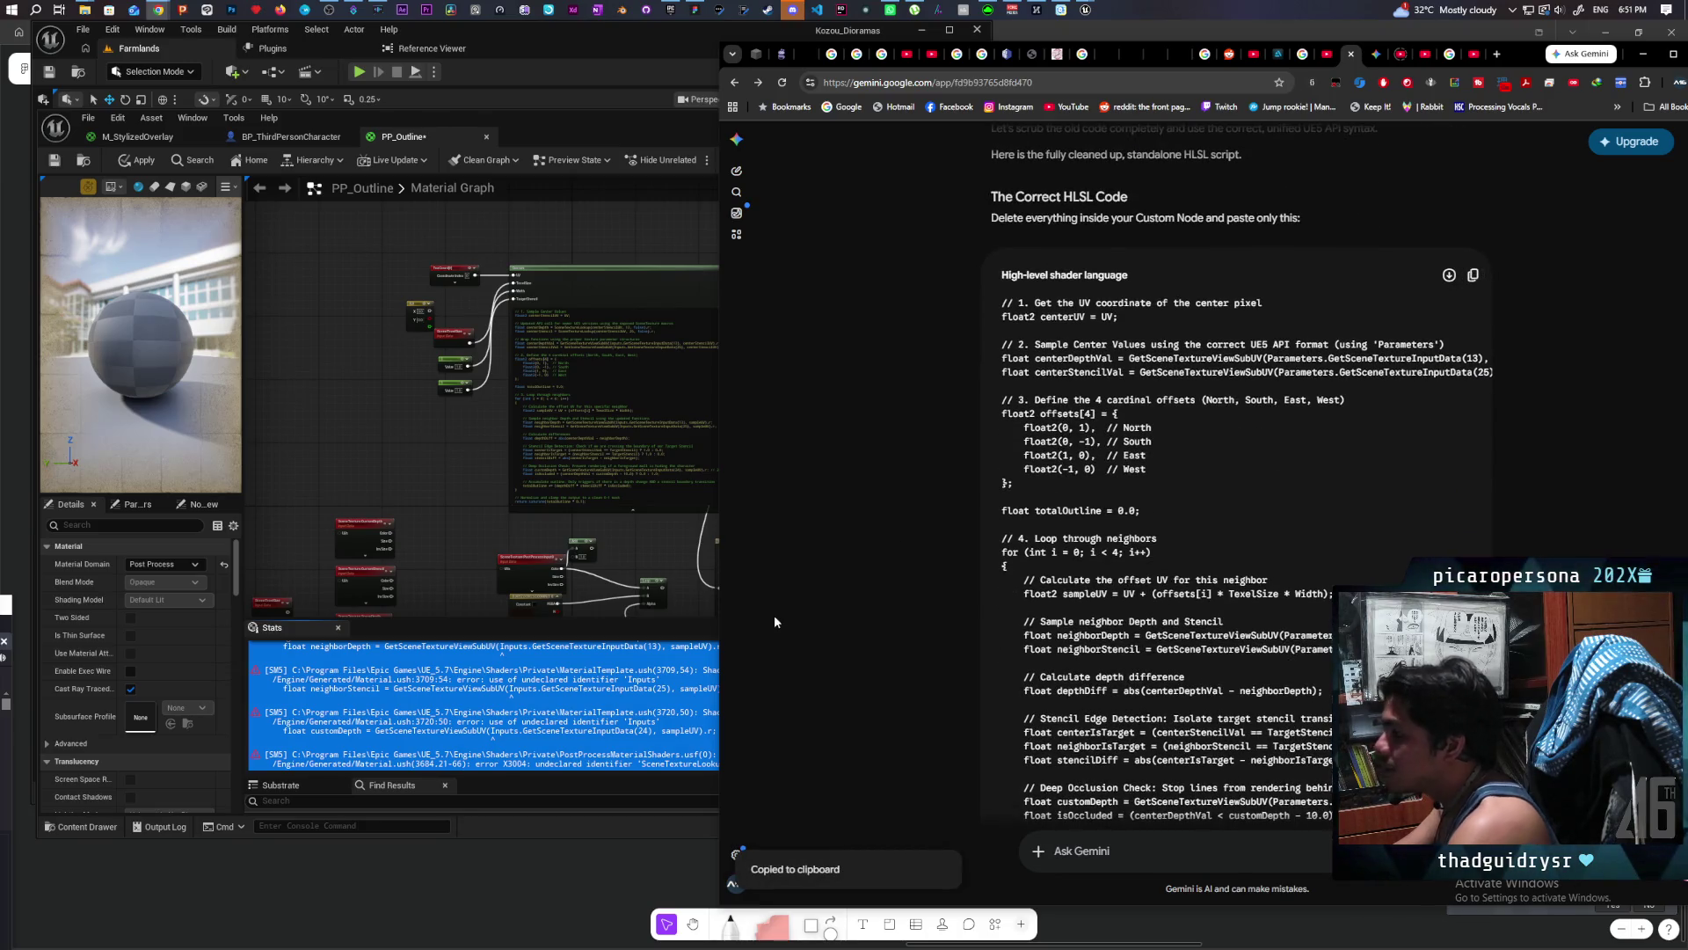
left_click(583, 421)
key("ctrl+a")
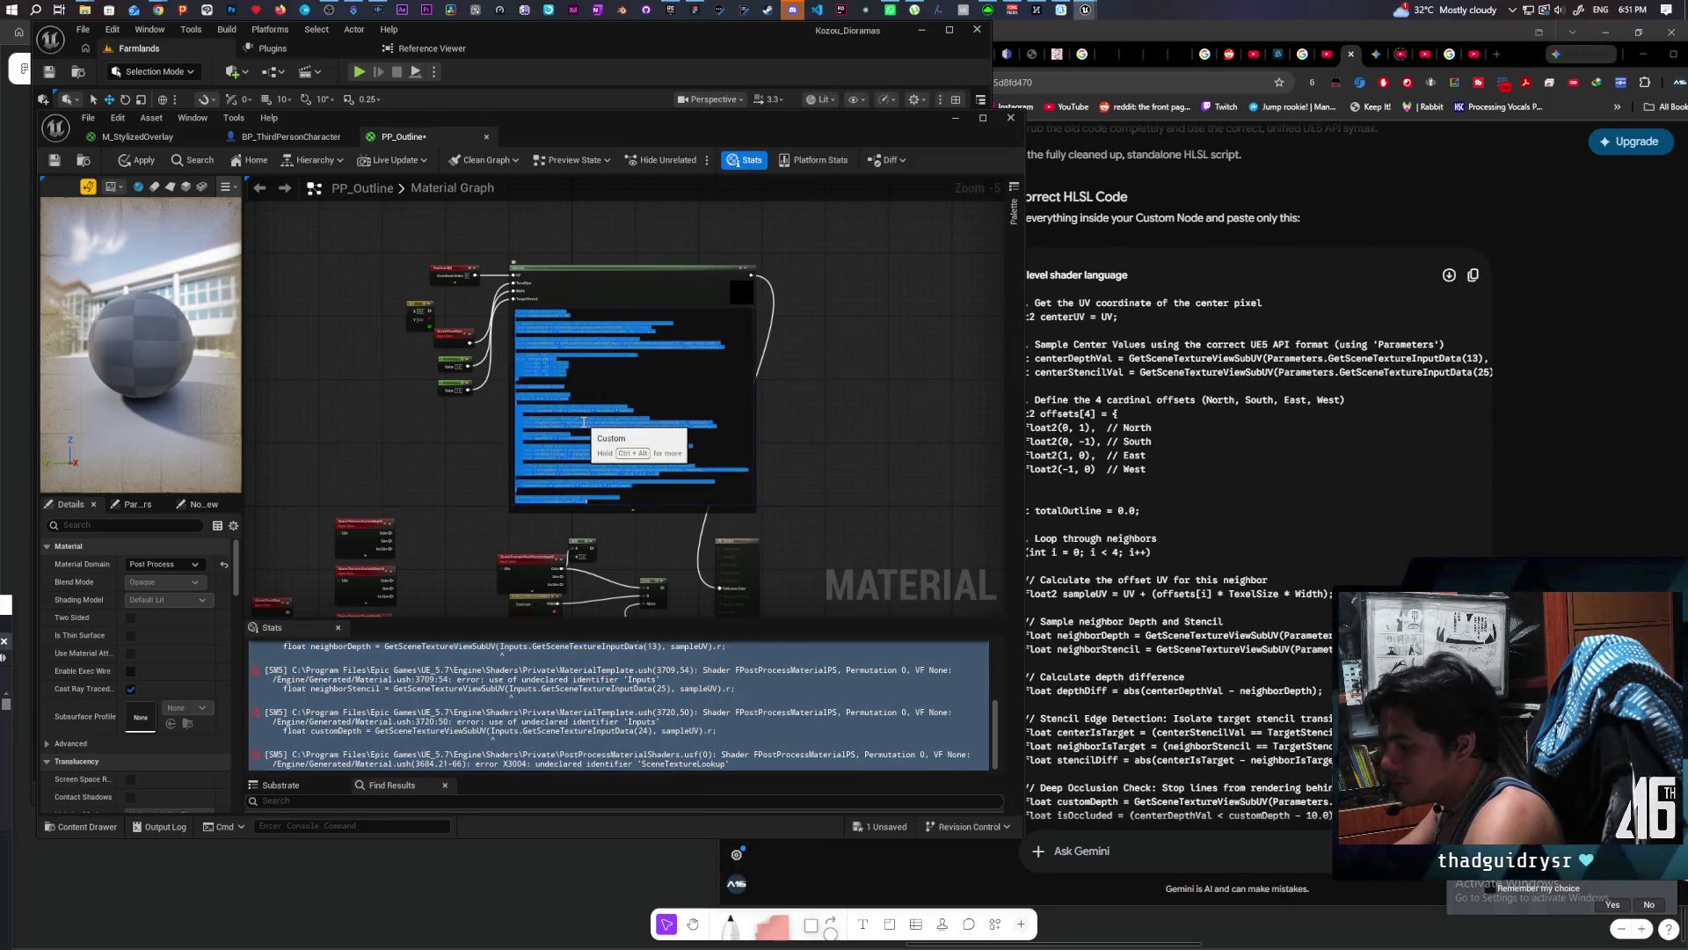
key("ctrl+v")
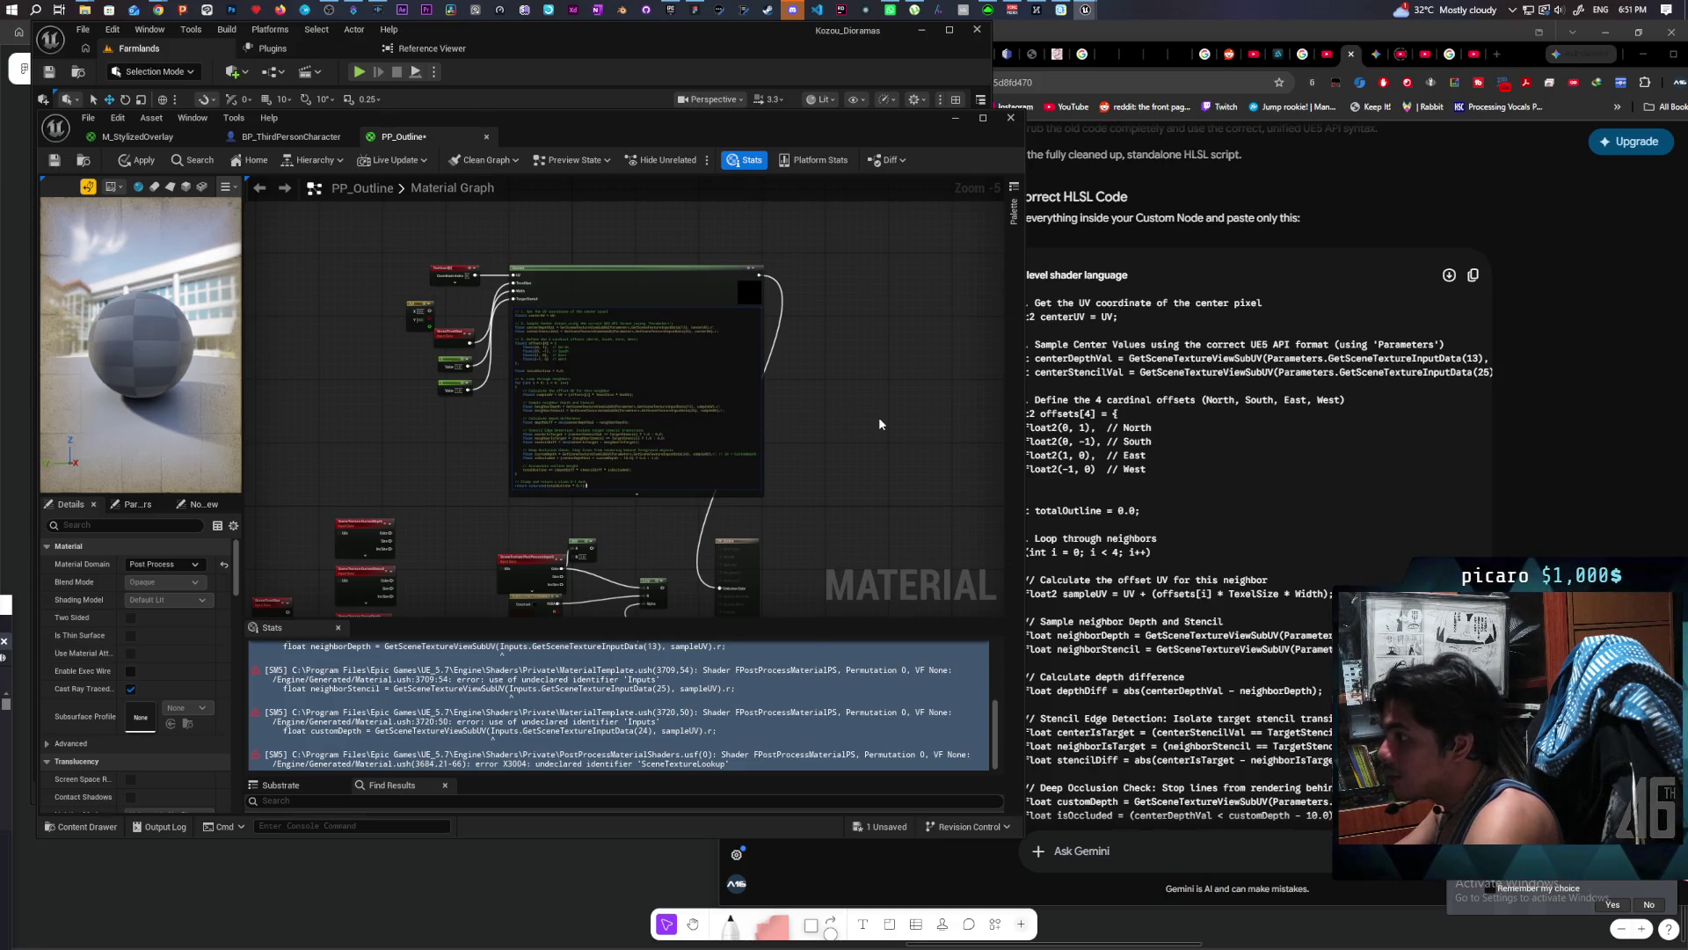
left_click(878, 417)
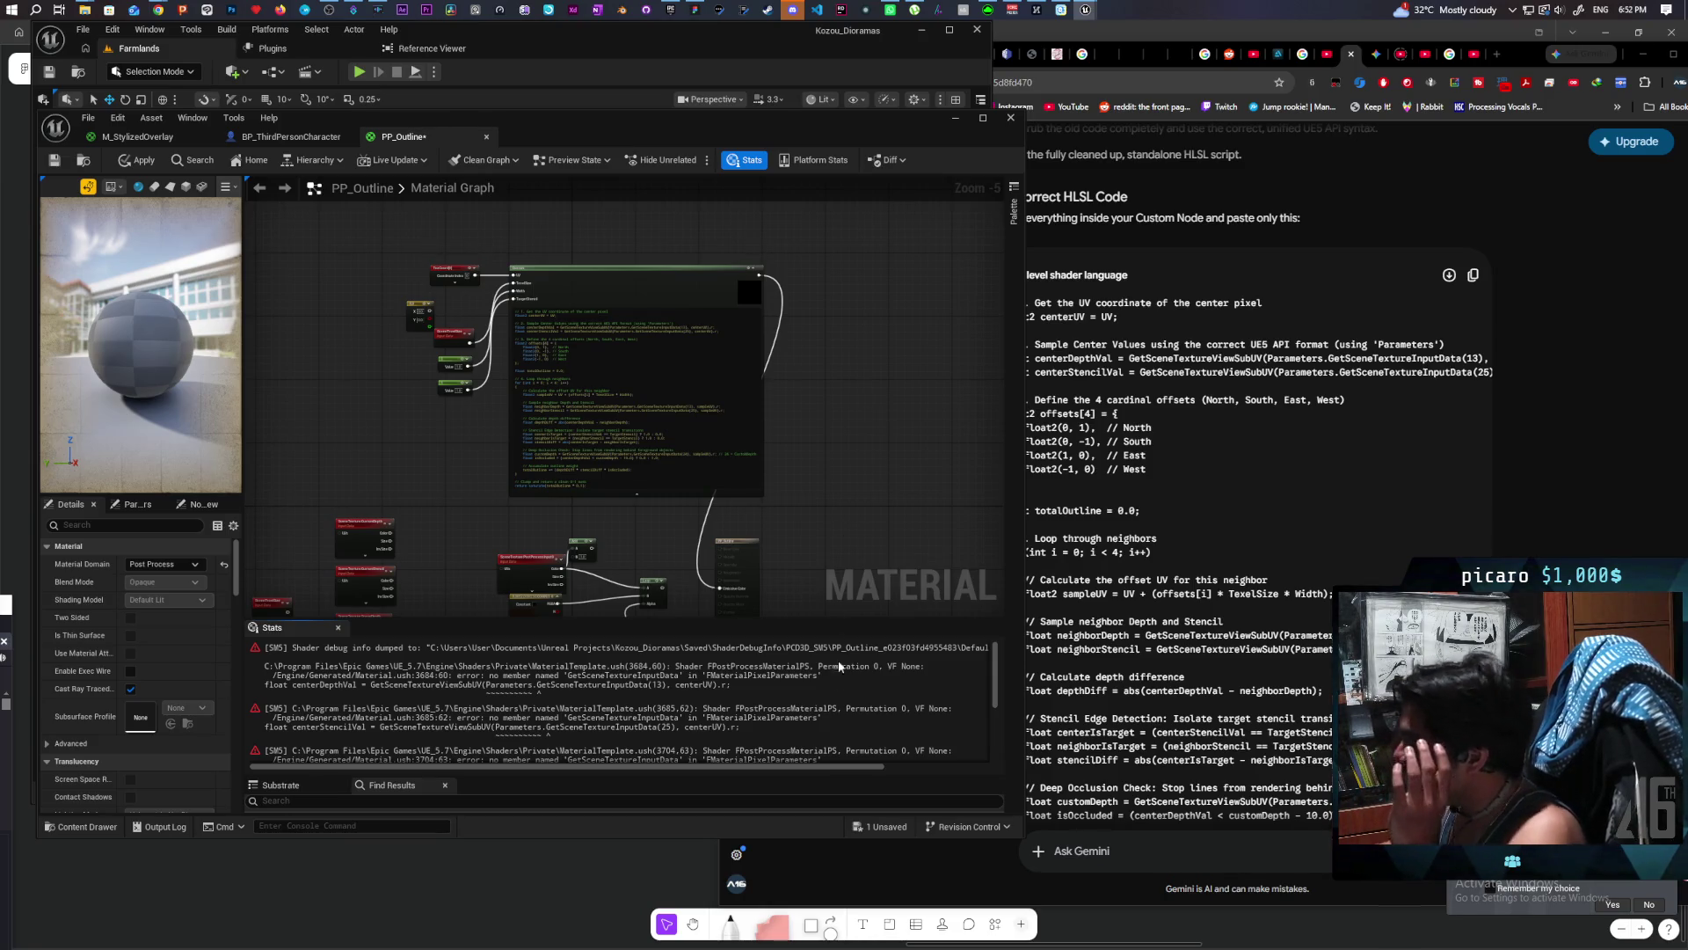
Step: Select the resulting 'GetSceneTextureInputData' compile errors in the Stats panel
scroll(840, 677, "down", 5)
scroll(843, 686, "up", 5)
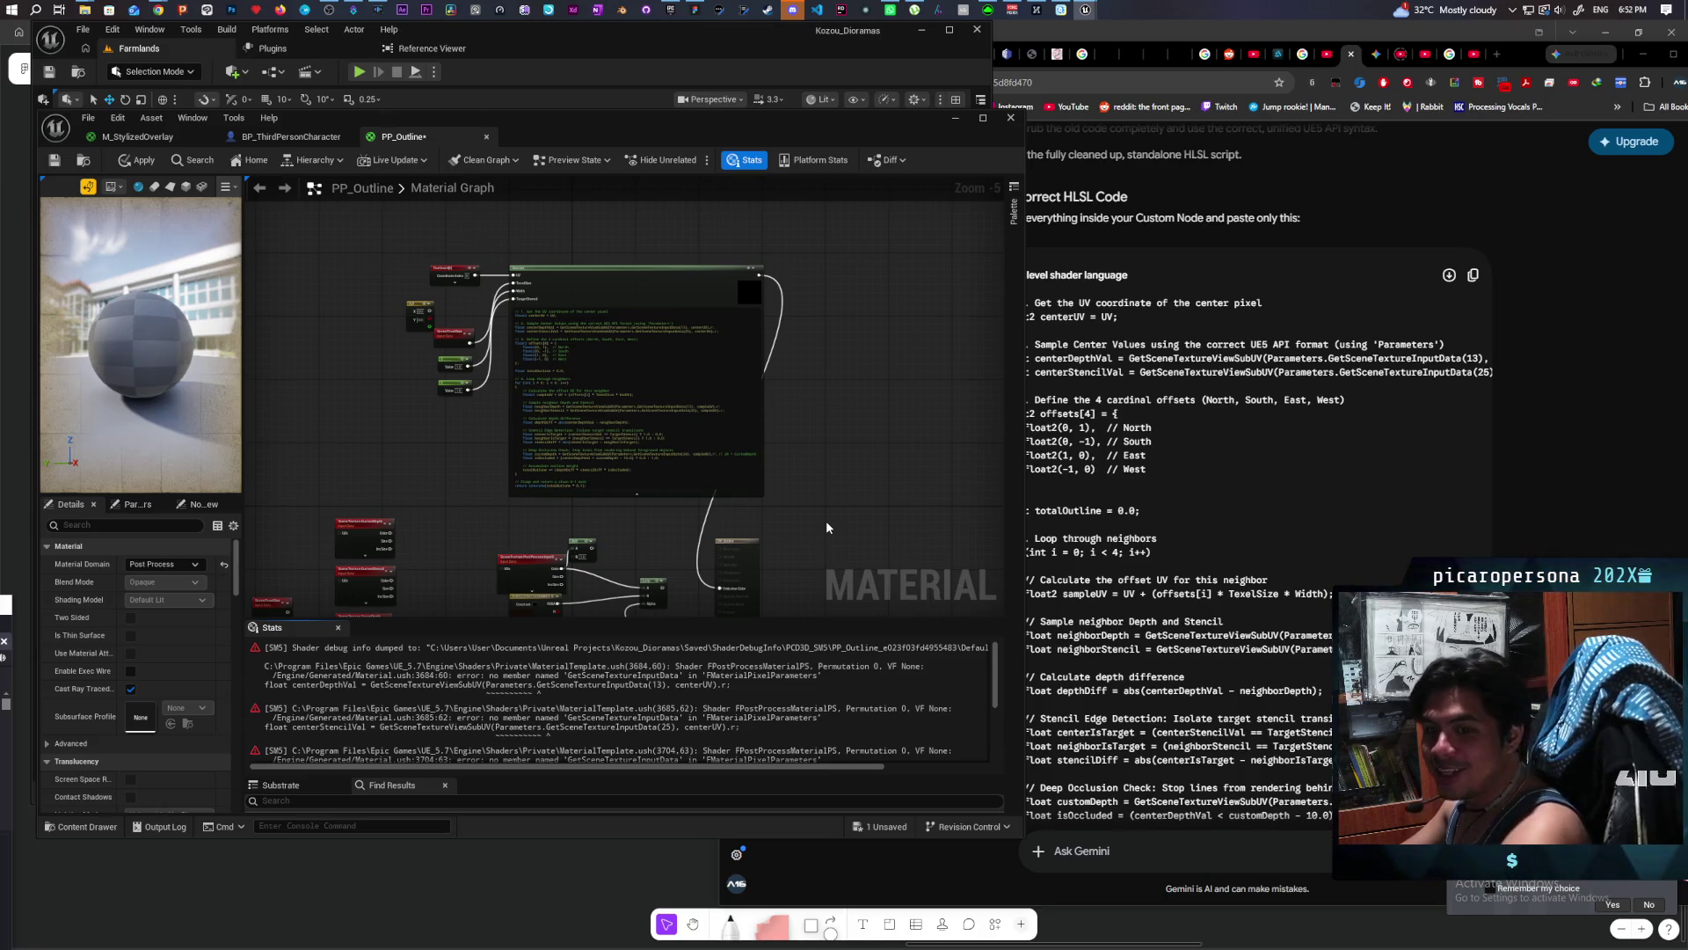
scroll(1237, 420, "down", 4)
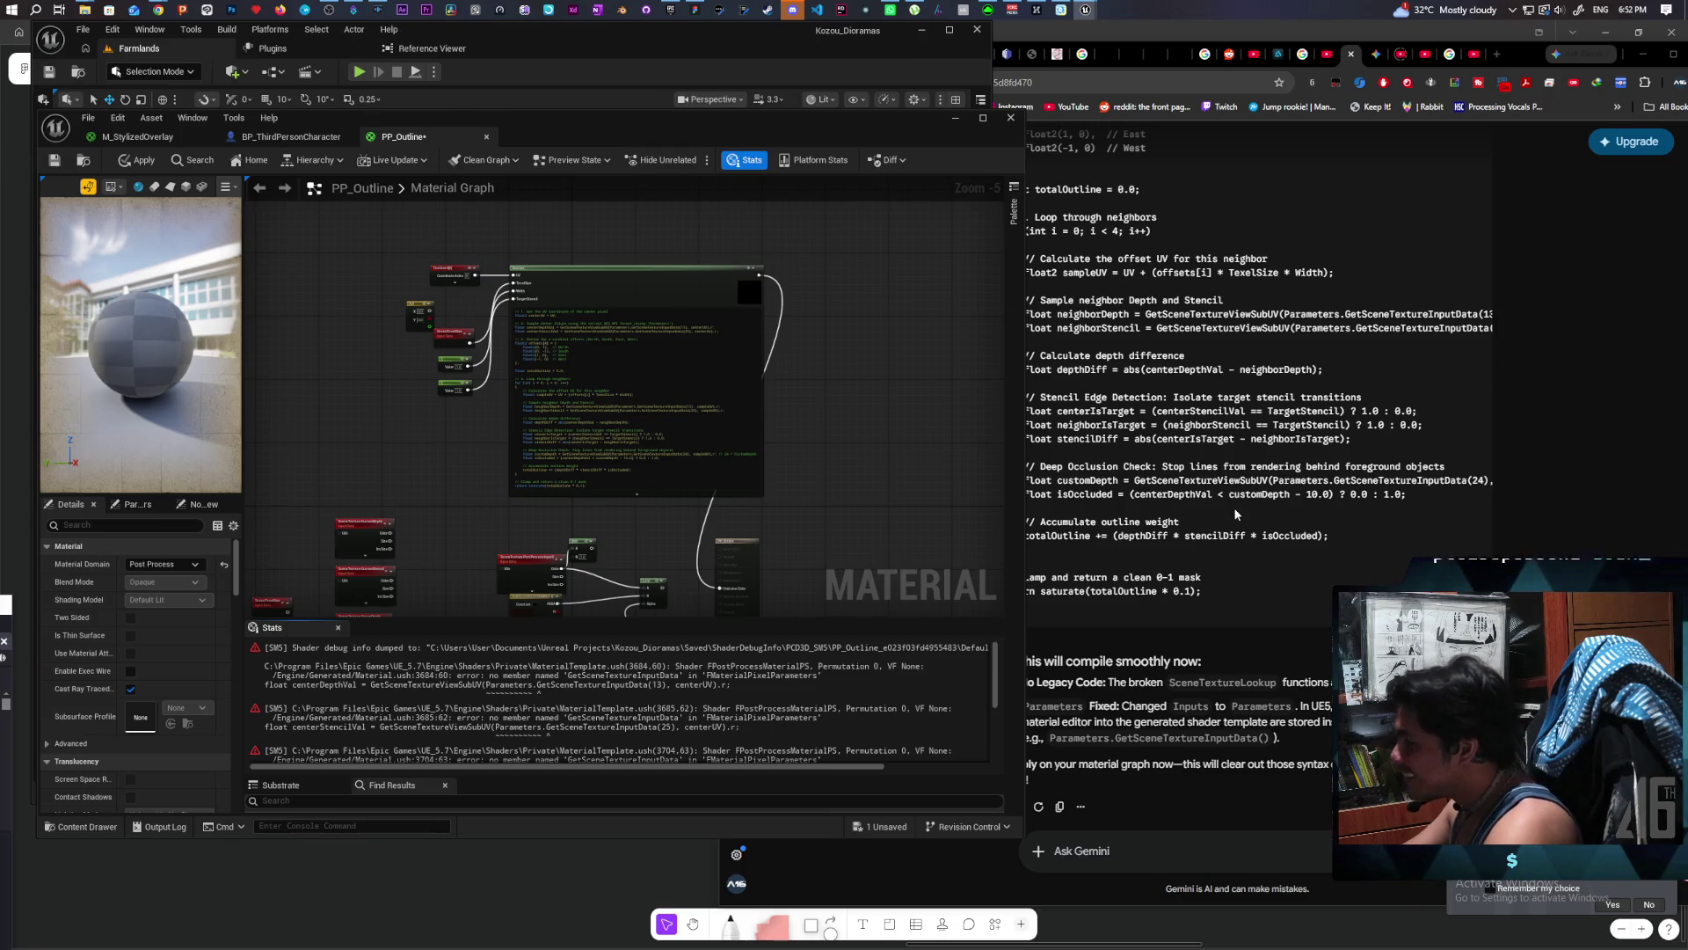
left_click(1219, 563)
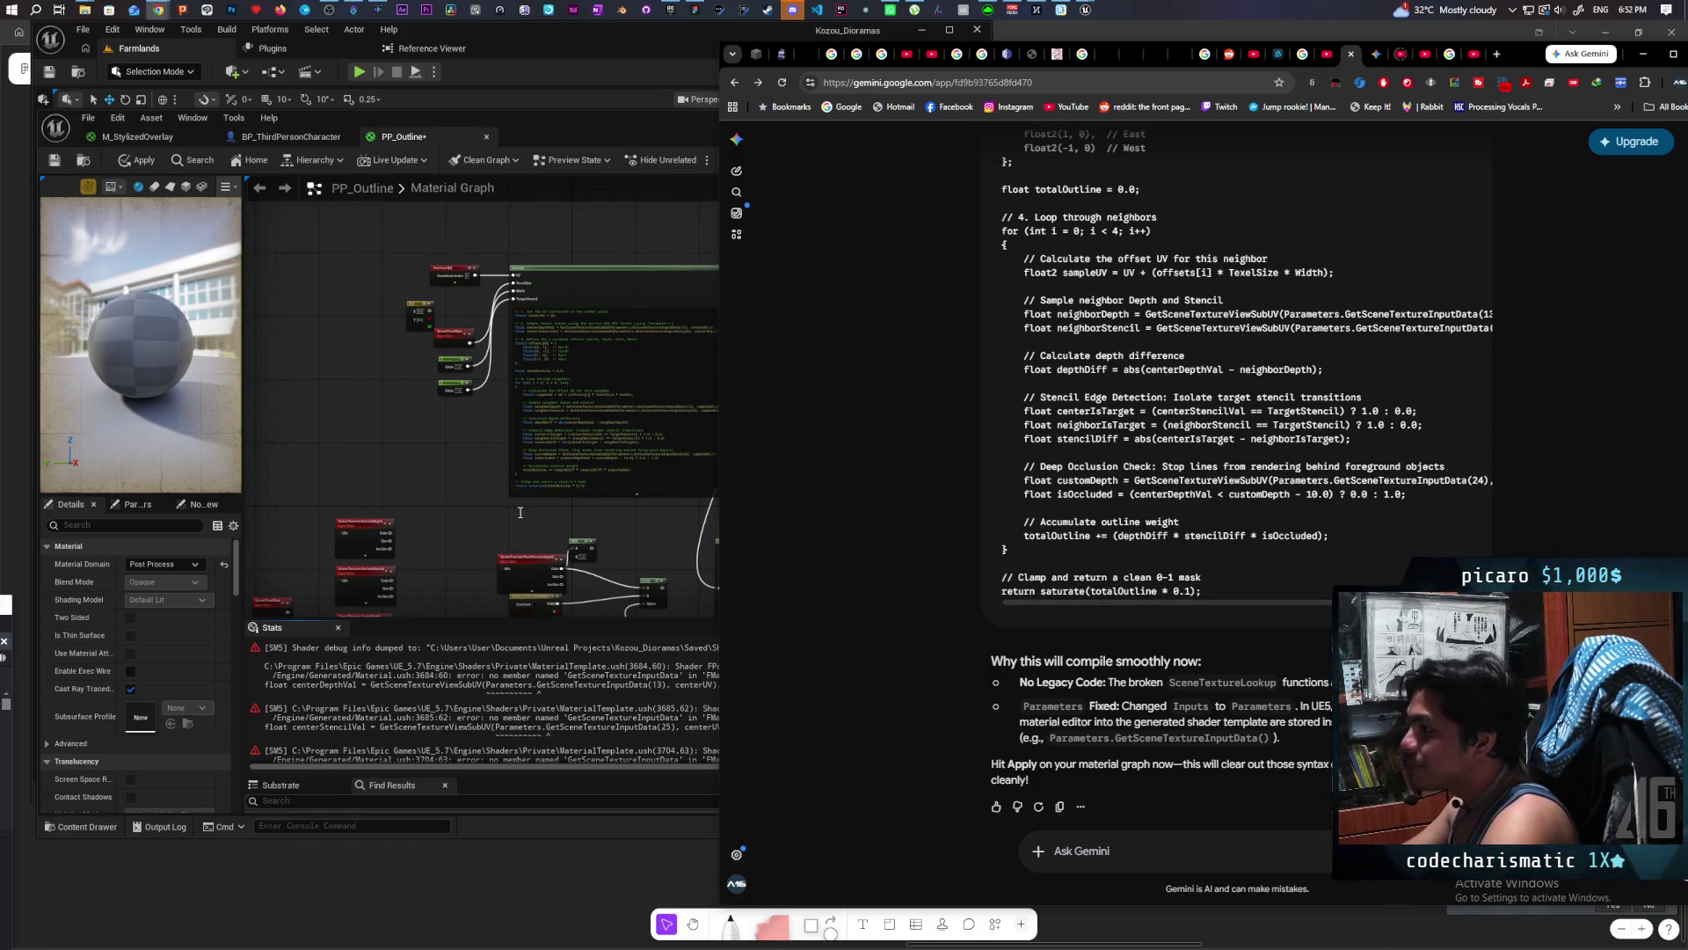
left_click(525, 675)
left_click_drag(617, 688, 651, 758)
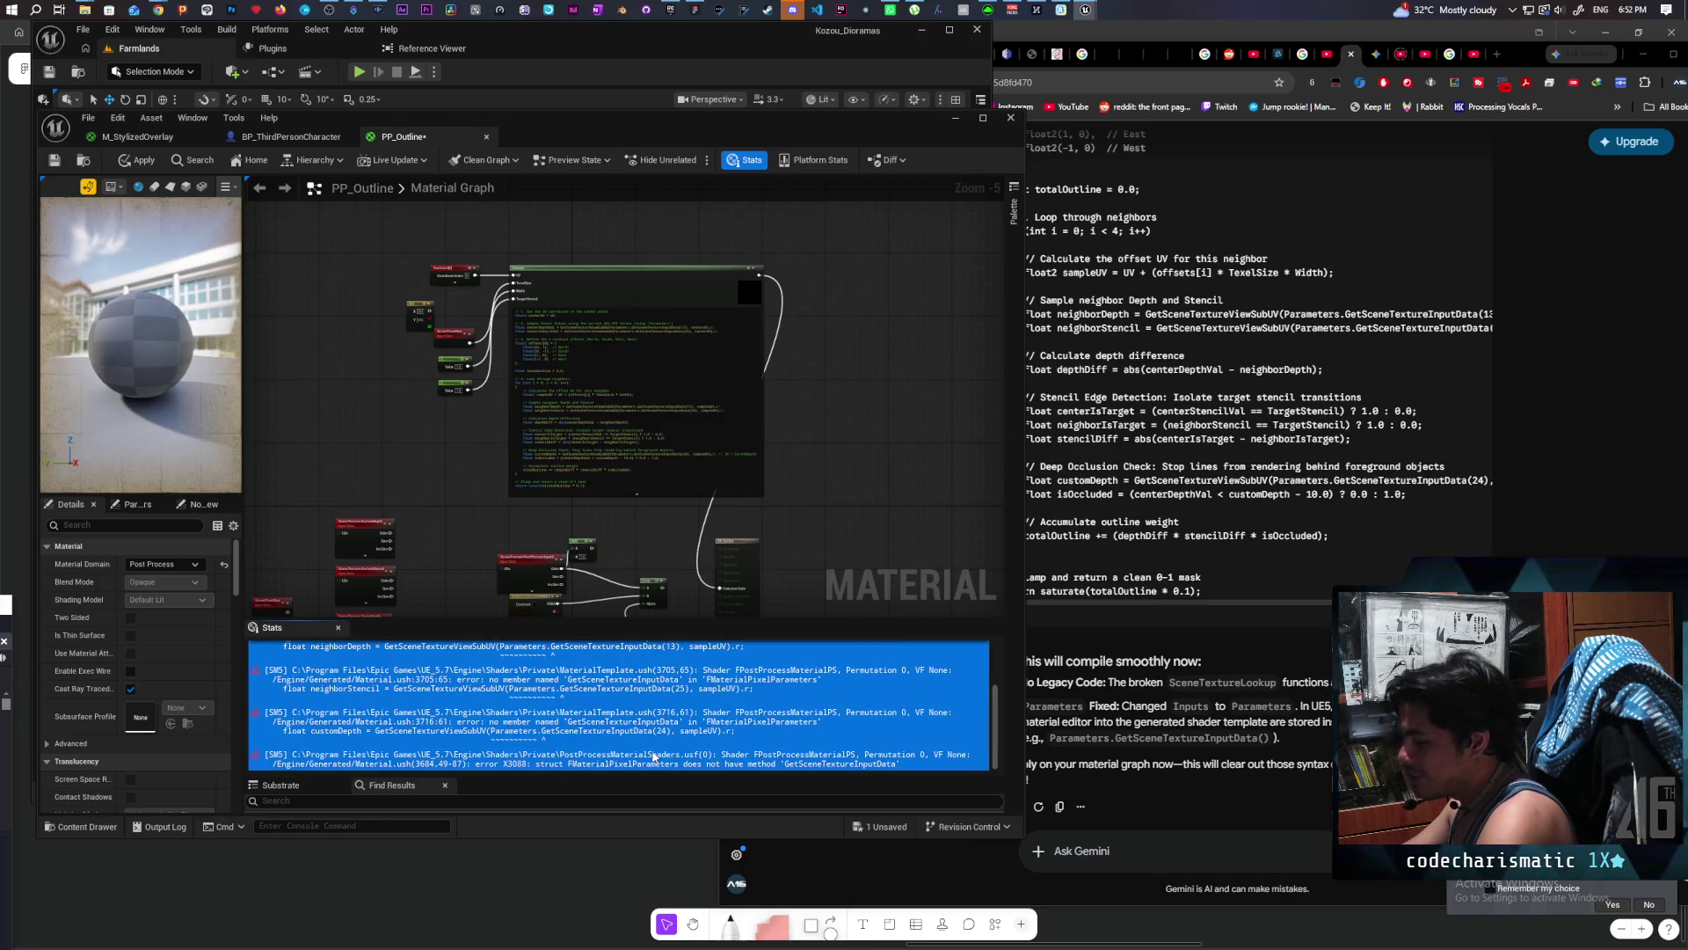
Step: Send the copied GetSceneTextureInputData errors to Gemini
key("ctrl+c")
left_click(1143, 850)
key("ctrl+v")
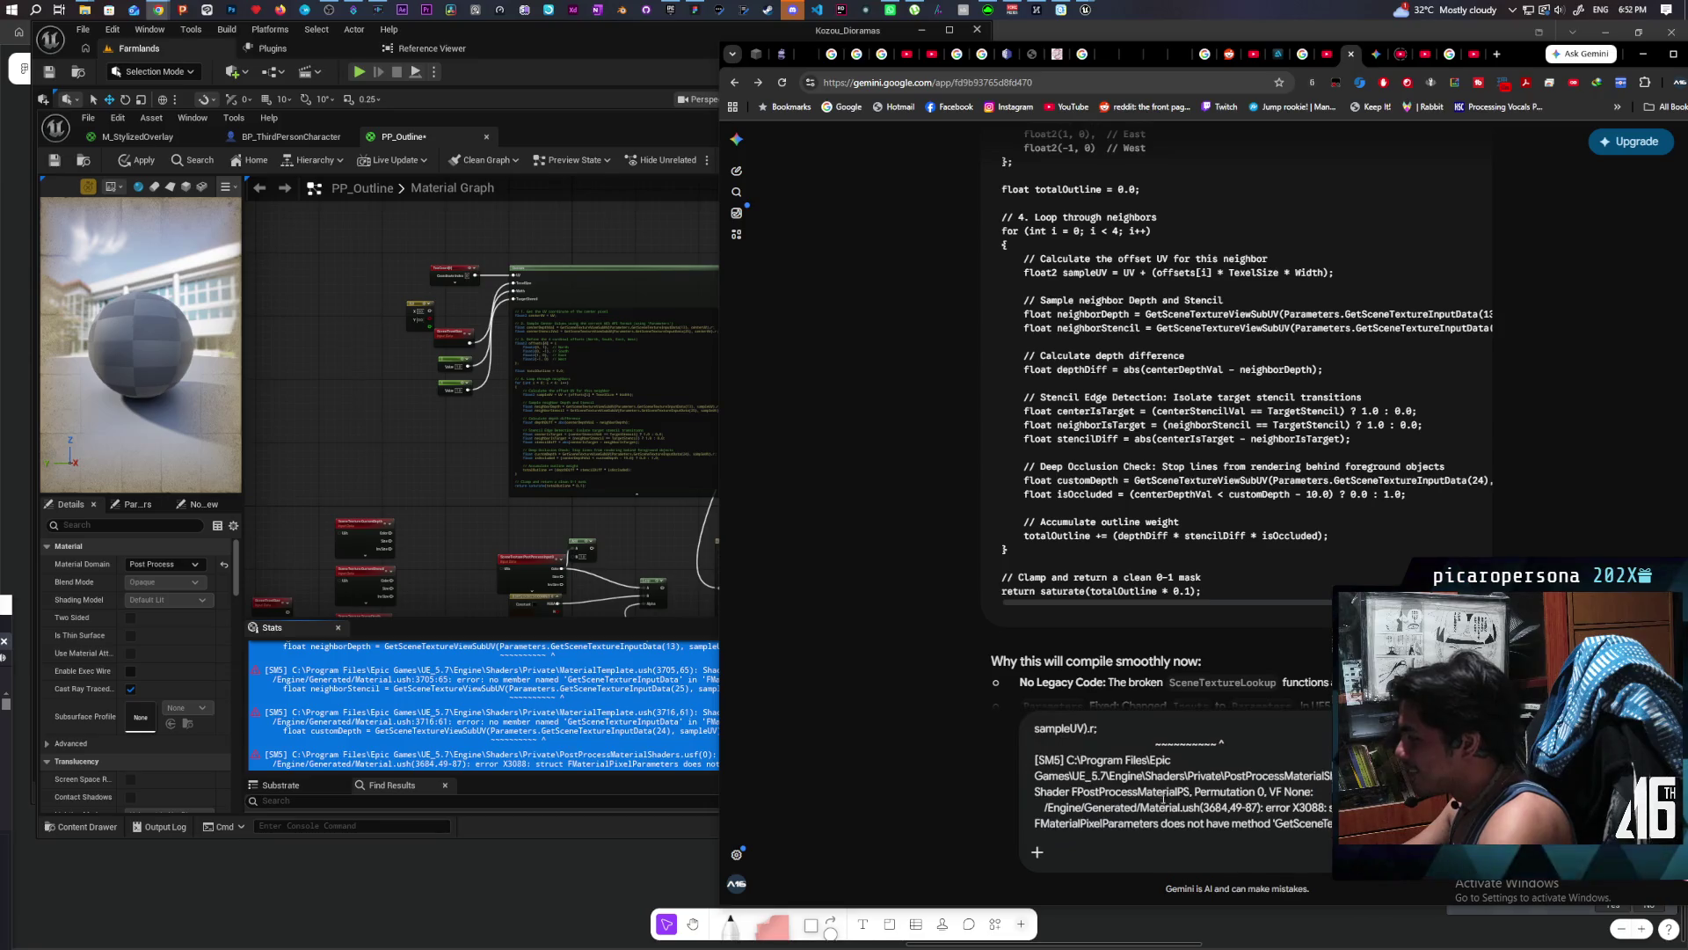
key("Return")
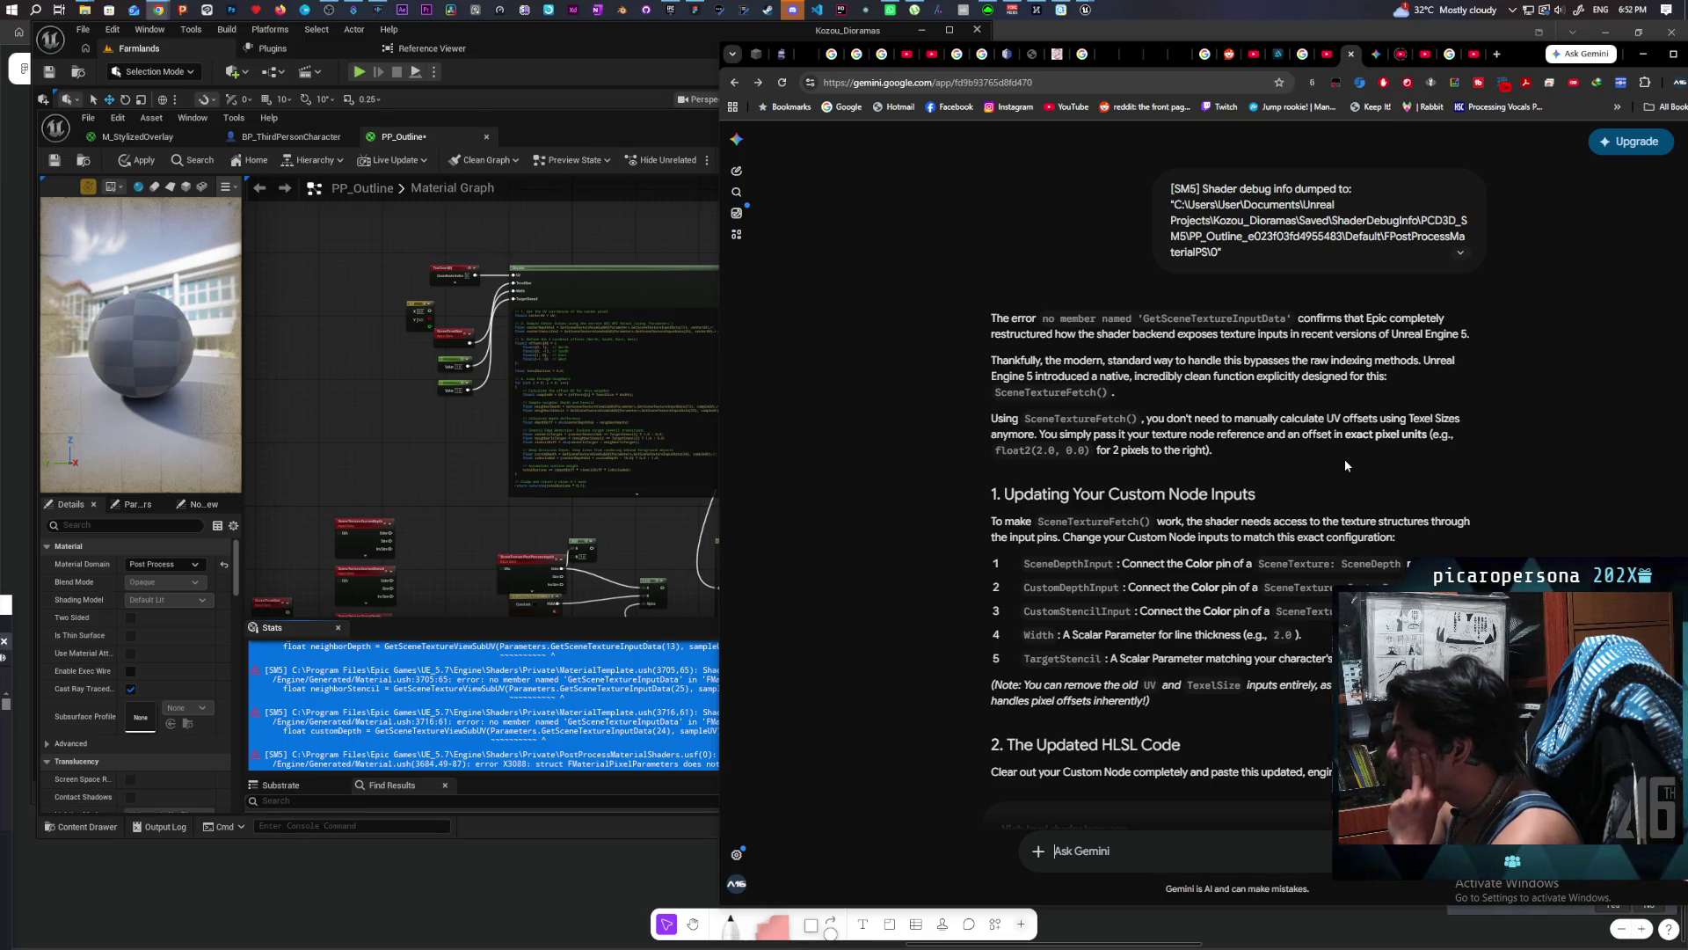
Step: Copy Gemini's SceneTextureFetch-based HLSL and focus the Custom node's code field
scroll(1344, 459, "down", 2)
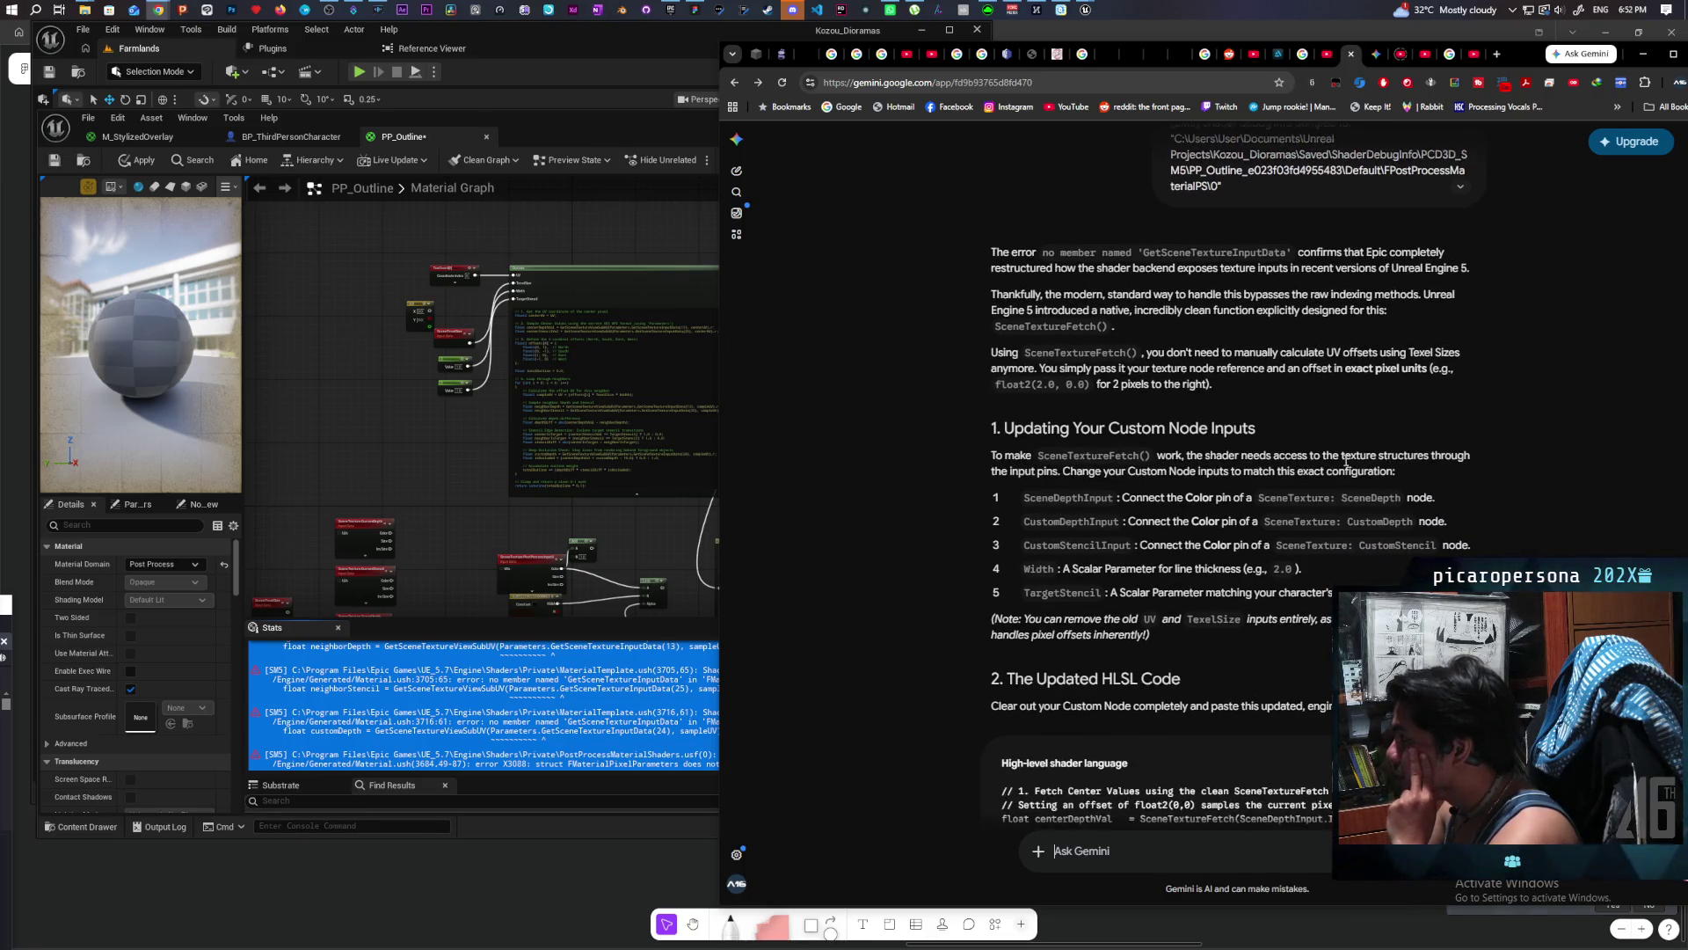
scroll(1344, 459, "down", 2)
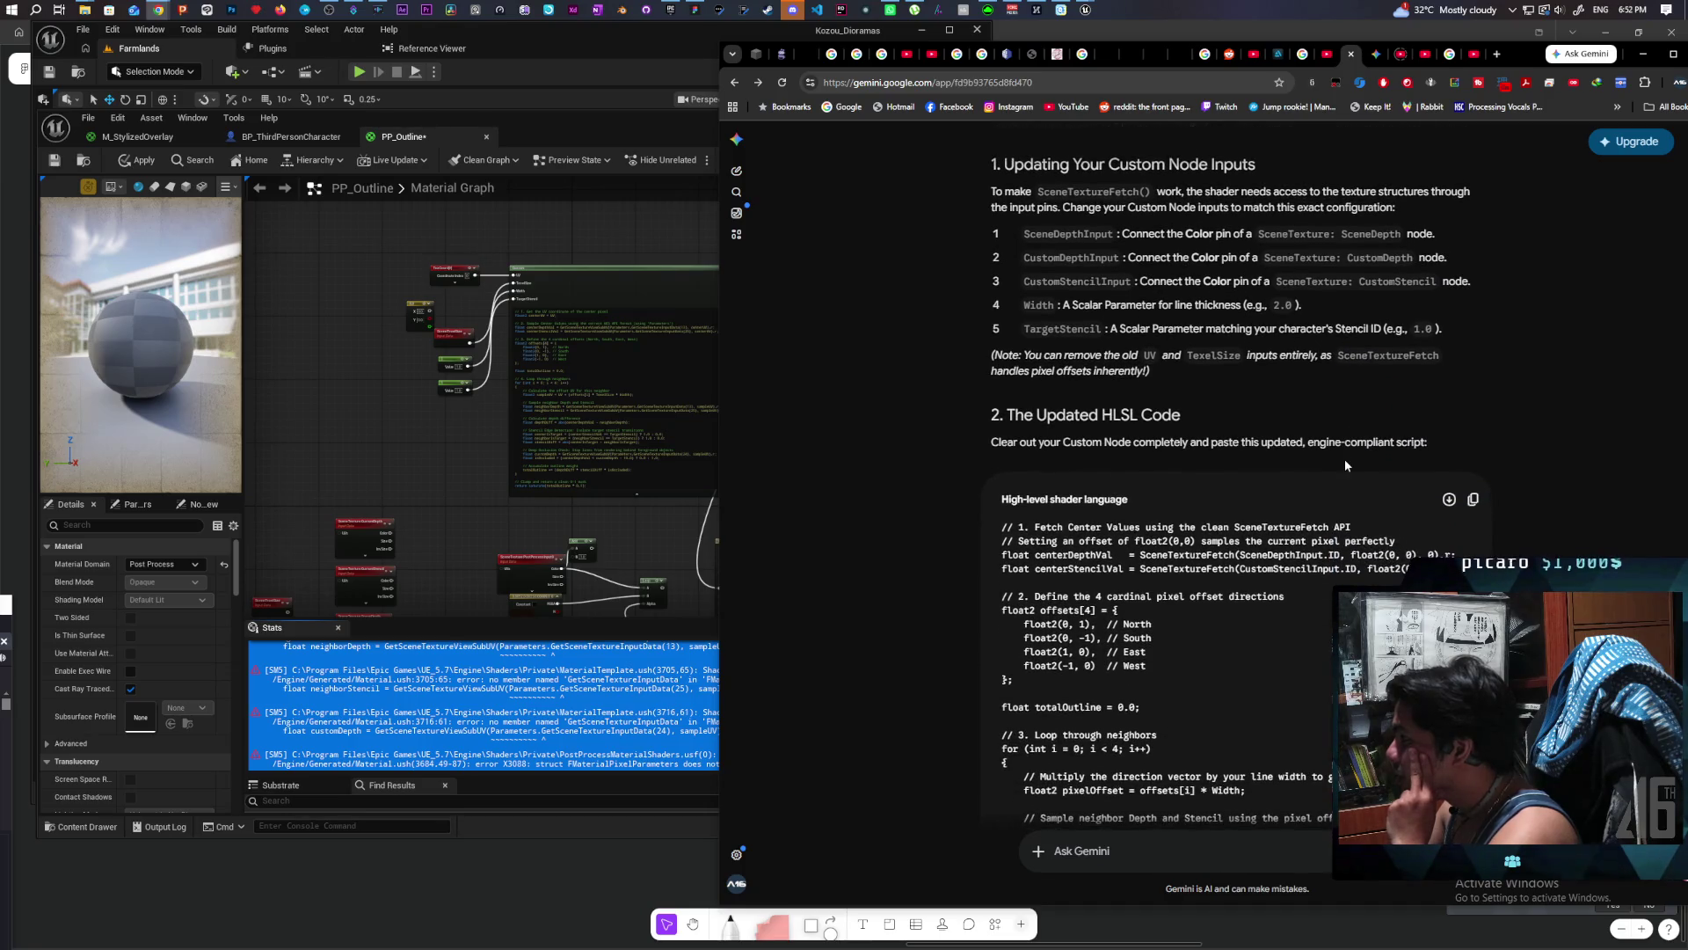
scroll(1343, 459, "down", 5)
scroll(1343, 464, "down", 3)
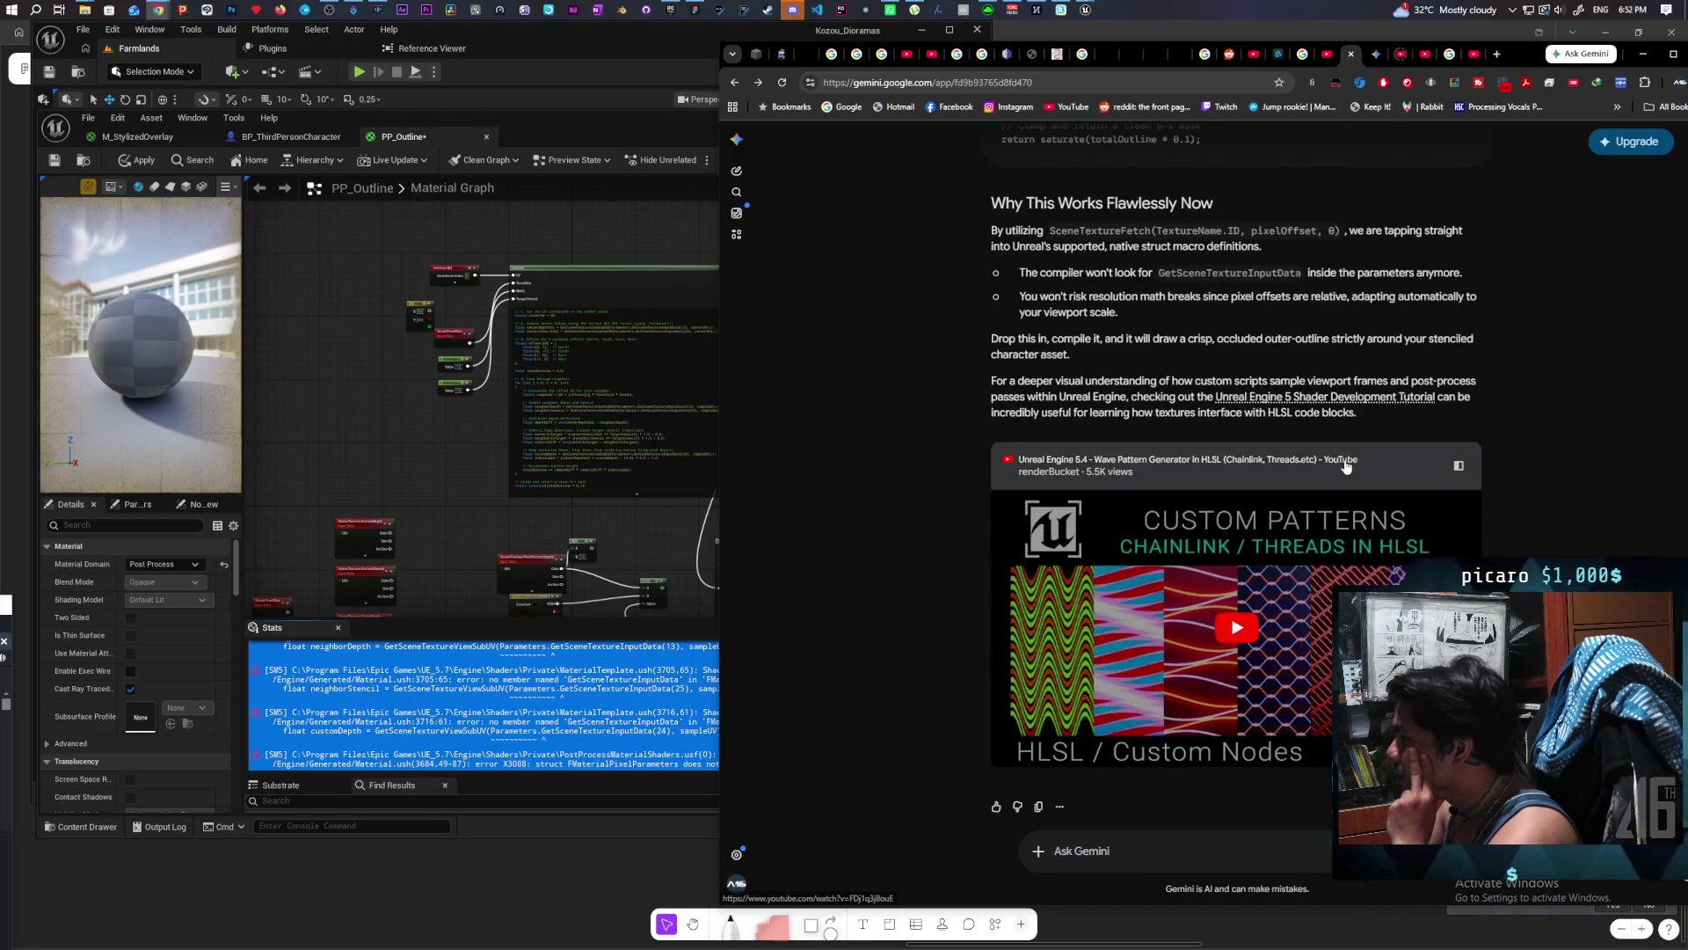
scroll(1345, 466, "up", 2)
scroll(1346, 466, "up", 6)
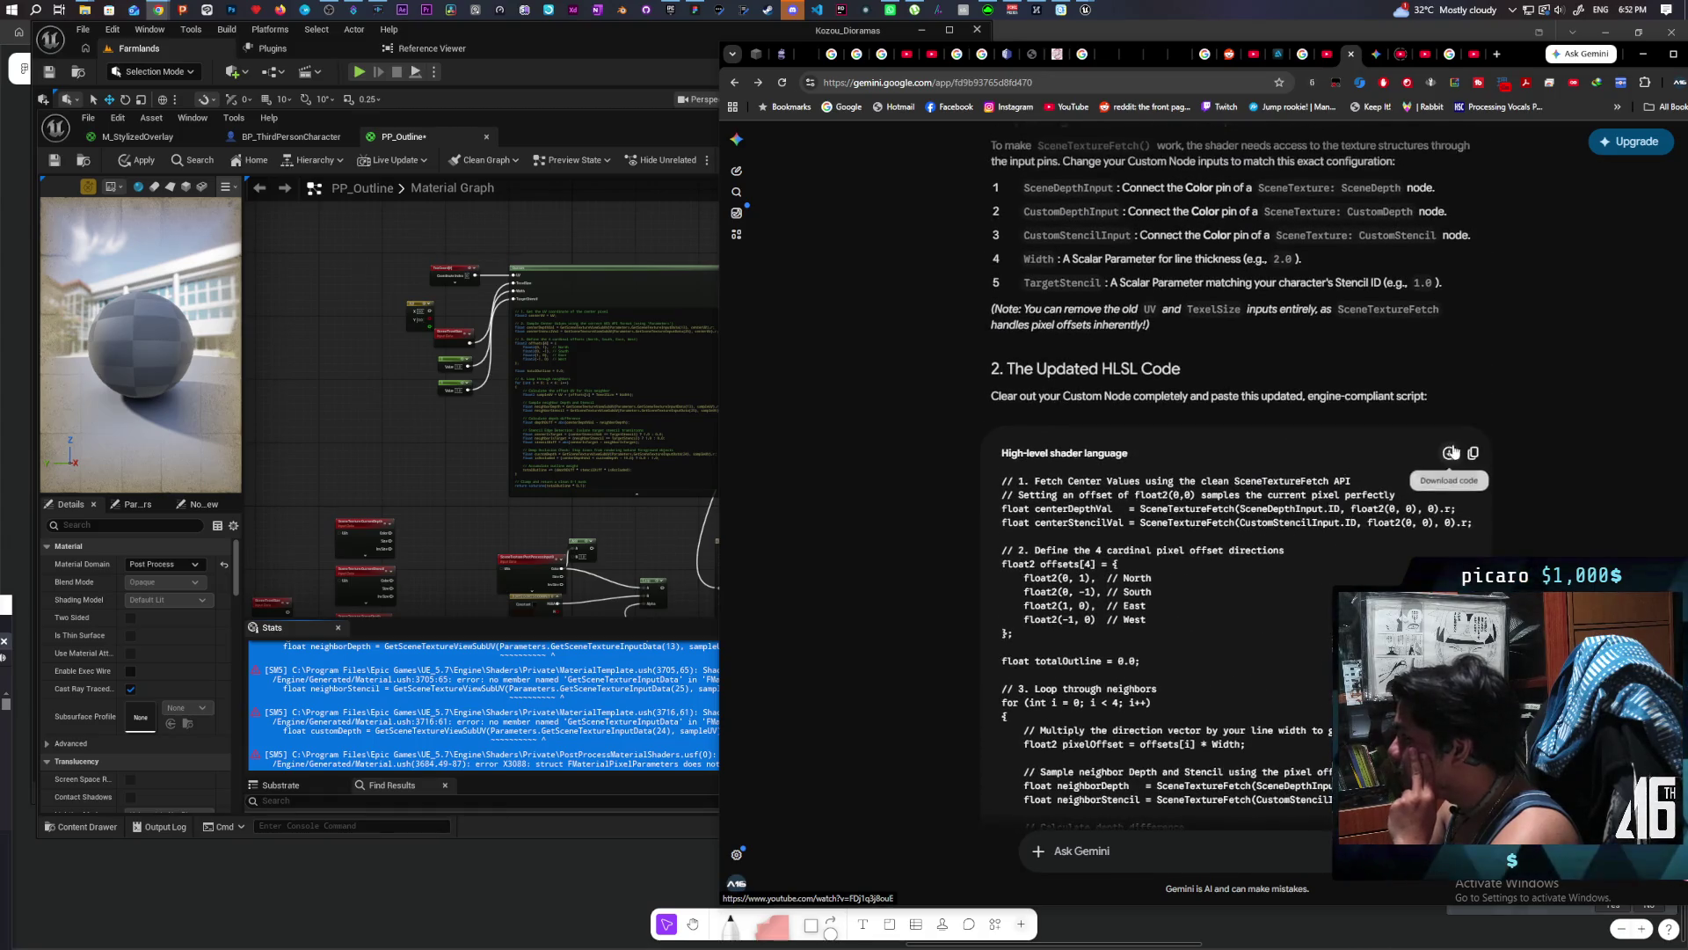
left_click(1473, 453)
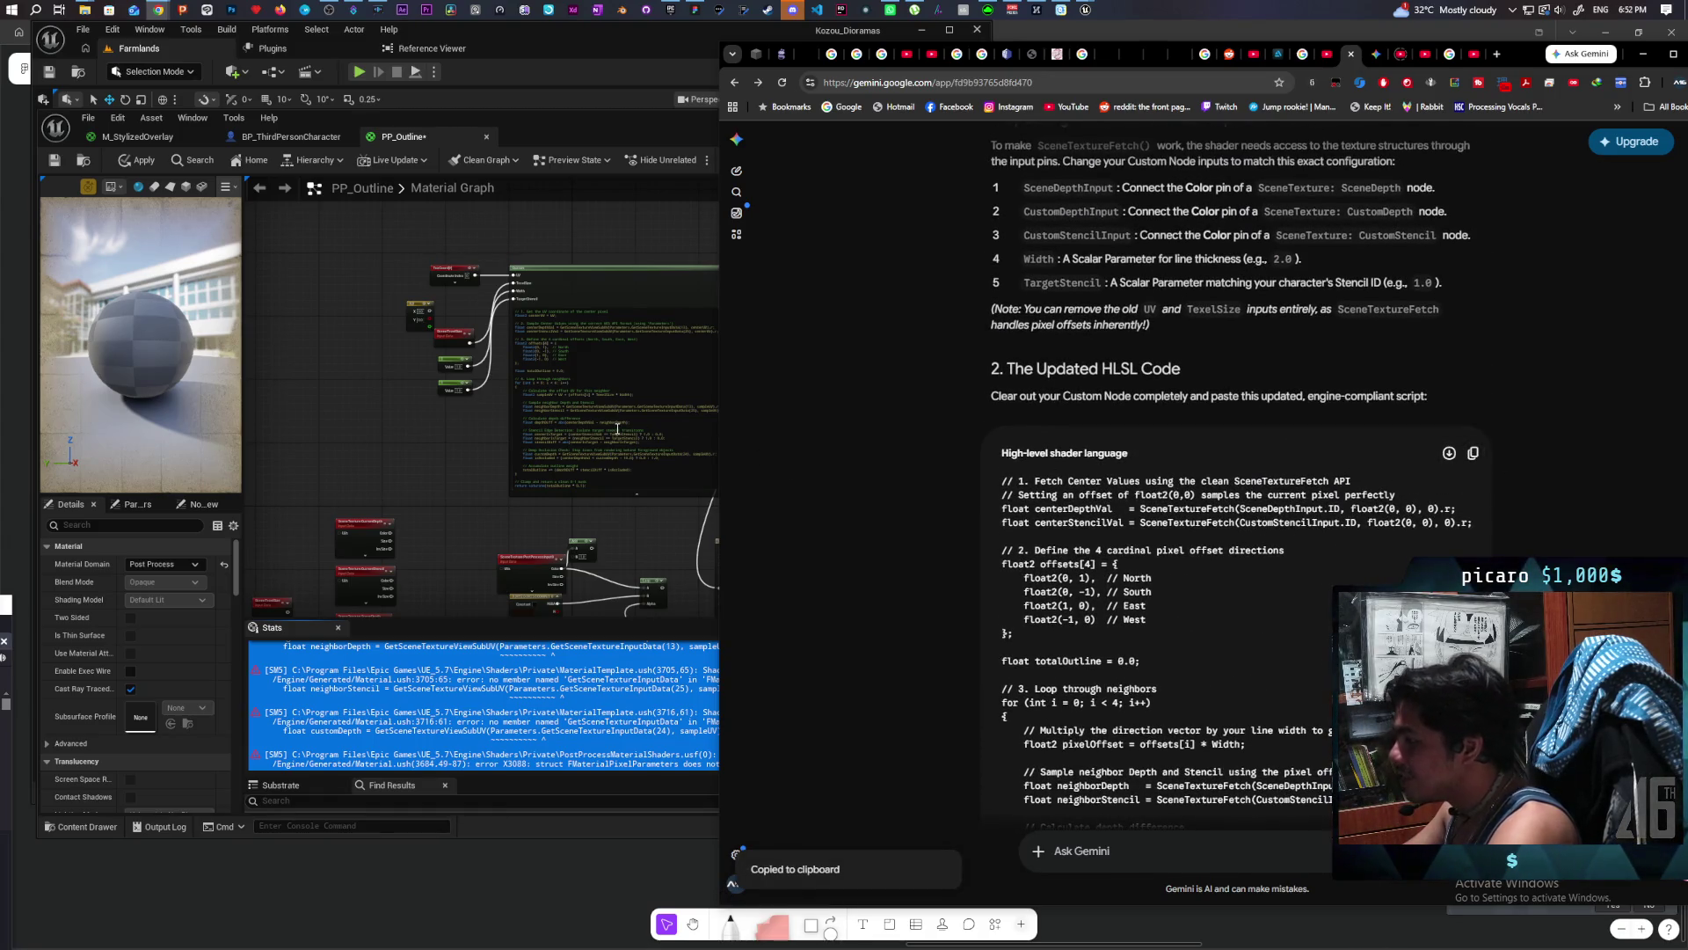
left_click(618, 429)
double_click(618, 430)
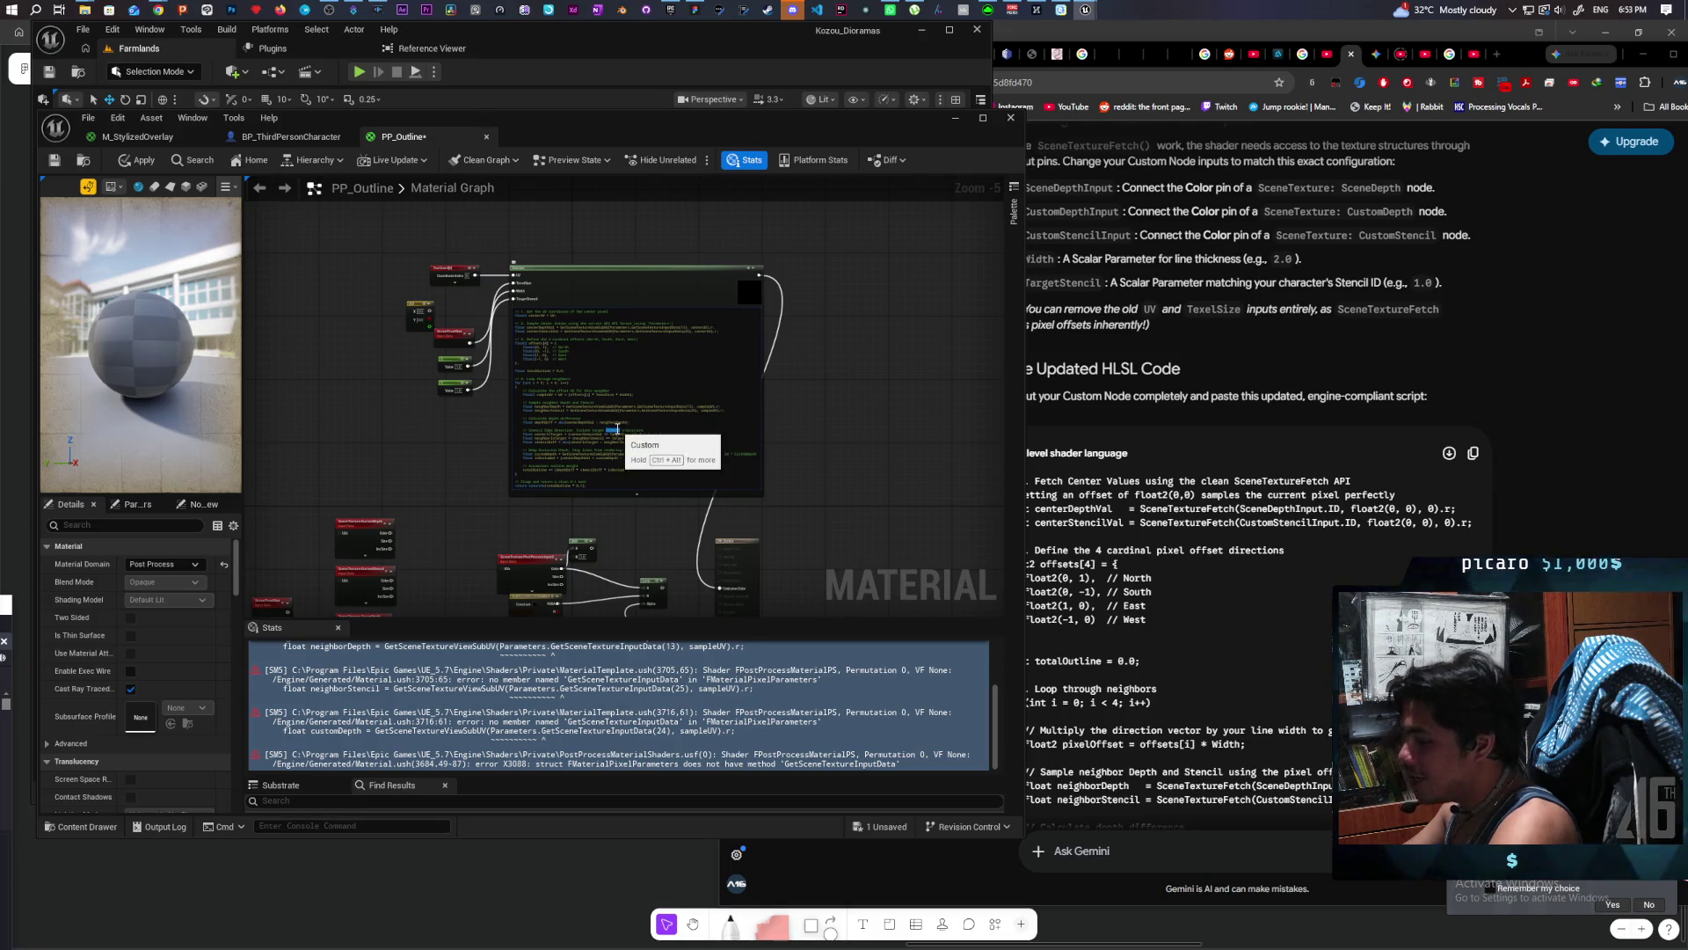
Step: Replace the Custom node's code with the SceneTextureFetch script, then switch to M_StylizedOverlay
key("ctrl+a")
key("ctrl+v")
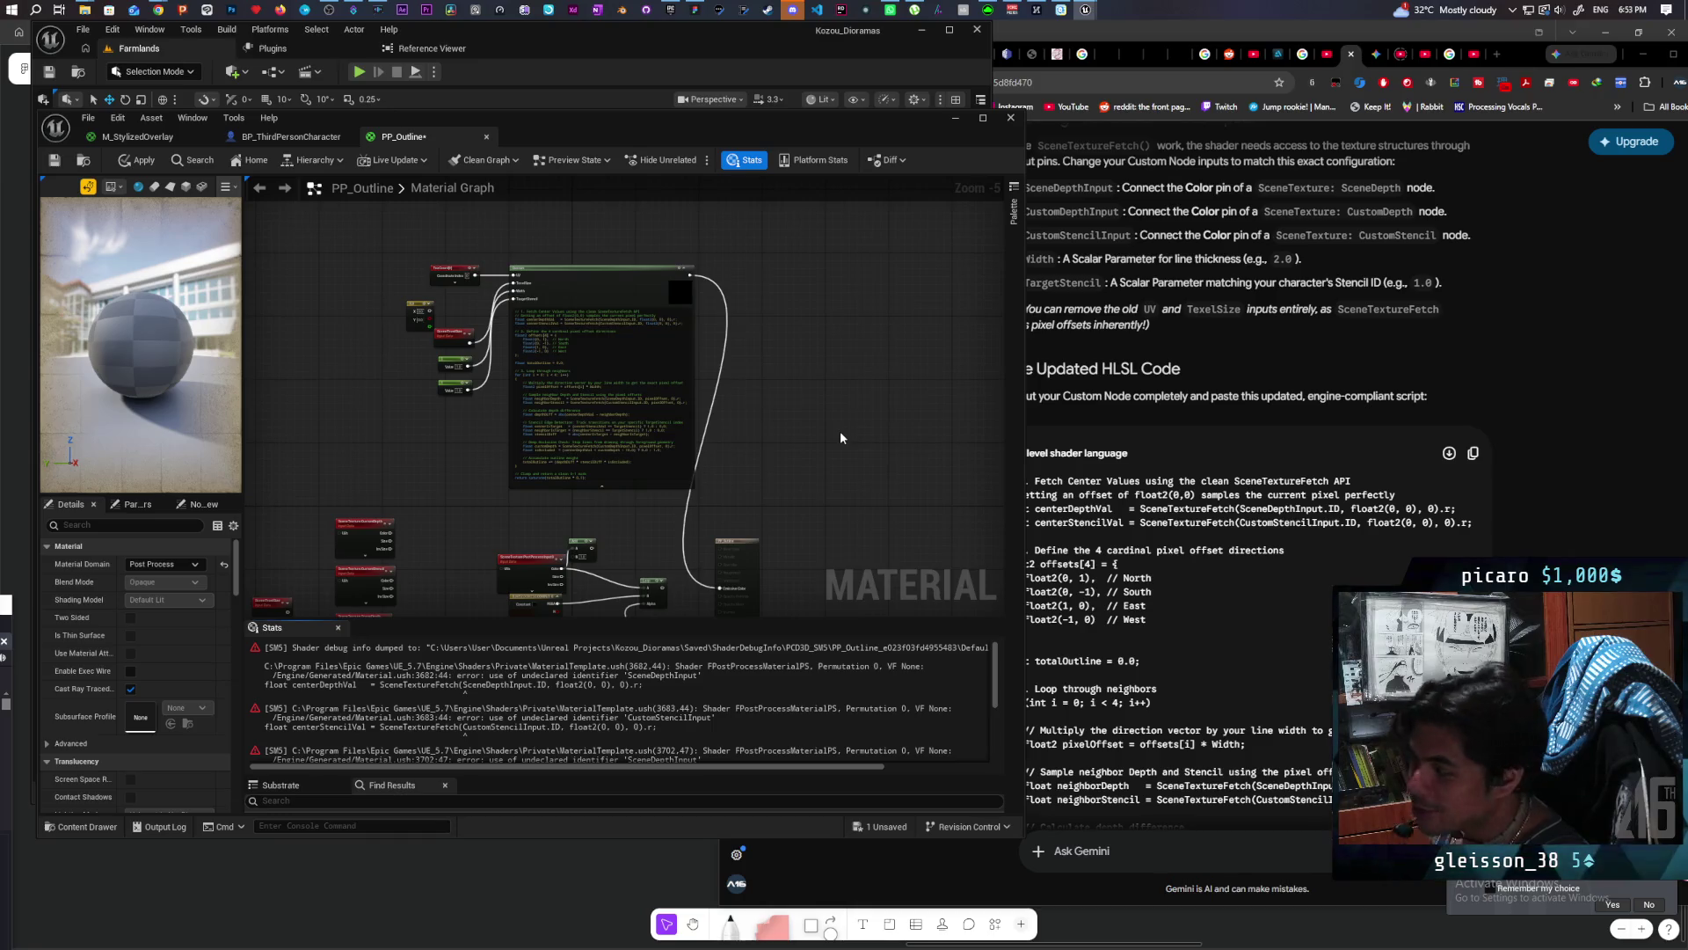
scroll(827, 435, "up", 1)
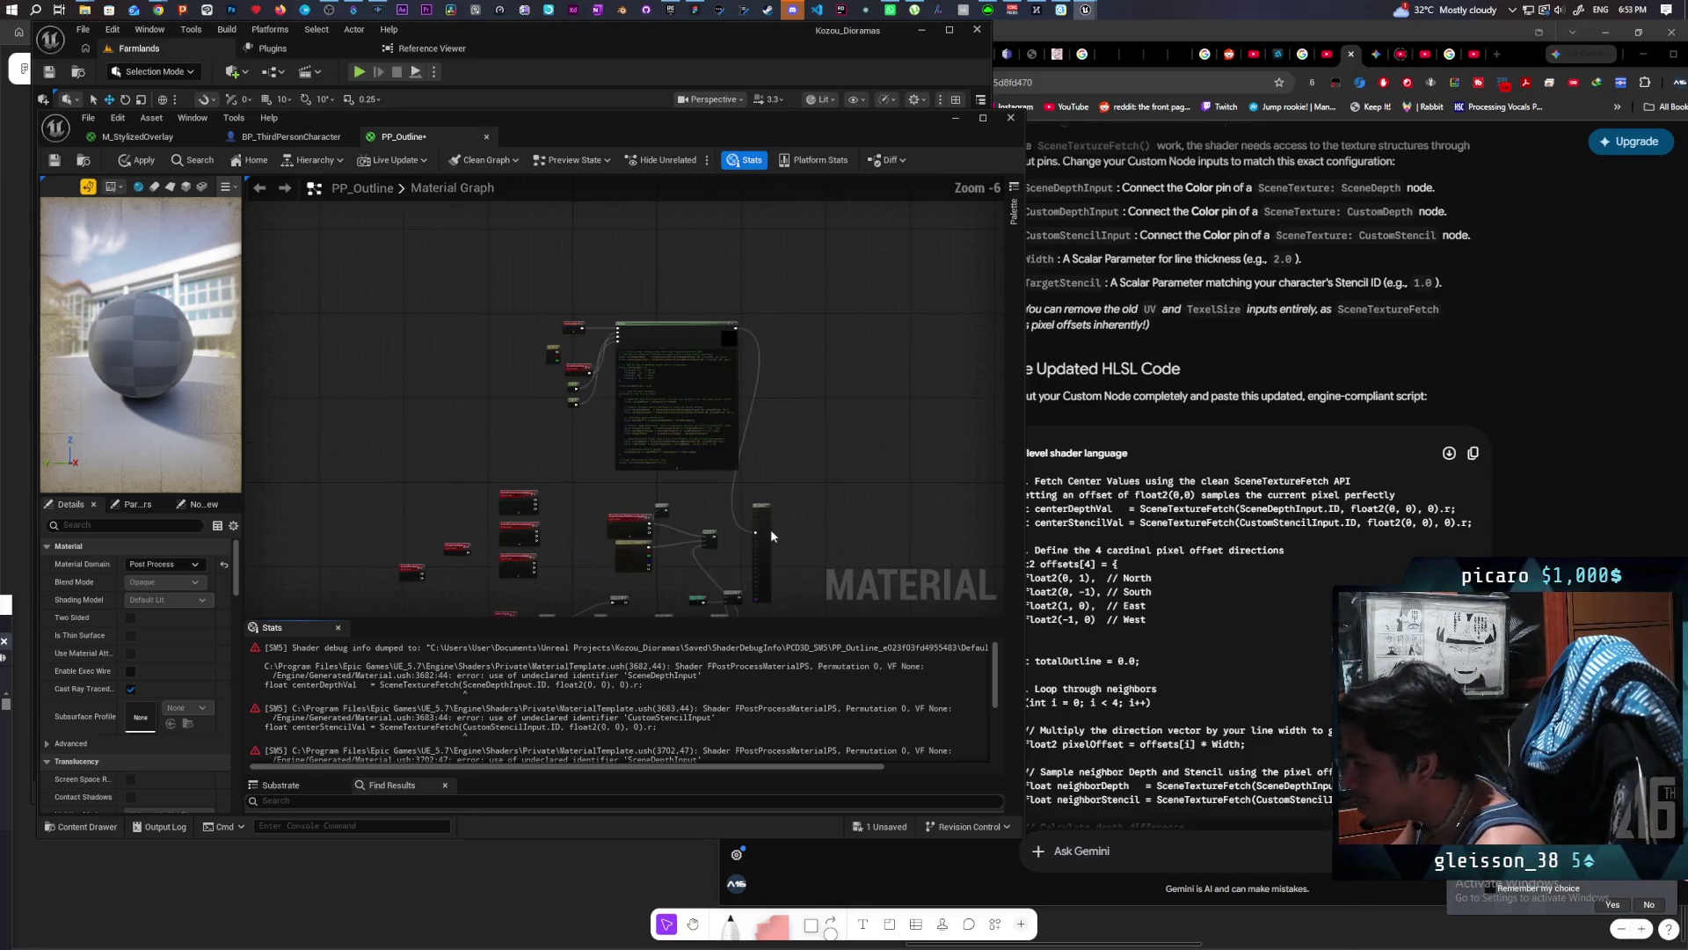
left_click_drag(798, 328, 781, 379)
left_click_drag(637, 436, 719, 437)
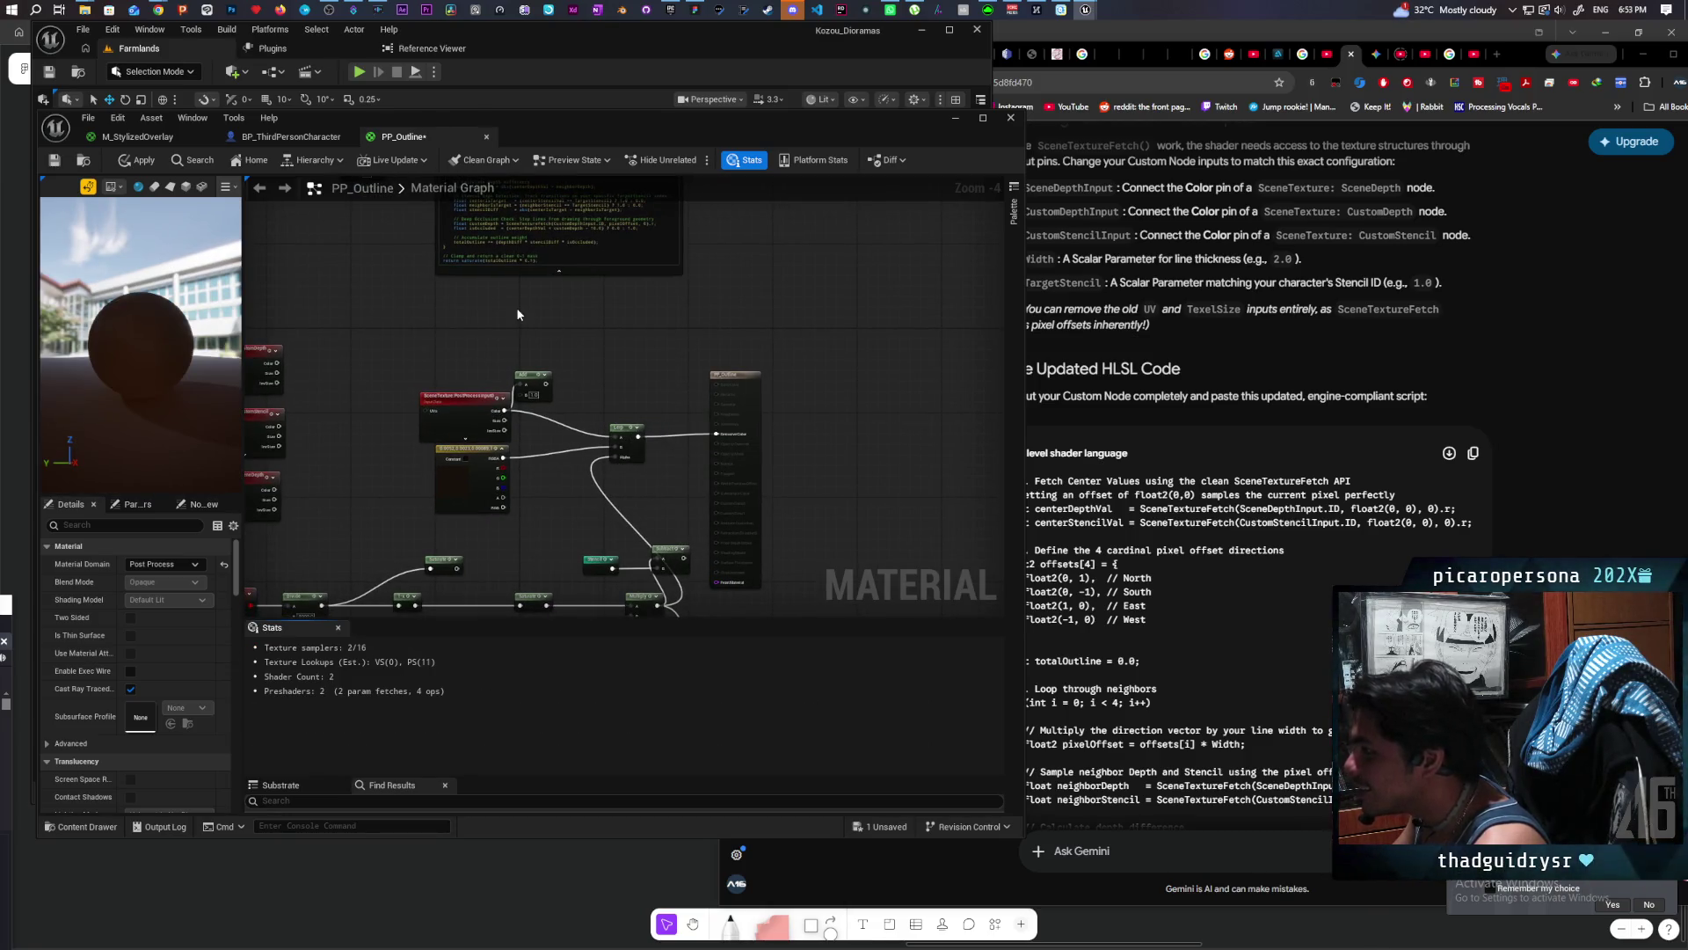
left_click(138, 136)
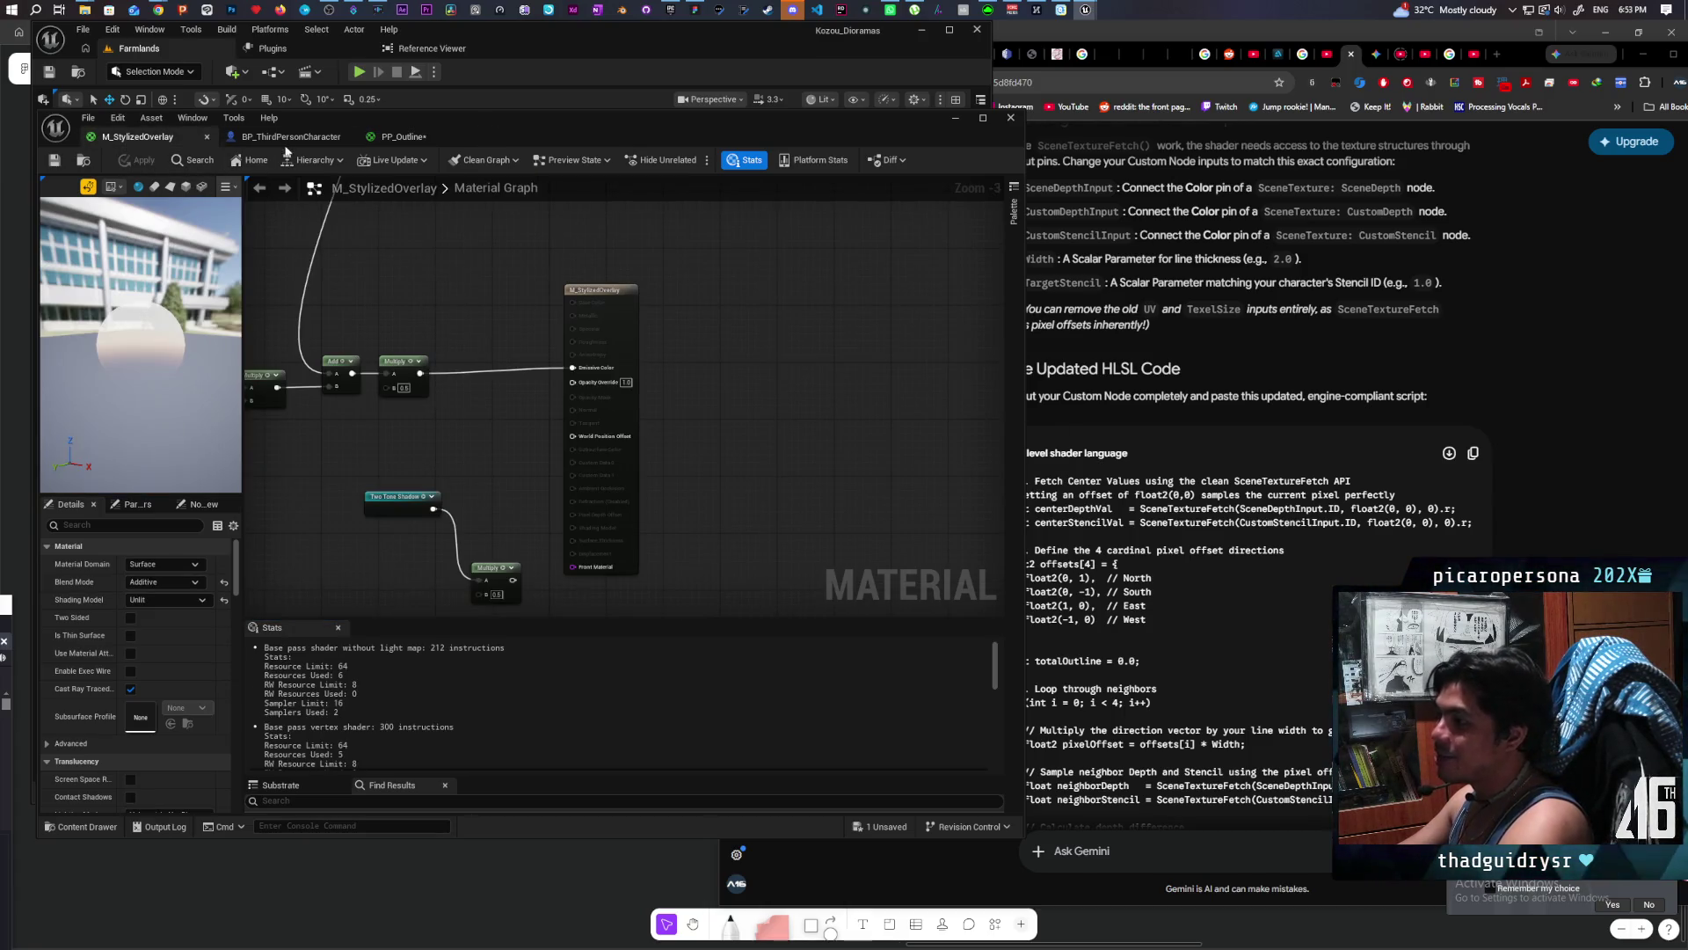
Step: Back in PP_Outline, set the constant's value to 2
left_click(404, 136)
mouse_move(612, 148)
left_mouse_down()
mouse_move(639, 172)
mouse_move(1270, 219)
left_mouse_up()
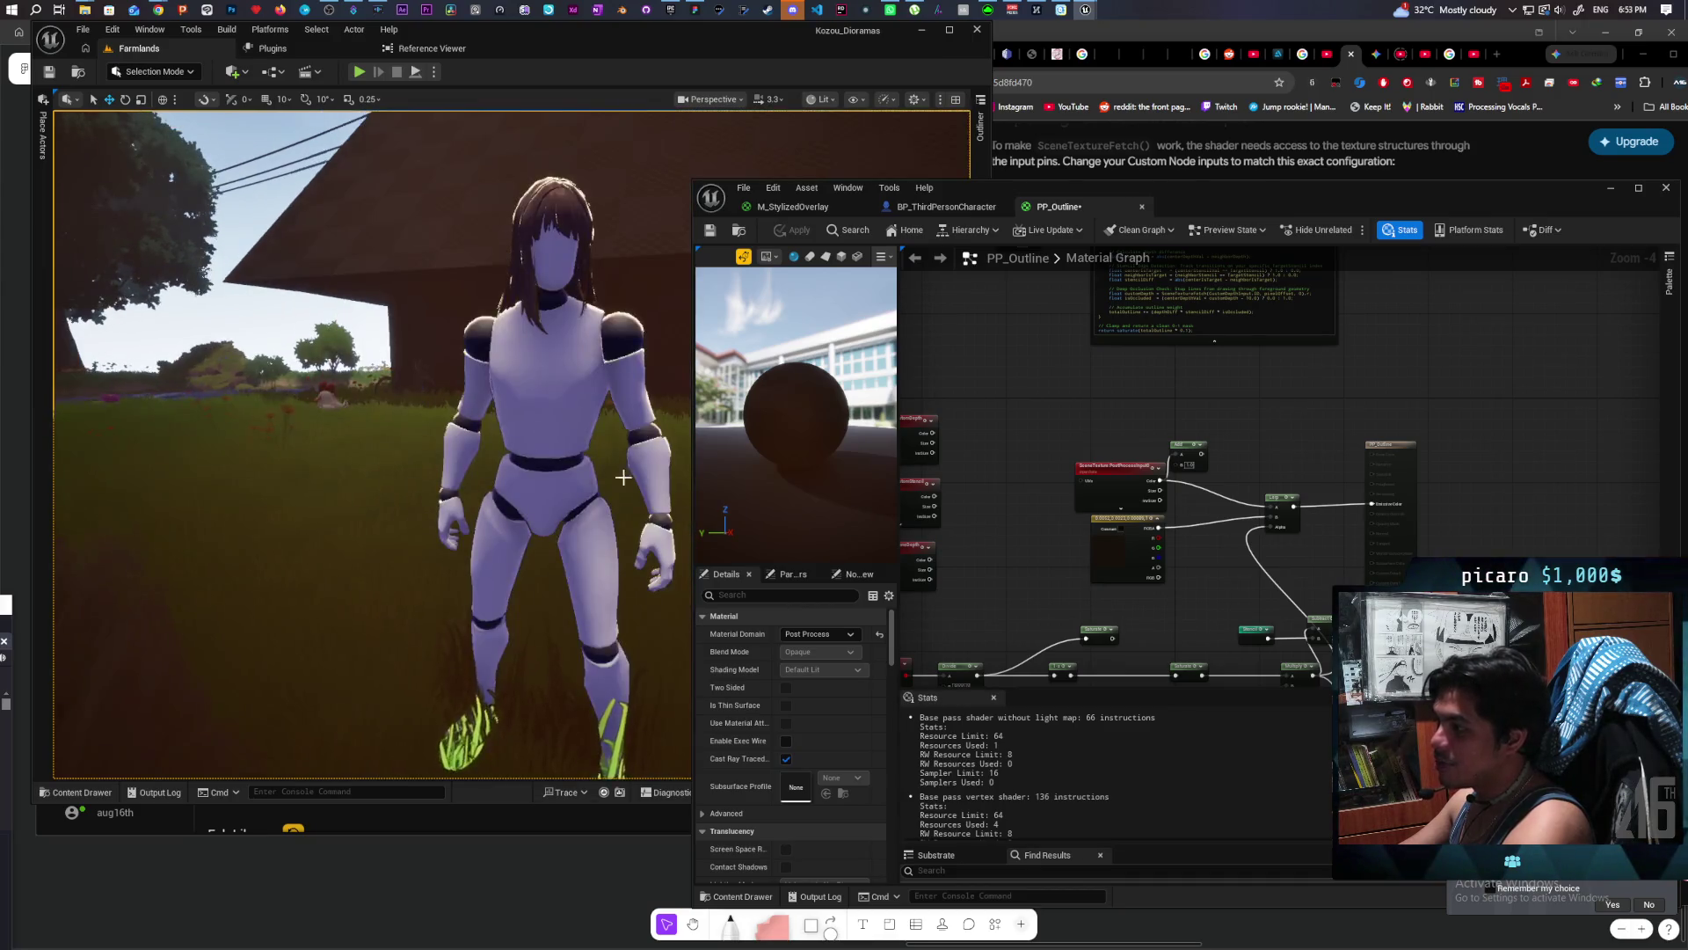
scroll(1006, 539, "up", 2)
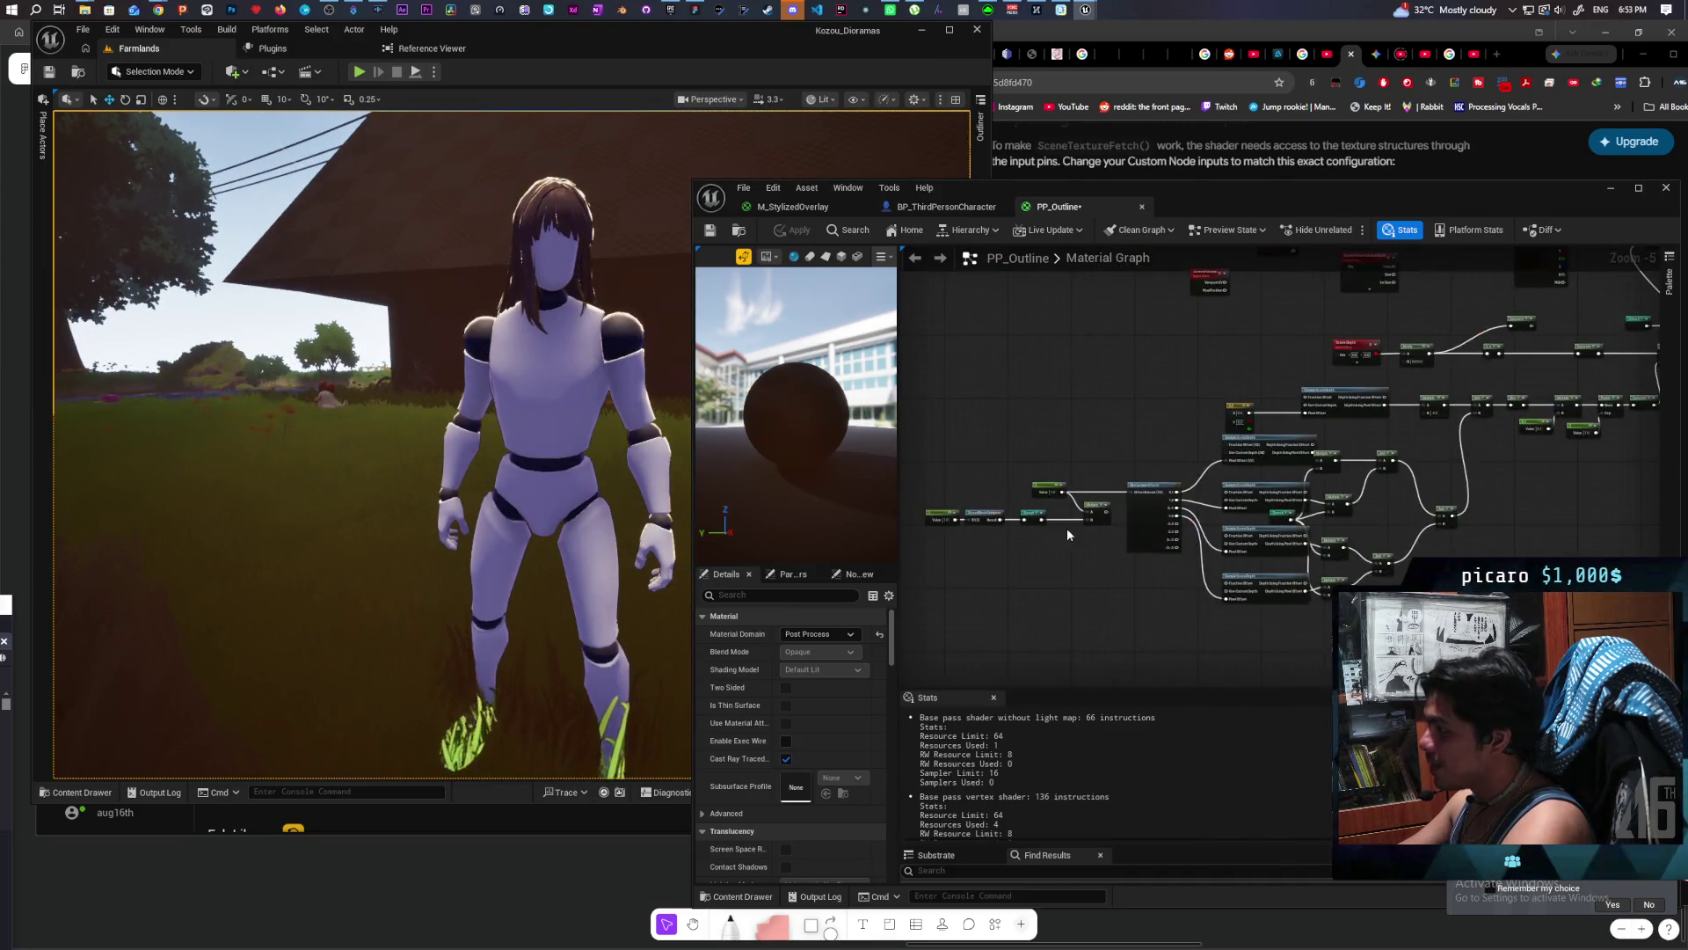
left_click(1050, 458)
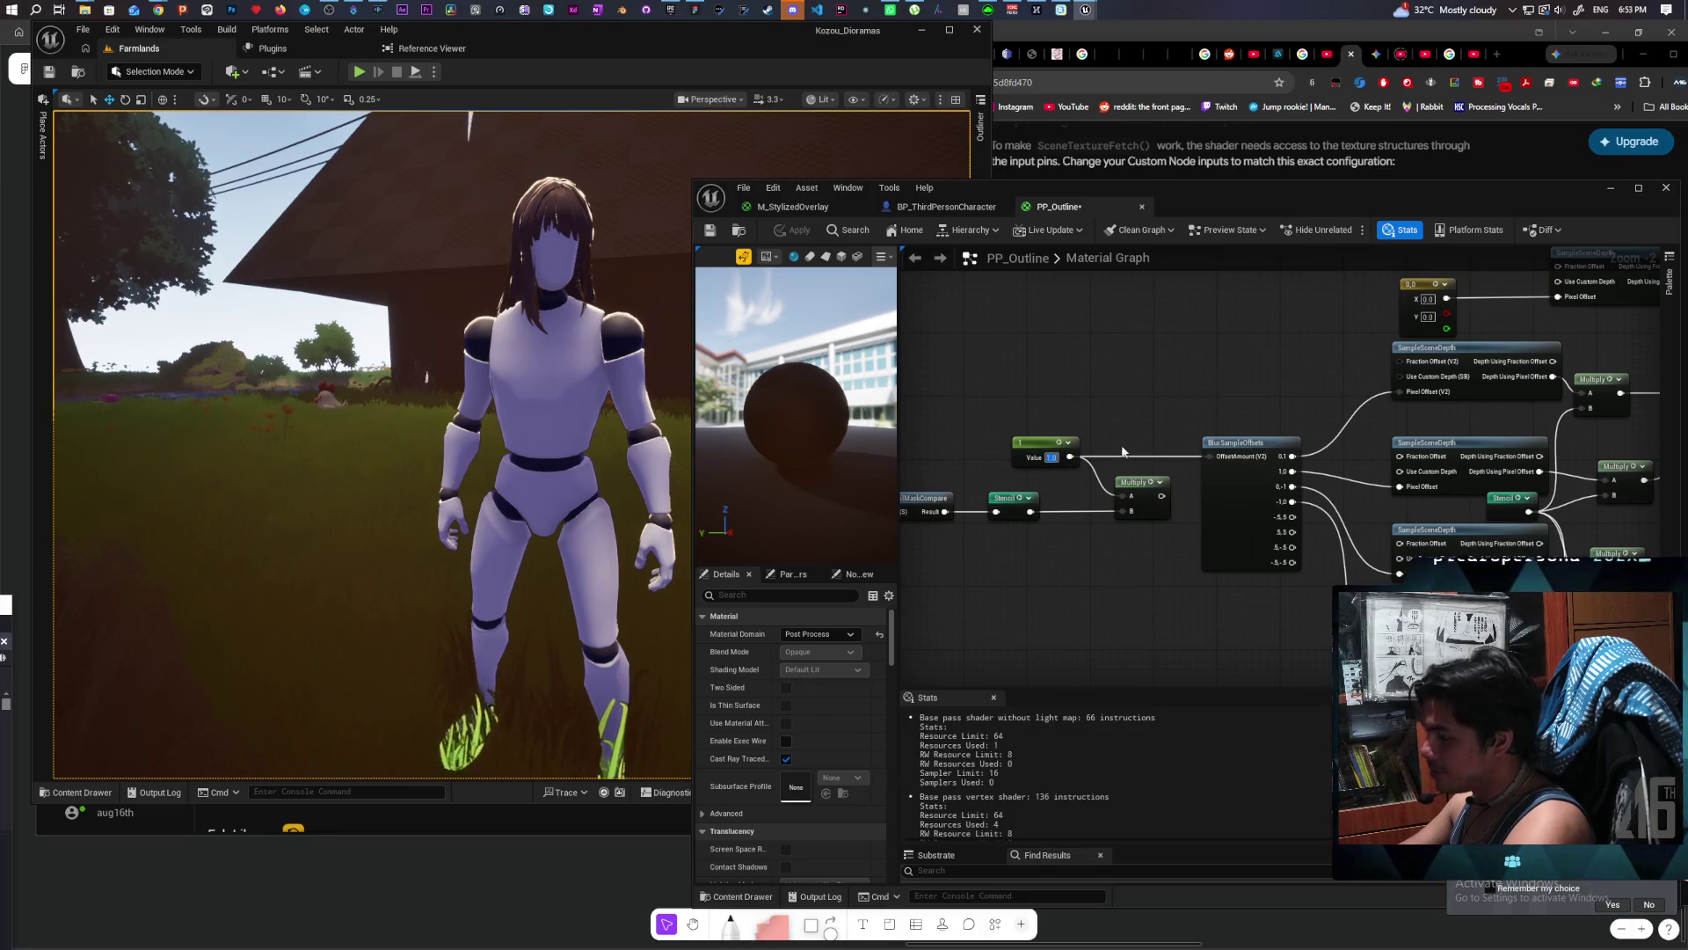
type("2")
key("Return")
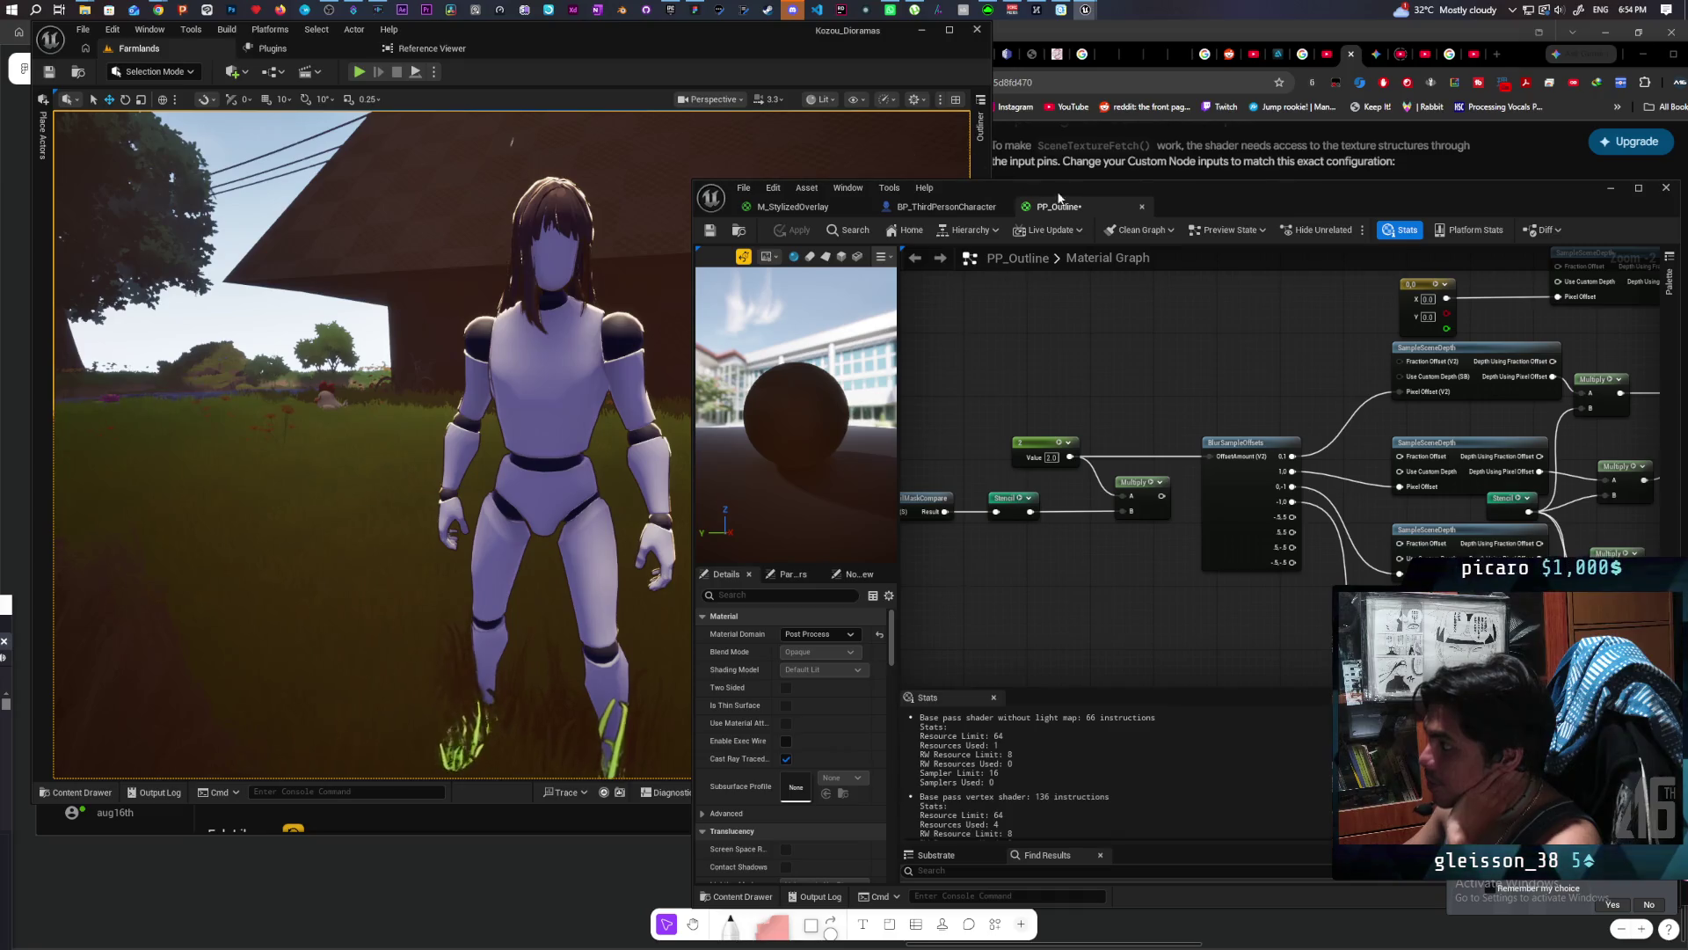
Step: Wire three SampleSceneDepth outputs into the upper and lower Add nodes and apply
left_click_drag(1209, 201, 1239, 153)
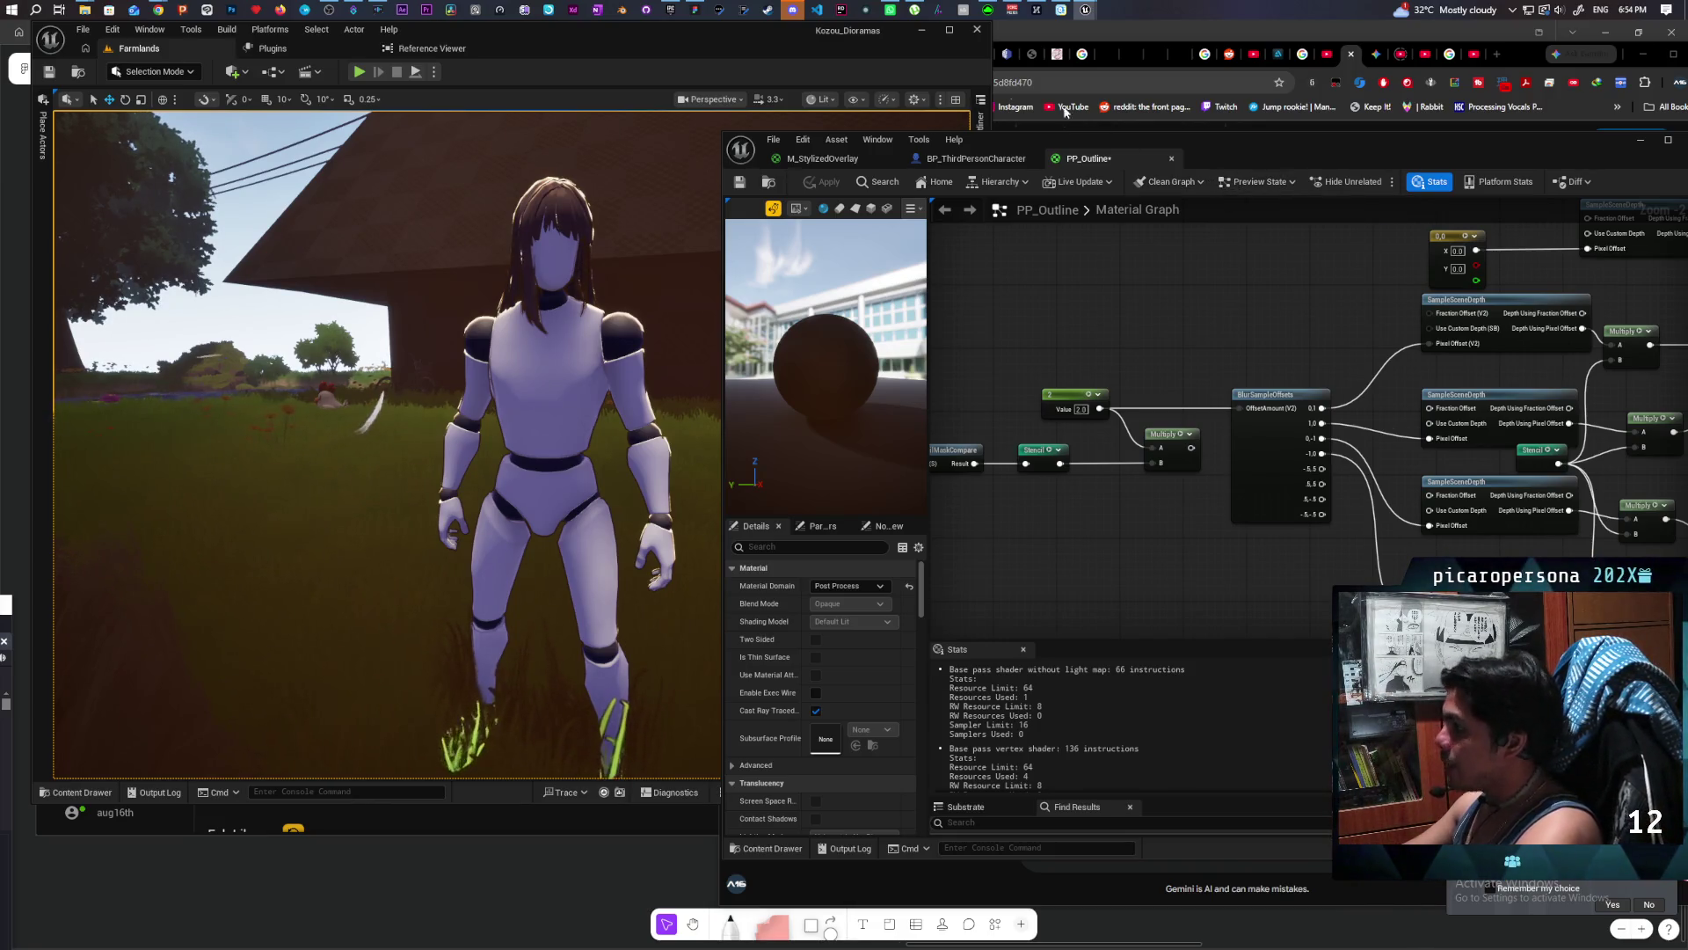
scroll(950, 378, "down", 3)
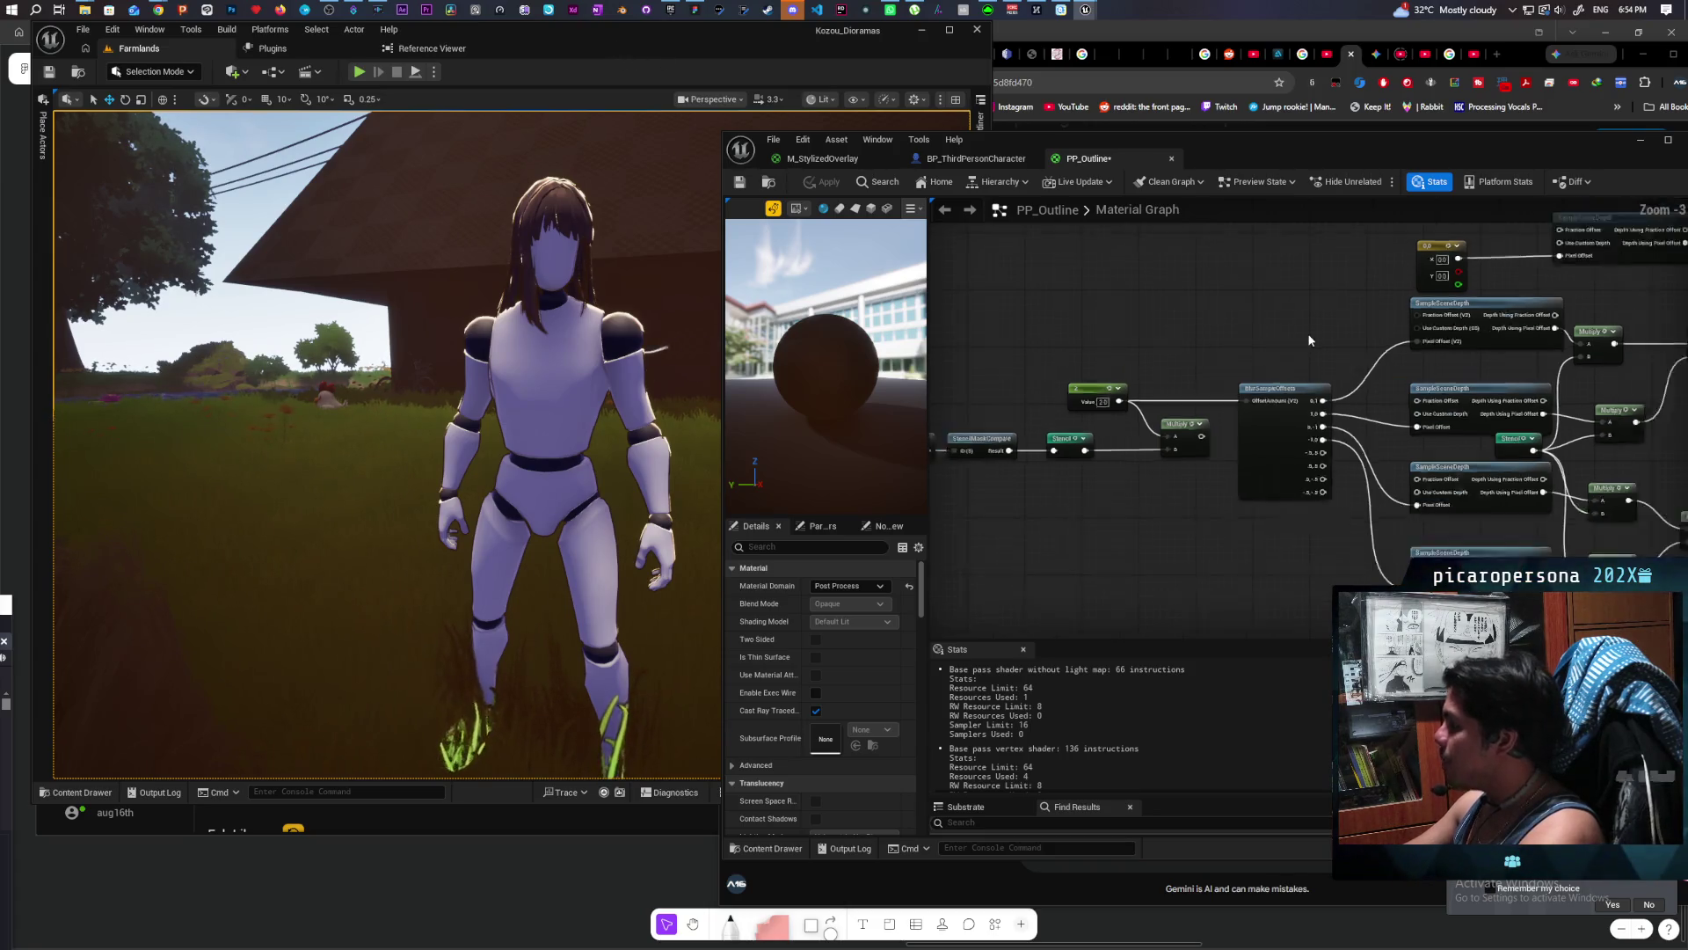
scroll(1372, 439, "up", 3)
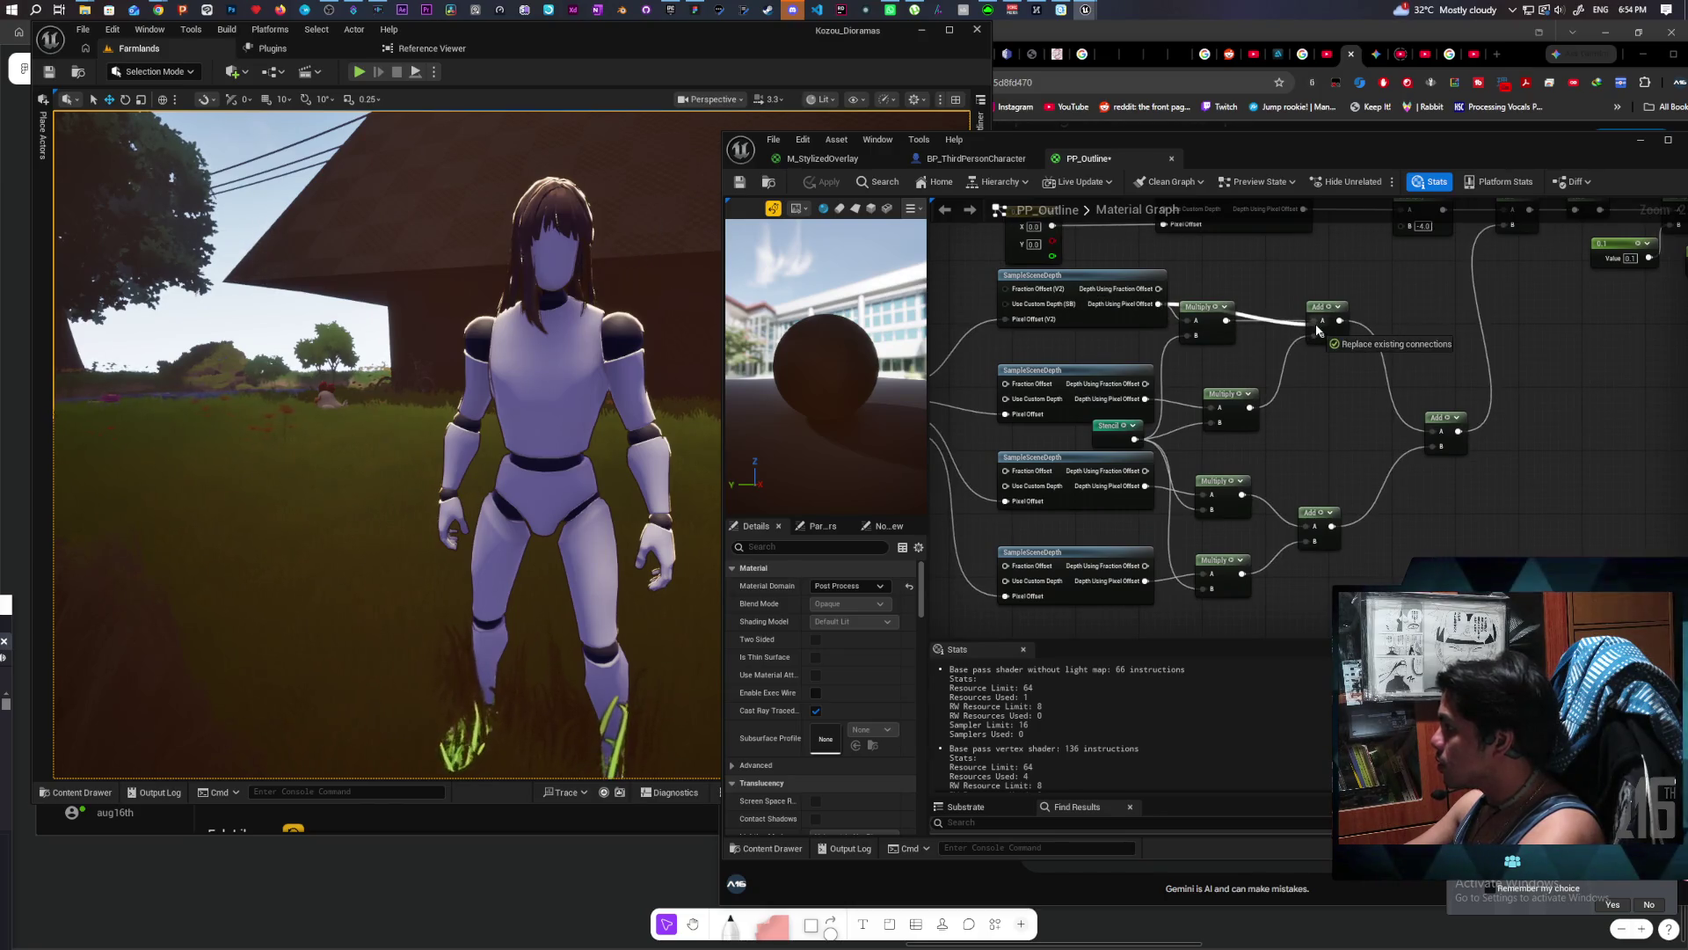
left_click_drag(1146, 398, 1321, 335)
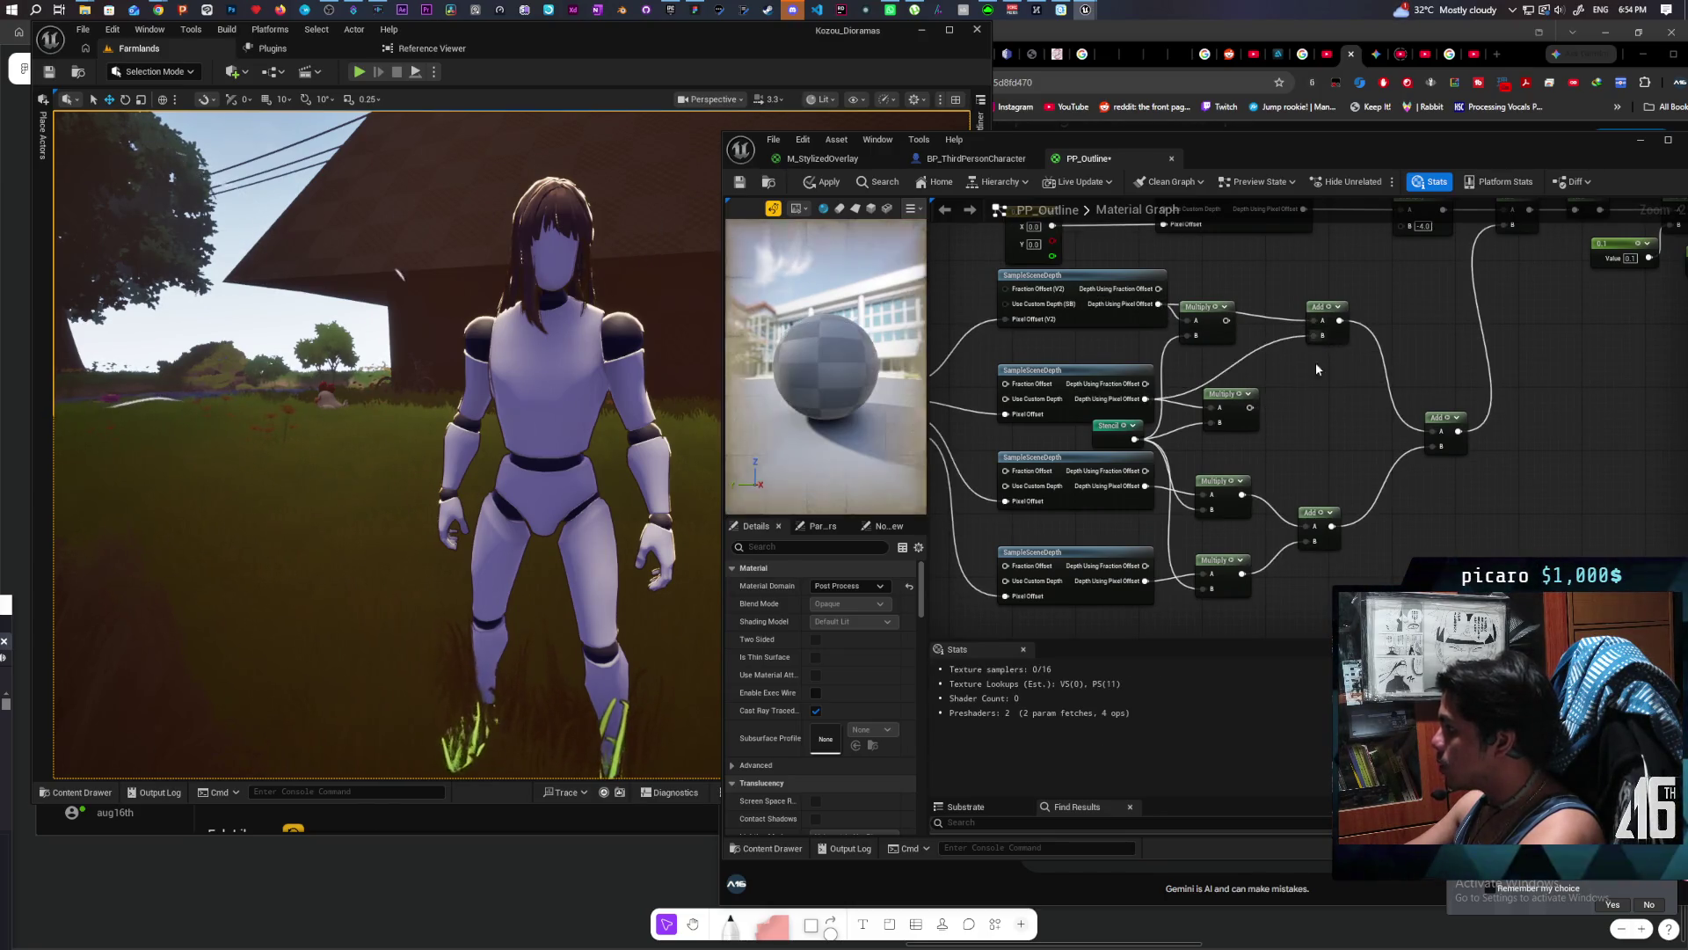
left_click_drag(1146, 486, 1315, 525)
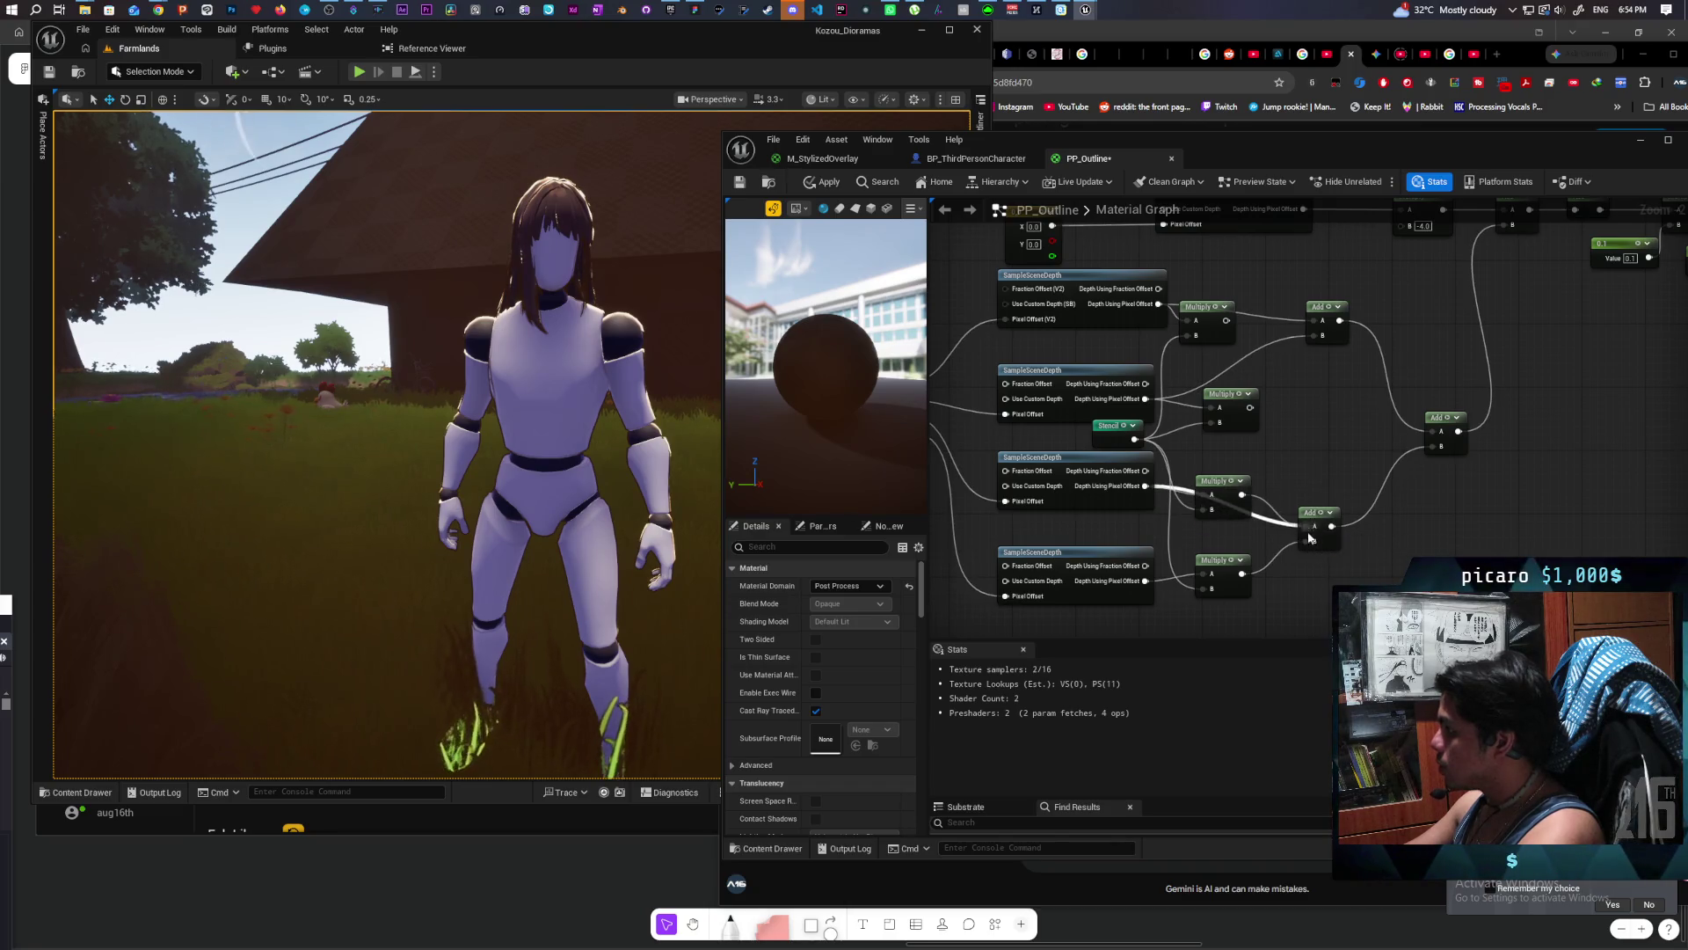
left_click_drag(1145, 580, 1315, 540)
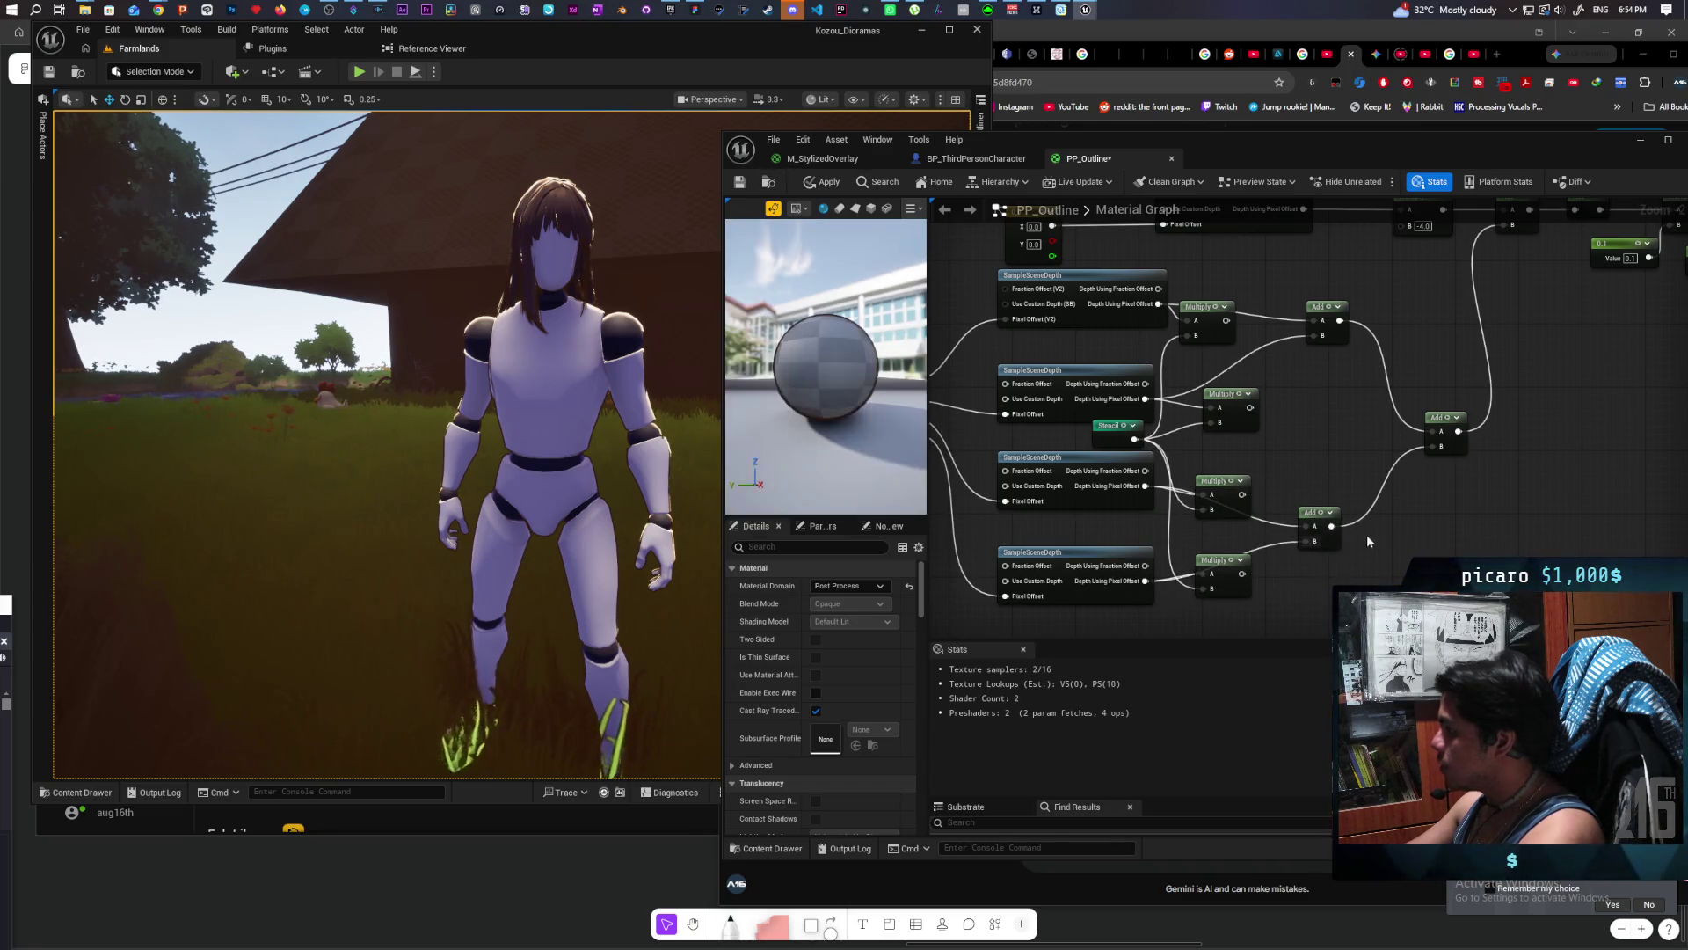
scroll(1063, 429, "down", 3)
scroll(1063, 429, "up", 2)
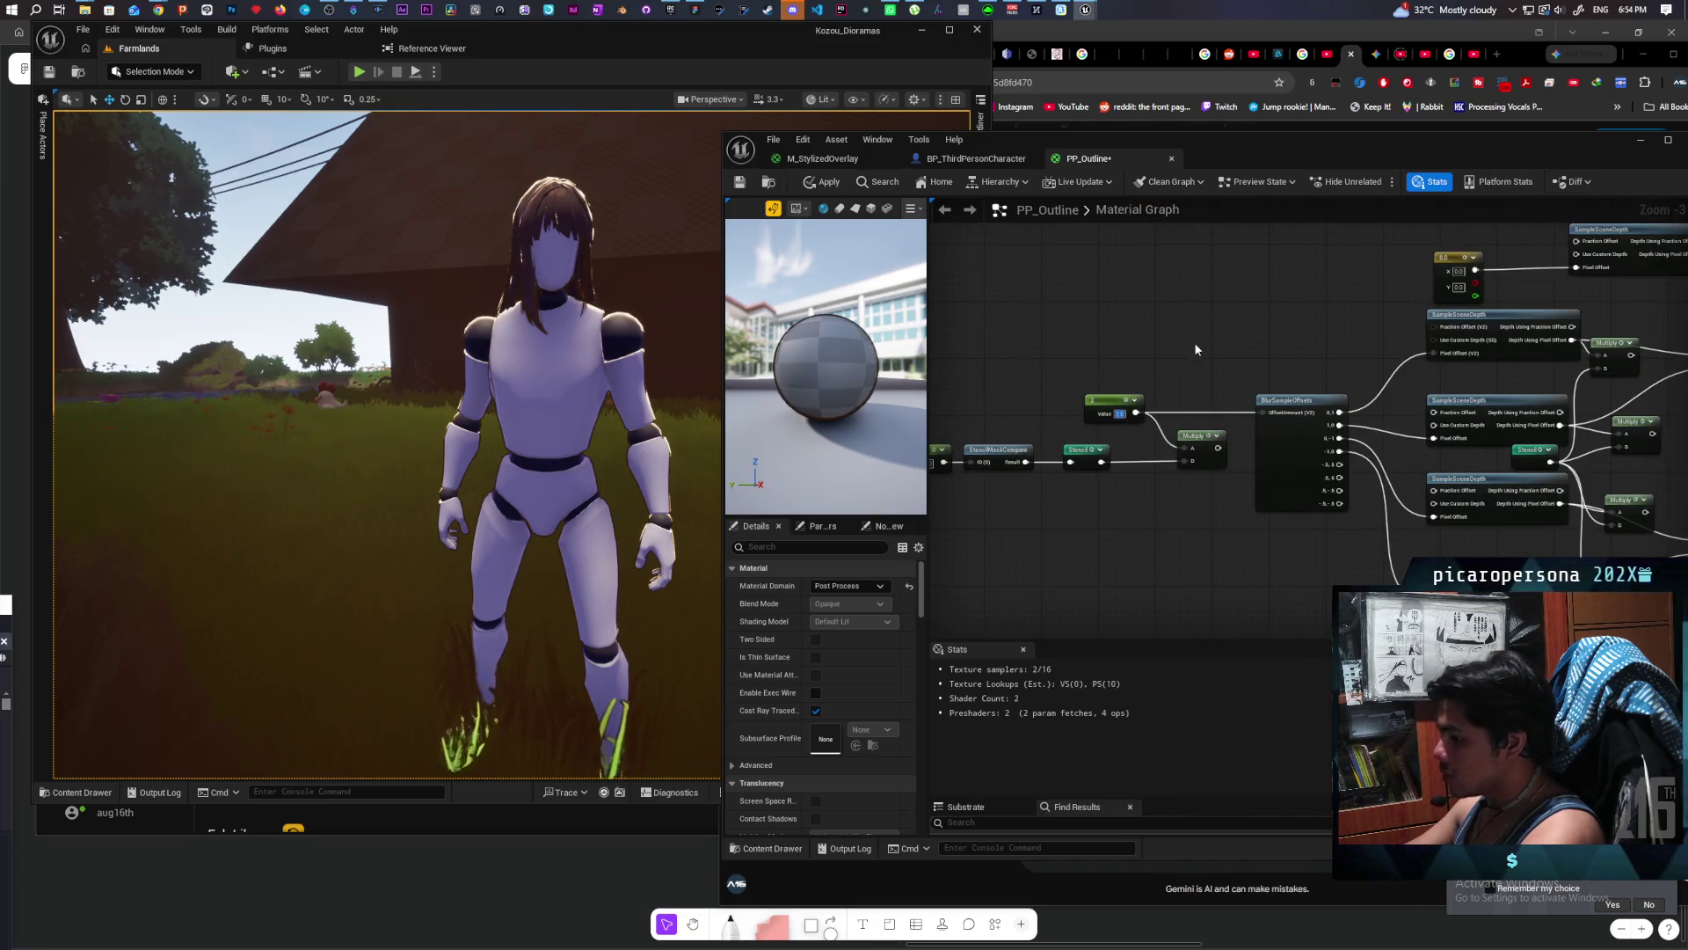
left_click(815, 183)
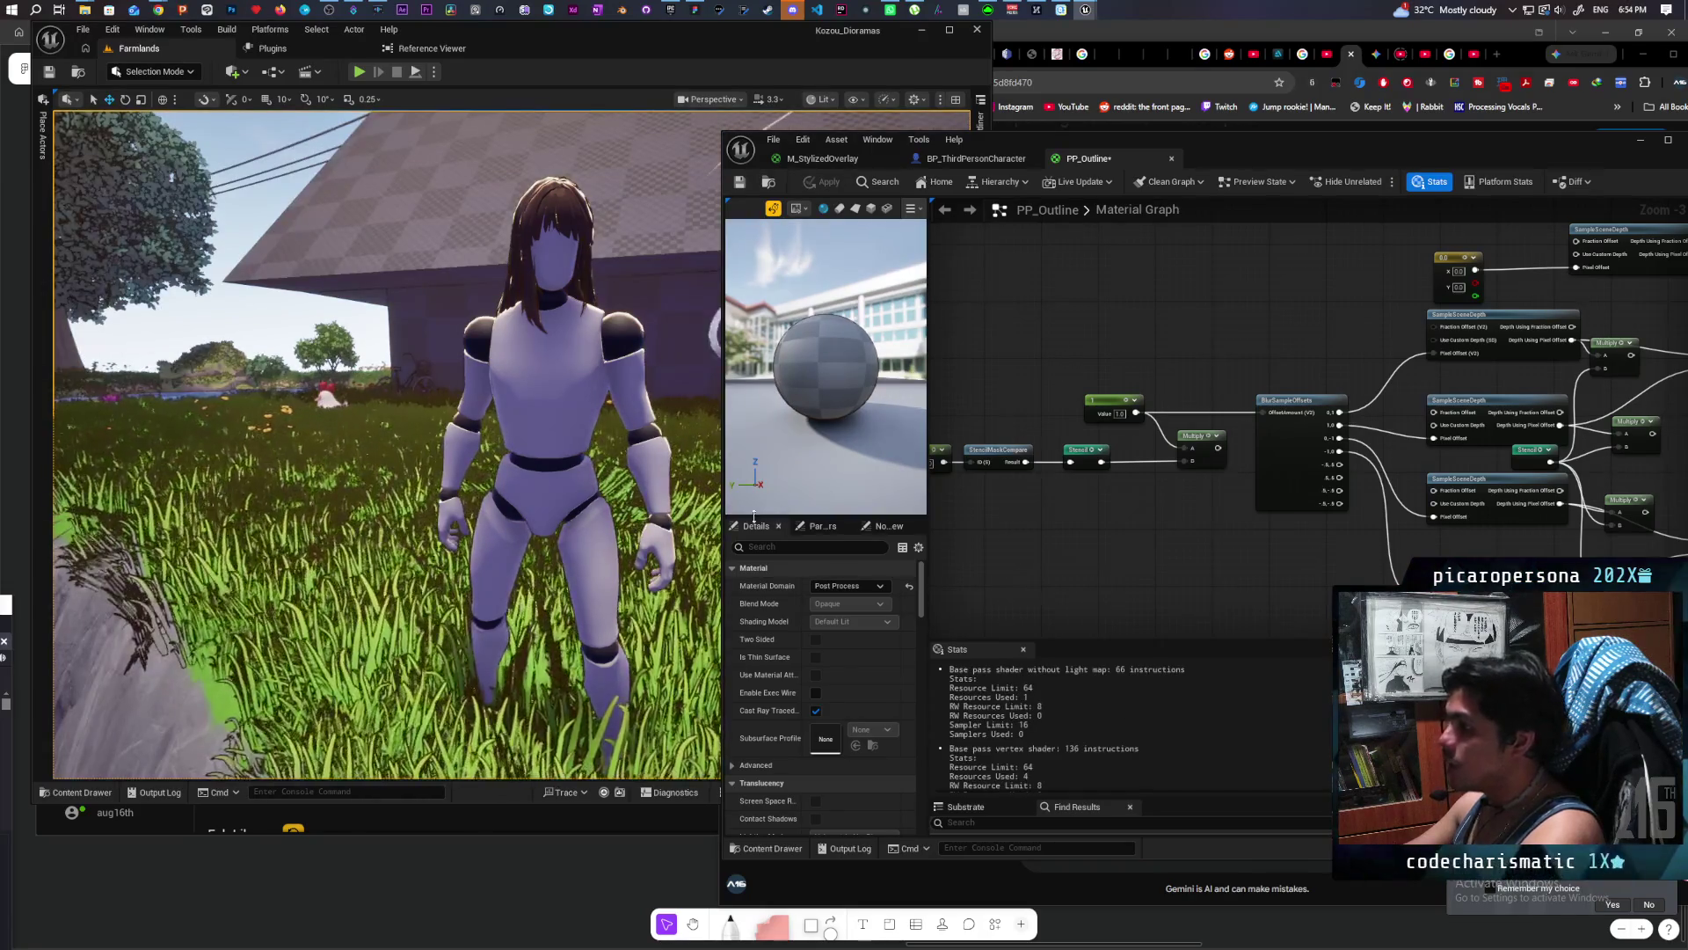
Step: Connect the Multiply result to BlurSampleOffsets' OffsetAmount and apply PP_Outline
scroll(509, 524, "up", 10)
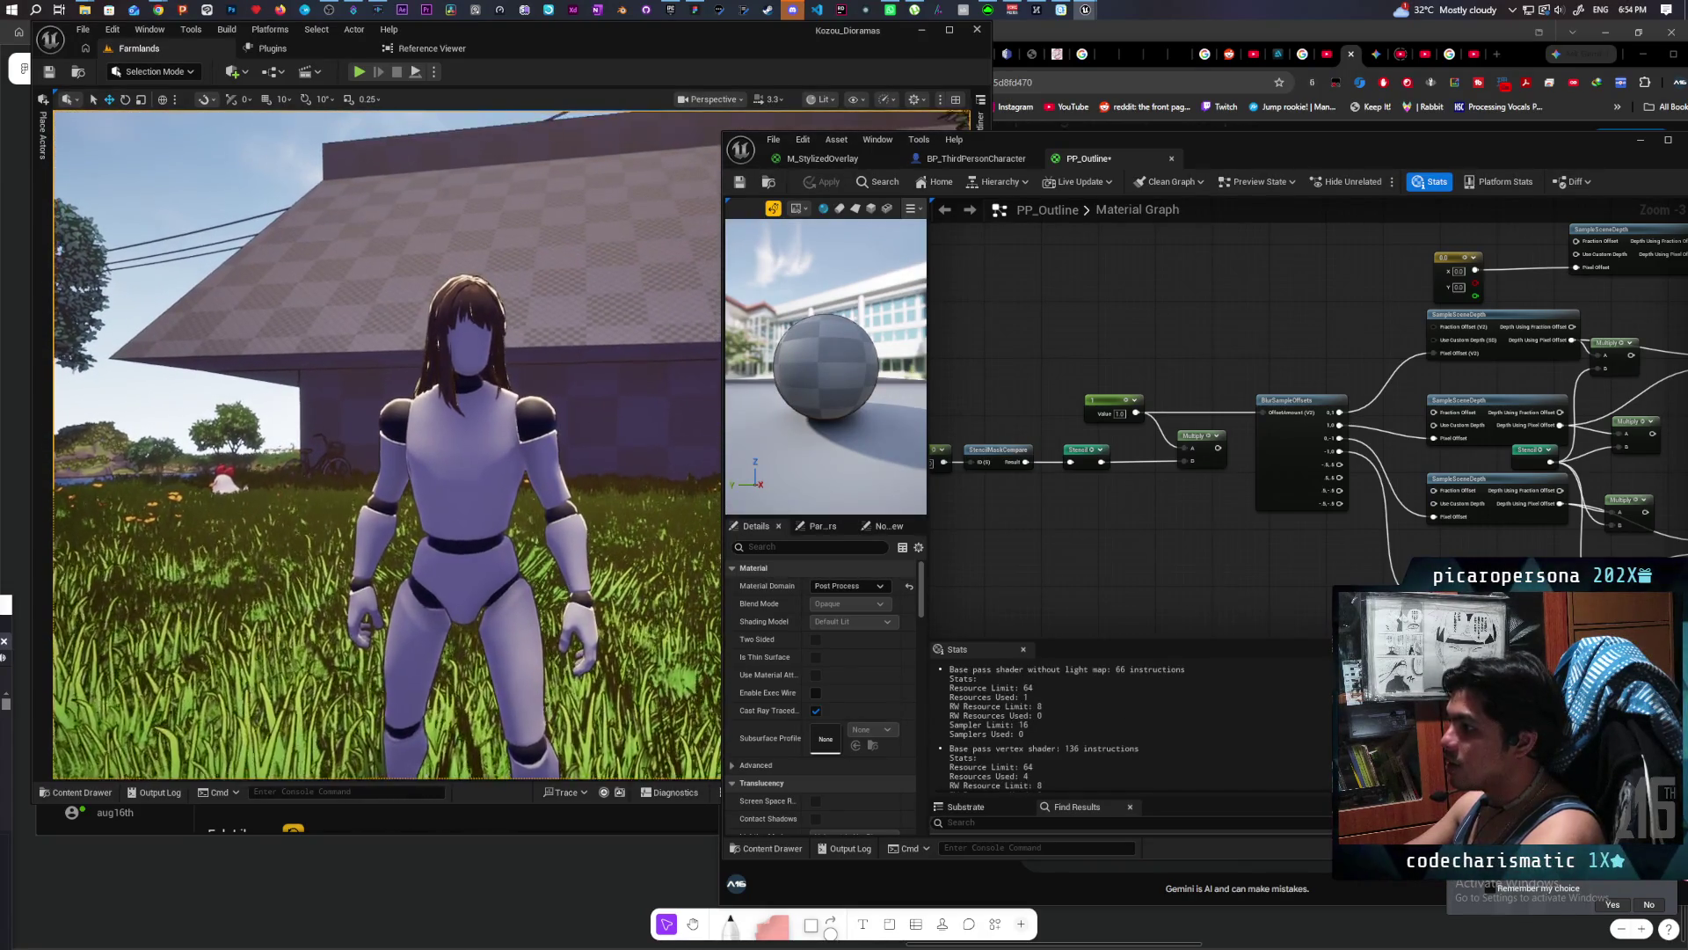
scroll(417, 410, "down", 10)
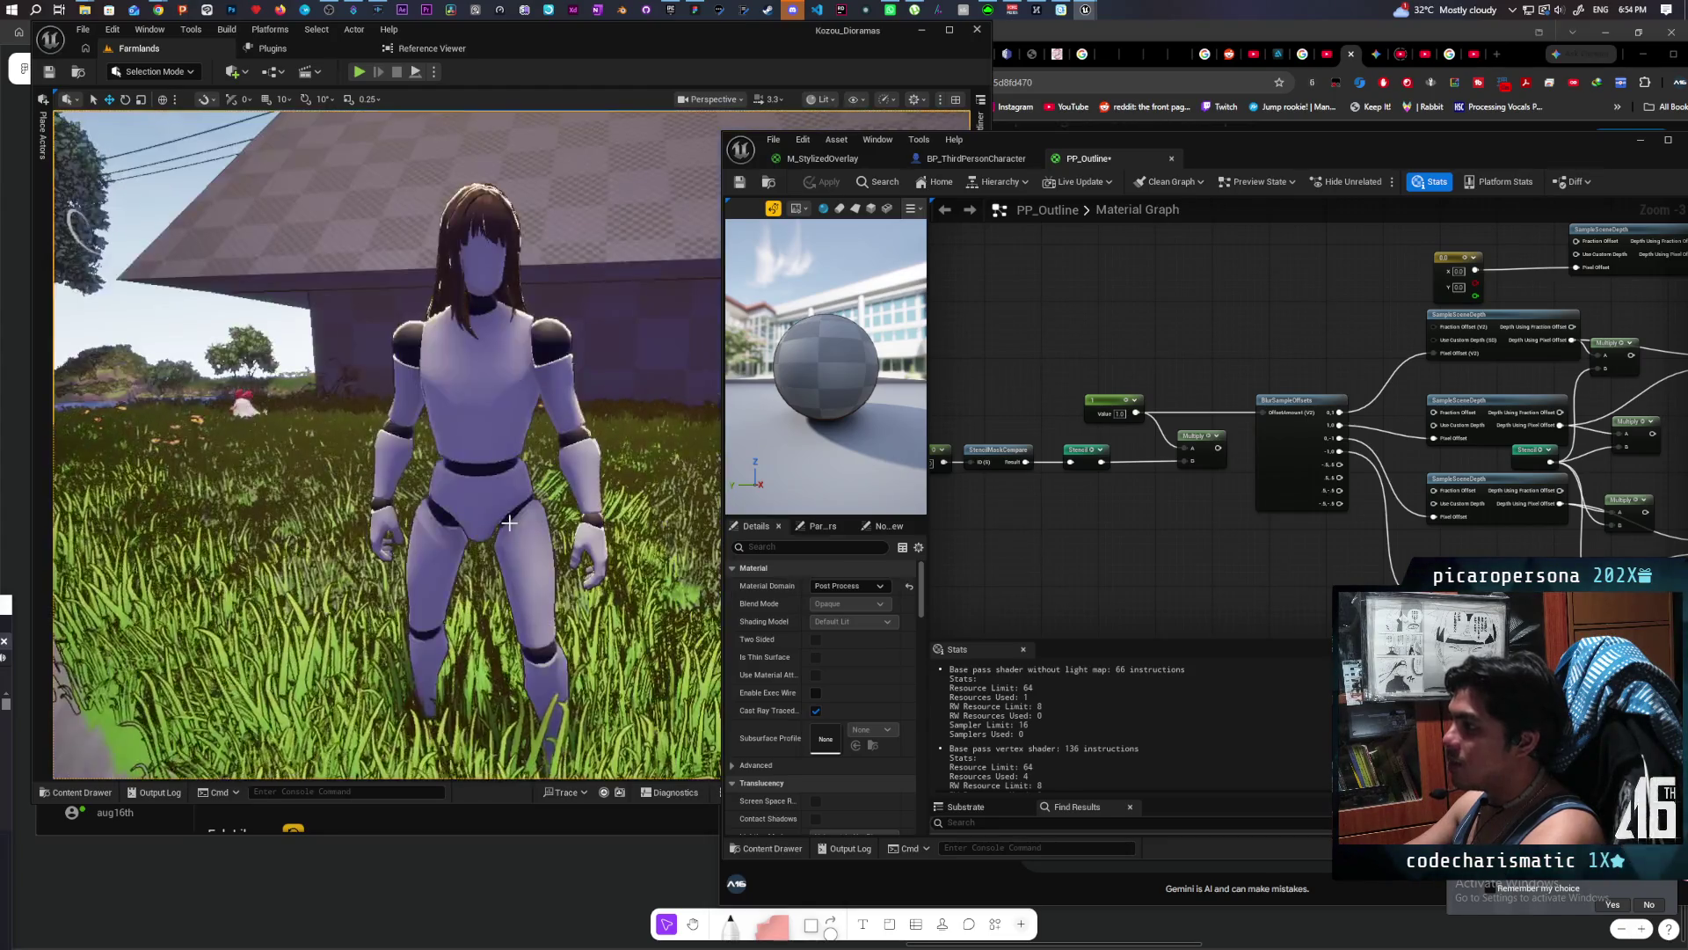
scroll(417, 410, "down", 5)
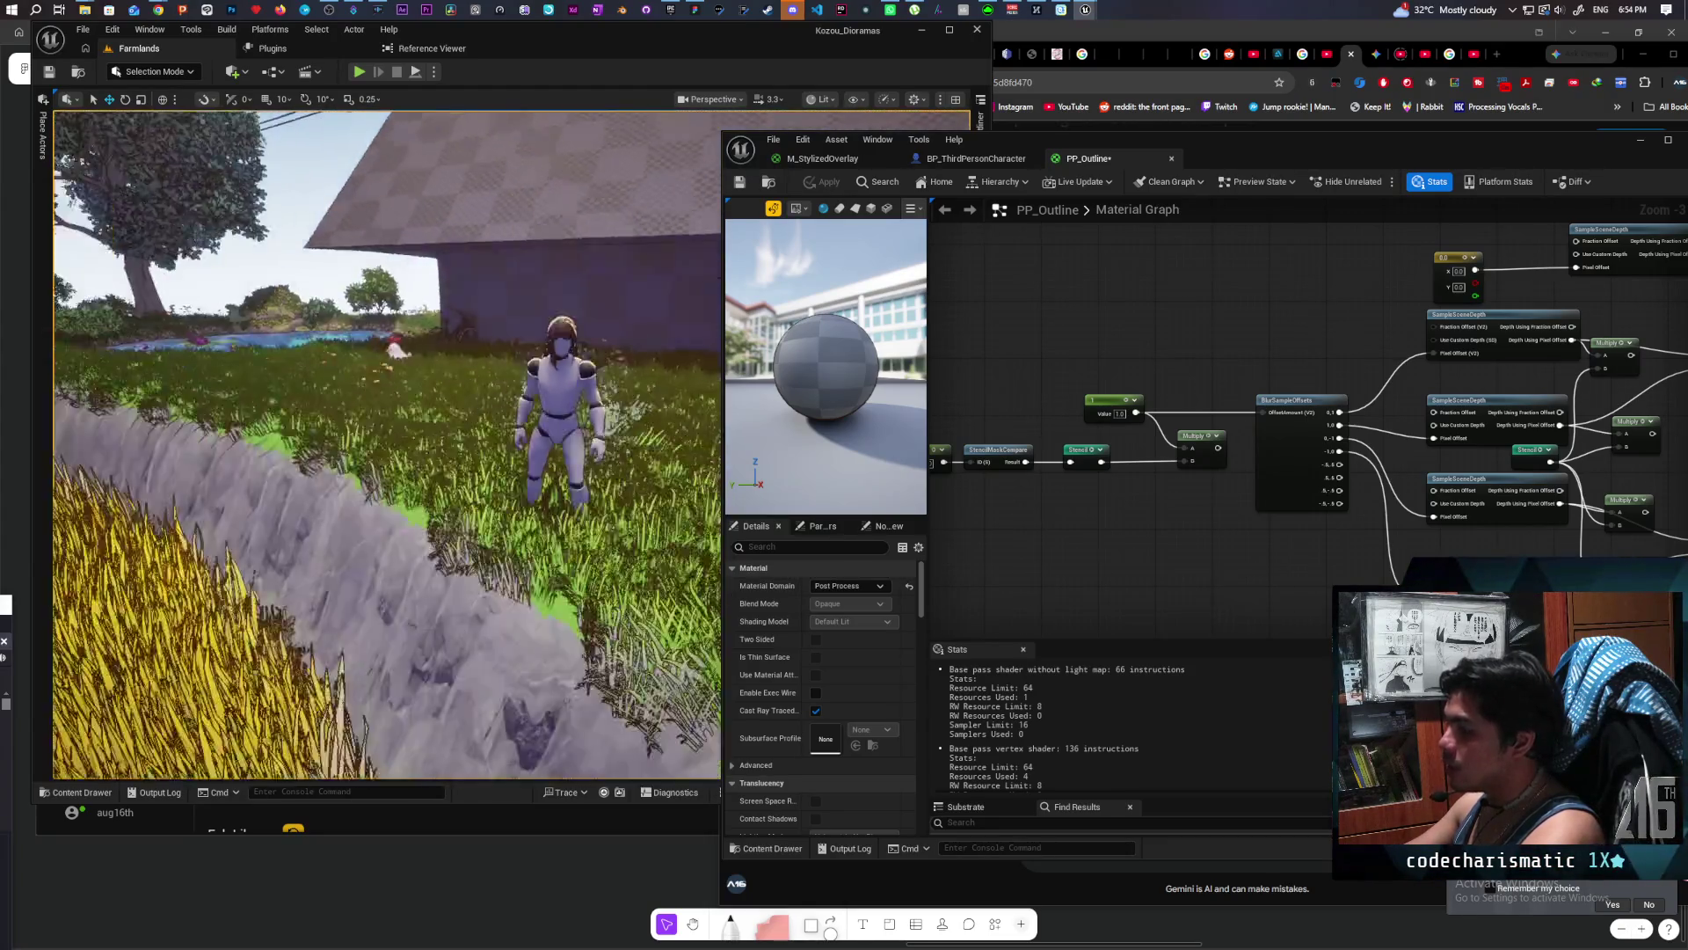
mouse_move(417, 410)
left_mouse_down()
mouse_move(502, 268)
mouse_move(413, 299)
mouse_move(440, 290)
mouse_move(566, 467)
left_mouse_up()
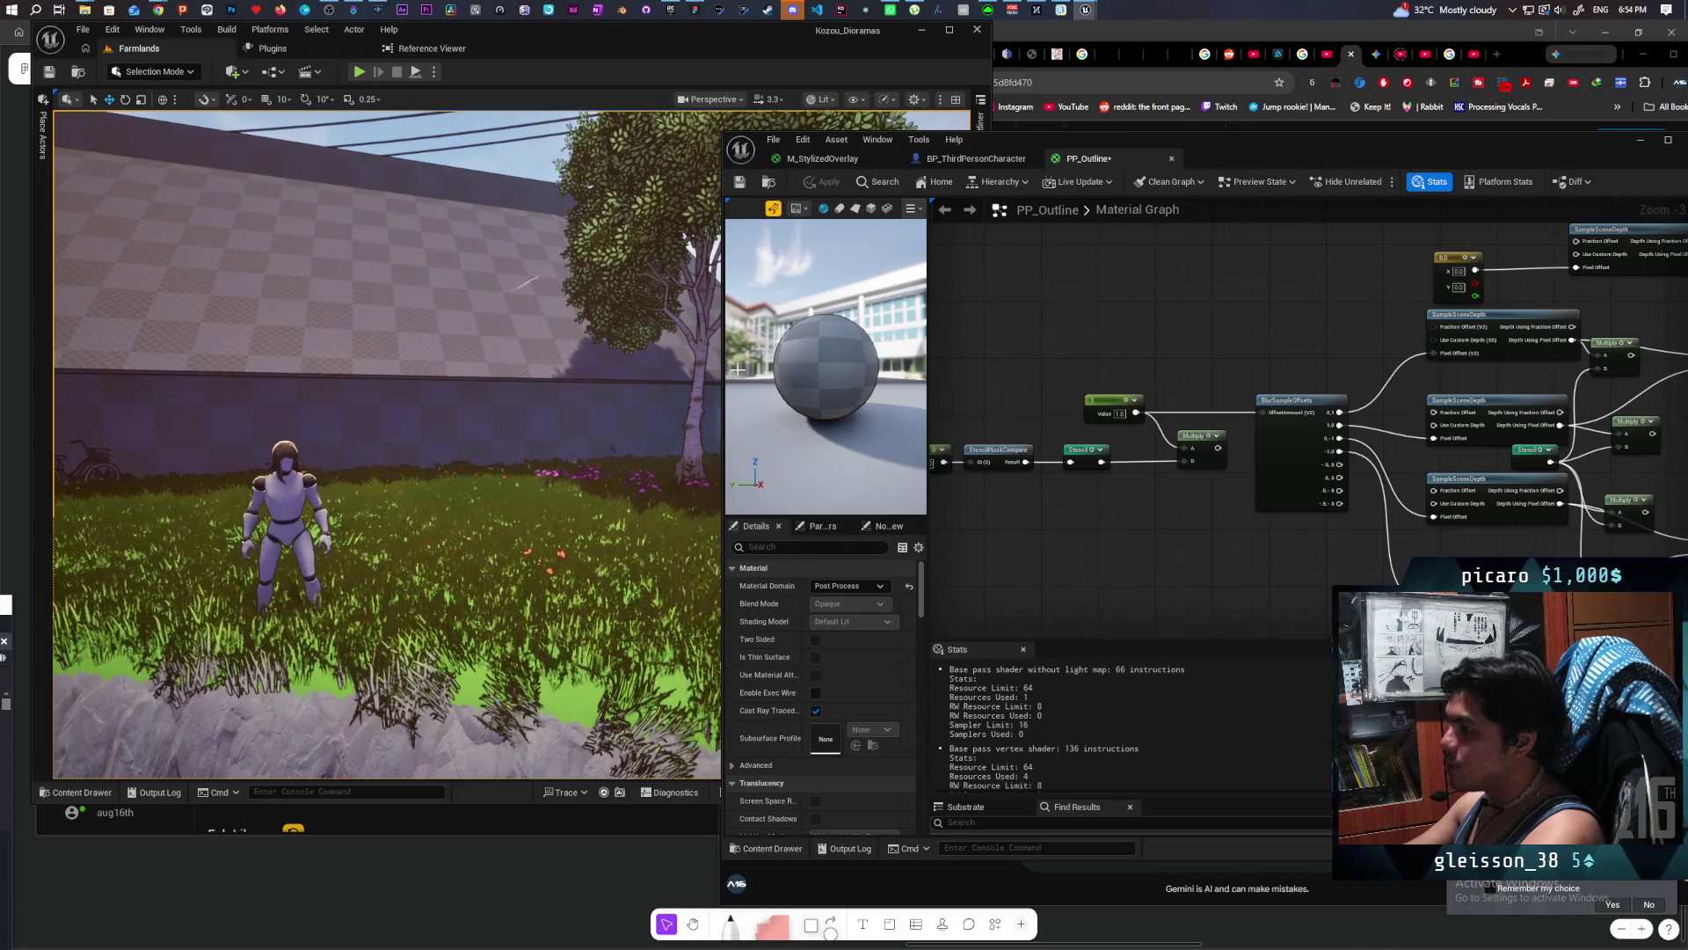
left_click_drag(1217, 448, 1289, 420)
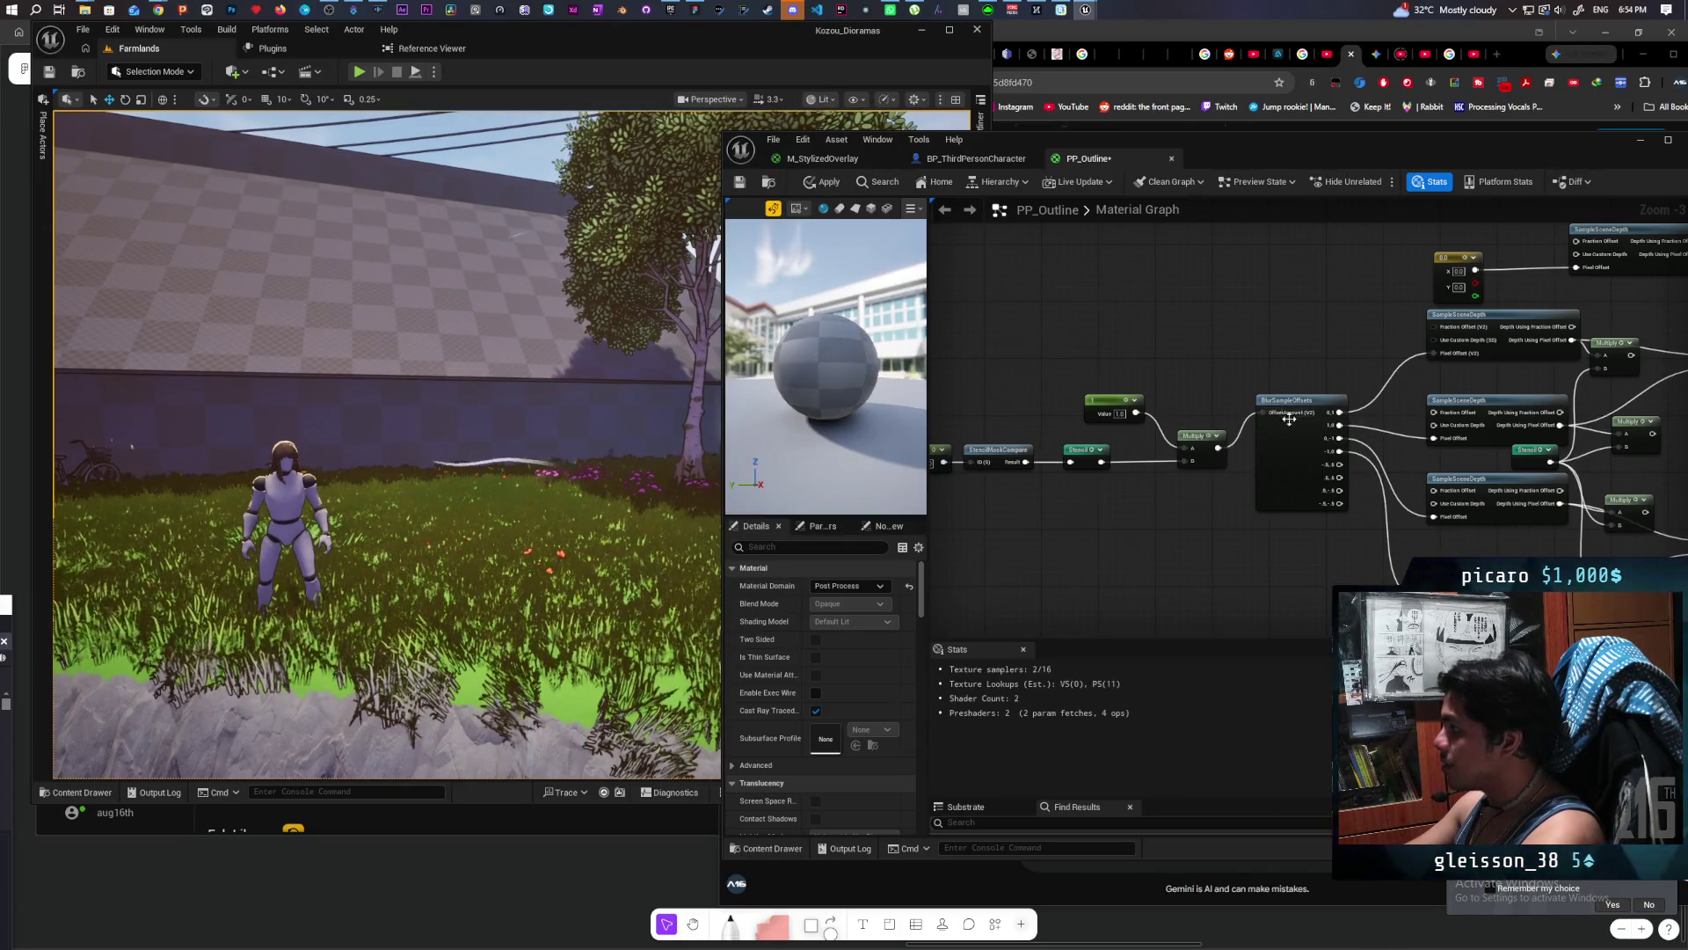
left_click(824, 182)
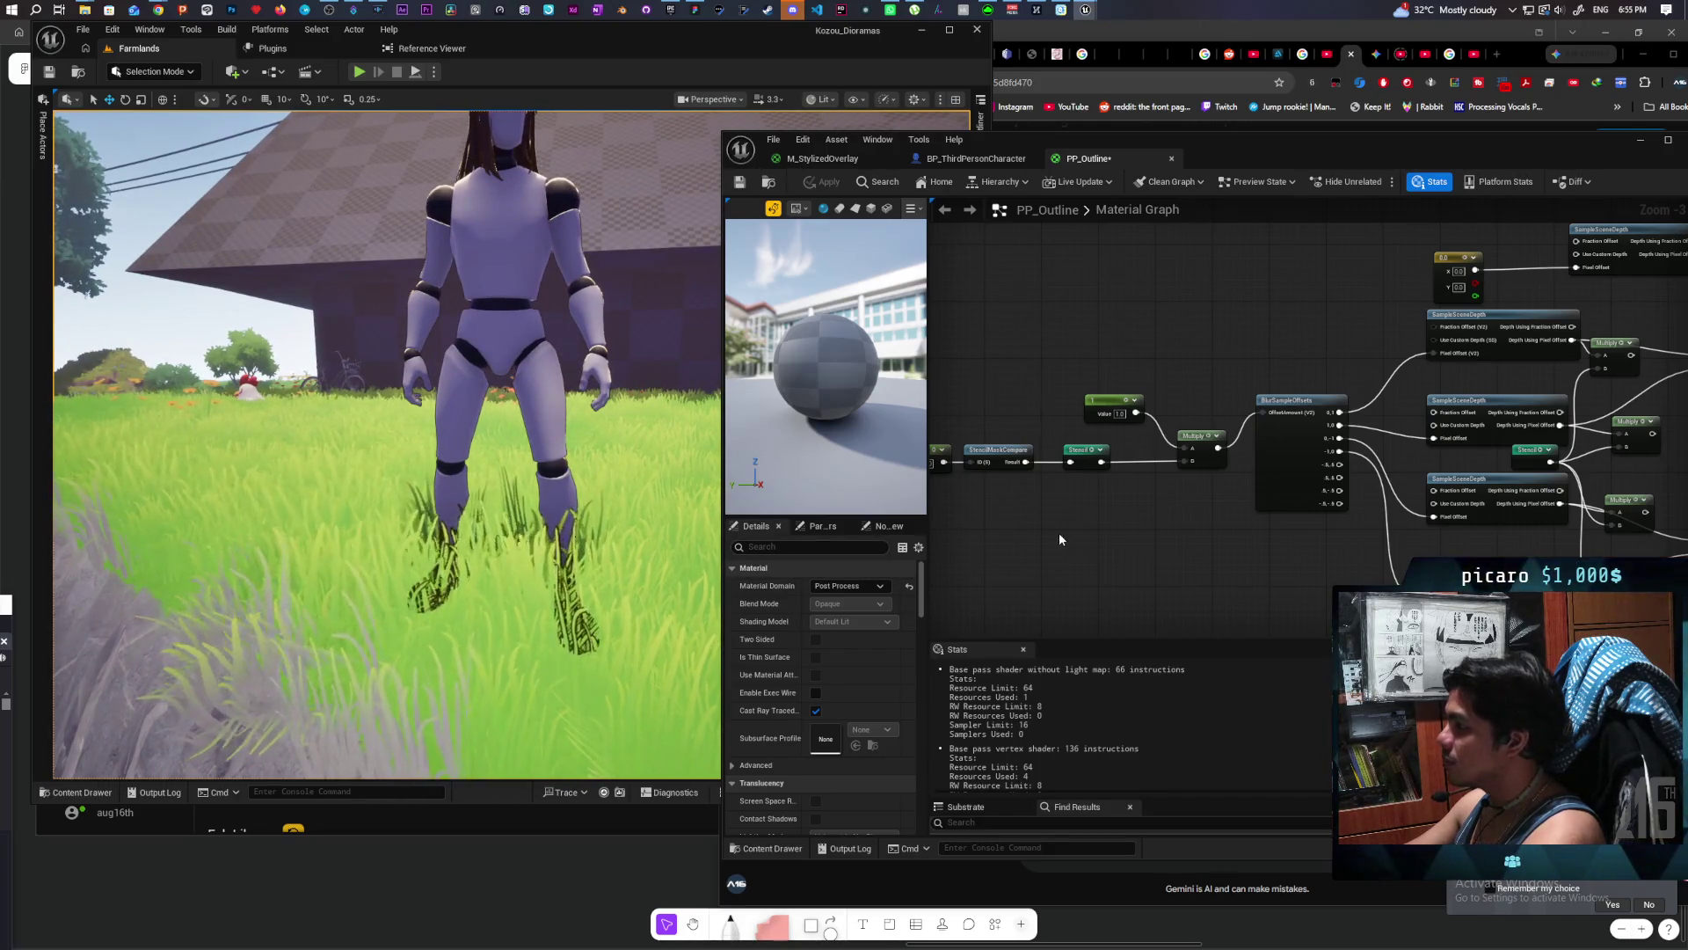
scroll(1218, 517, "down", 2)
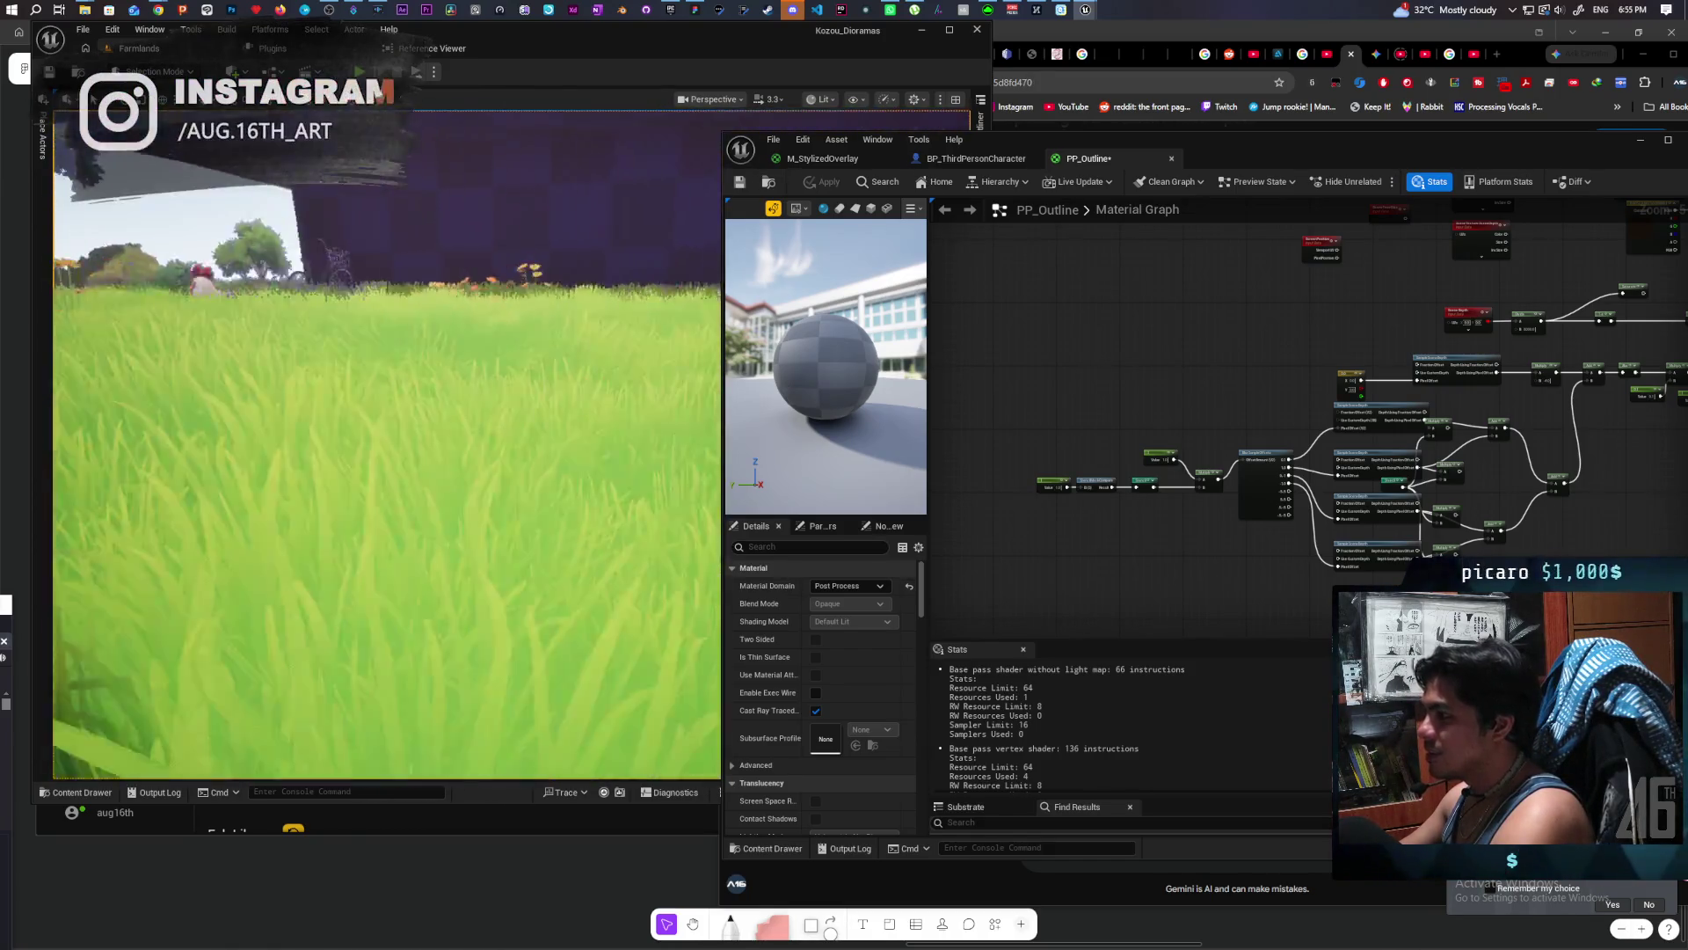
Step: Start Play From Here at the chosen spot in the field
right_click(556, 453)
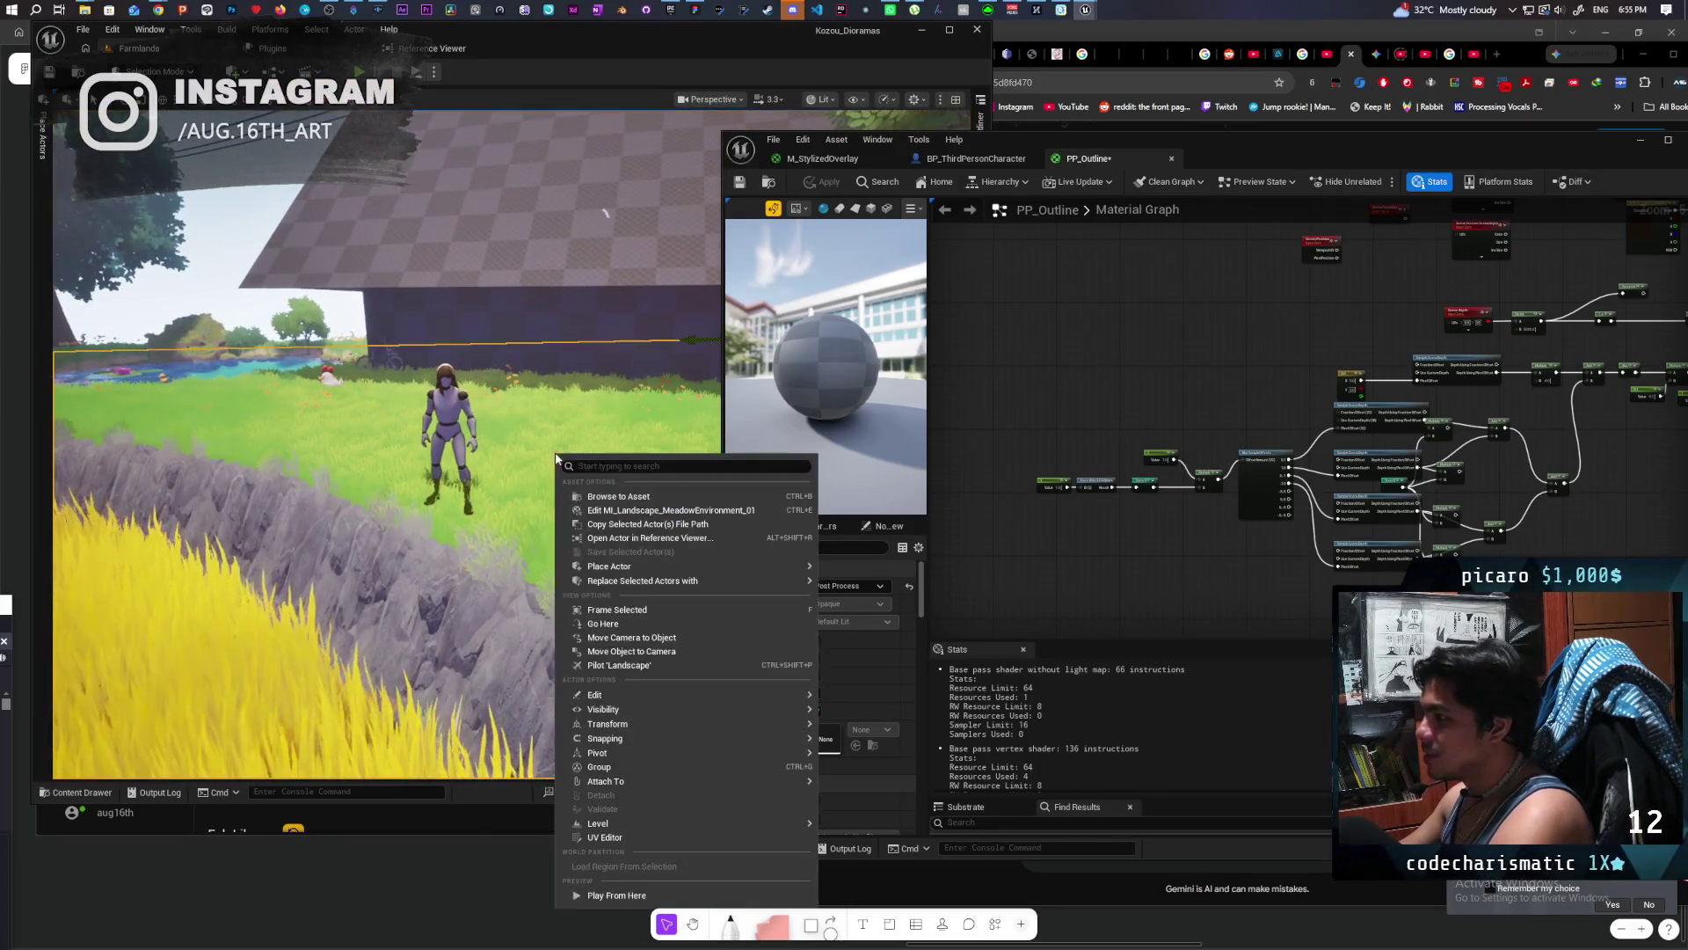
left_click(621, 892)
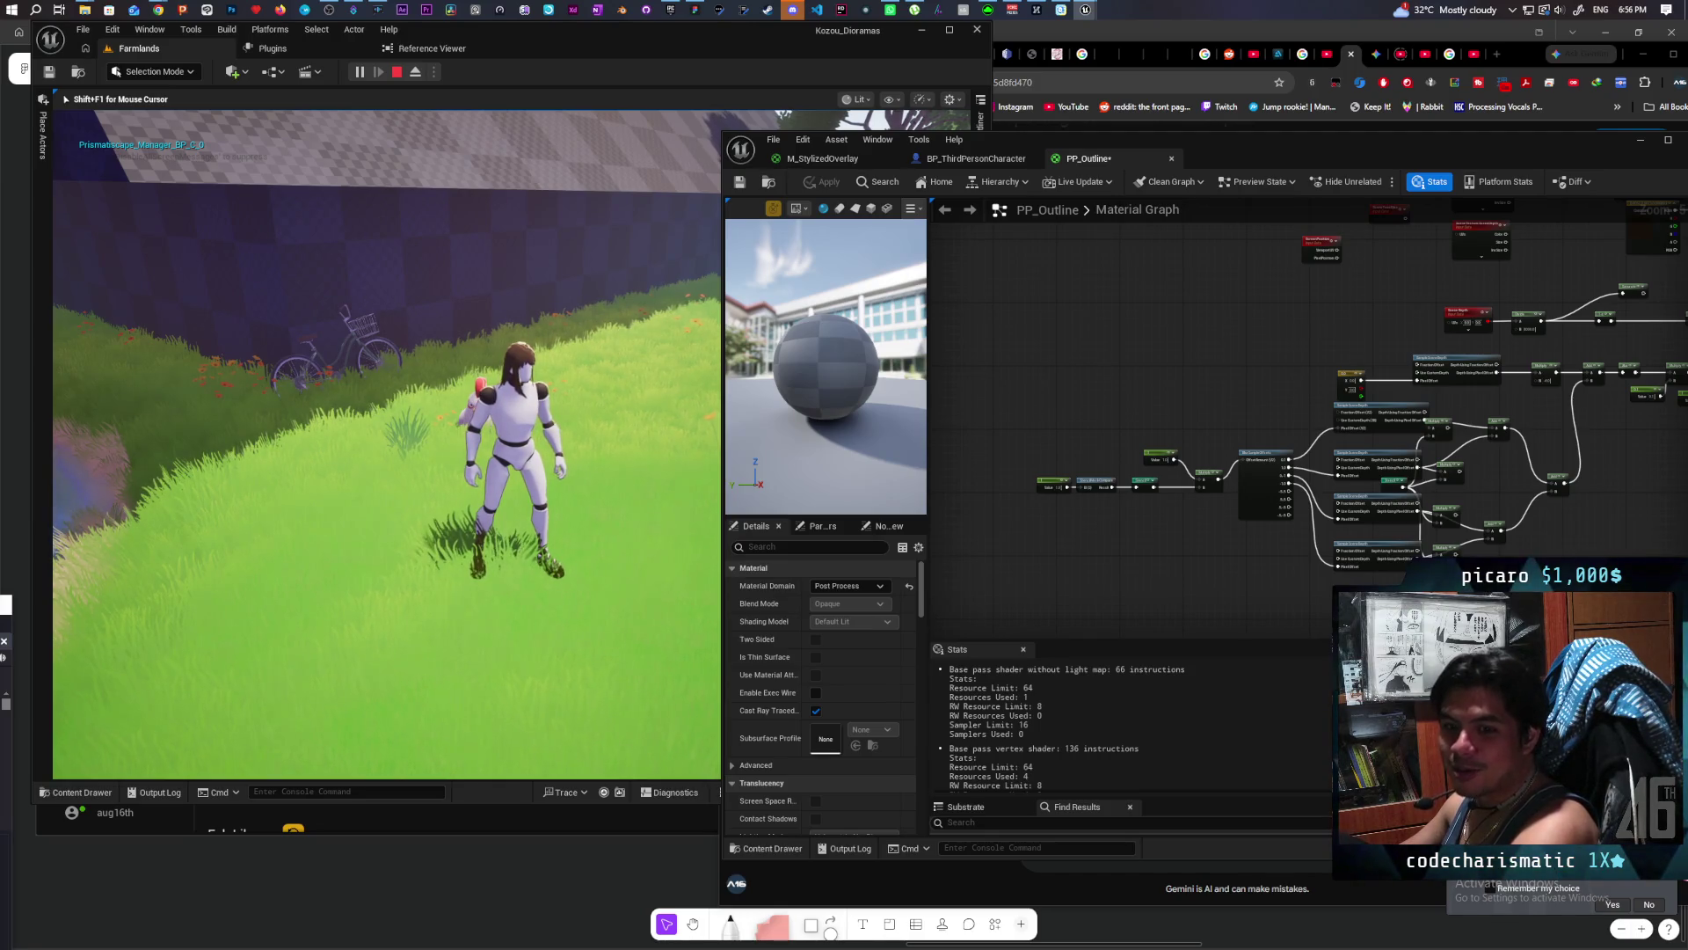
Step: Run the character through the tall grass and cliffs to check the outline effect
key("w")
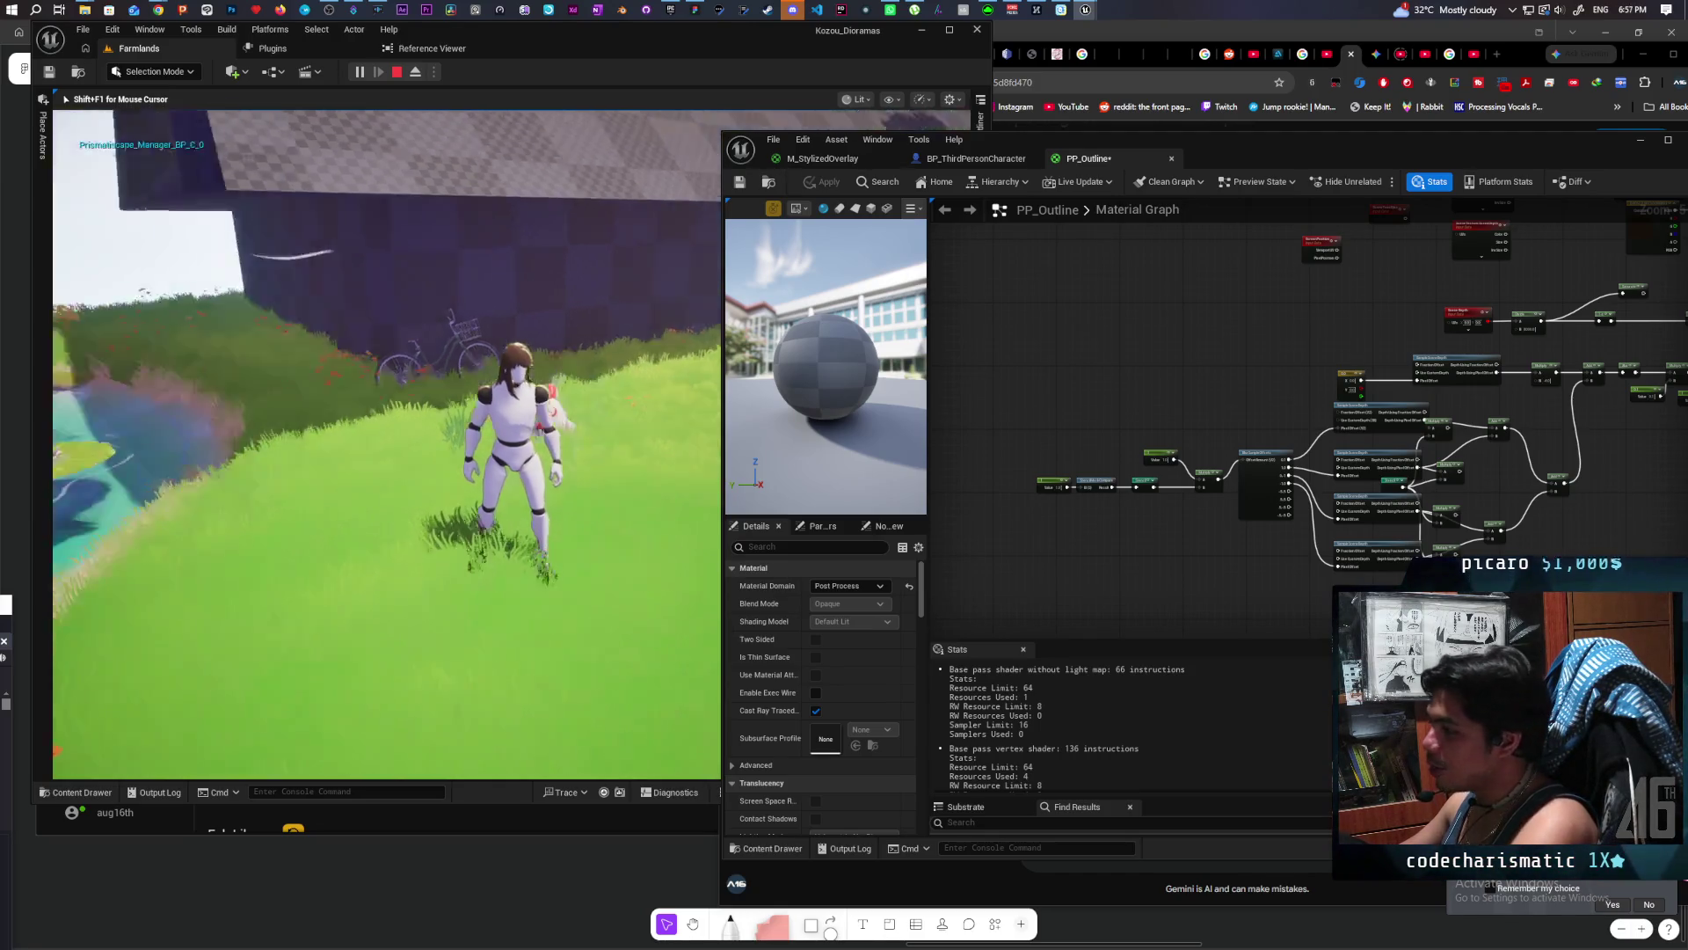
key("s")
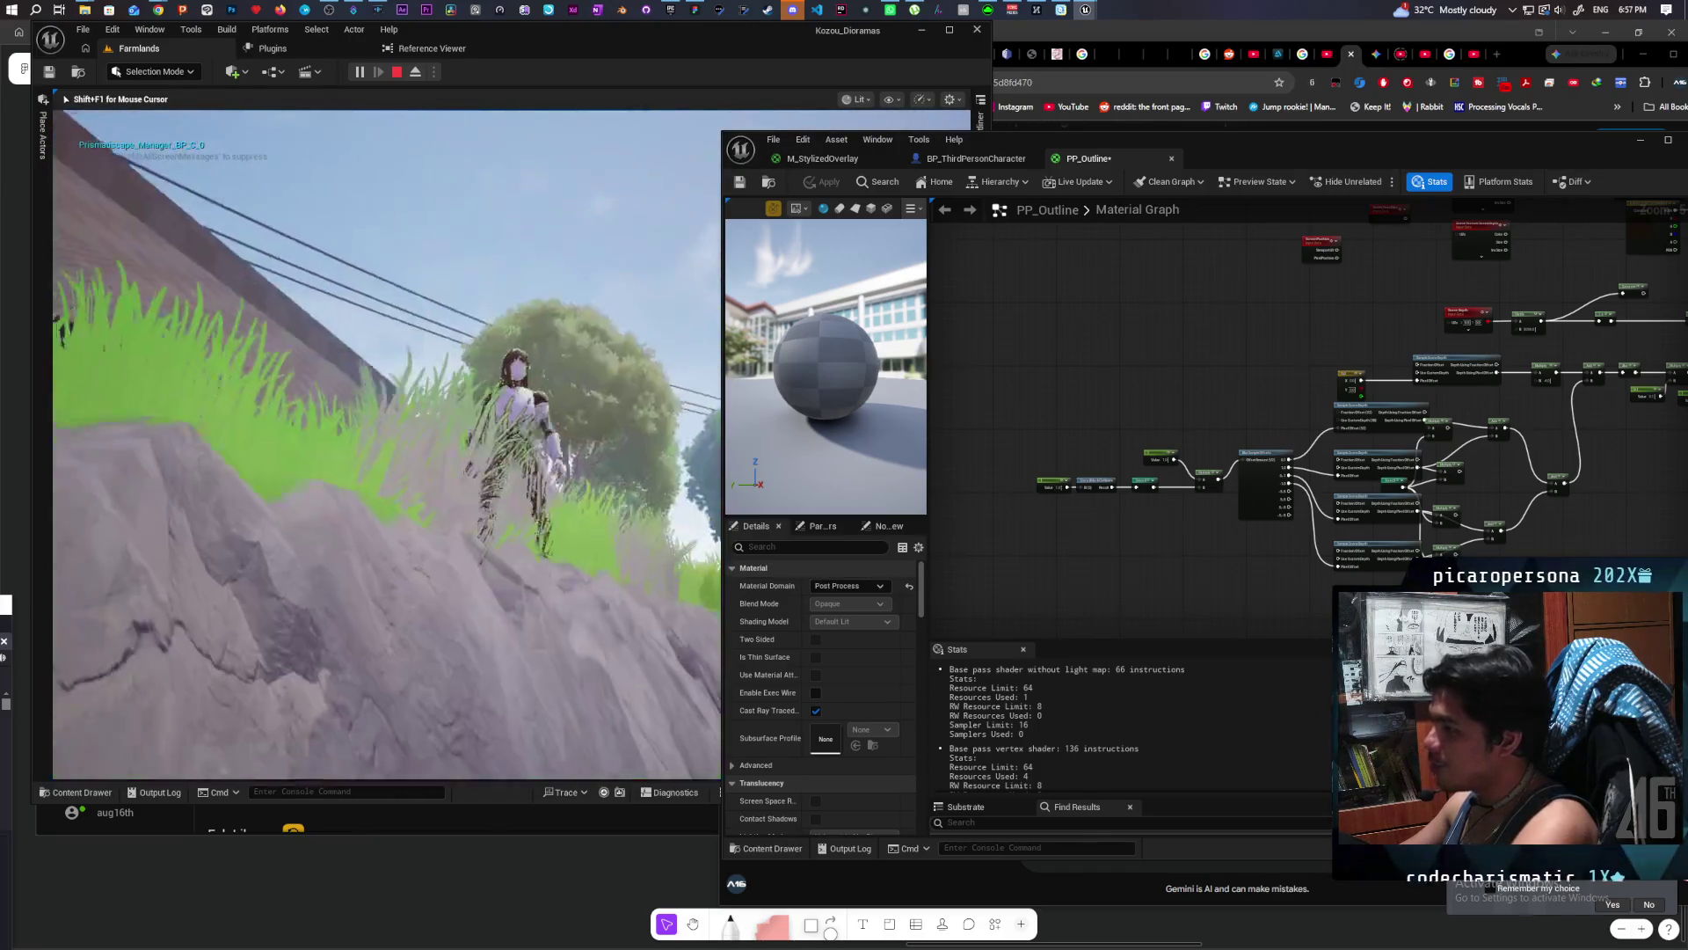
key("s")
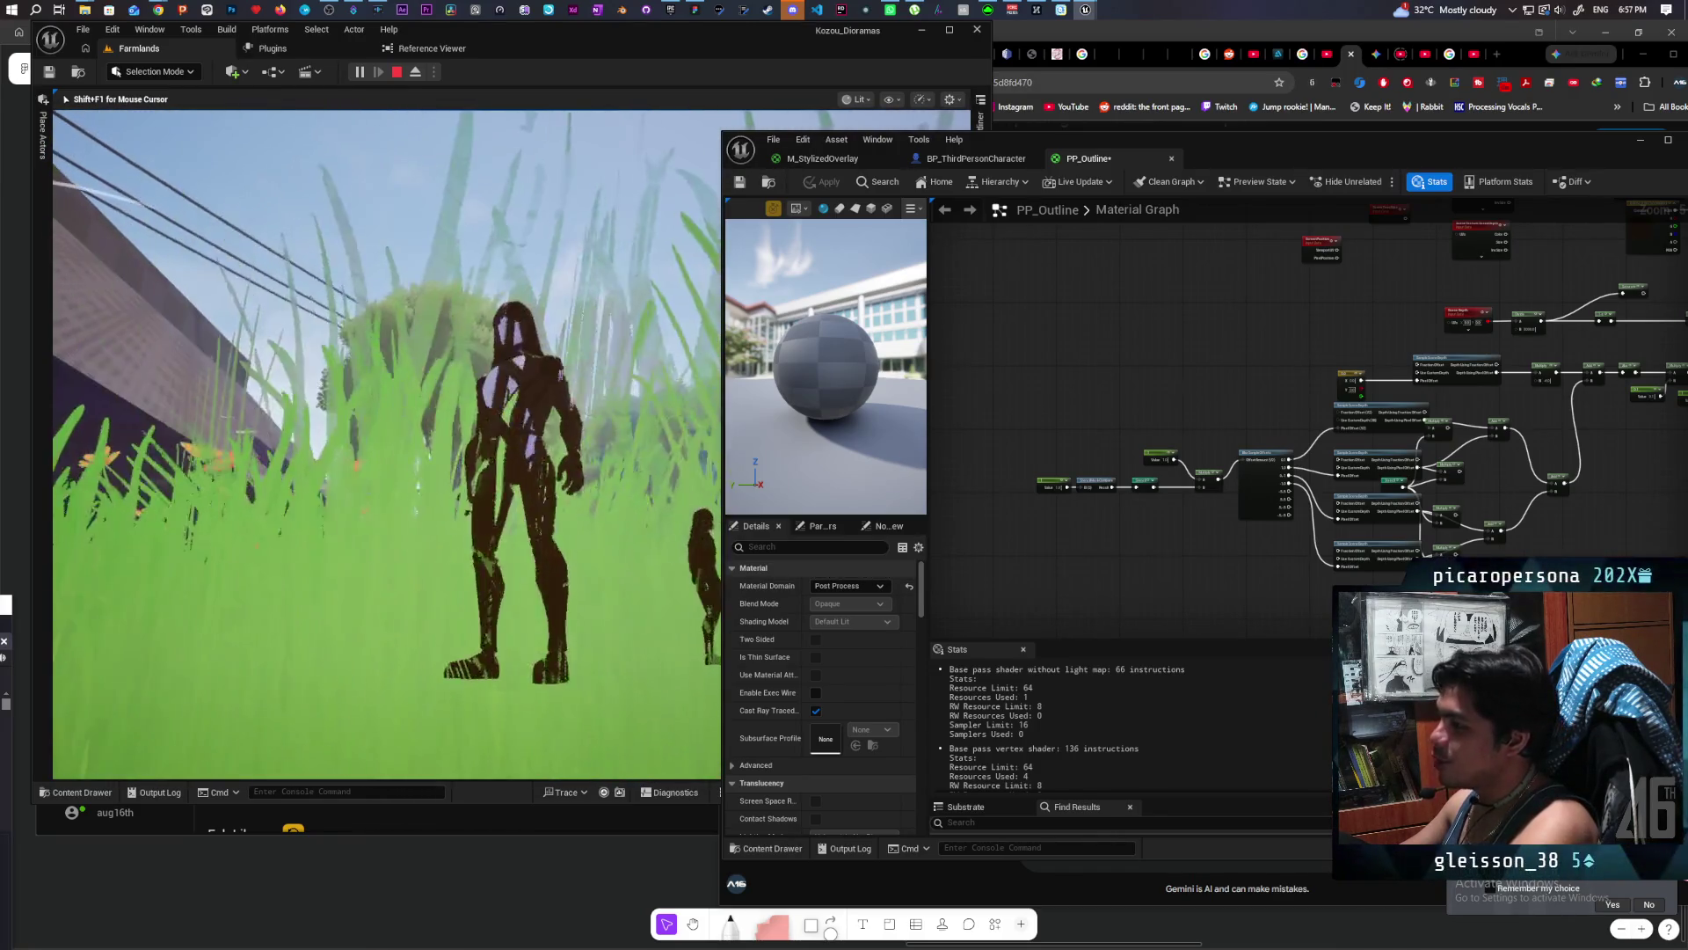
key("w")
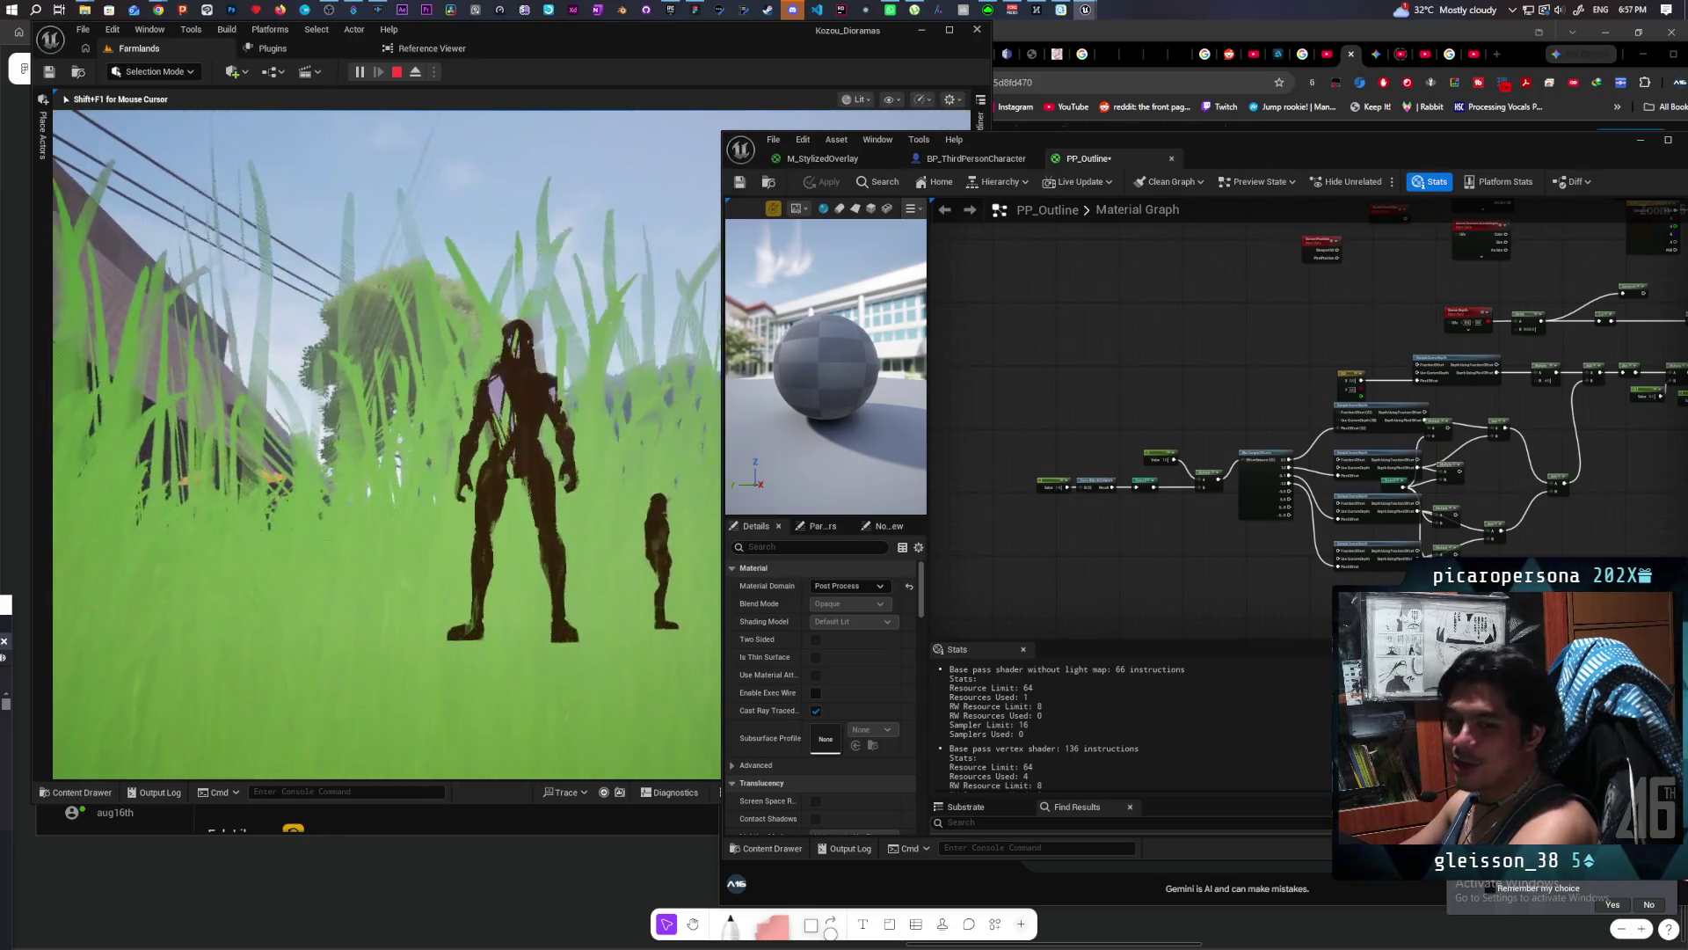
key("w")
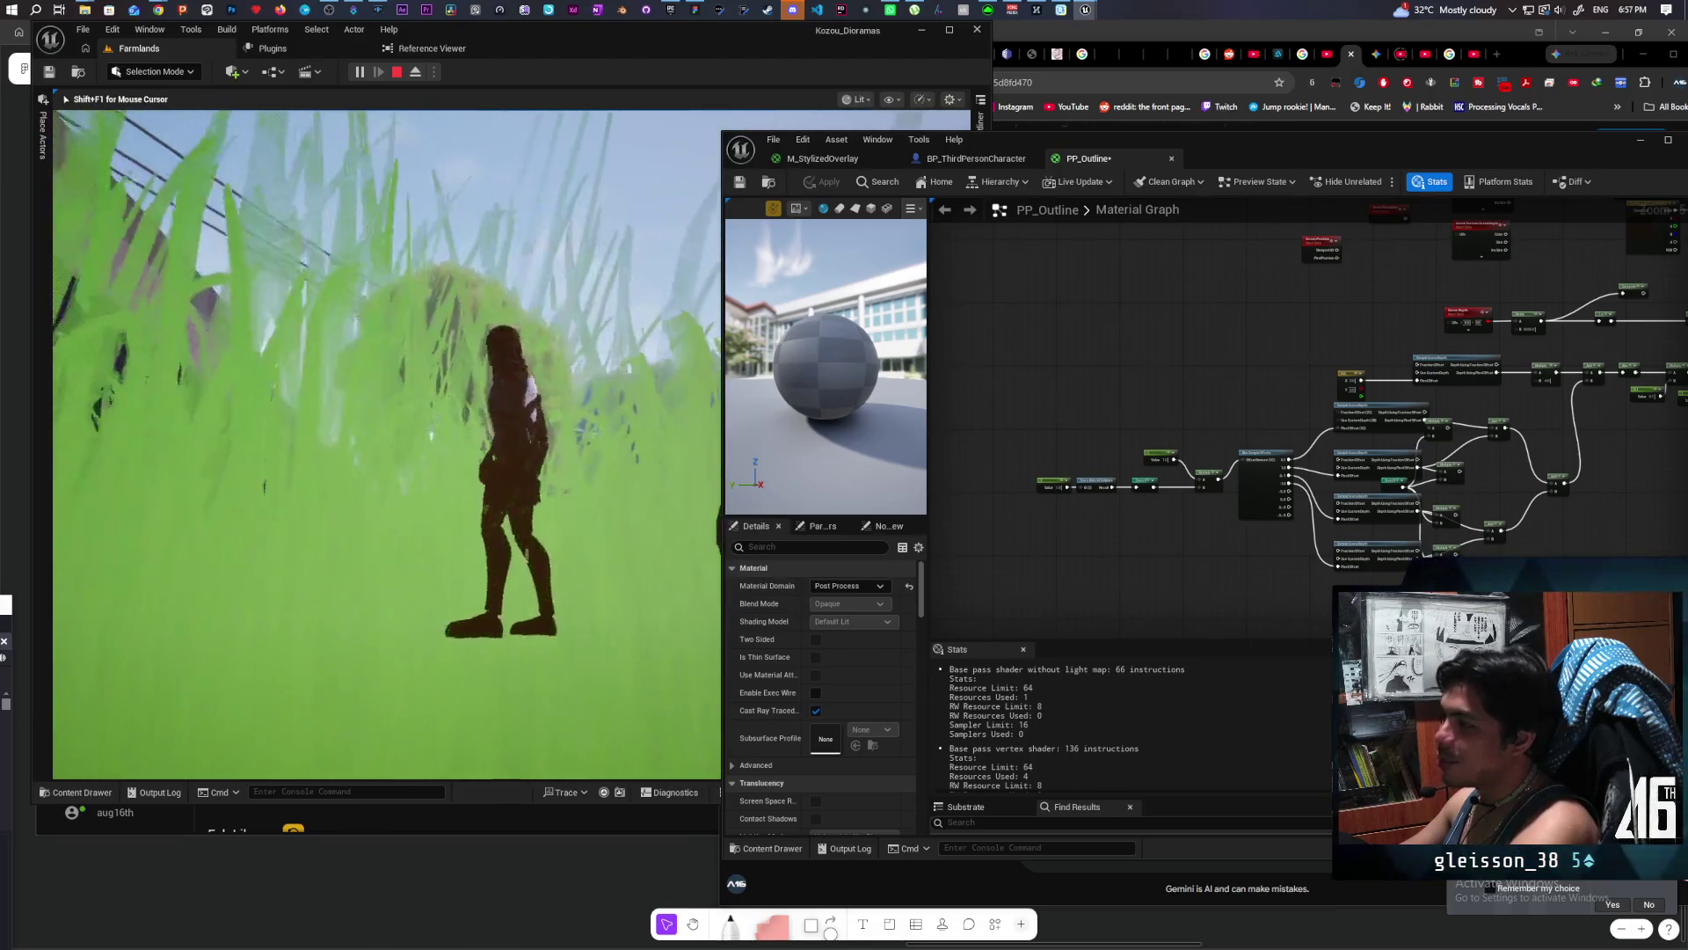
key("w")
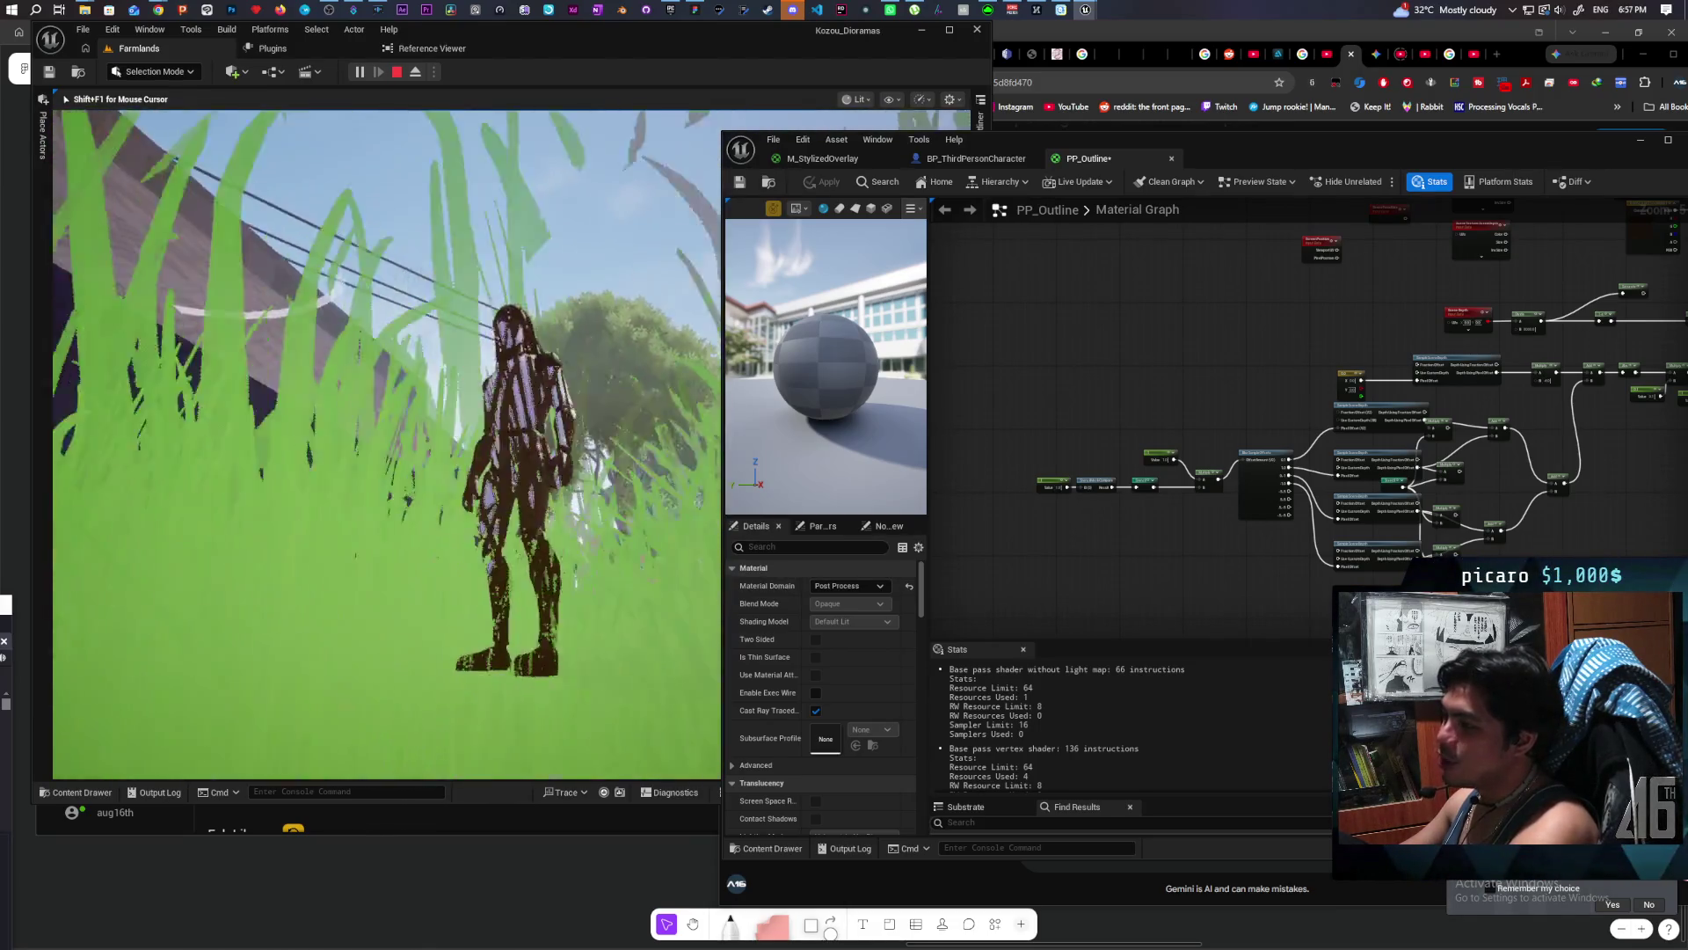
key("w")
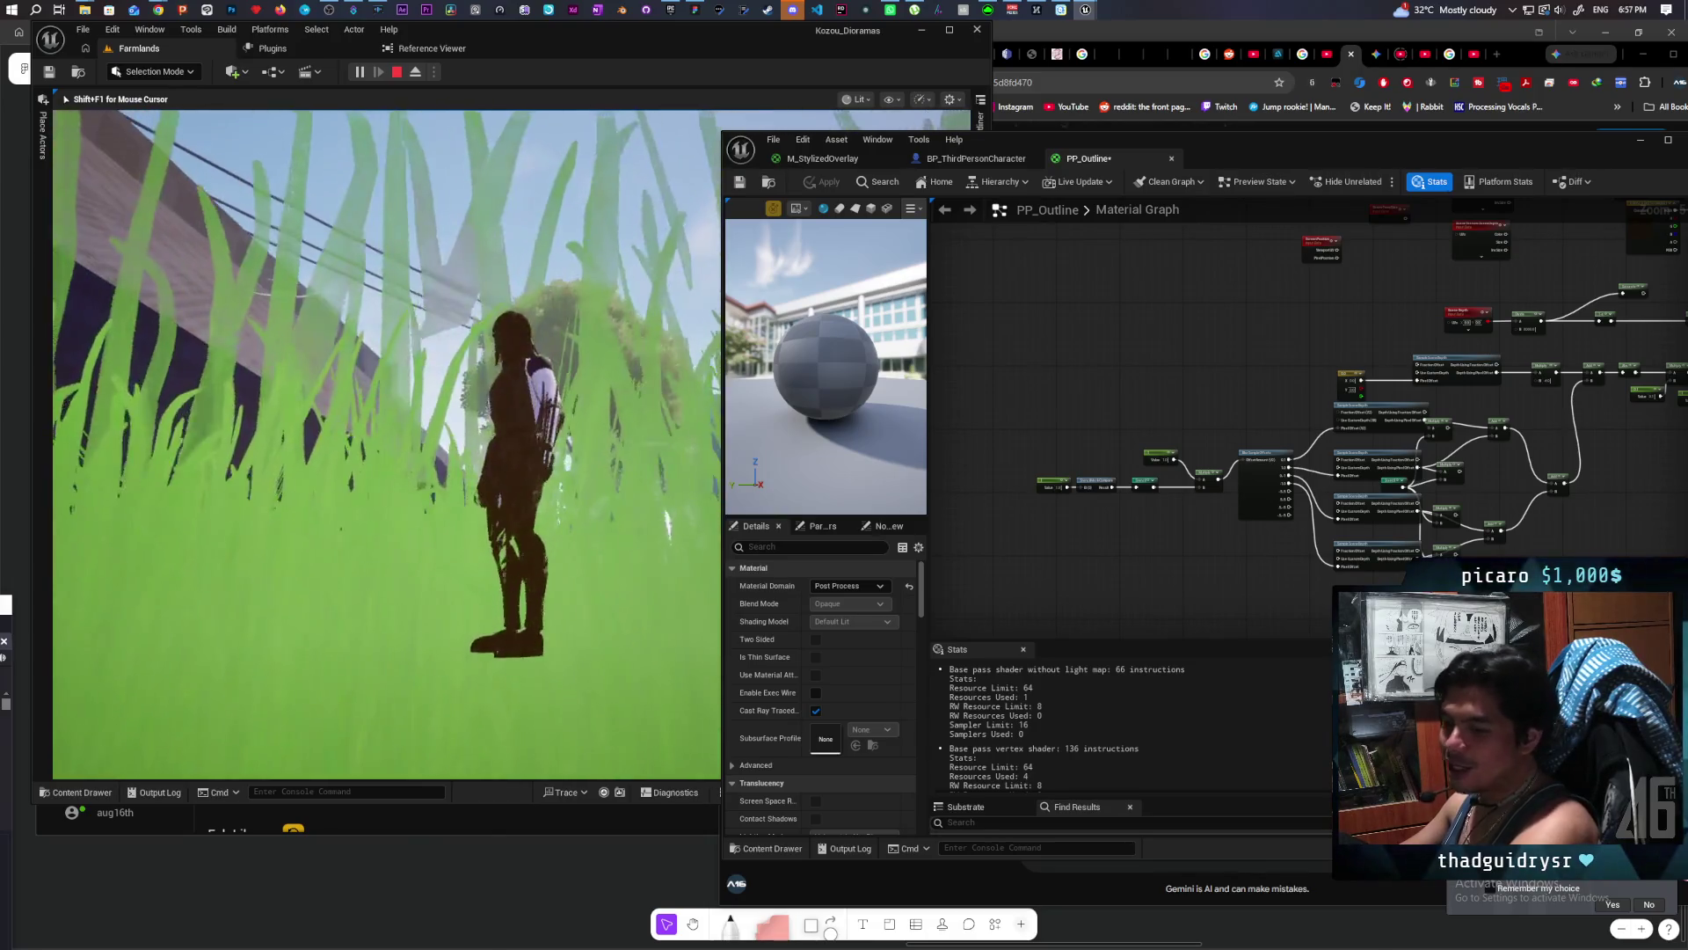
key("w")
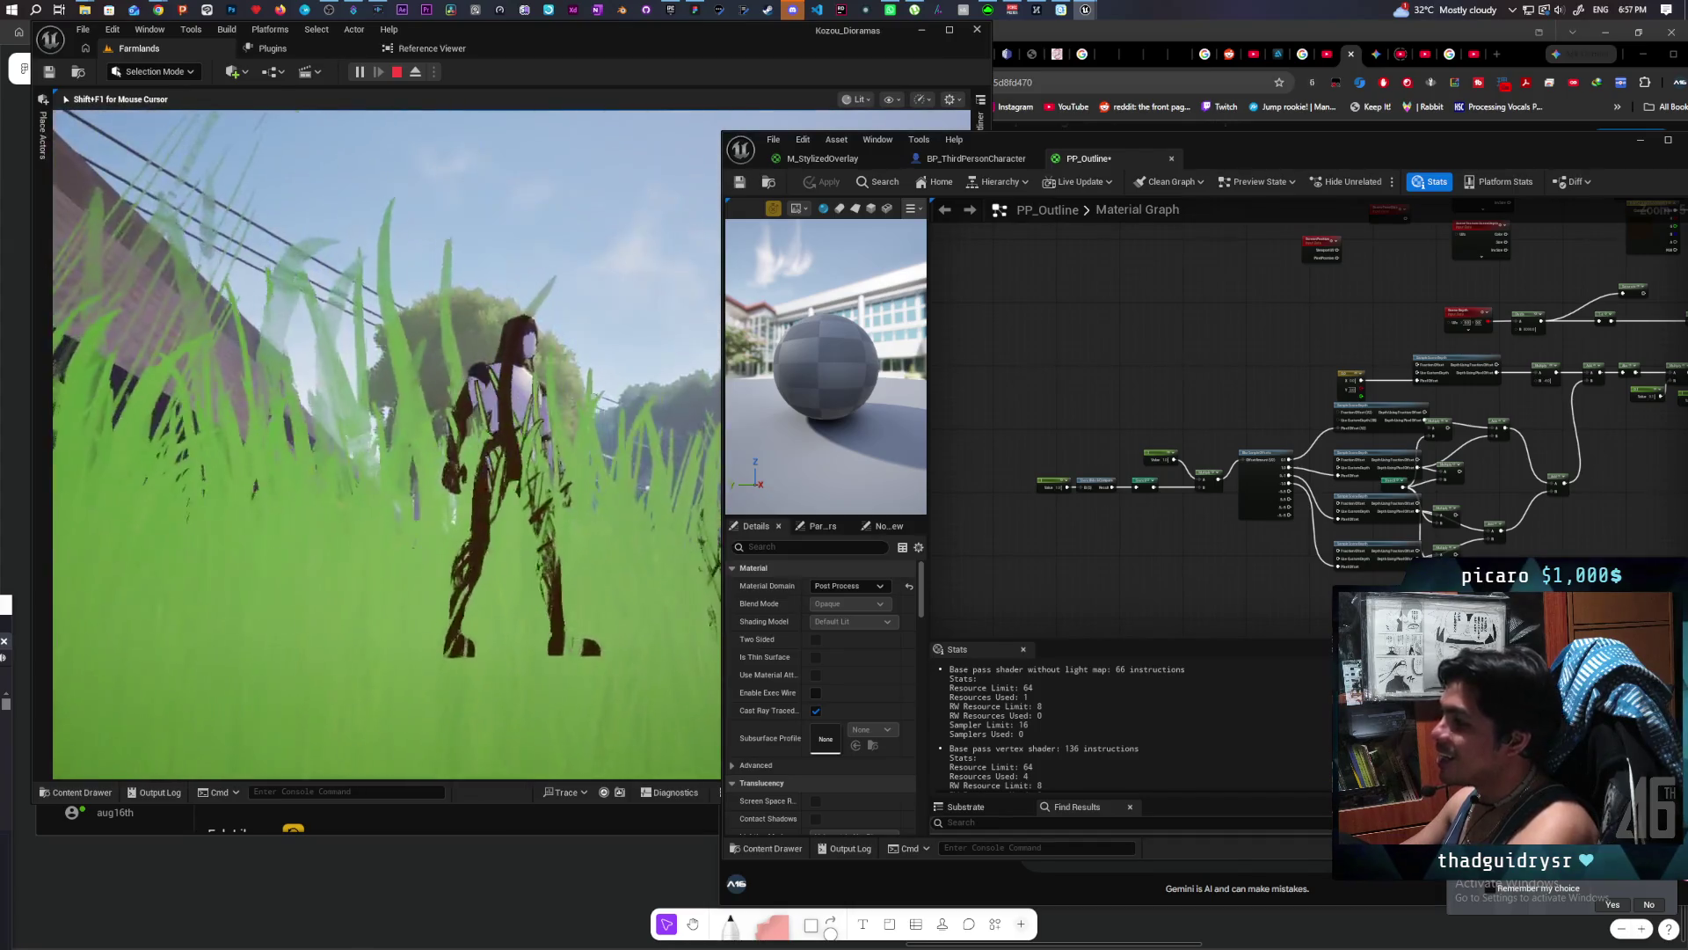
key("w")
key("w")
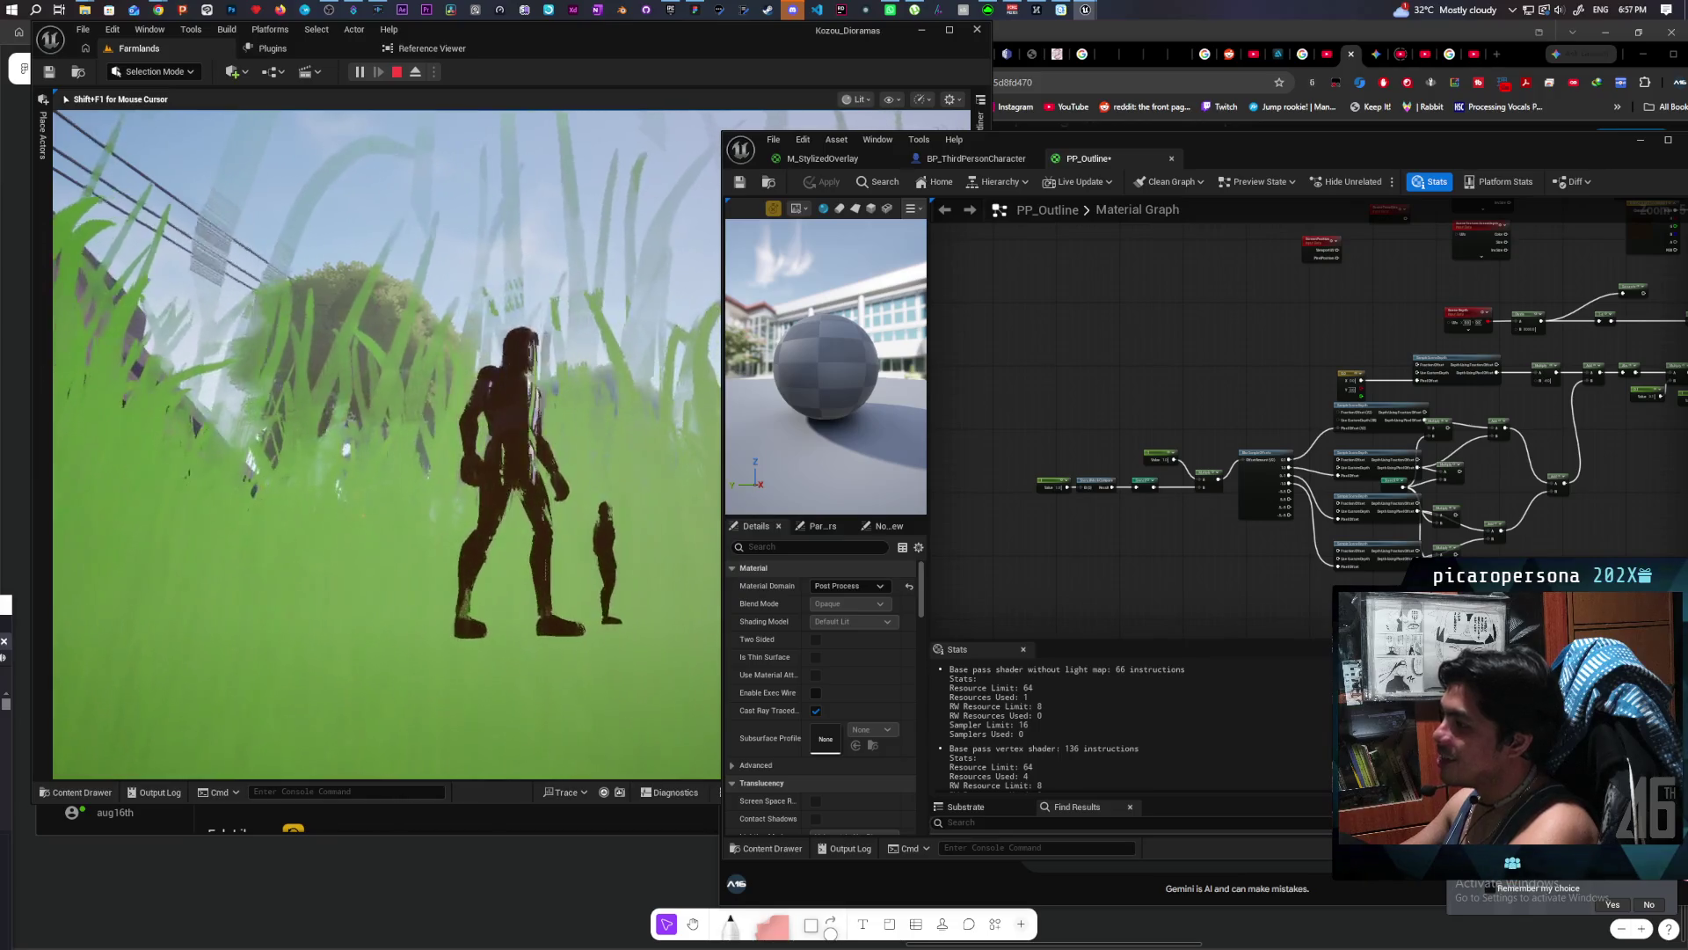
key("w")
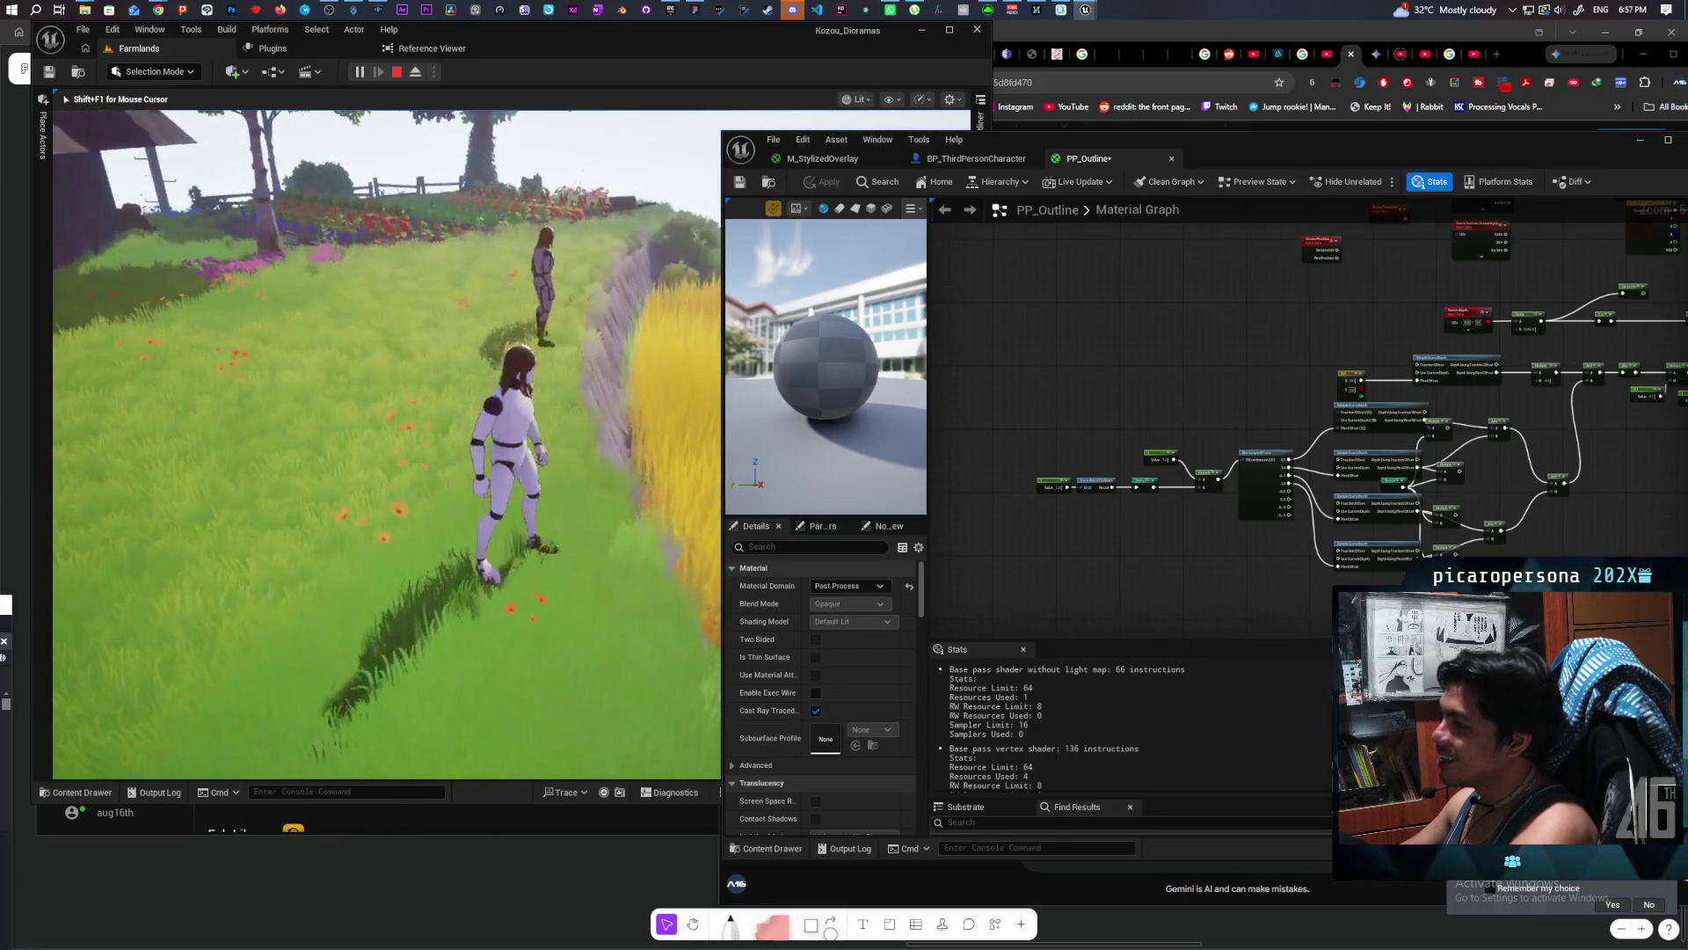
key("w")
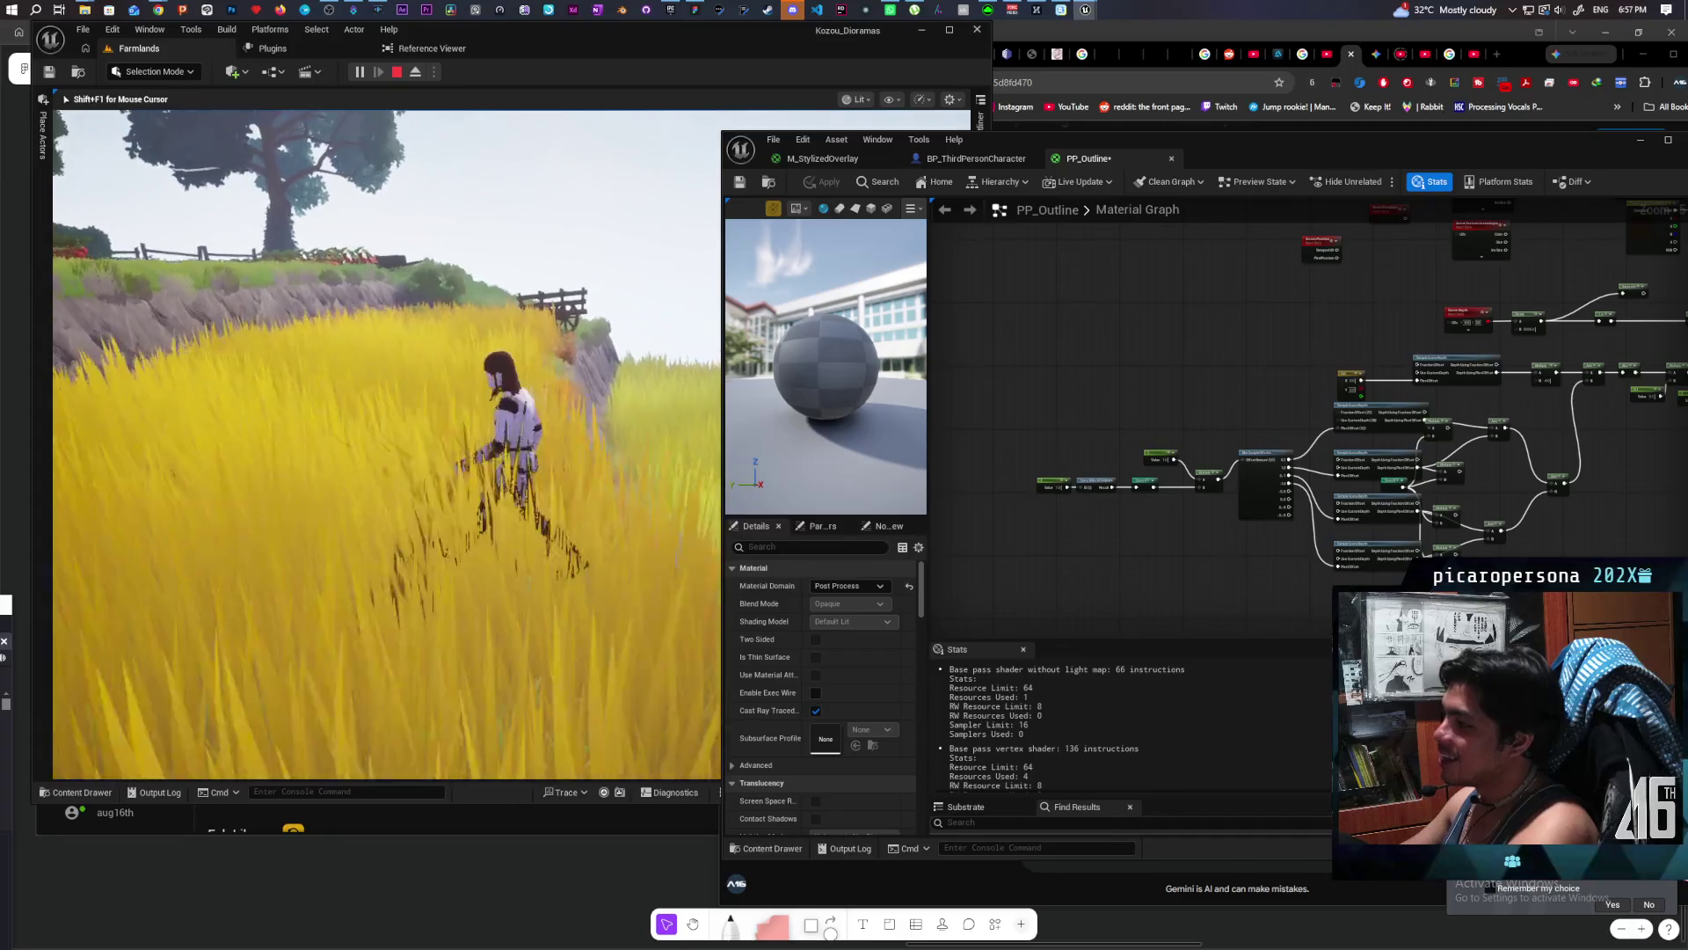
key("w")
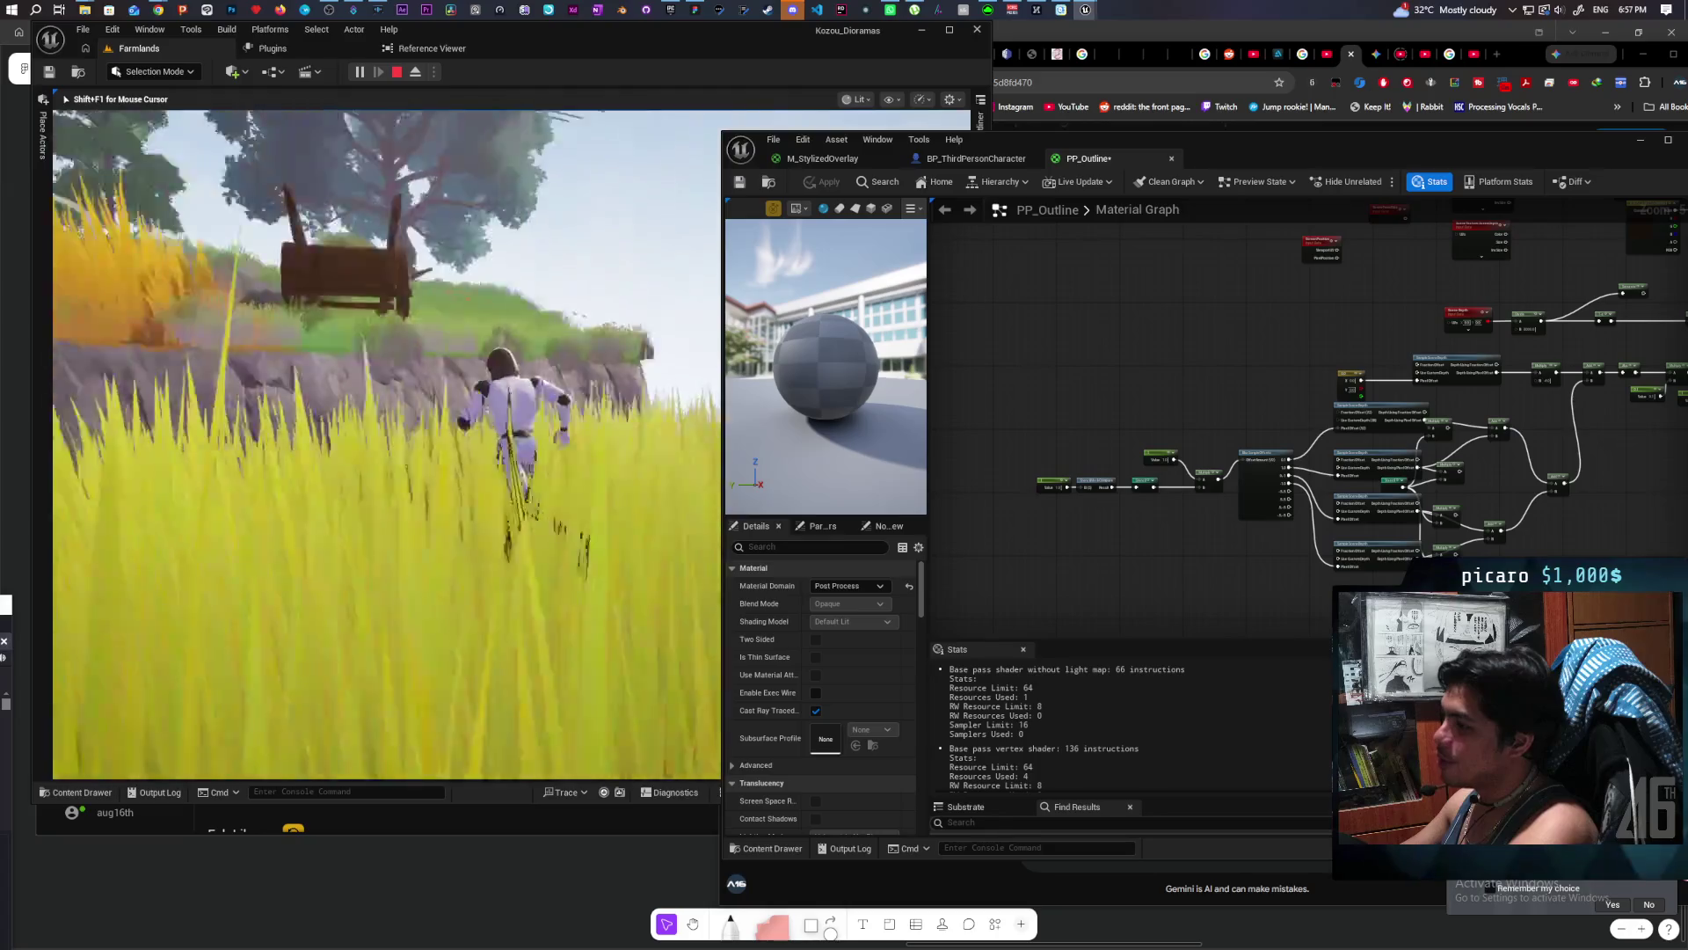
key("w")
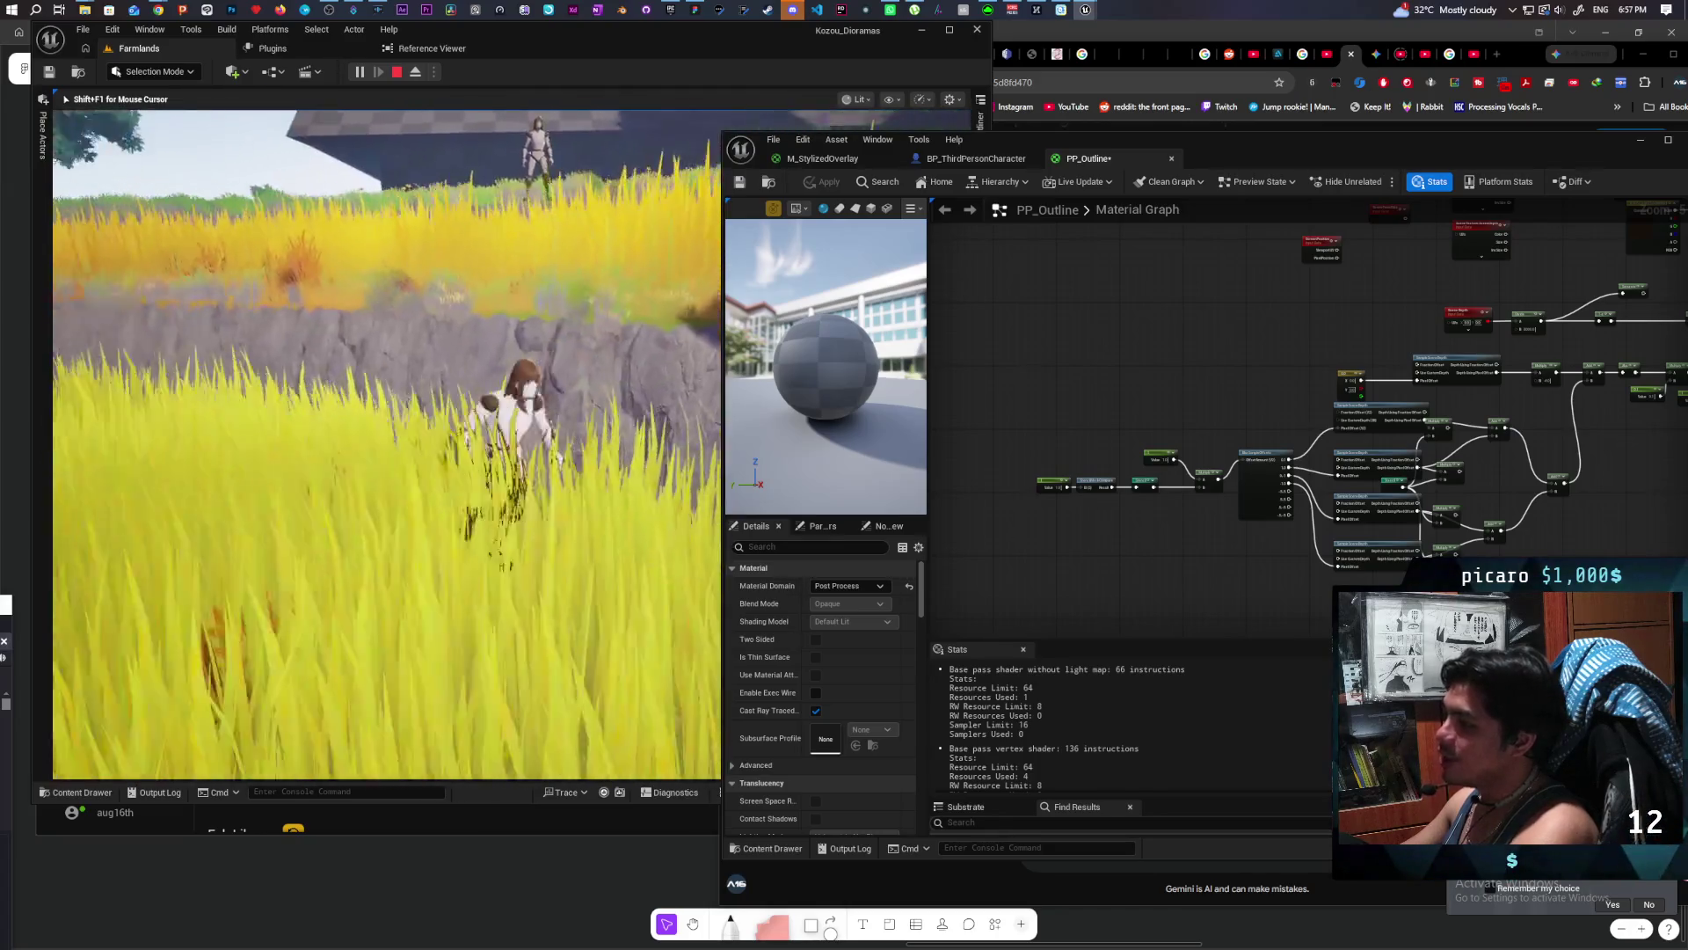
key("w")
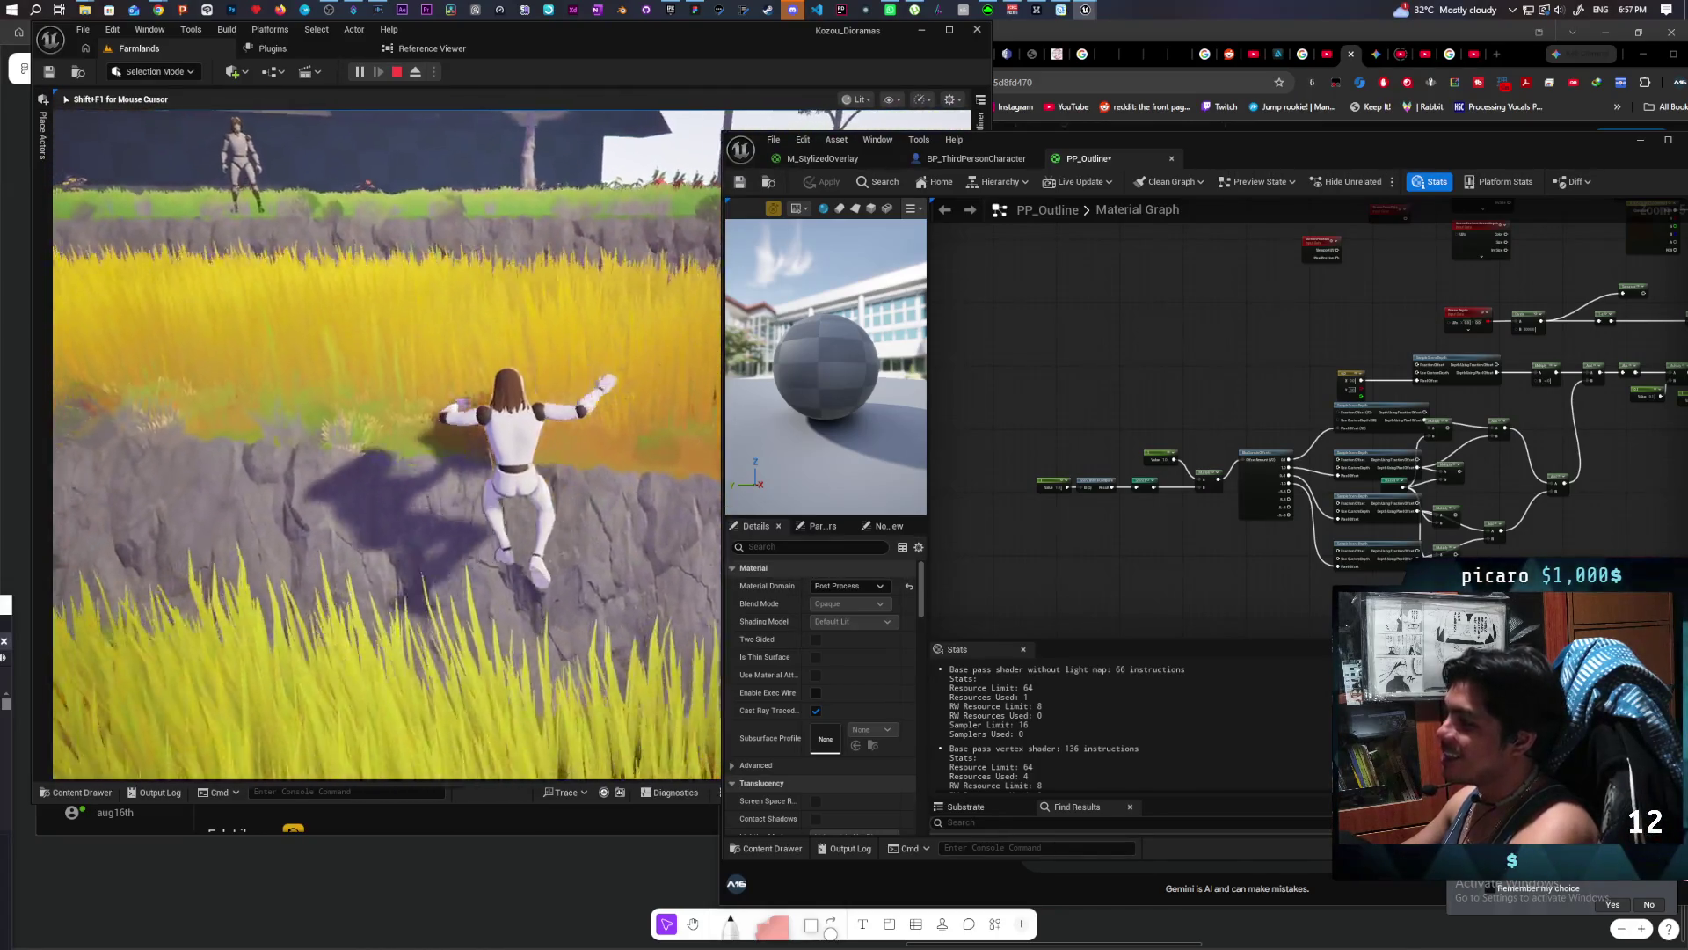
key("w")
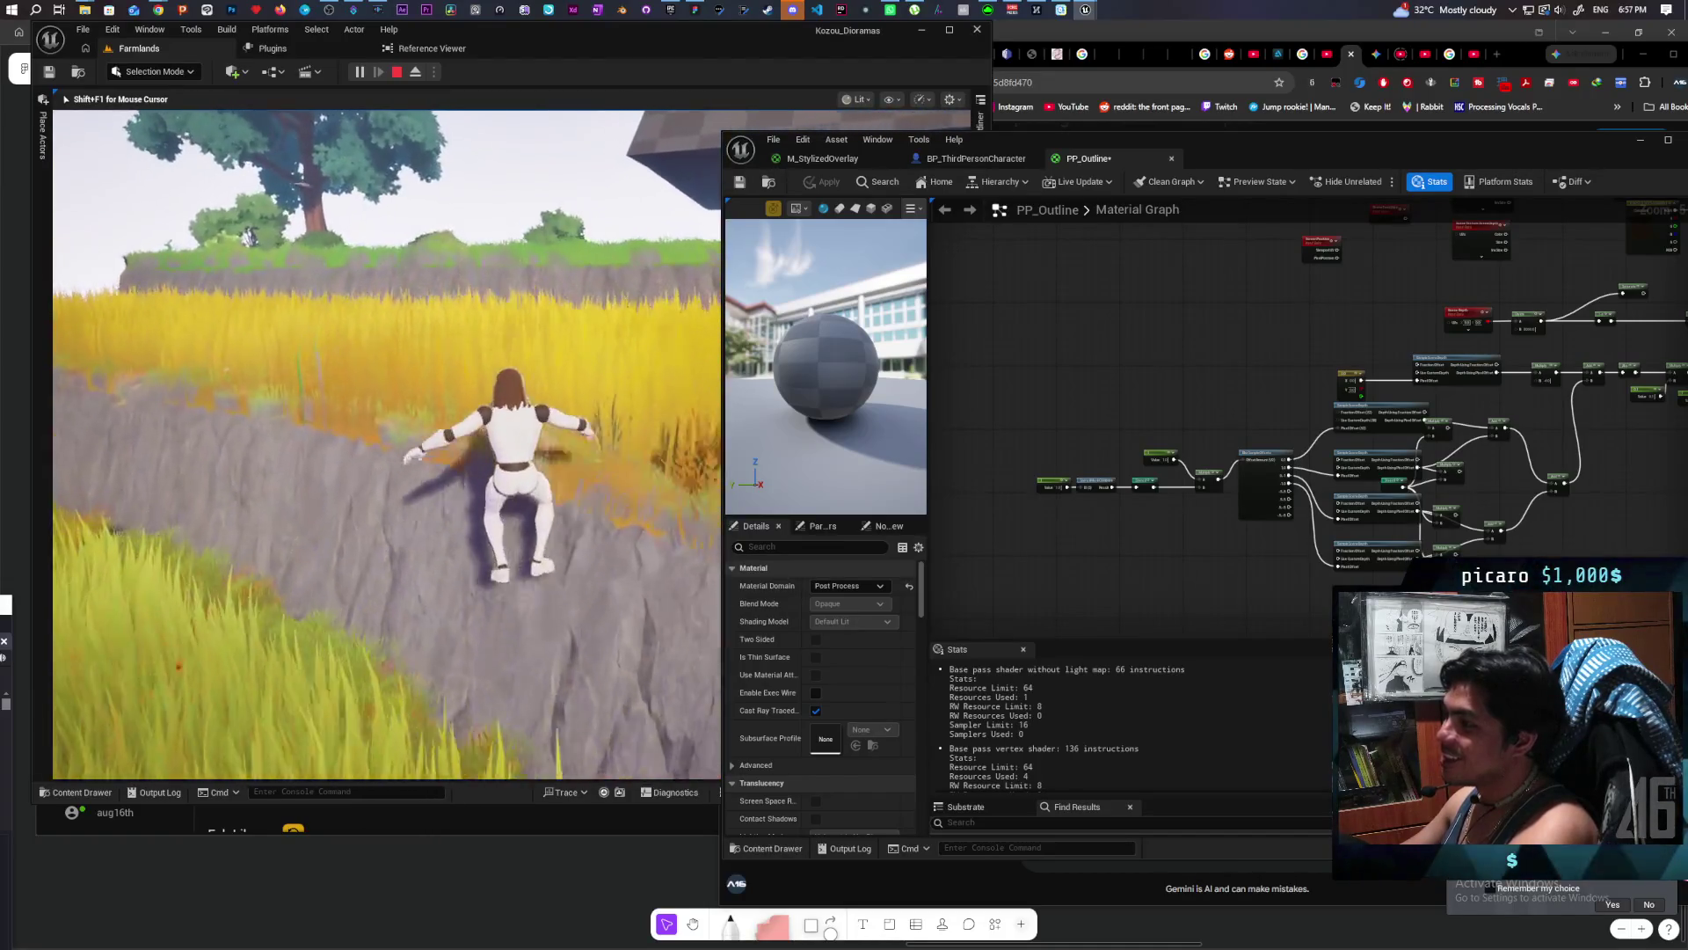
key("w")
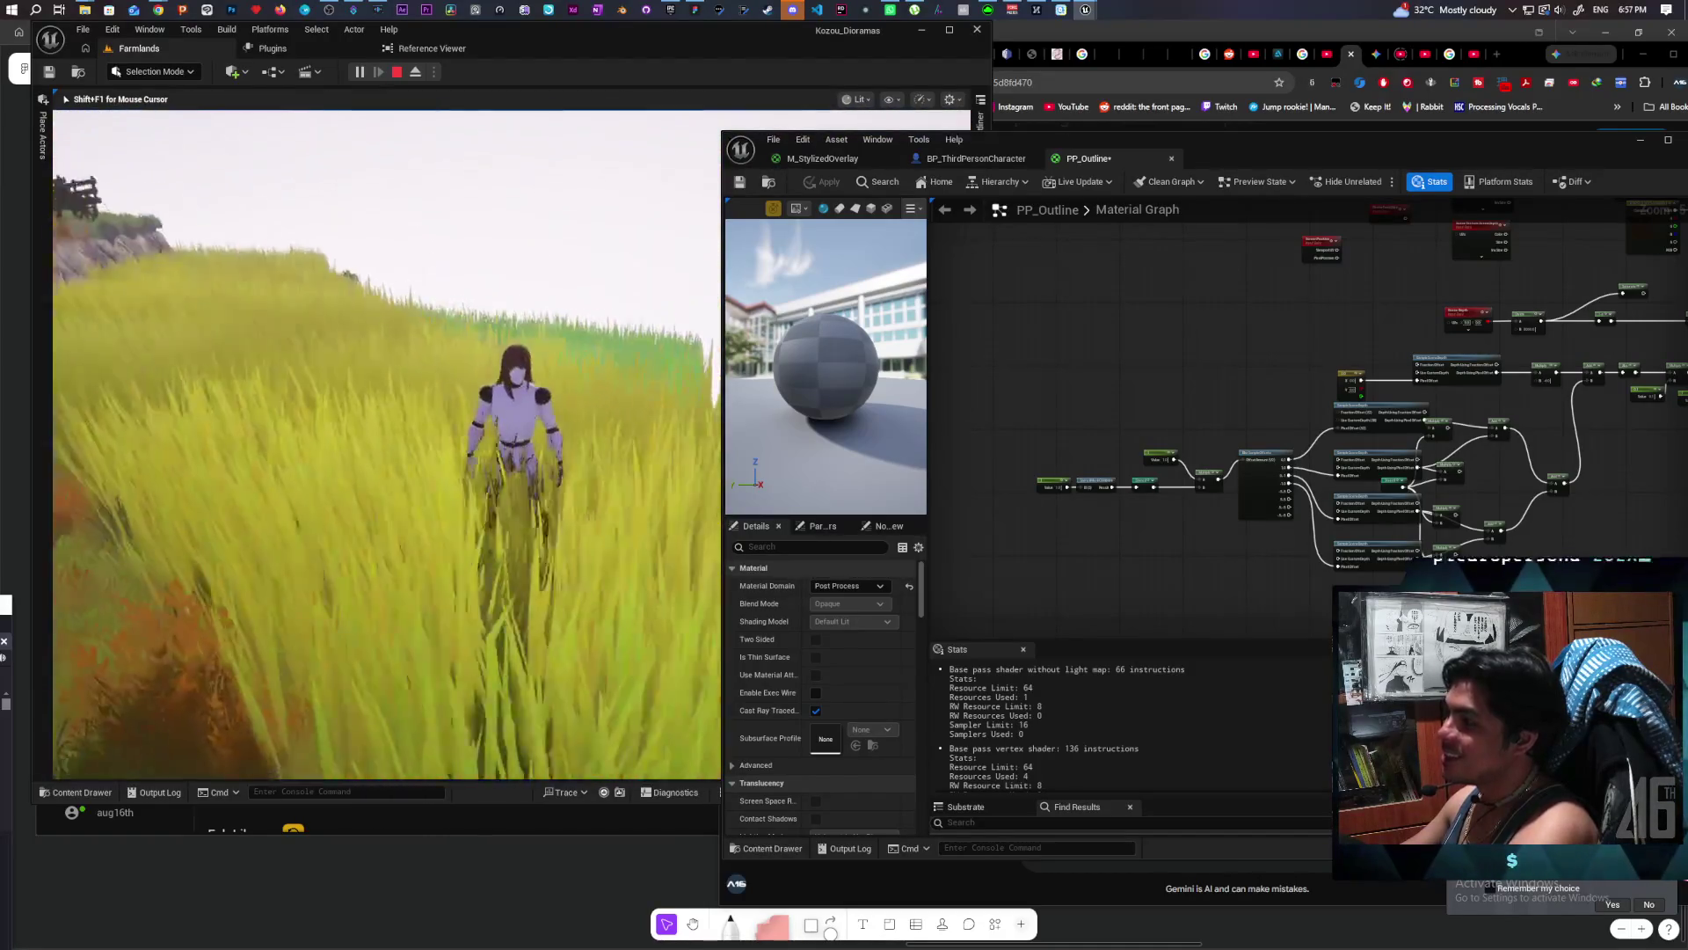
key("w")
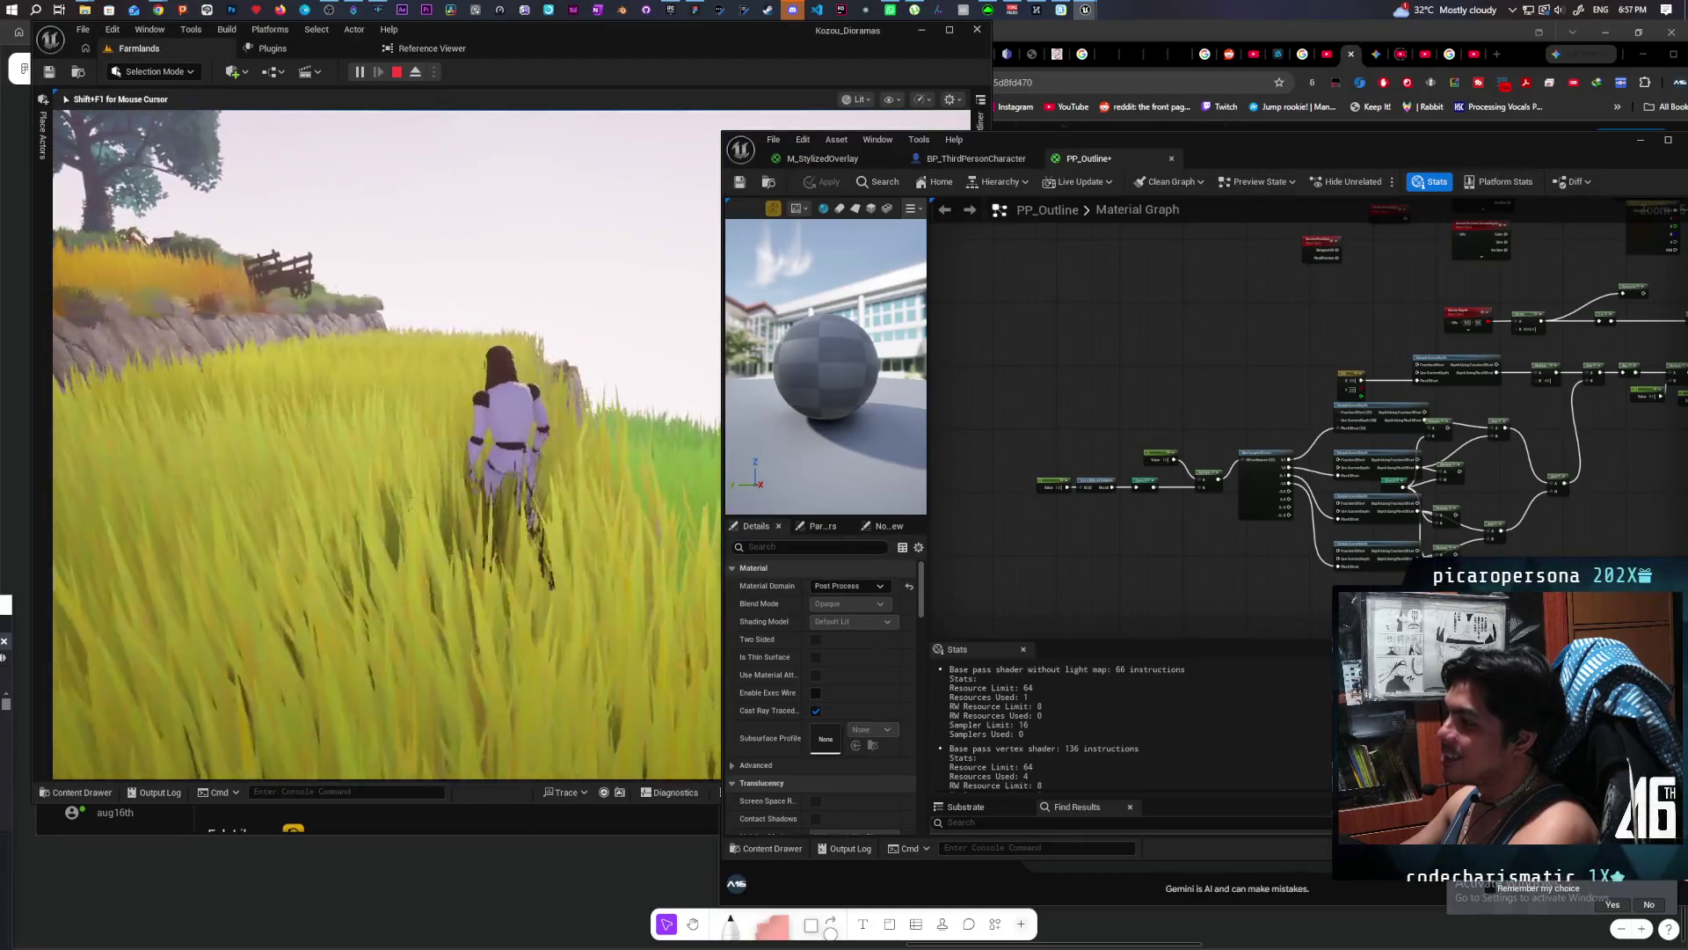
key("w")
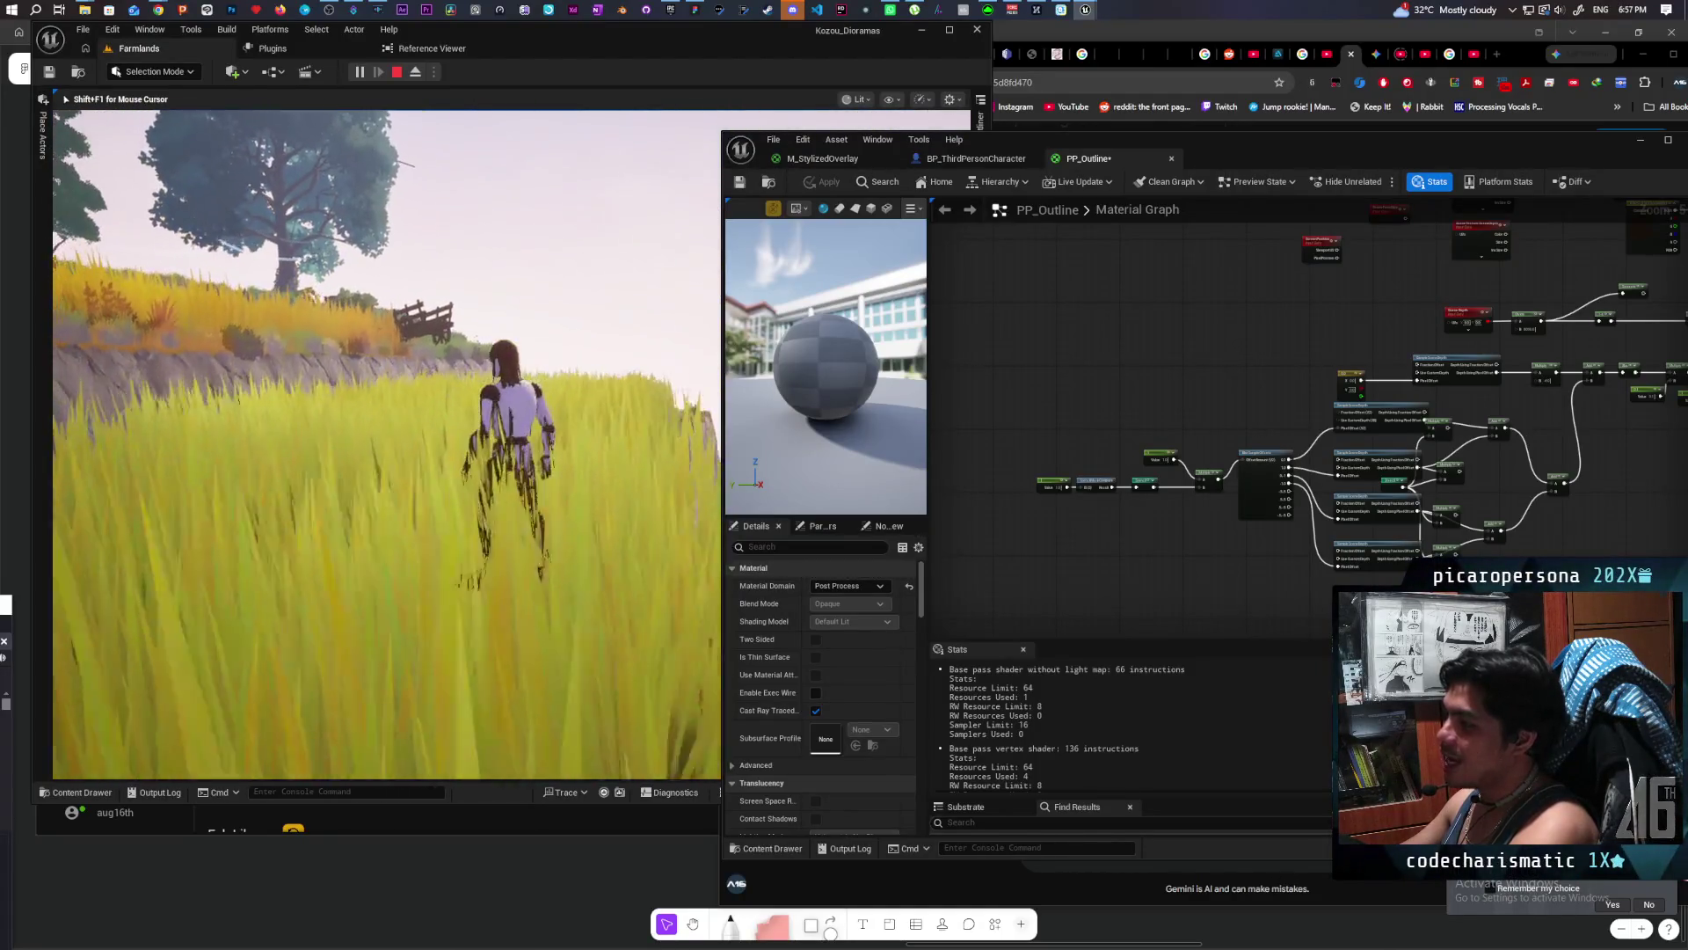
key("w")
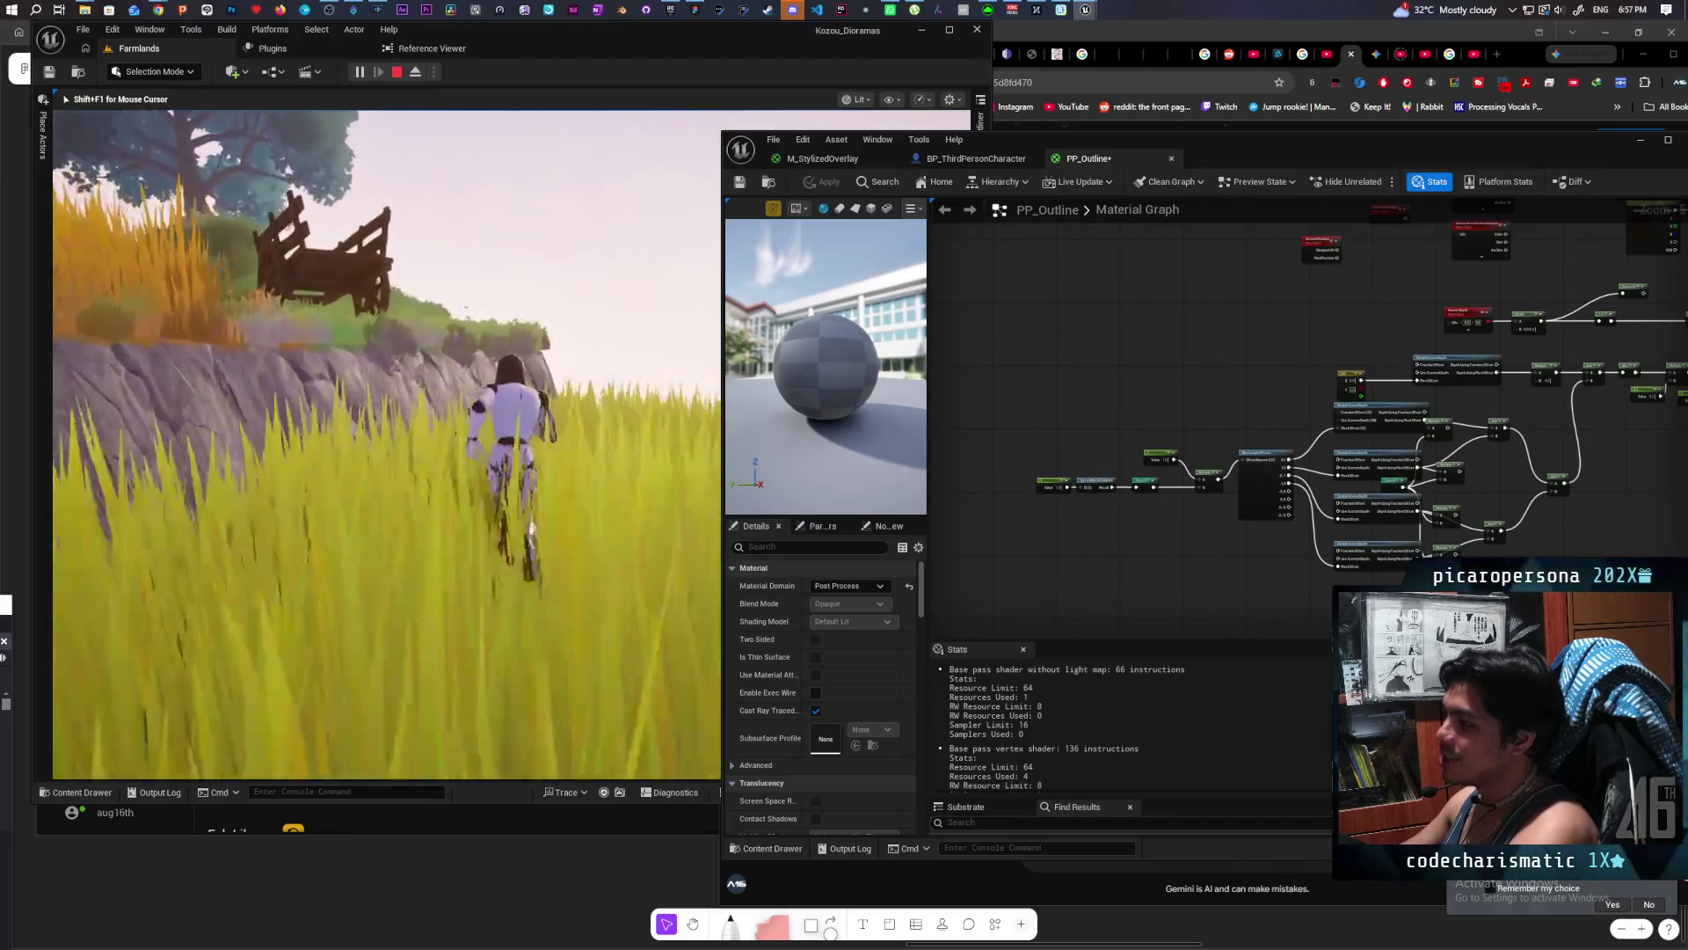
key("w")
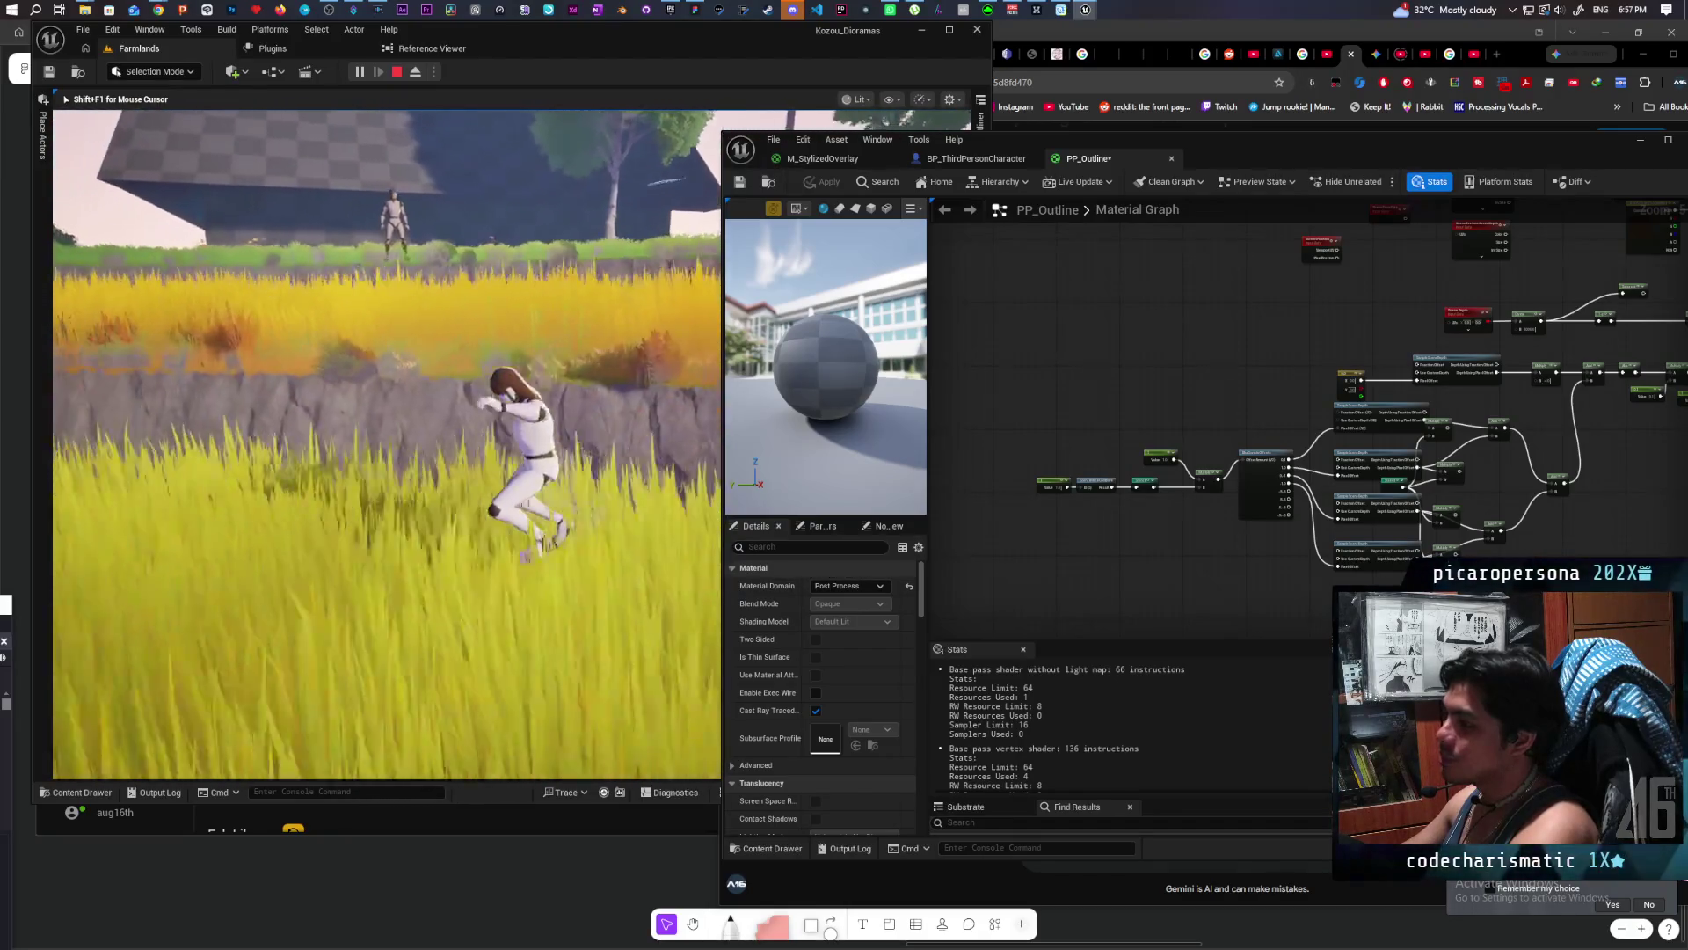
key("w")
Step: End the play session and start a fresh Play In Editor session of Farmlands
key("Escape")
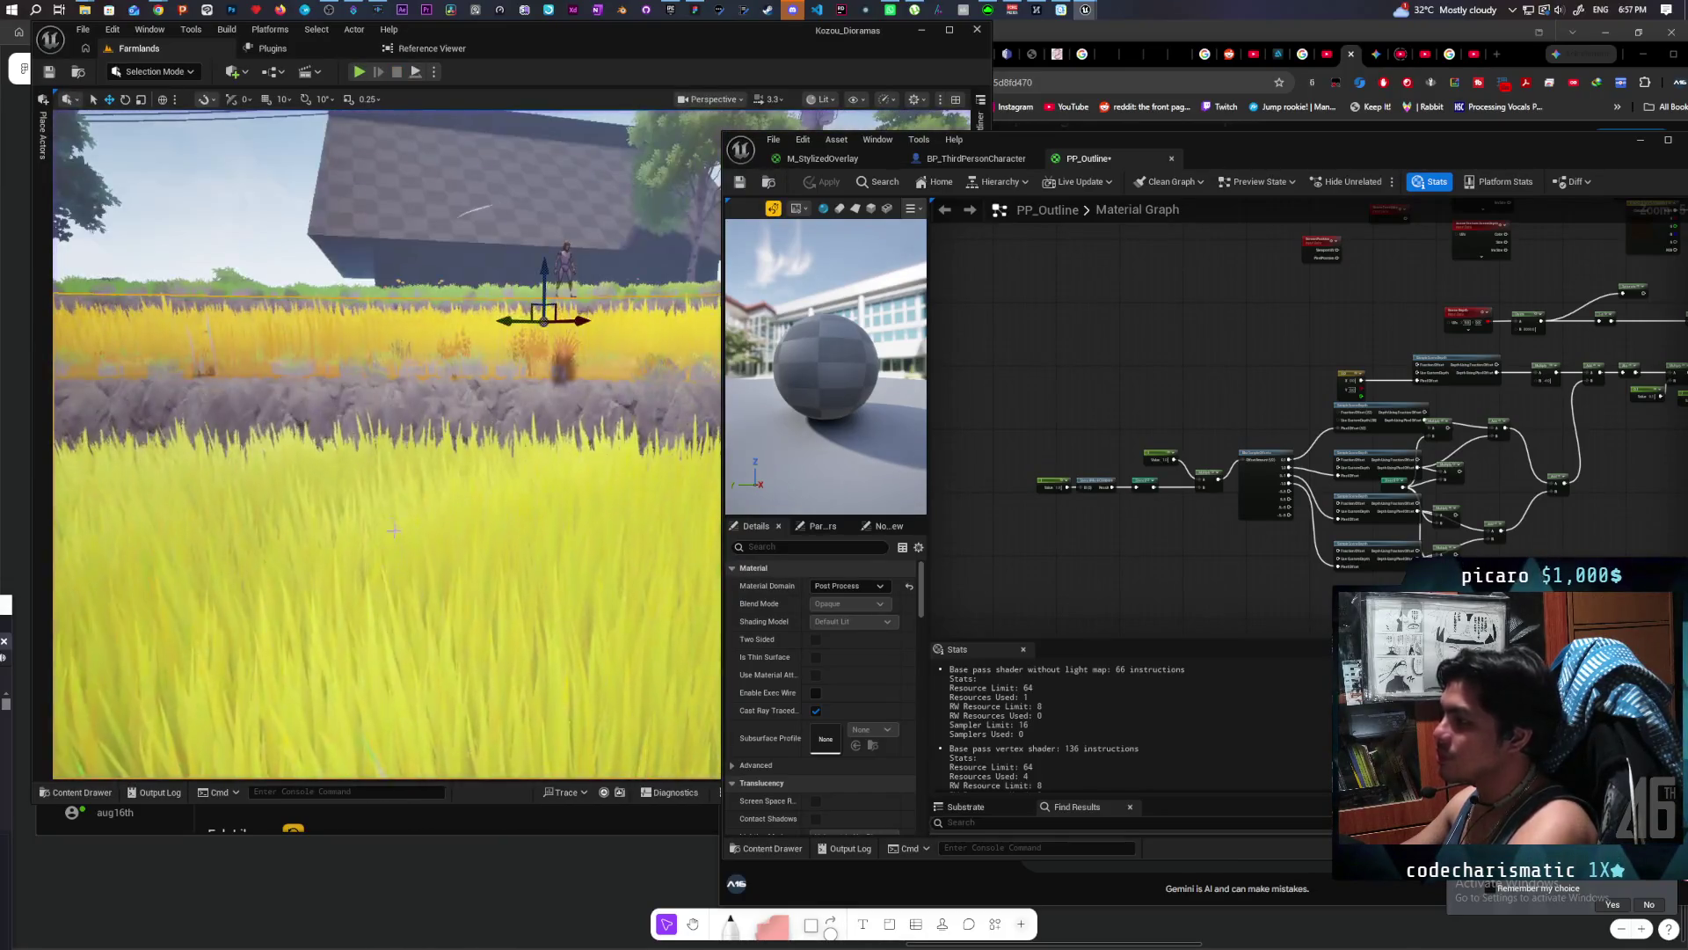
key("w")
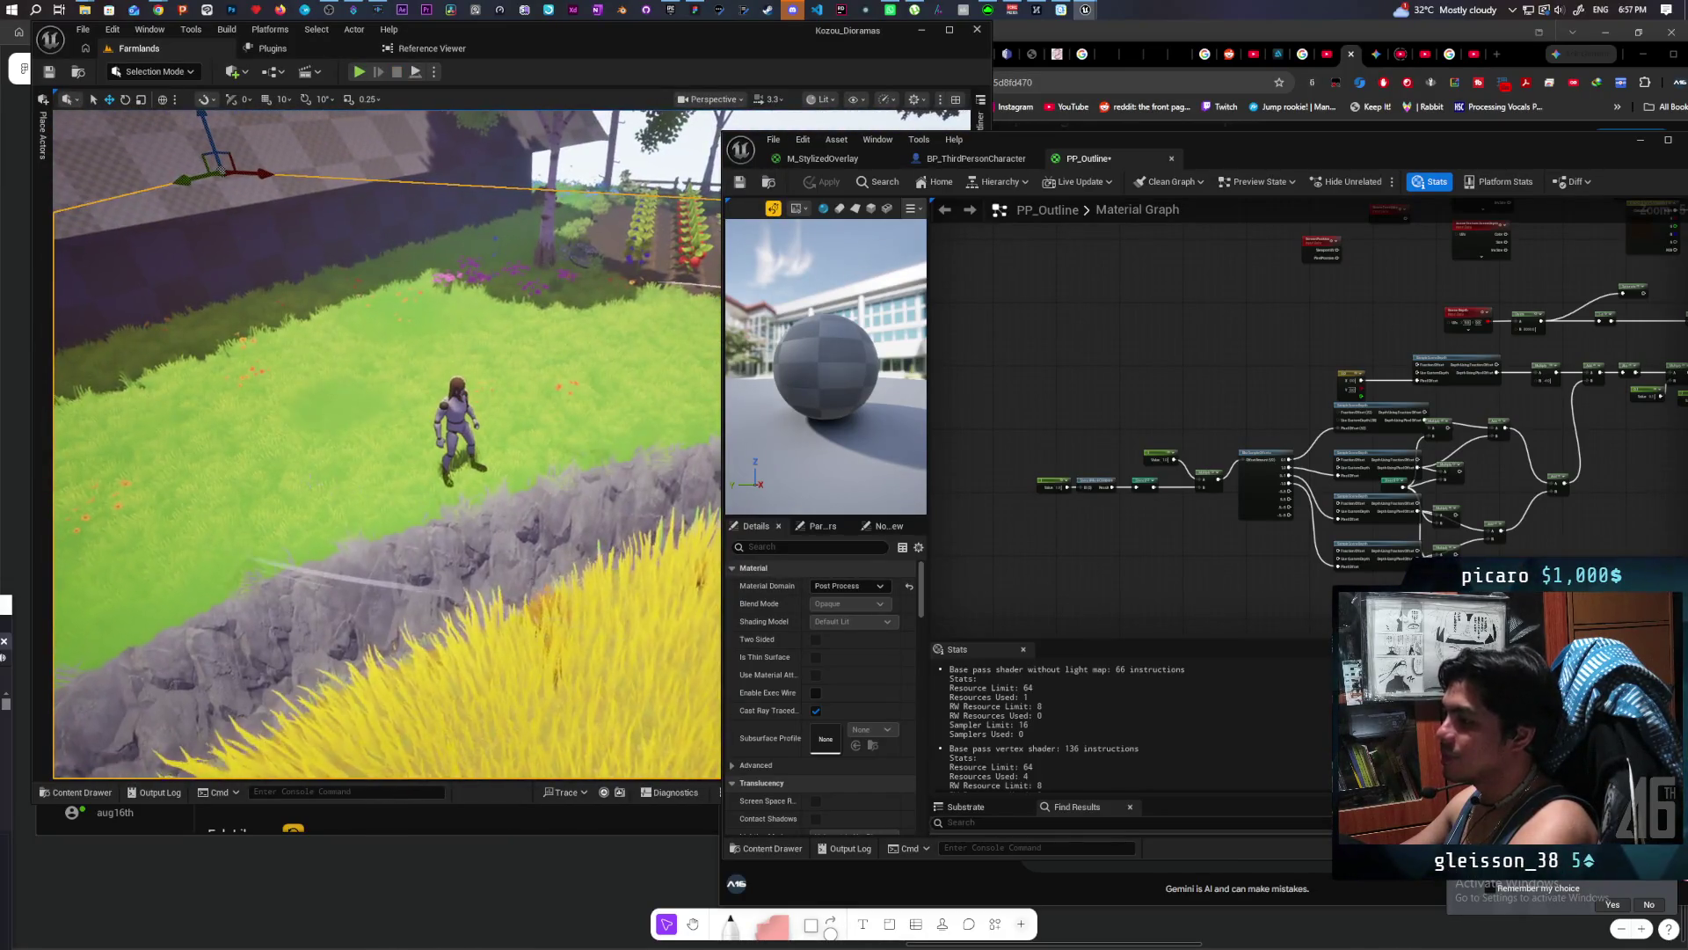
right_click(308, 527)
left_click(395, 926)
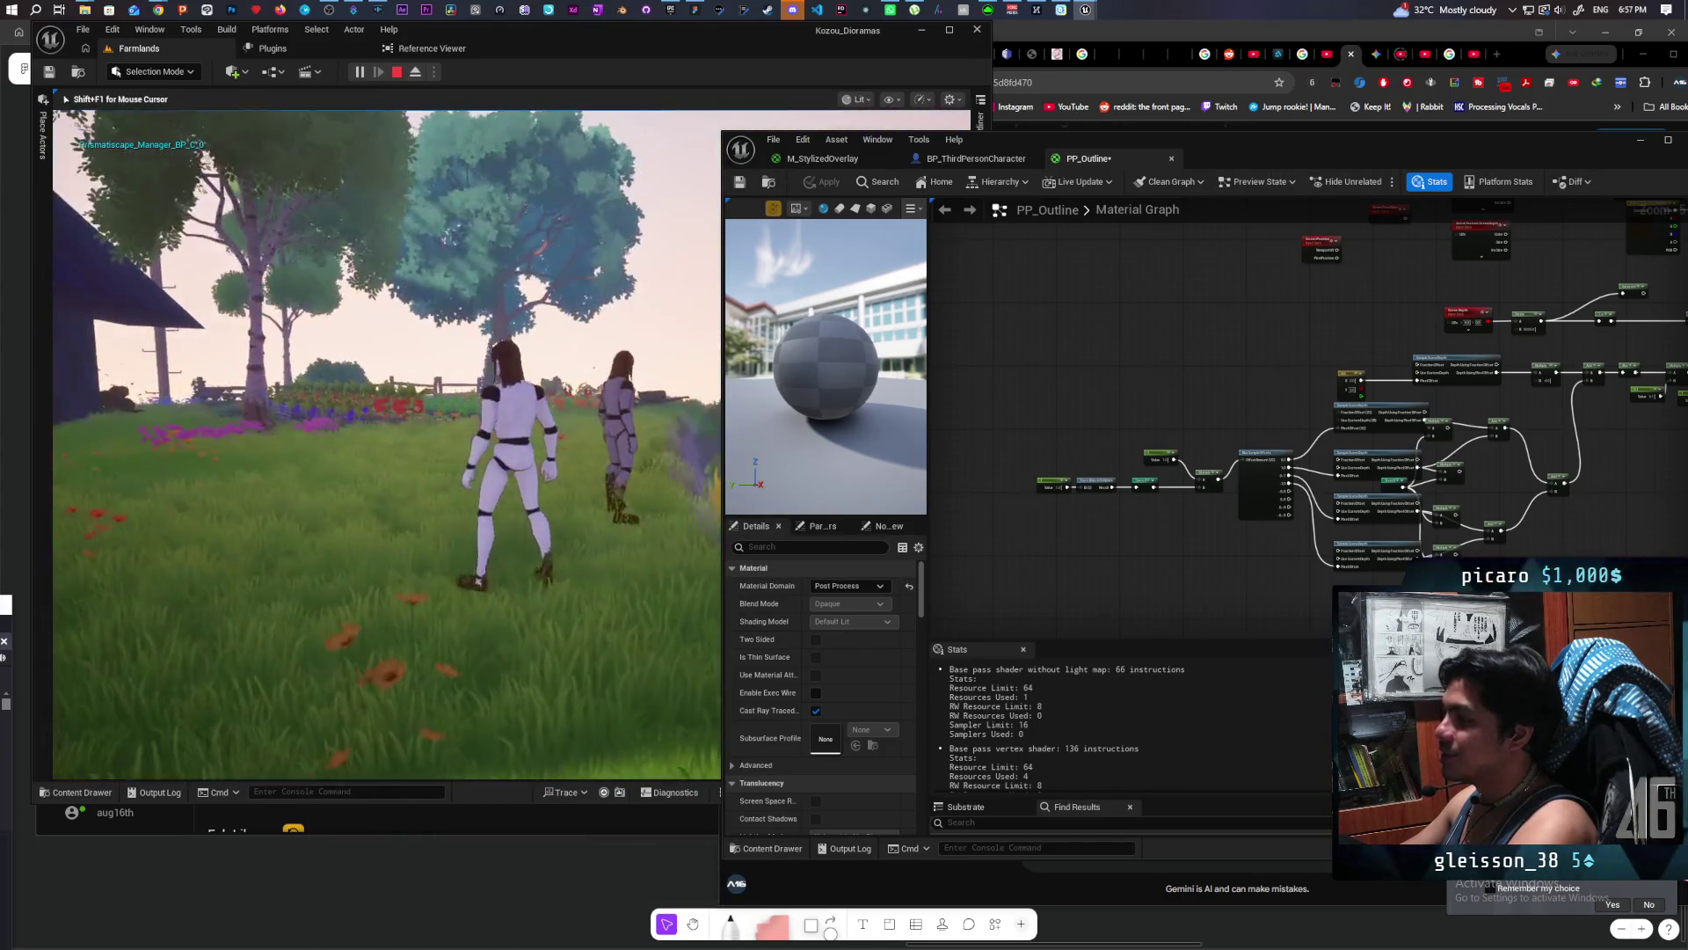
Step: Run the character through the garden with a sword swing, then through the pond and onto the grass
key("w")
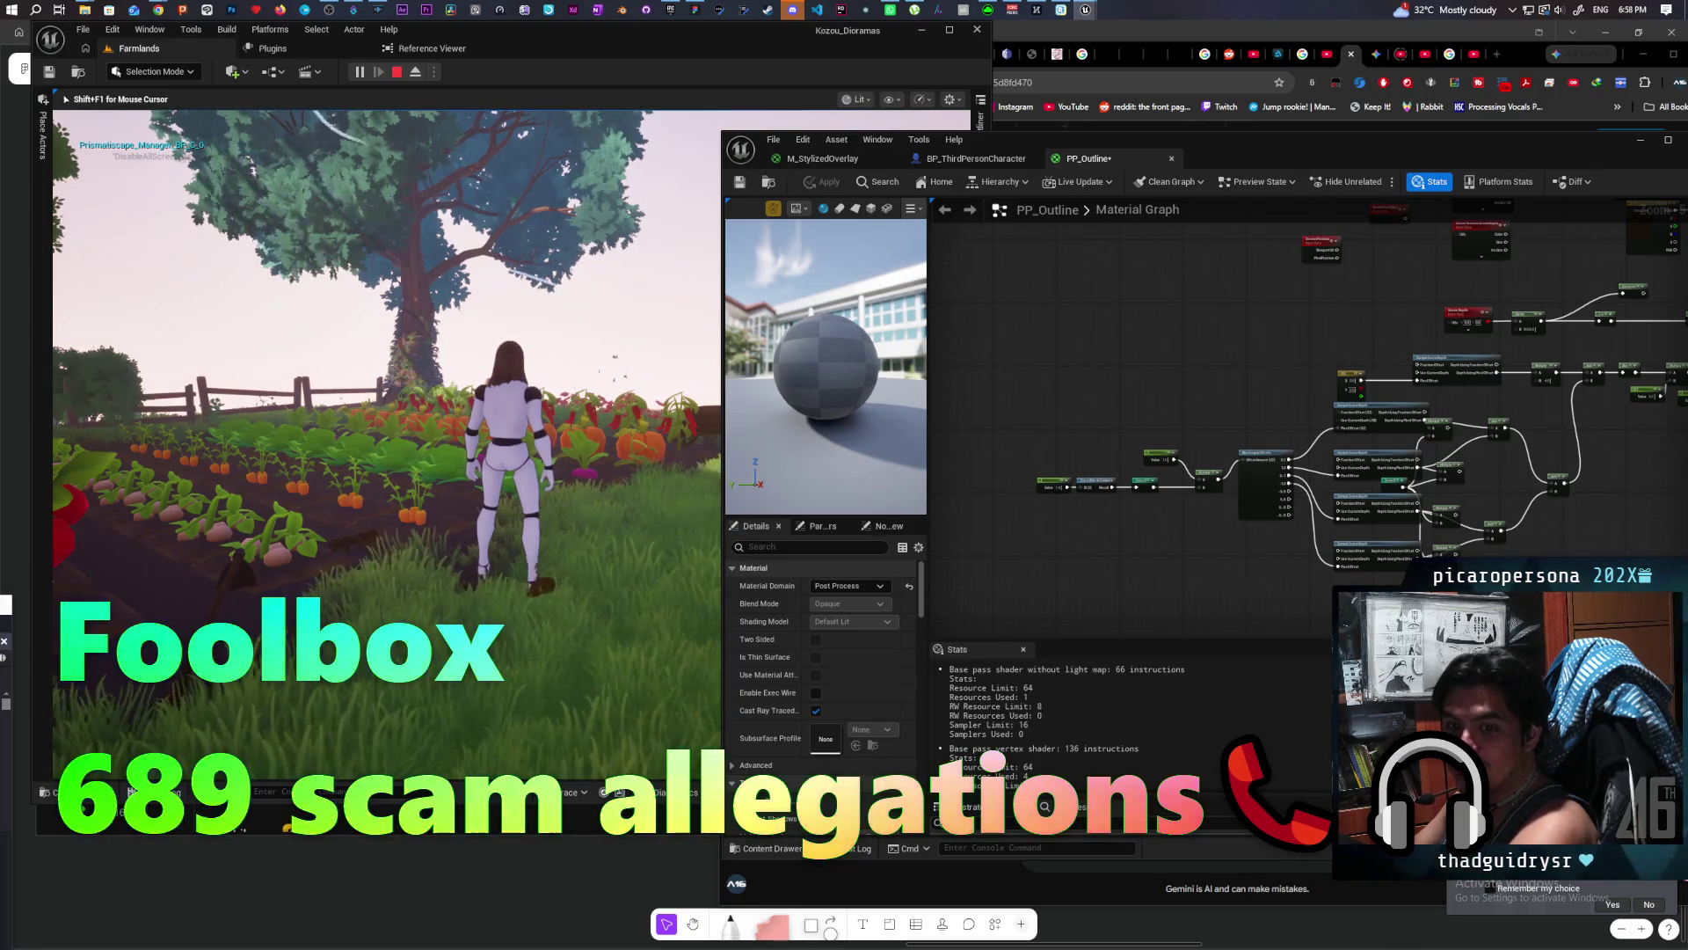
key("w")
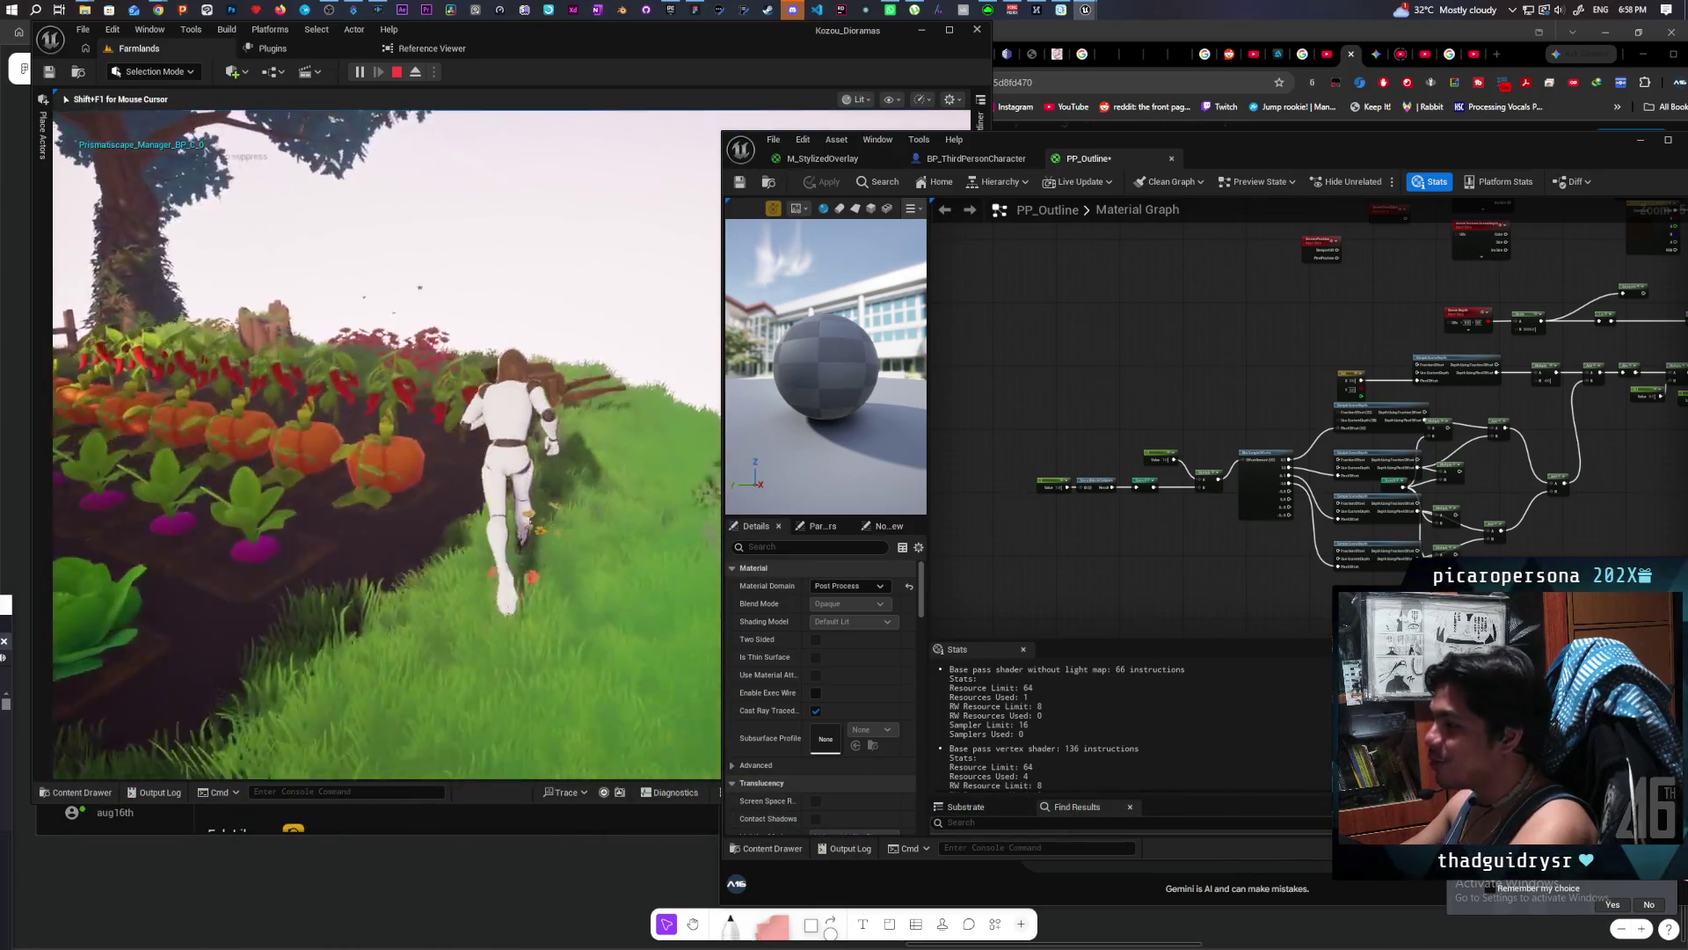
left_click(387, 444)
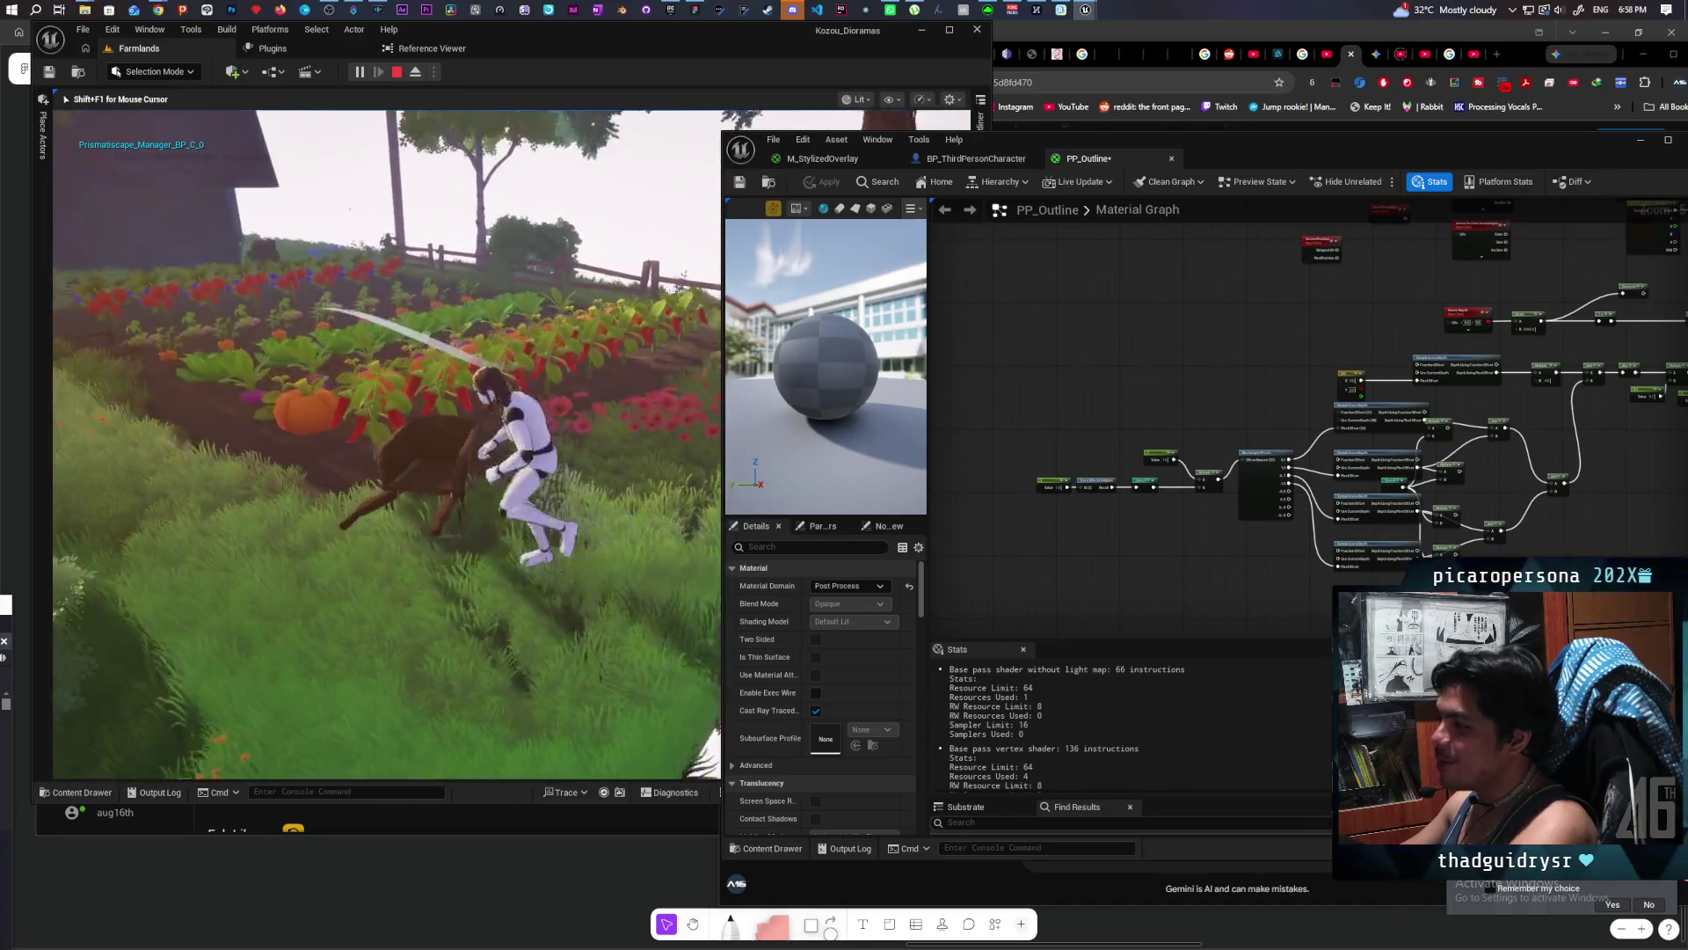
key("w")
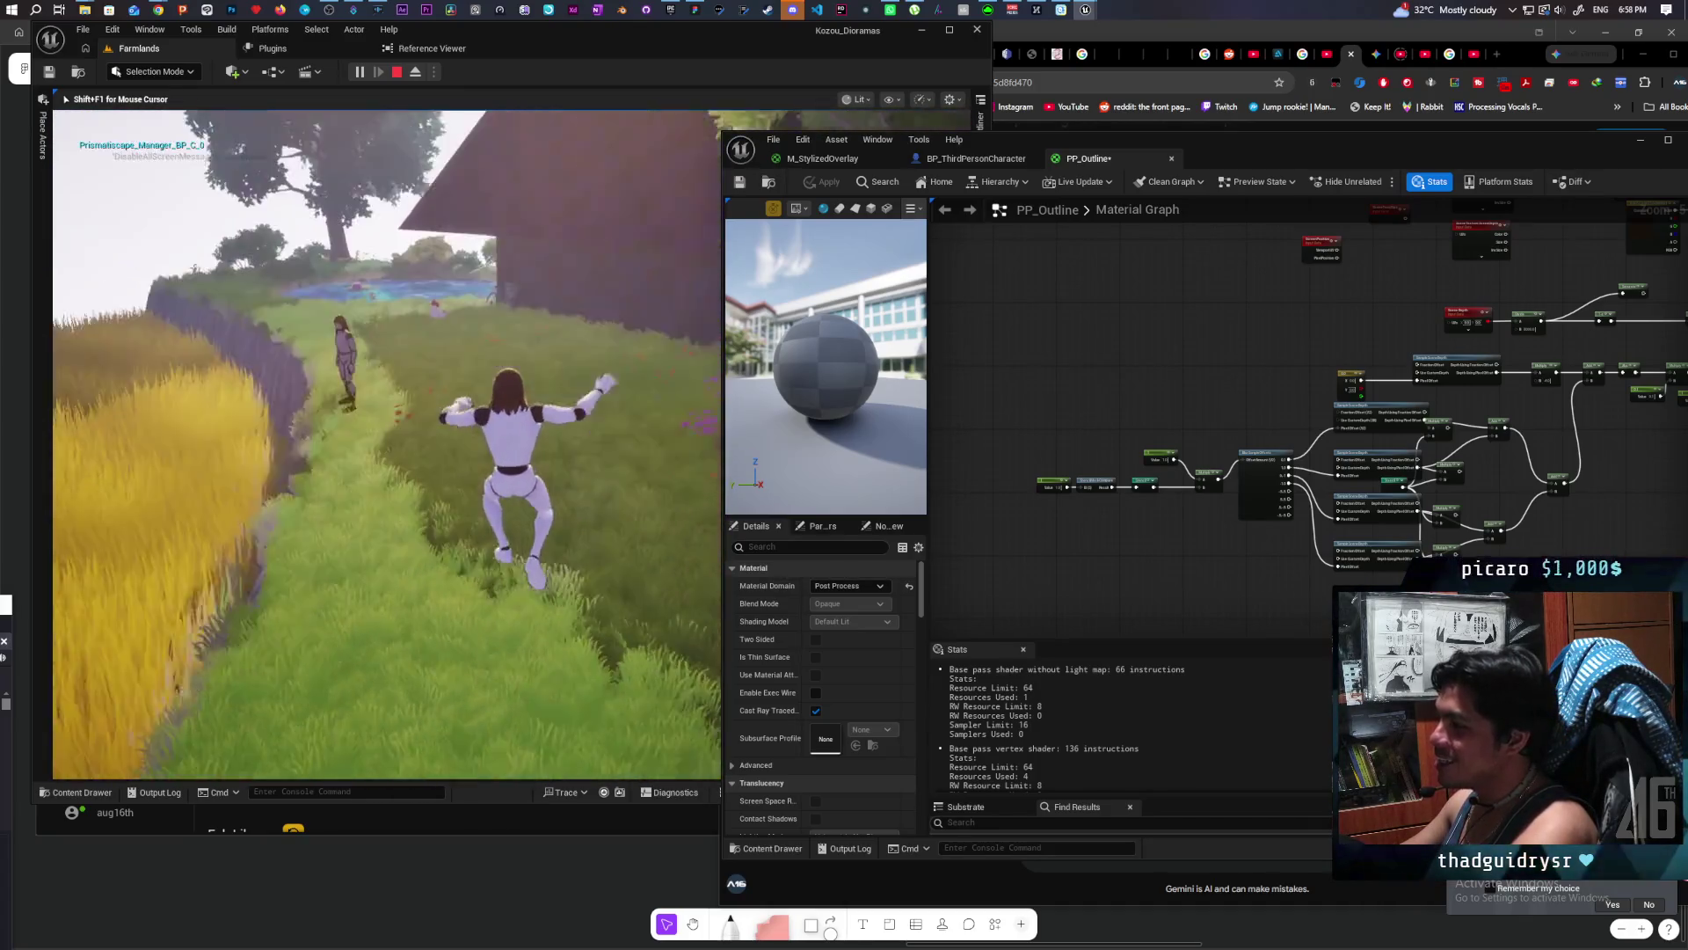
key("w")
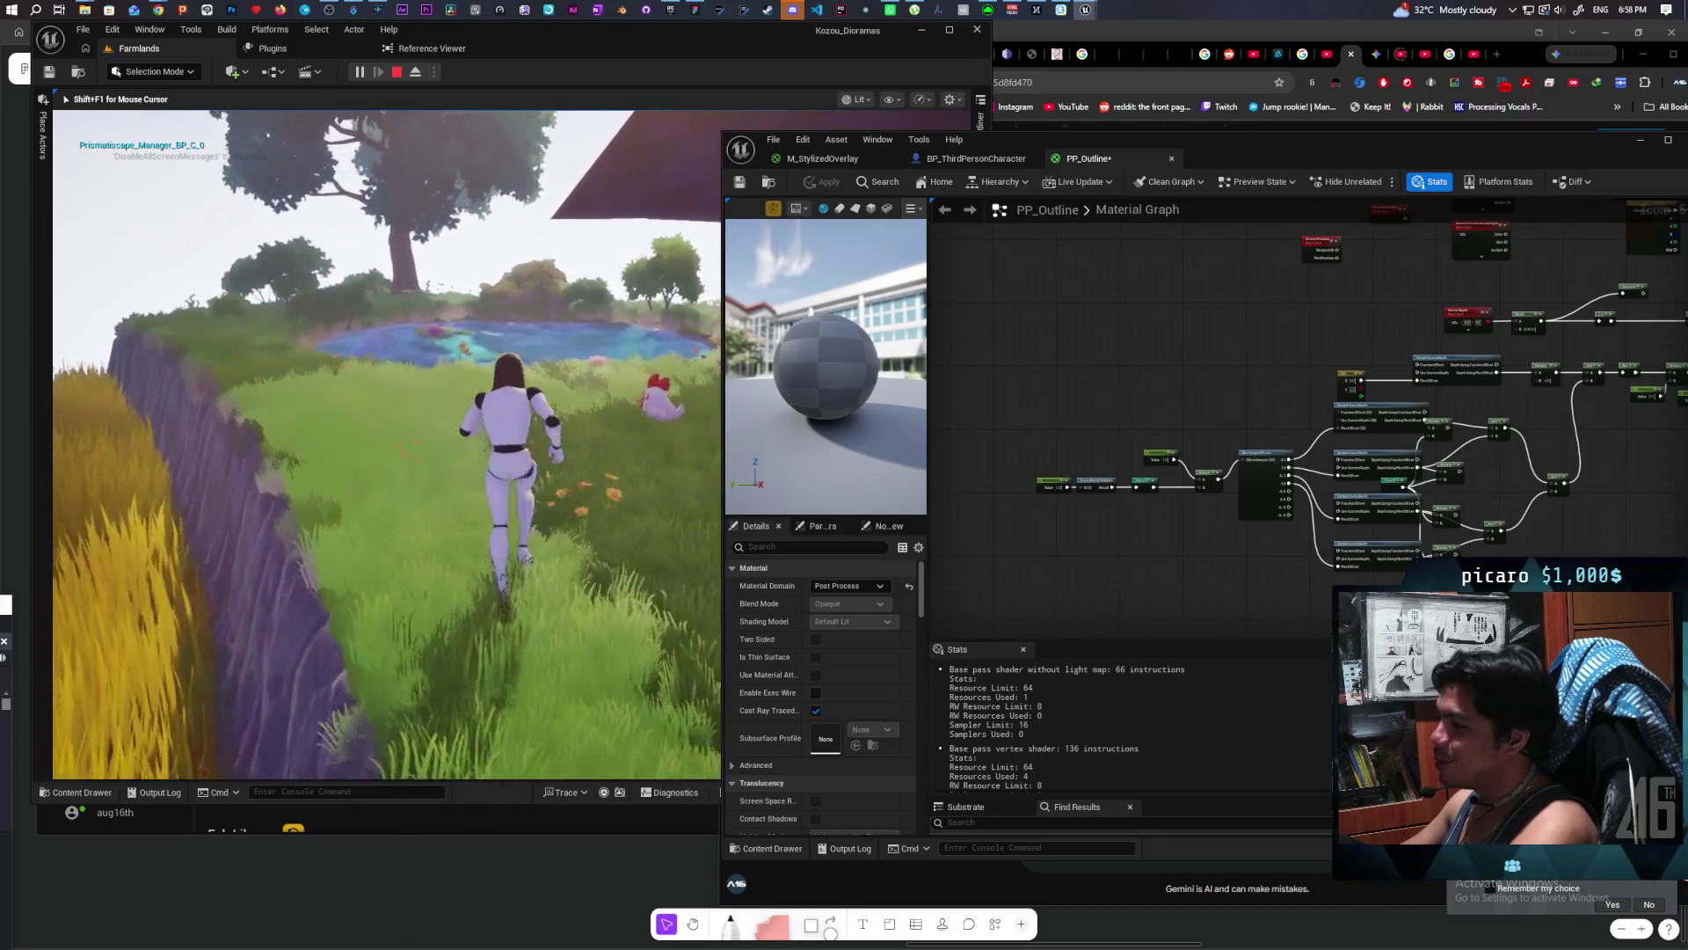
key("w")
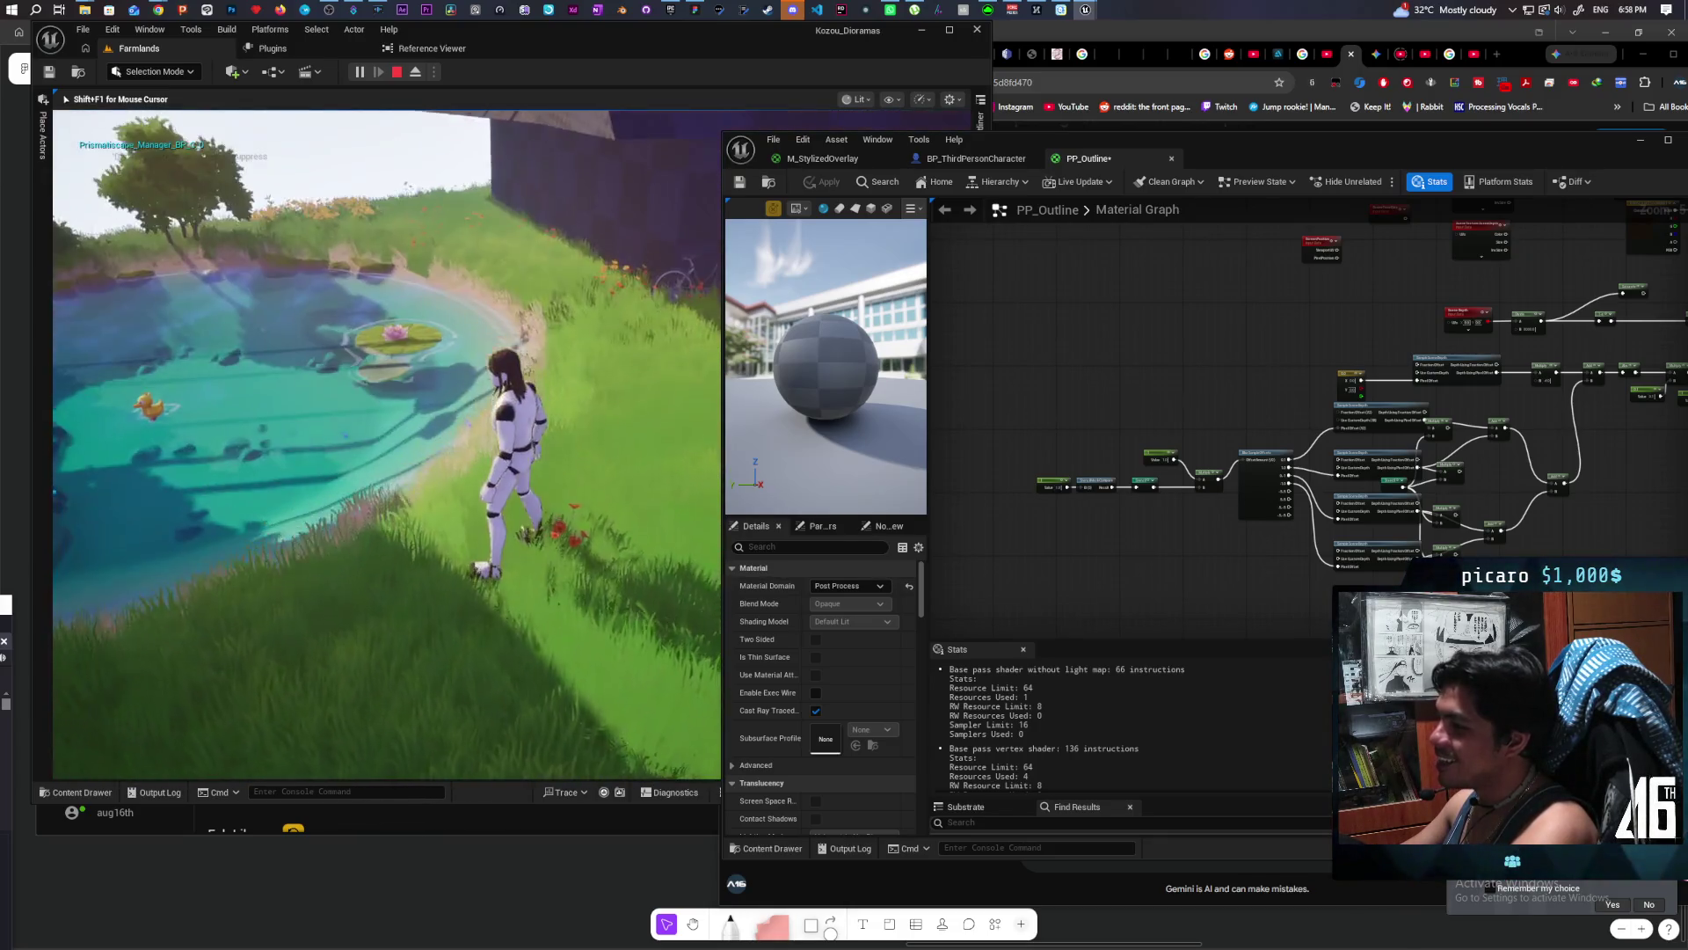
key("w")
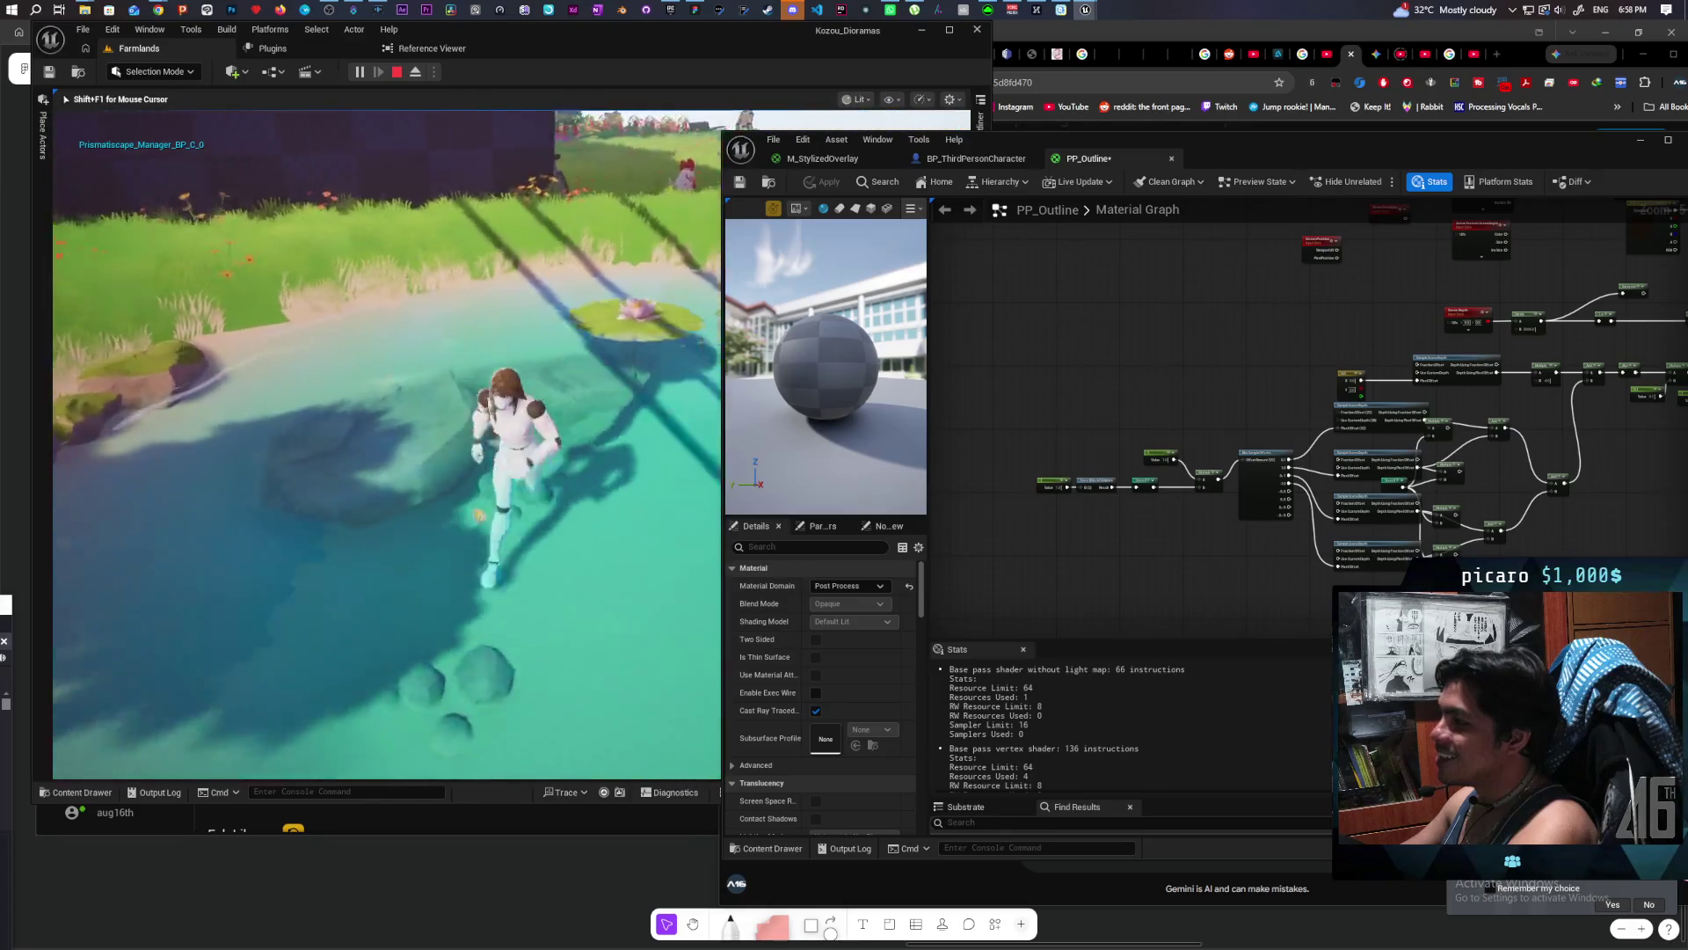
key("w")
key("w")
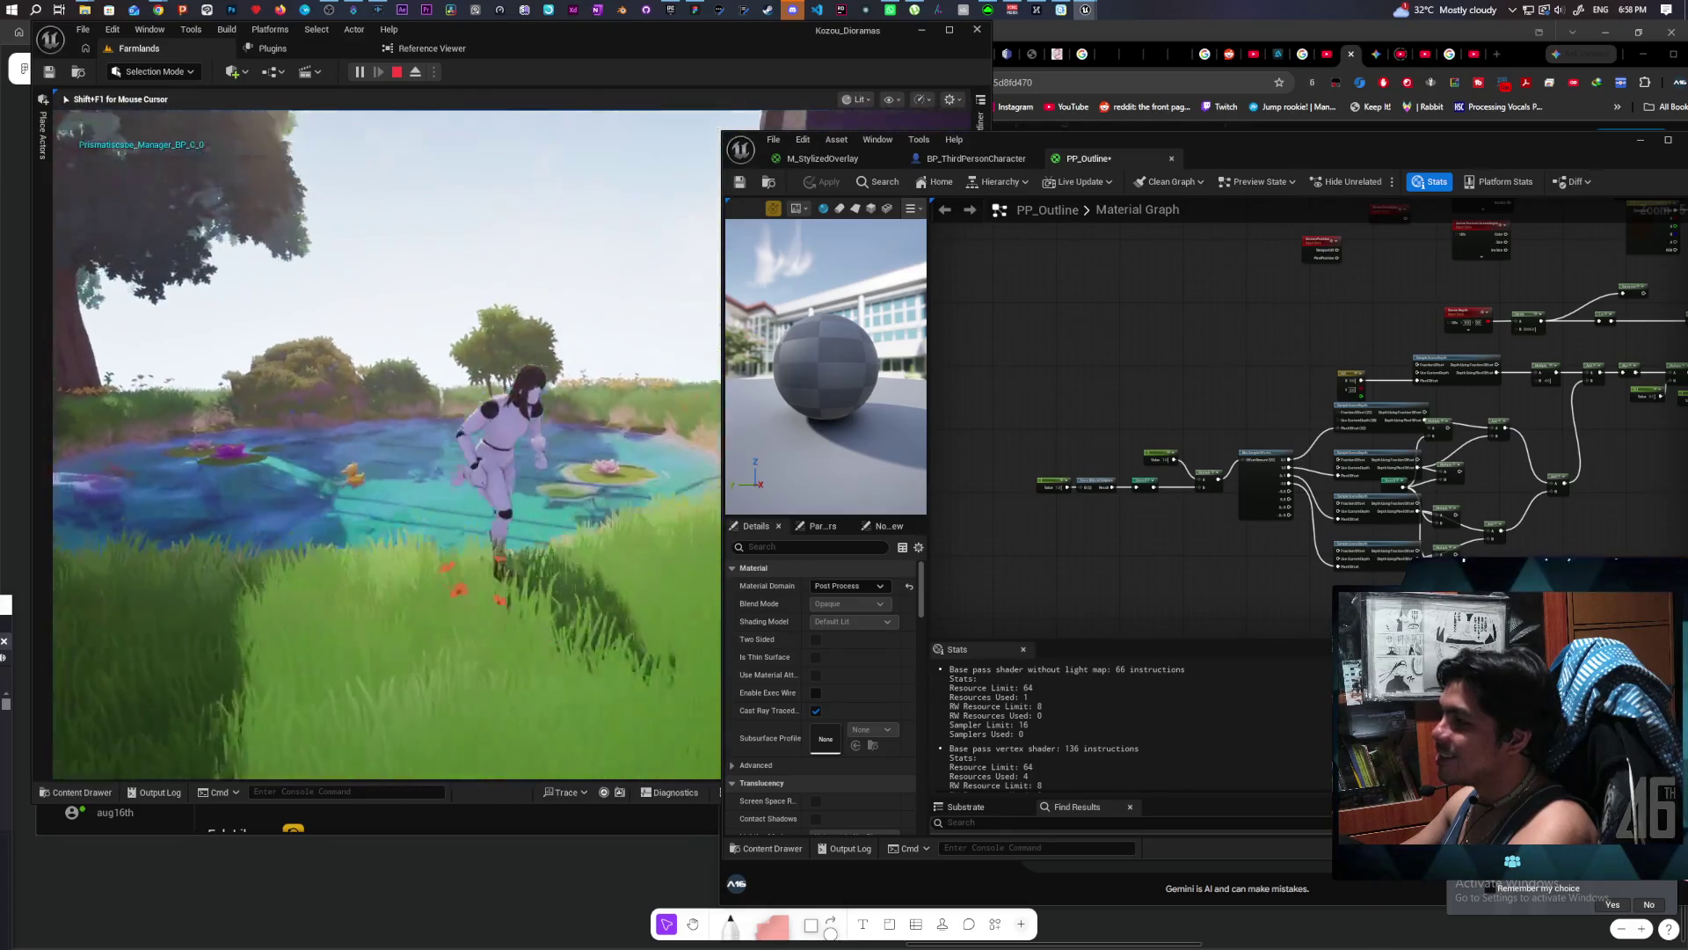
key("w")
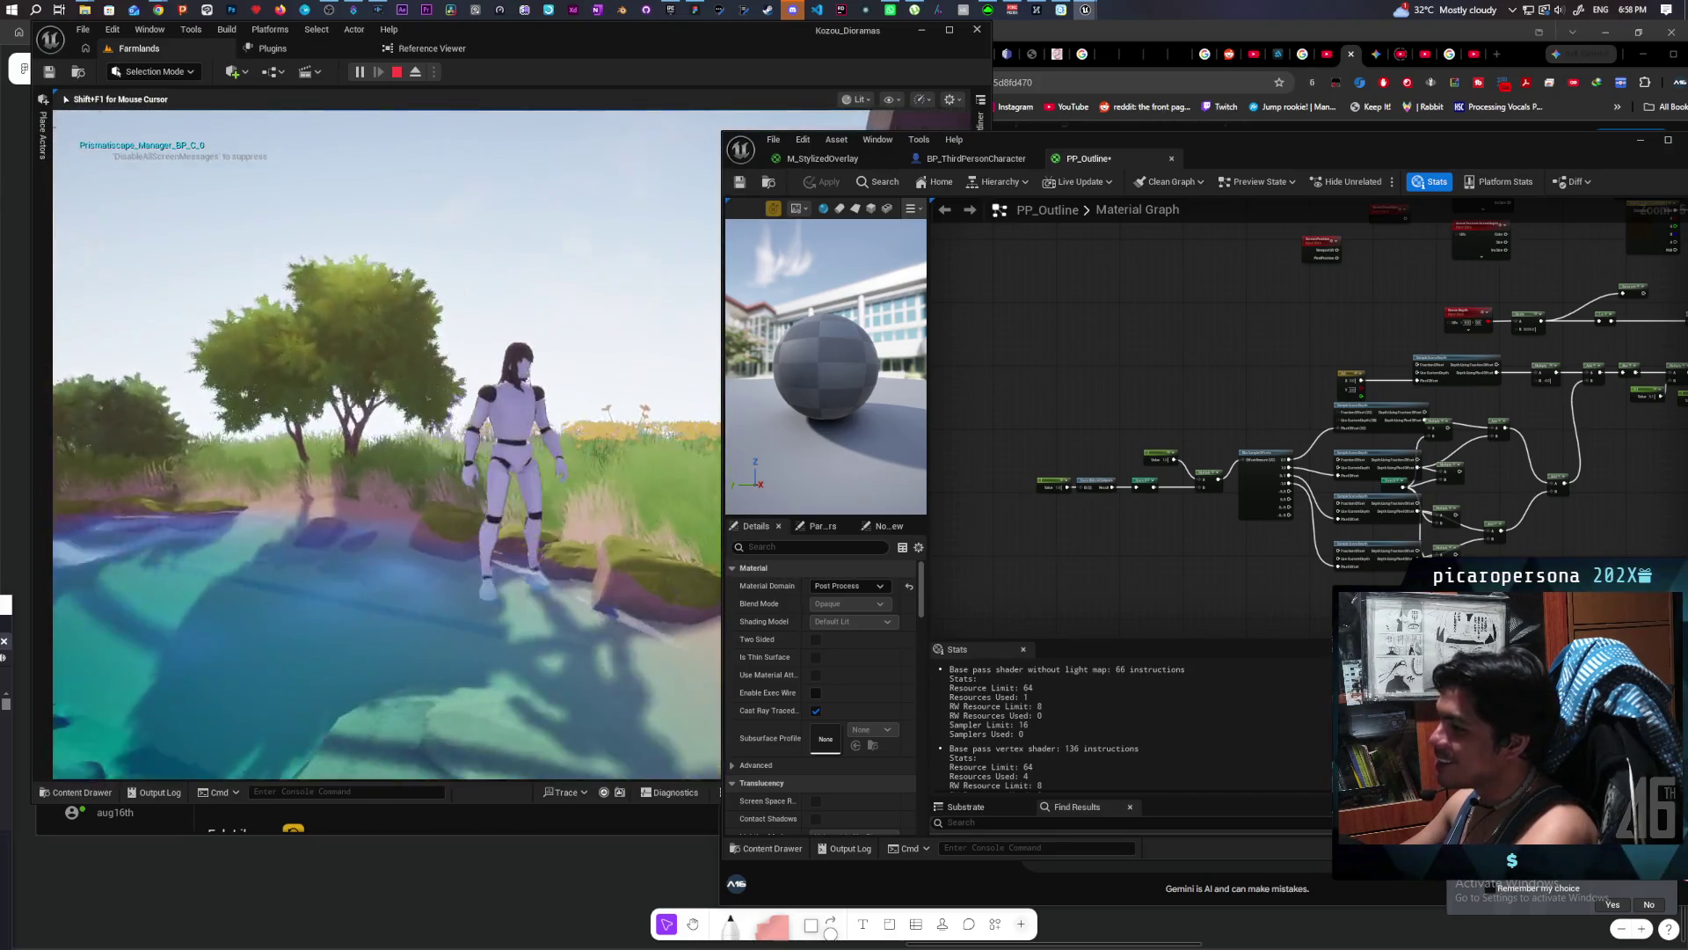
Step: Run through the flowers and vegetable garden, jump on and off the wheelbarrow, then stop playing
key("s")
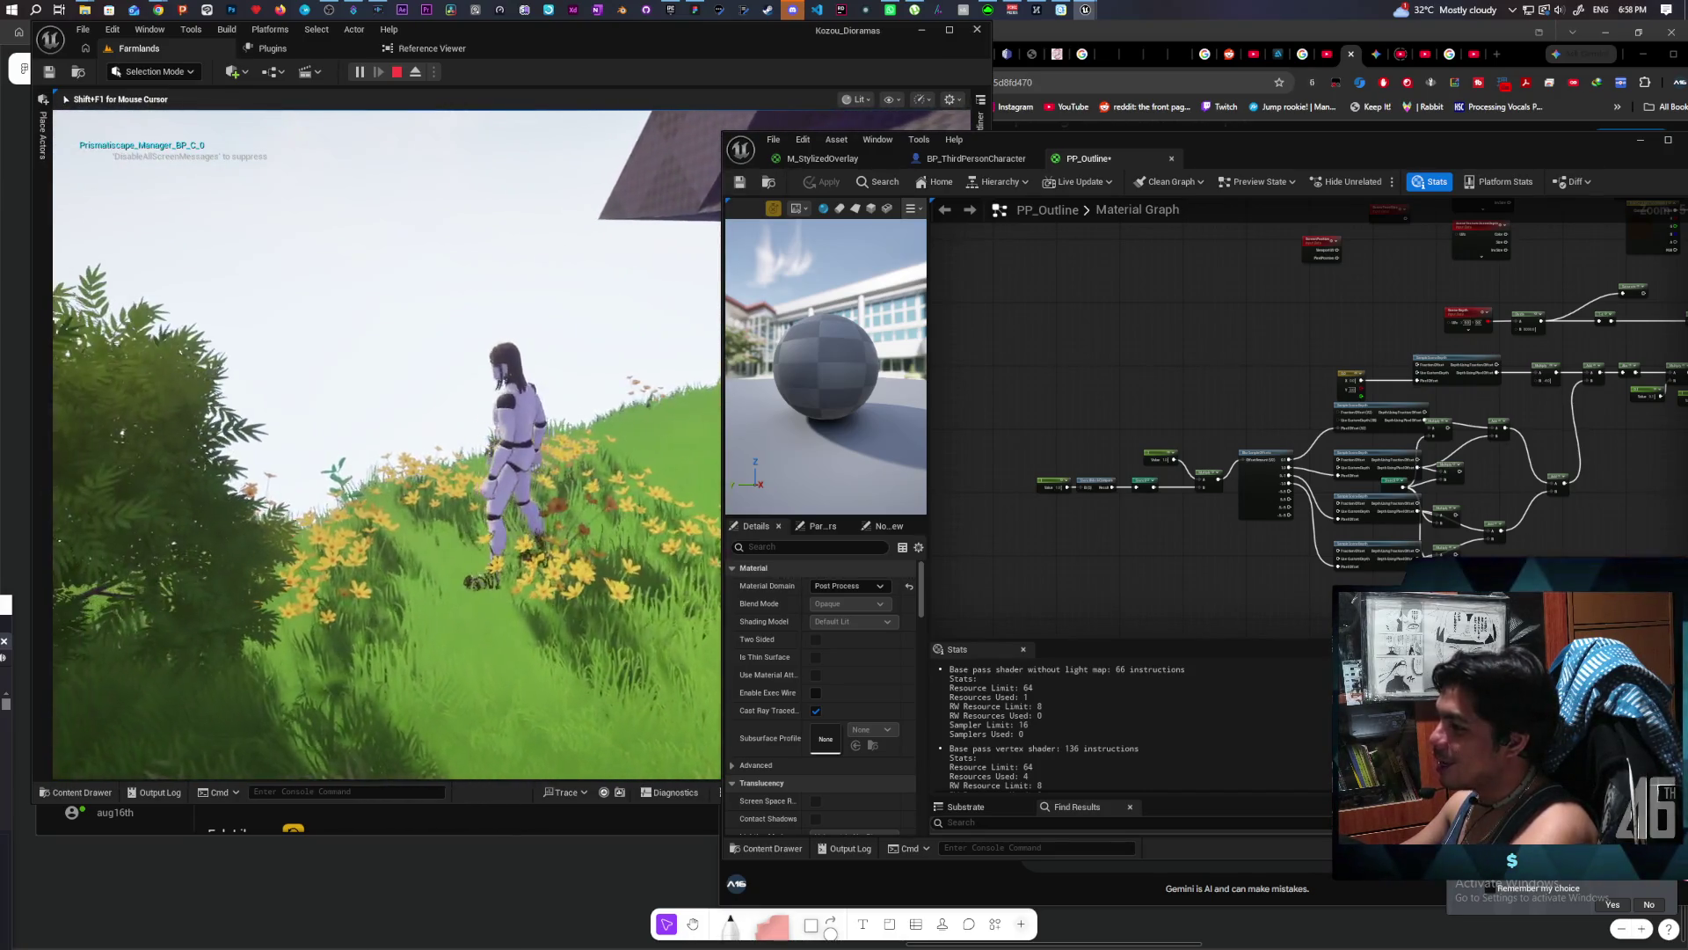
key("w")
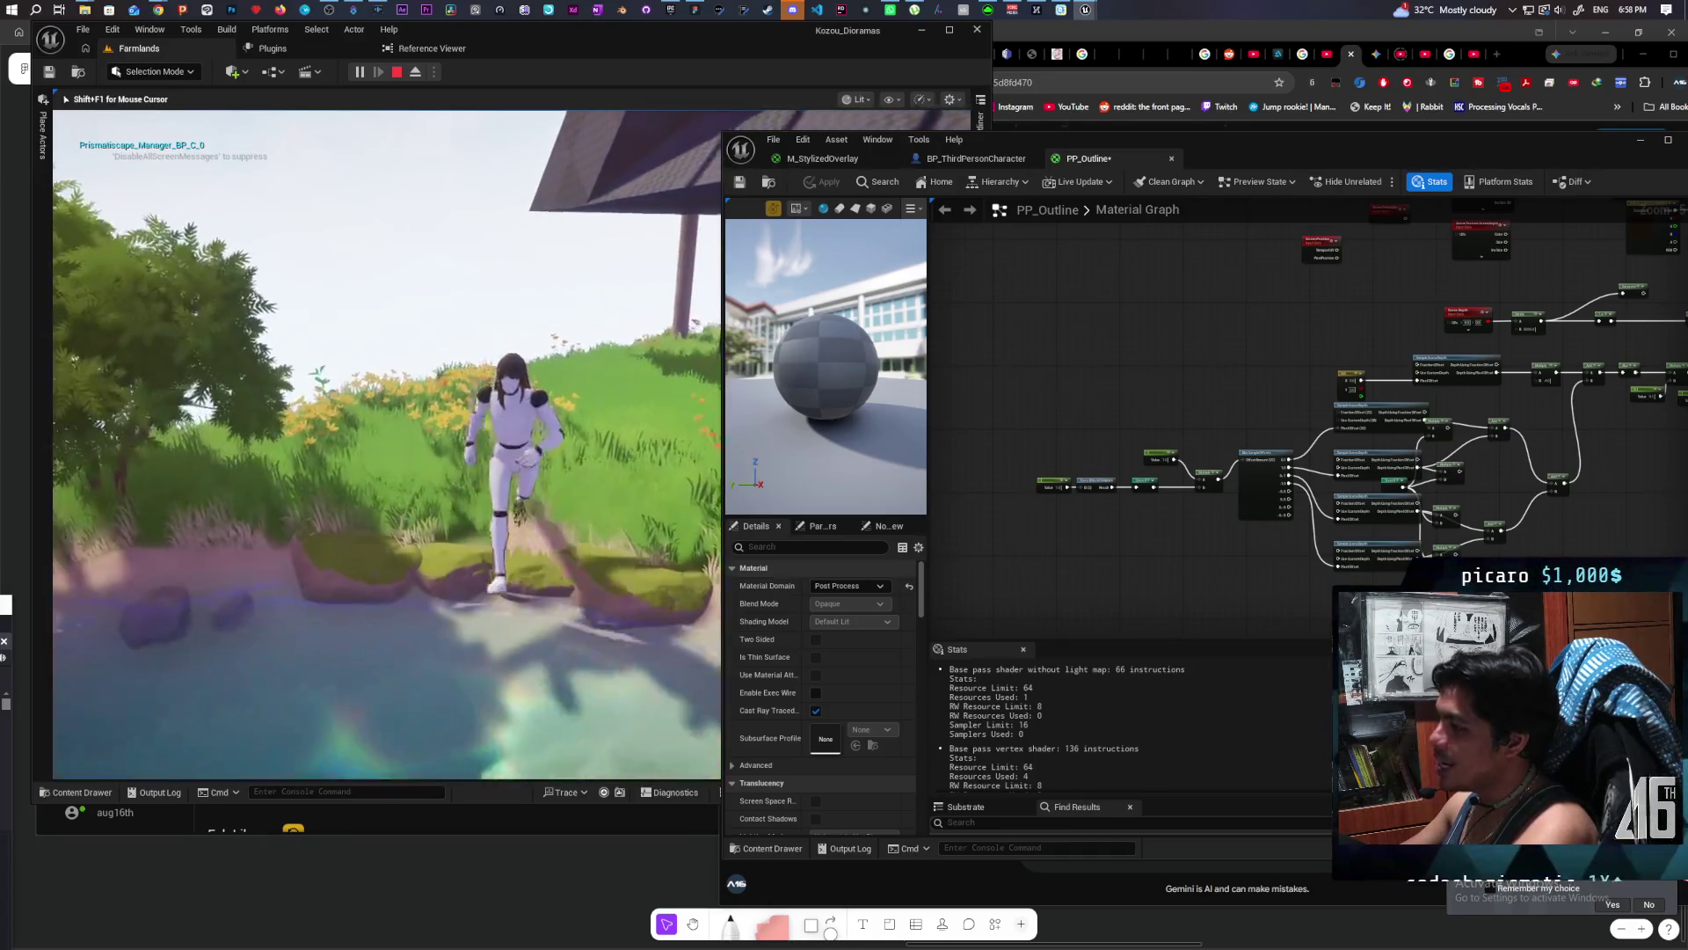
key("w")
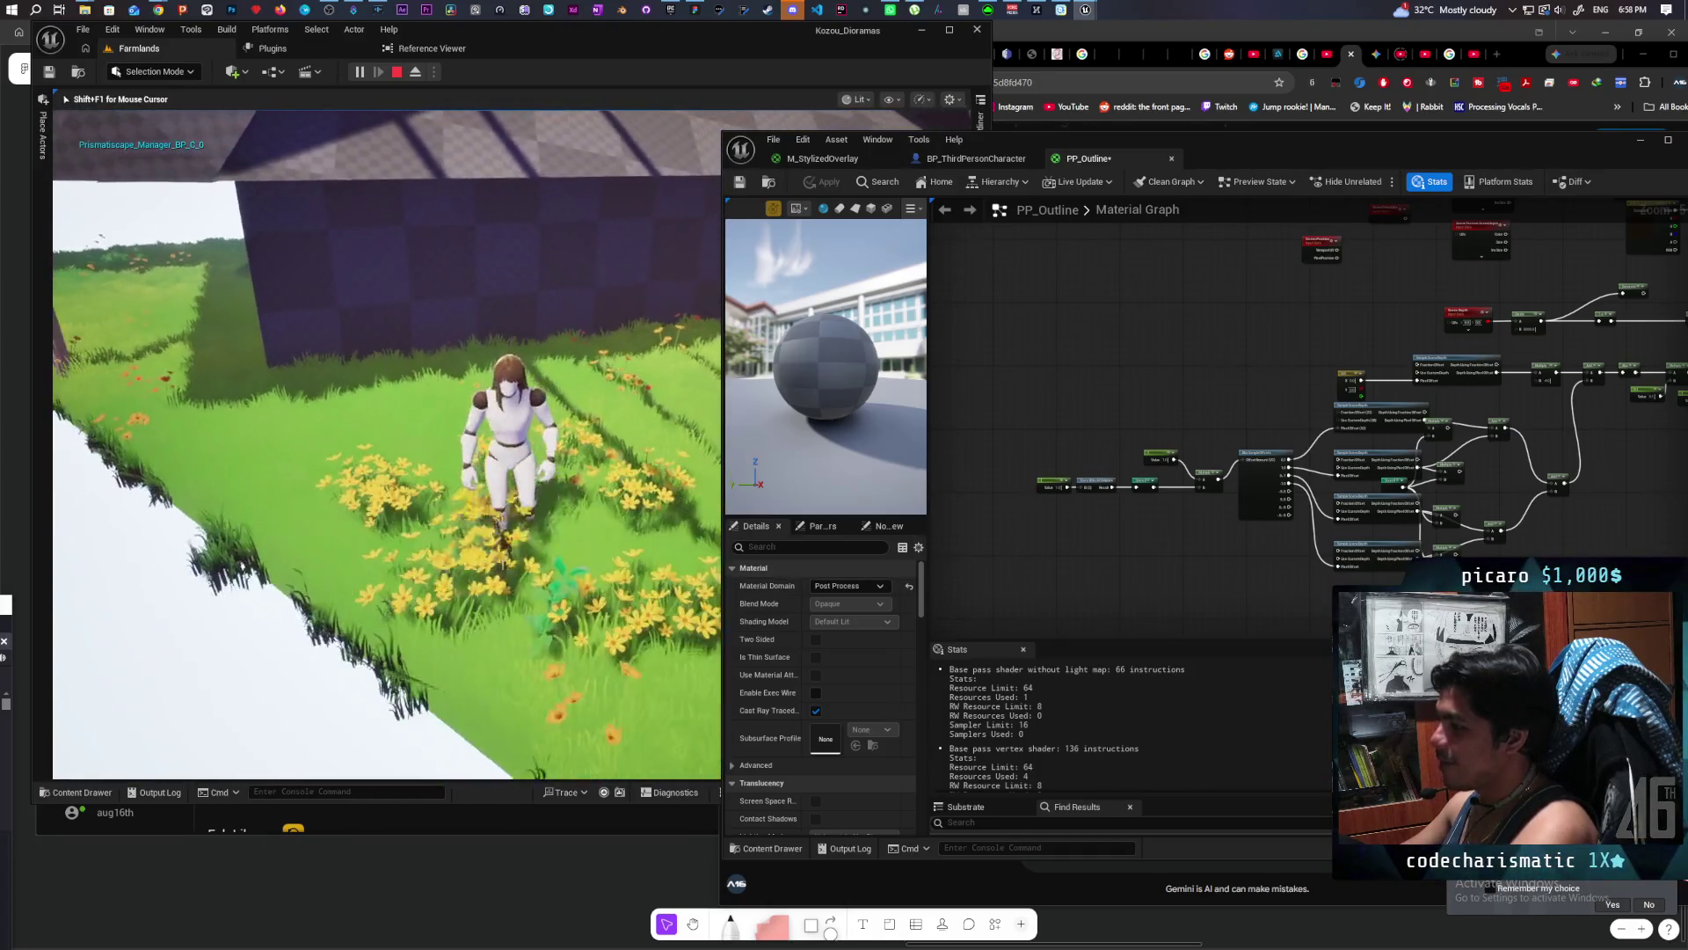
key("w")
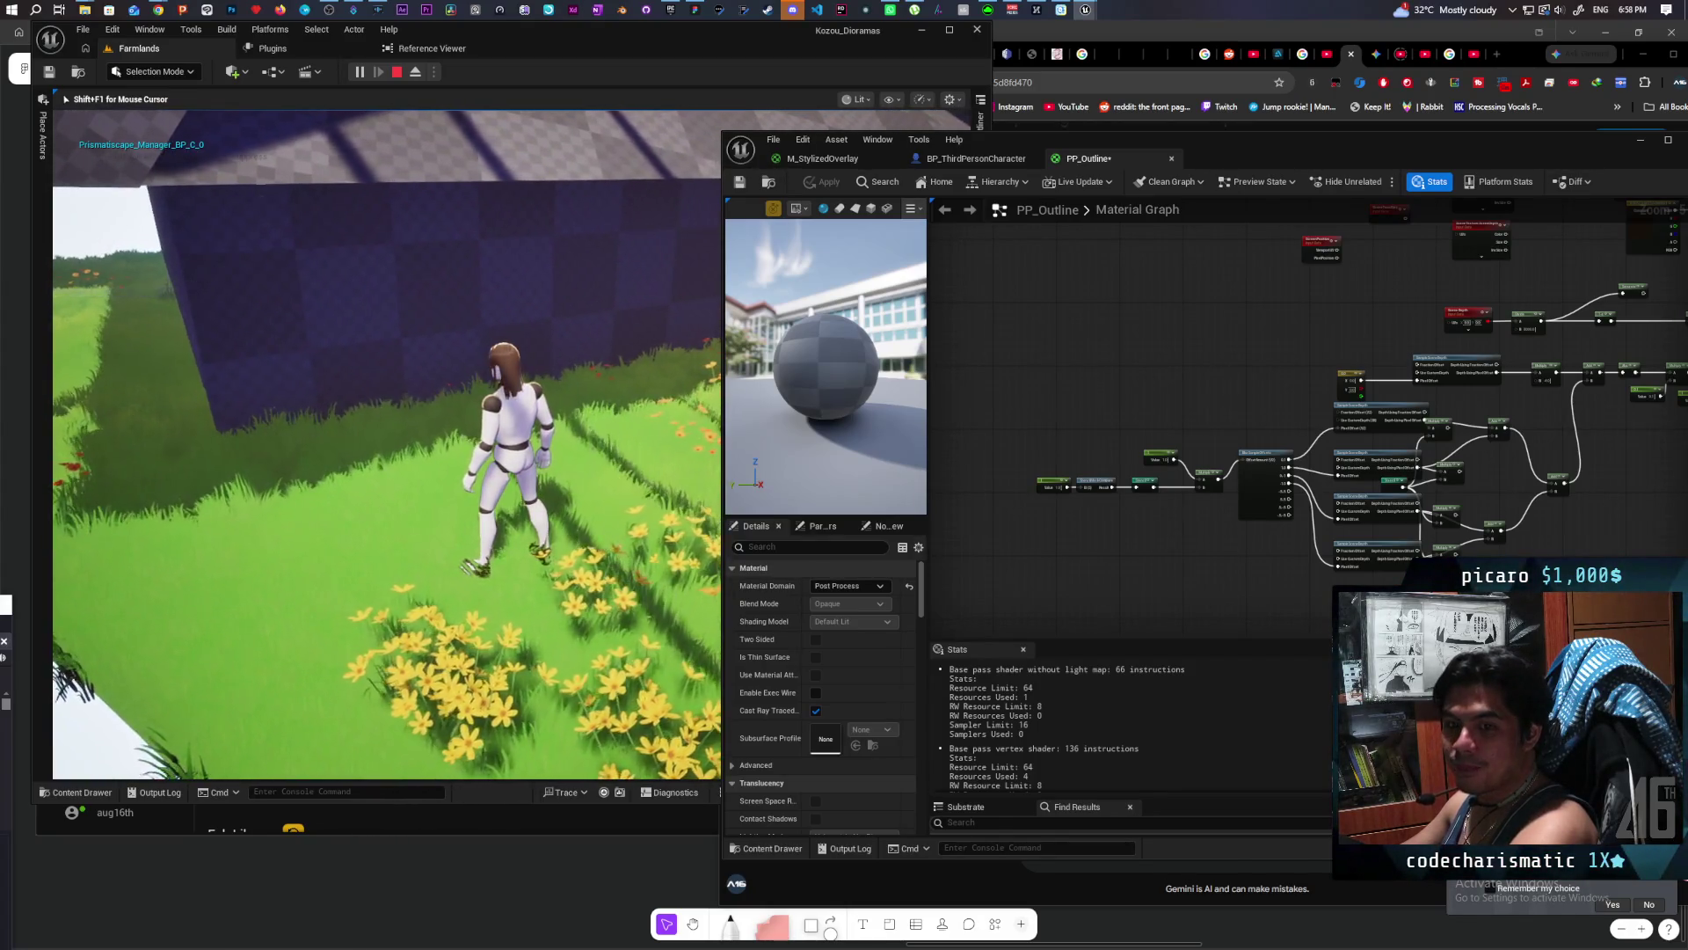
key("d")
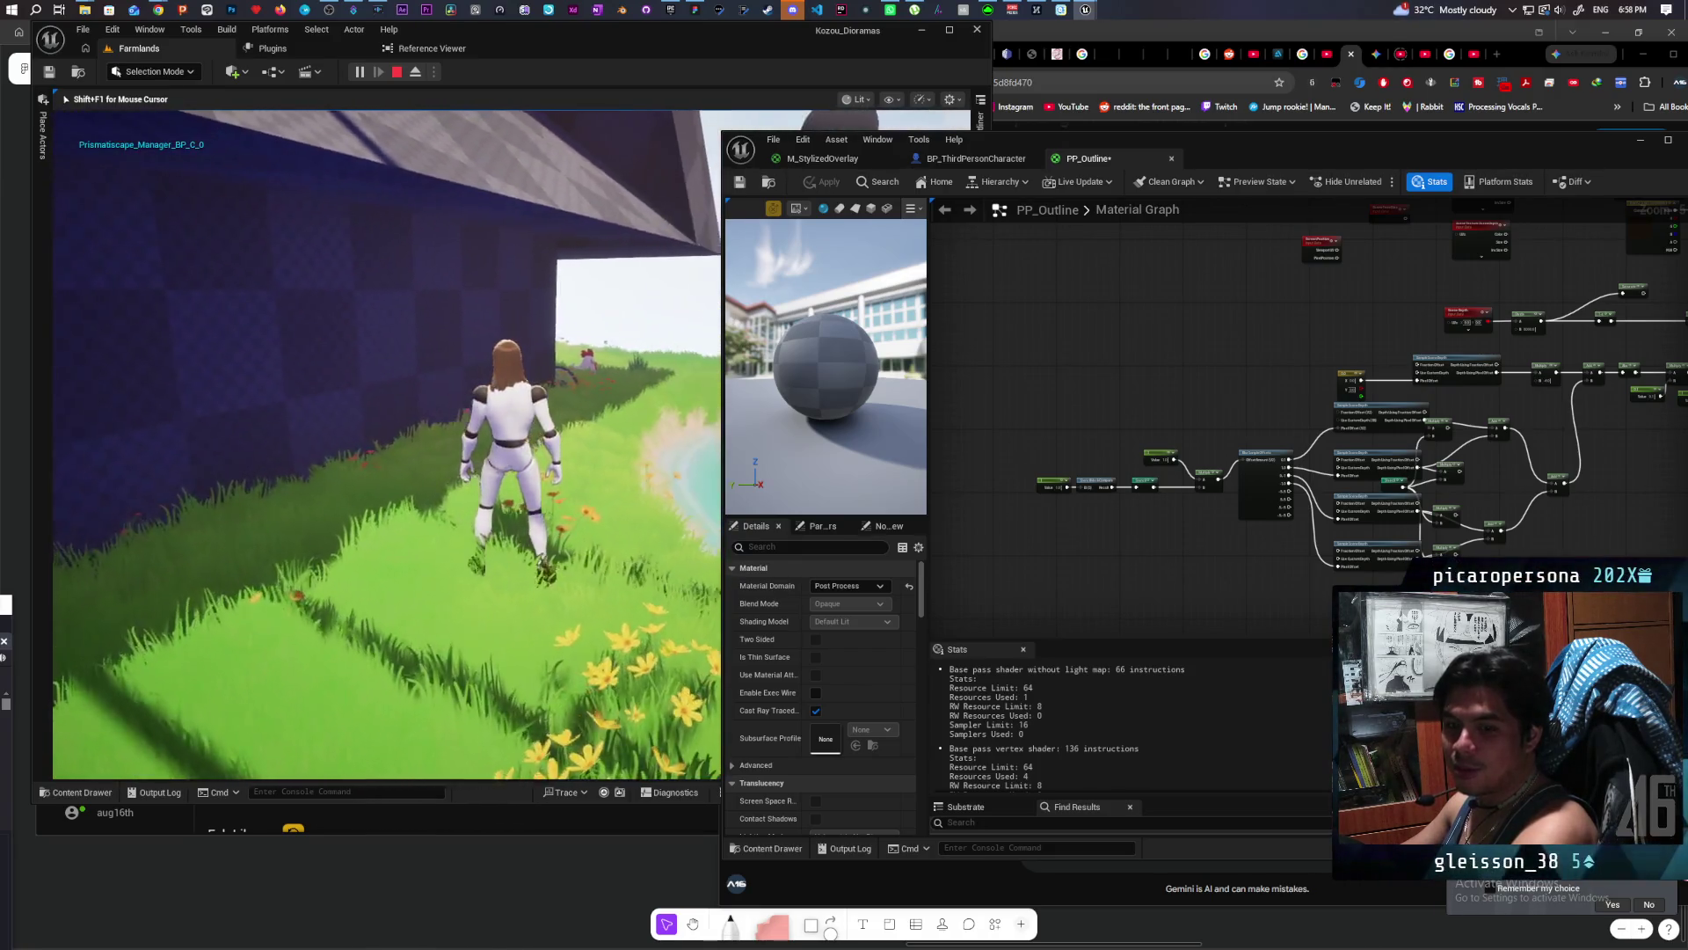
key("w")
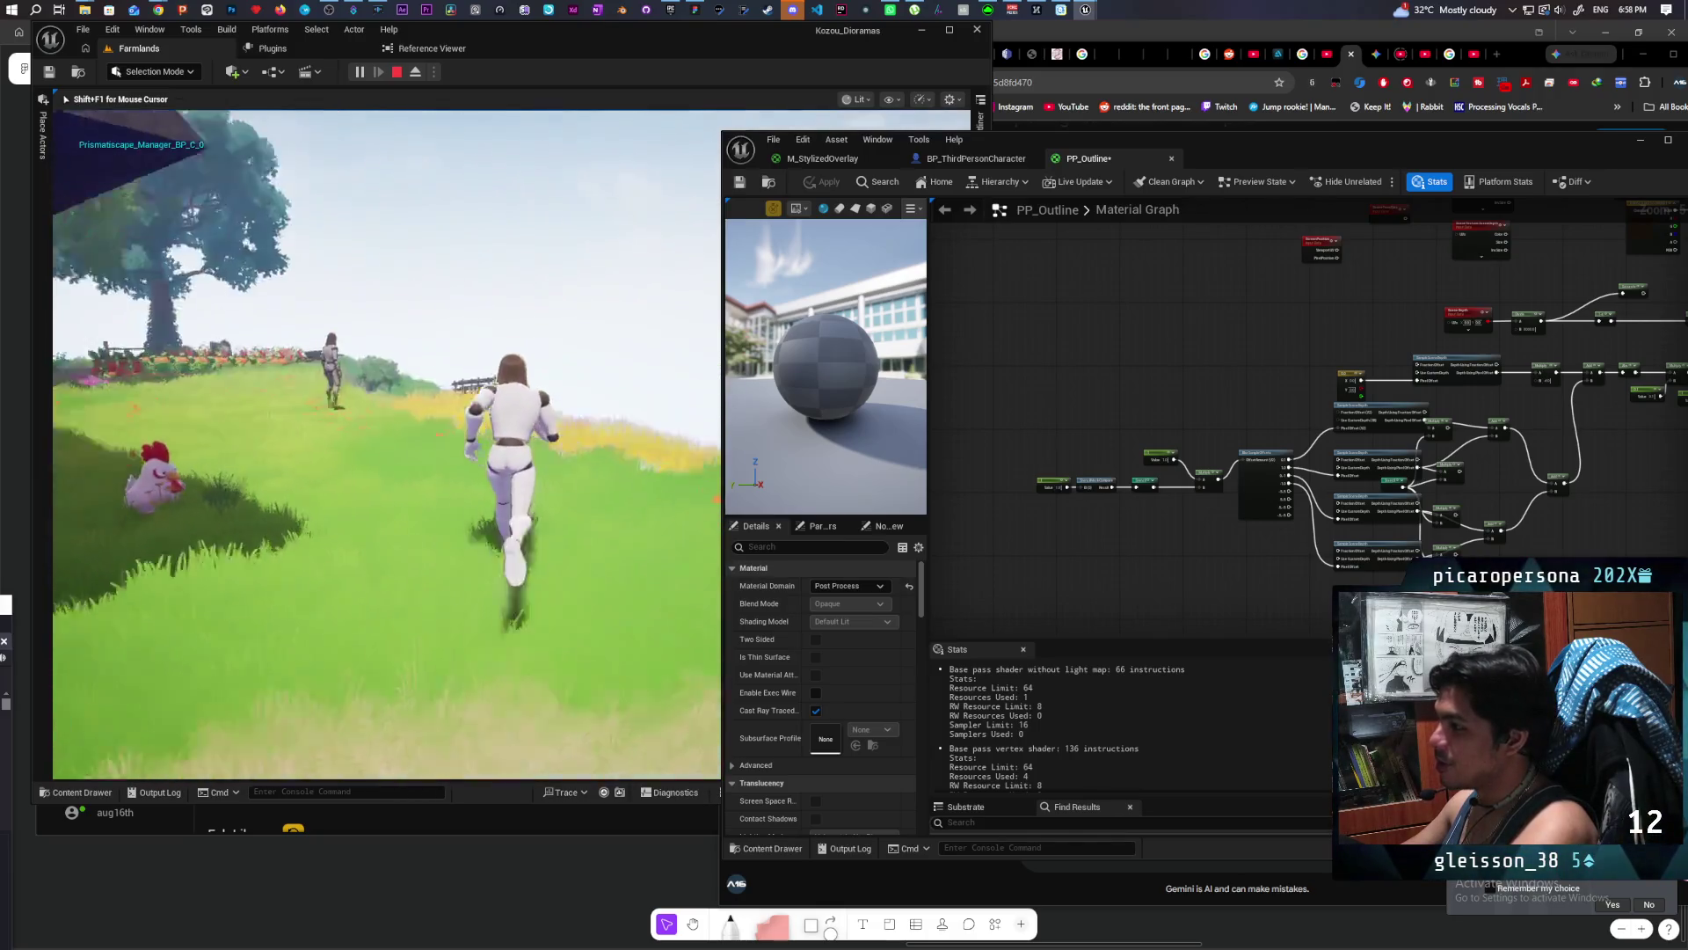
key("w")
key("w")
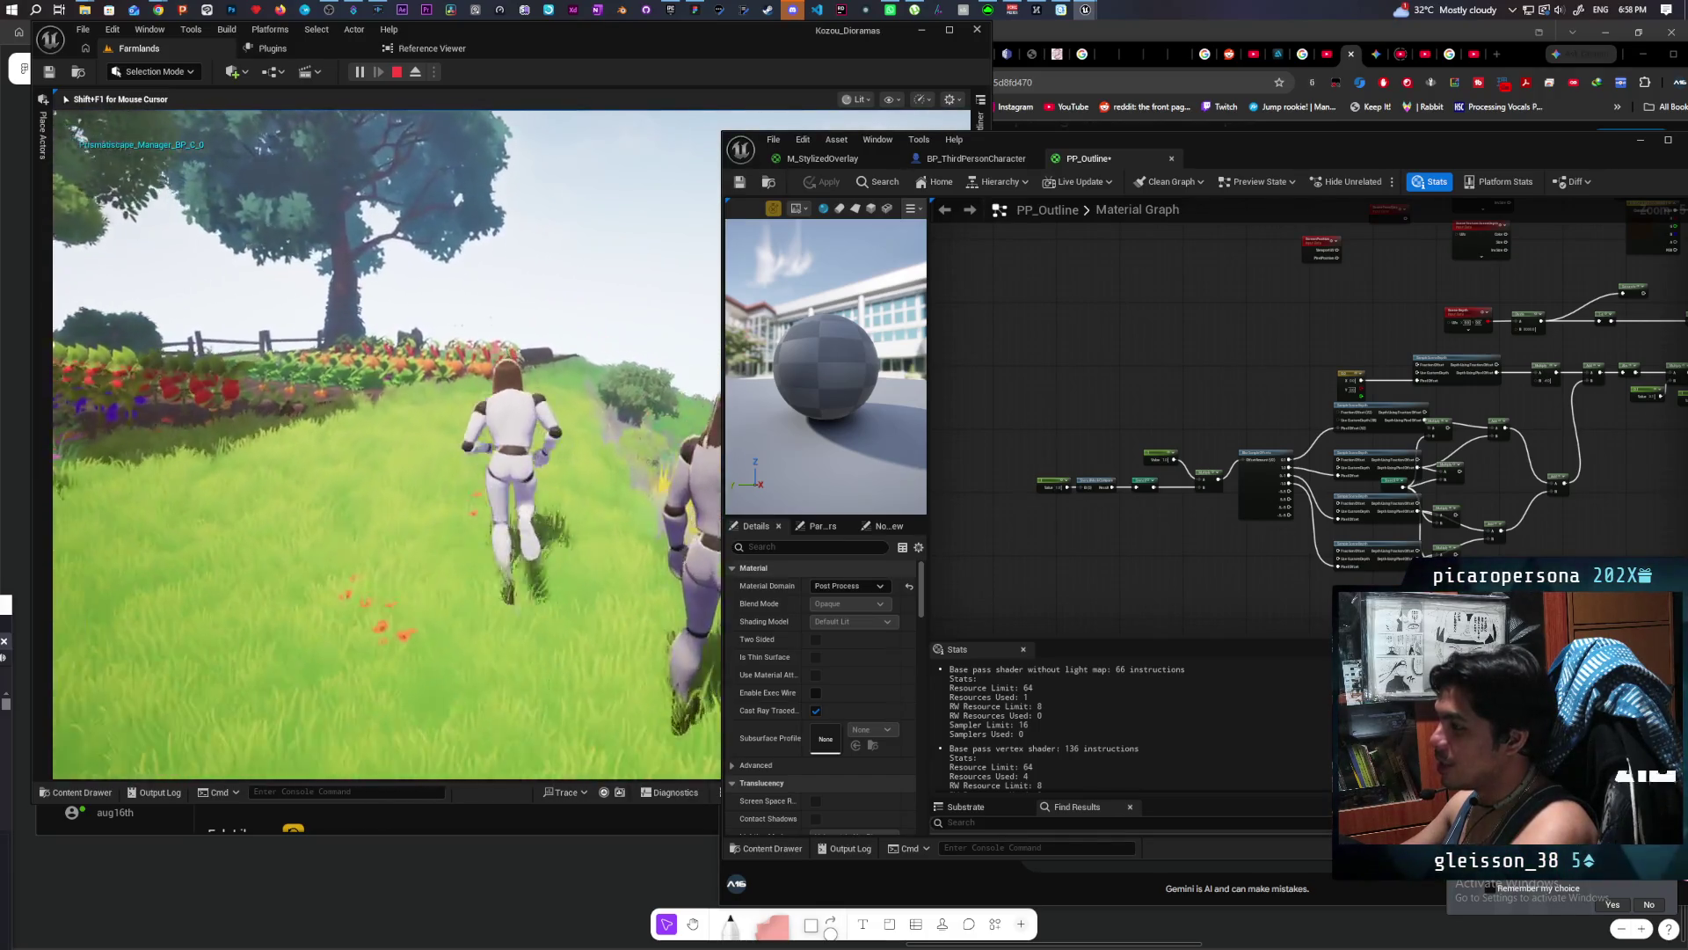
key("w")
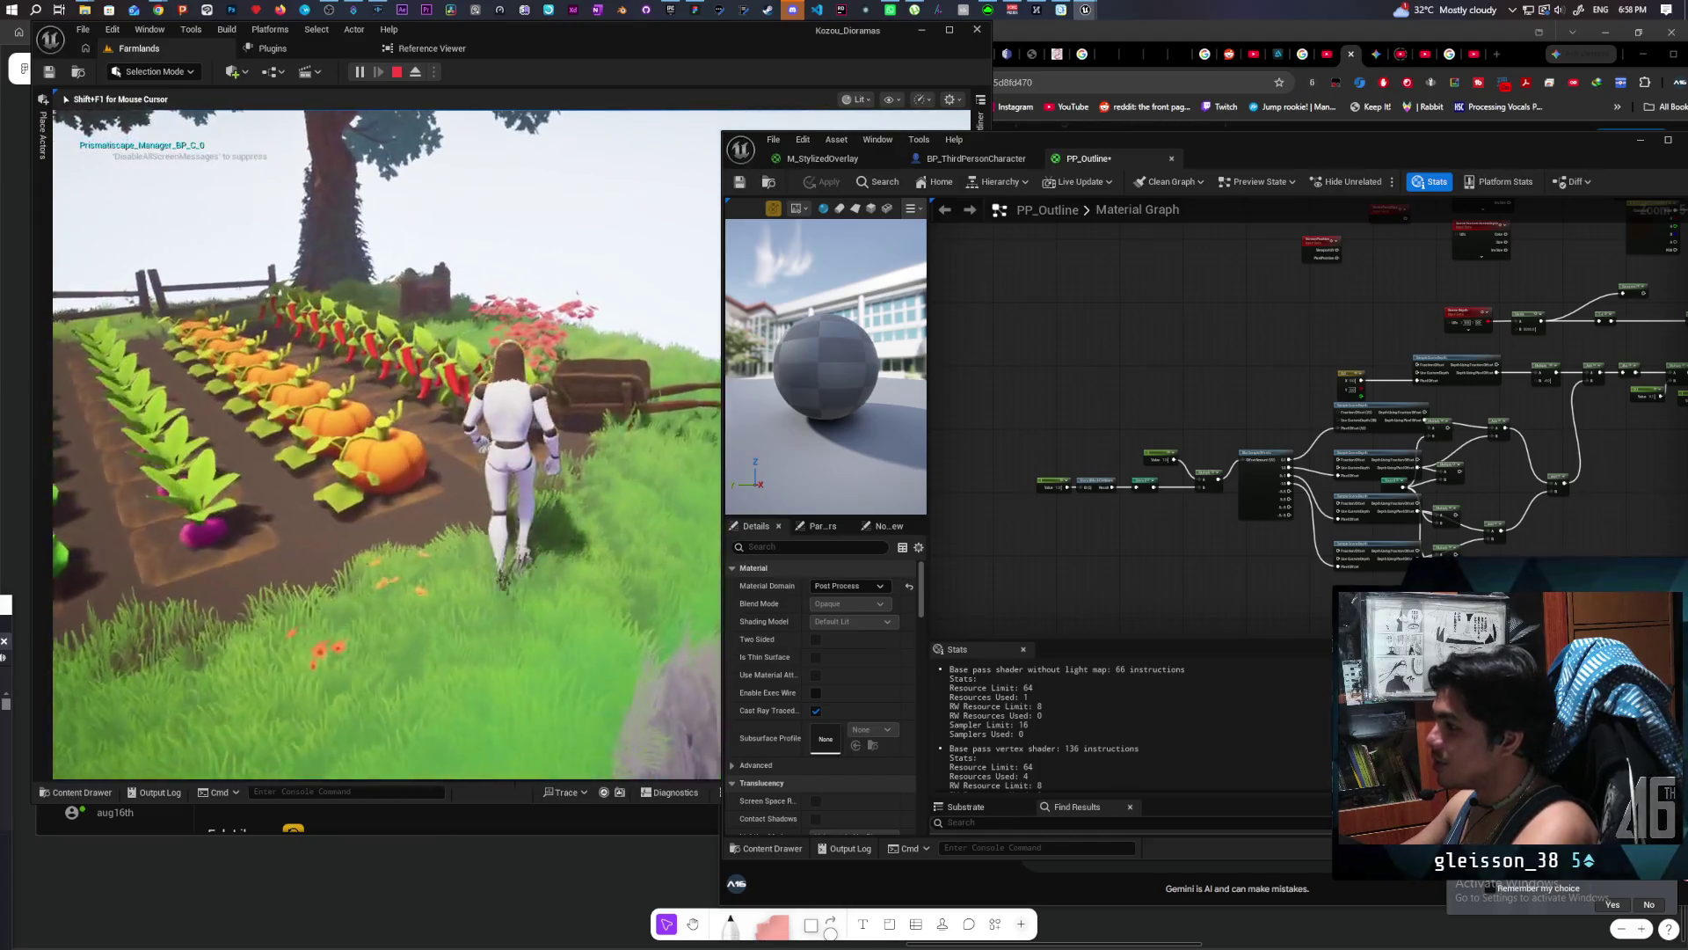
key("w")
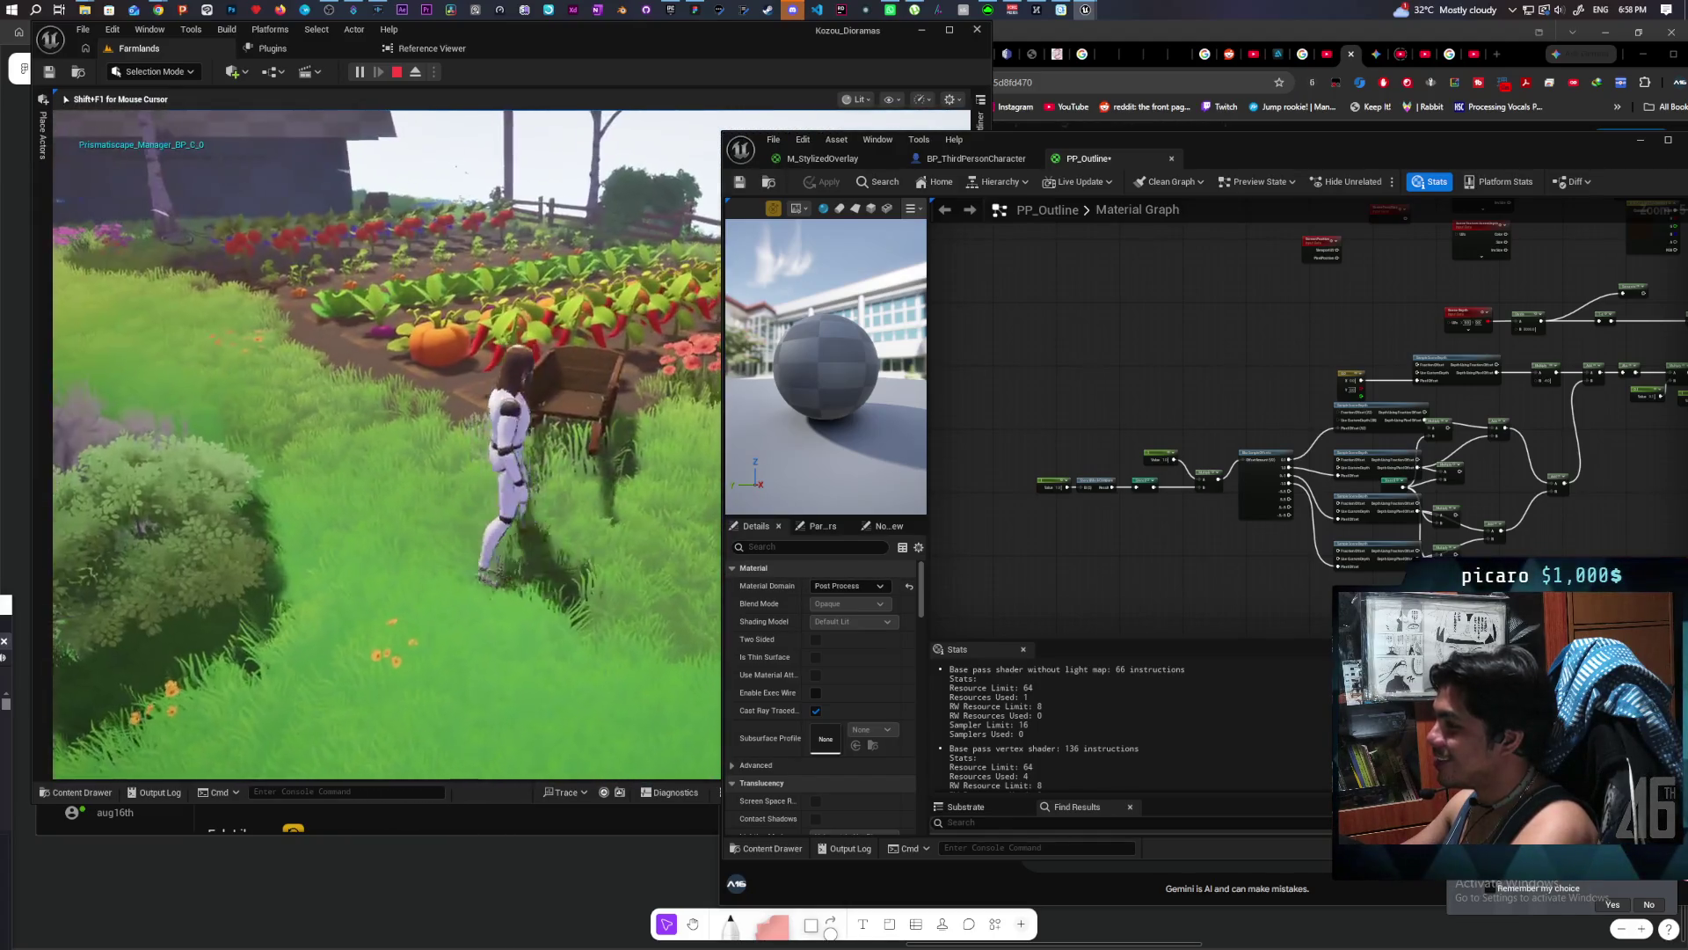
key("space")
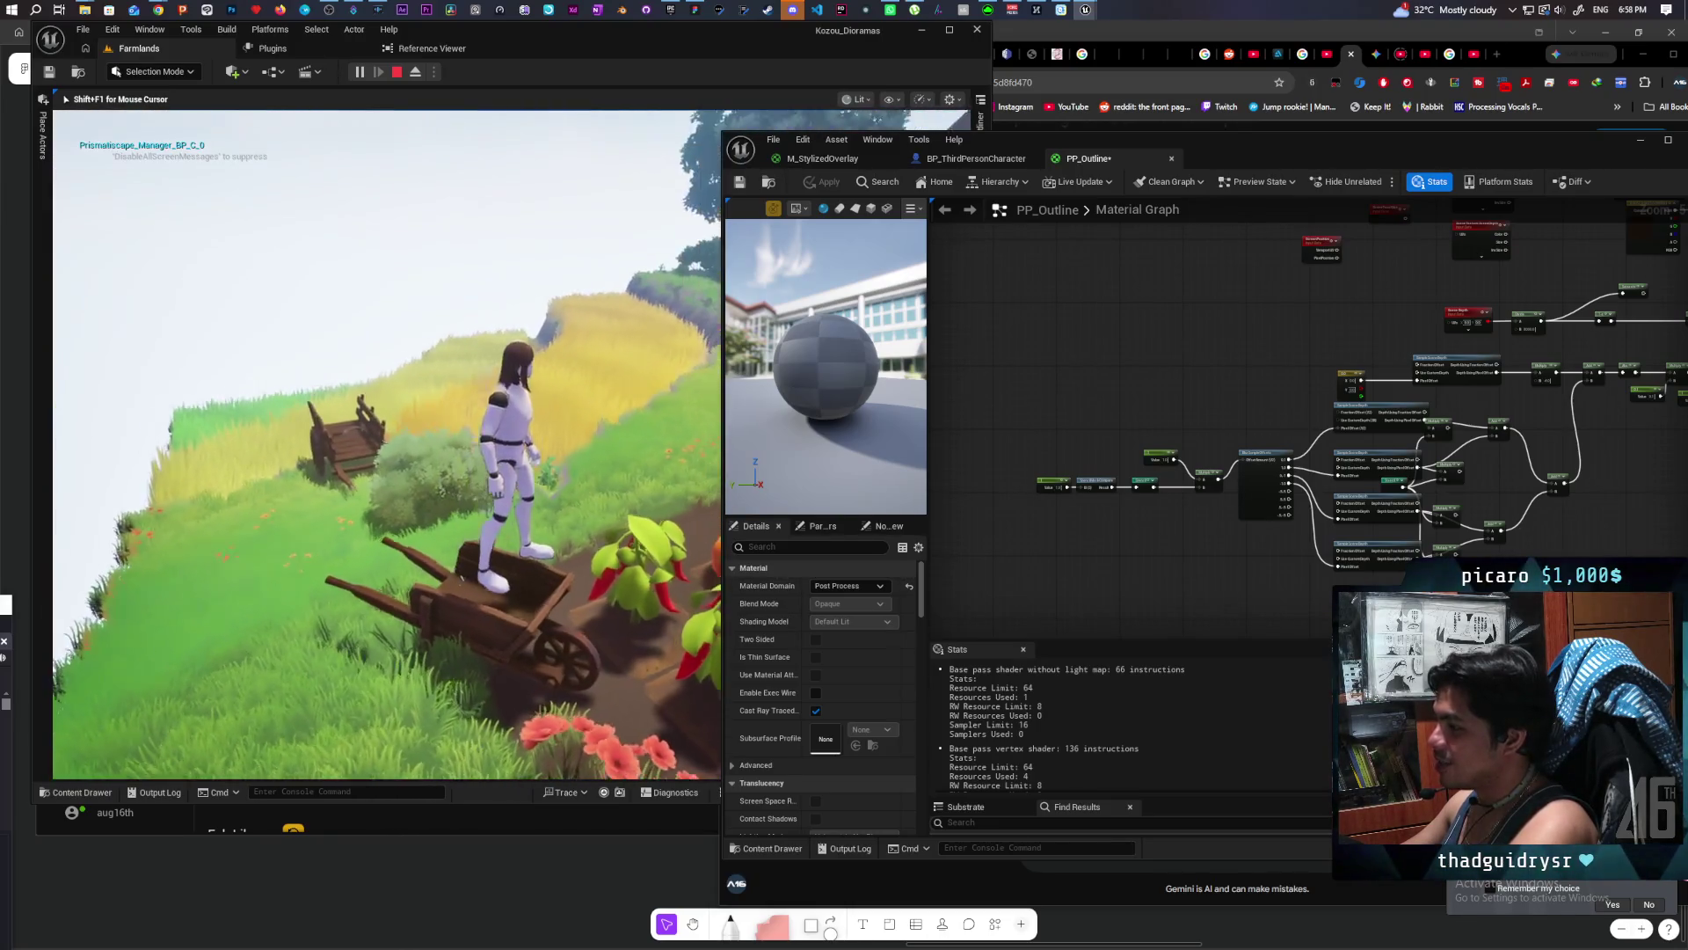
key("space")
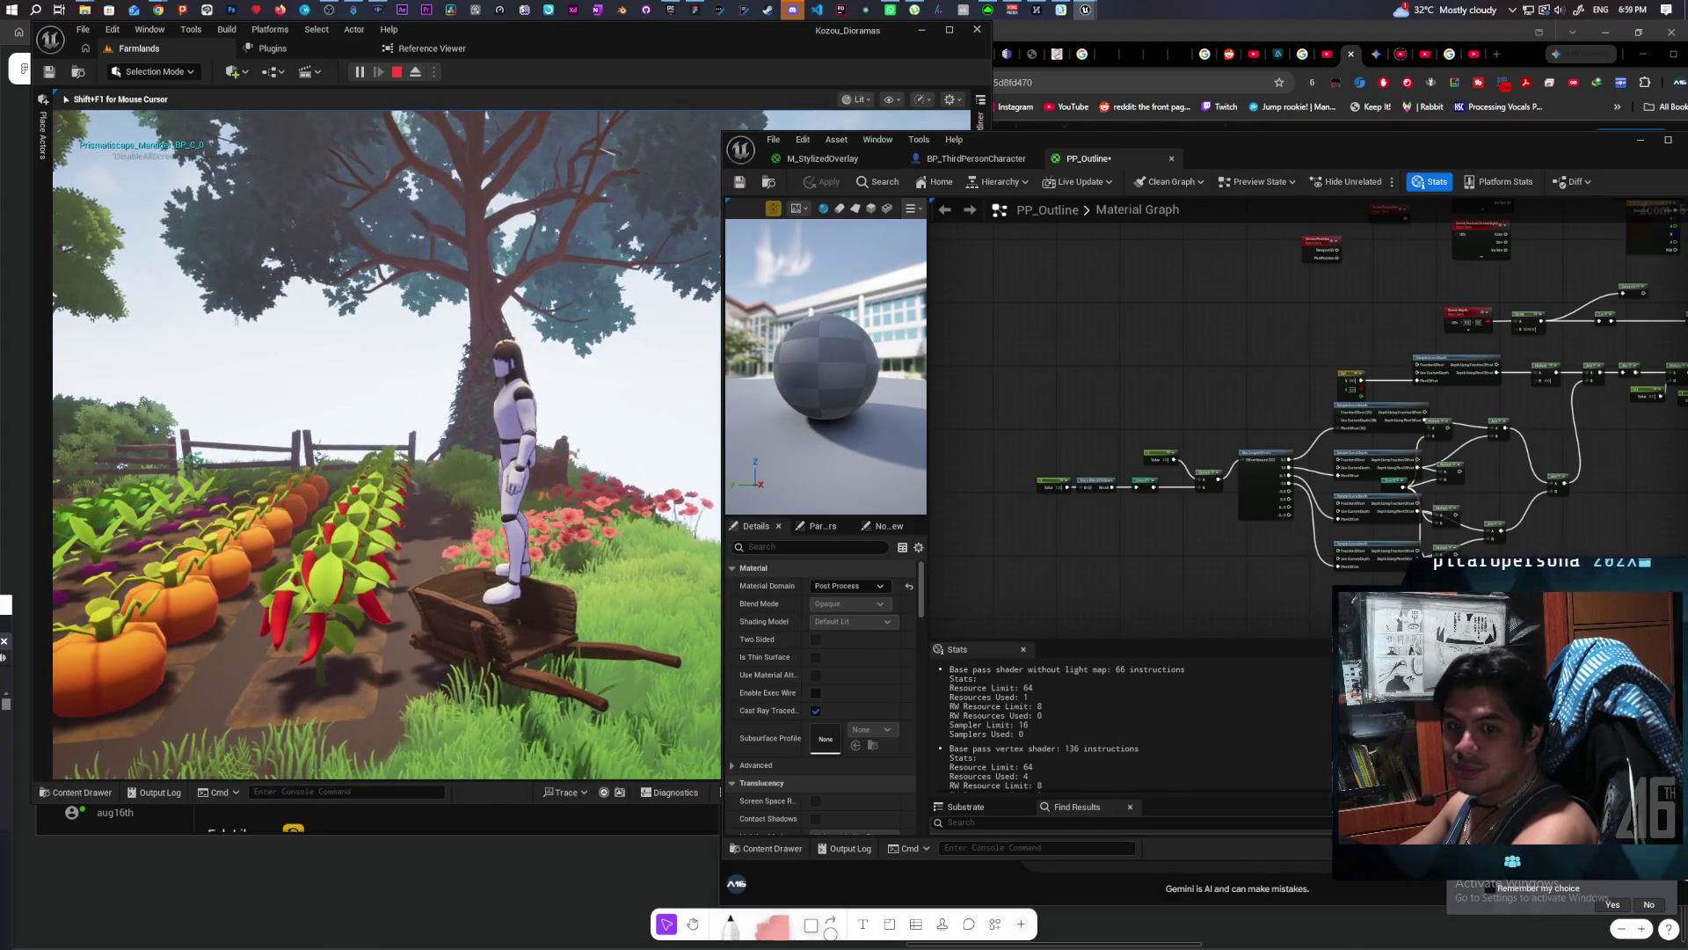
key("f")
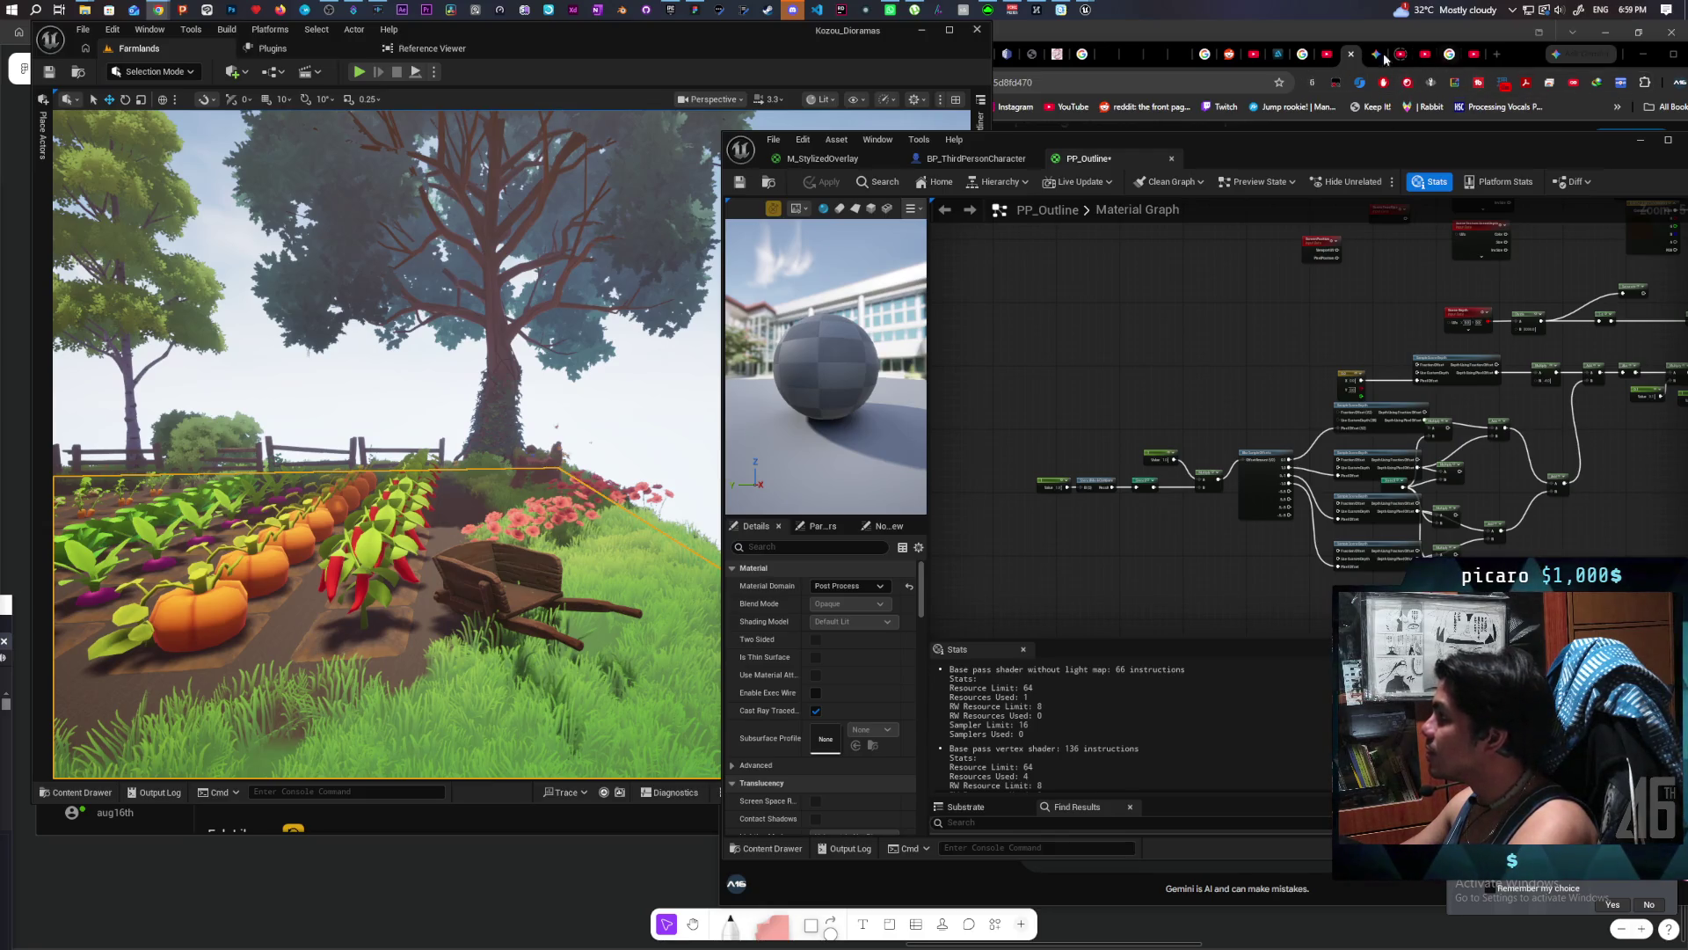
left_click(158, 10)
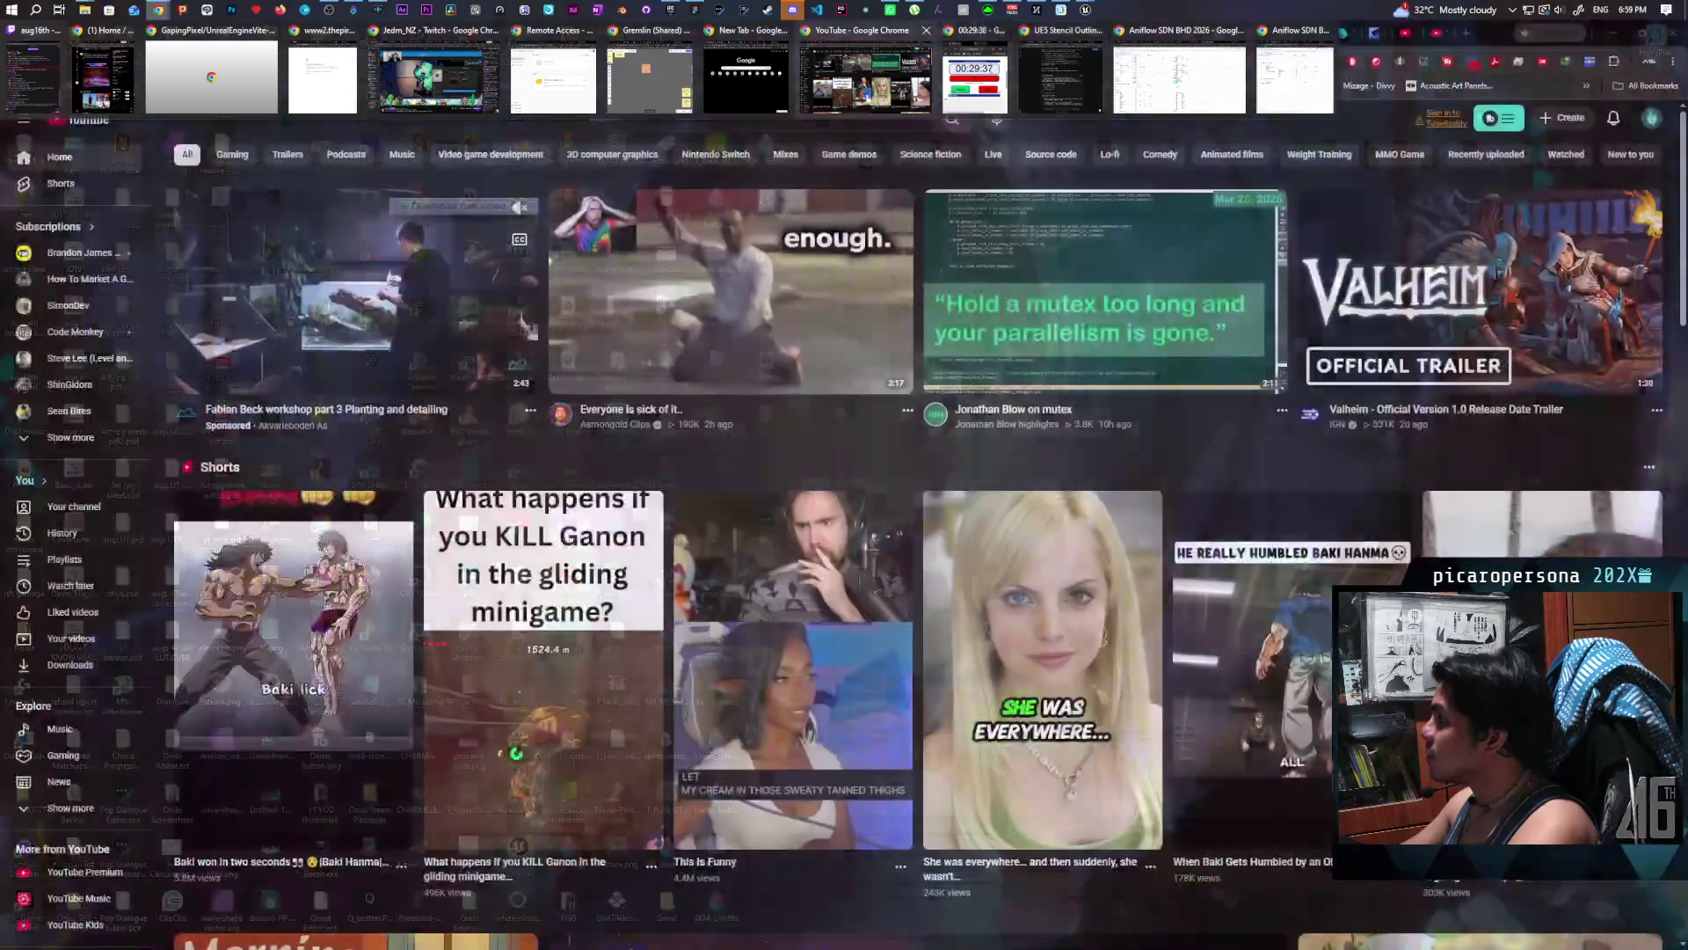
left_click(746, 80)
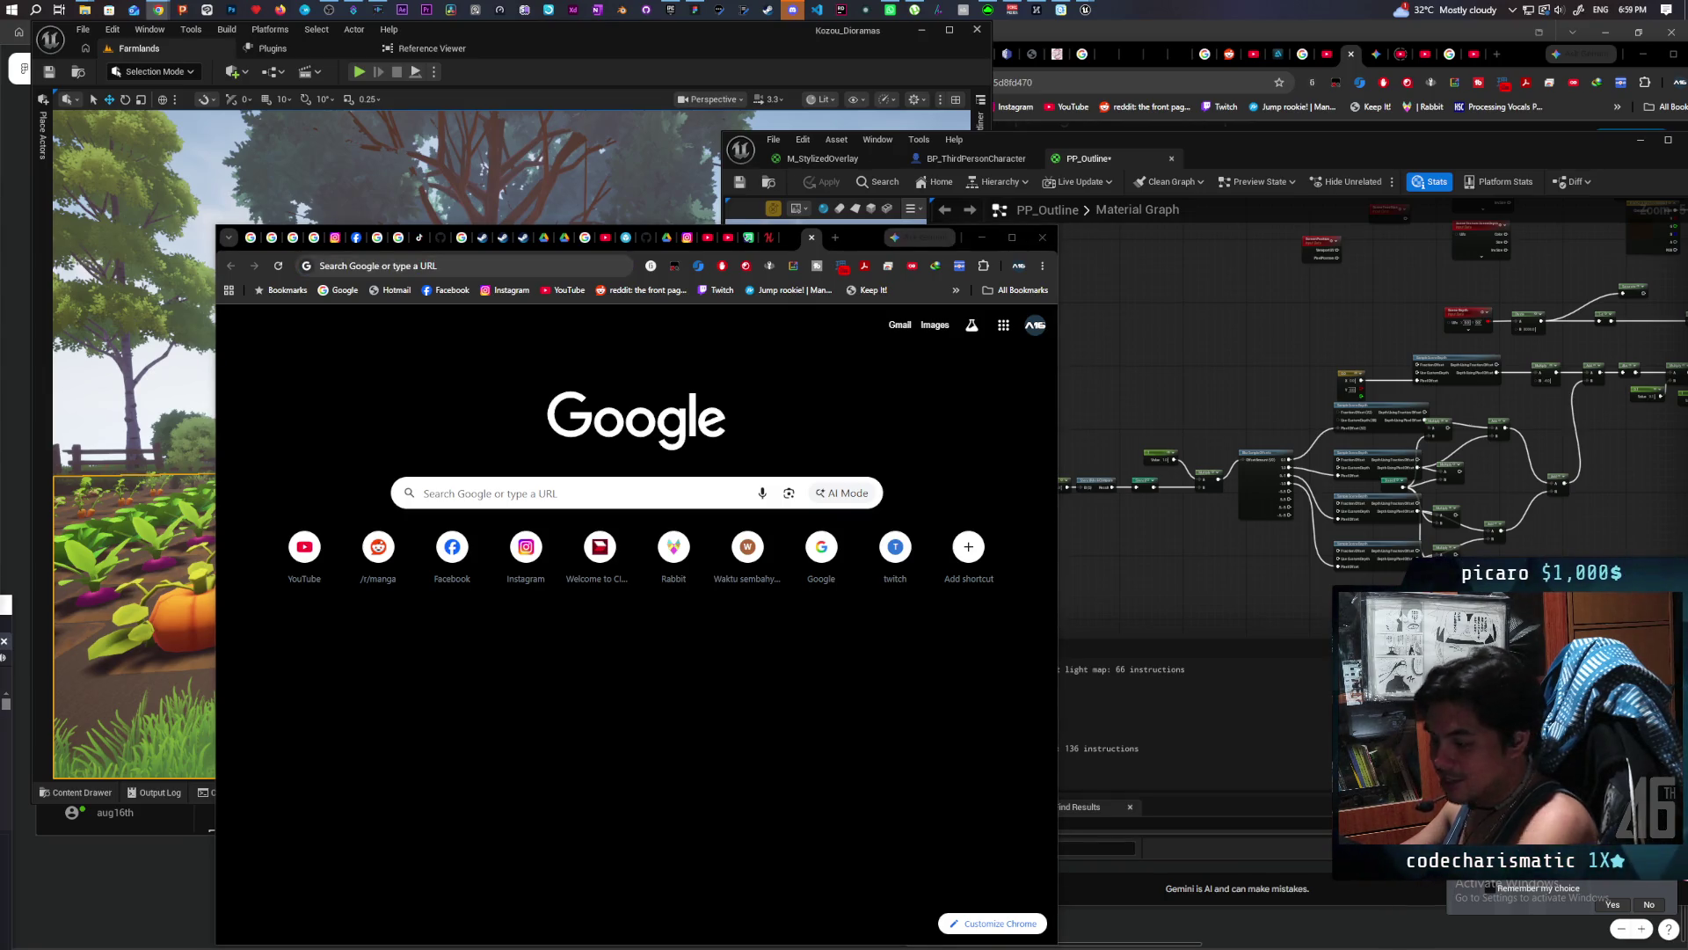
key("ctrl+v")
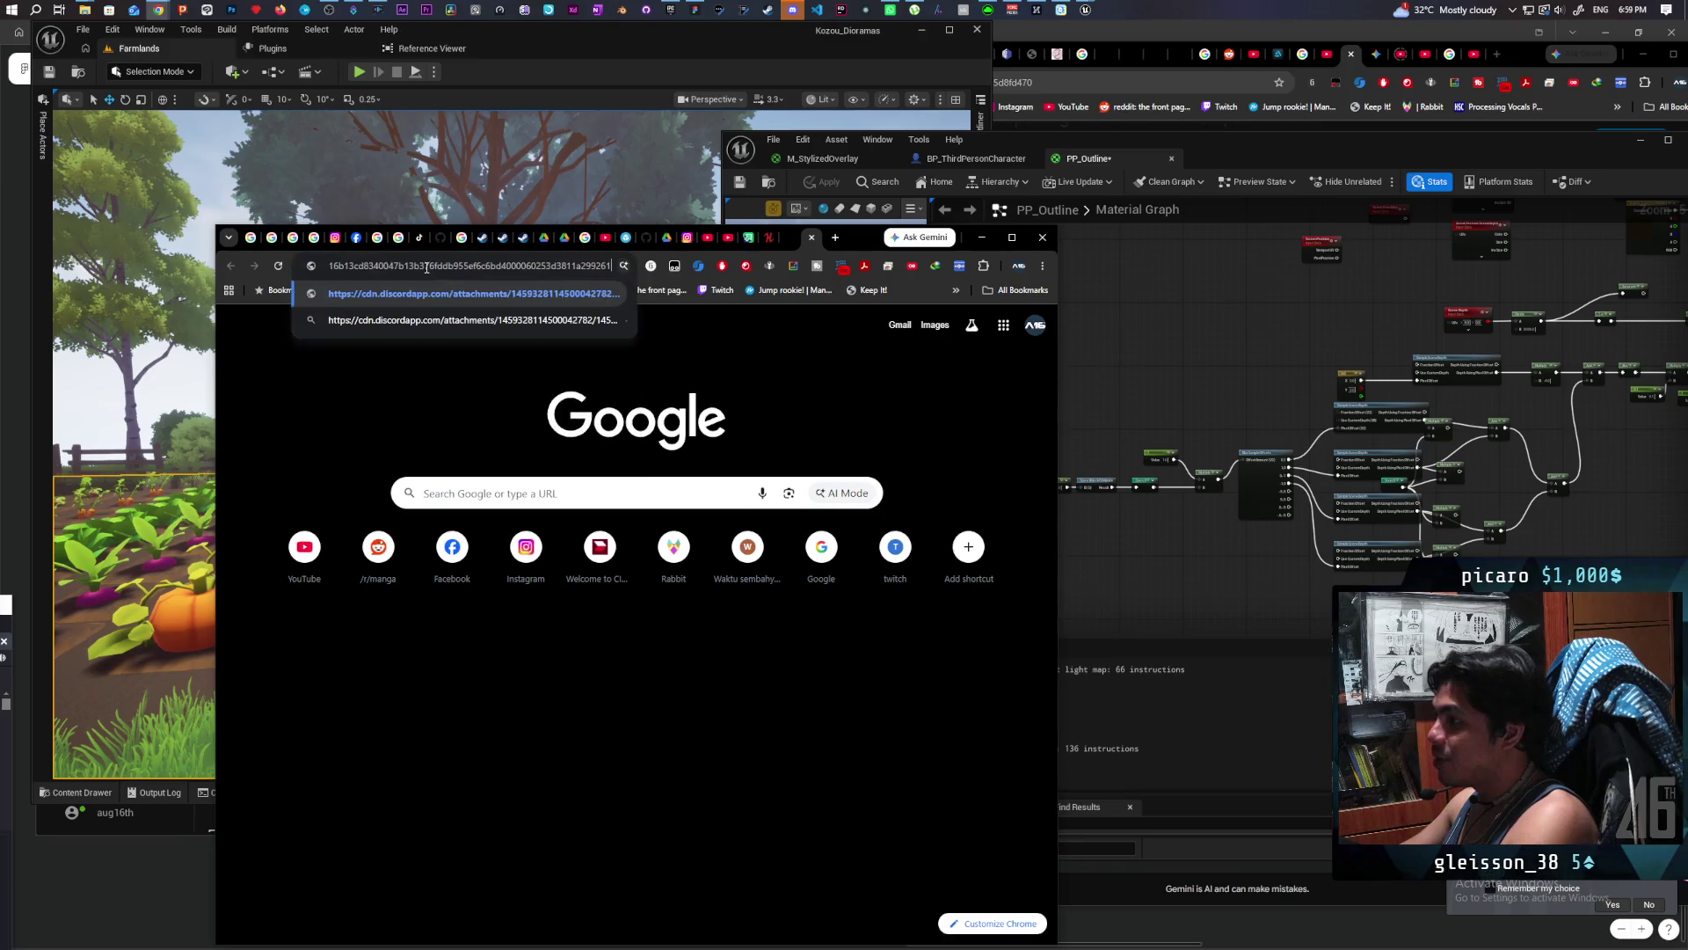
key("Return")
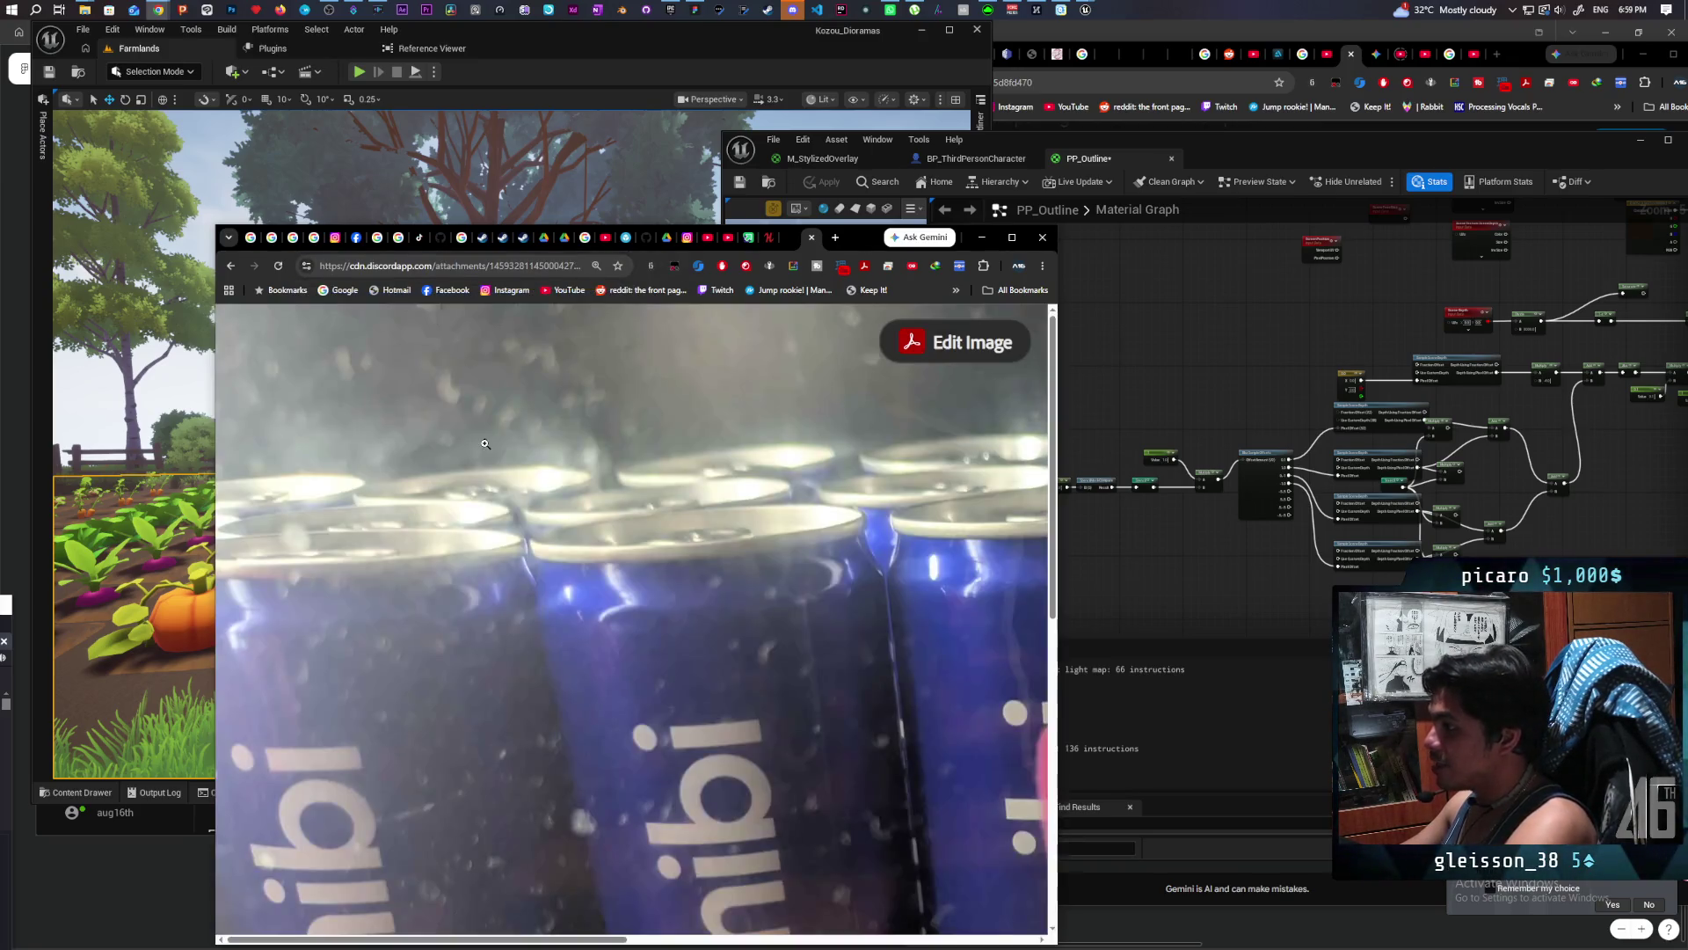
scroll(476, 429, "down", 3)
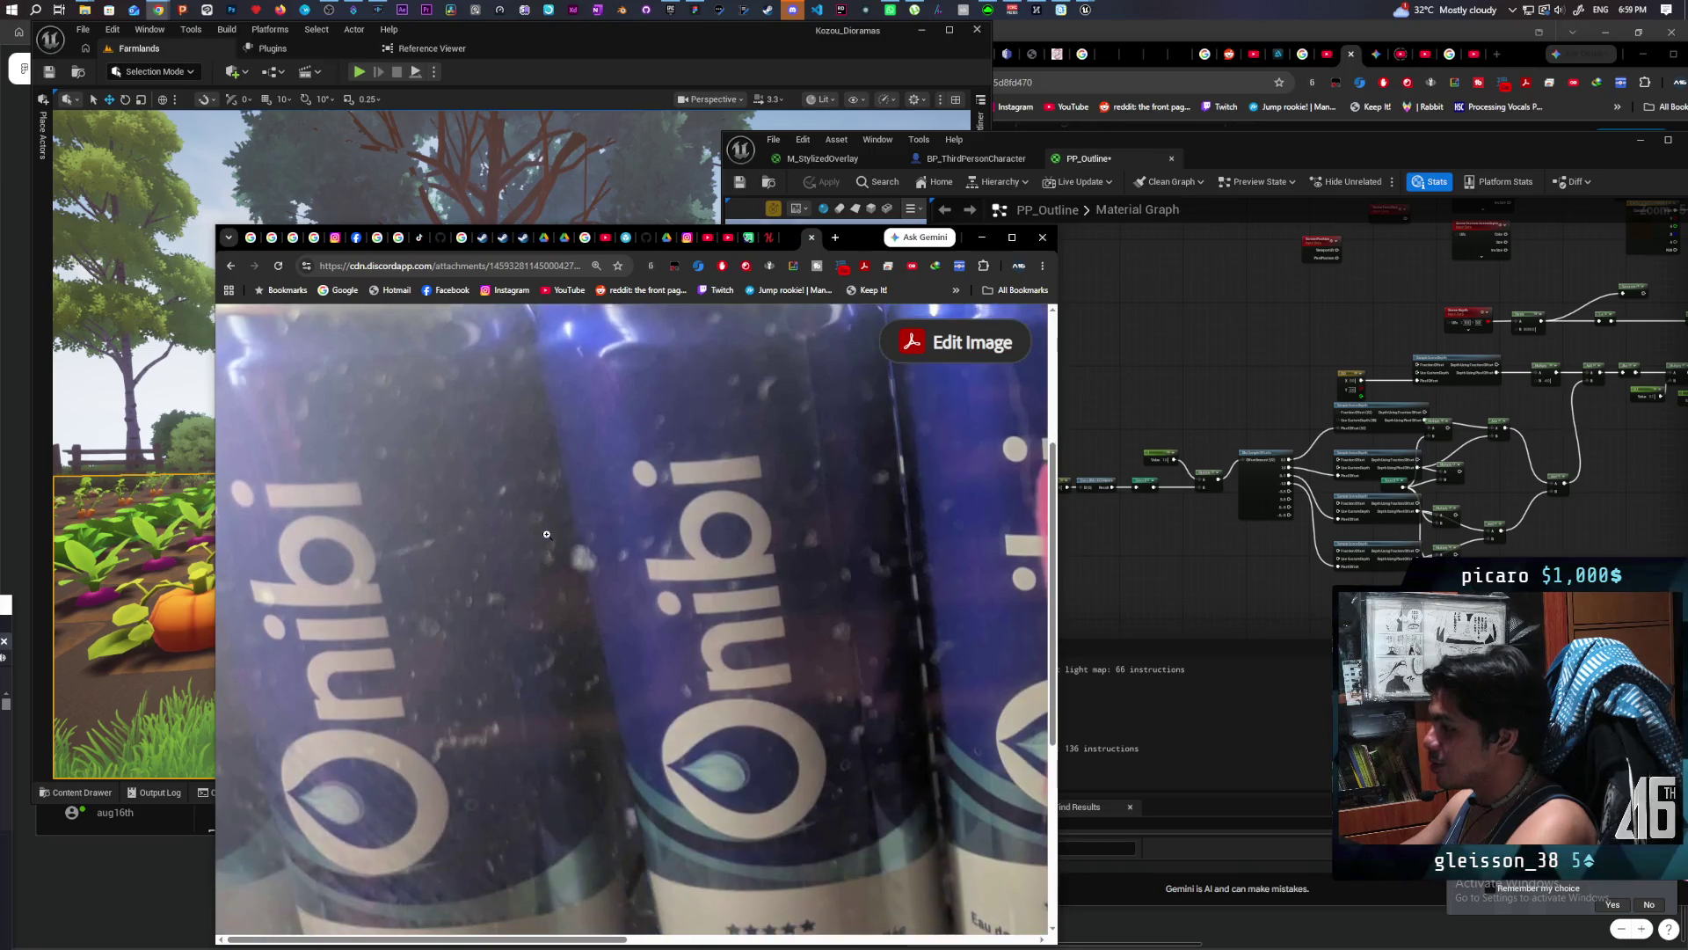
scroll(595, 576, "down", 5)
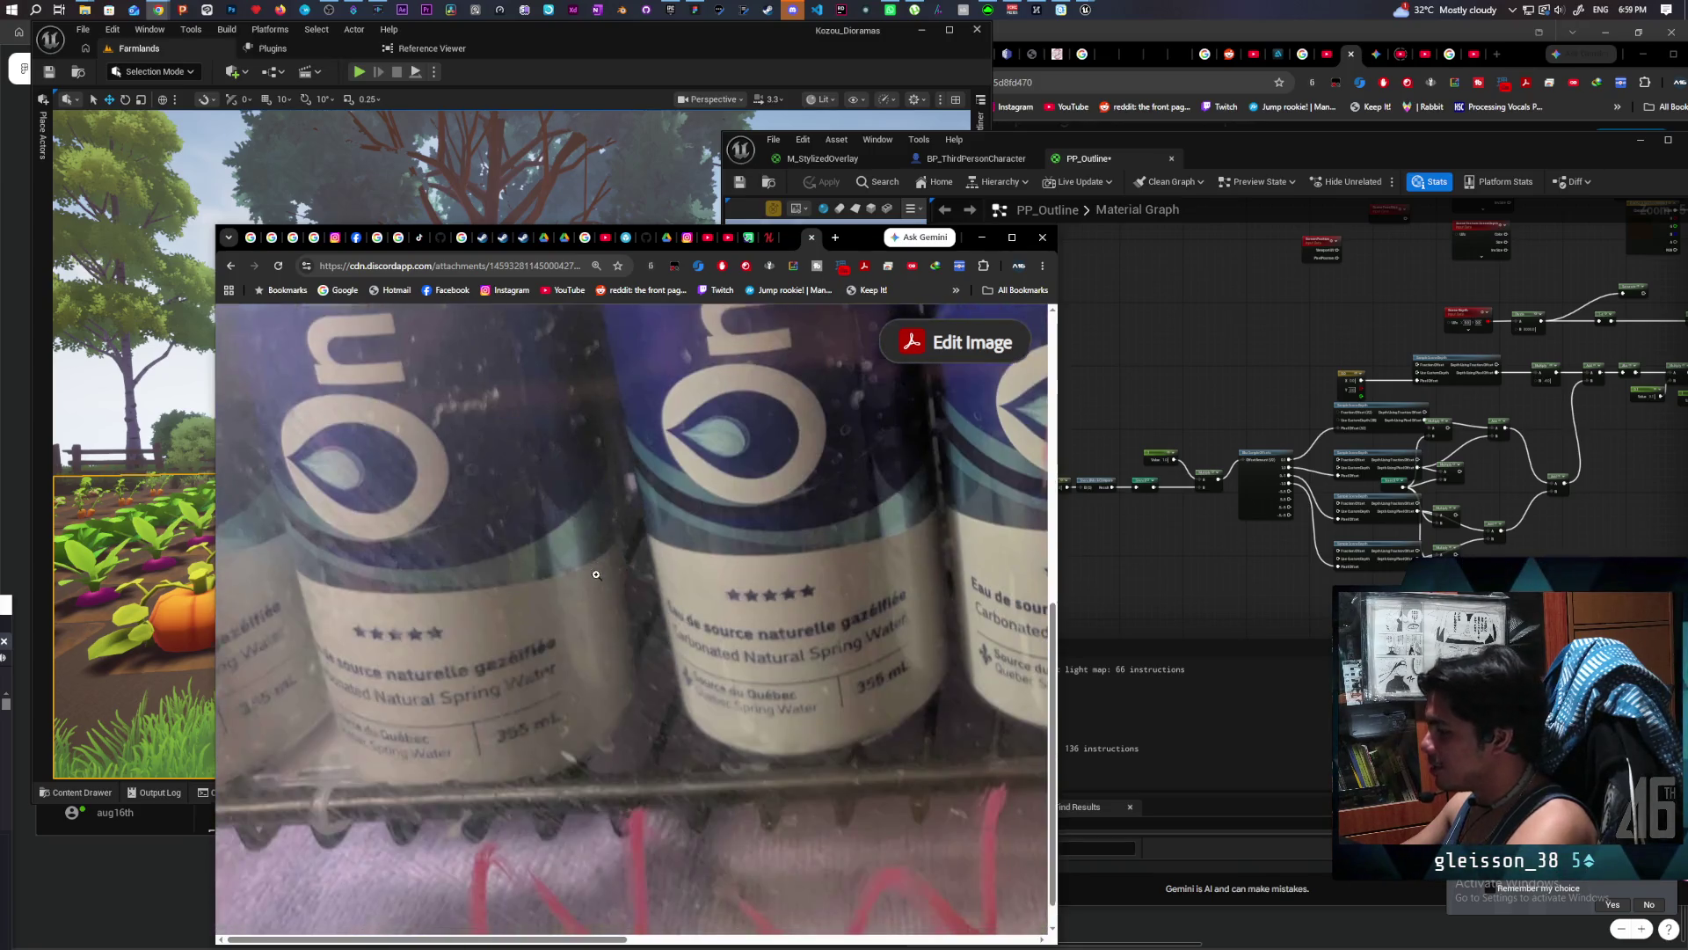
scroll(572, 616, "up", 5)
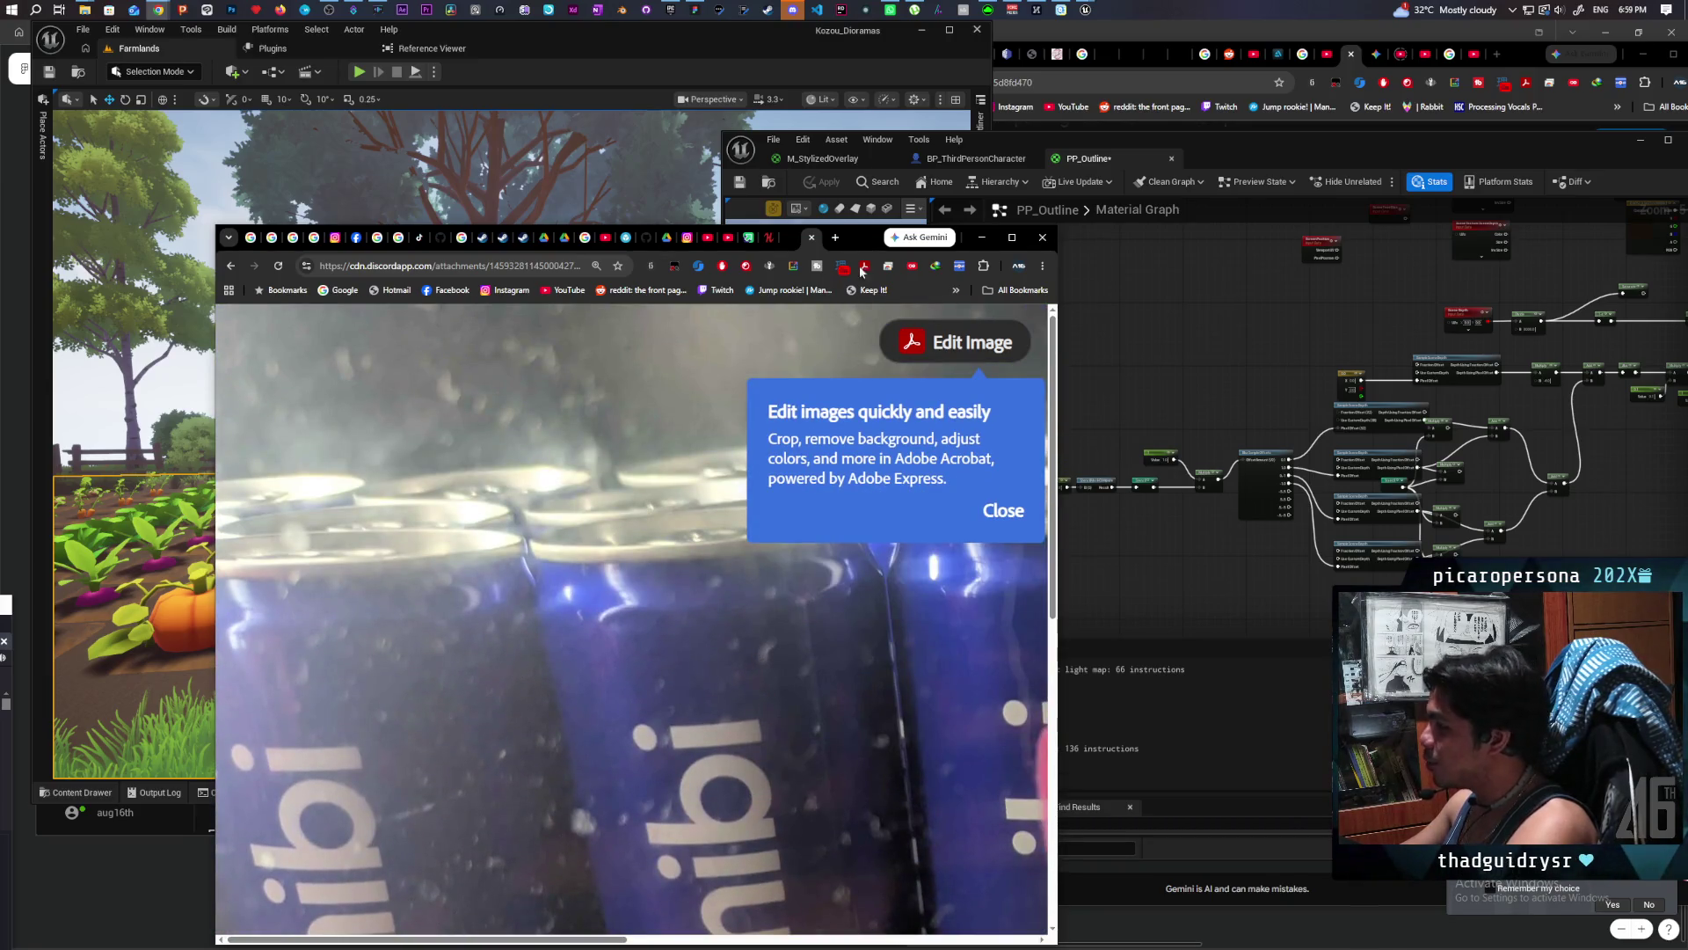
left_click(813, 238)
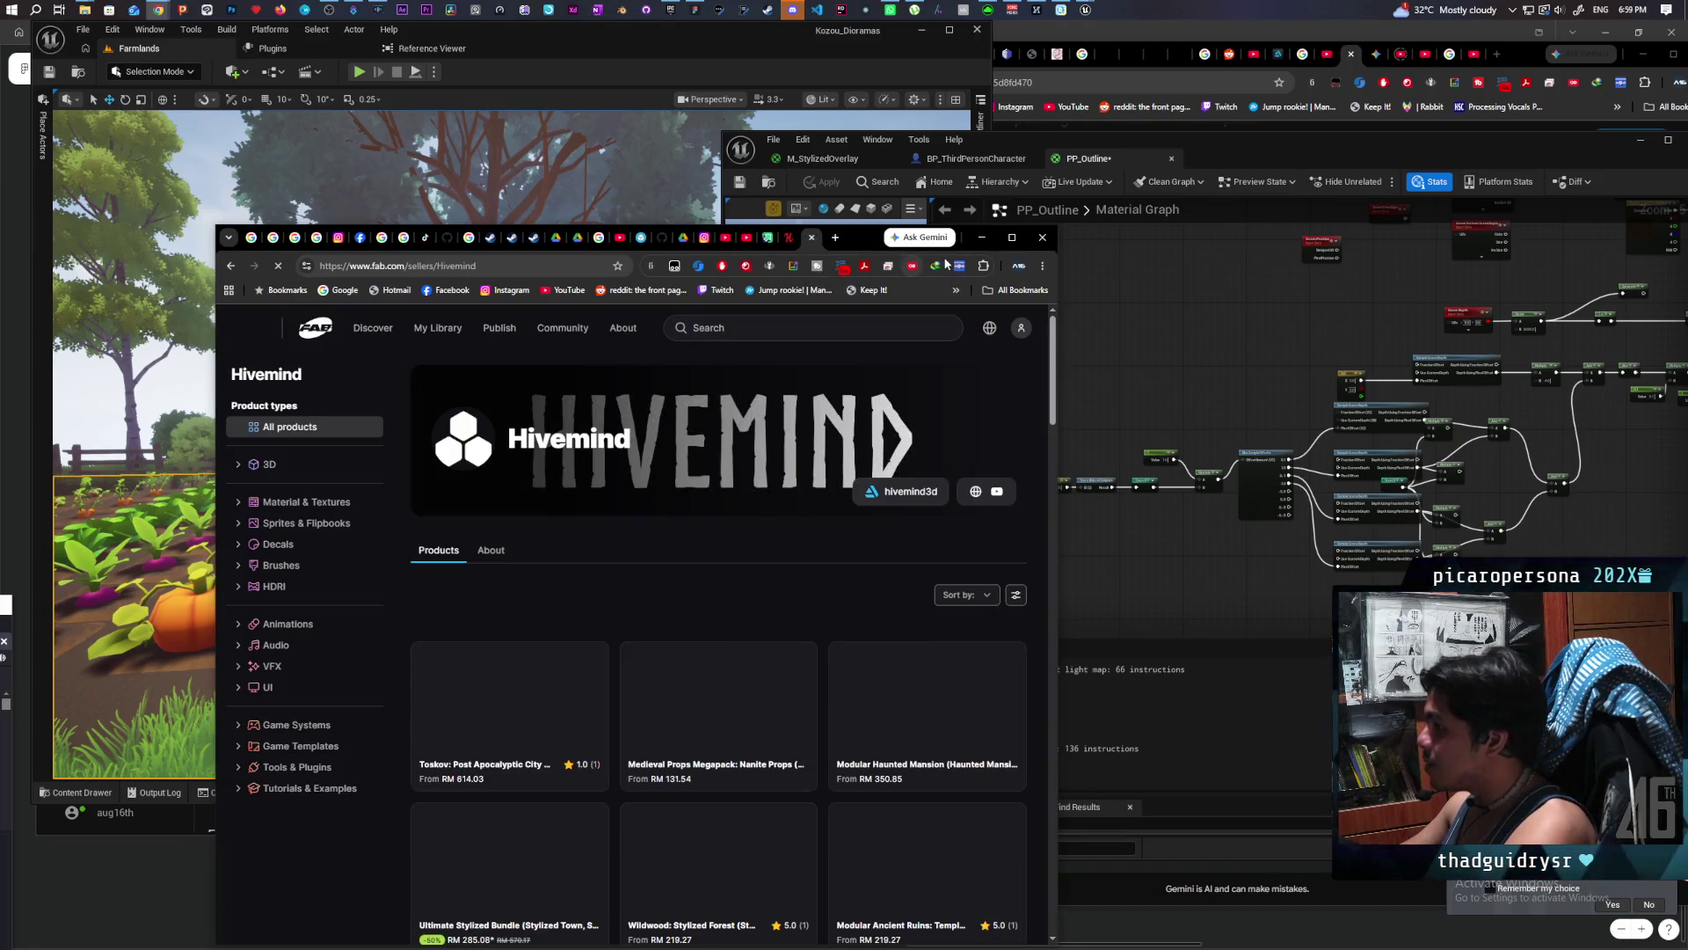
left_click(982, 237)
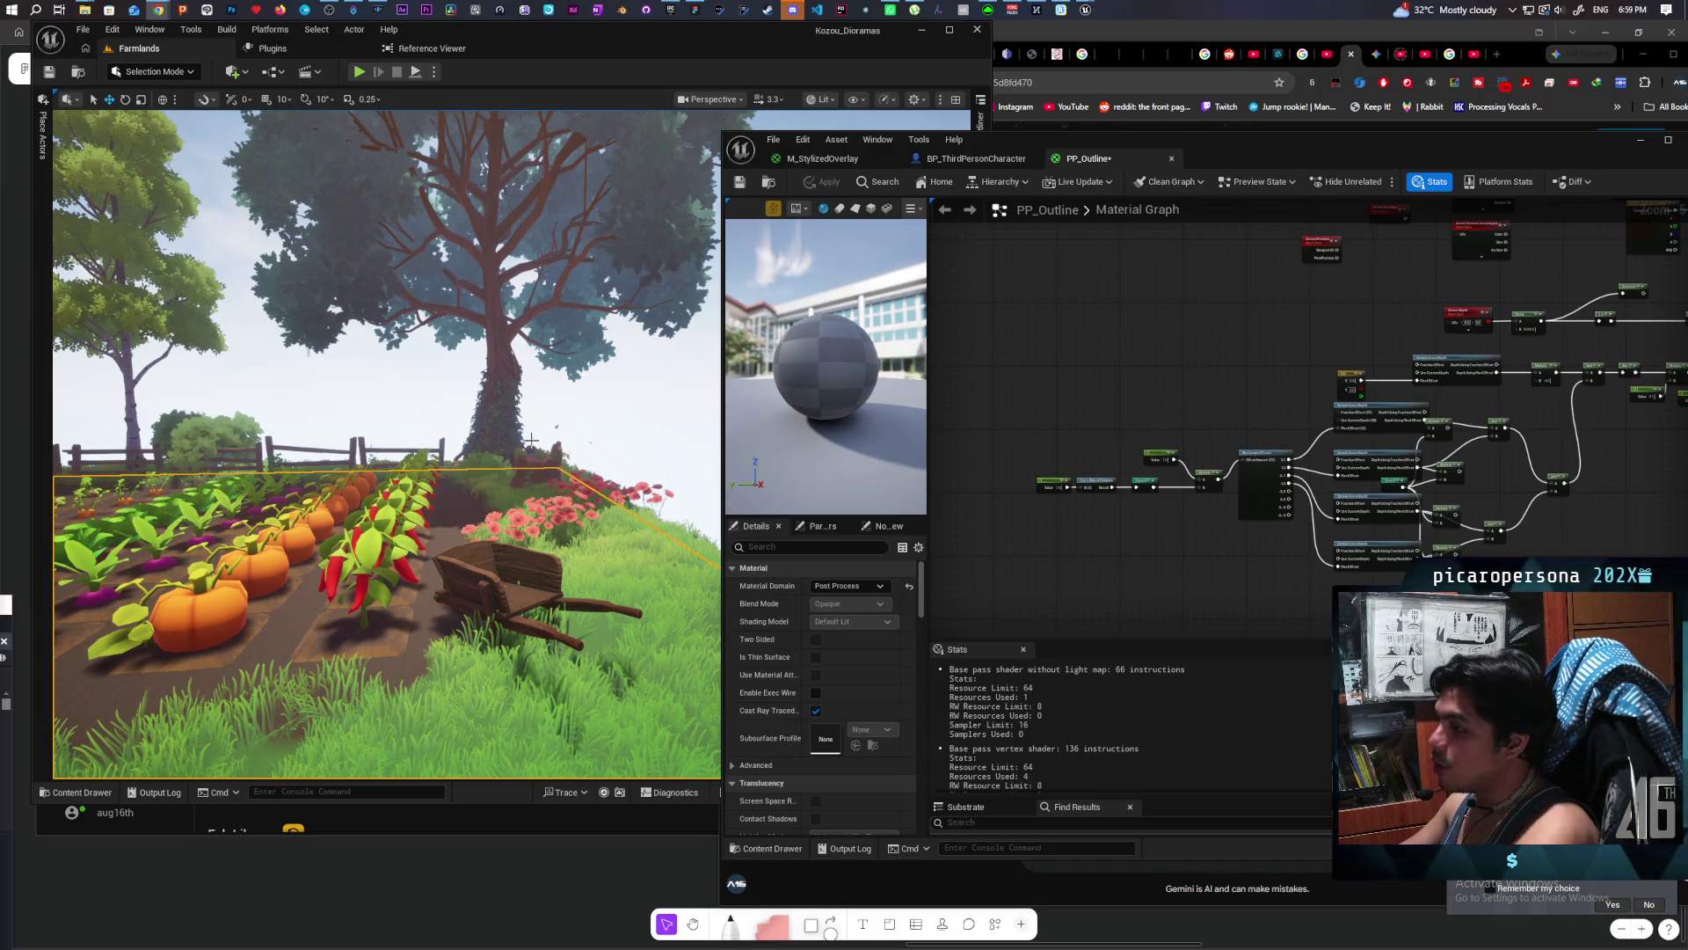
Step: Turn the view toward the house and start Play From Here at a field spot
mouse_move(532, 439)
left_mouse_down()
mouse_move(211, 512)
mouse_move(337, 483)
left_mouse_up()
right_click(337, 483)
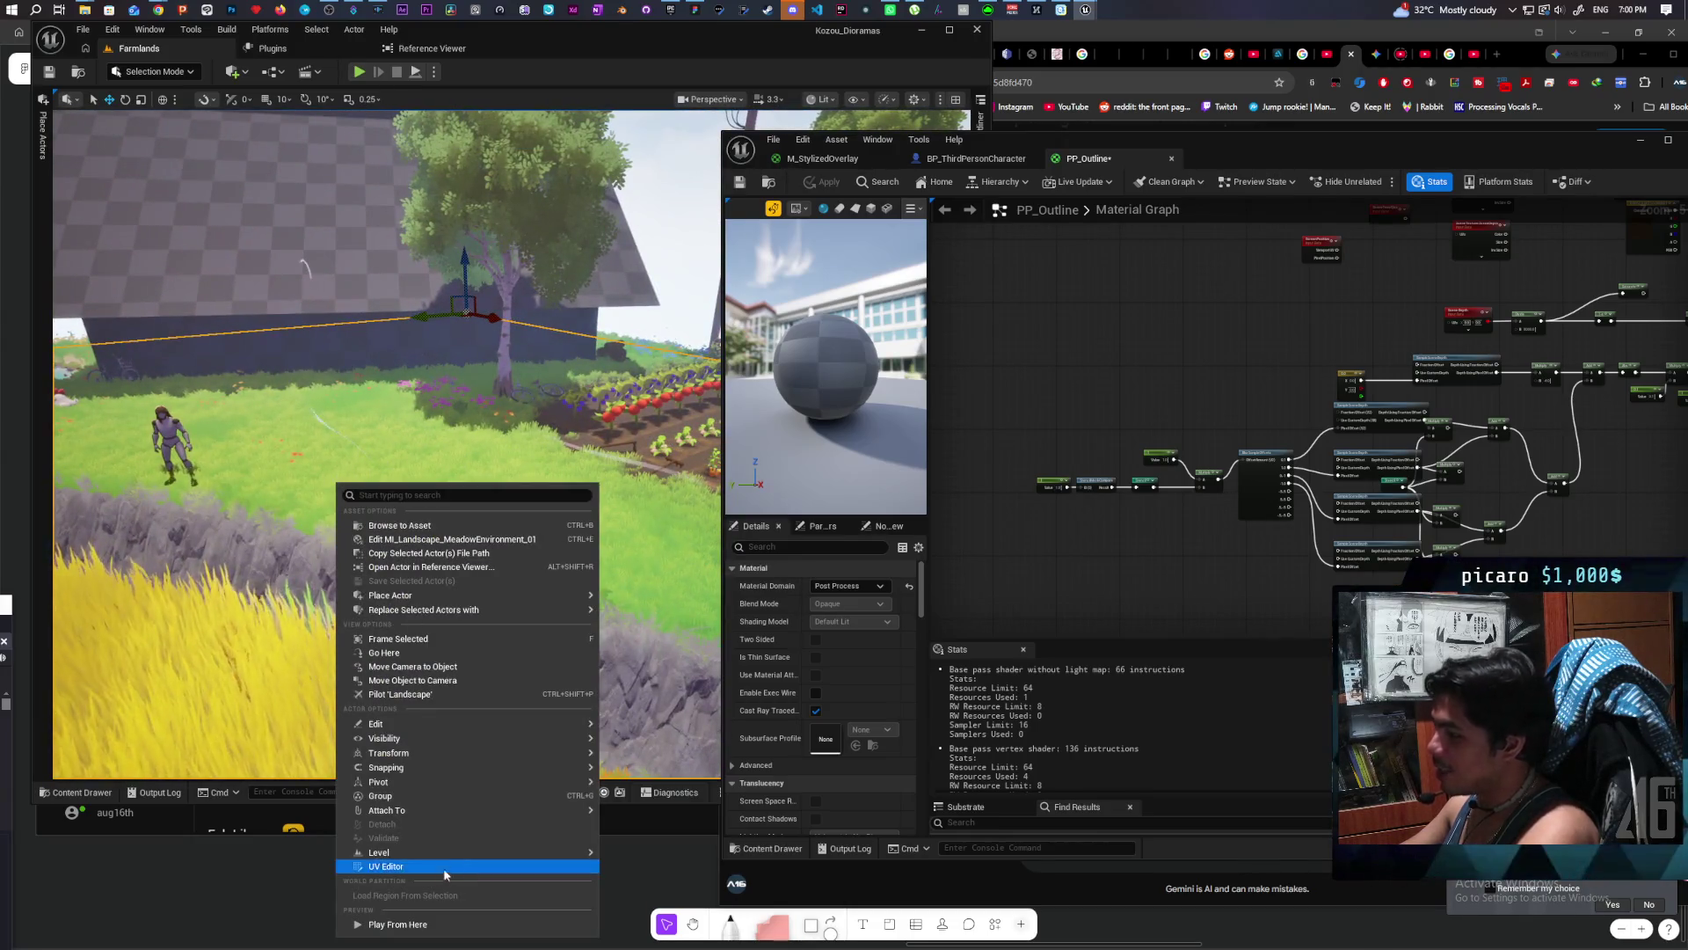
left_click(414, 924)
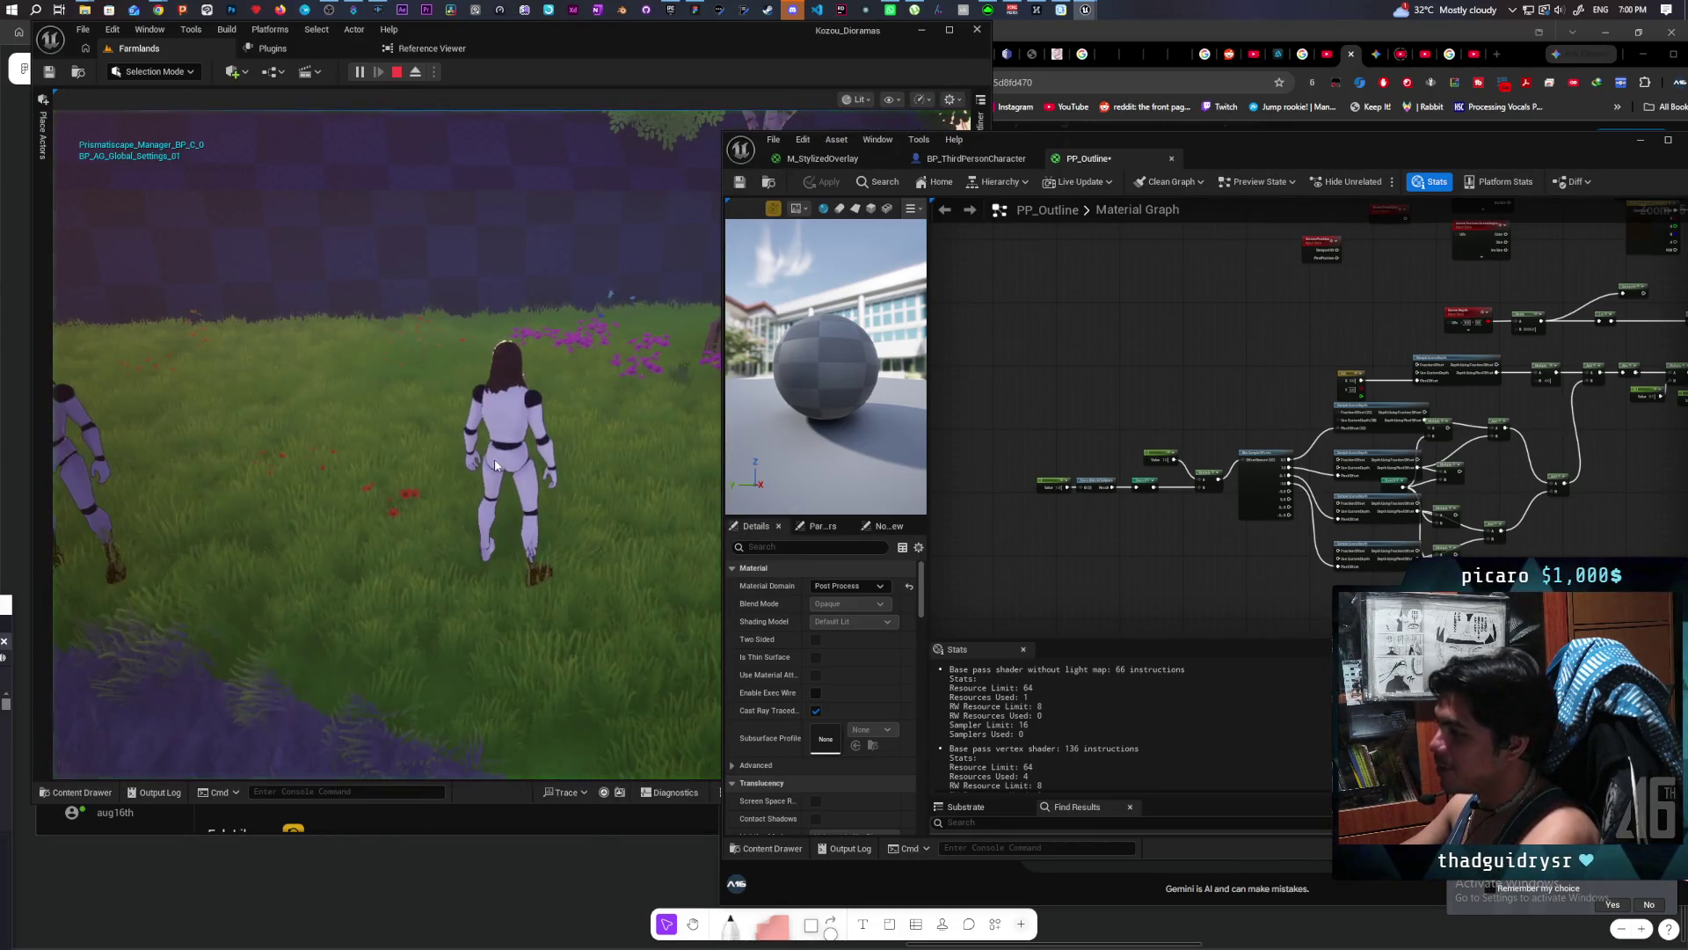
Step: Run and jump the character through the garden toward the tree, then end the play session
key("space")
key("space")
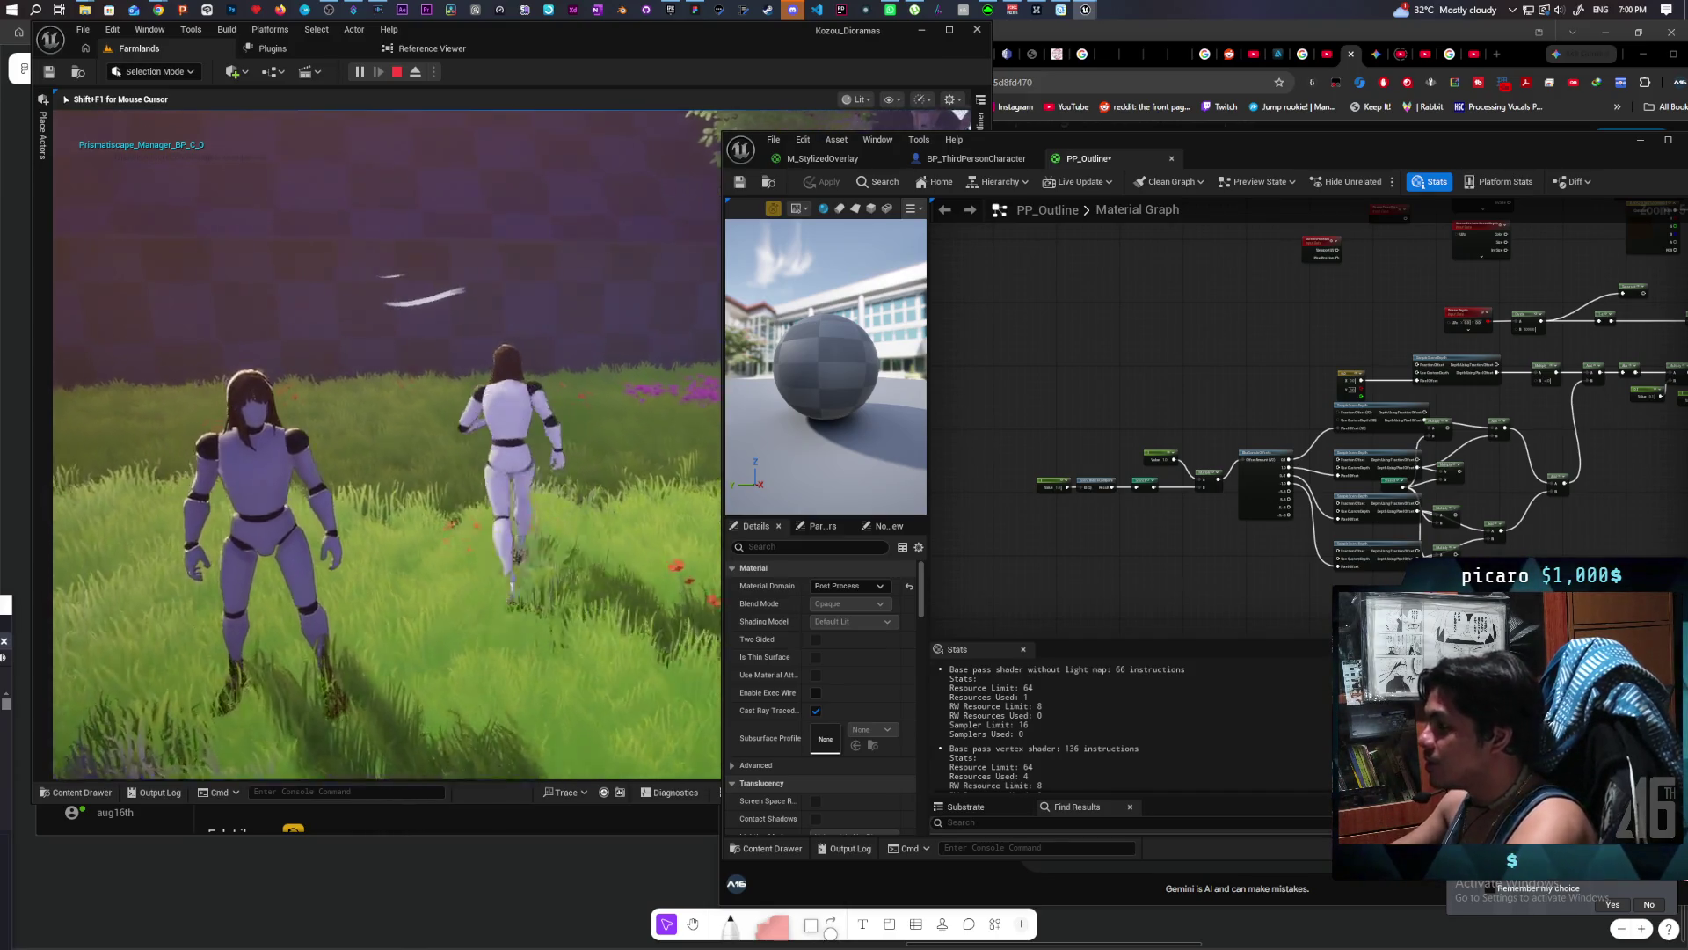
key("space")
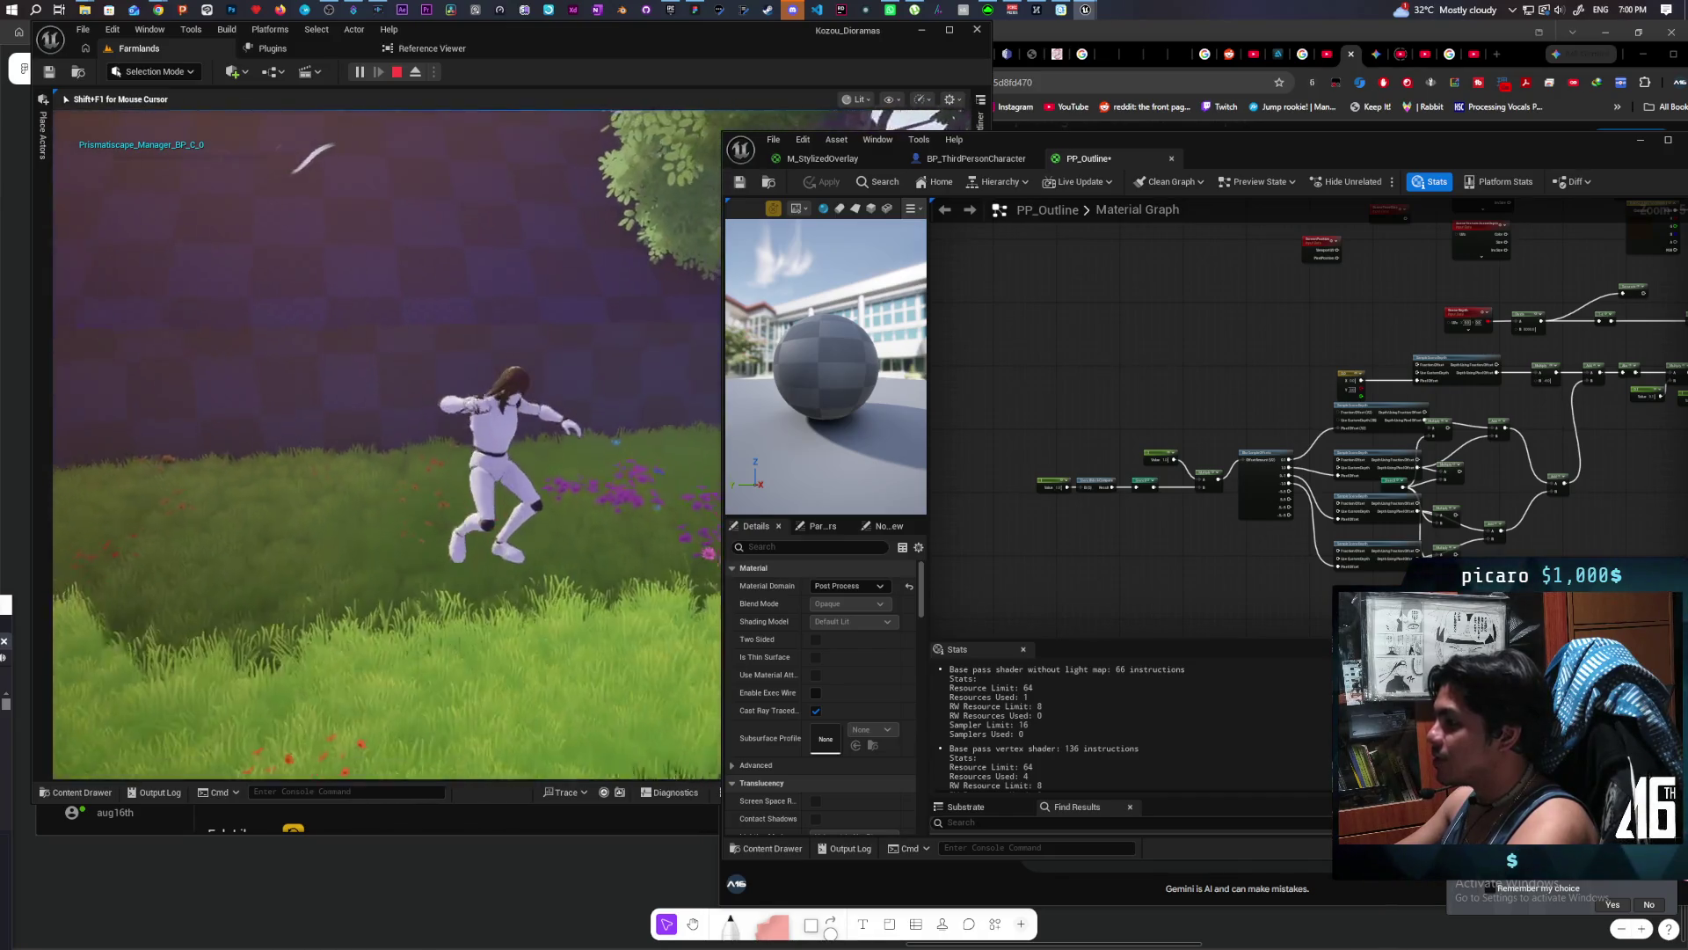
key("space")
key("w")
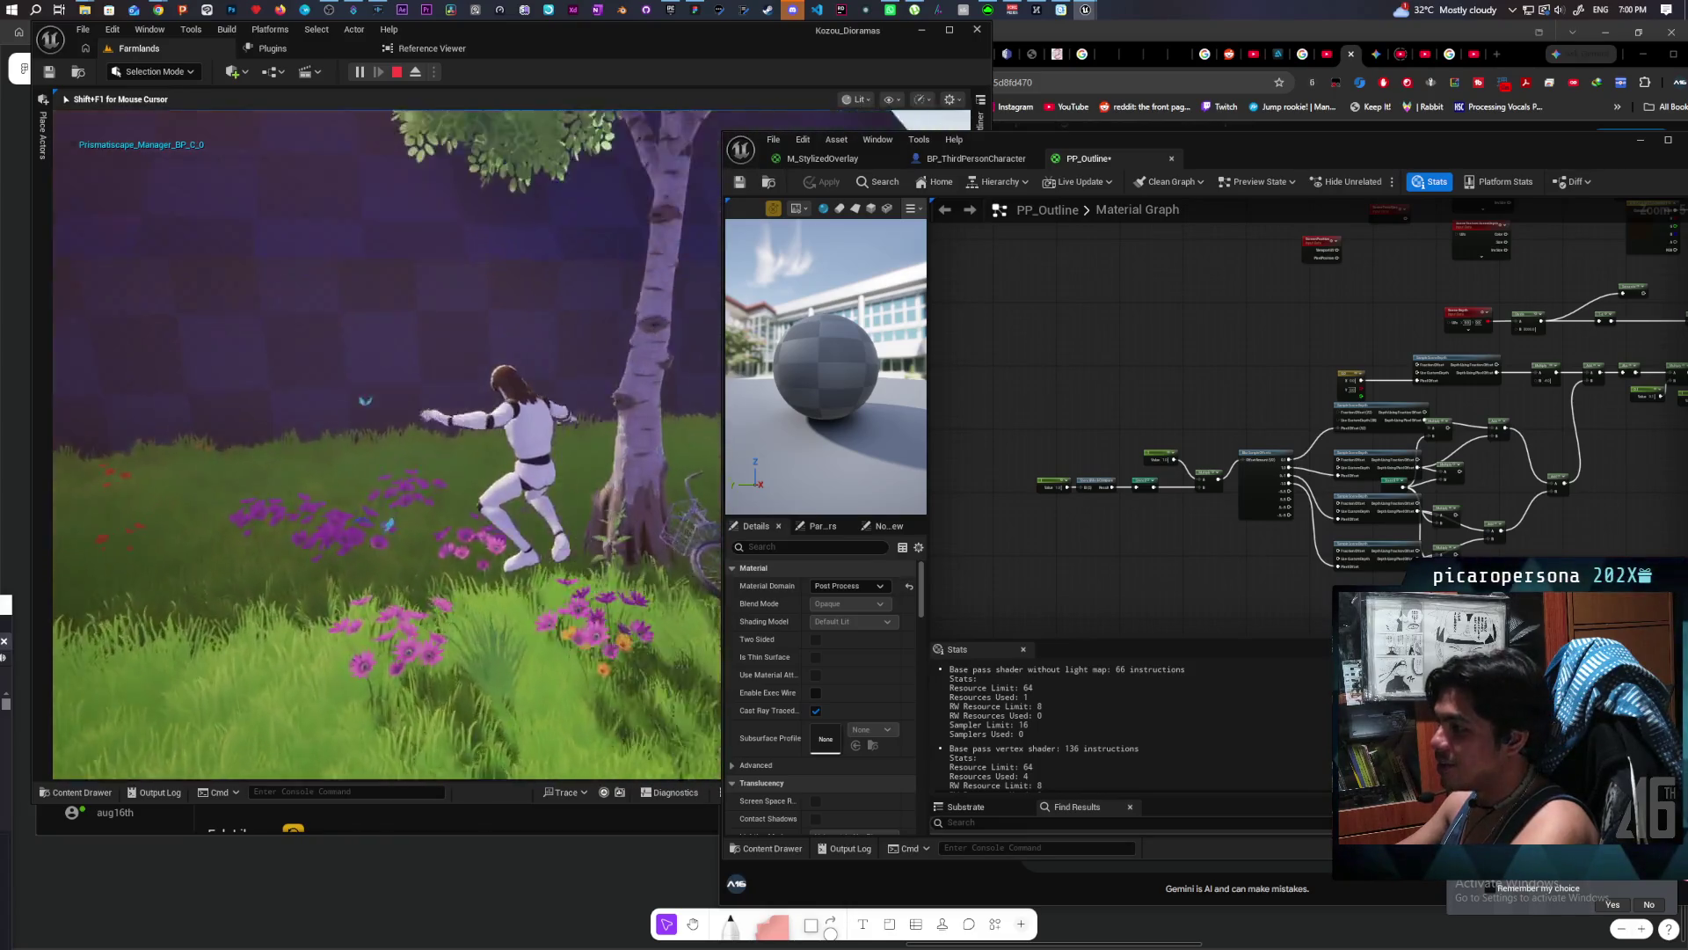
key("space")
key("w")
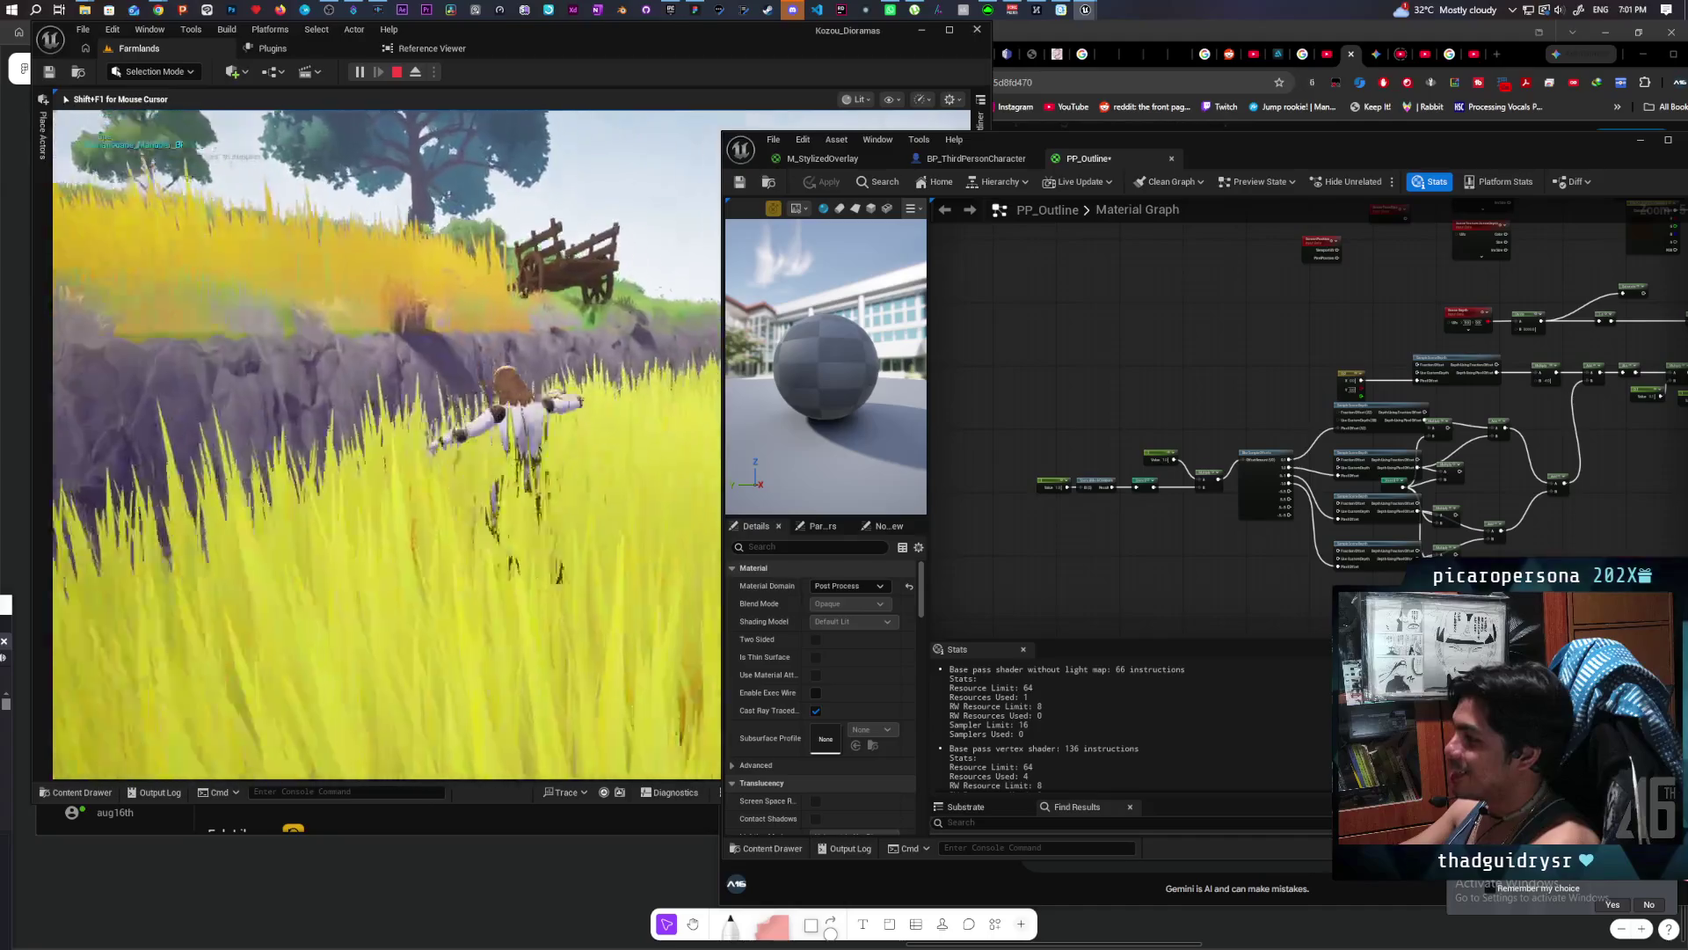
key("Escape")
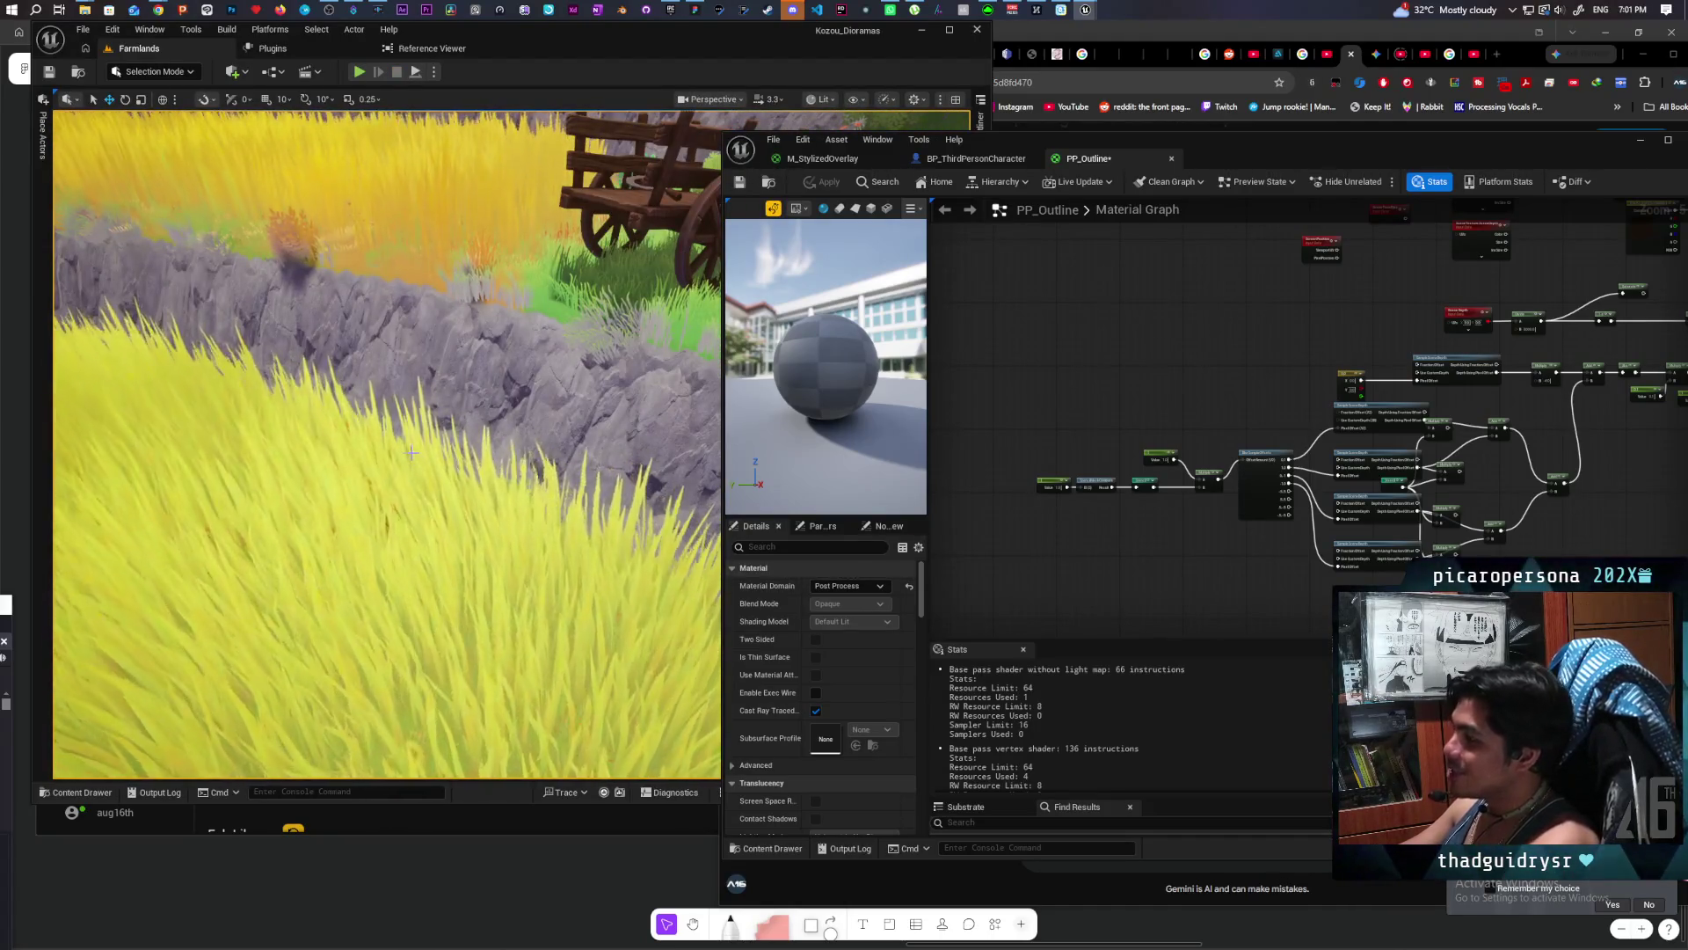
Step: Pull the editor camera back to a wide field view and place Gemini's chat beside the material graph
mouse_move(412, 452)
left_mouse_down()
mouse_move(412, 527)
mouse_move(335, 545)
mouse_move(317, 475)
mouse_move(264, 475)
mouse_move(290, 466)
mouse_move(255, 527)
left_mouse_up()
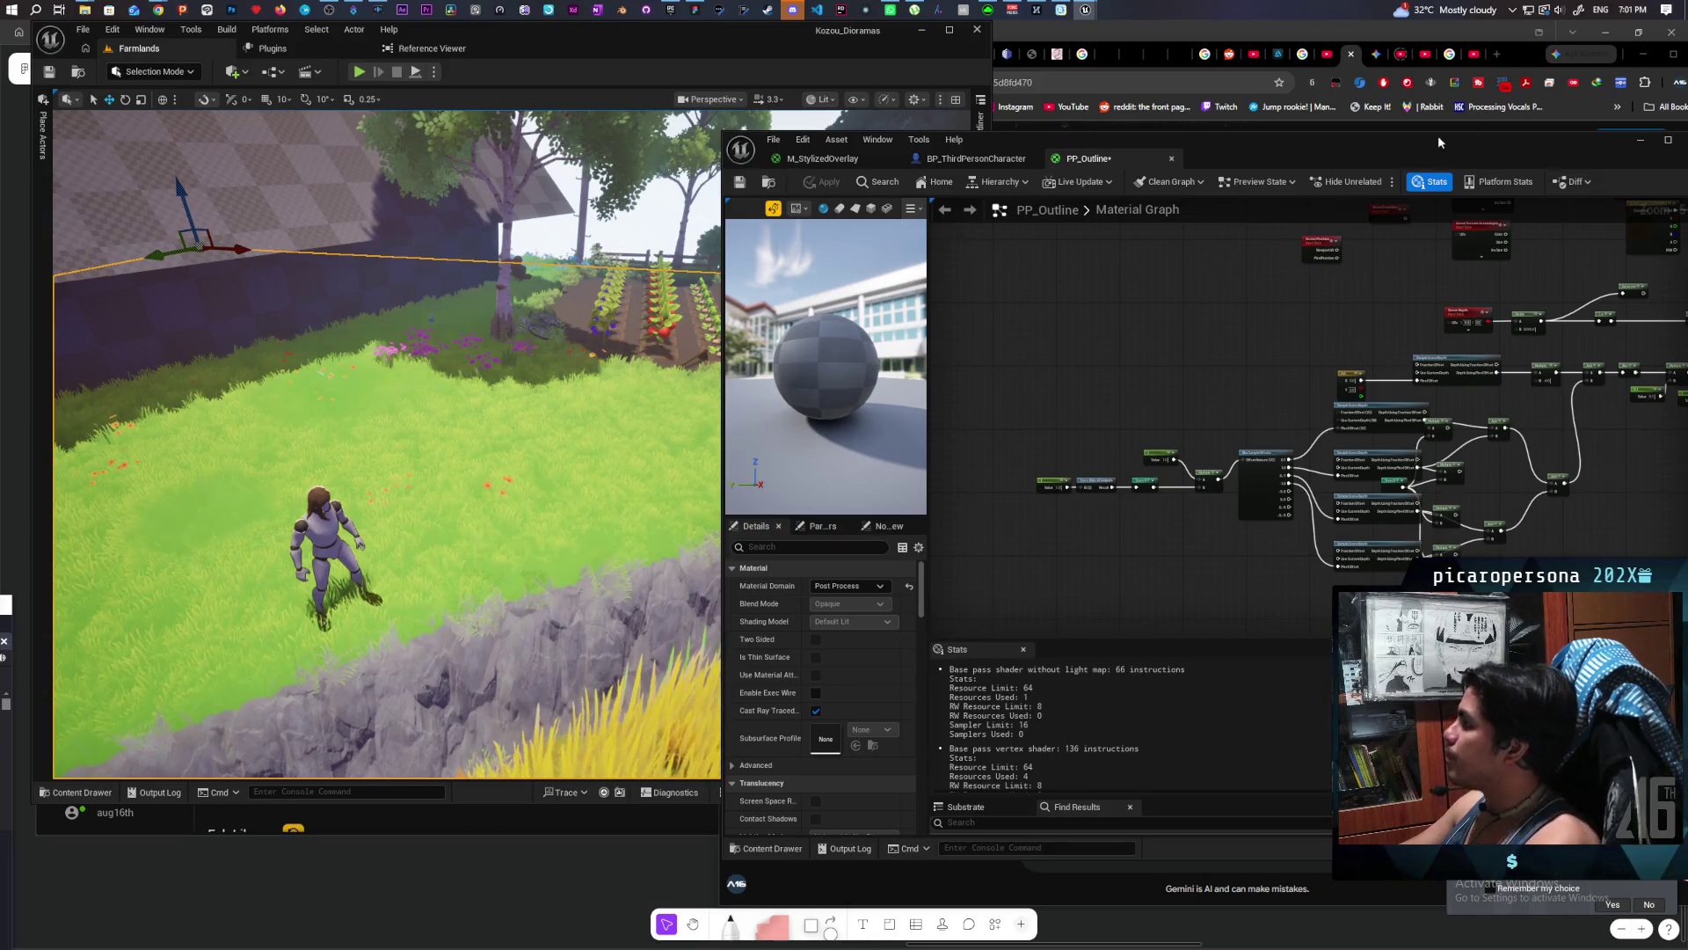
left_click(1509, 54)
left_click_drag(1516, 53, 1417, 44)
left_click(1046, 840)
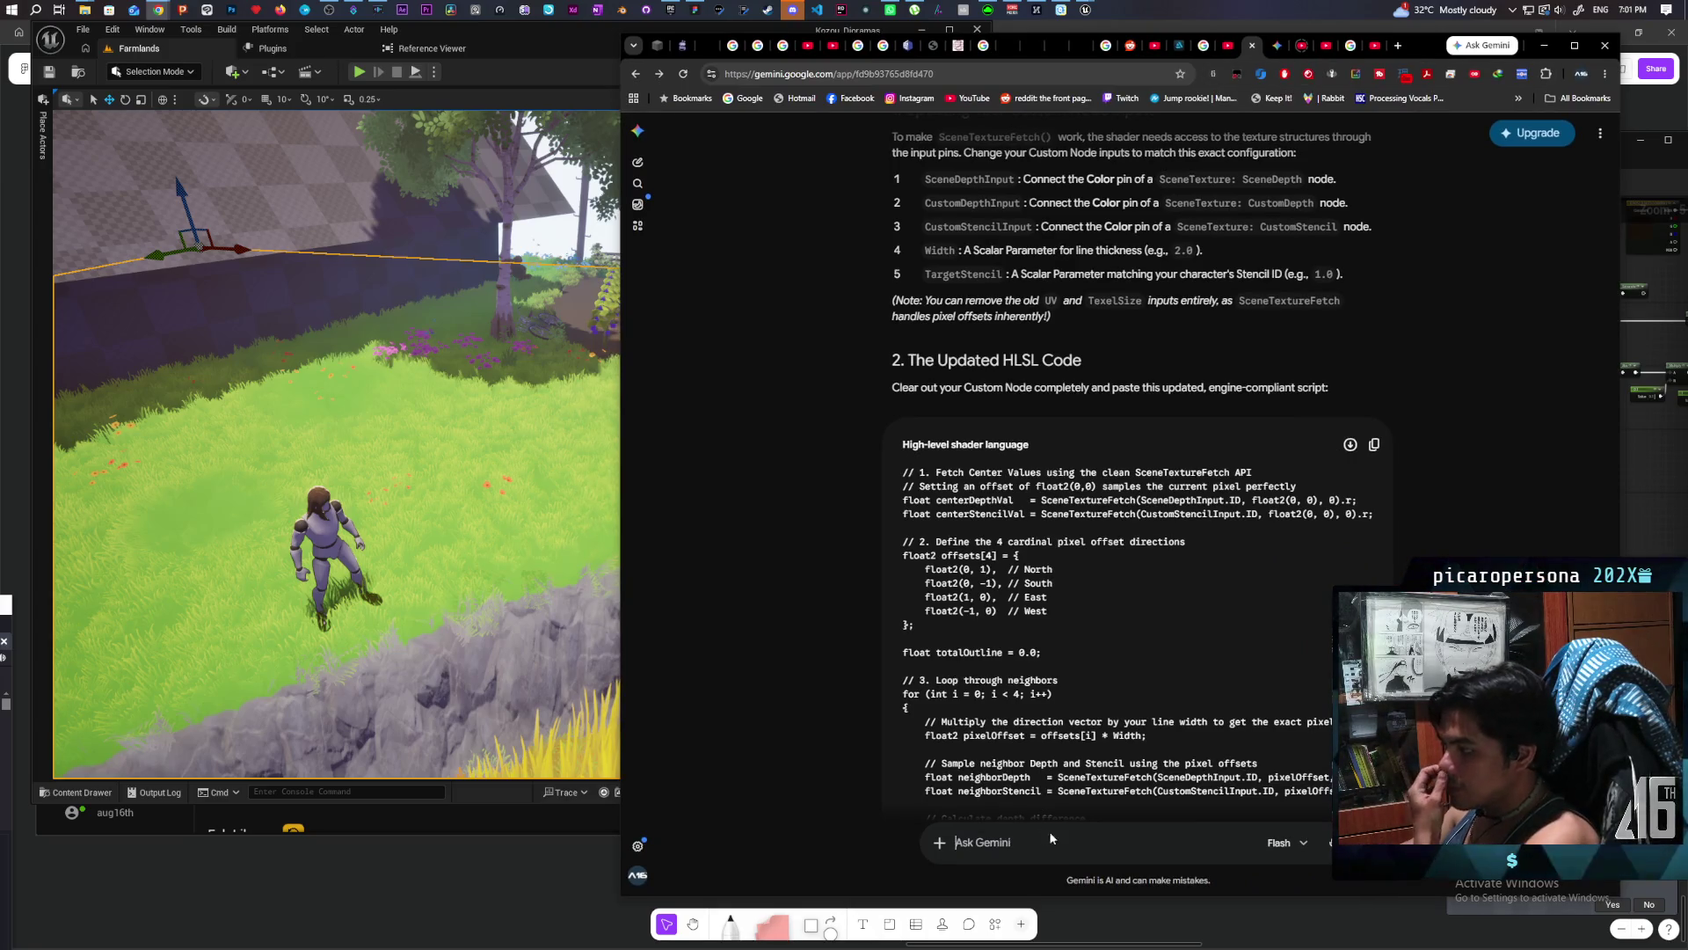
Step: Ask Gemini to write a custom HLSL function taking the stencil texture and drawing an outline outside it
type("ok")
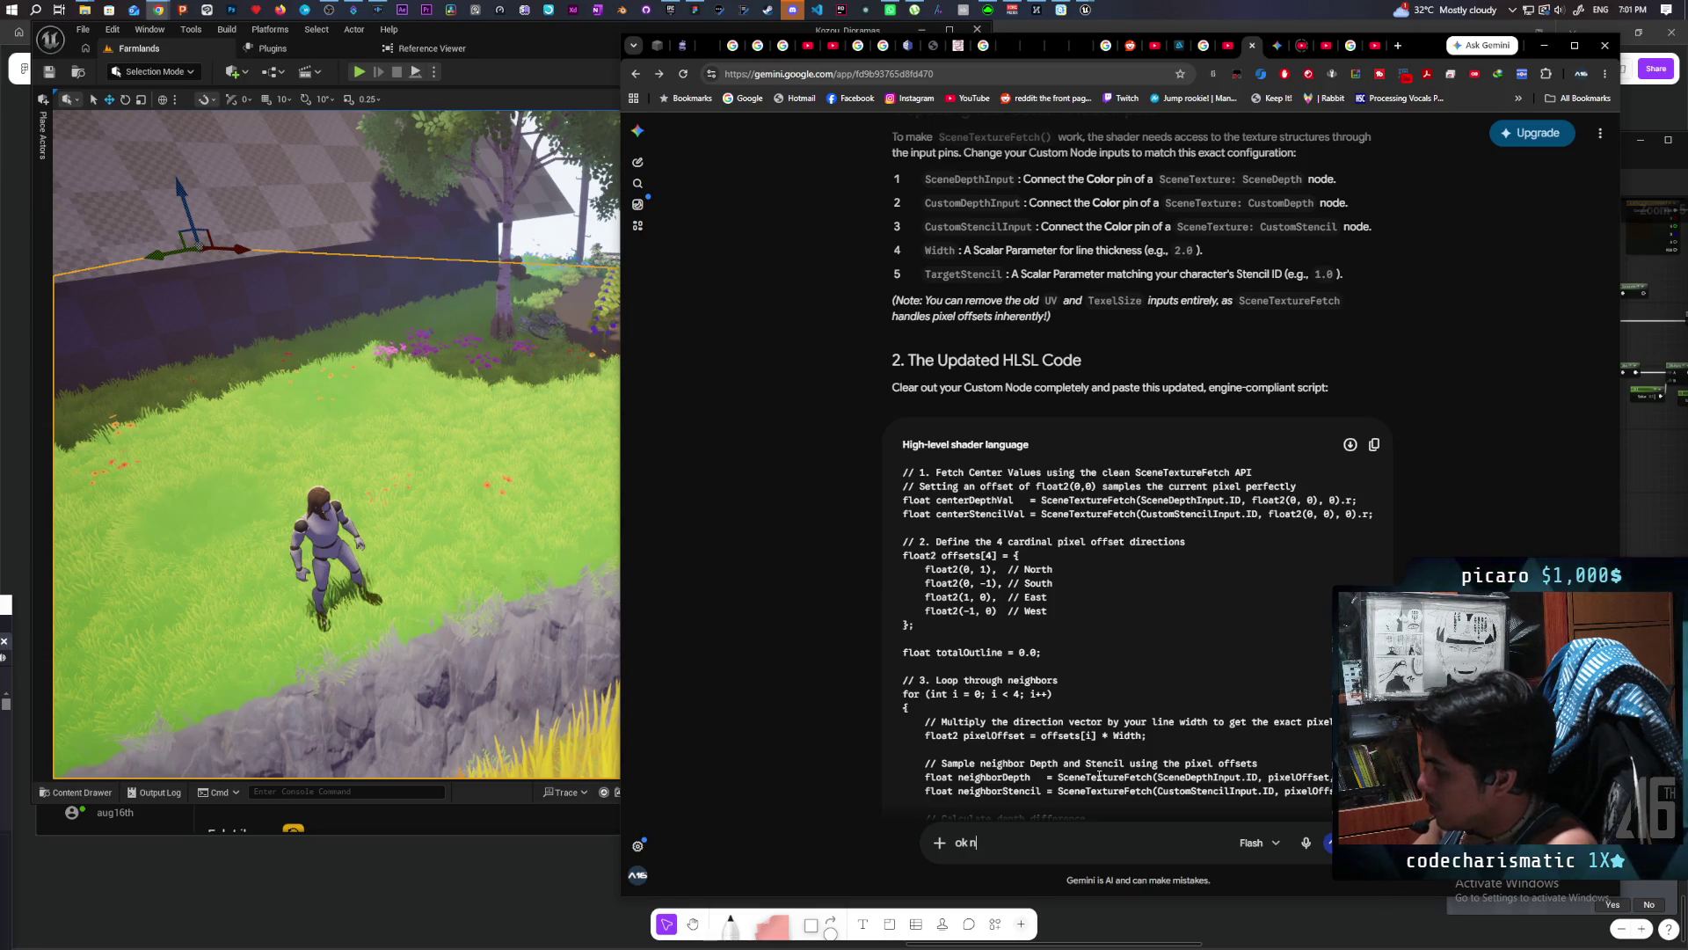
type("n")
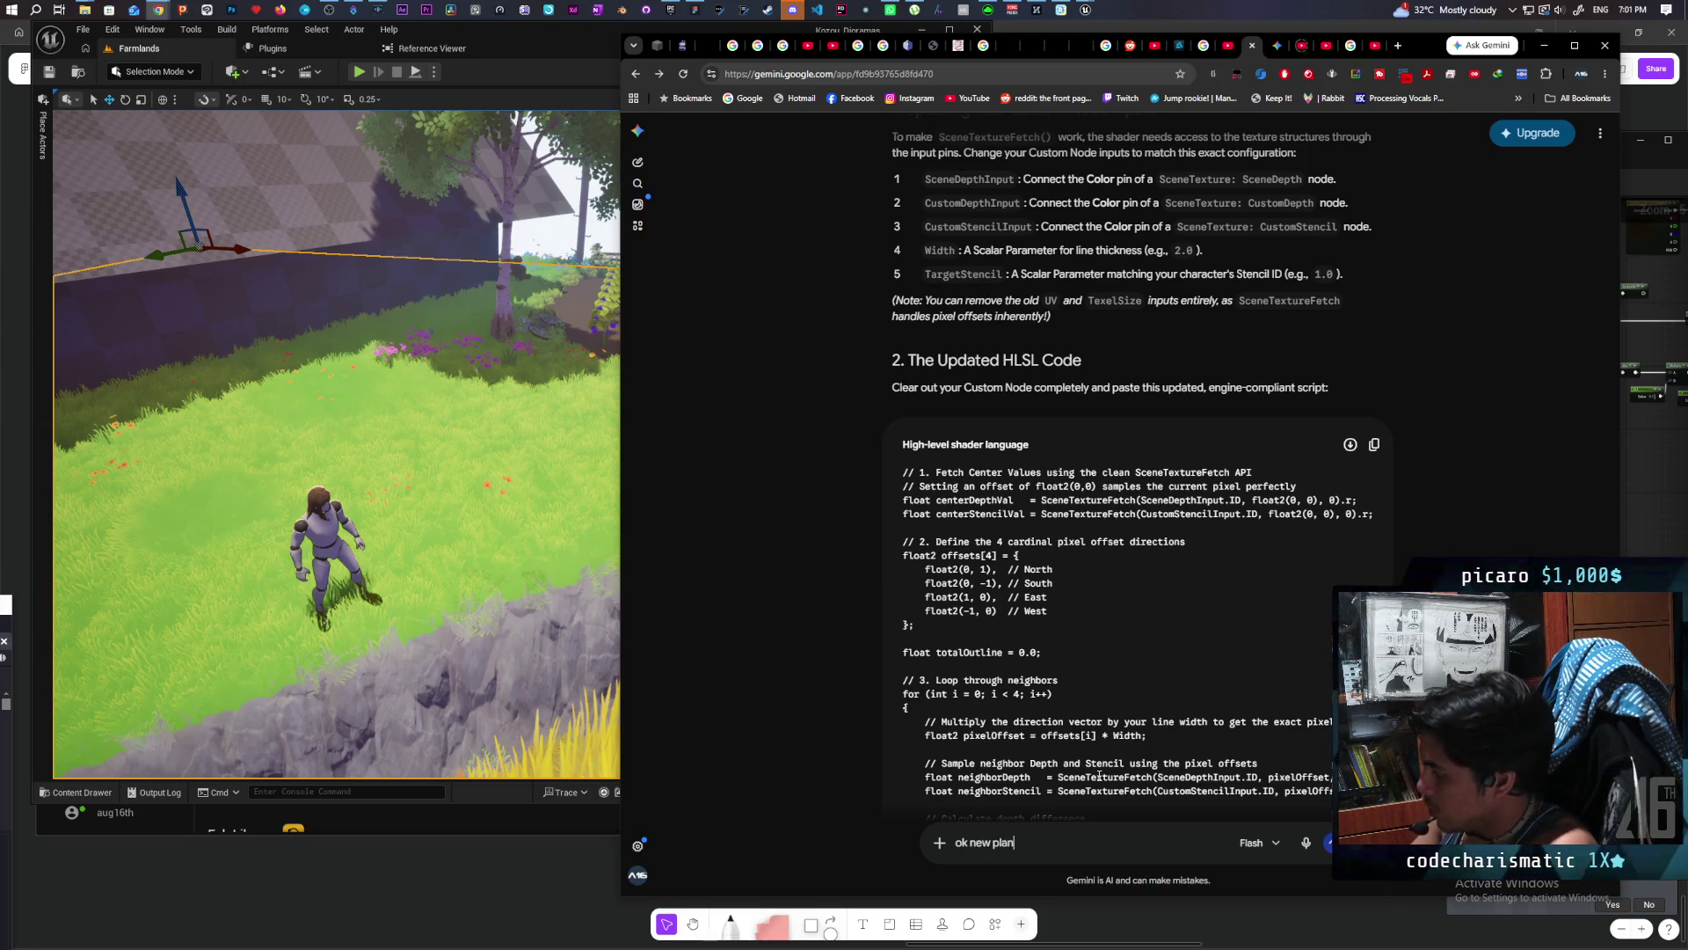
type(".")
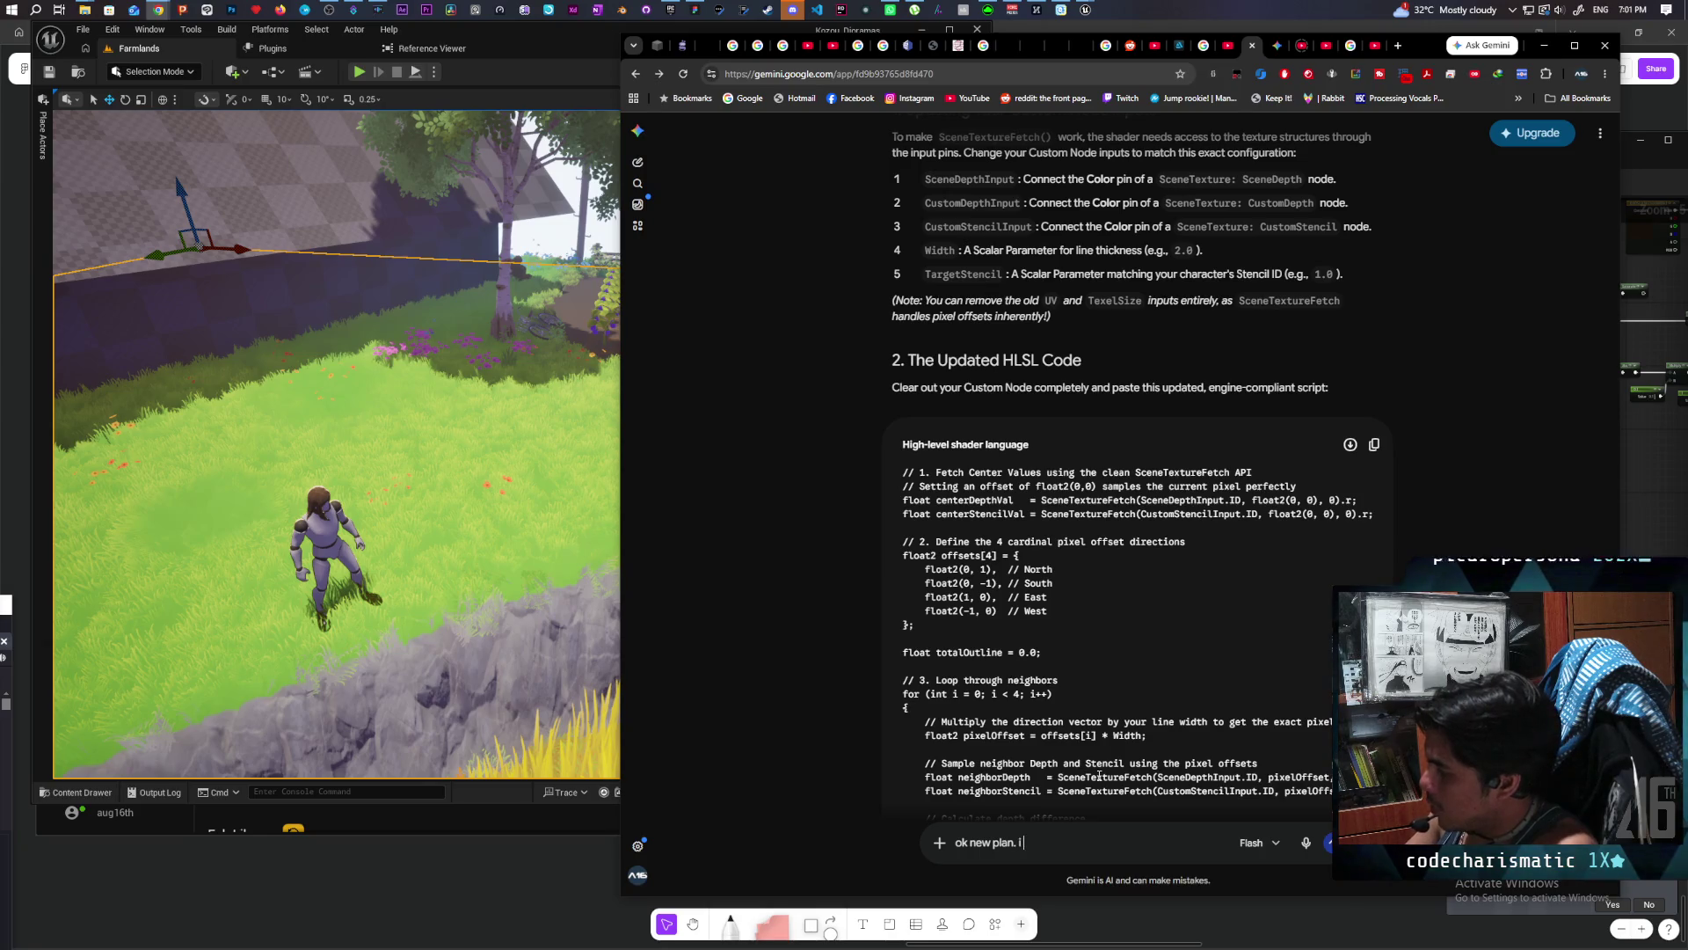
type(" i would like to p")
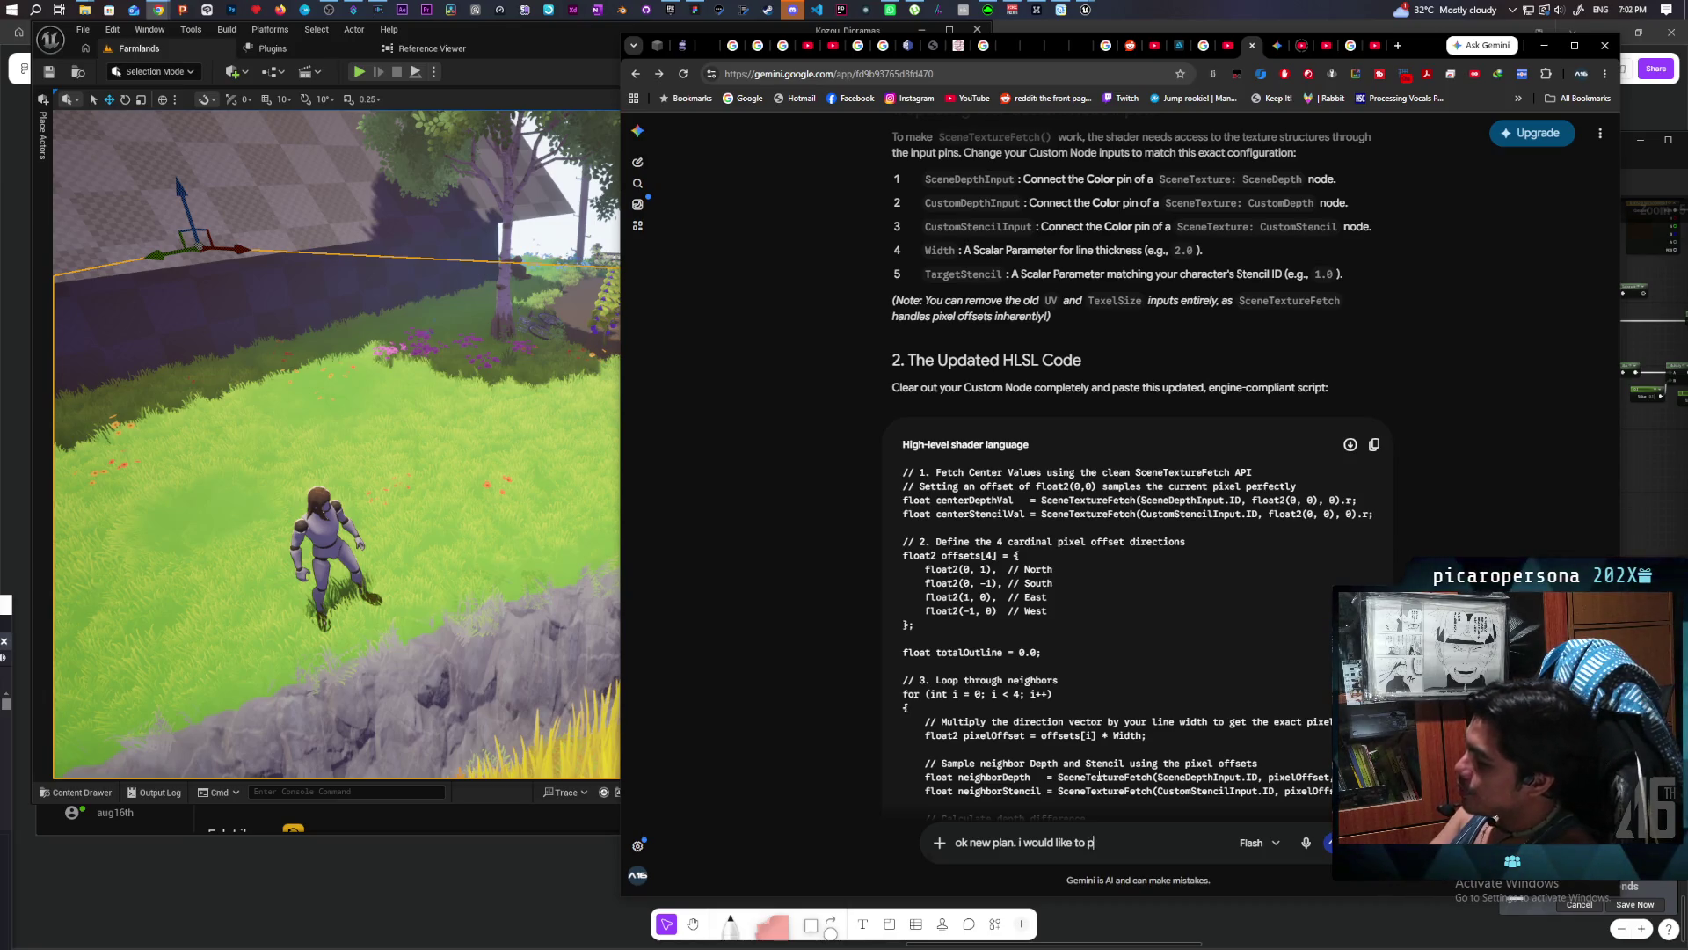
type("ass the stencil")
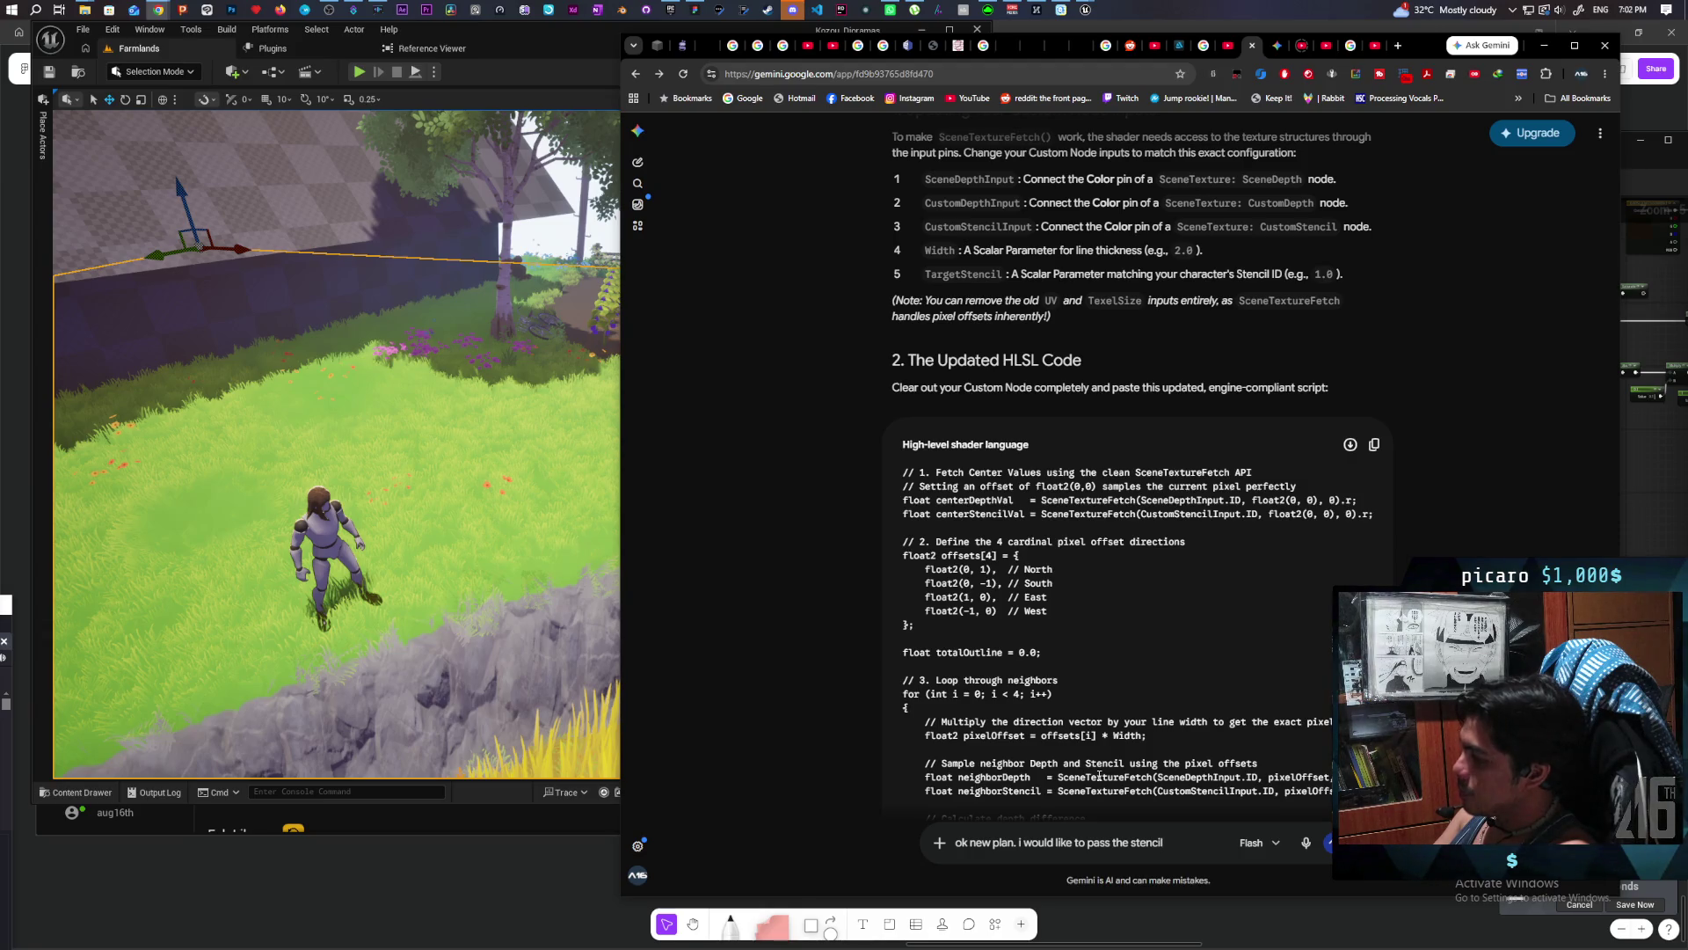
type(" into a")
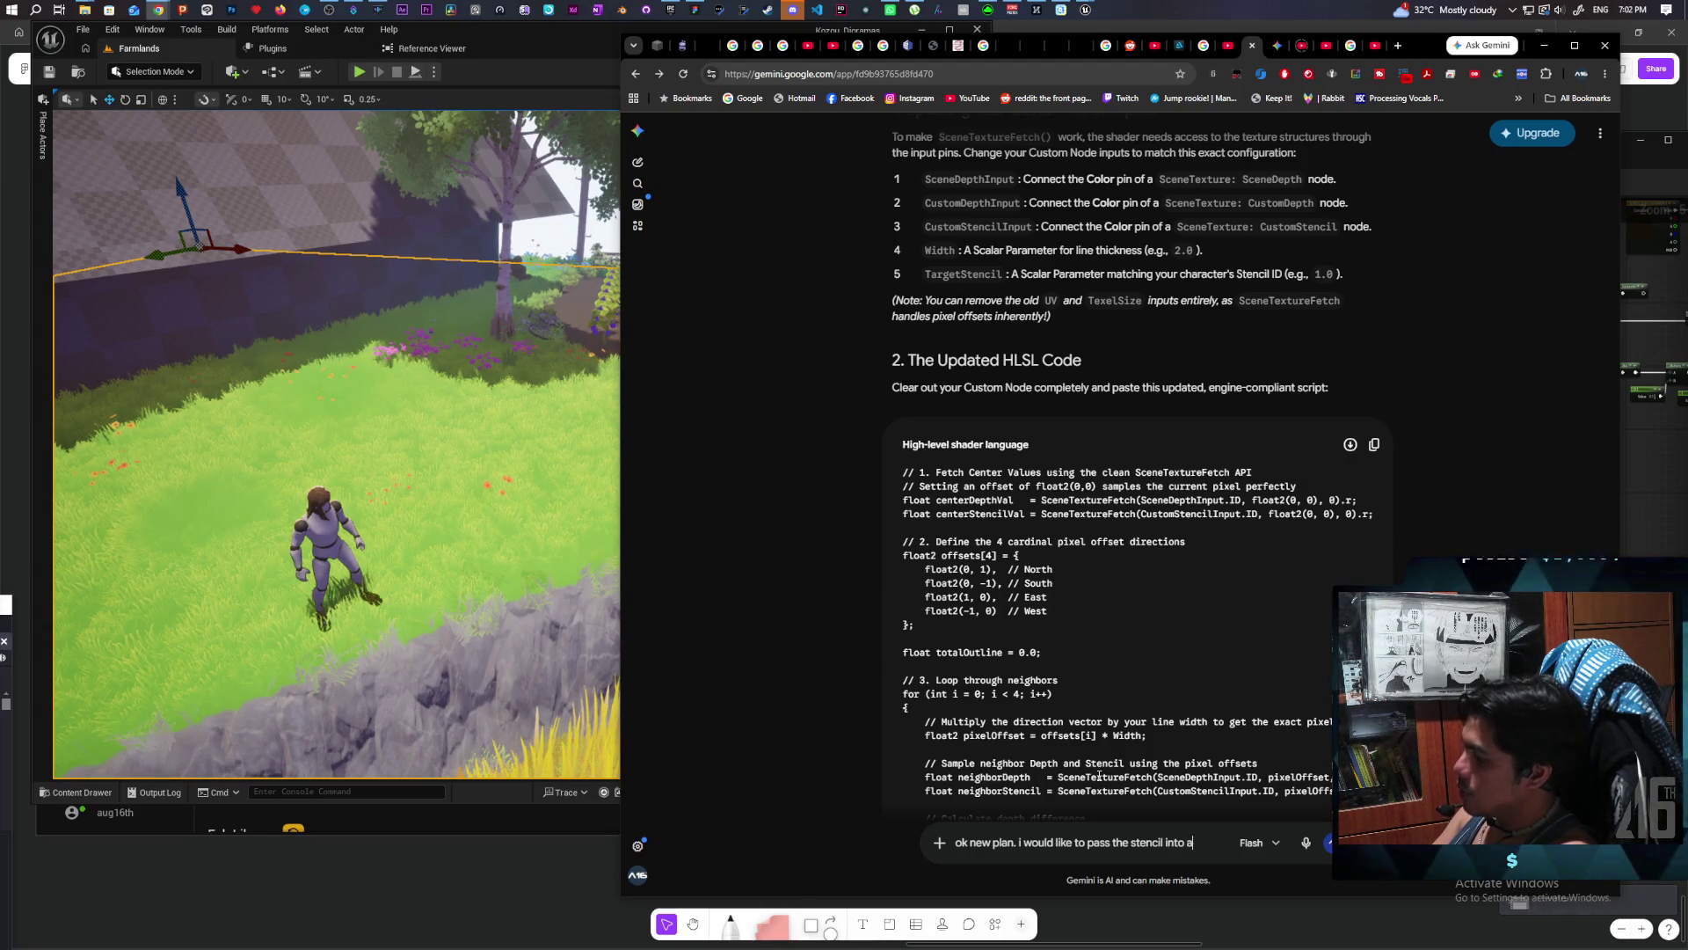
type(" cus")
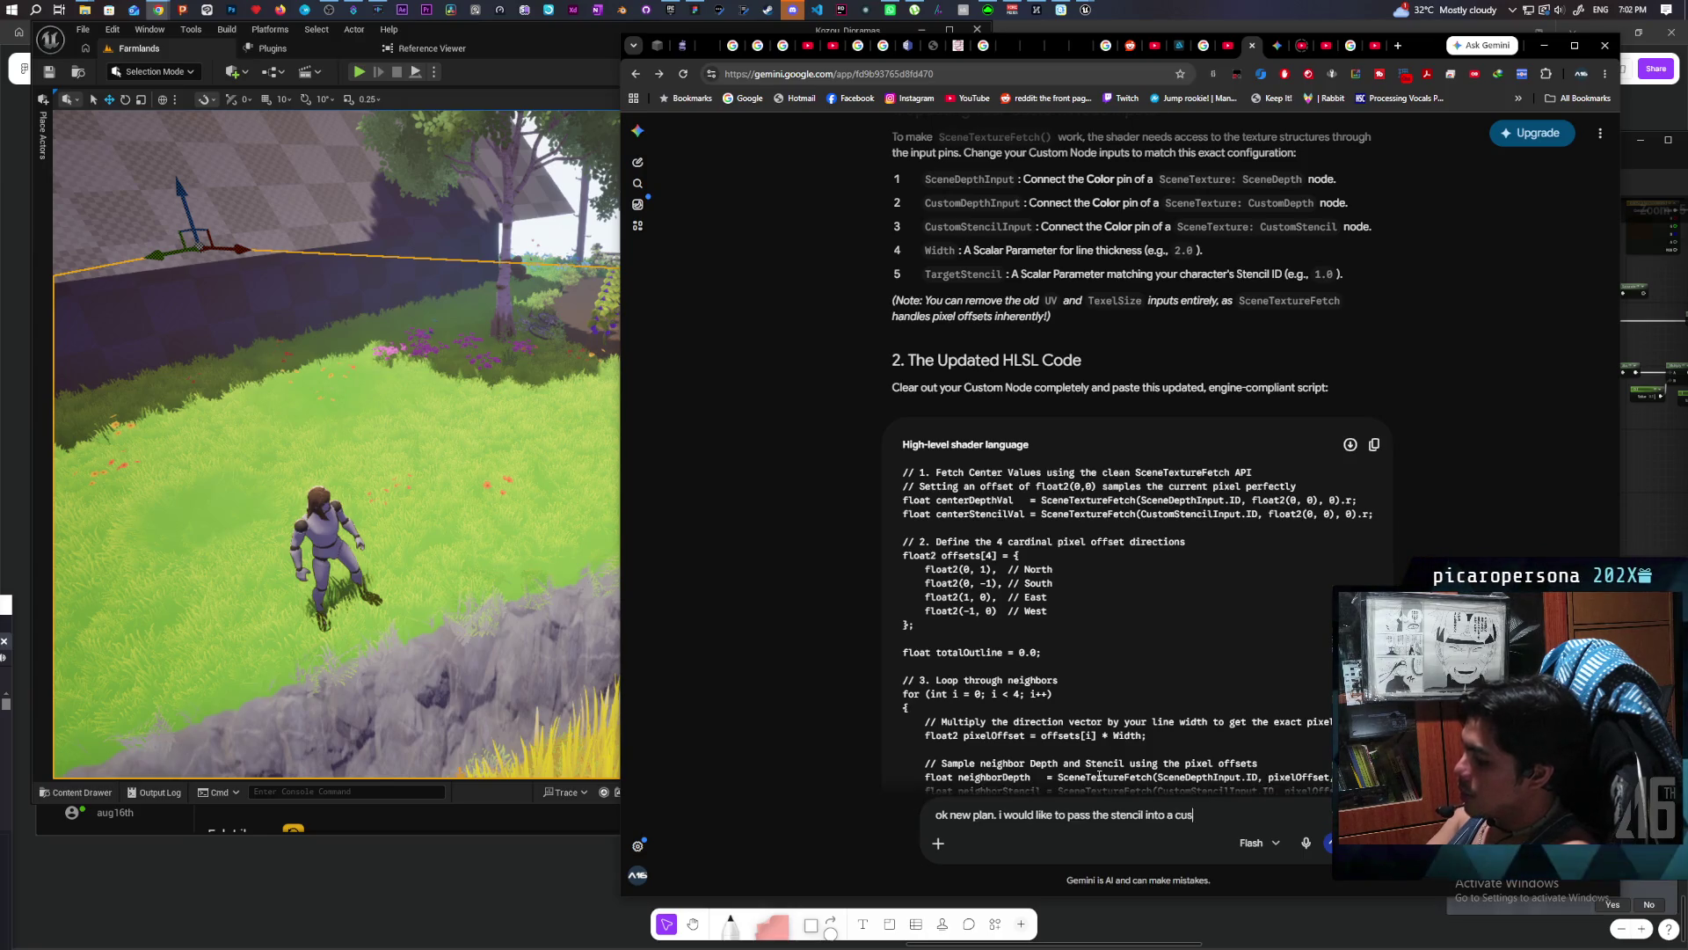
type("tom HL")
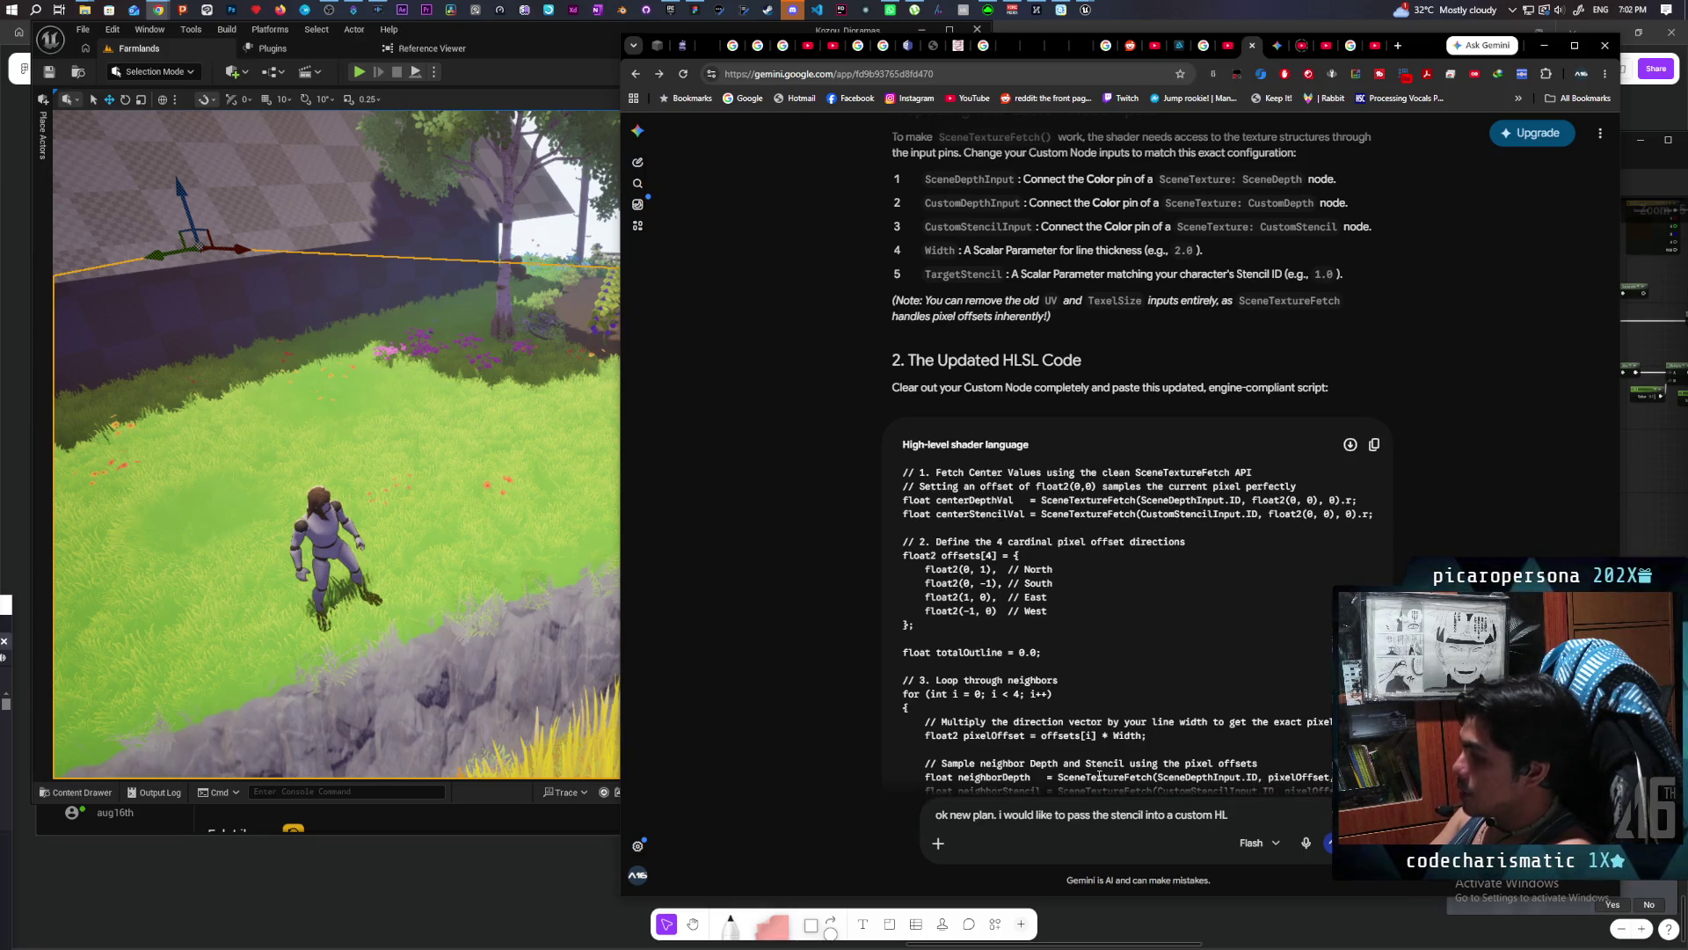
type("SL")
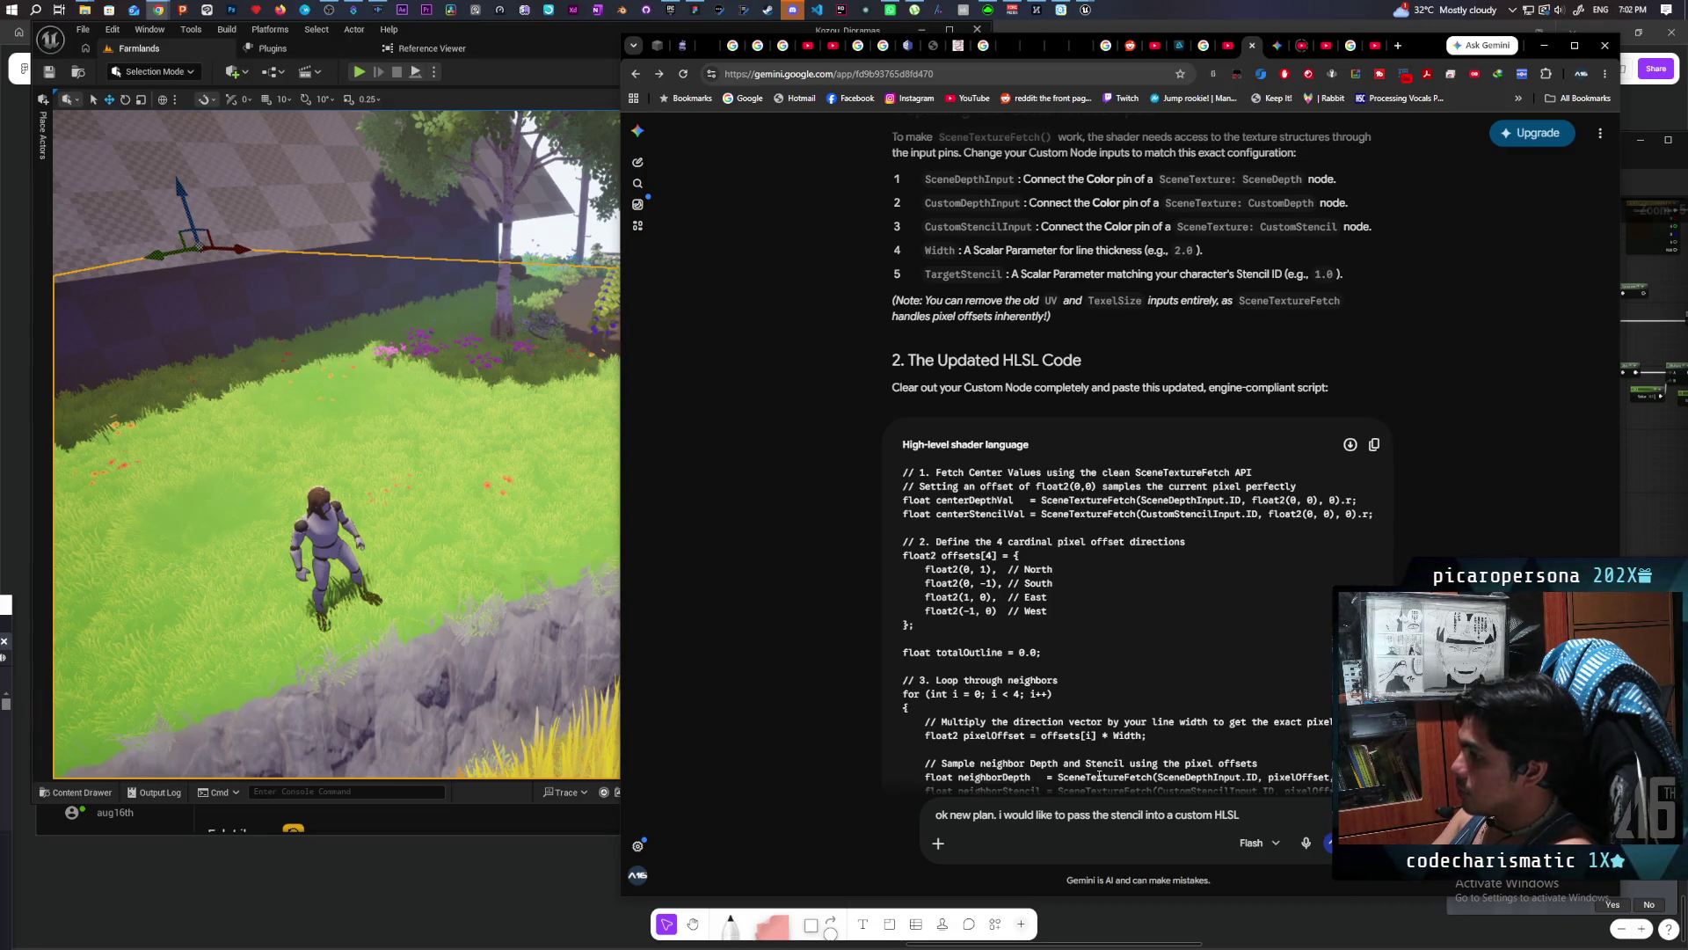
type(" and")
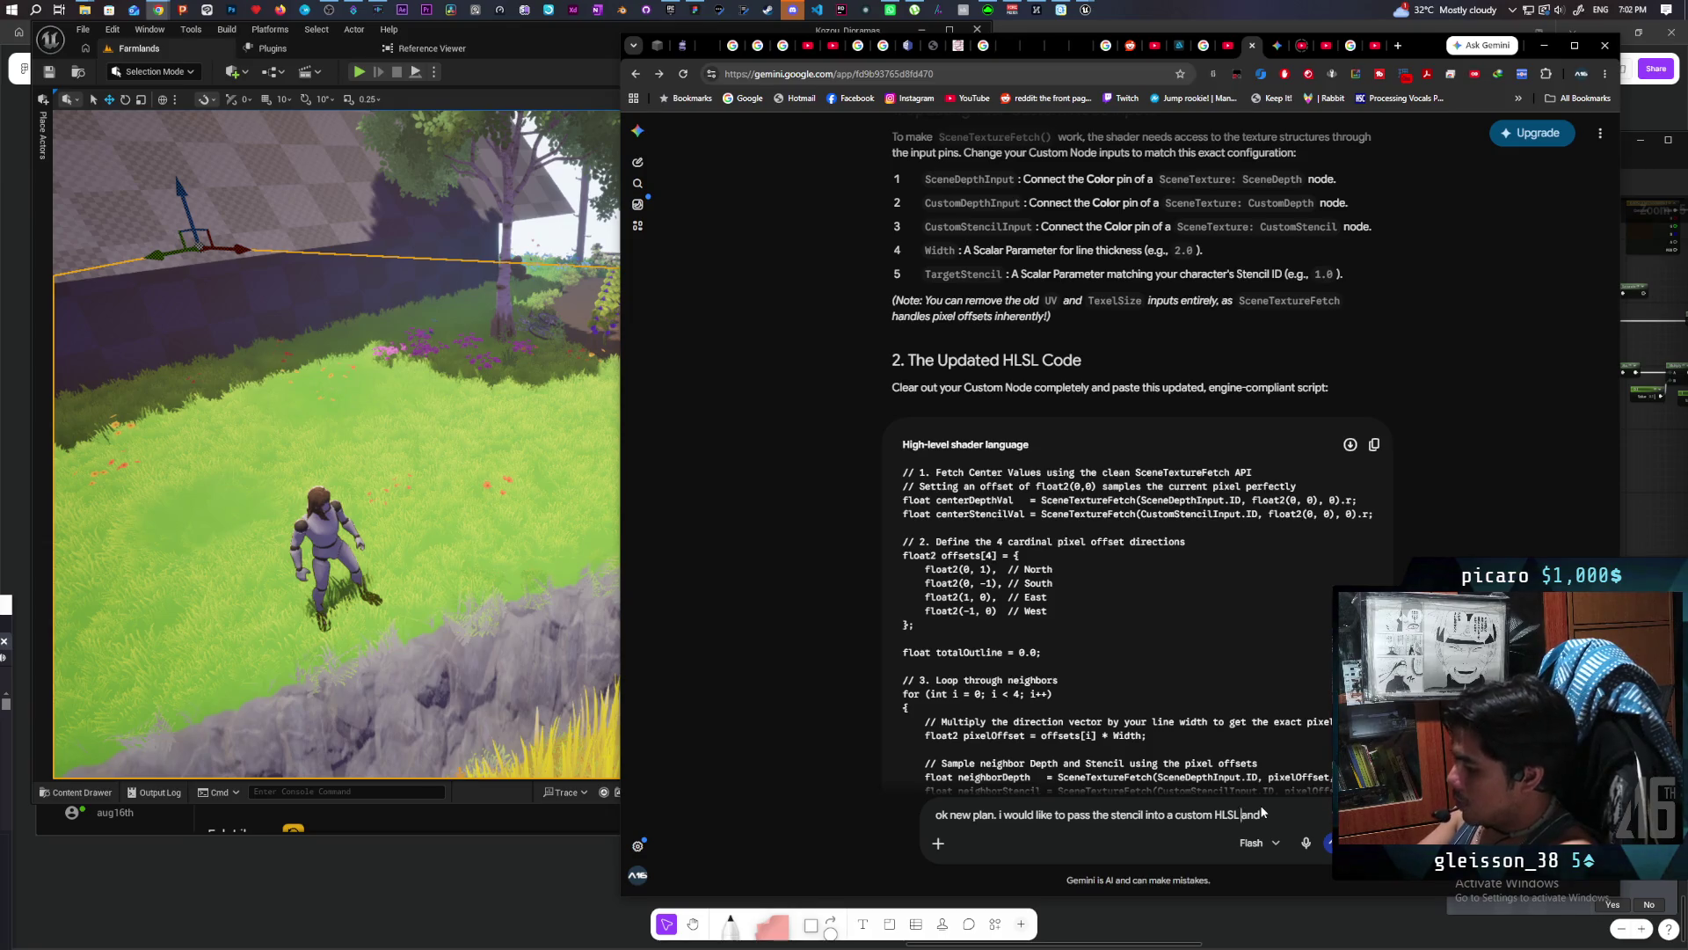
type("function and")
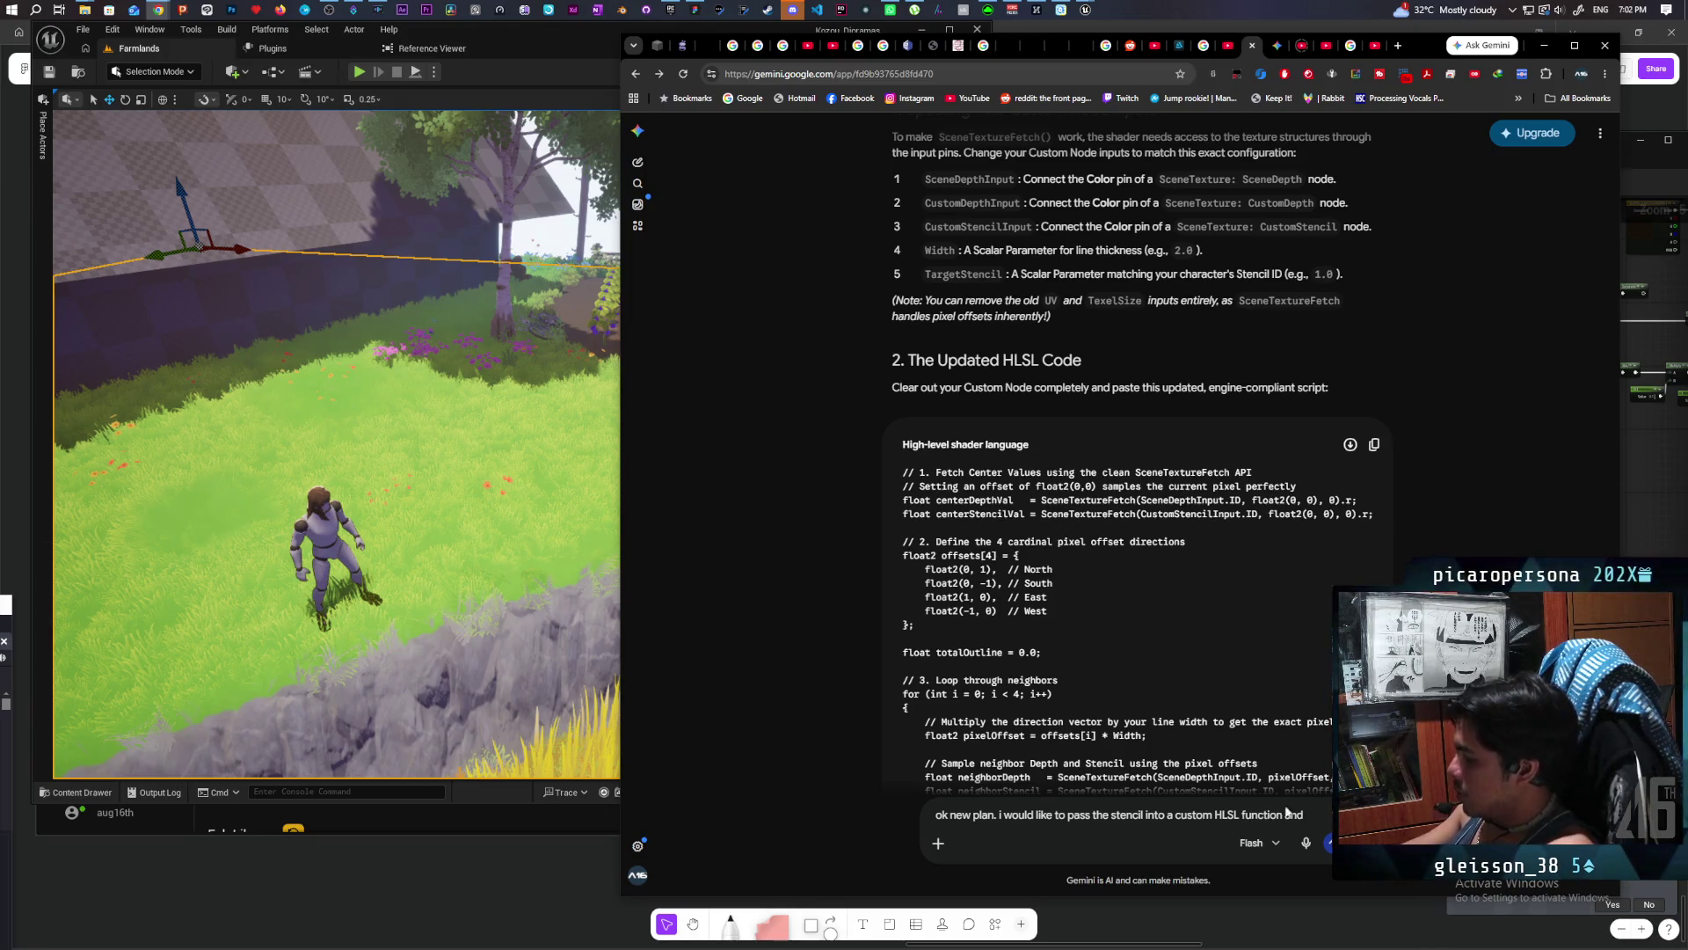
key("BackSpace")
key("BackSpace")
key("BackSpace")
type("t")
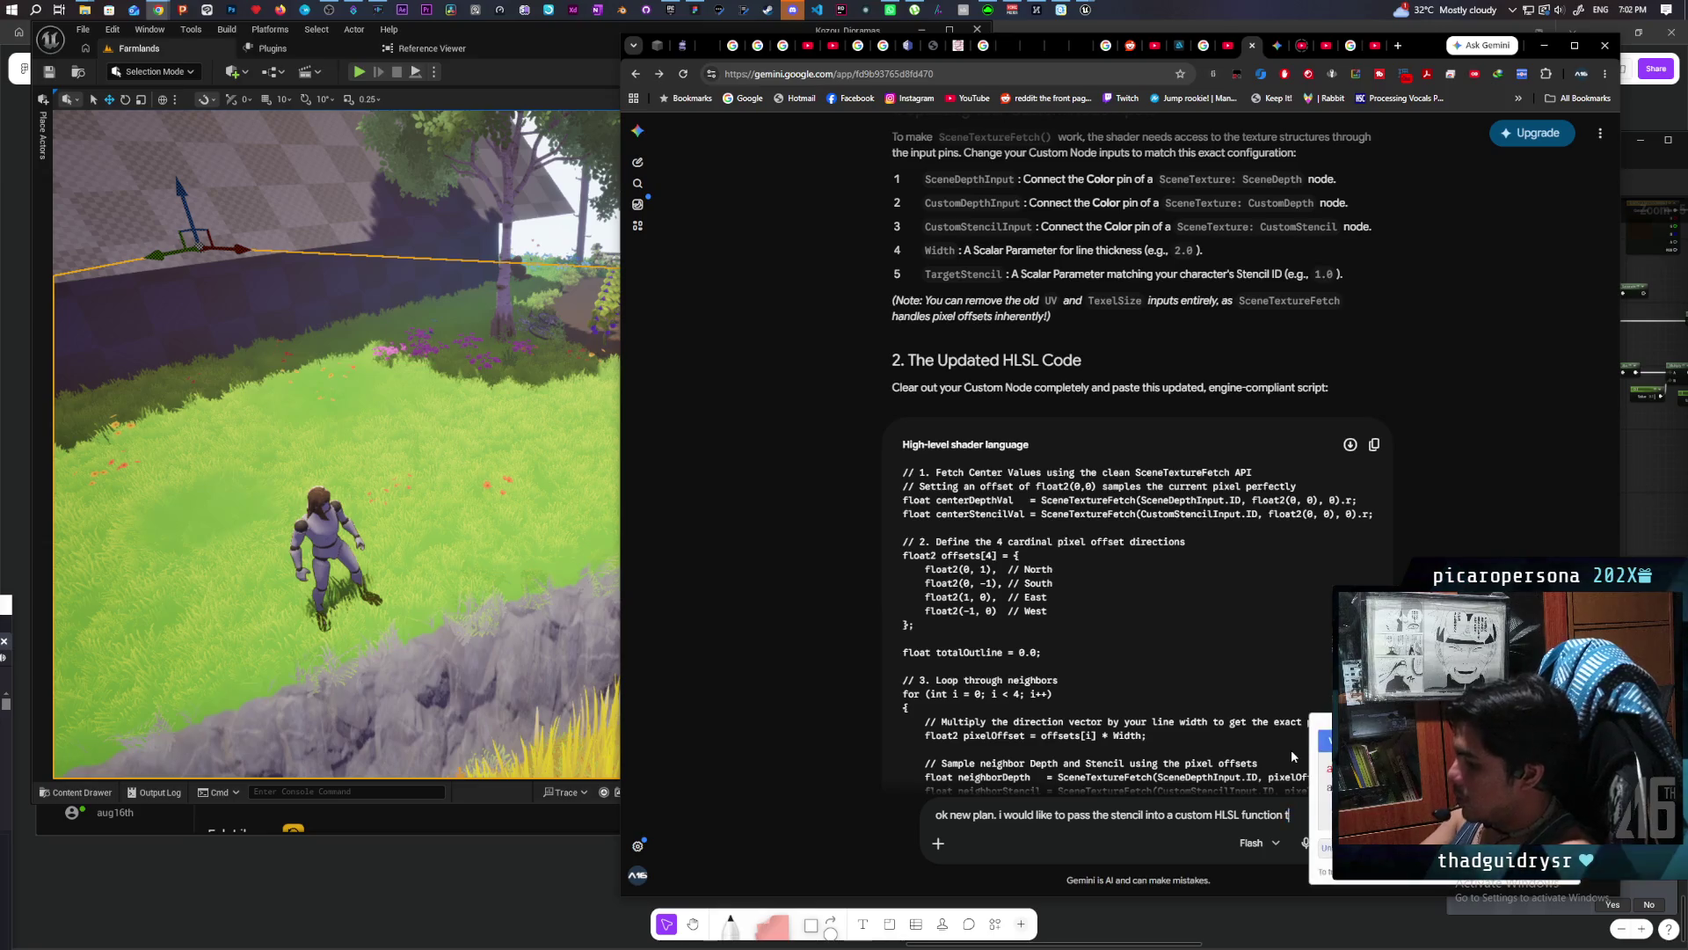
type("hat takes")
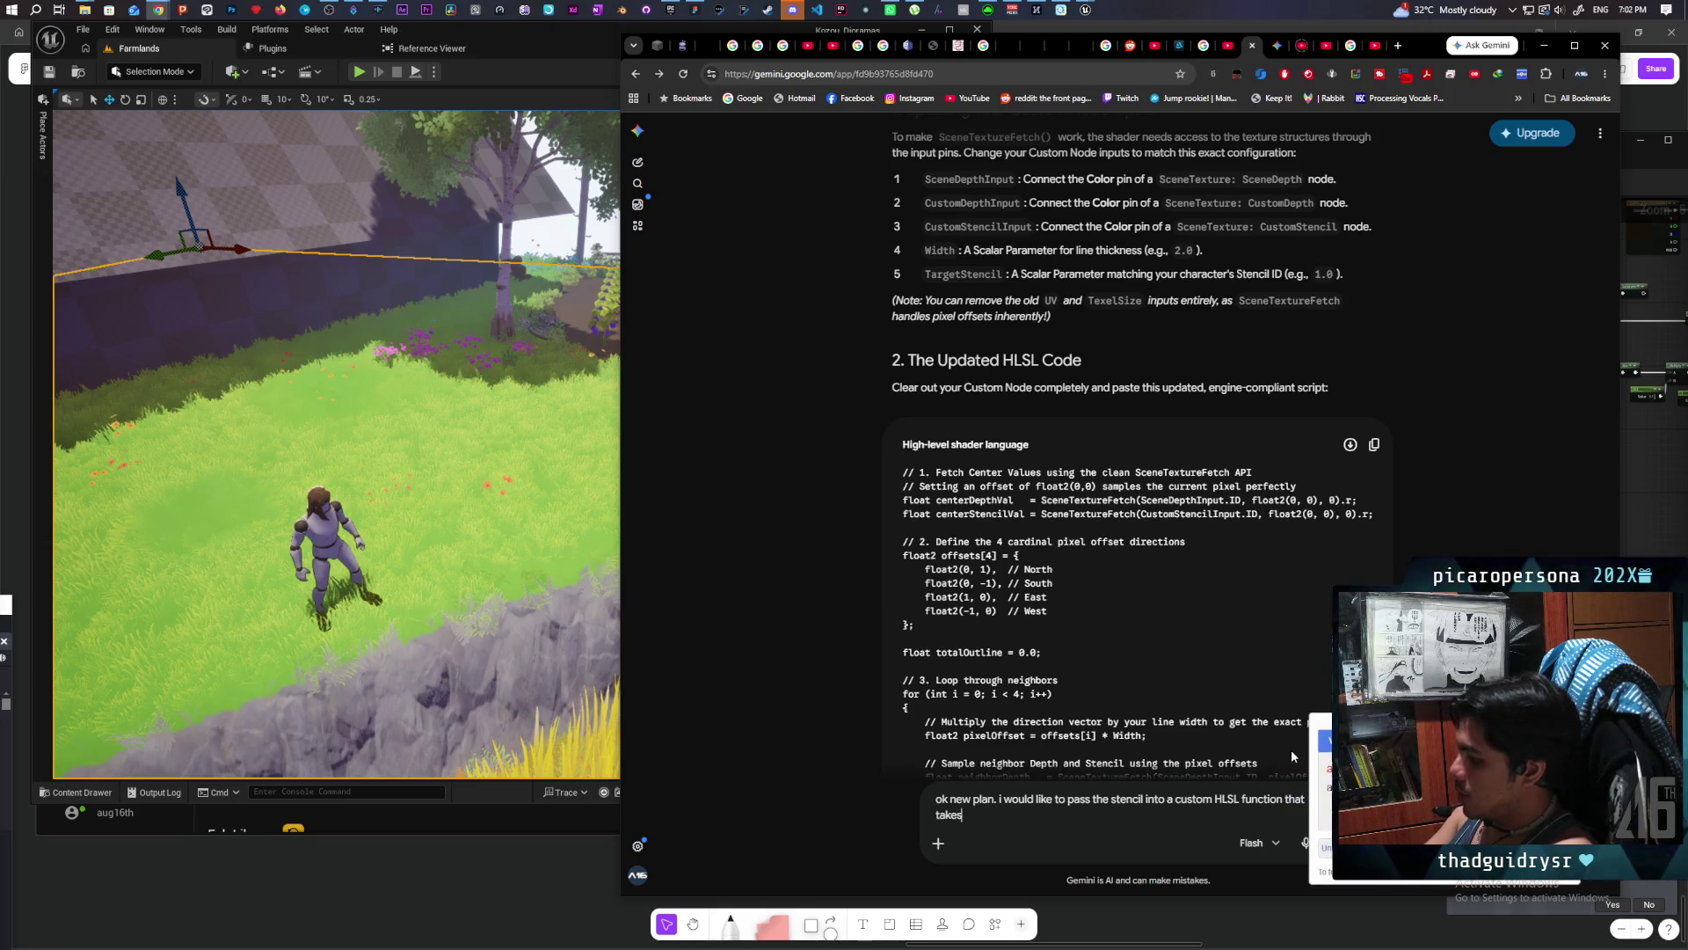
type(" the ")
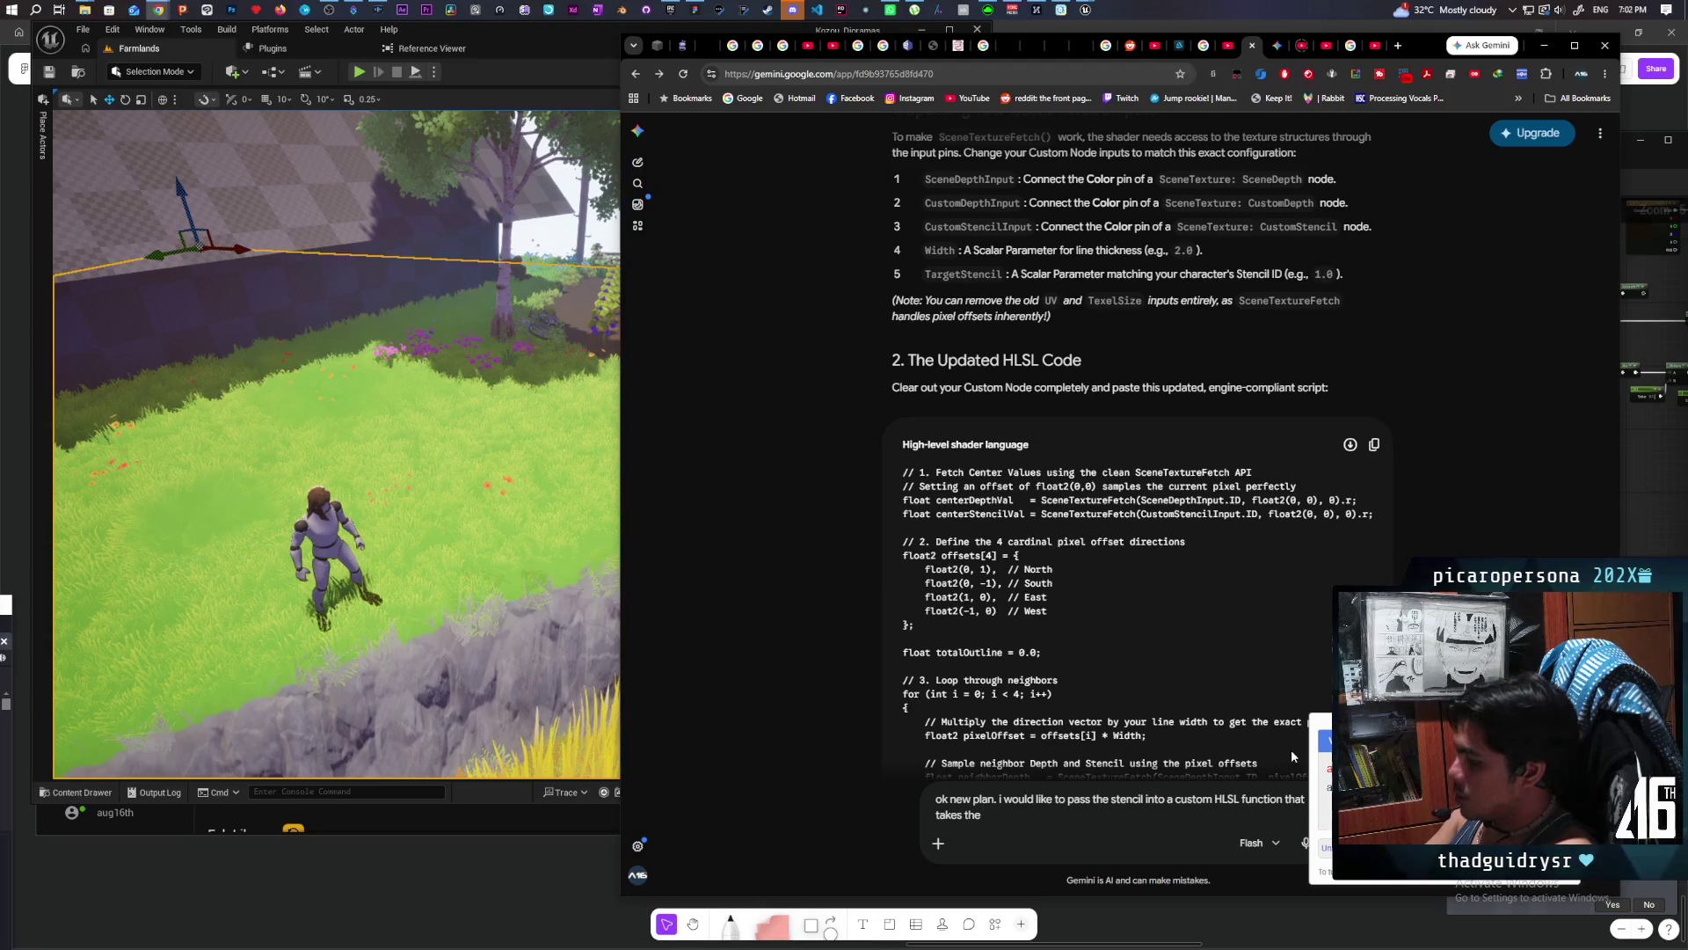
type("texture and")
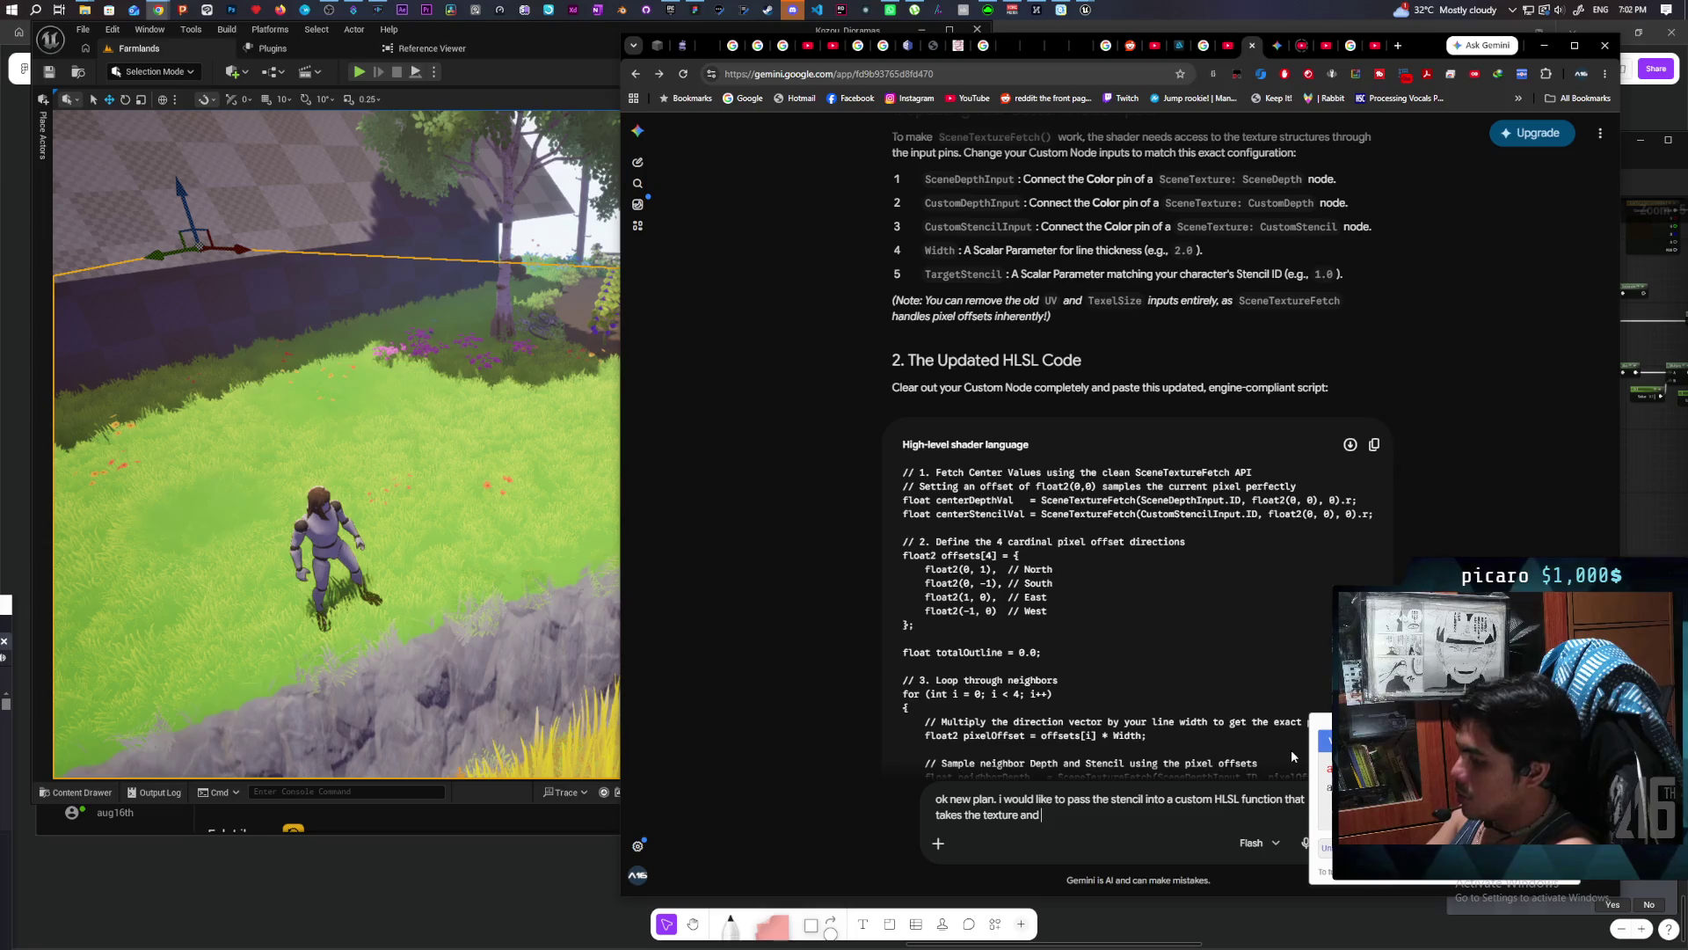
type(" draws an out")
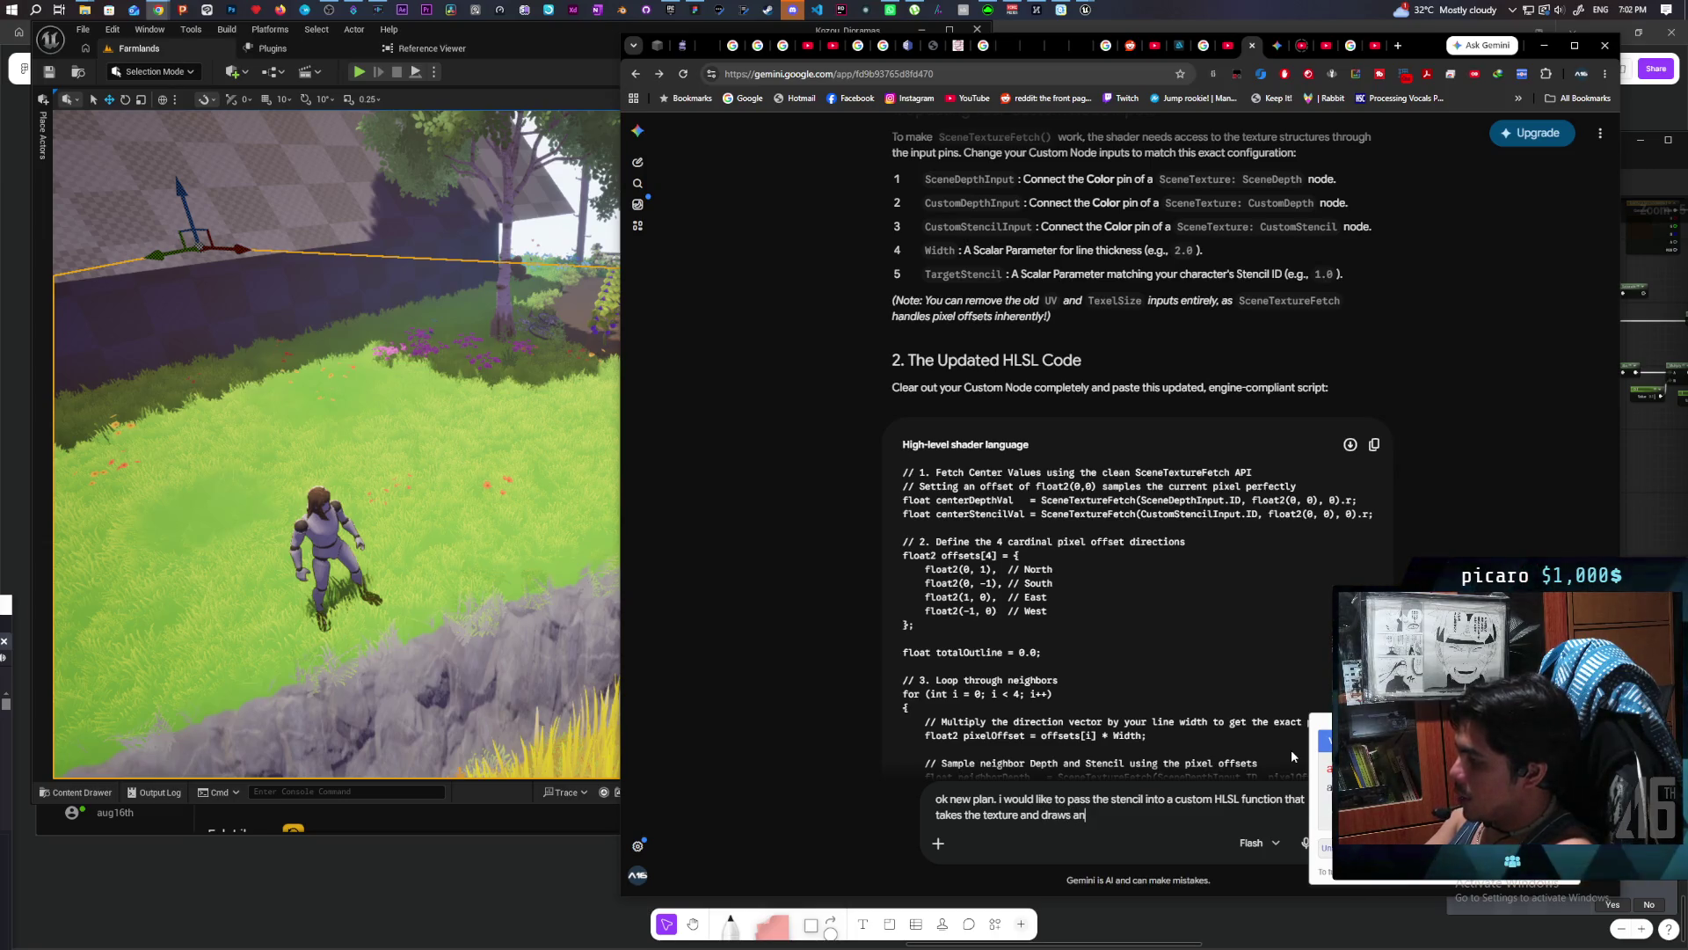
type("line around")
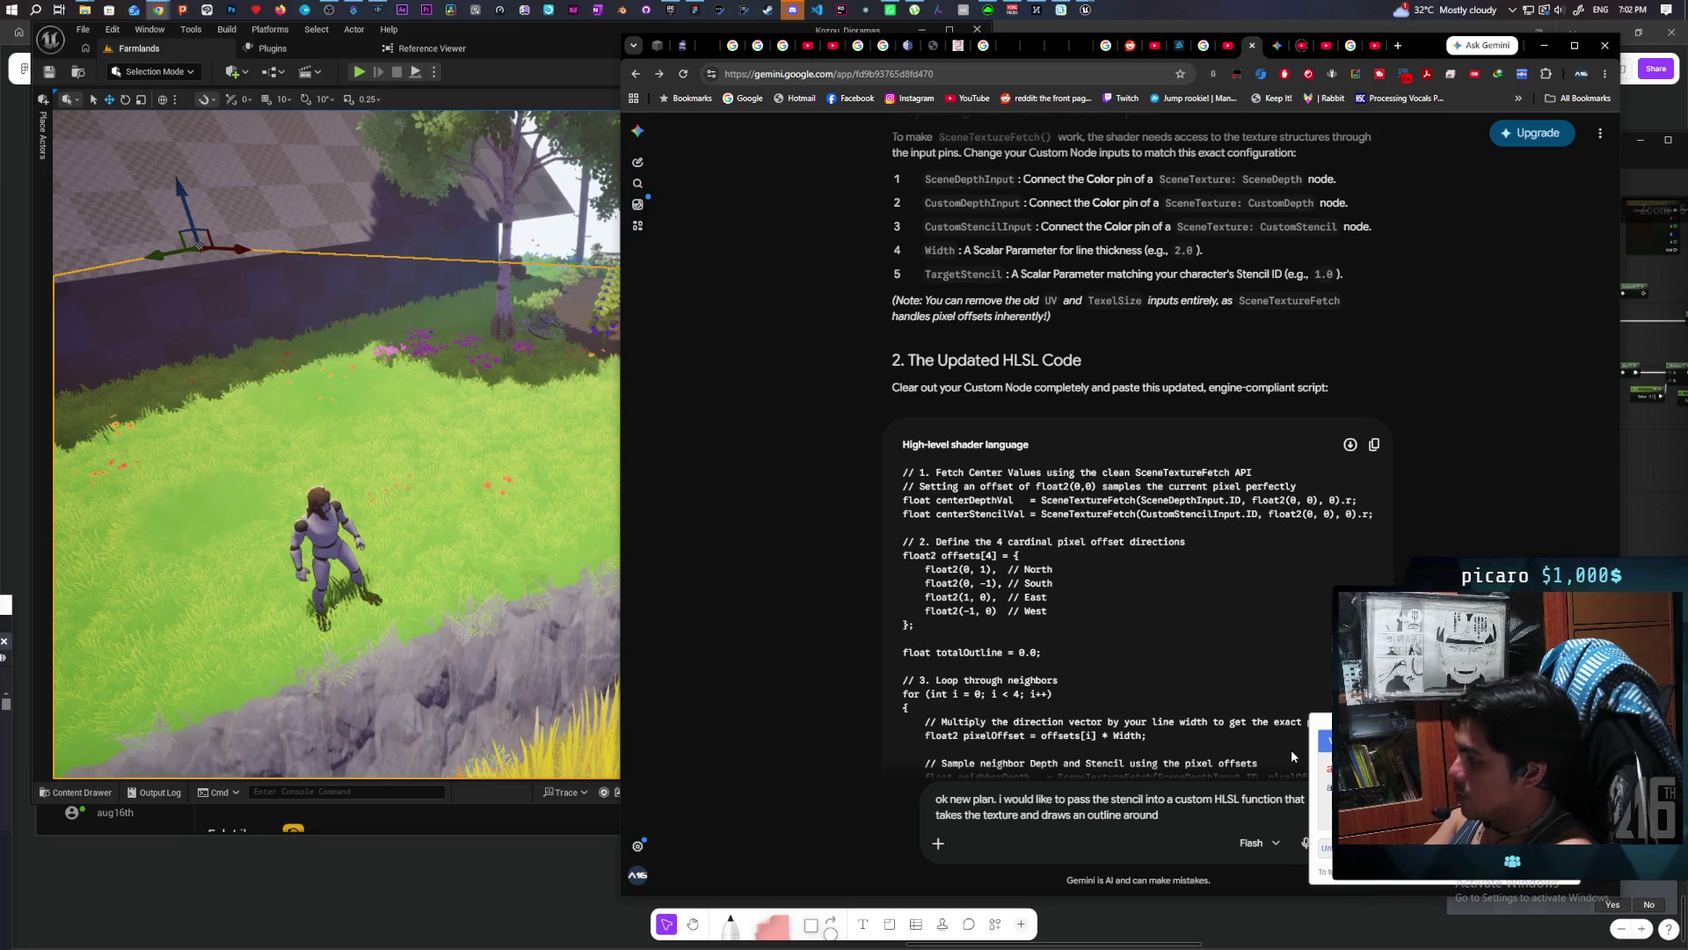
key("BackSpace")
key("BackSpace")
key("BackSpace")
key("BackSpace")
key("BackSpace")
key("BackSpace")
type("out")
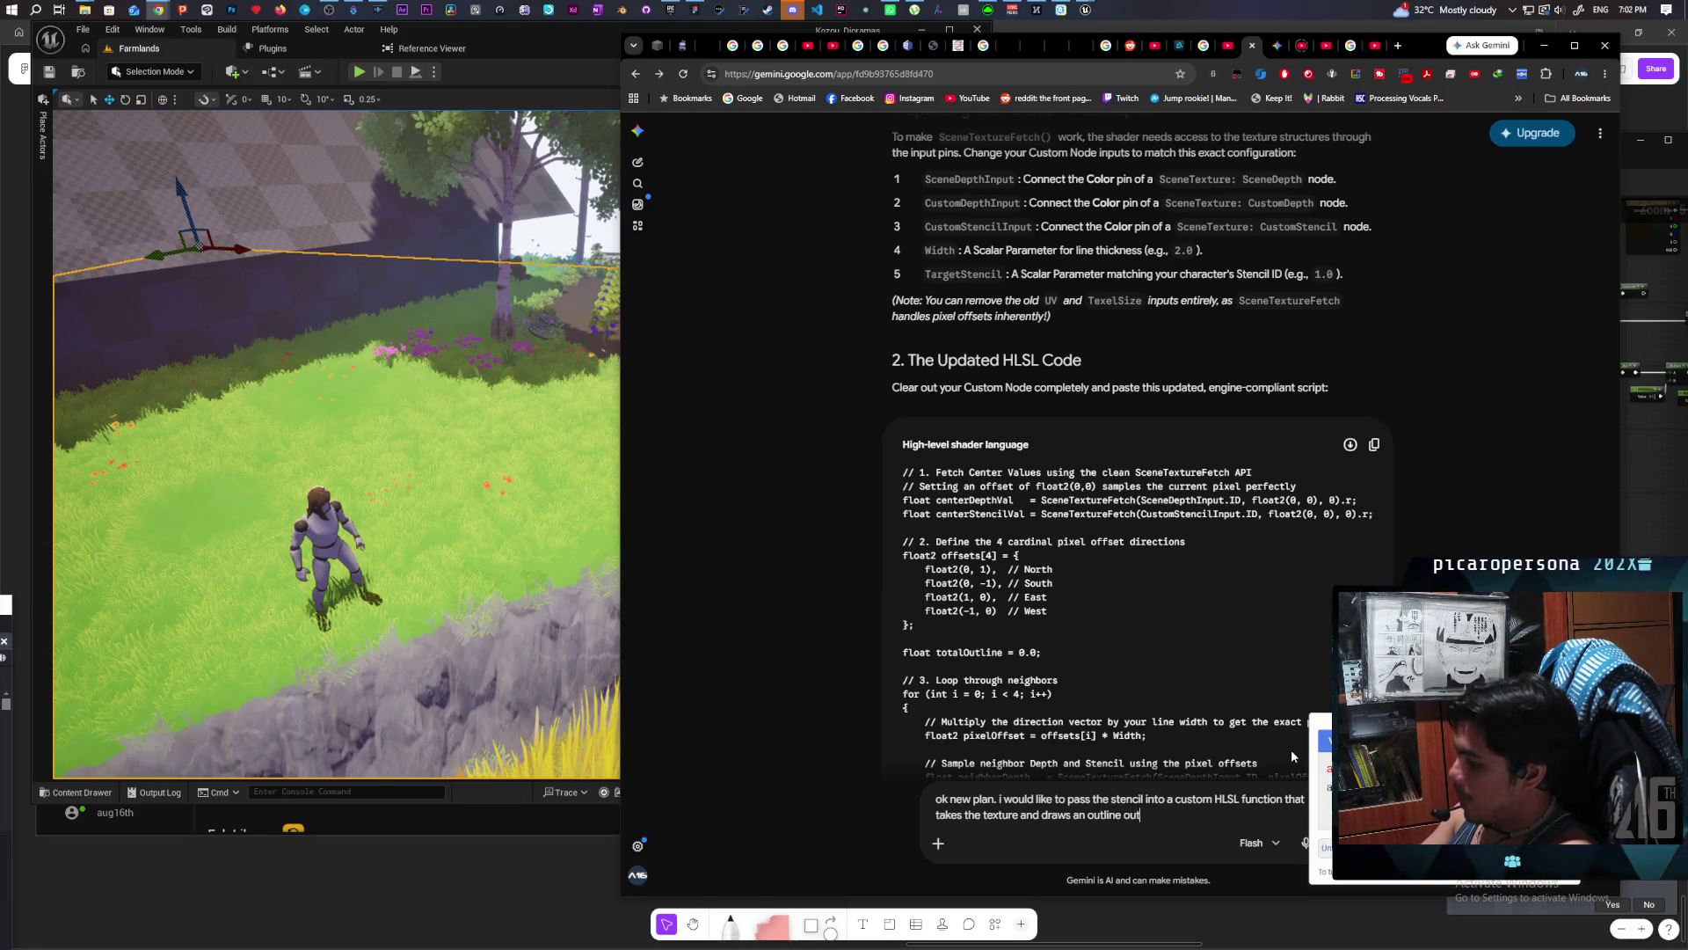
type("side the")
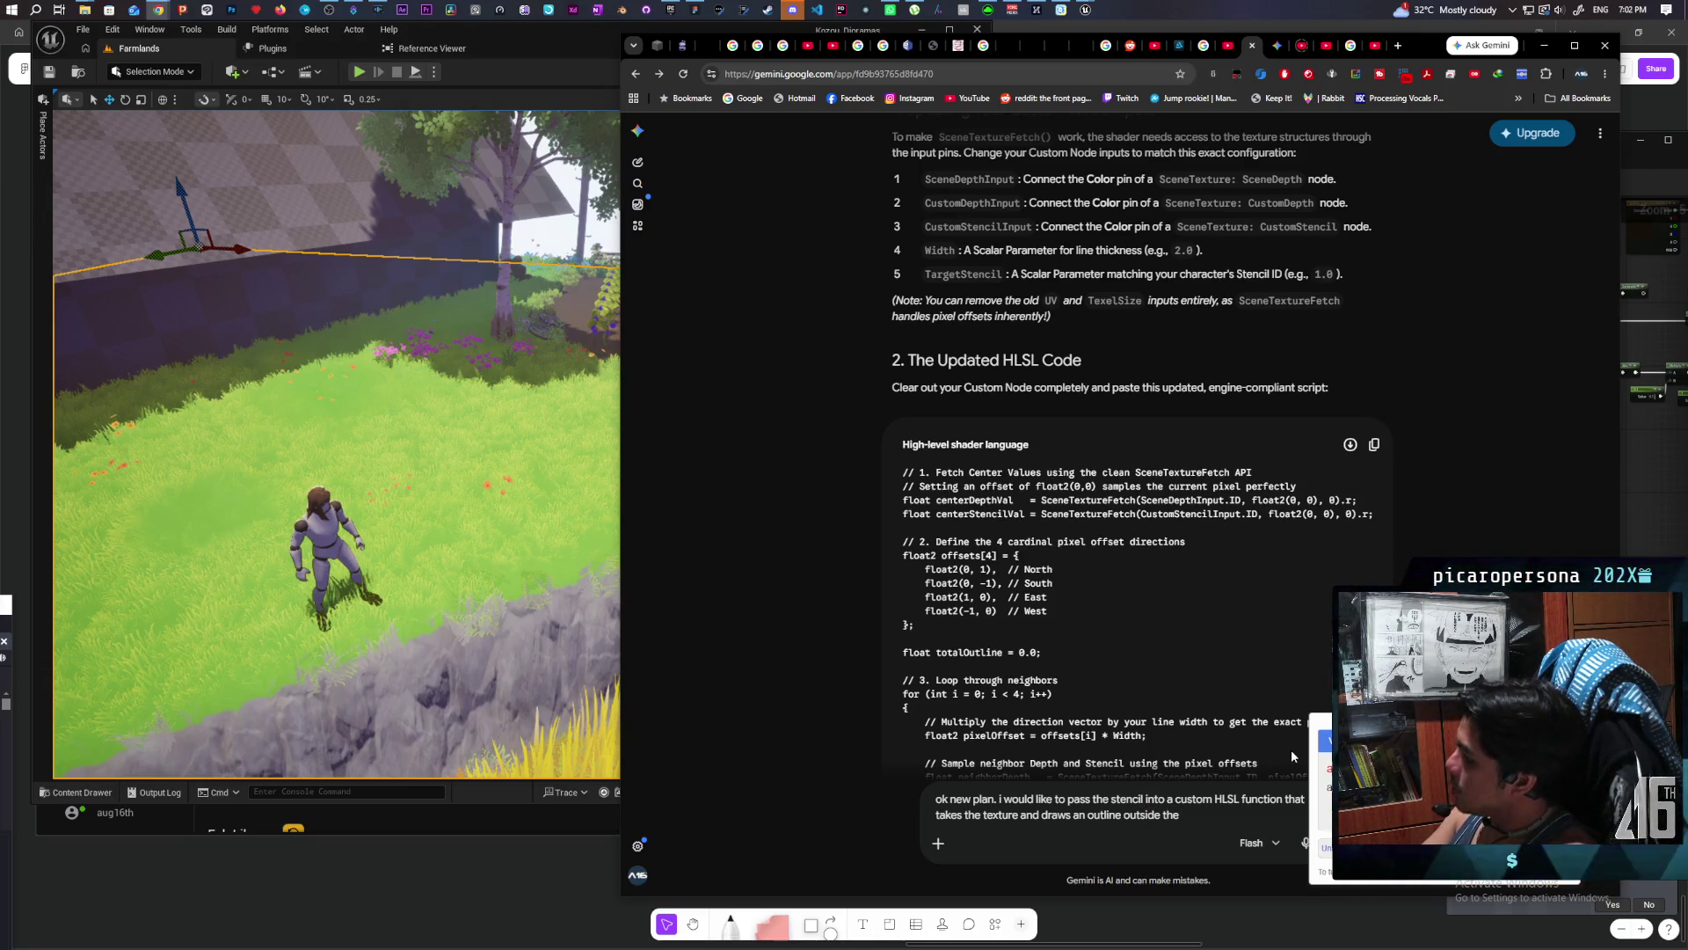
type(" sten")
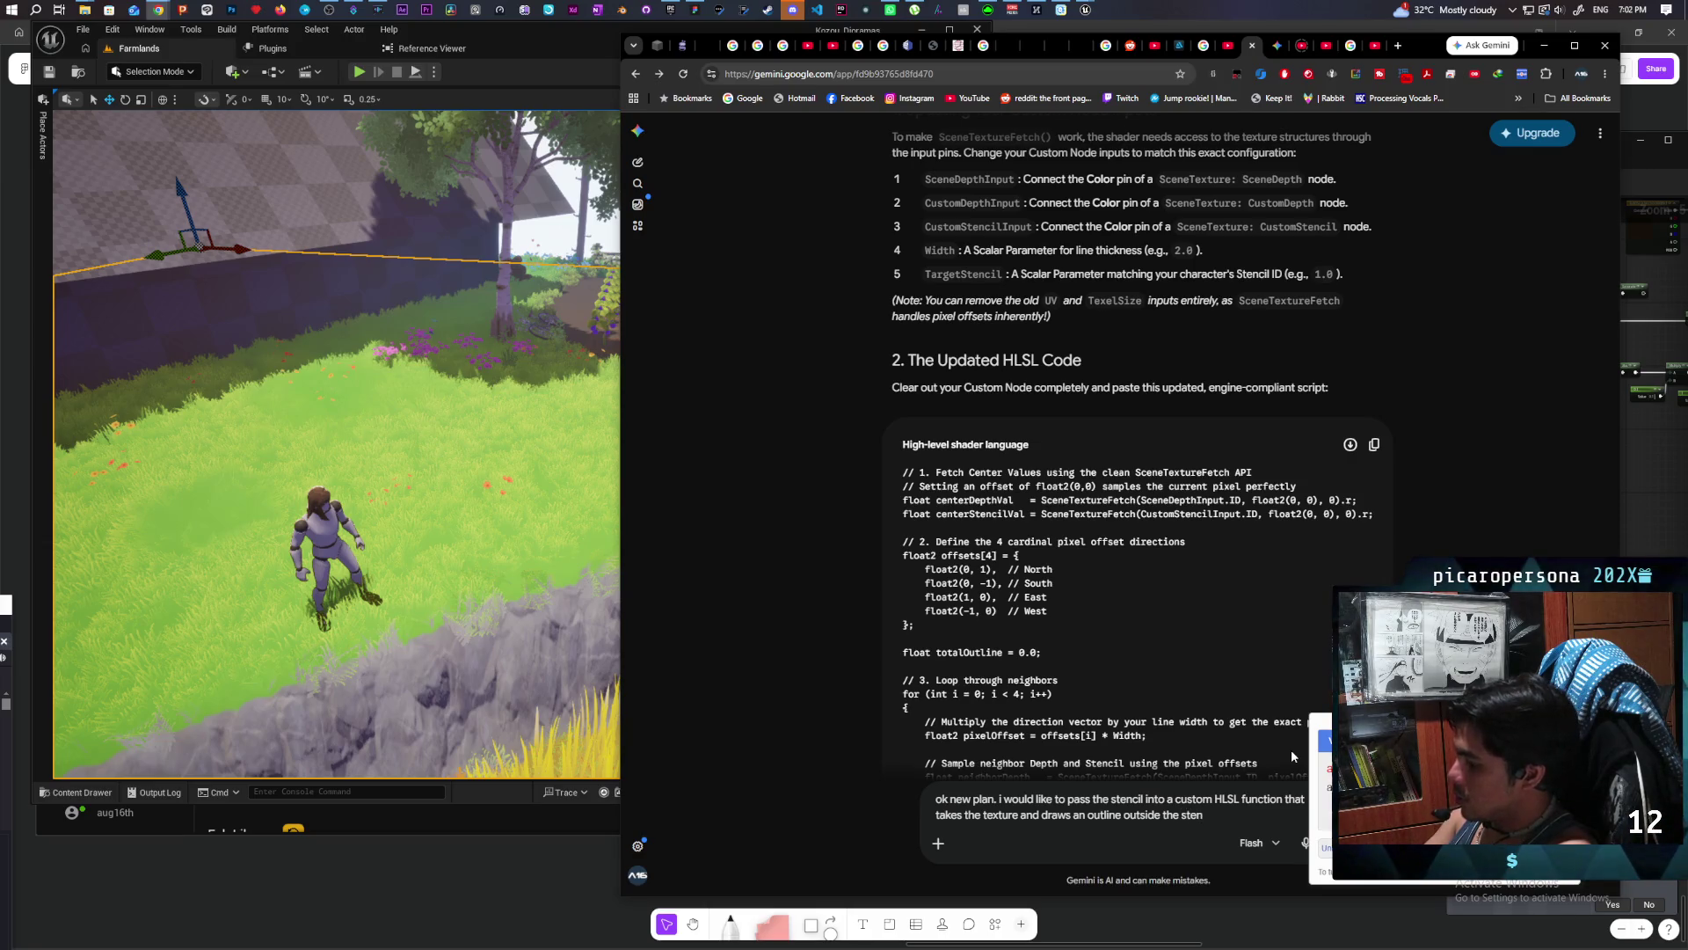
type("cil.")
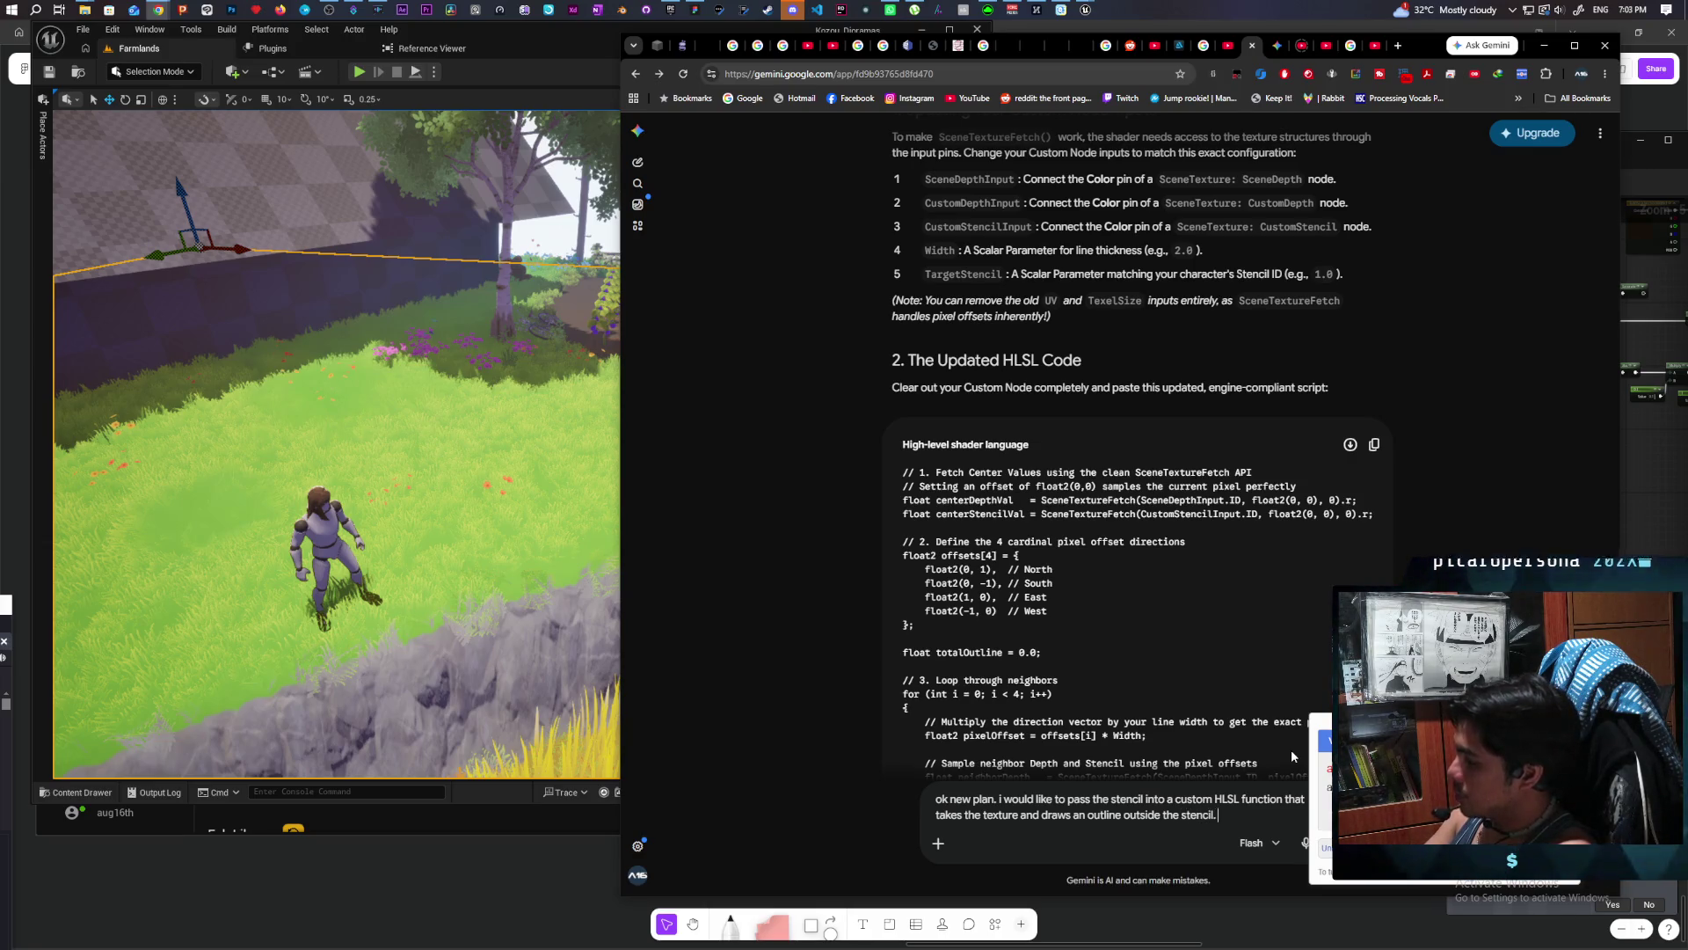
type(" can you w")
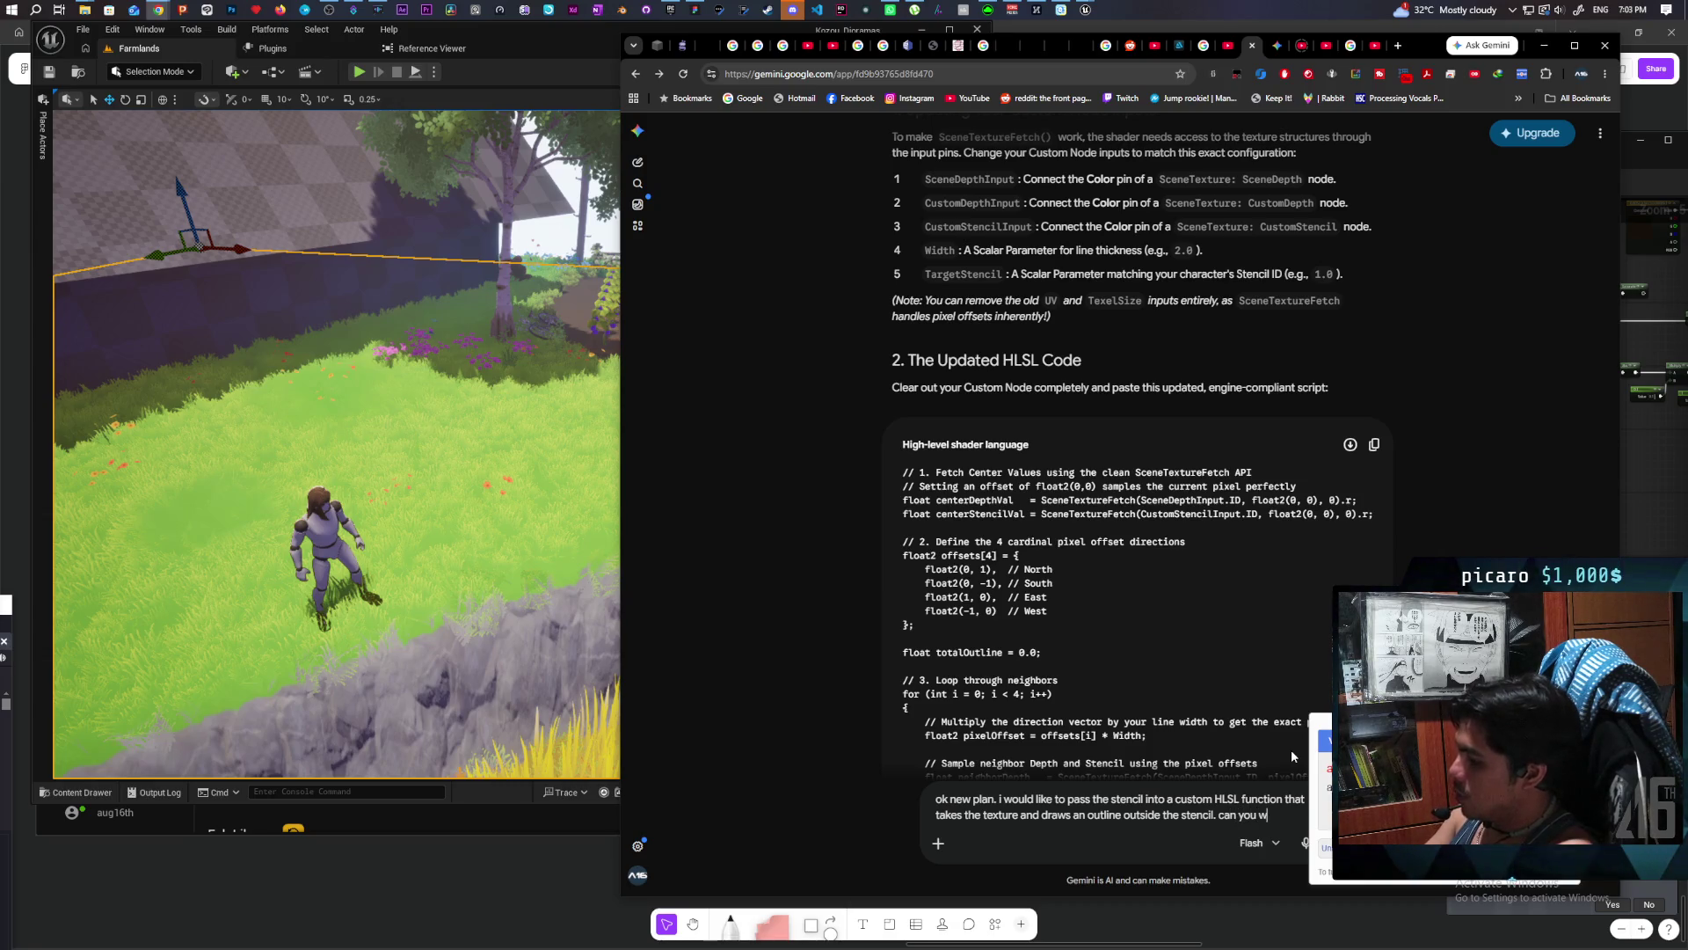
type("rite that custom")
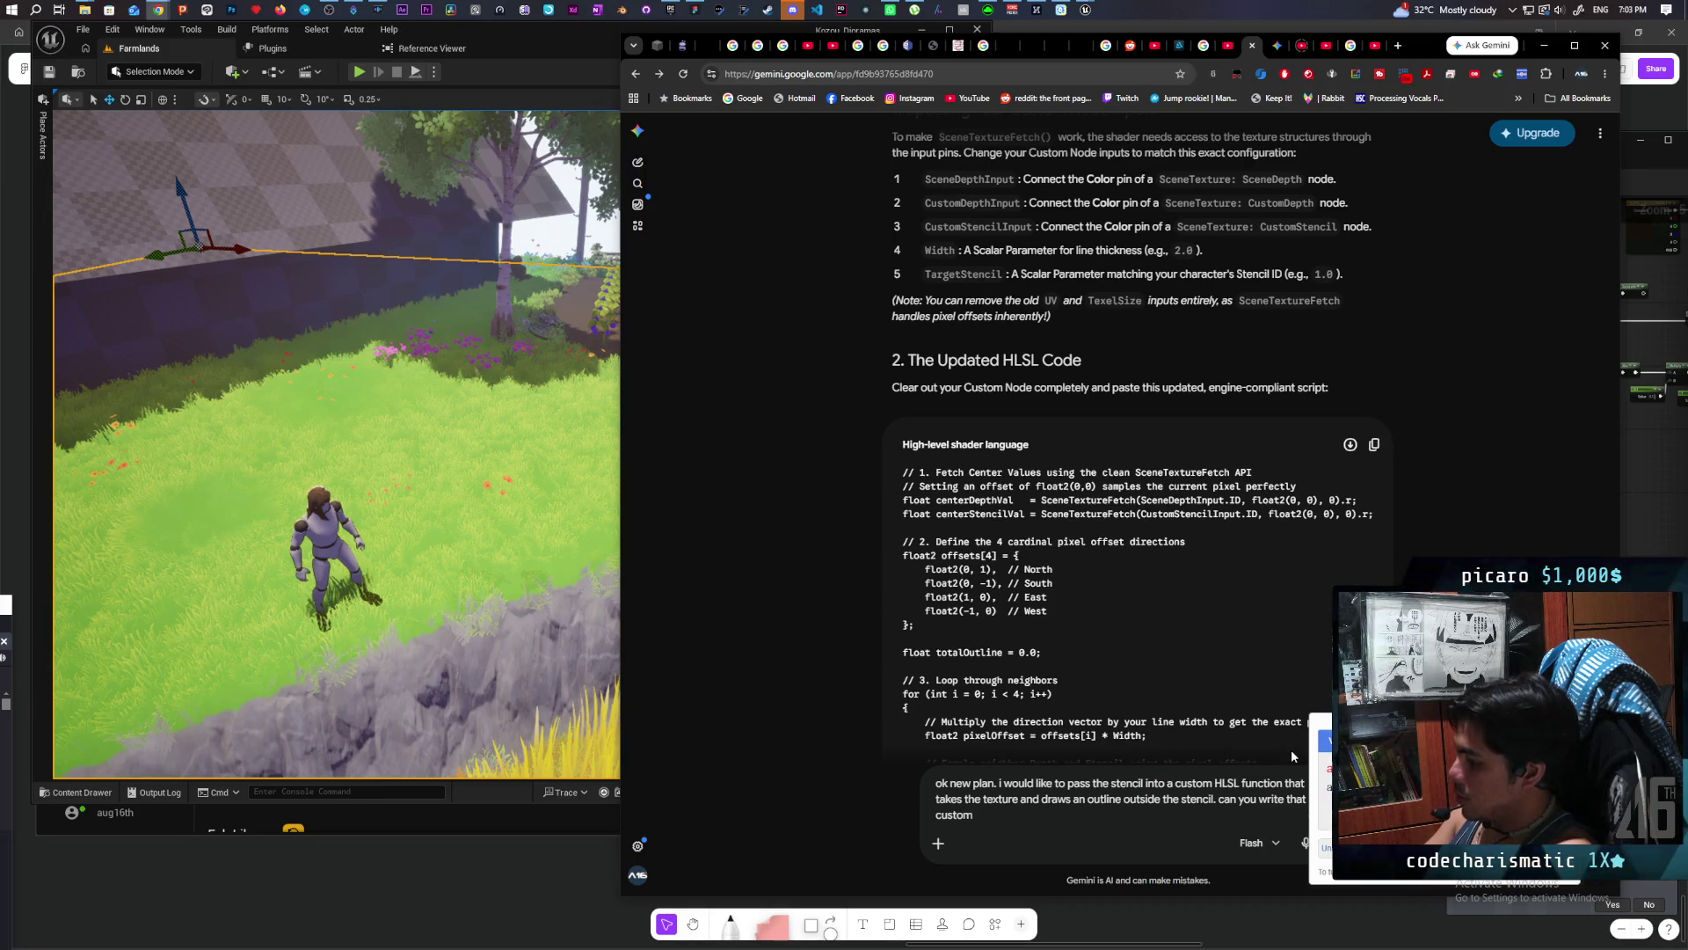
type(" HLSL fu")
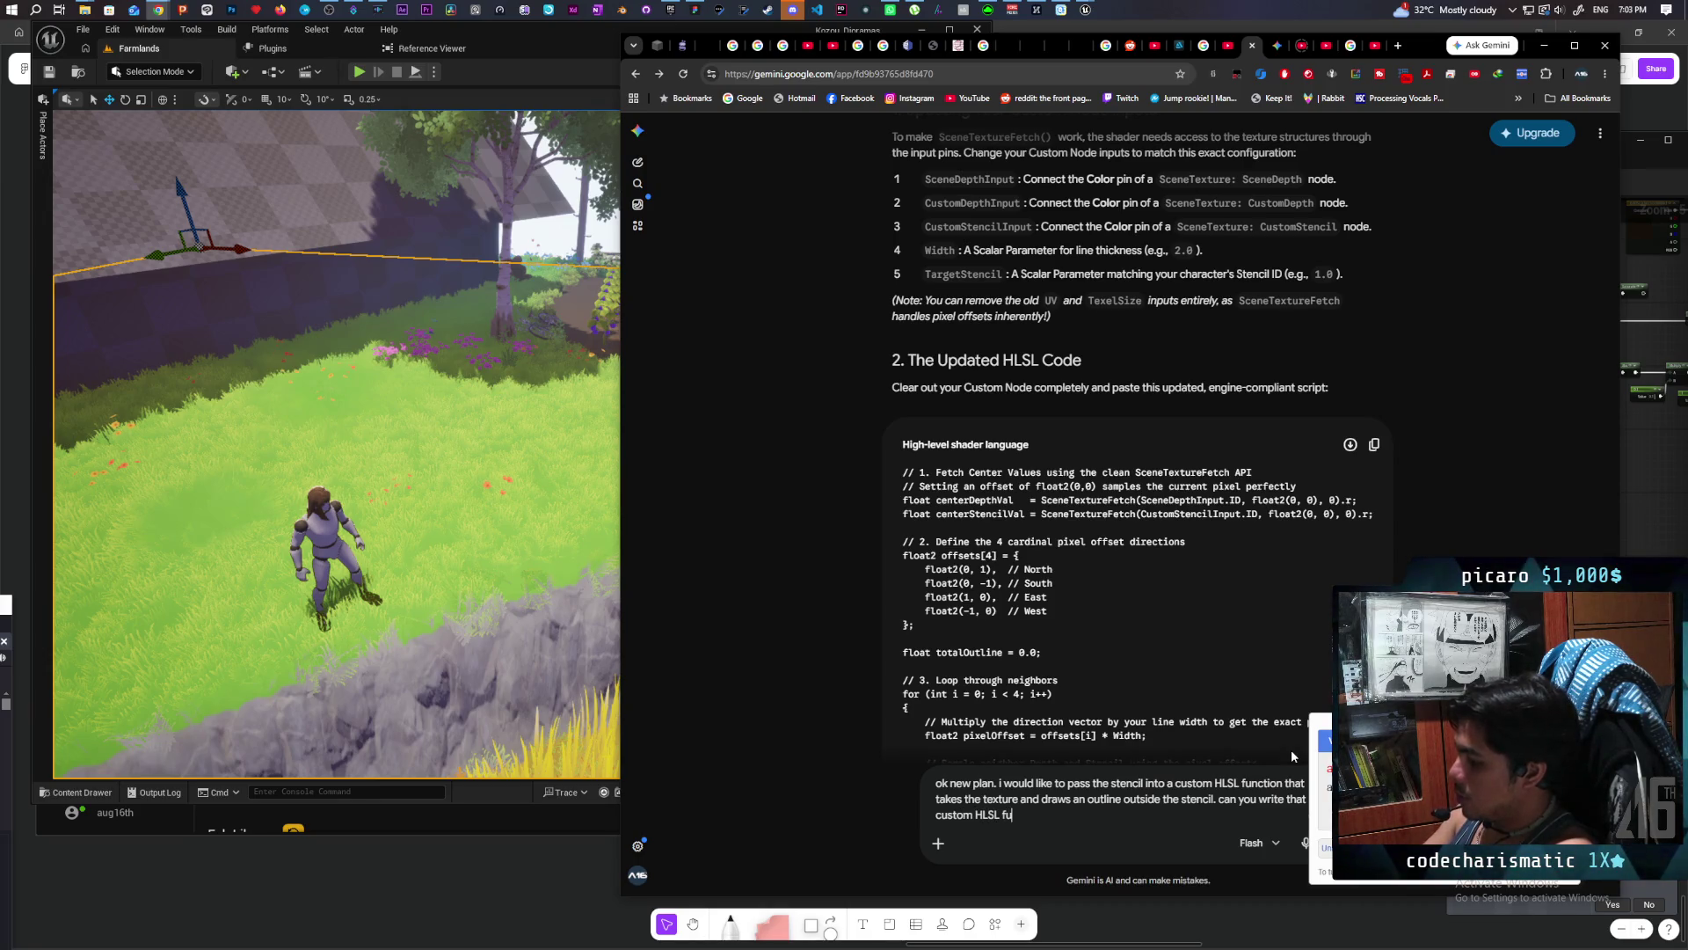
type("nction for me")
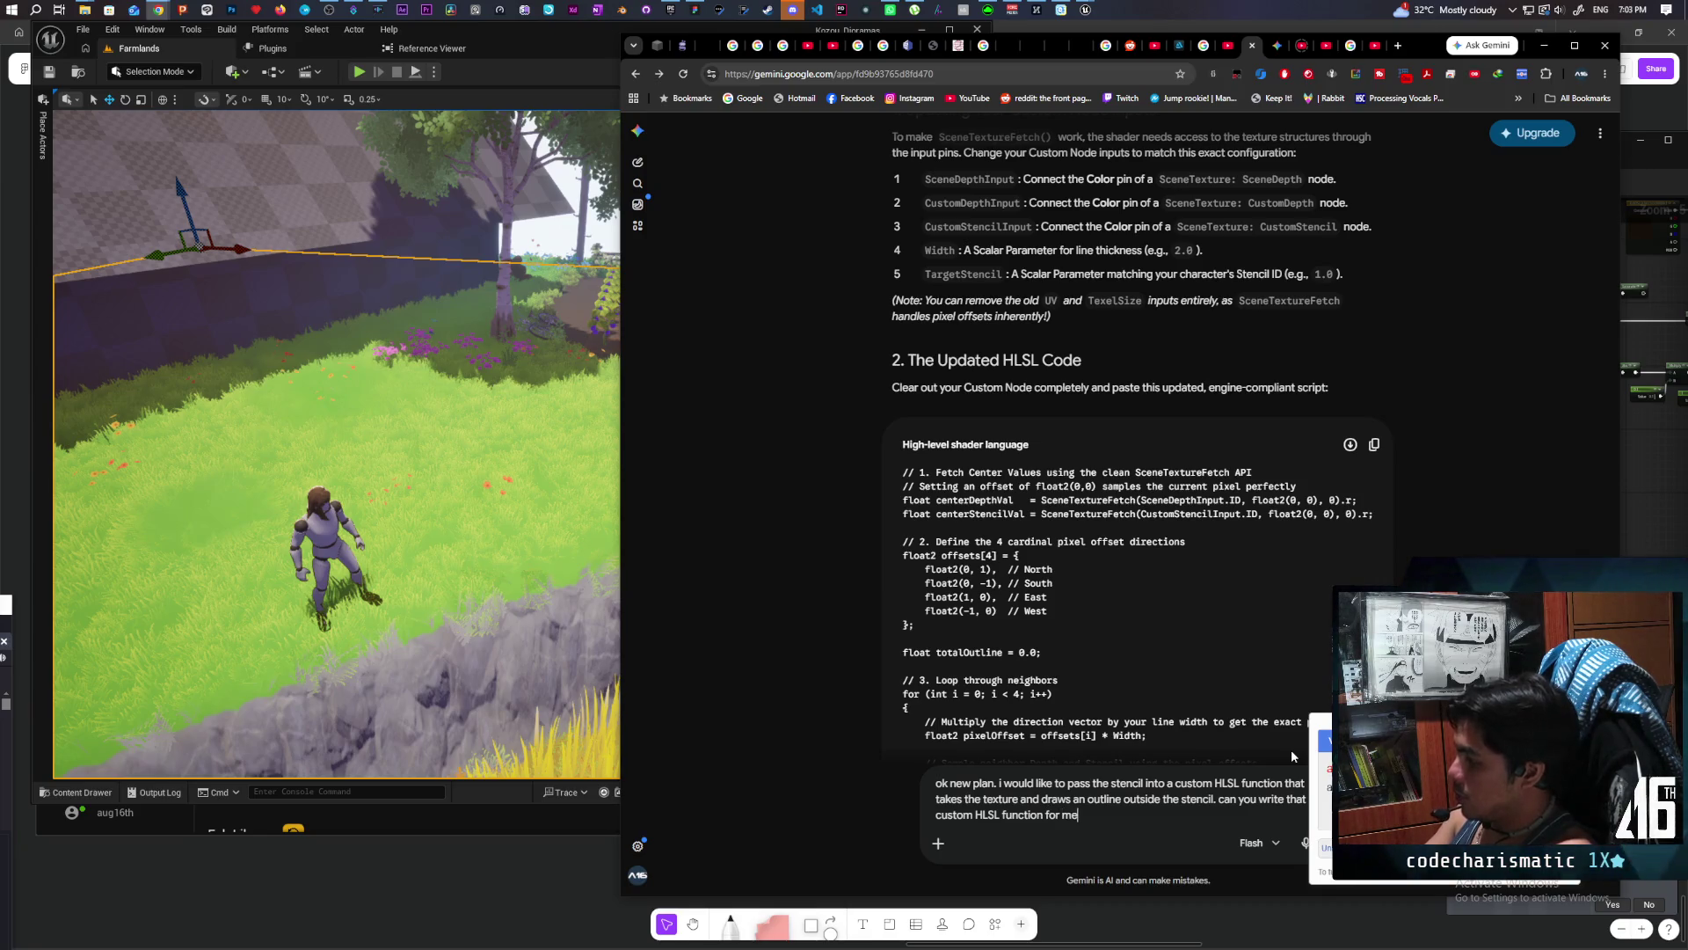
key("Return")
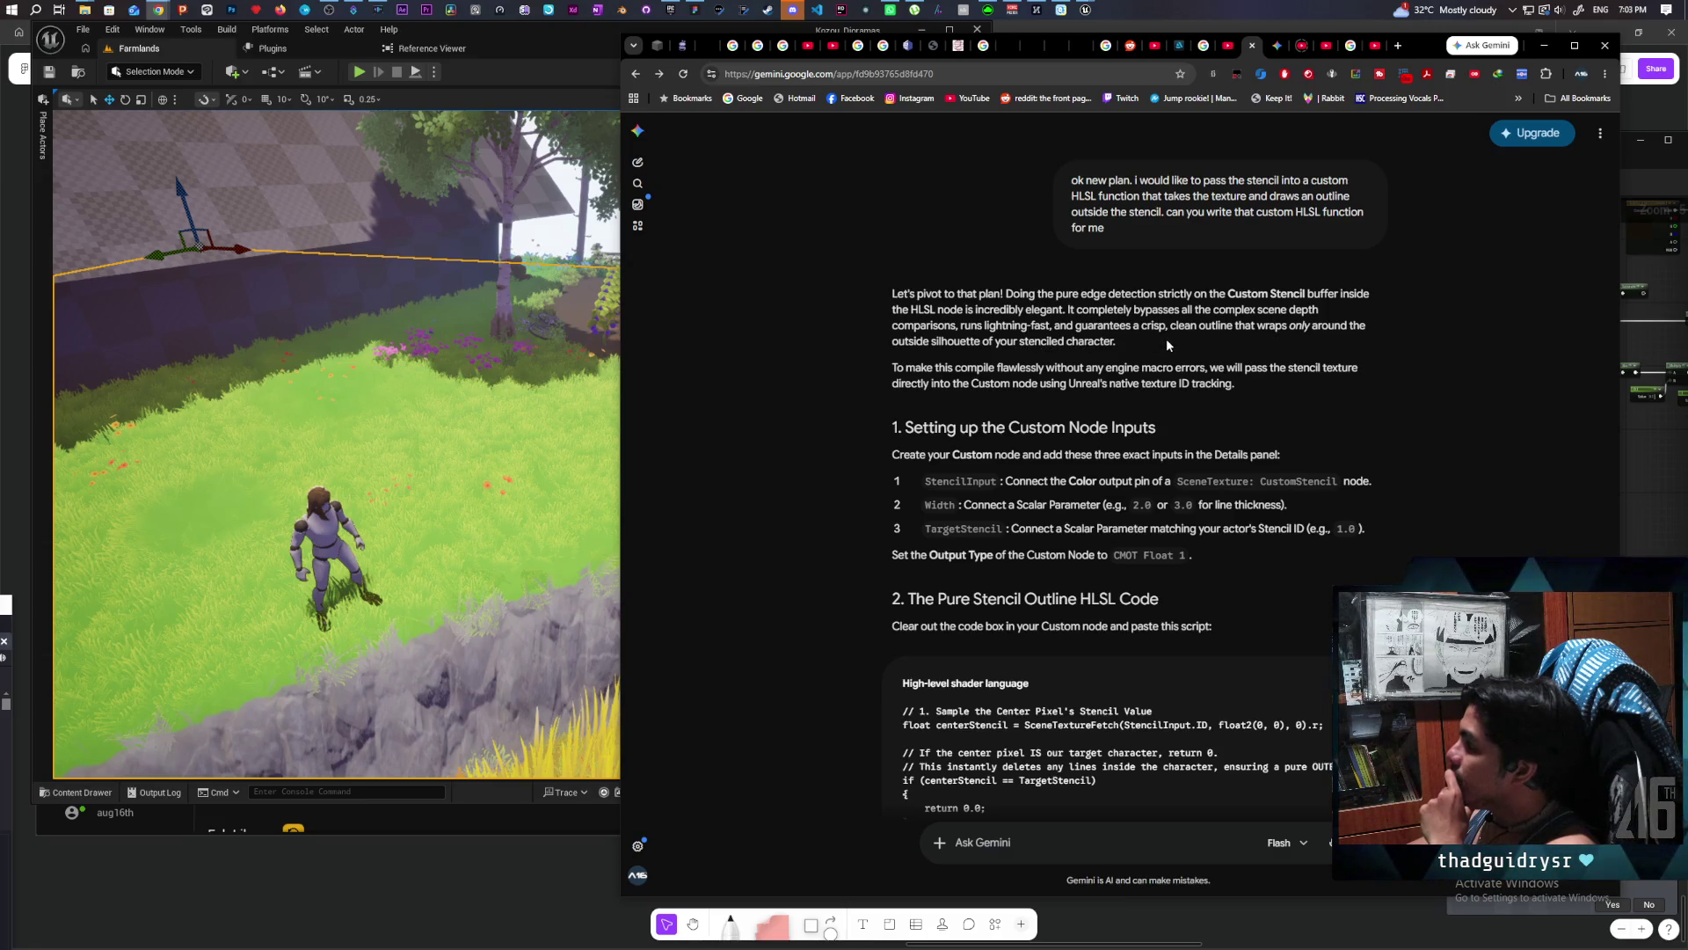
Step: Copy the Pure Stencil Outline HLSL code block from Gemini's reply
scroll(1289, 463, "down", 4)
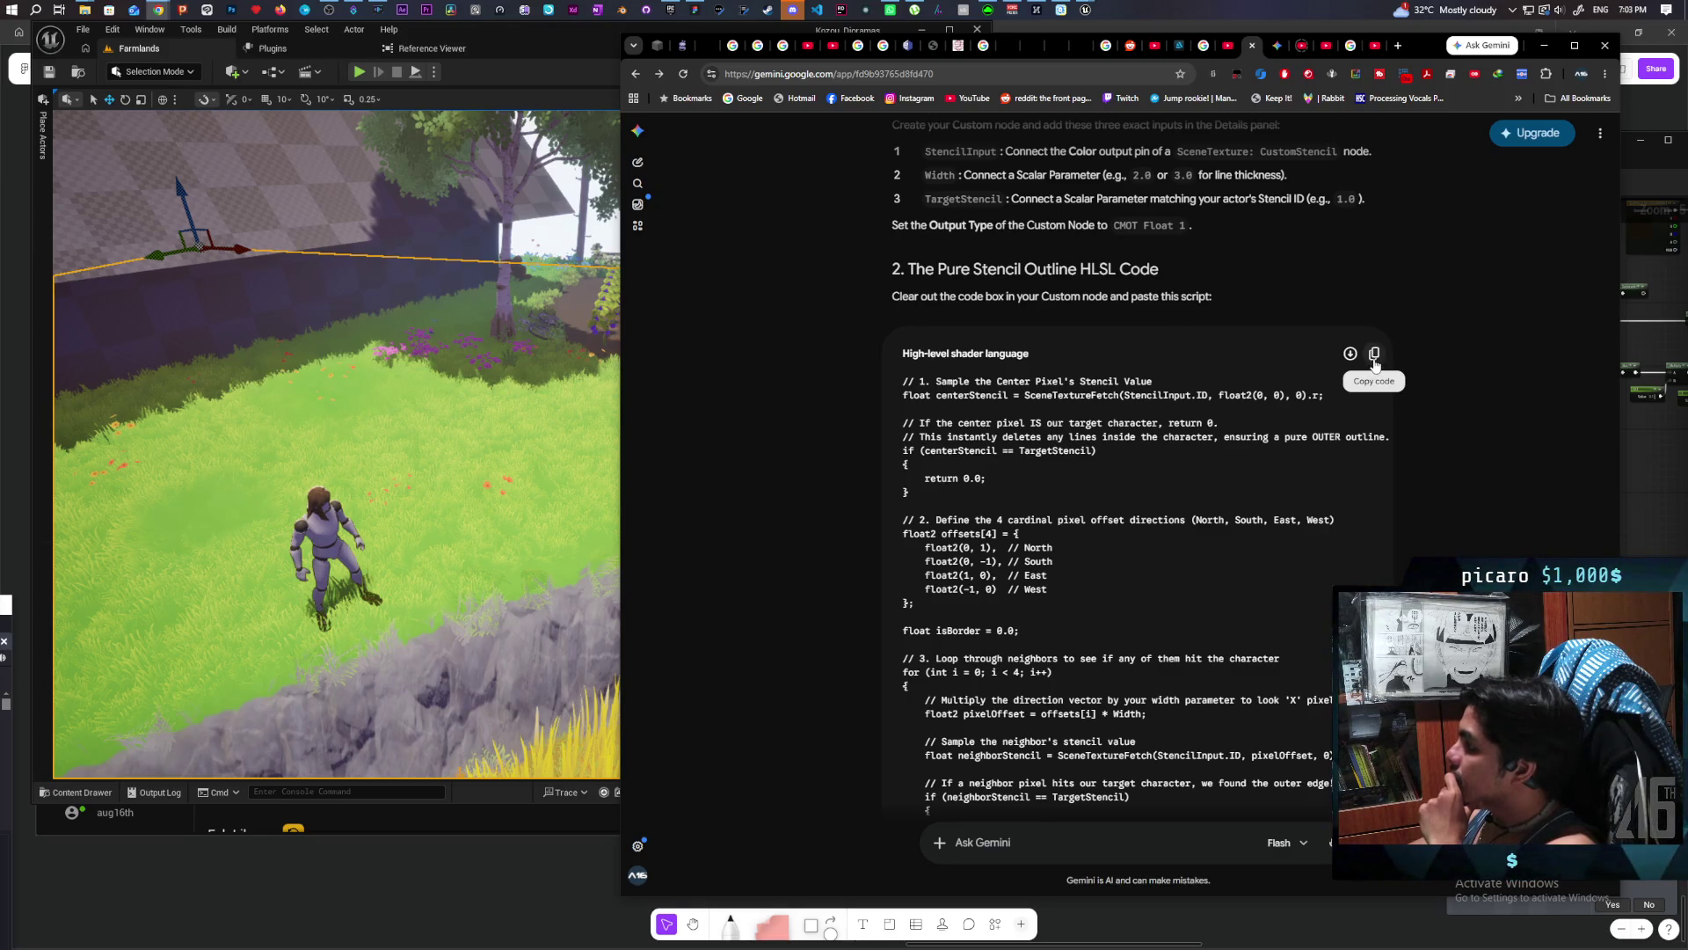
left_click(1375, 360)
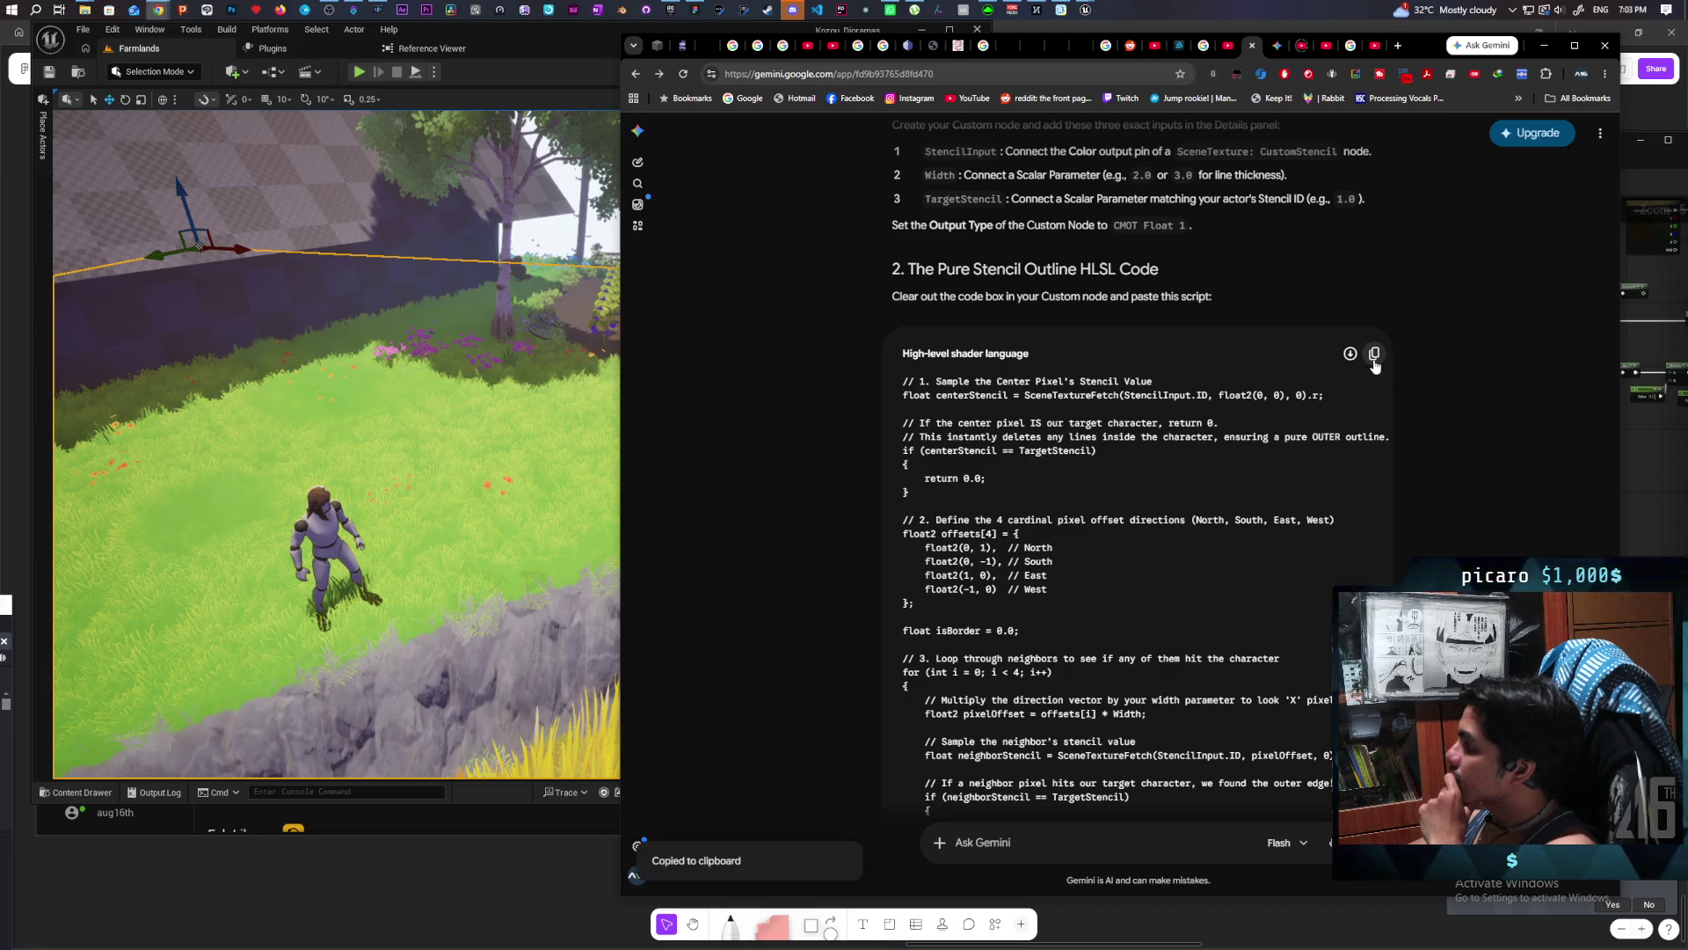
left_click(540, 33)
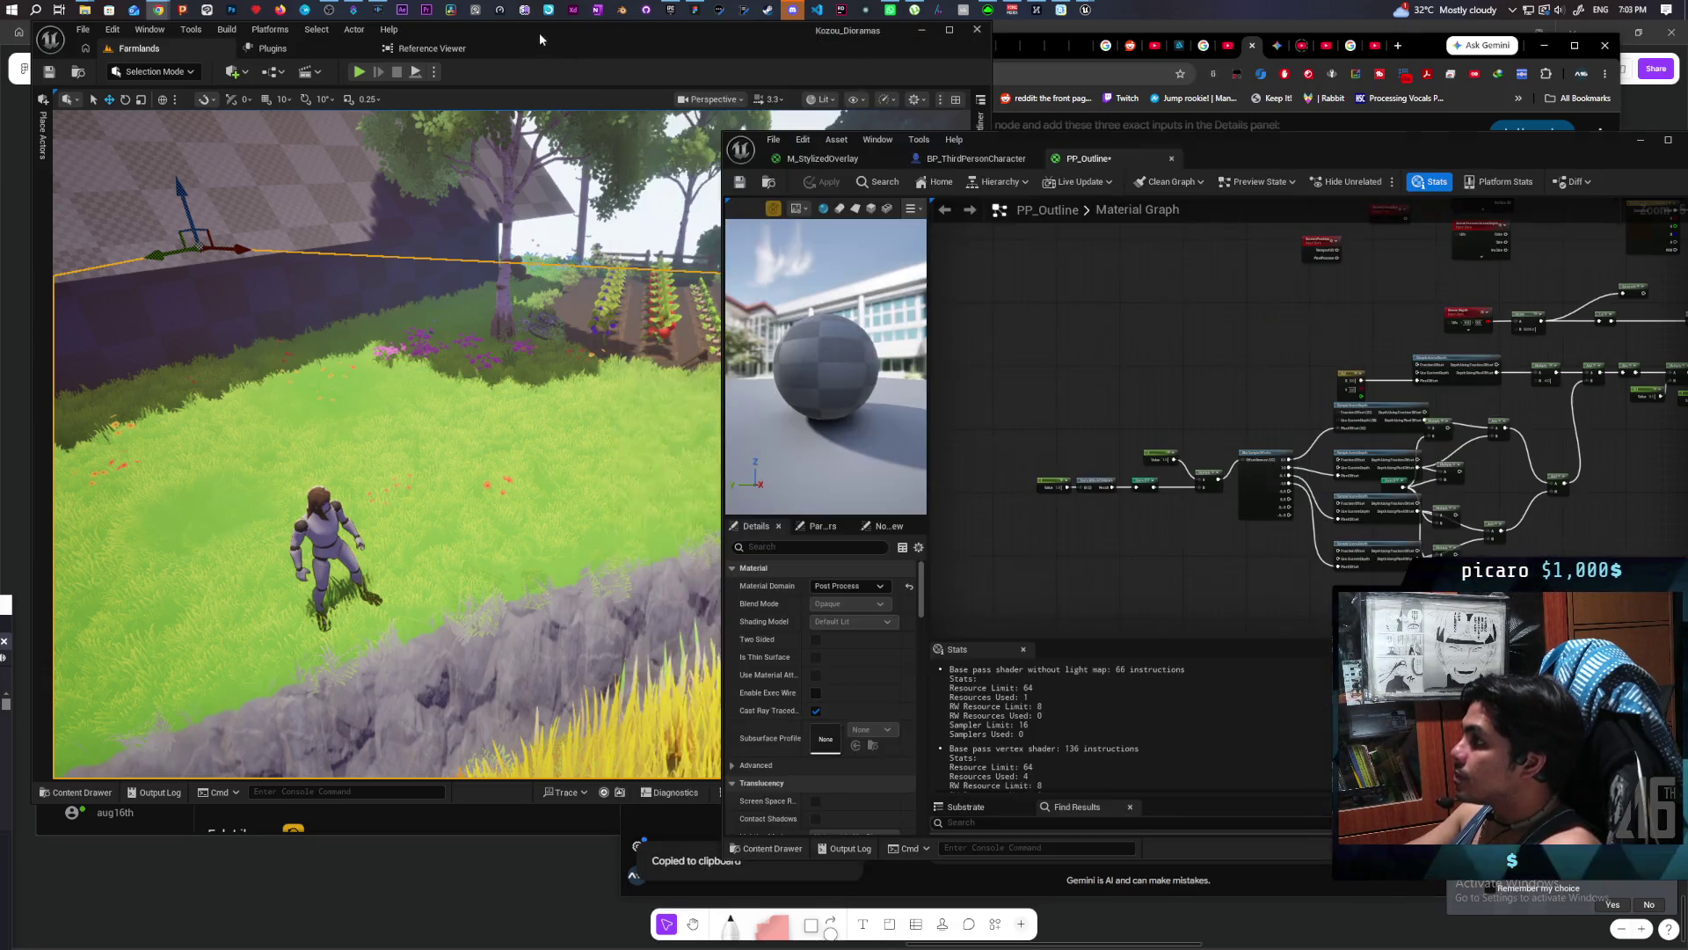
Step: Place a Custom node in the PP_Outline graph and replace its code with the copied stencil outline HLSL
left_click_drag(1226, 156, 811, 172)
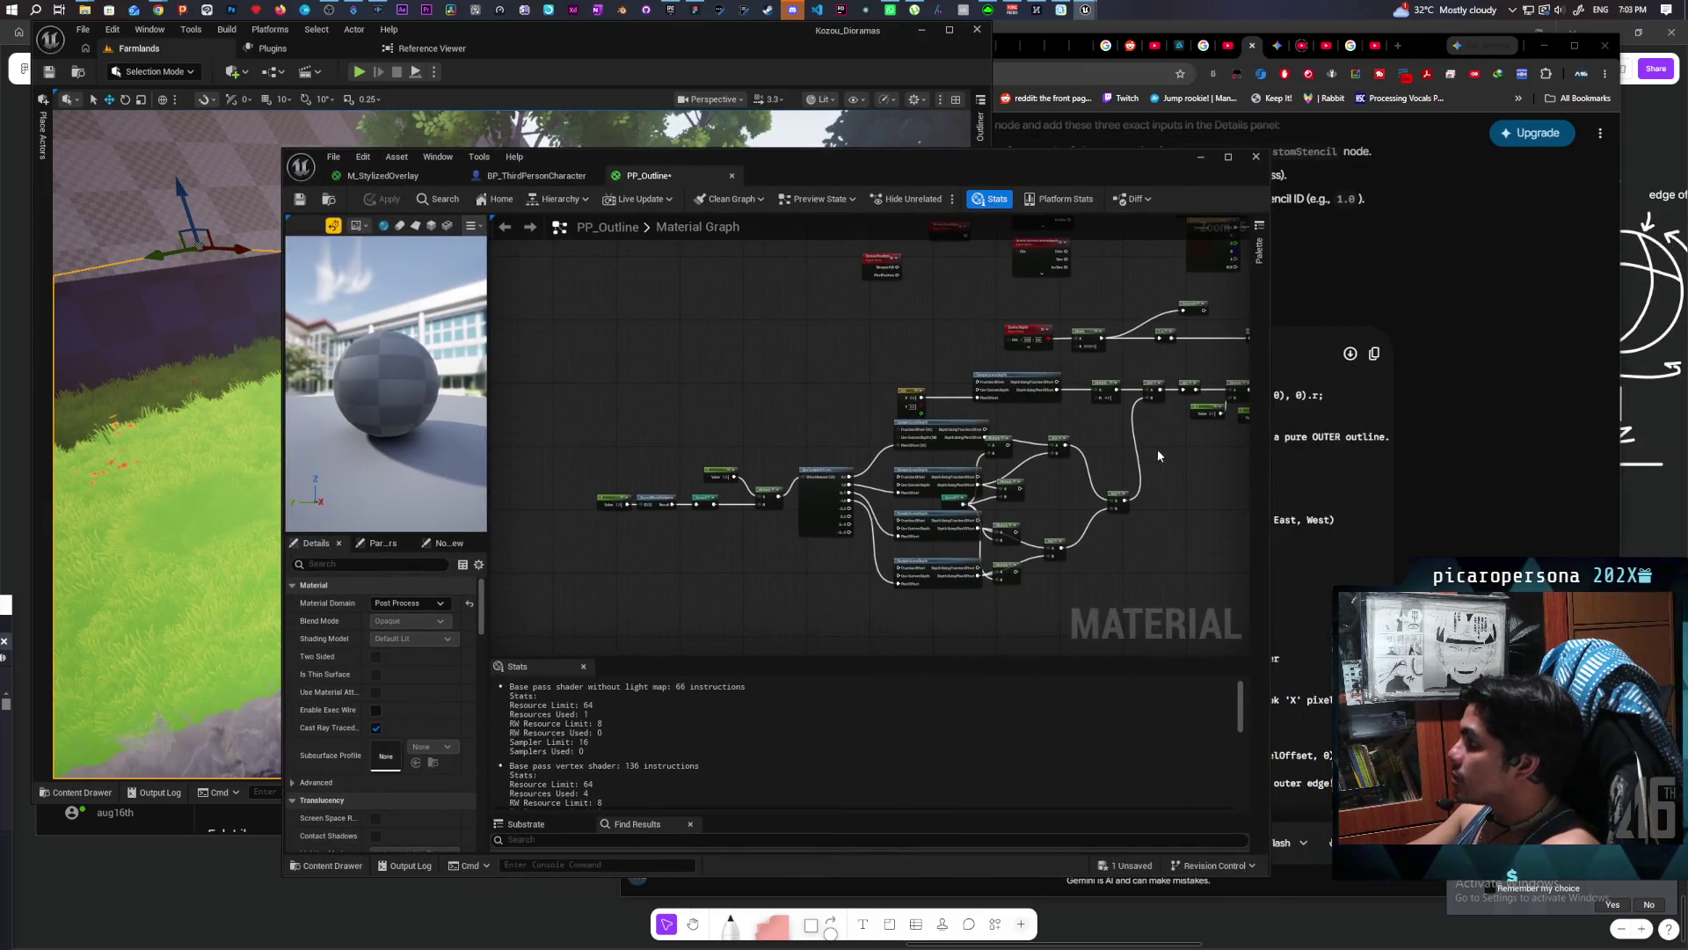
right_click(864, 420)
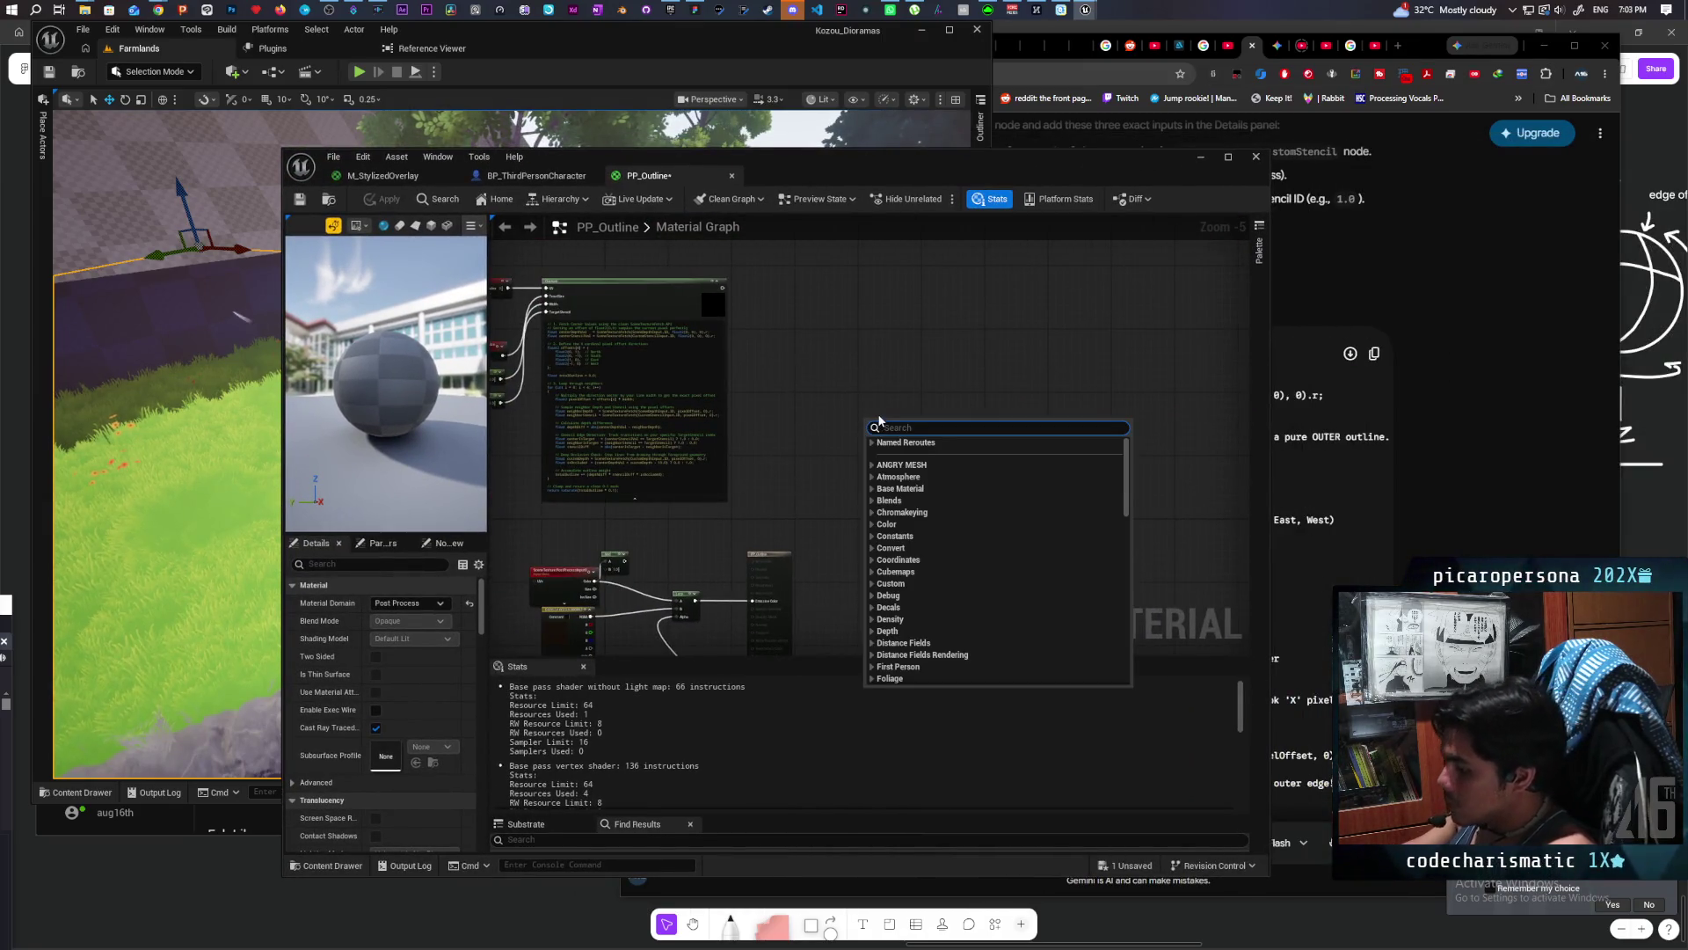
type("custom")
key("Return")
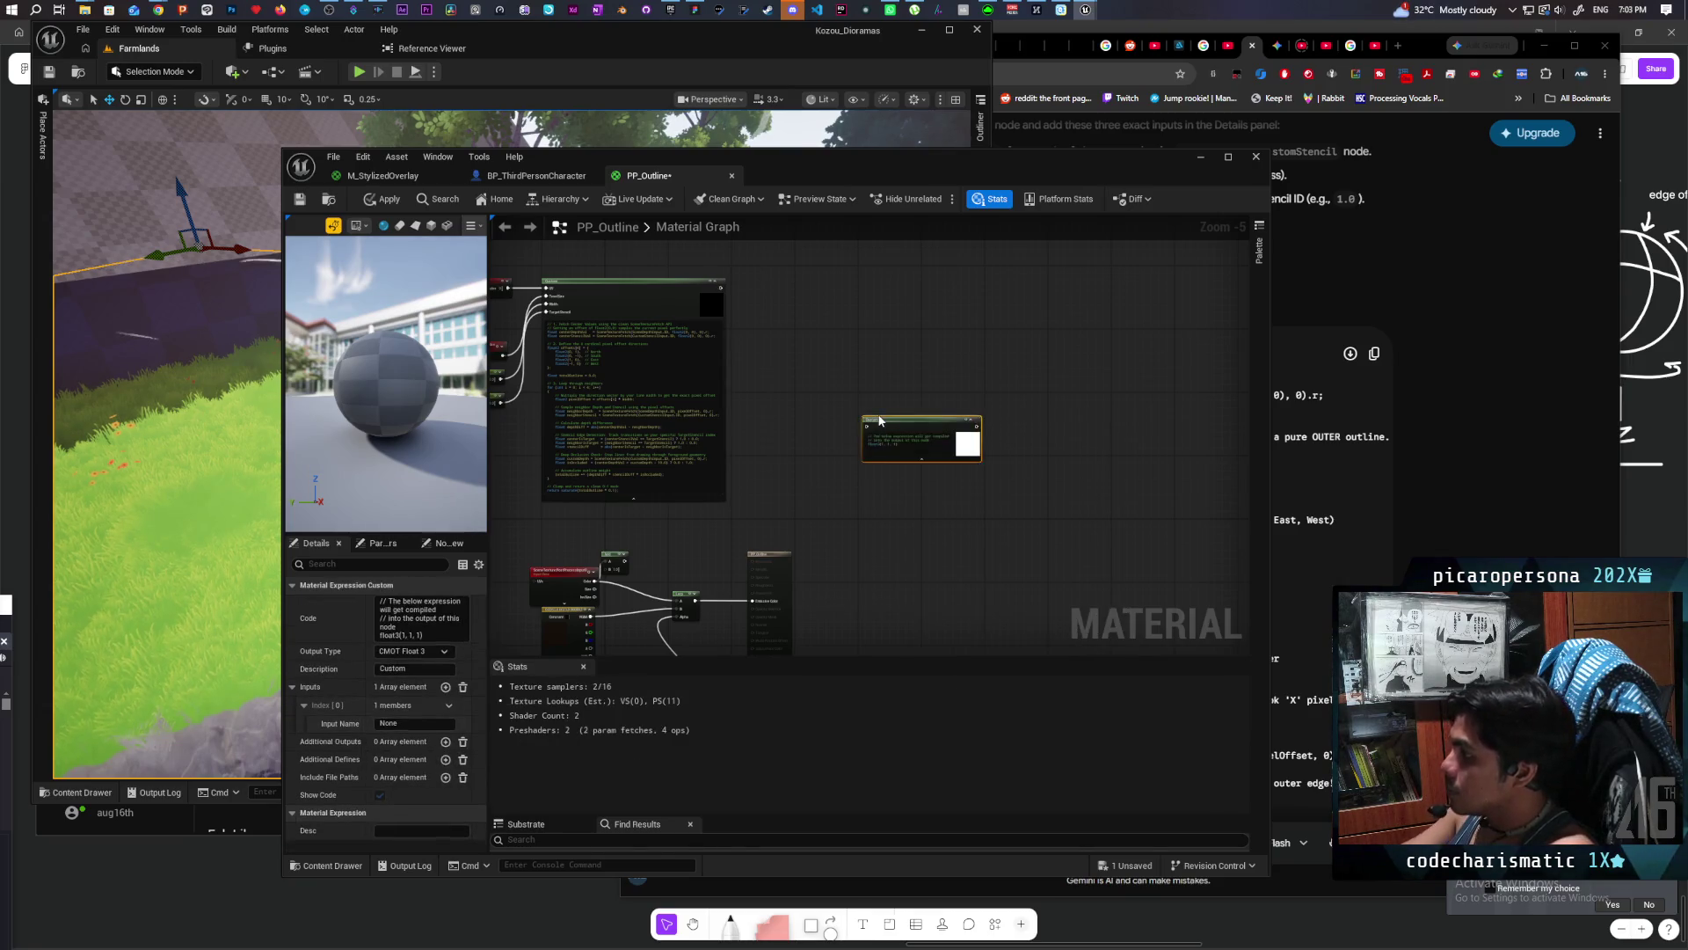
left_click(917, 448)
key("ctrl+a")
key("ctrl+v")
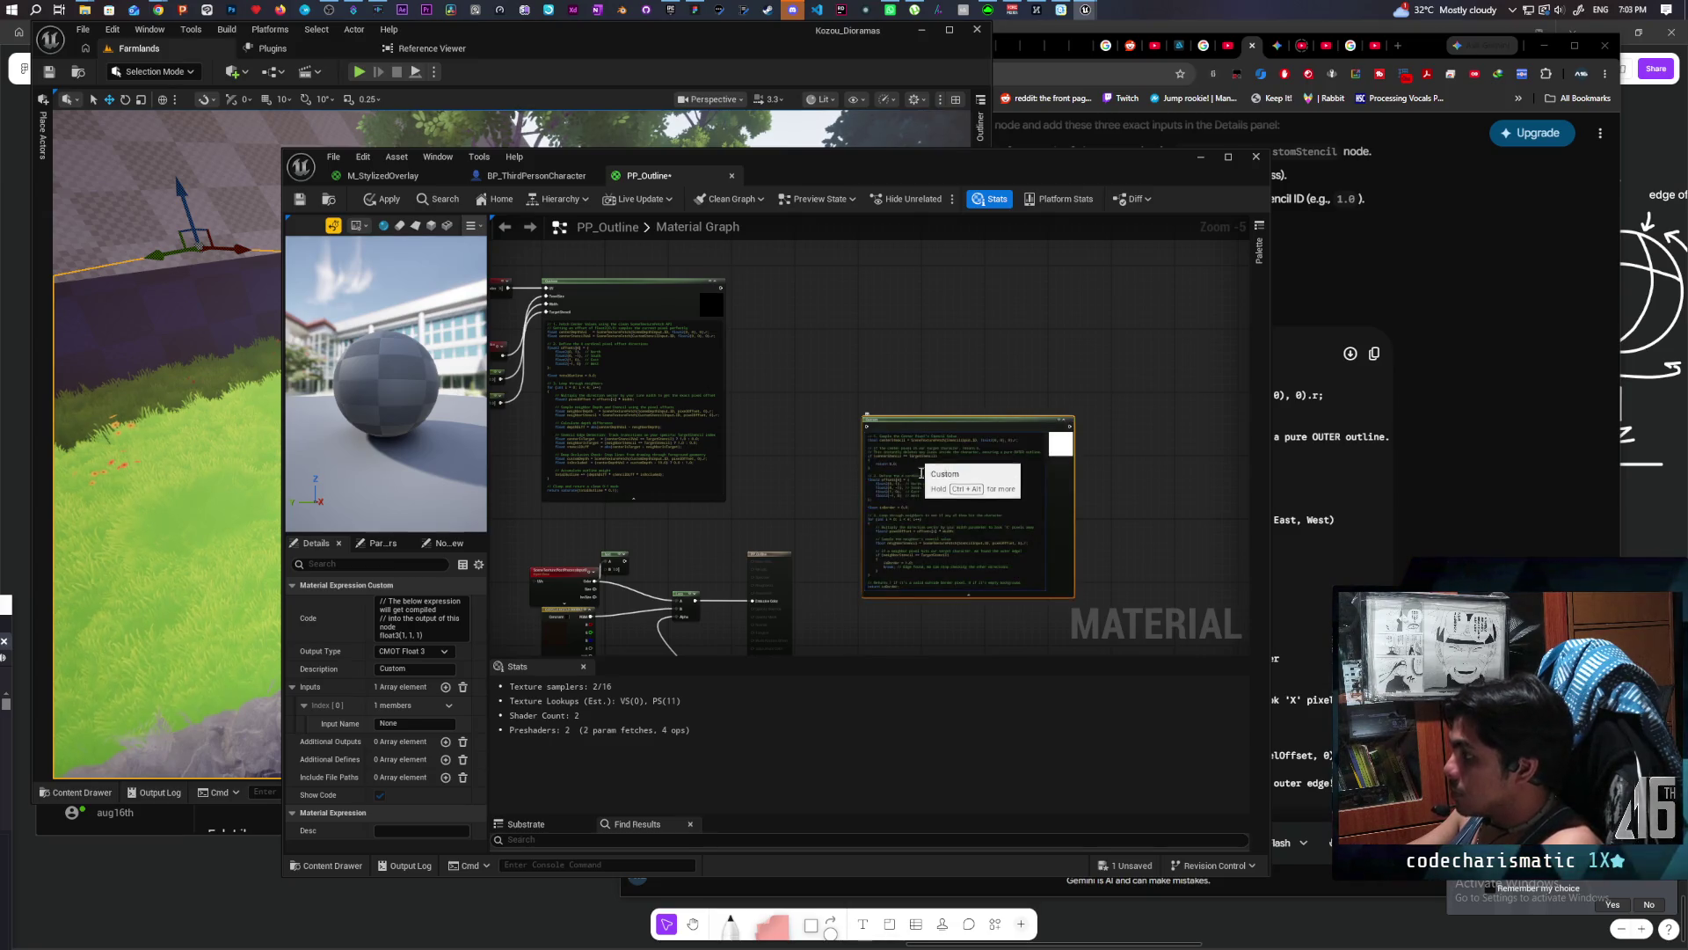
left_click(927, 377)
scroll(863, 464, "up", 3)
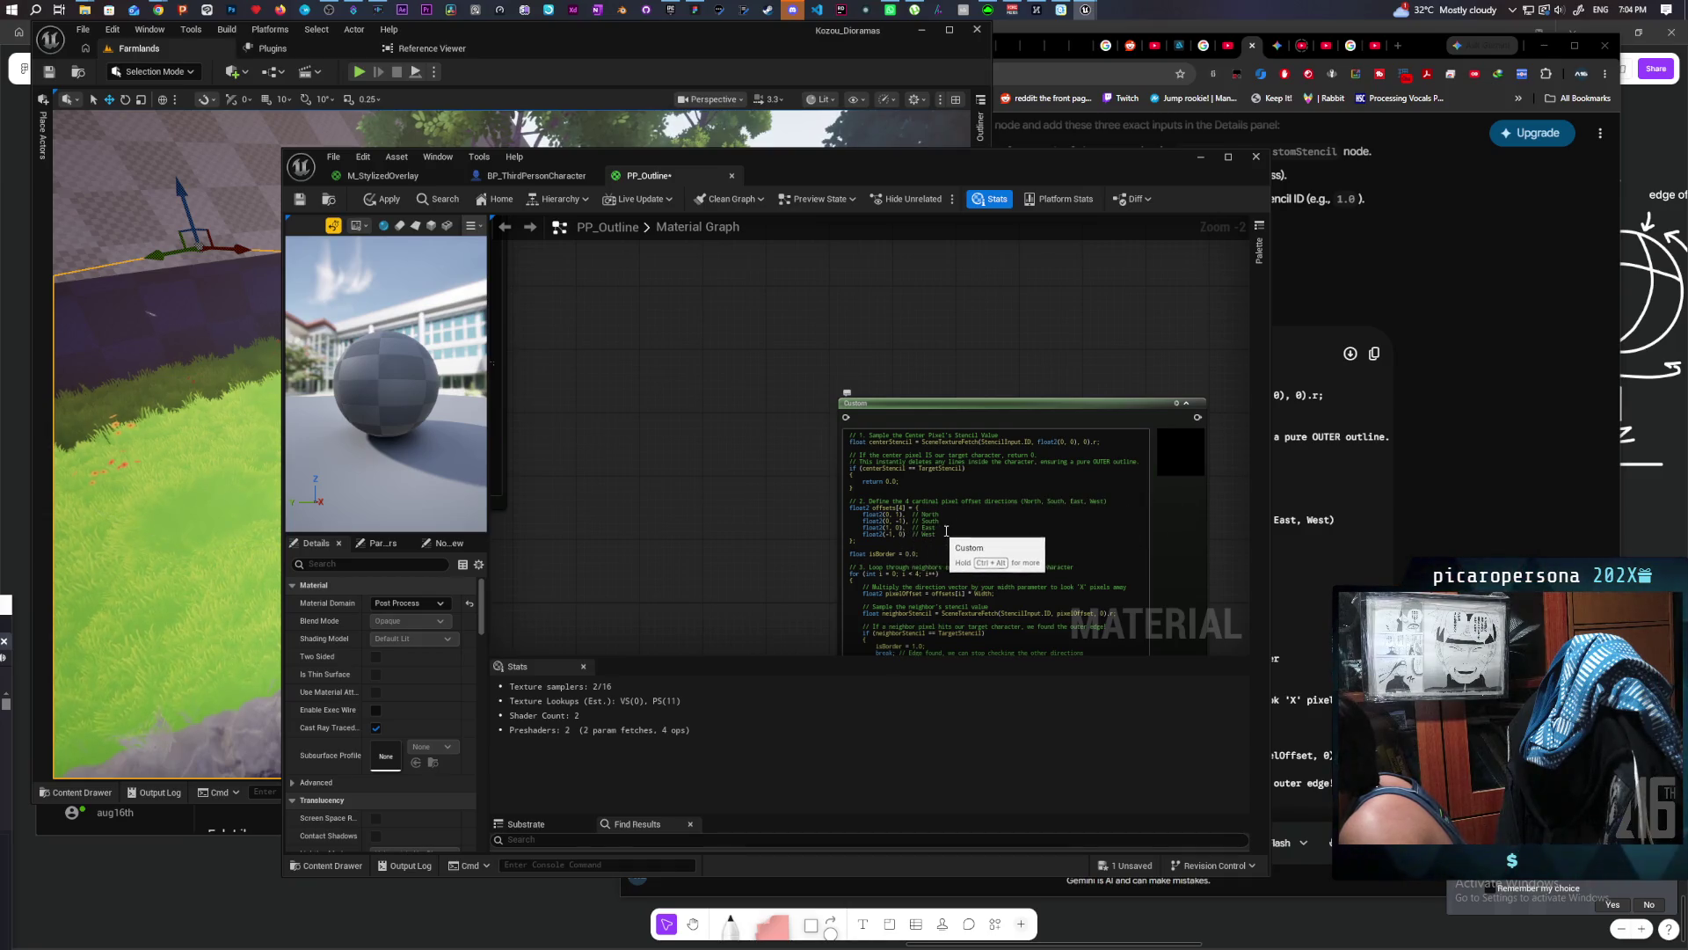
scroll(805, 519, "down", 2)
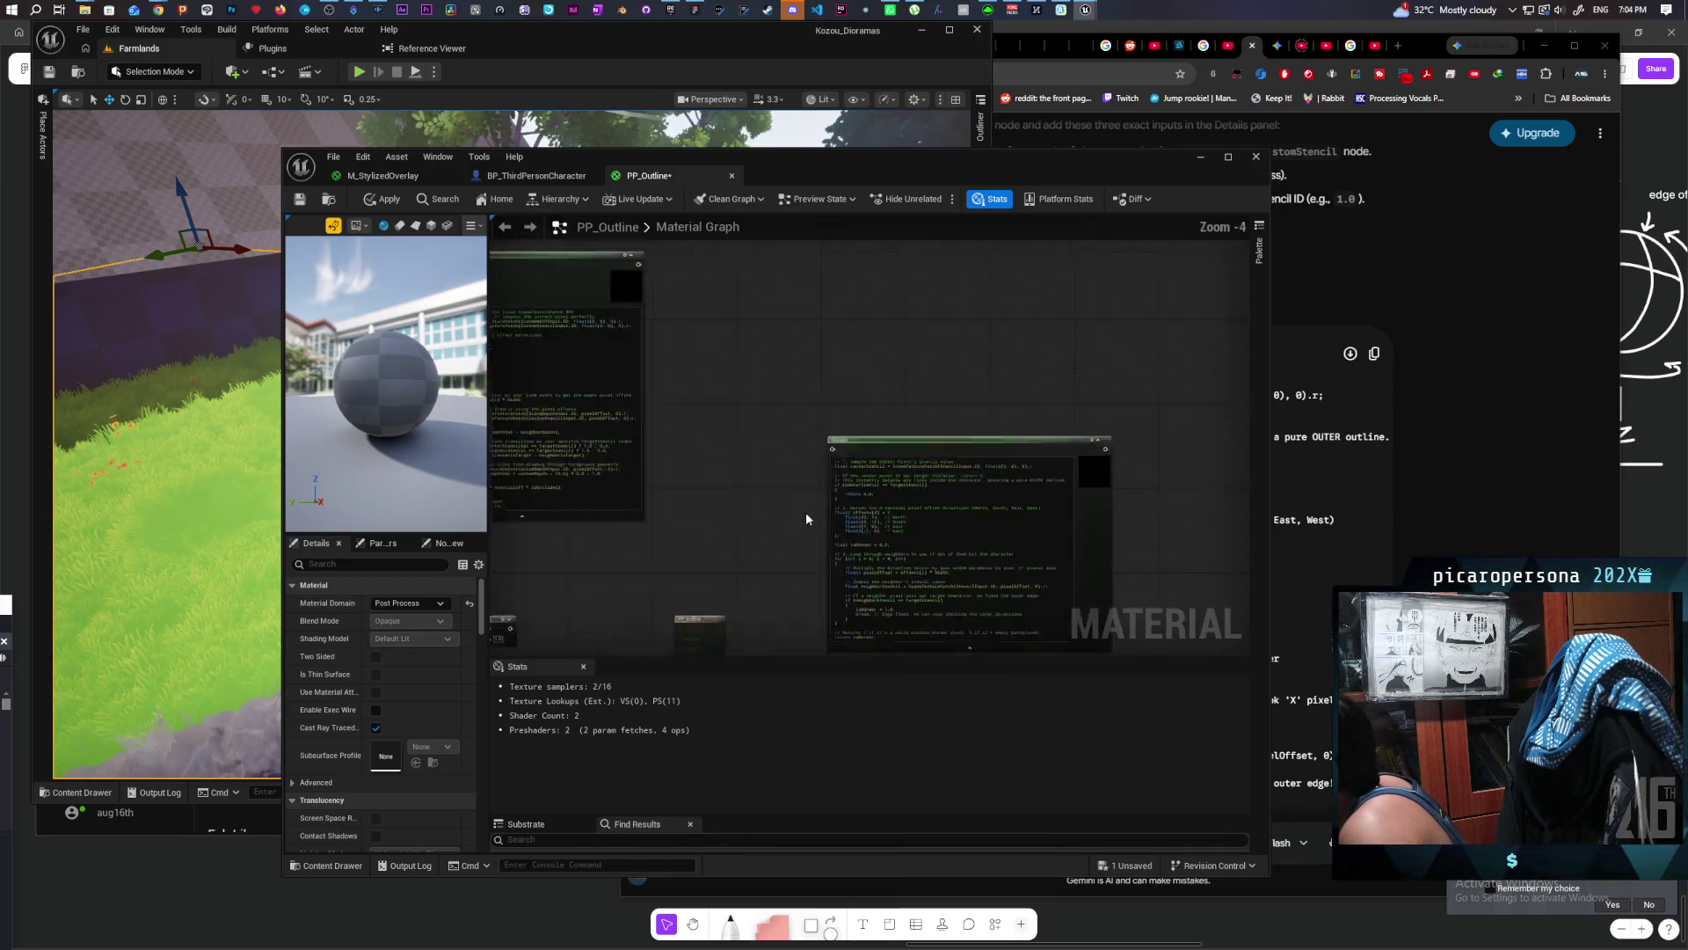
Step: Reposition the Custom node, name its input StencilInput, and wire a node's output into that pin
left_click_drag(806, 512, 969, 433)
scroll(999, 422, "down", 1)
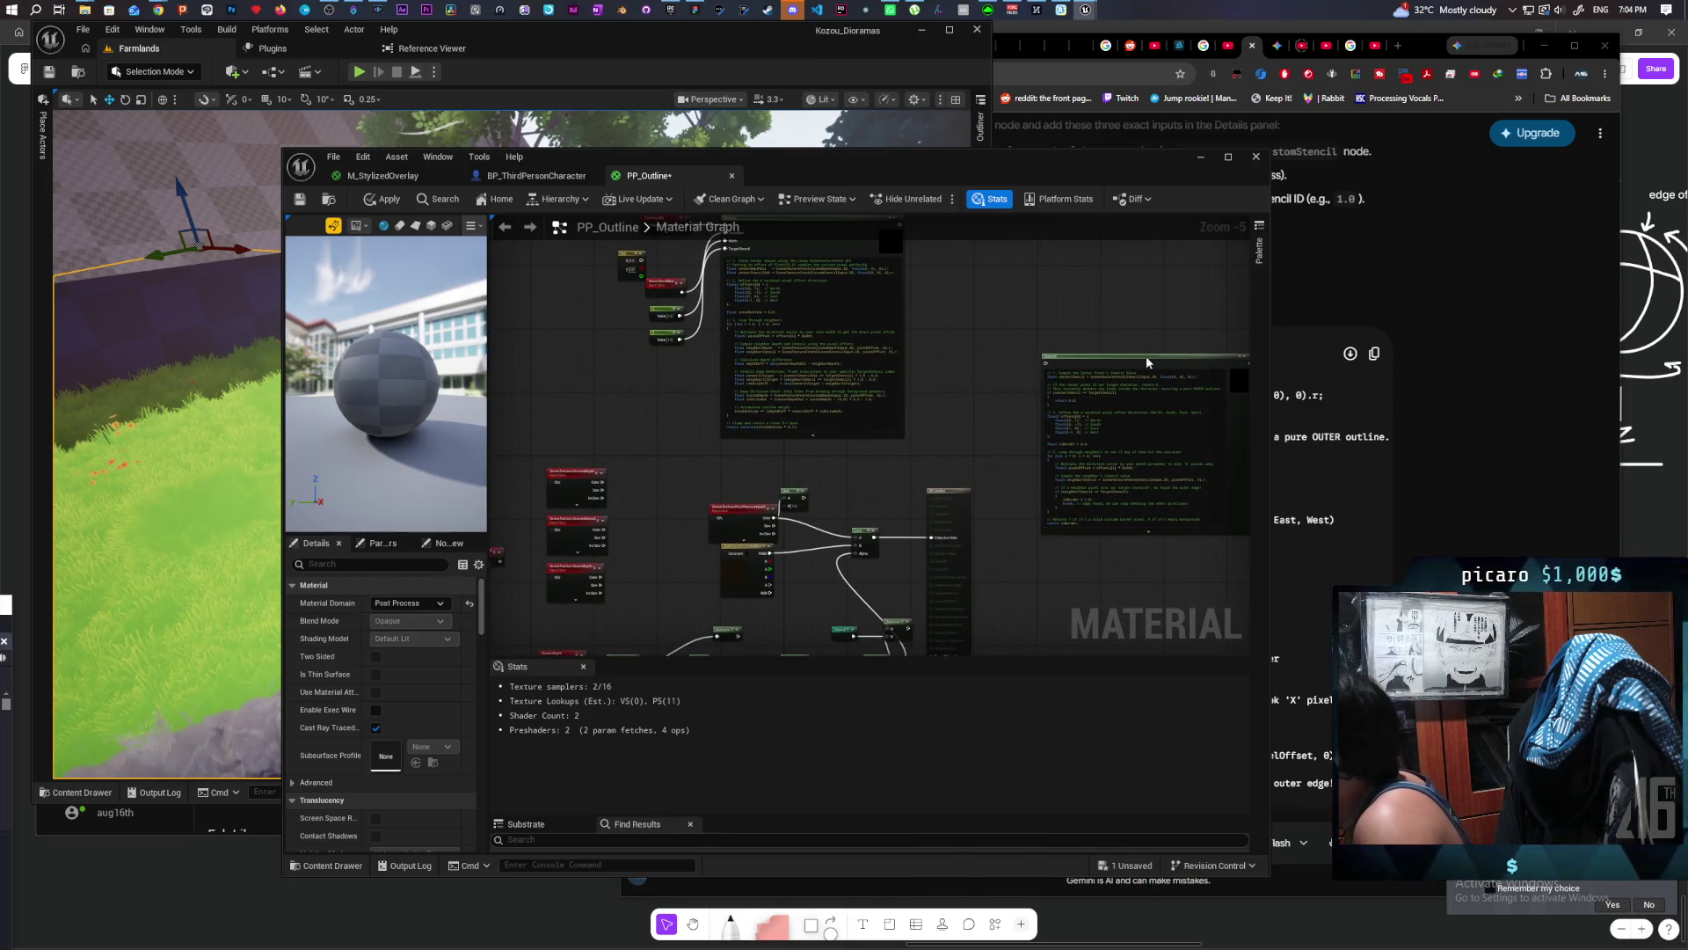
mouse_move(1146, 360)
left_mouse_down()
mouse_move(1159, 308)
mouse_move(1130, 468)
mouse_move(951, 541)
left_mouse_up()
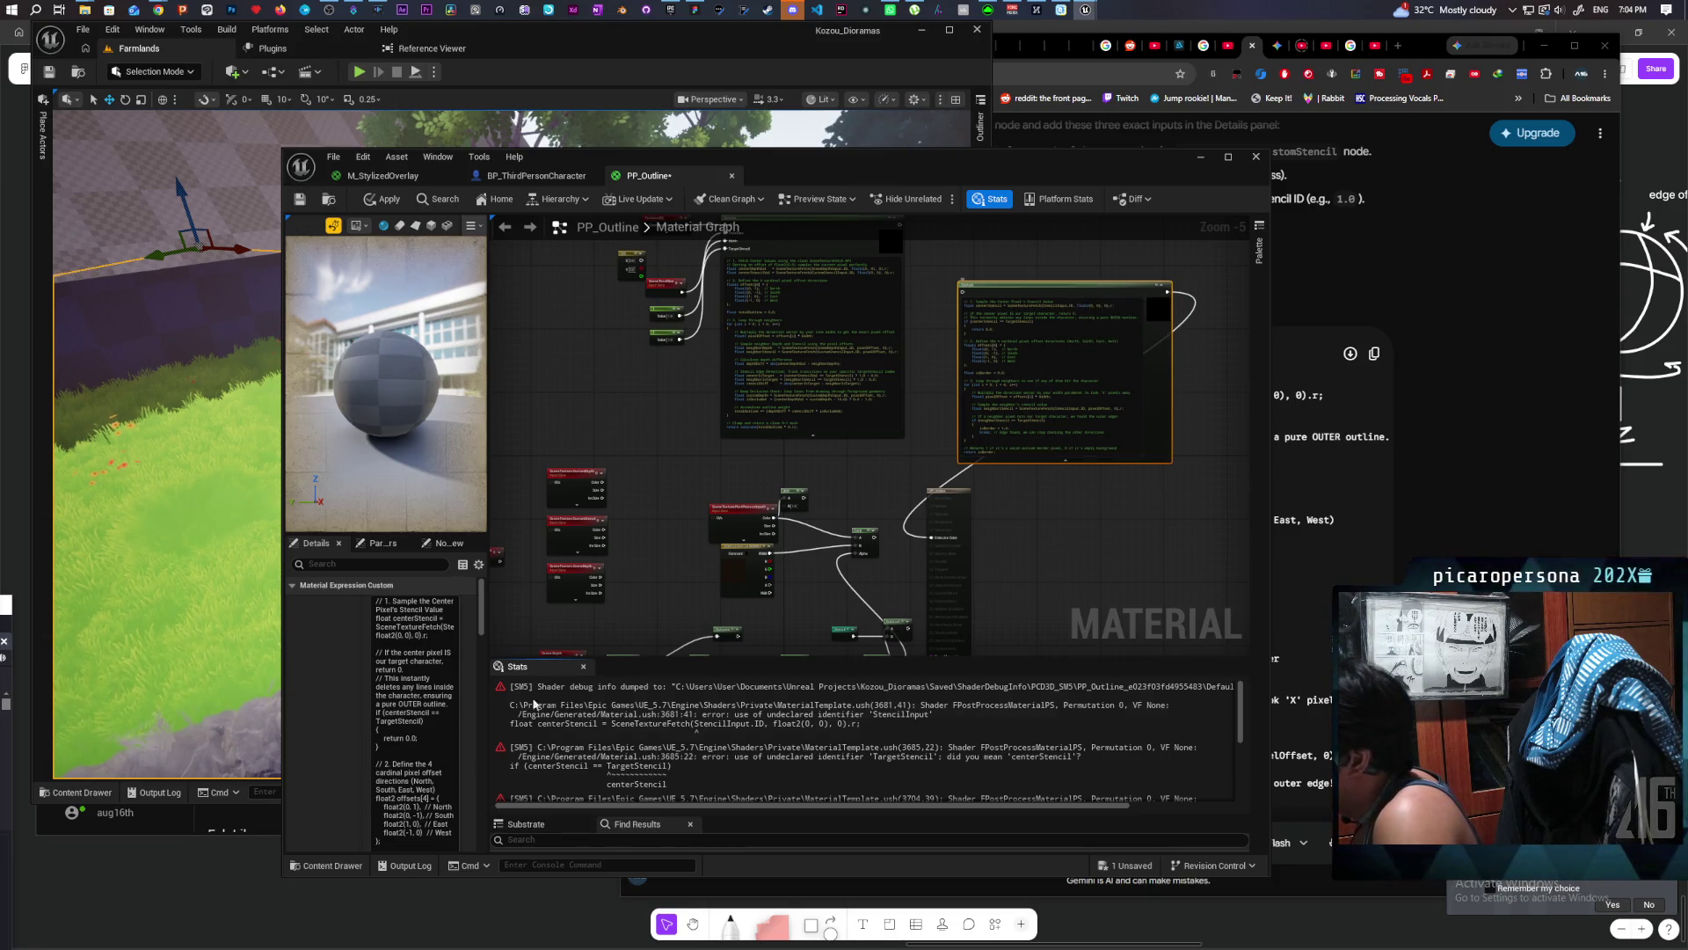
scroll(356, 684, "down", 3)
scroll(351, 691, "down", 5)
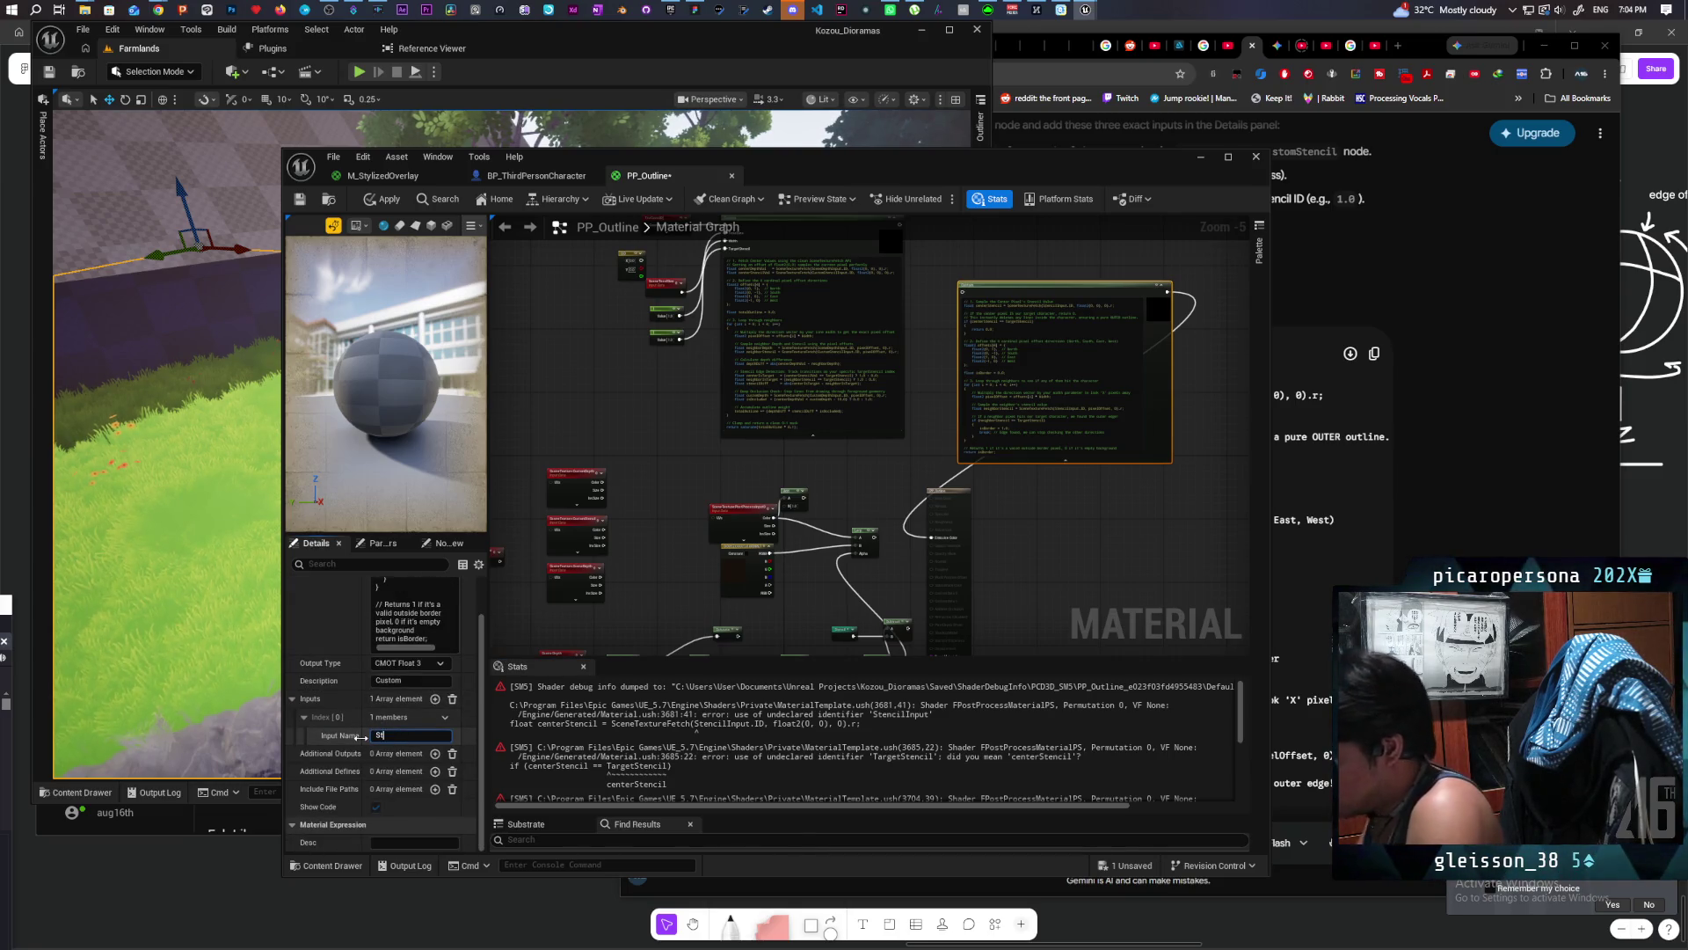
type("encil")
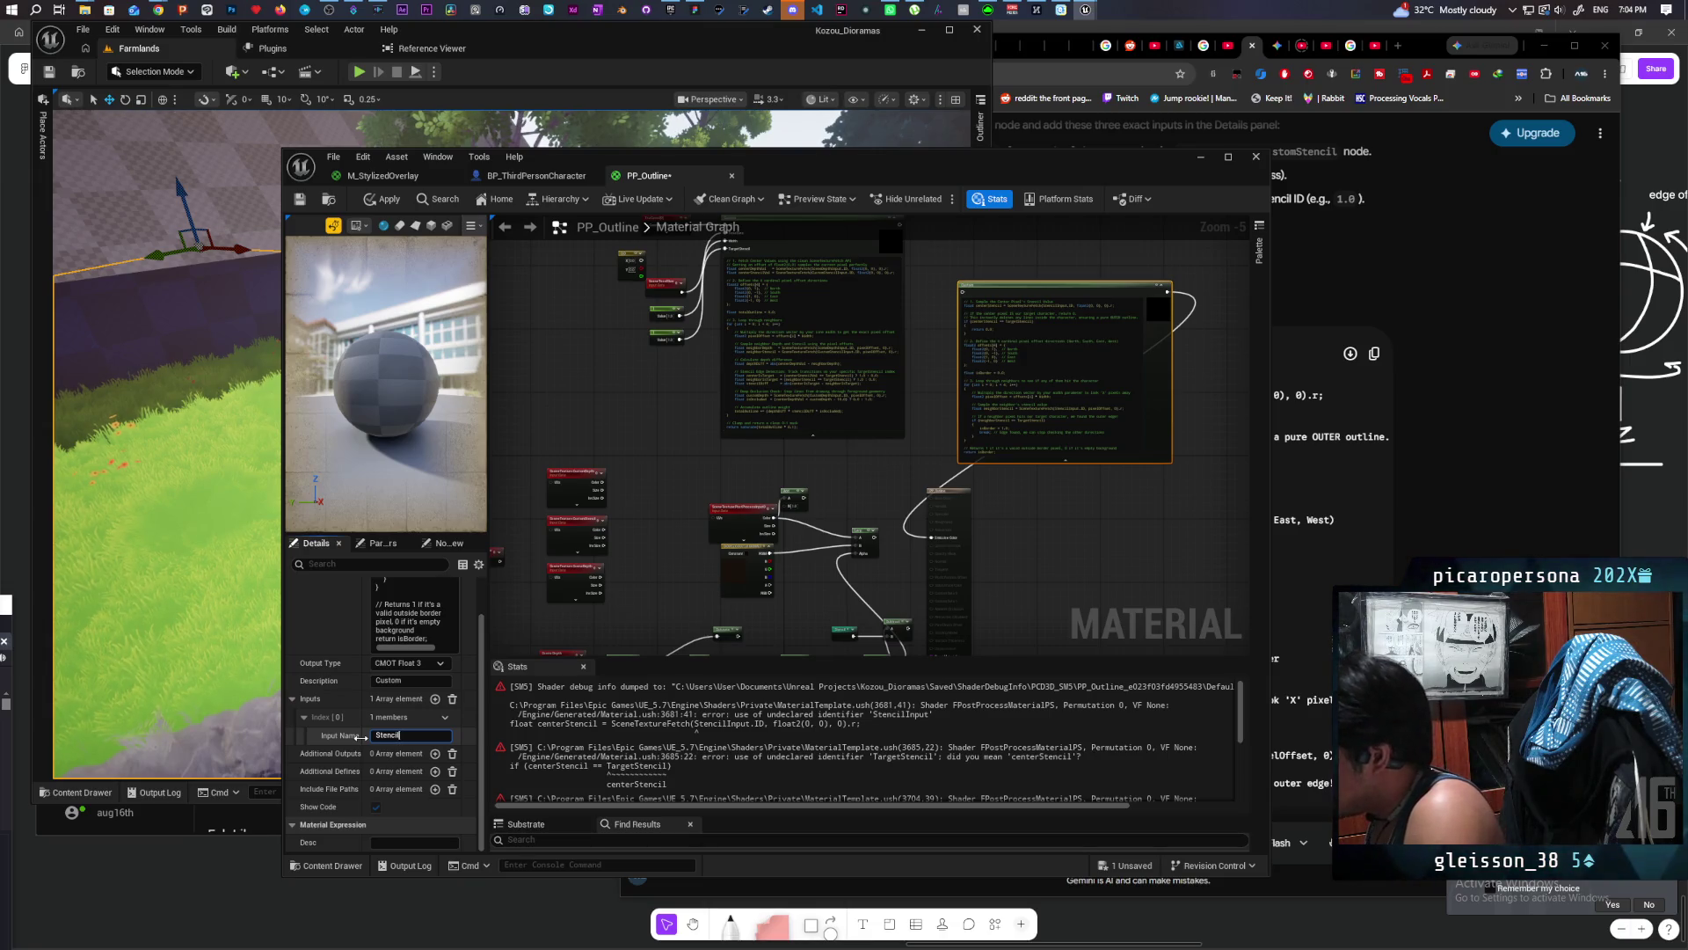
type("Input")
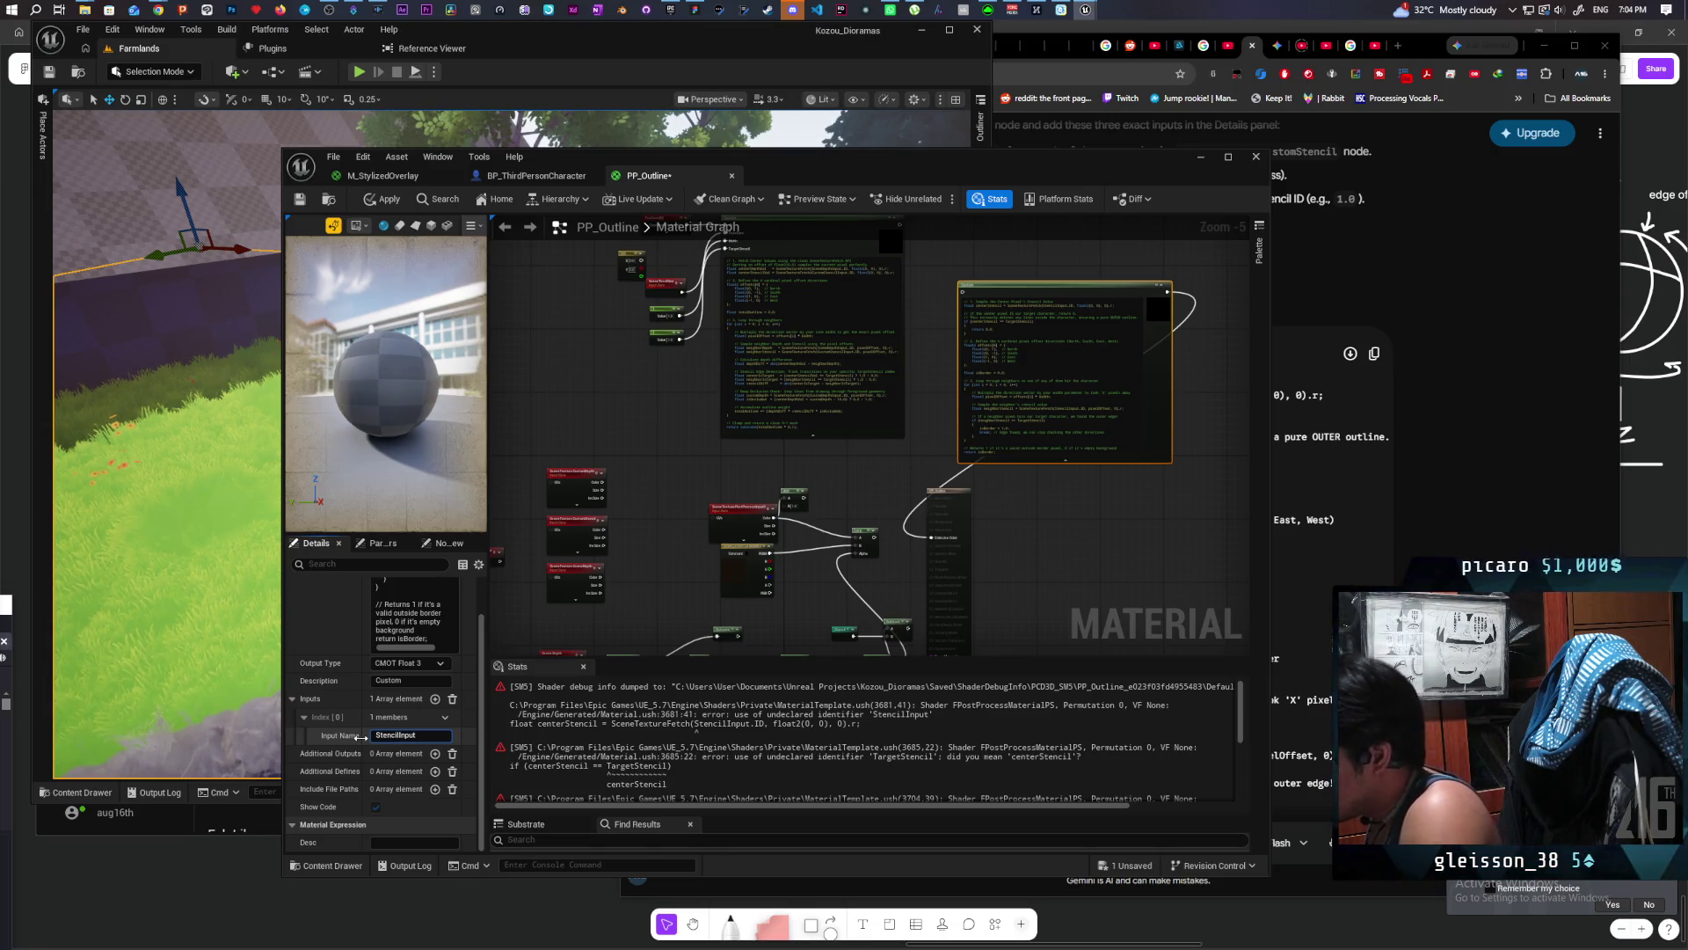
left_click(868, 493)
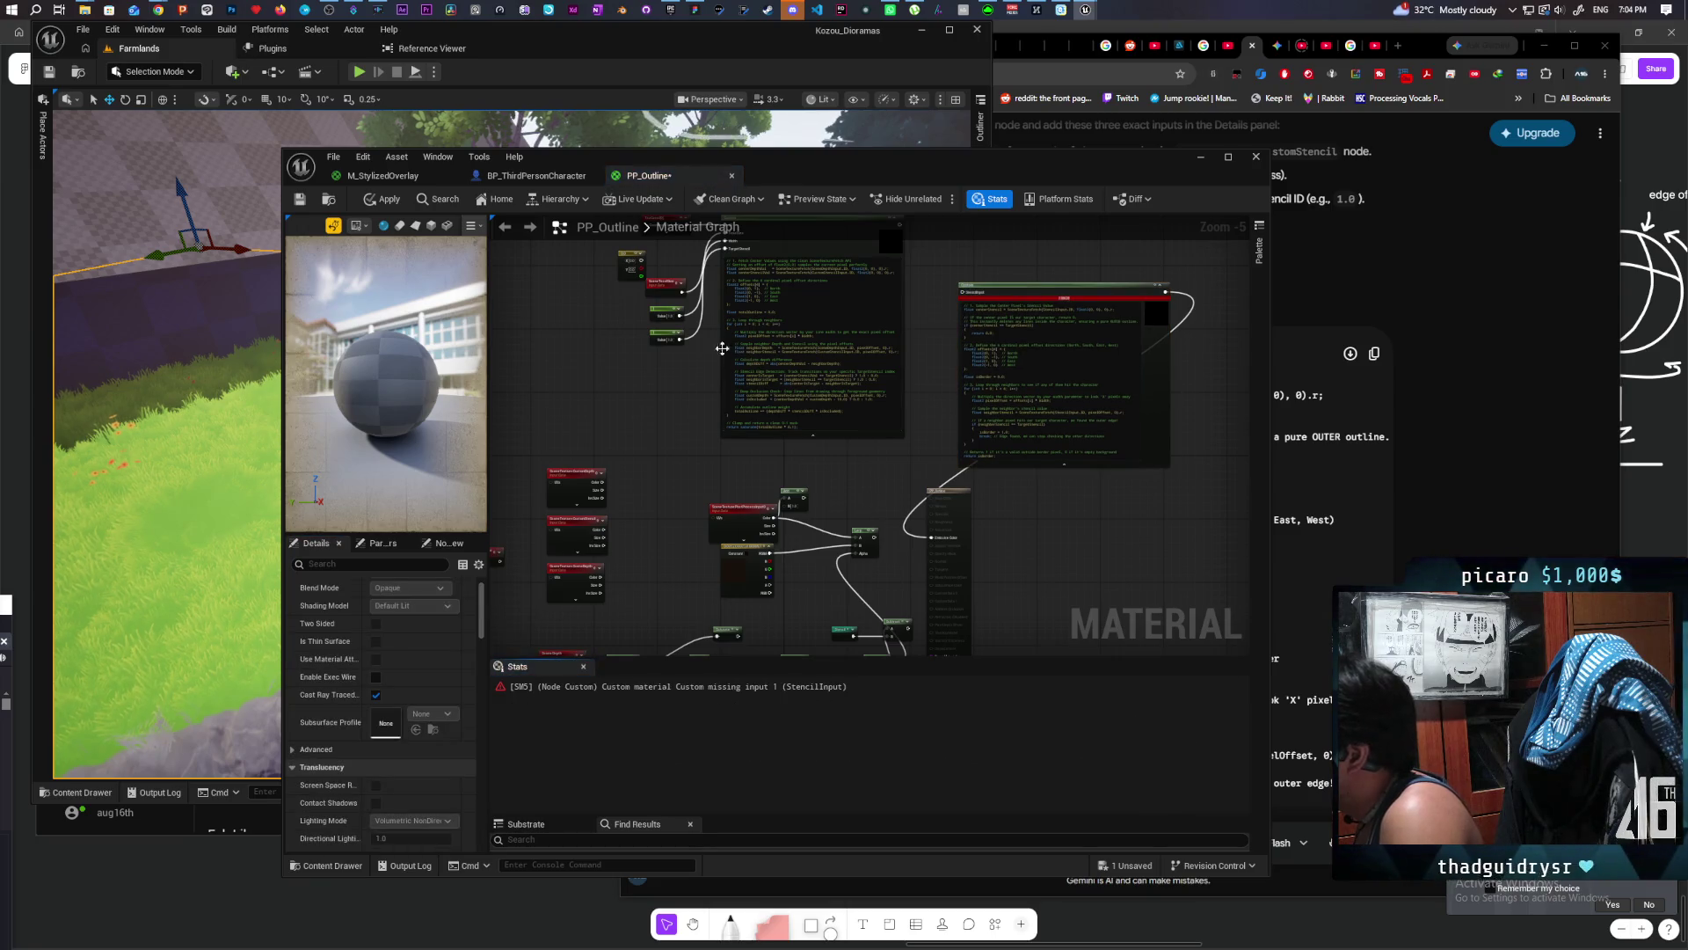
left_click_drag(680, 339, 965, 298)
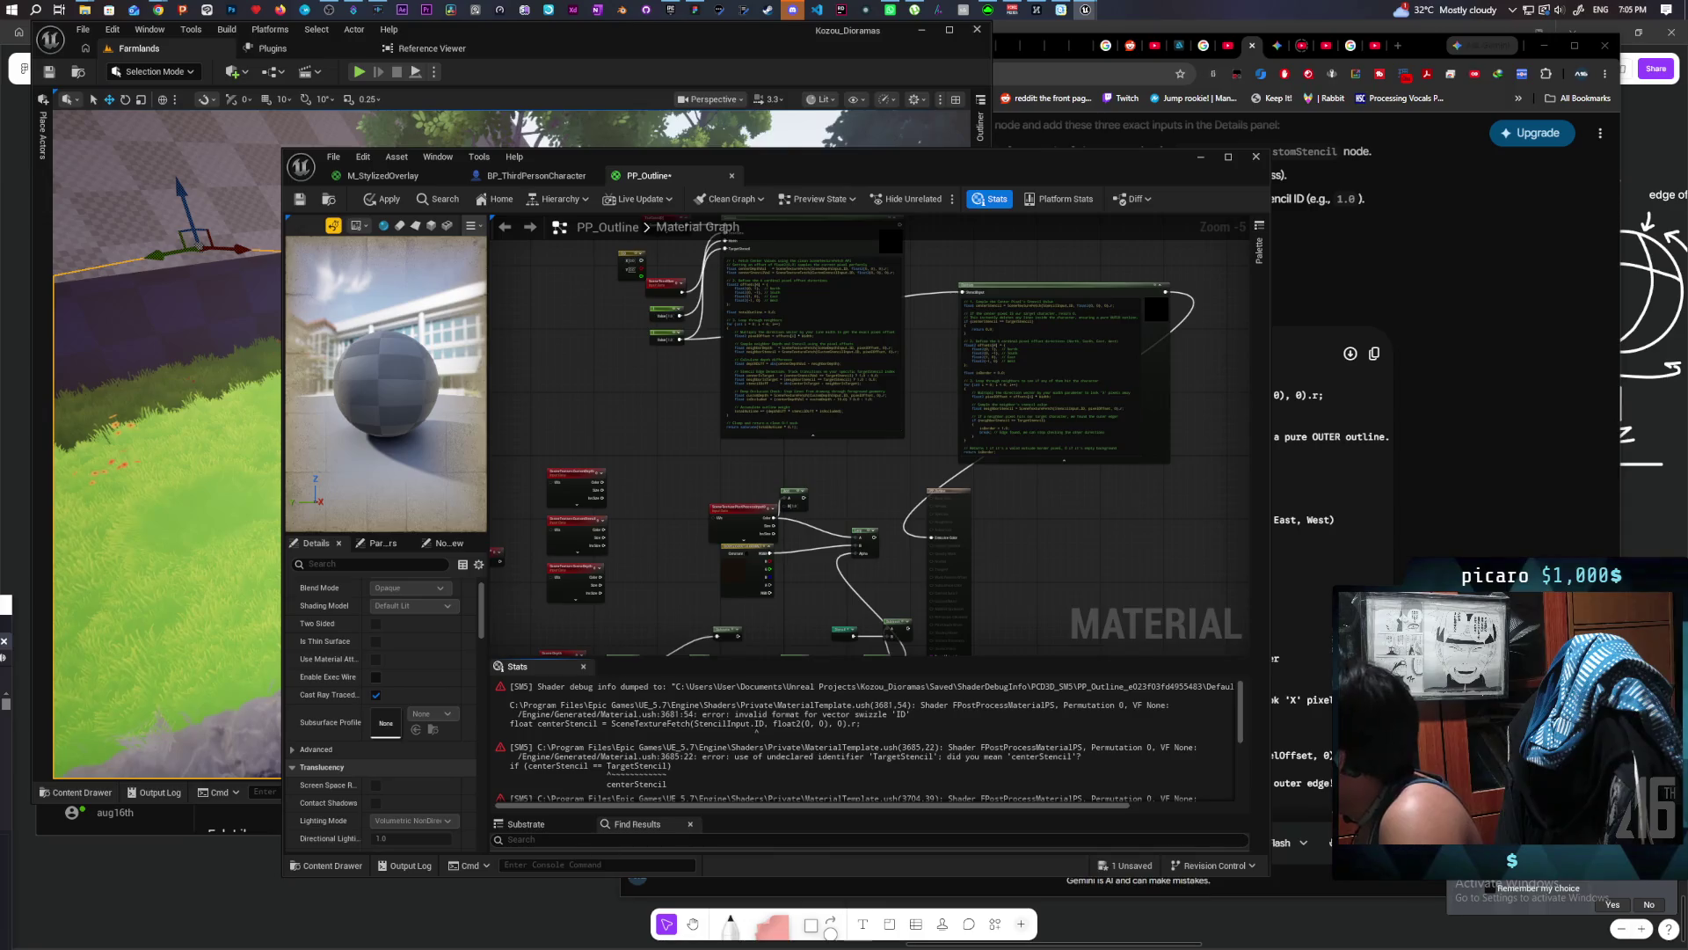
key("alt+Tab")
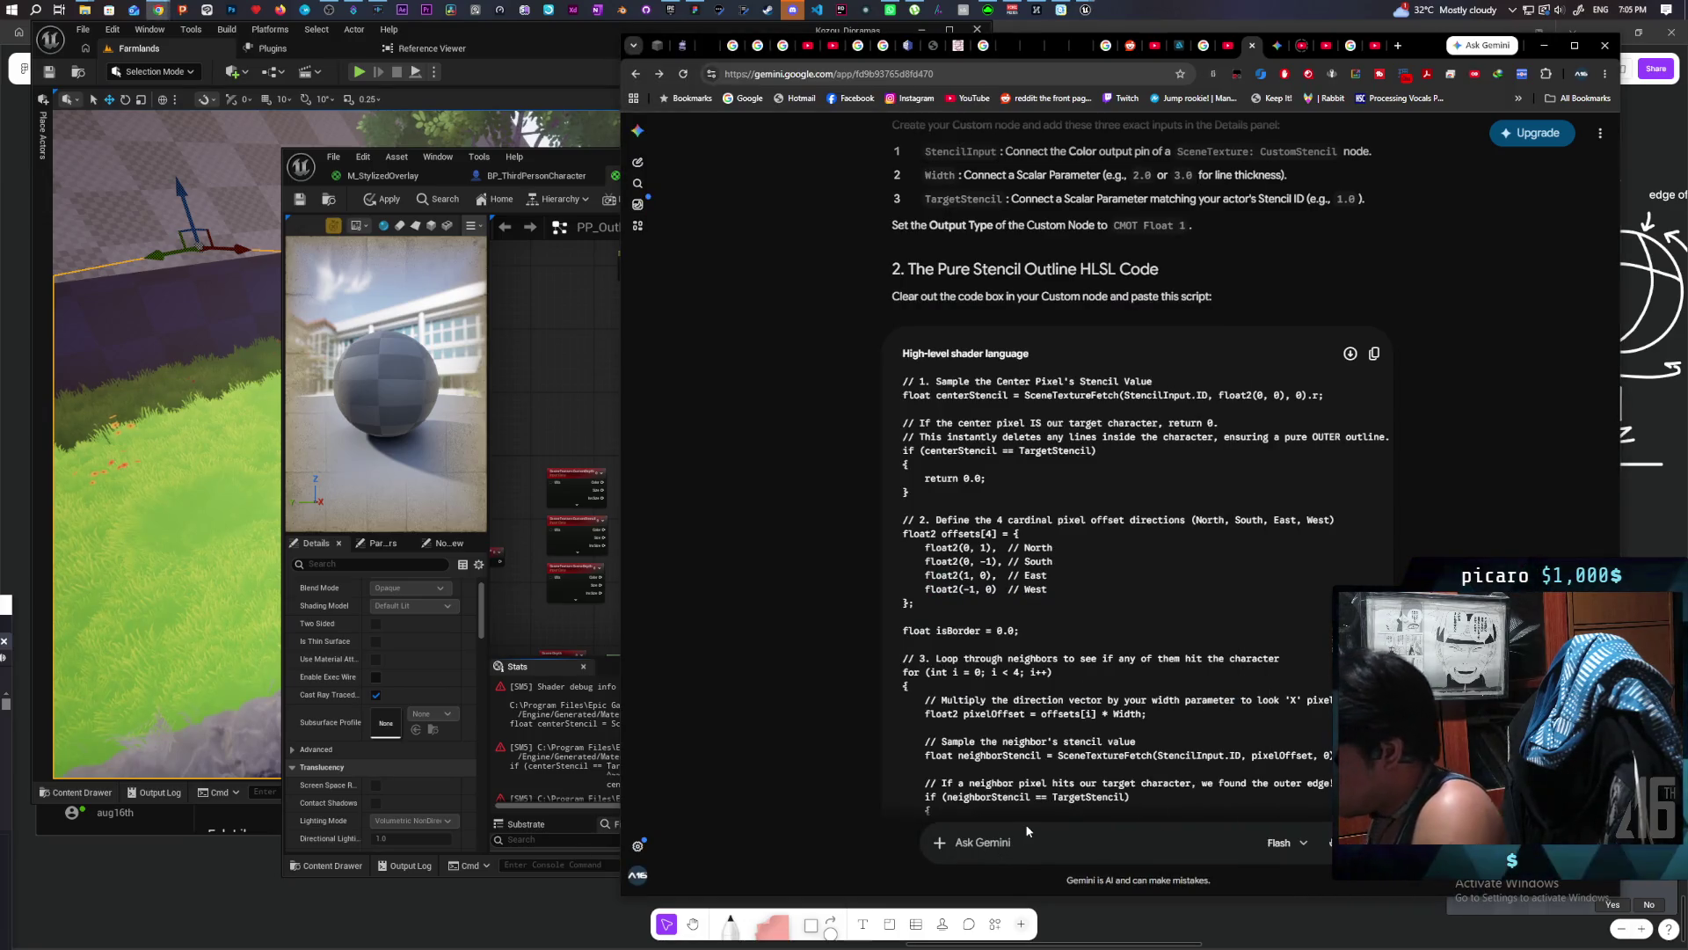
Step: Ask Gemini 'can you make the input just take in a texture?'
type("can you make")
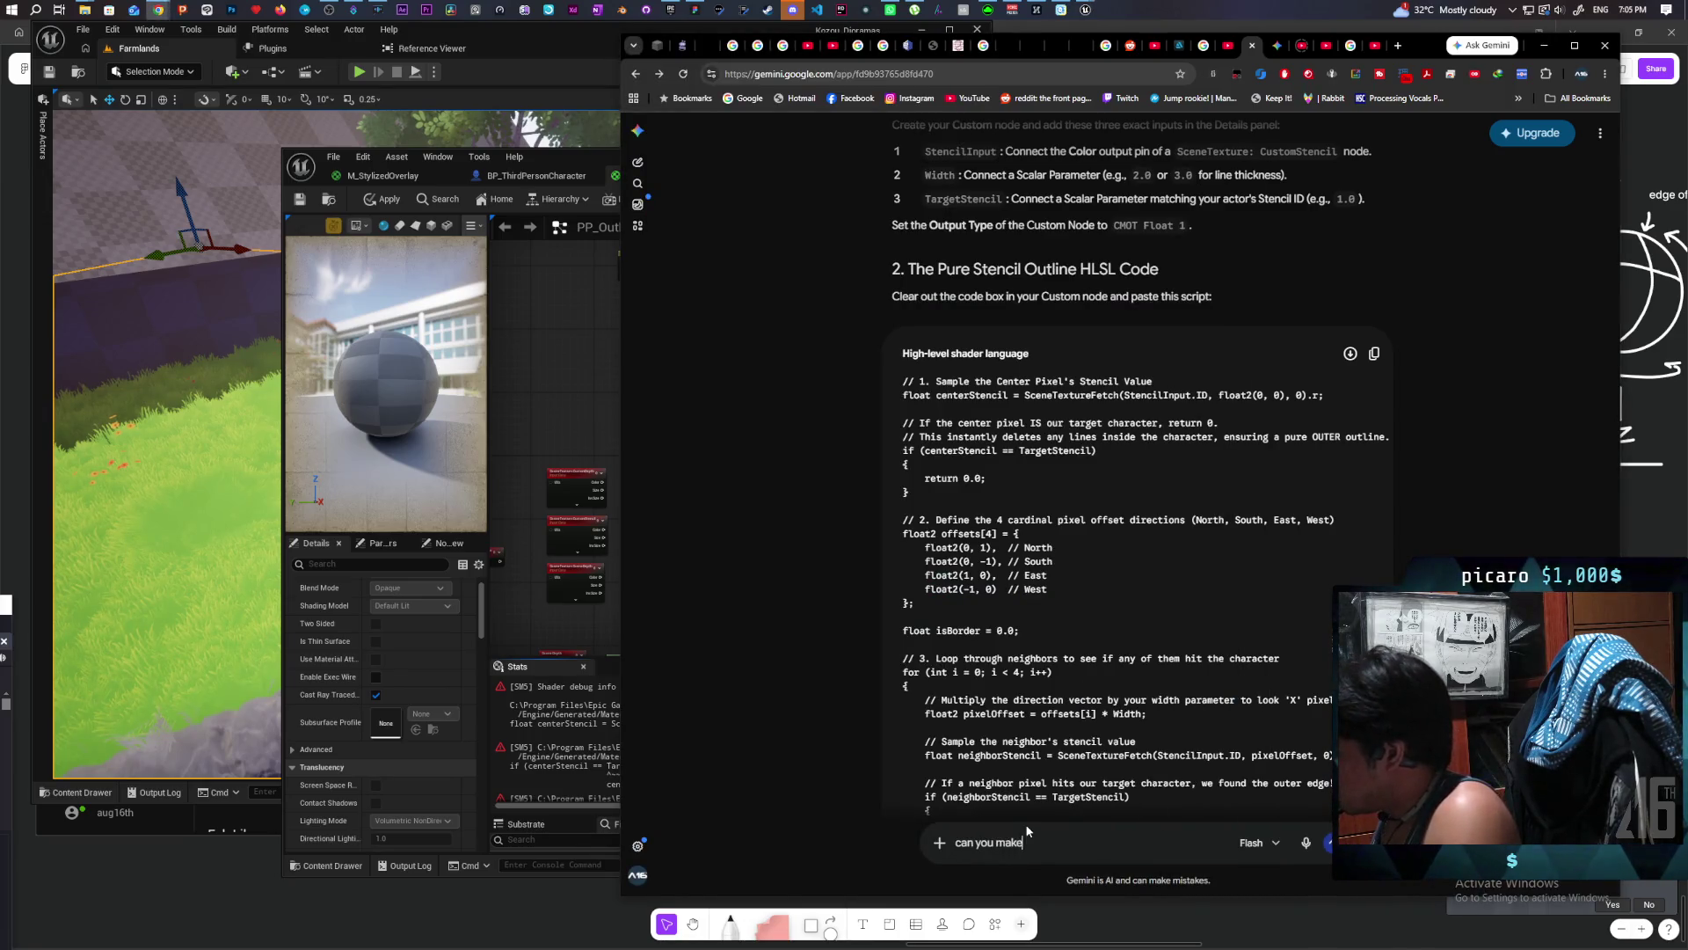
type(" the in ")
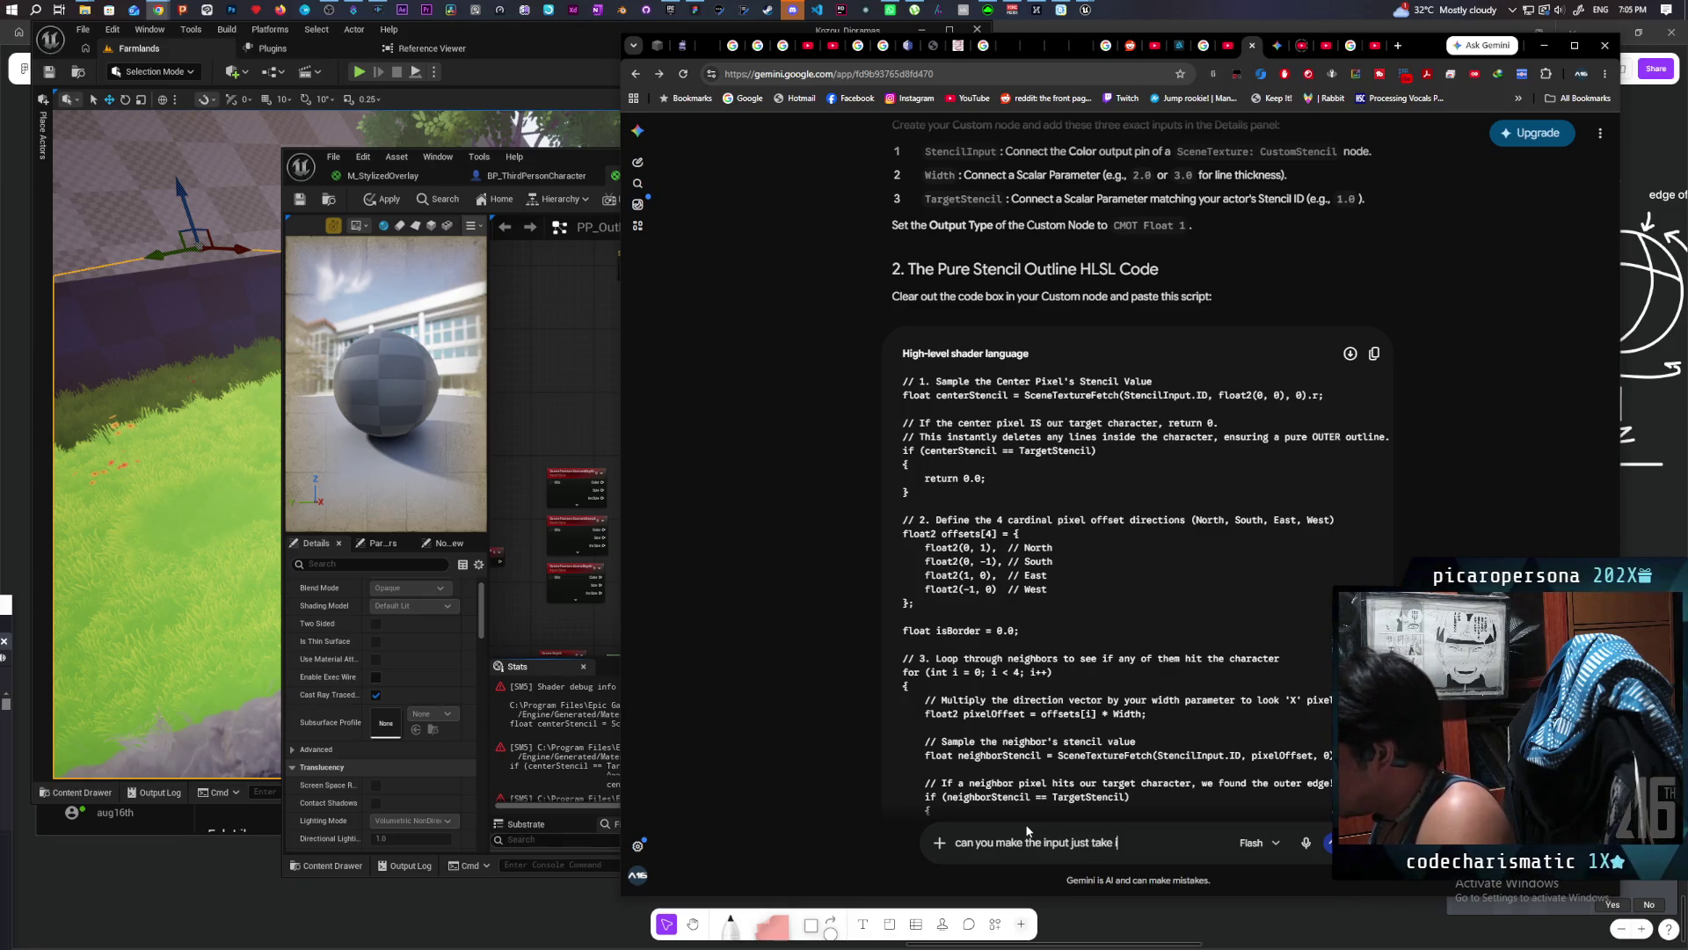
type(" tex")
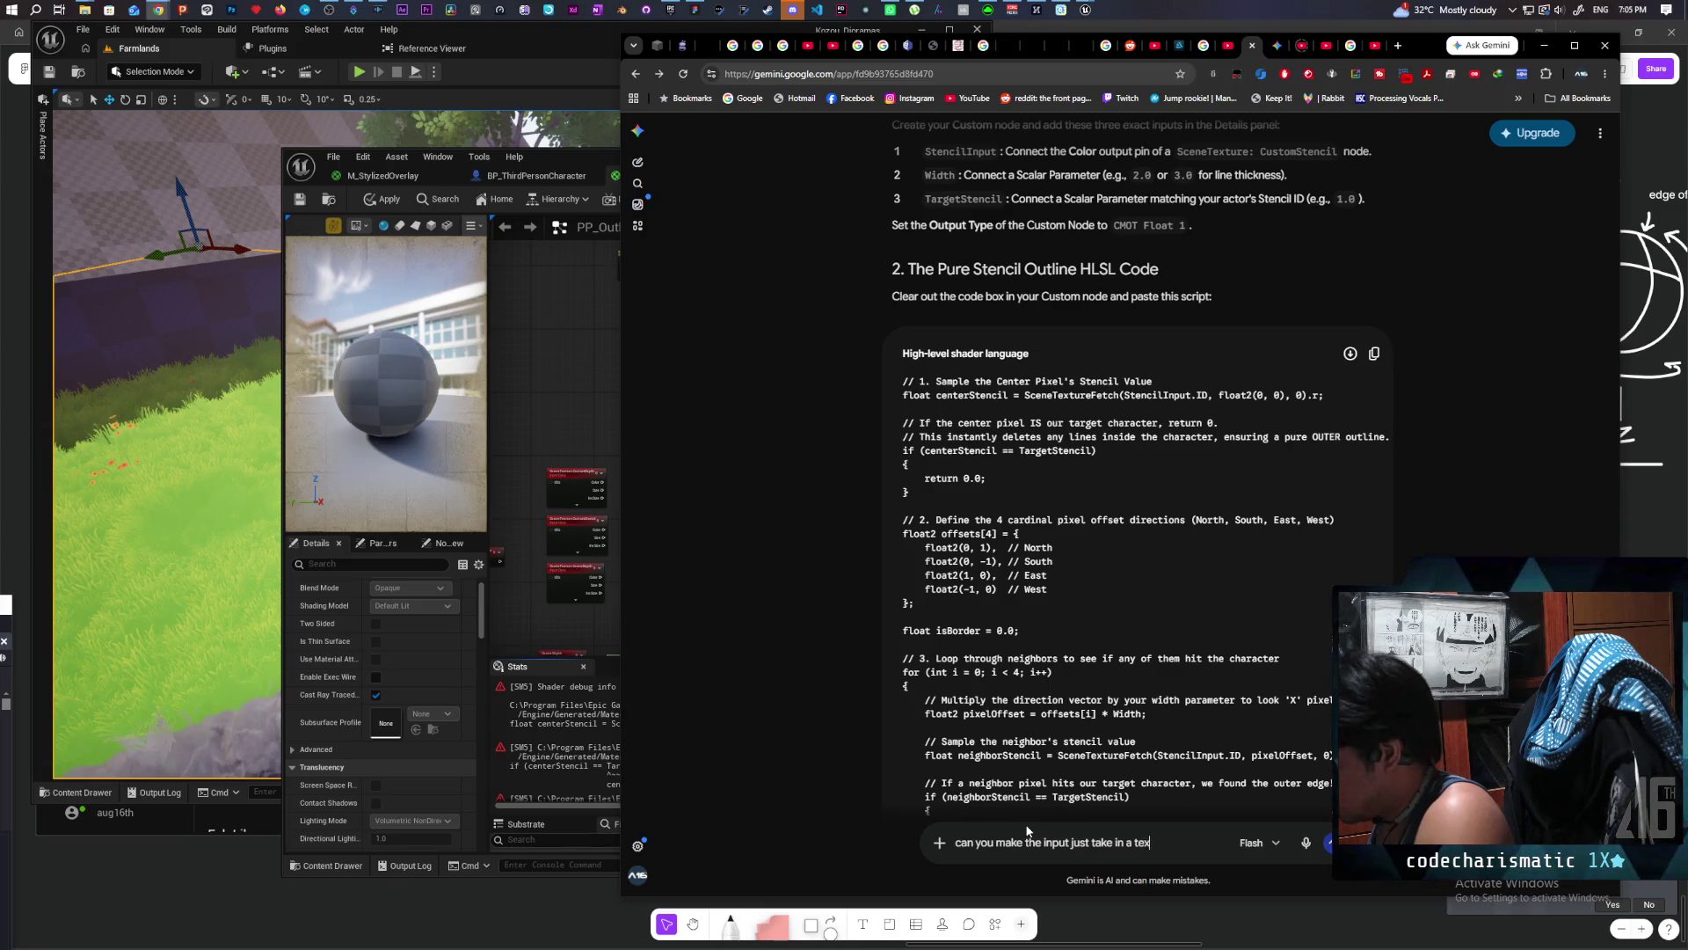
type("xture?")
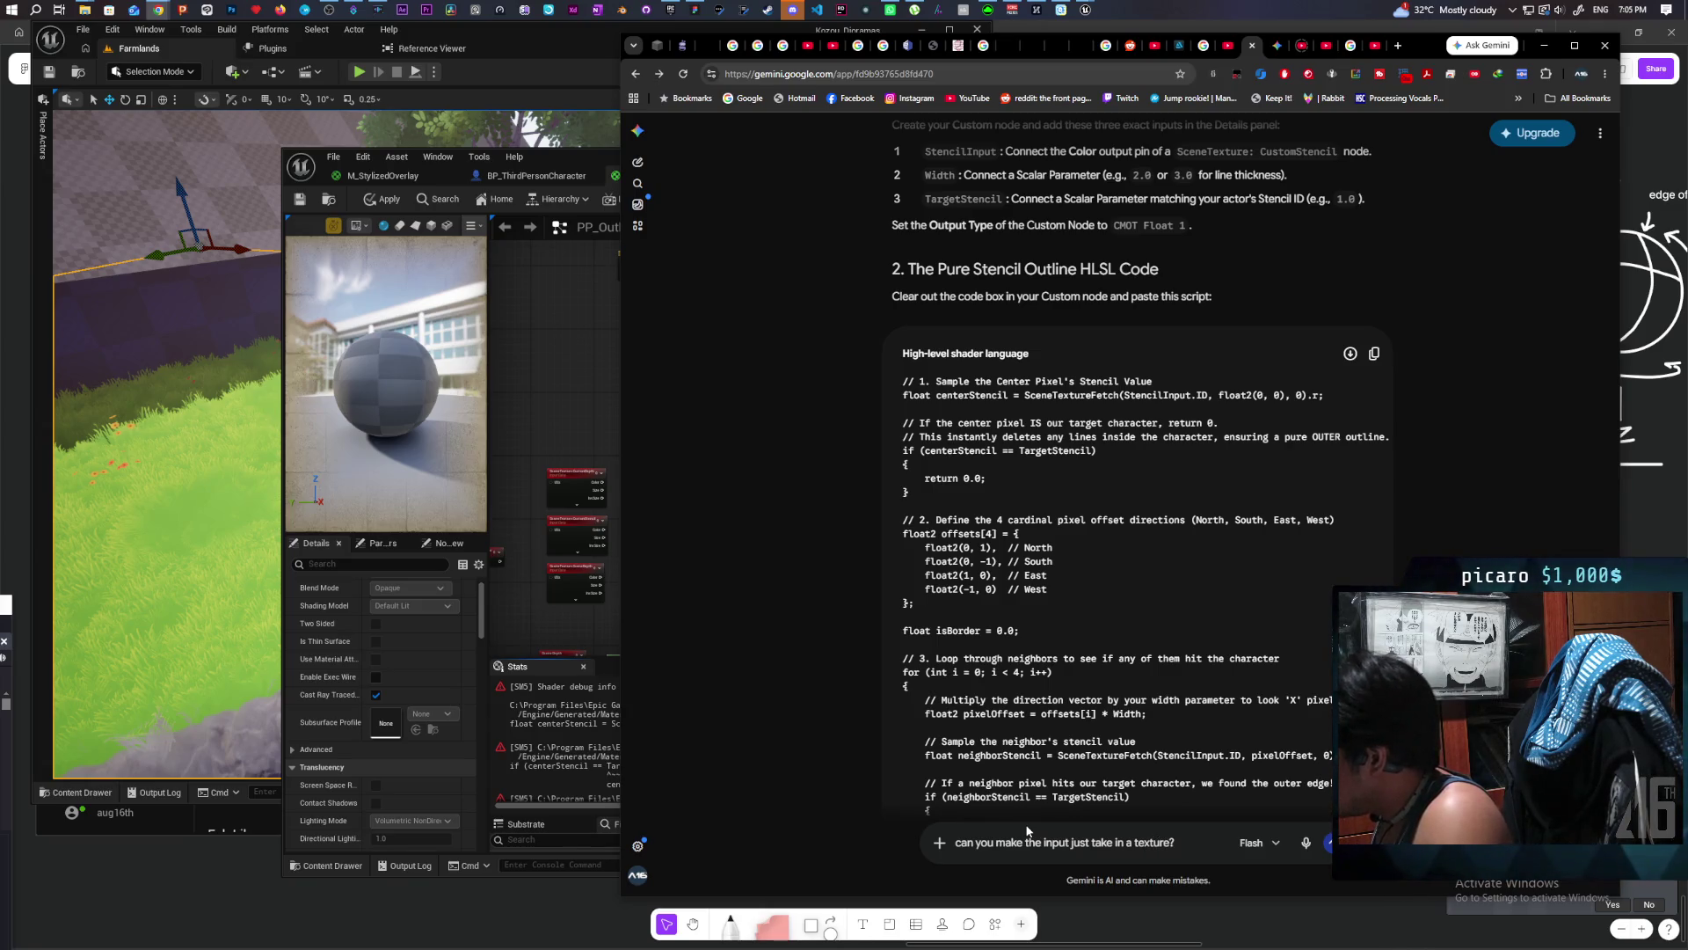
key("Return")
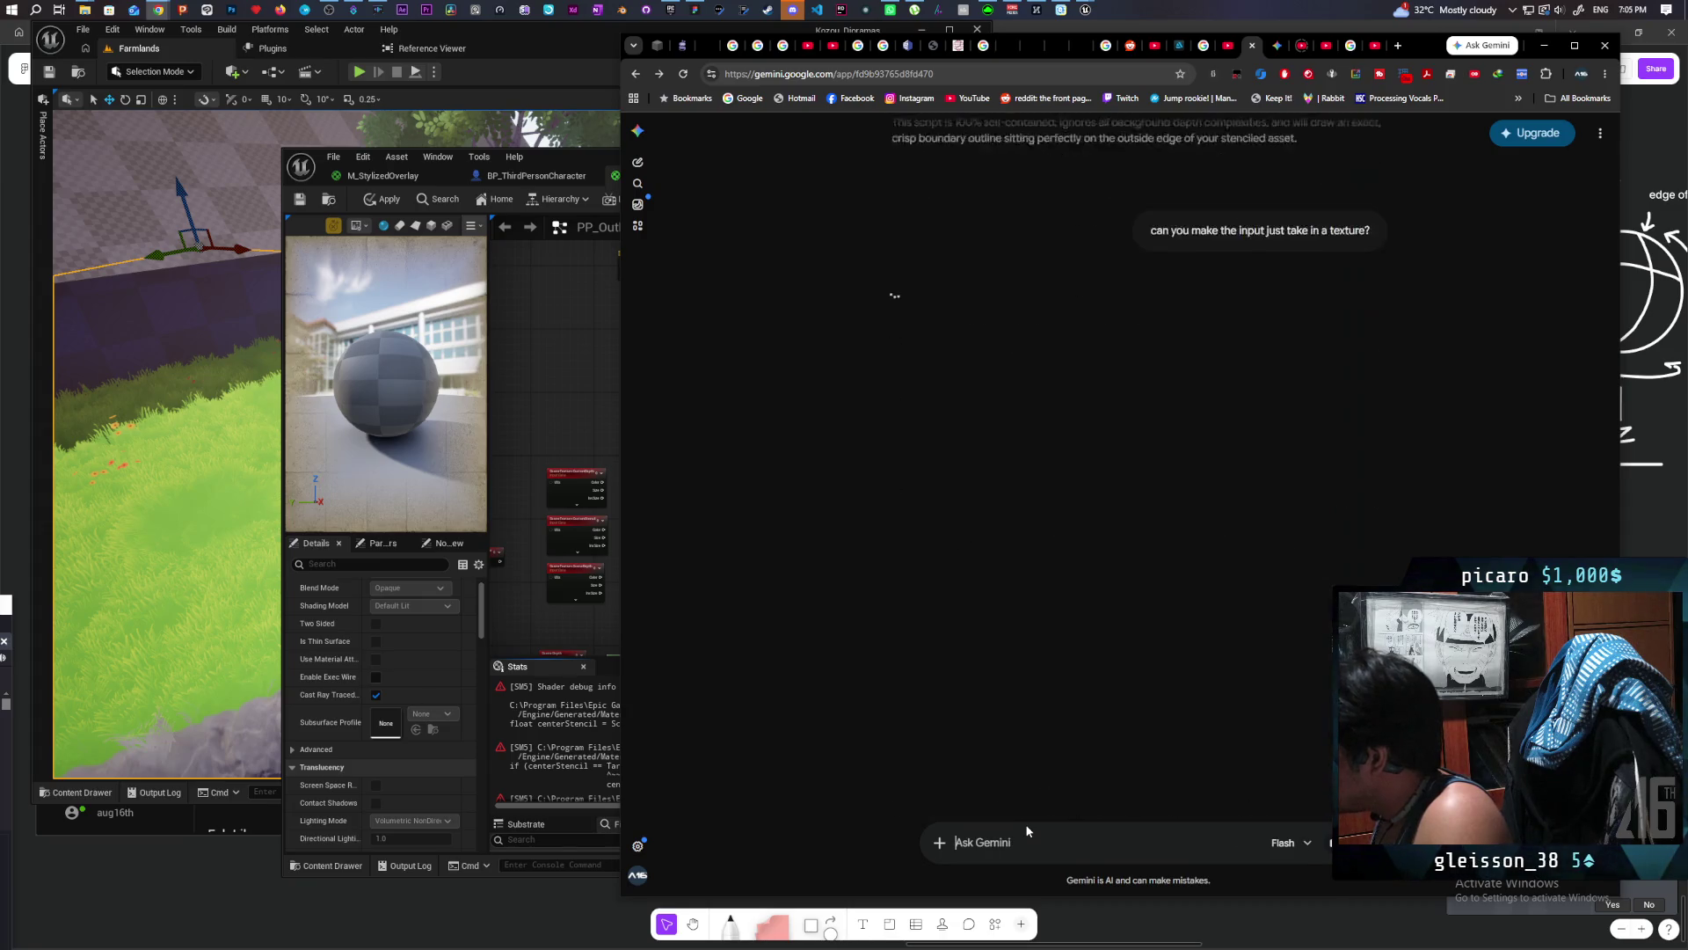
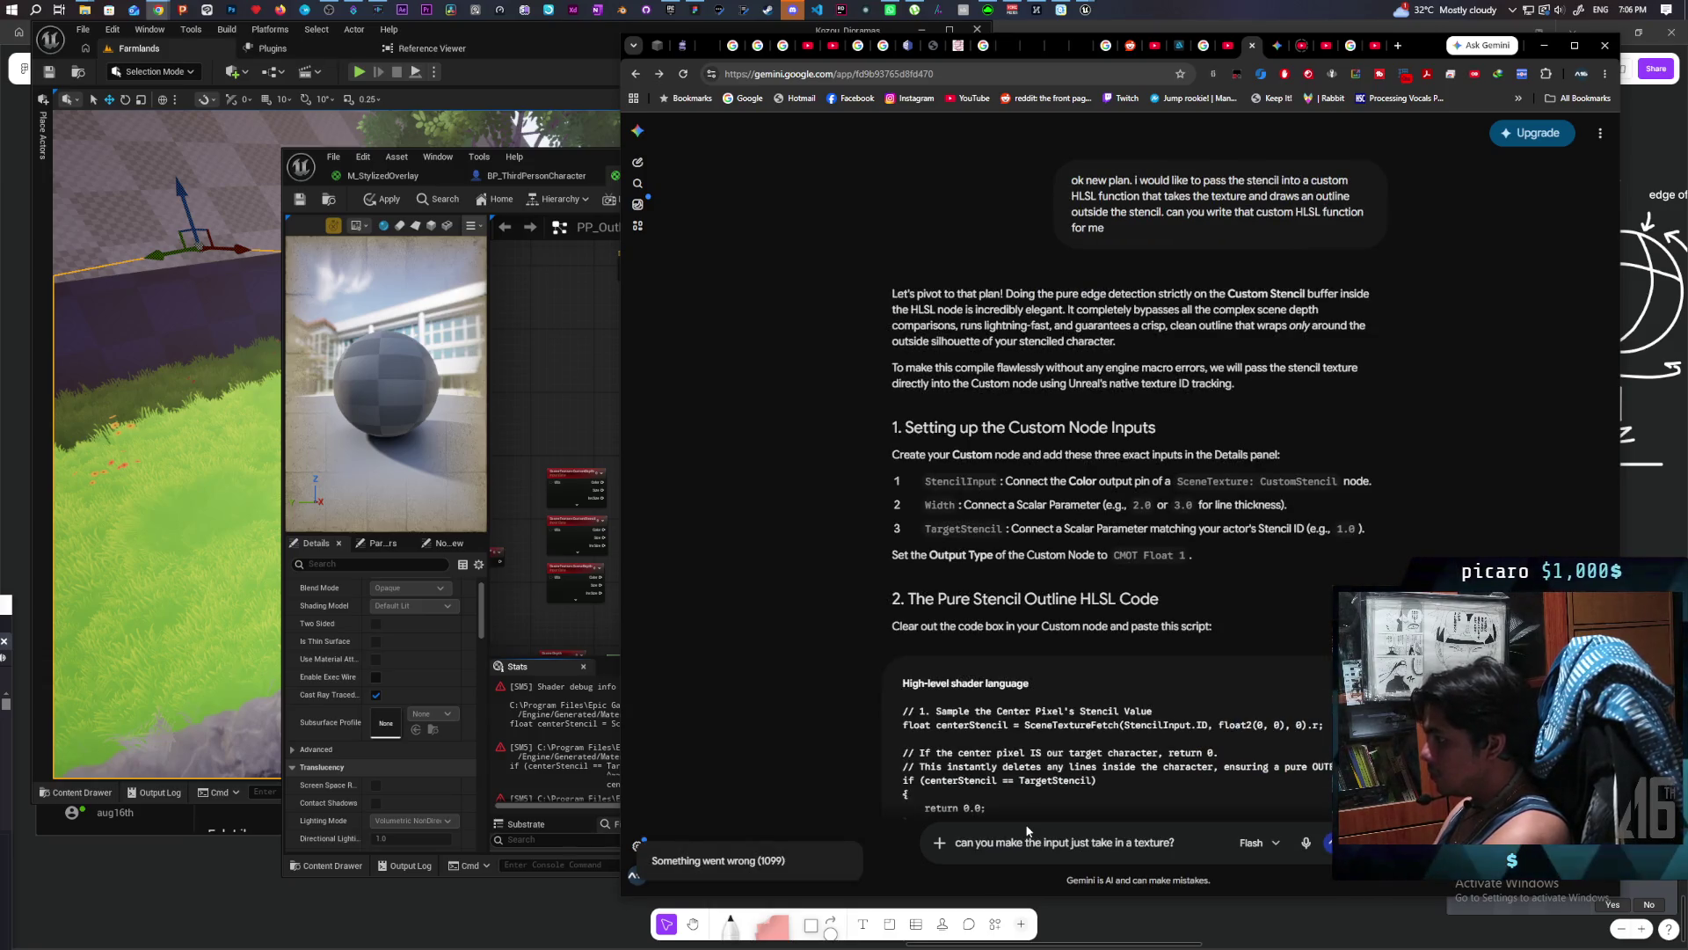
Step: Ask Gemini for the outline HLSL with a texture input and copy the Universal Texture Outline code
key("Return")
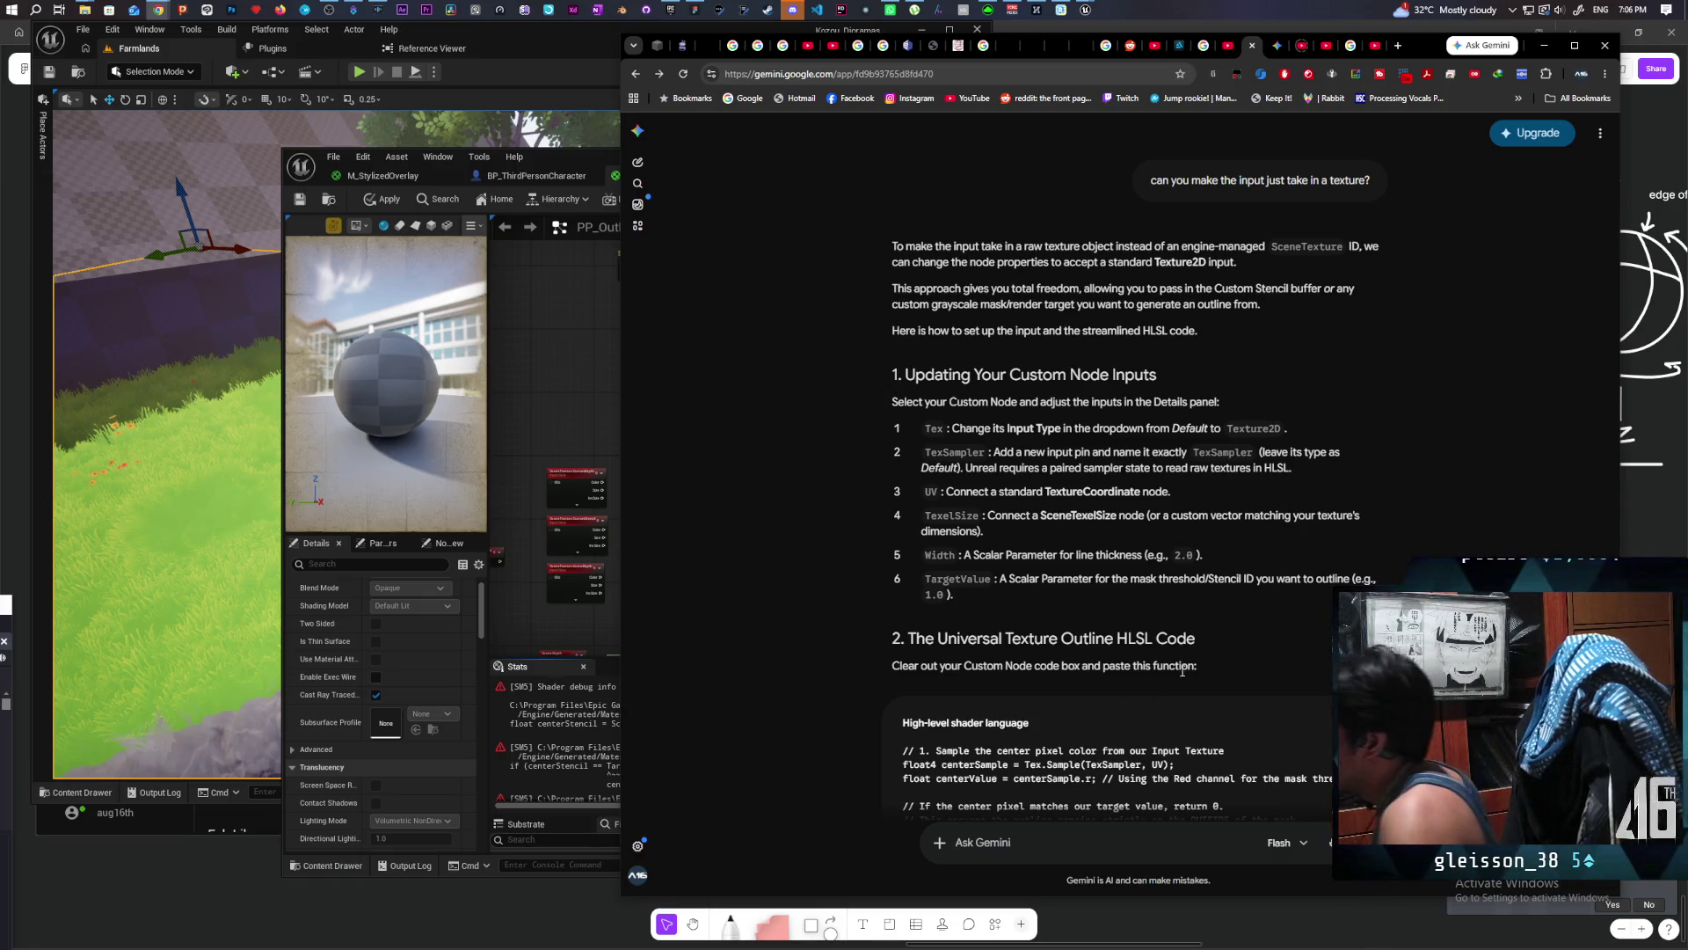
scroll(1440, 534, "down", 3)
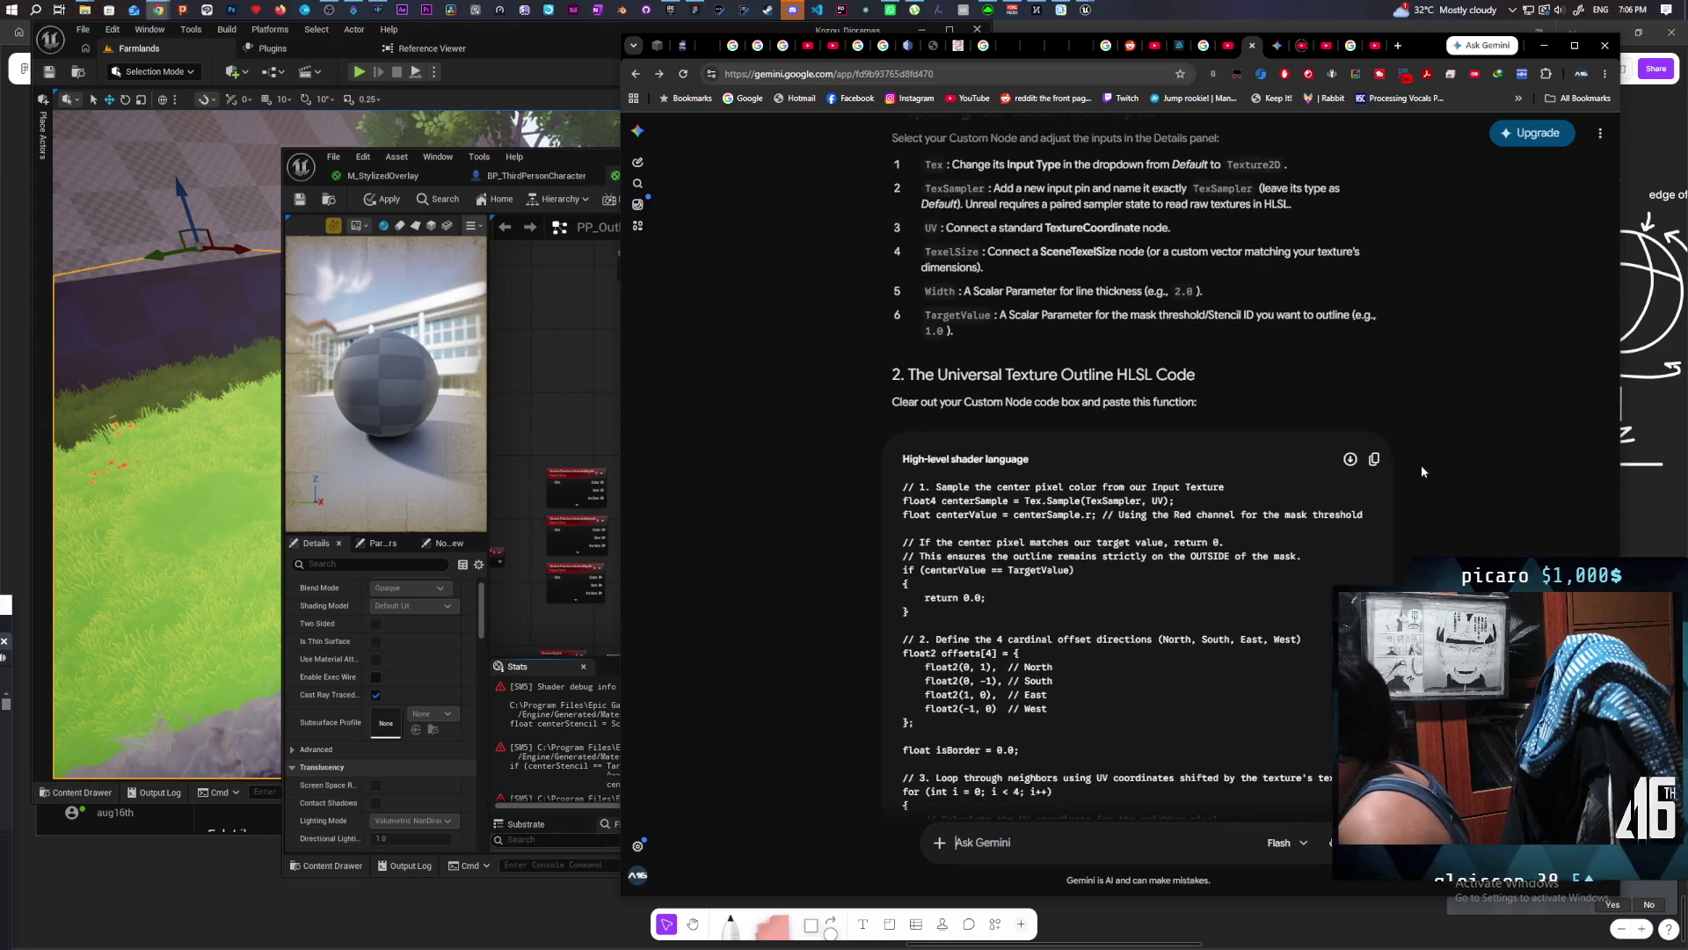
left_click(1375, 461)
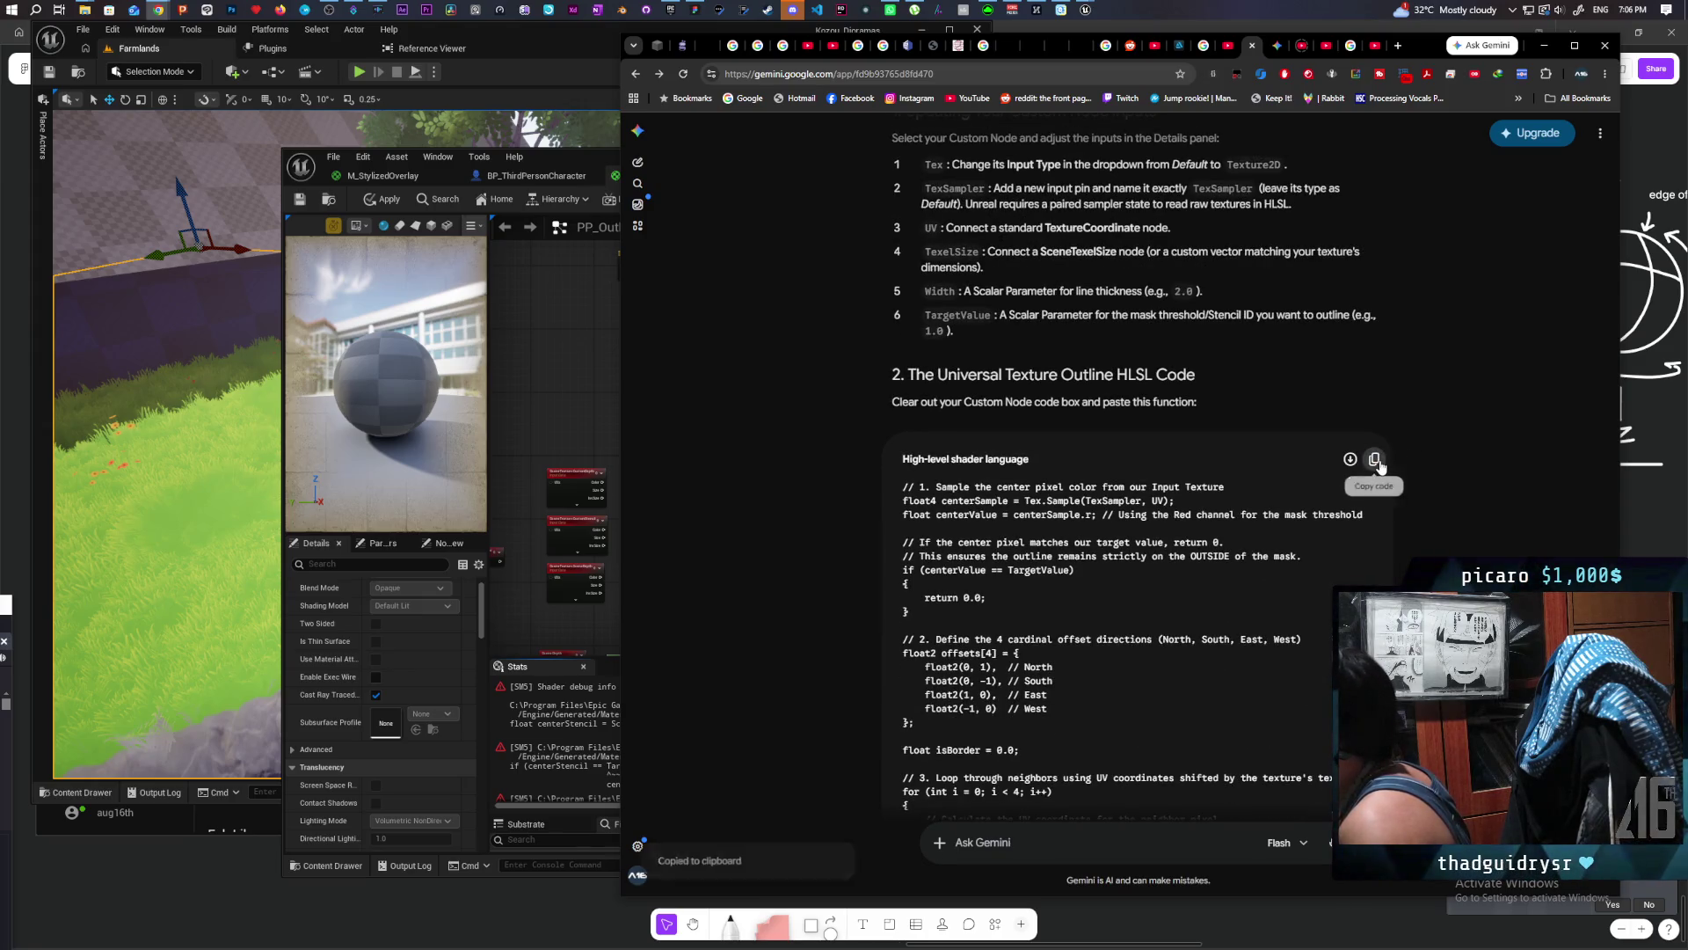
Step: Replace the Custom node's HLSL with the texture-based outline code
left_click(587, 428)
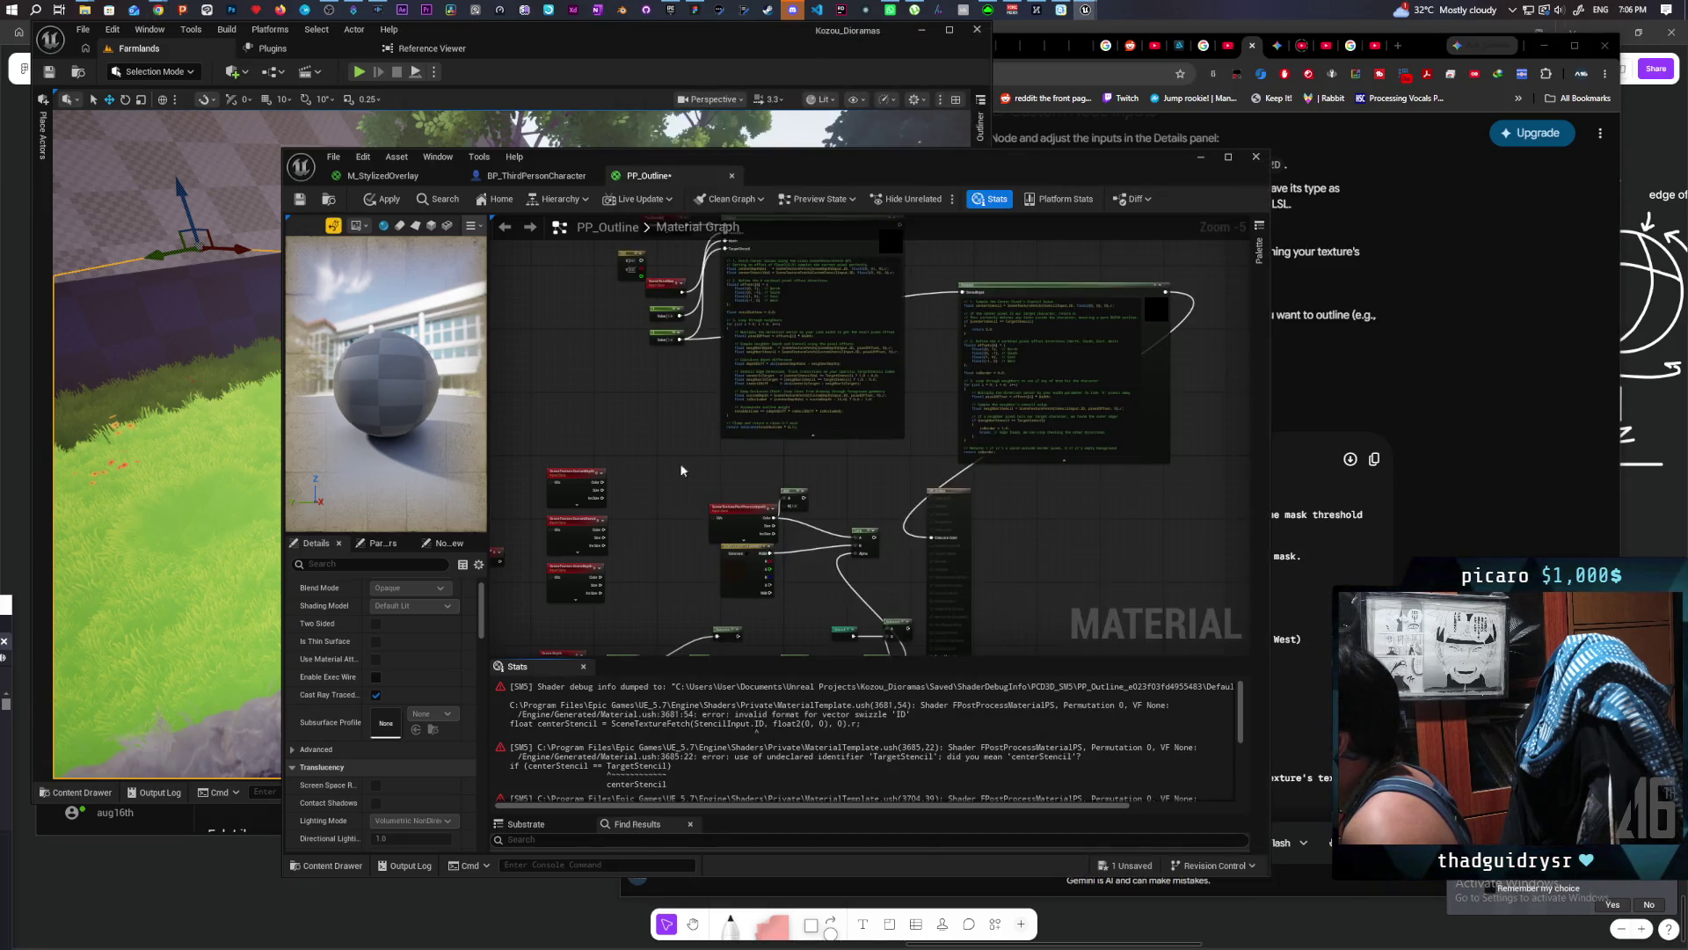
left_click(1057, 396)
key("ctrl+a")
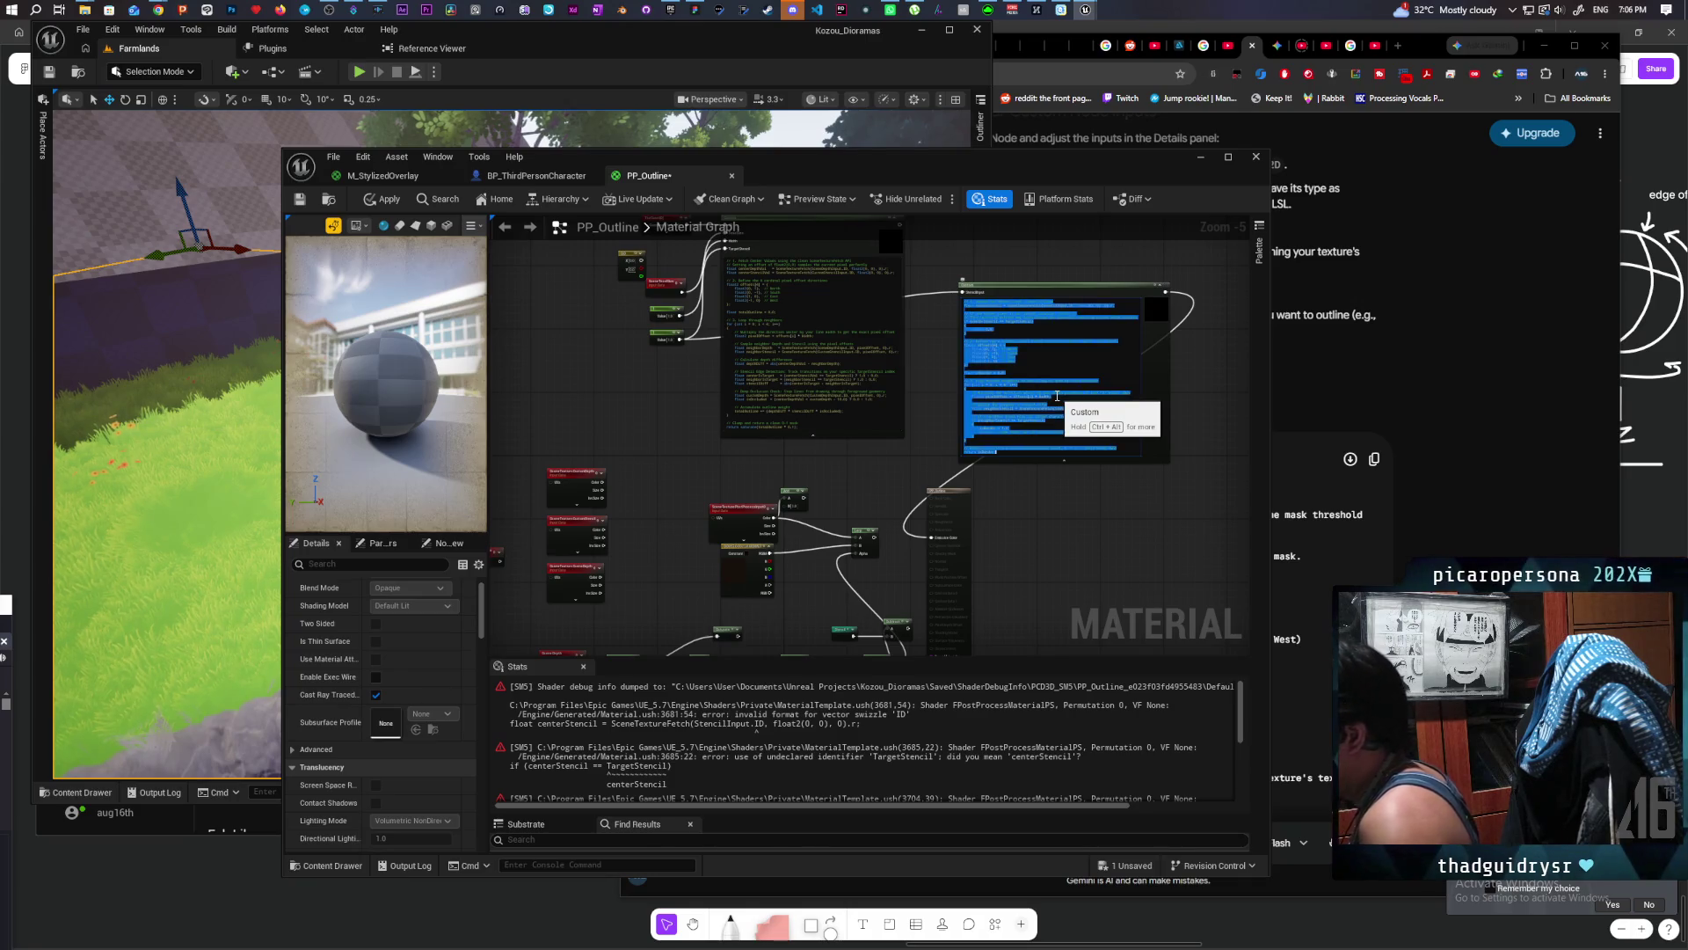
key("ctrl+v")
left_click(1059, 504)
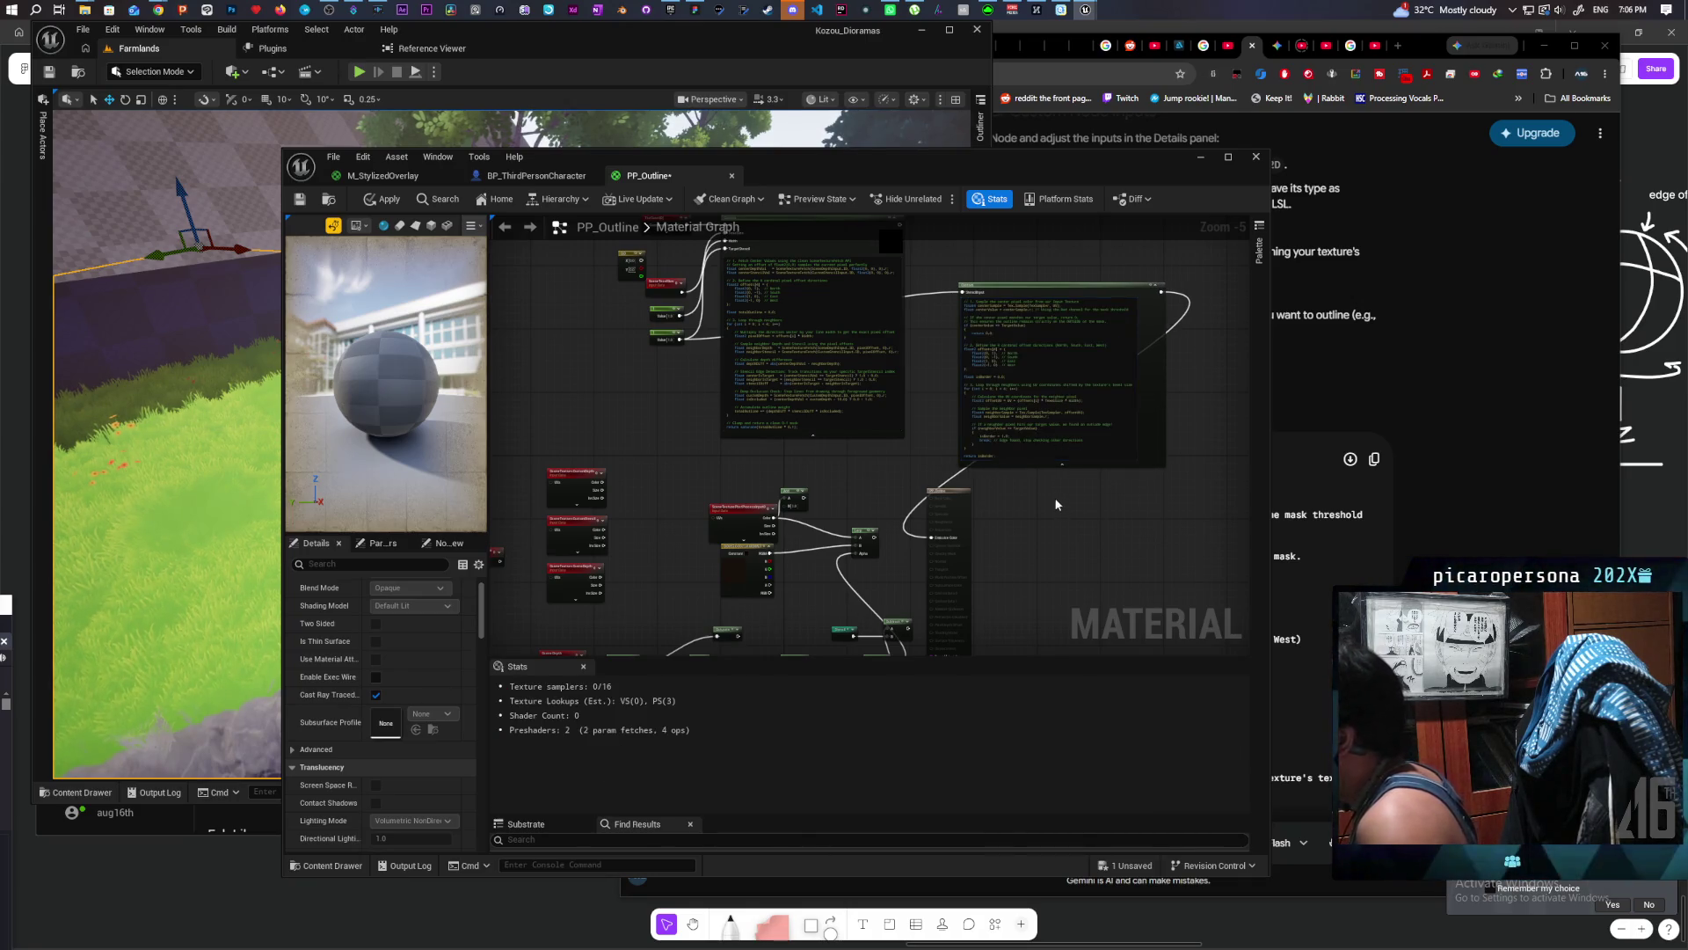
scroll(927, 278, "up", 4)
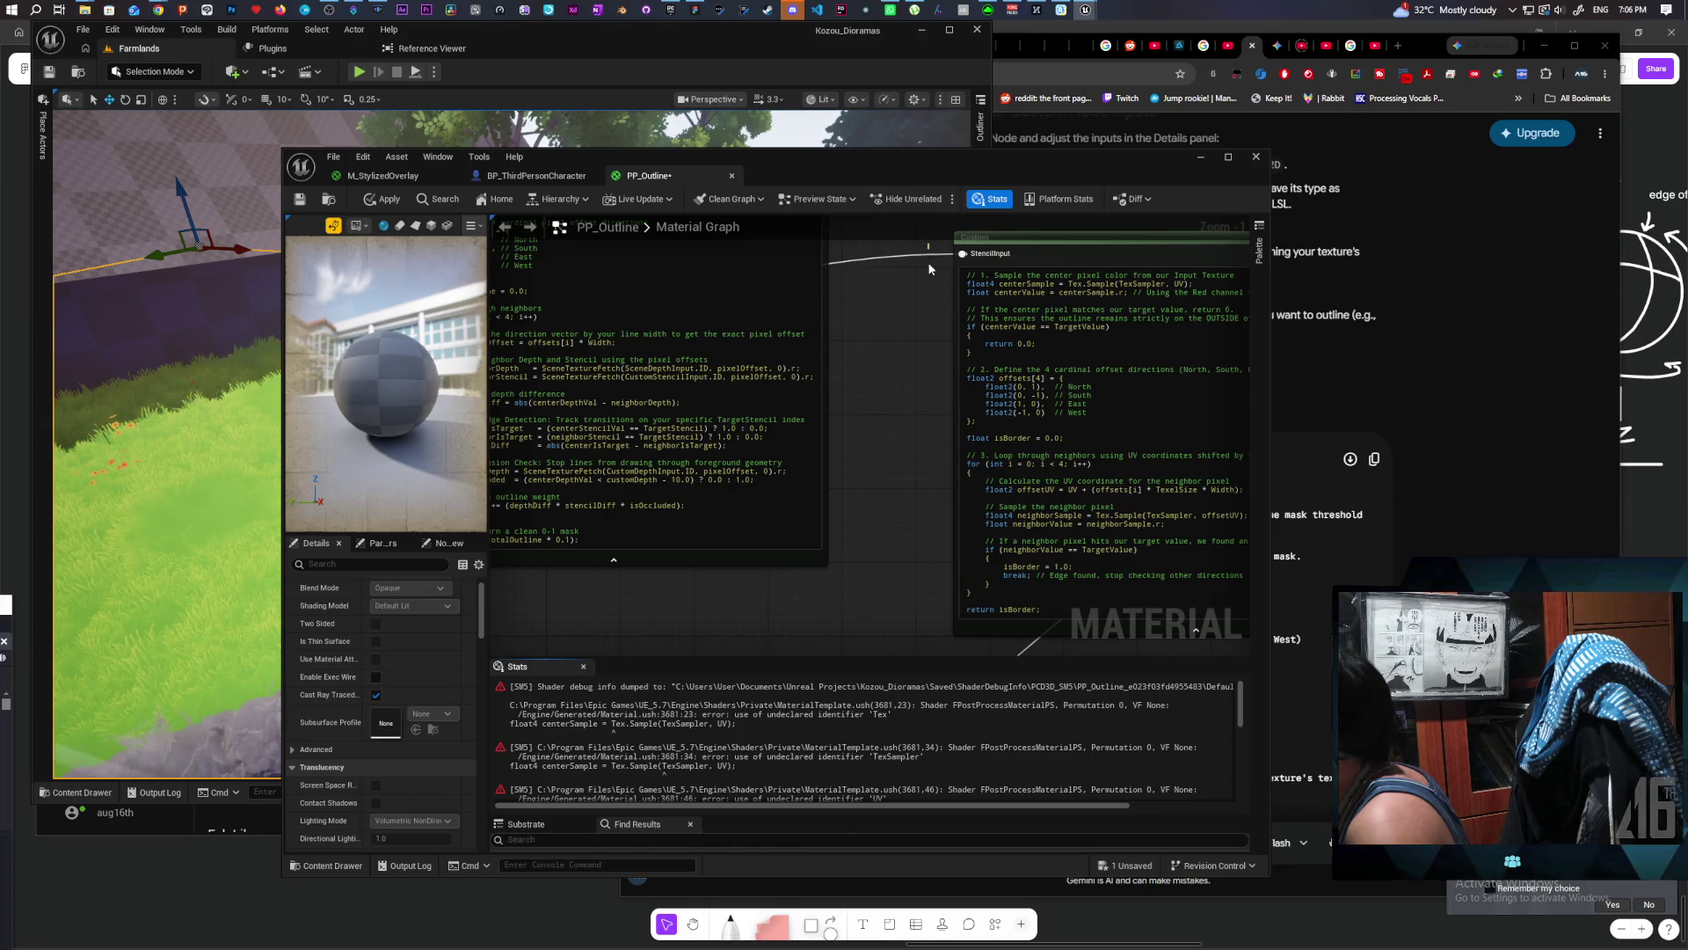
Step: Unwire StencilInput and reset the Custom node's inputs to a single input named Tex
left_click_drag(930, 268, 918, 299)
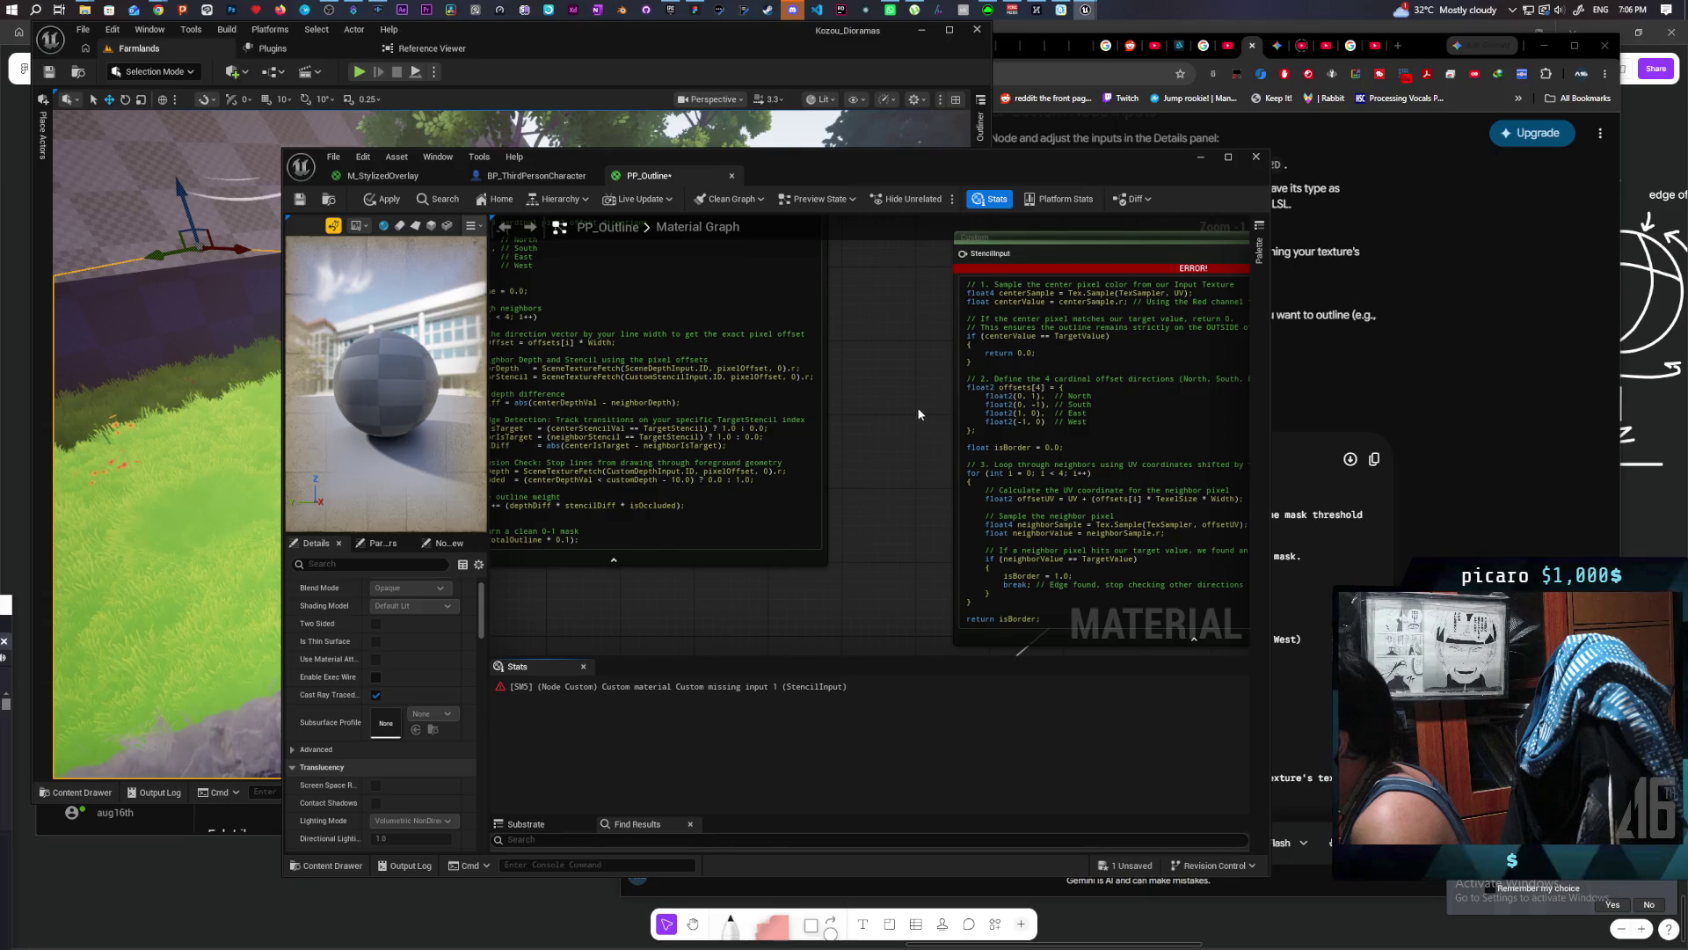
left_click(986, 260)
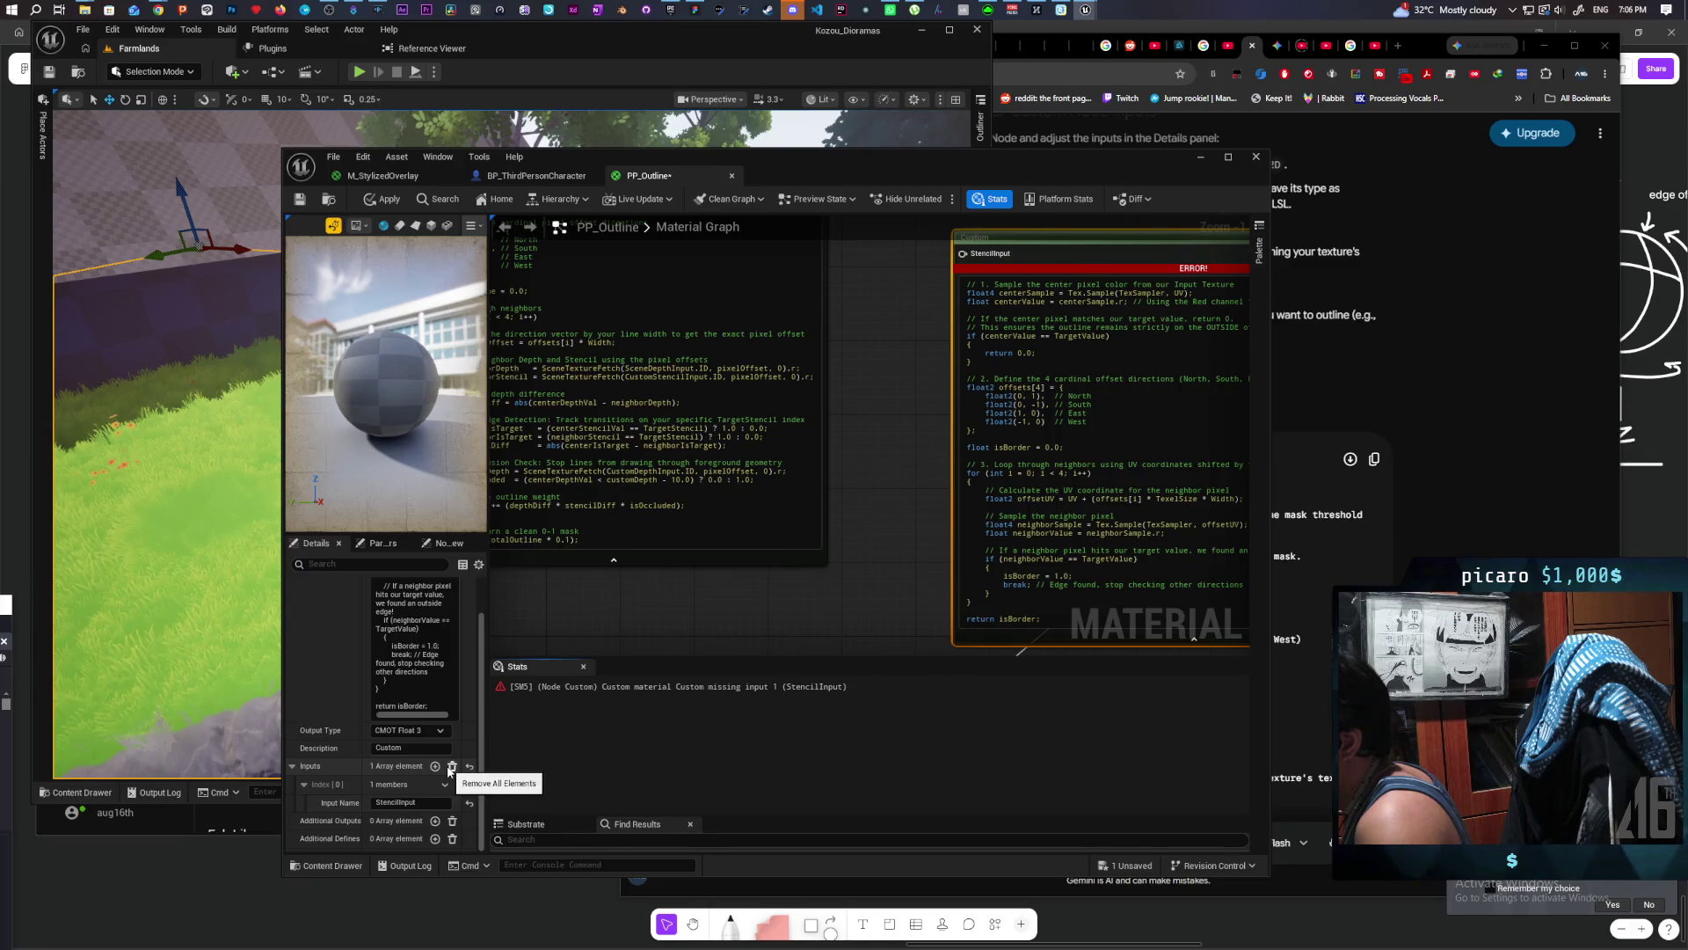
left_click(452, 767)
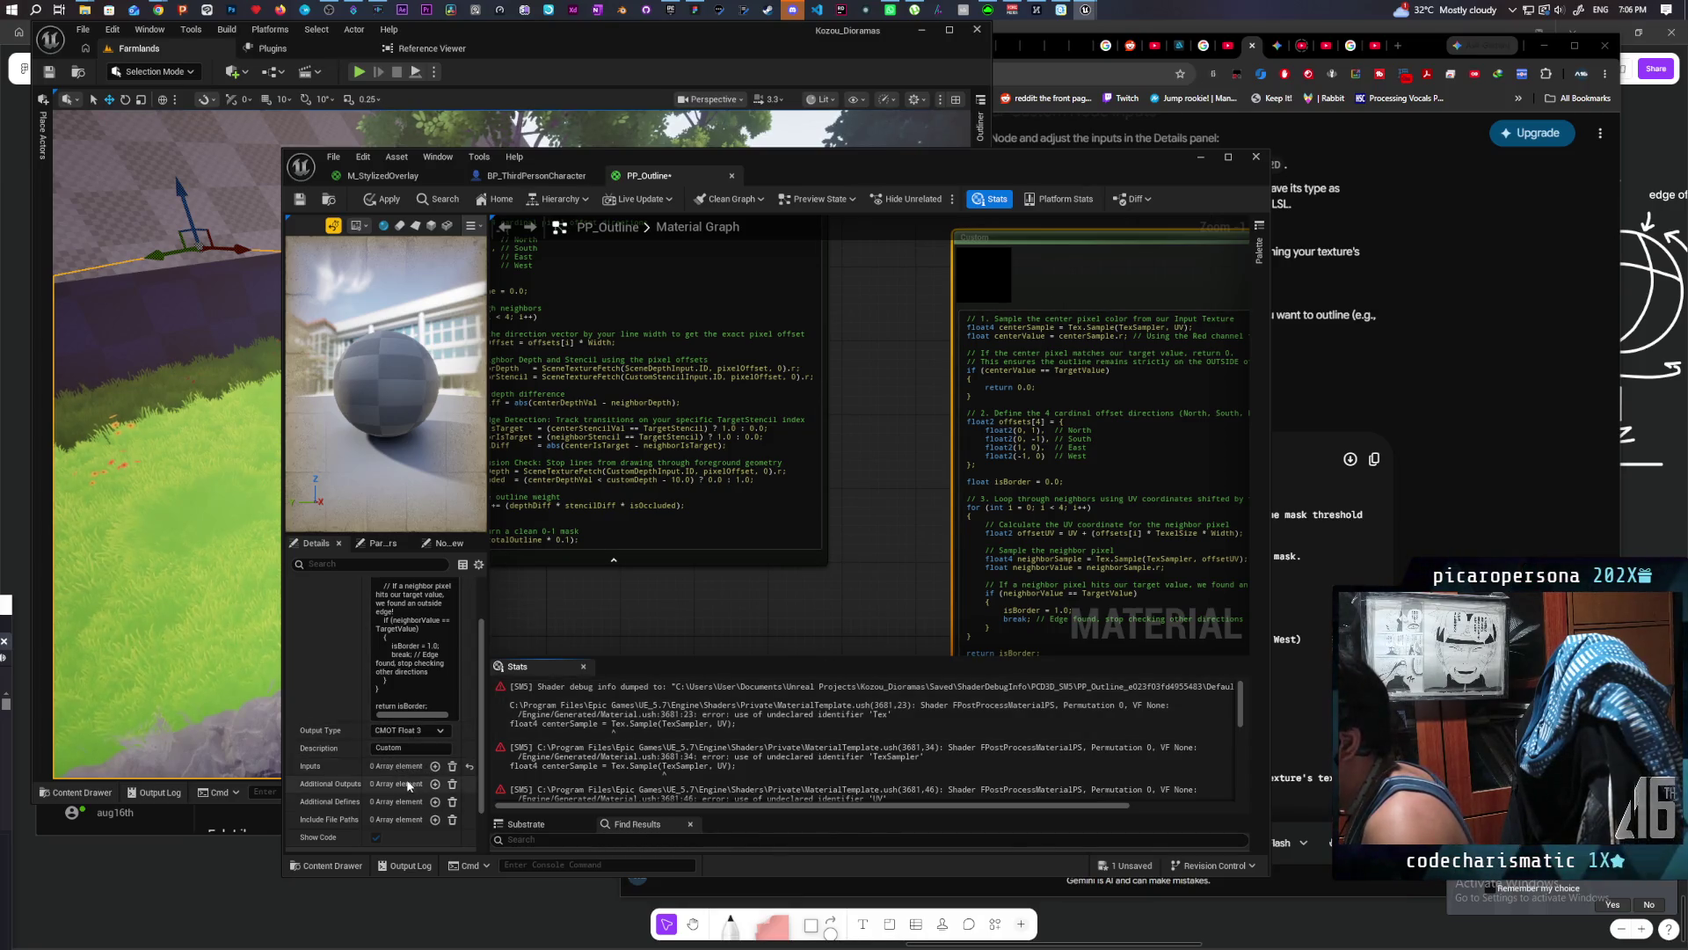
left_click(435, 766)
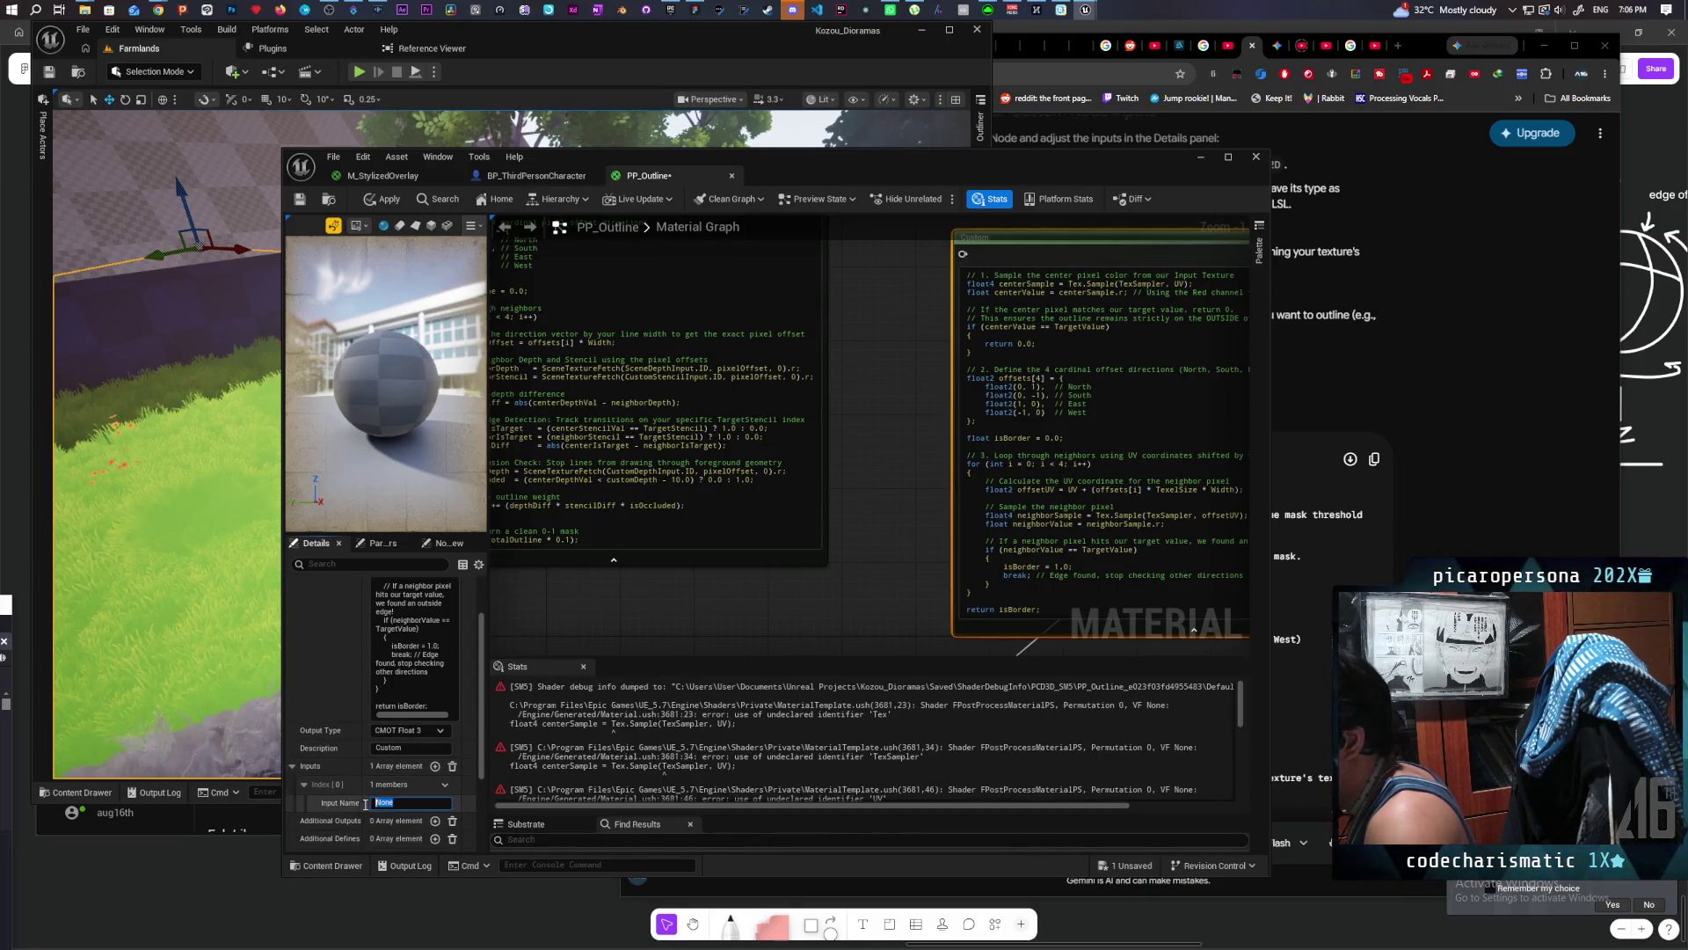
type("Tex")
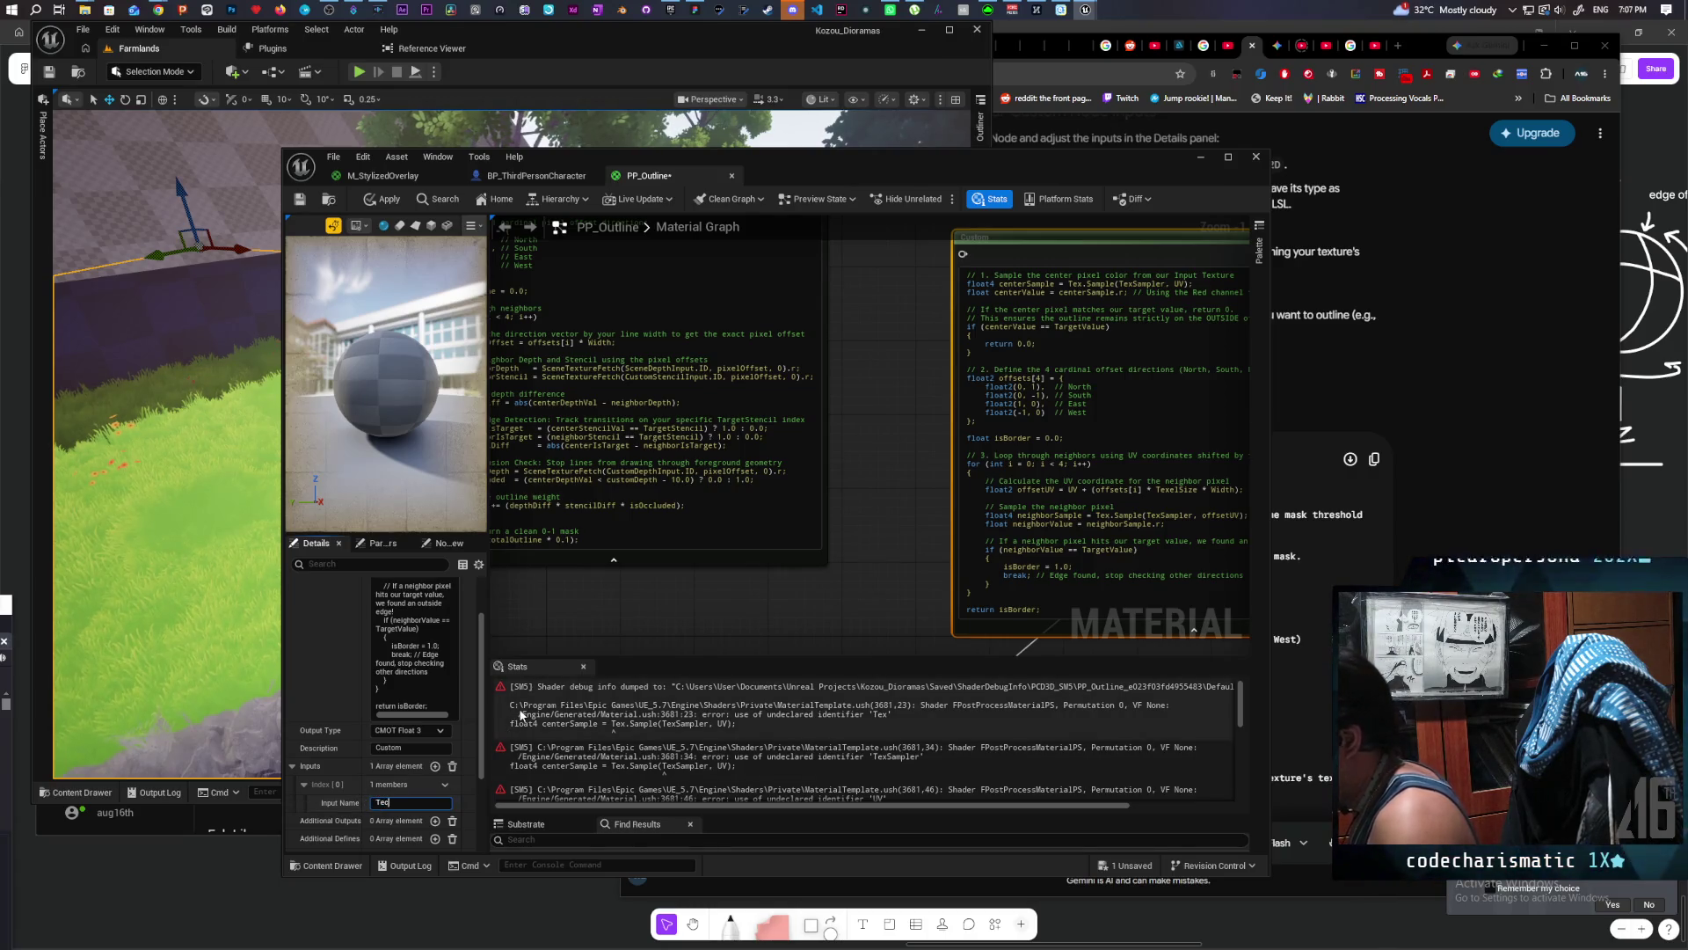
left_click(662, 616)
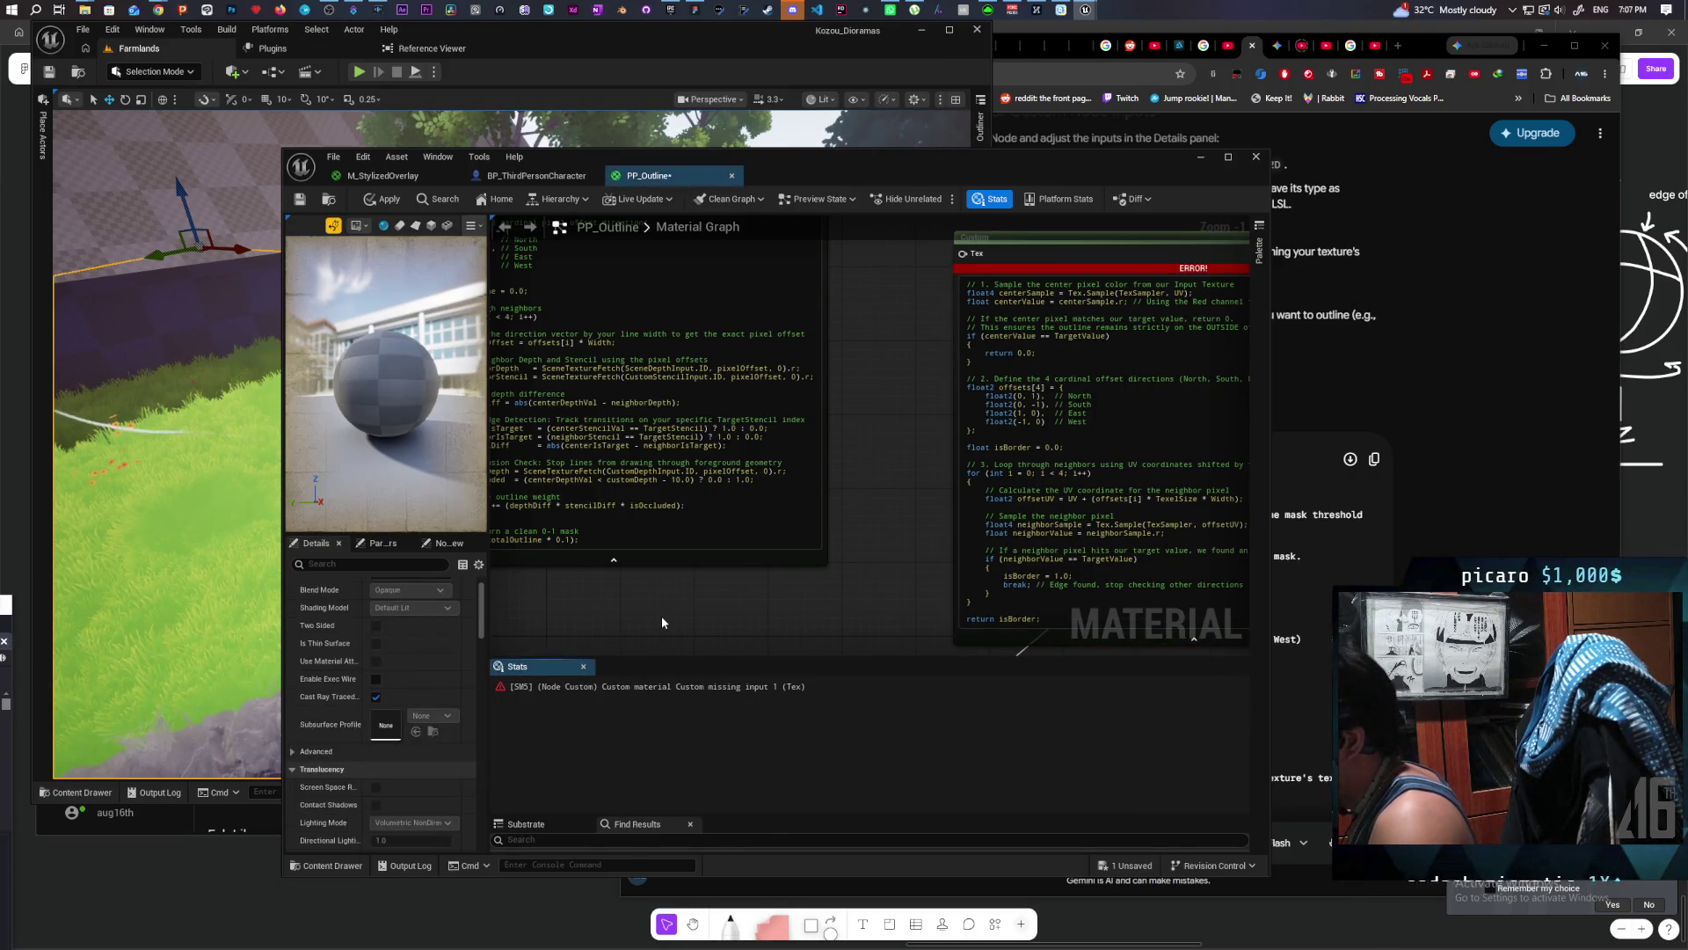
Step: Connect the Scene Texture output to the Custom node's Tex input
scroll(664, 613, "down", 8)
scroll(682, 543, "up", 2)
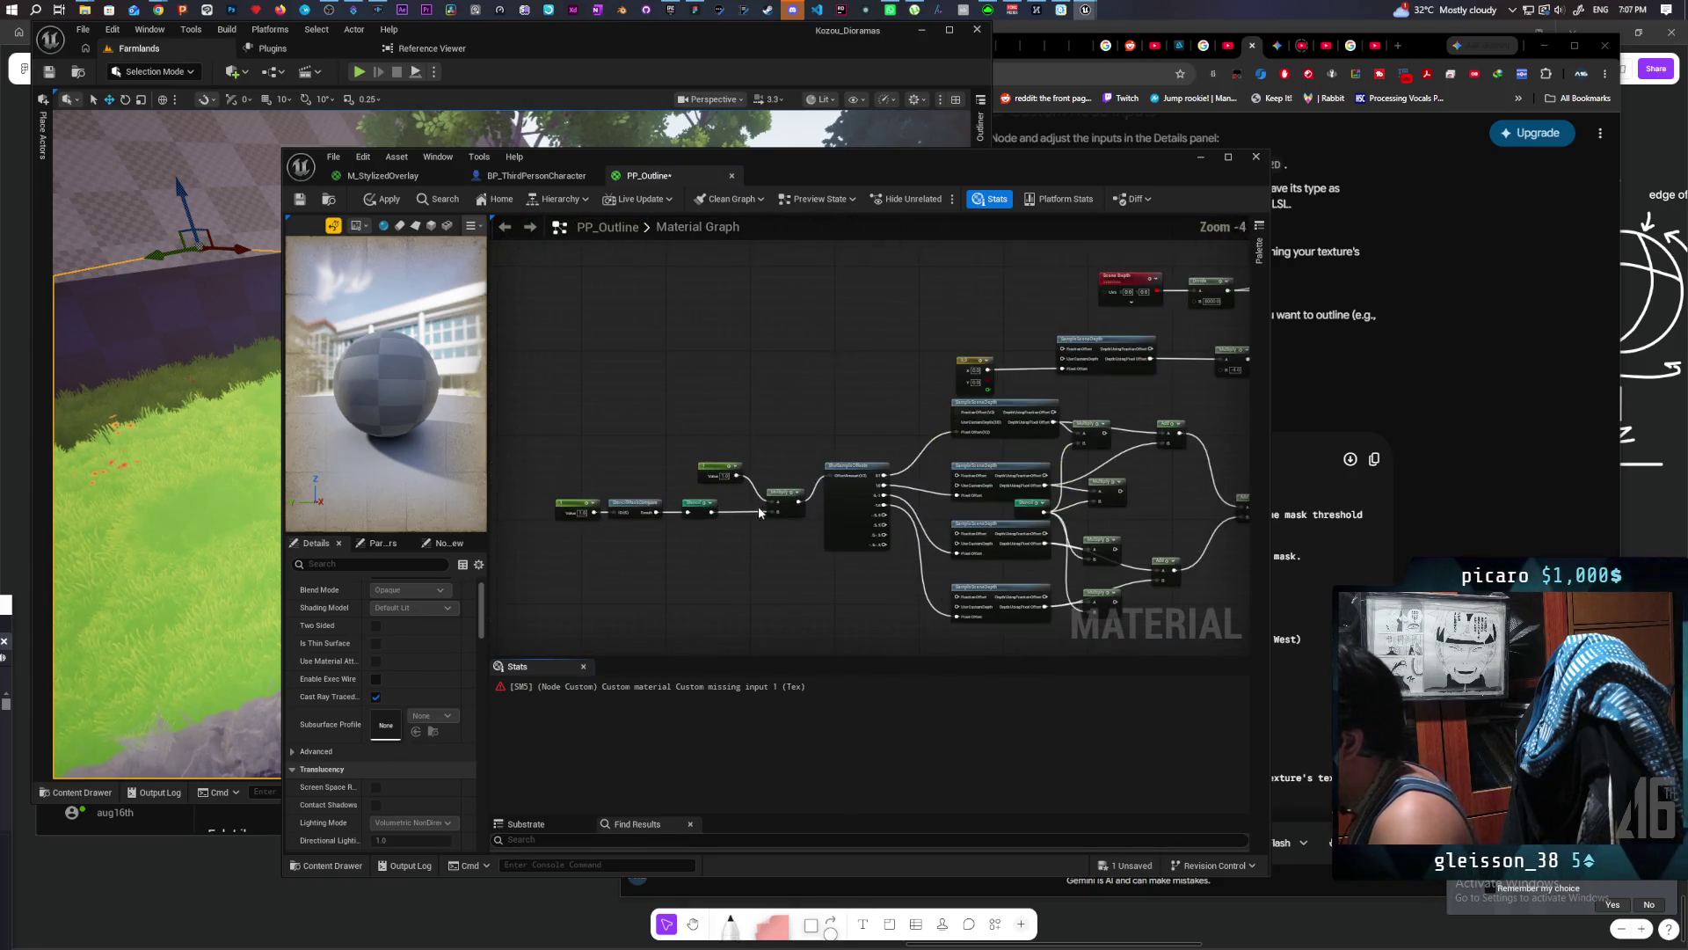
mouse_move(741, 551)
left_mouse_down()
mouse_move(616, 493)
mouse_move(771, 519)
mouse_move(878, 251)
mouse_move(926, 213)
mouse_move(932, 313)
mouse_move(935, 276)
left_mouse_up()
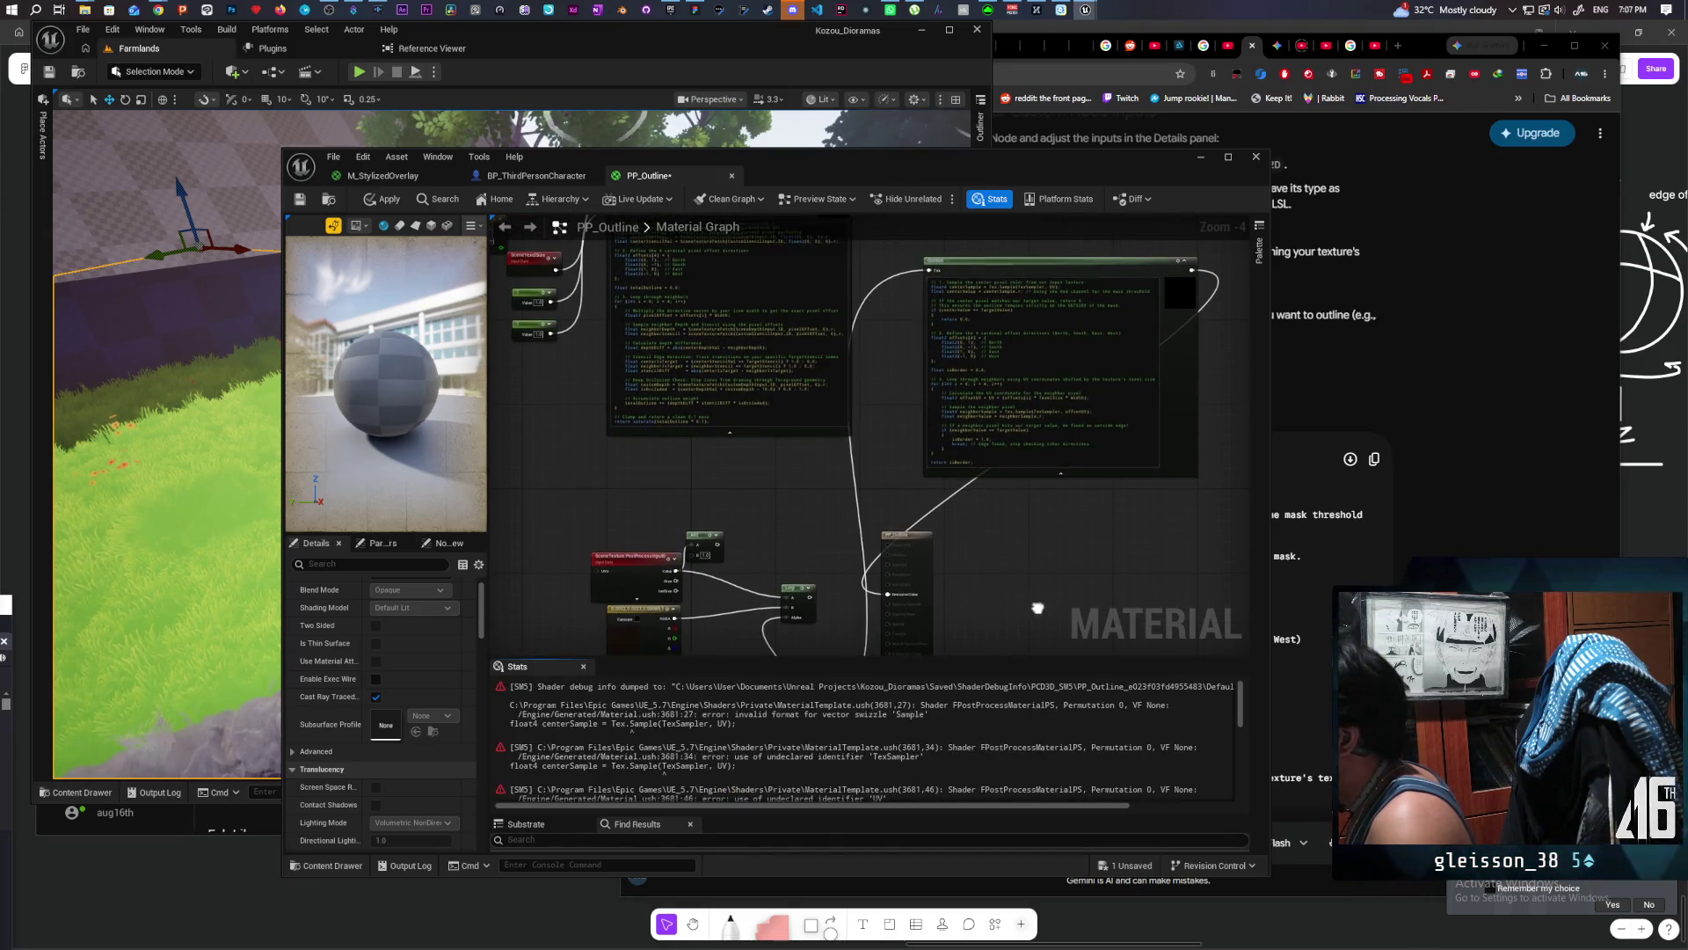
left_click_drag(1026, 627, 1036, 541)
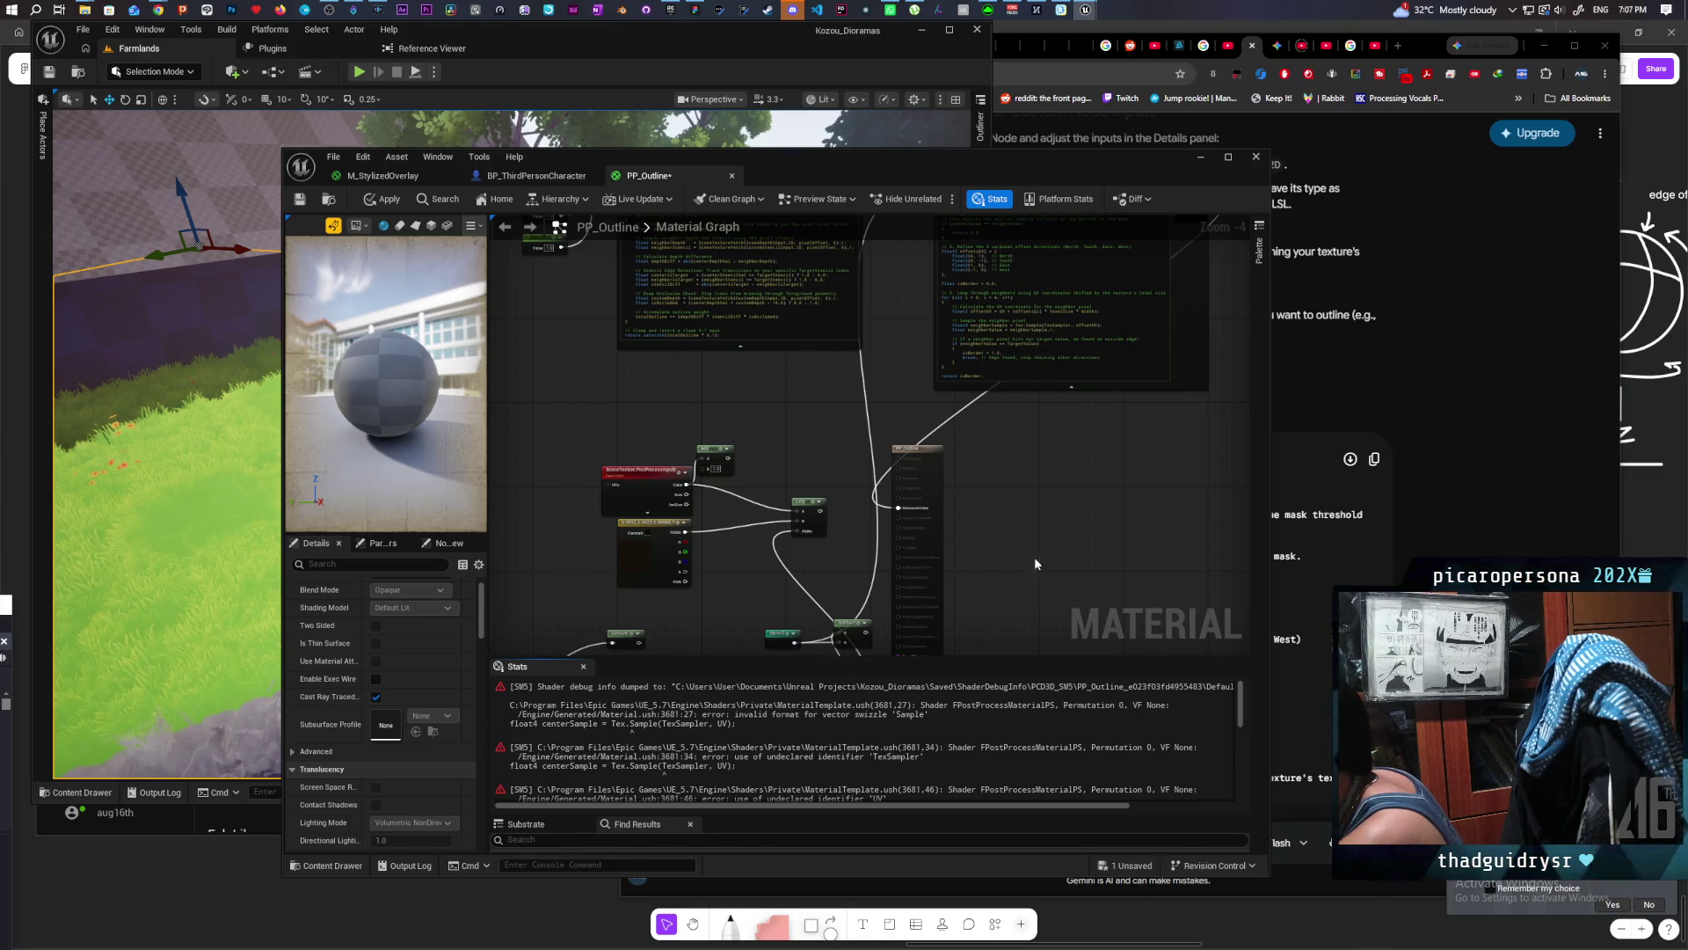
Step: Copy the TexSampler, TargetValue and Sample shader compile errors from Stats
left_click(924, 695)
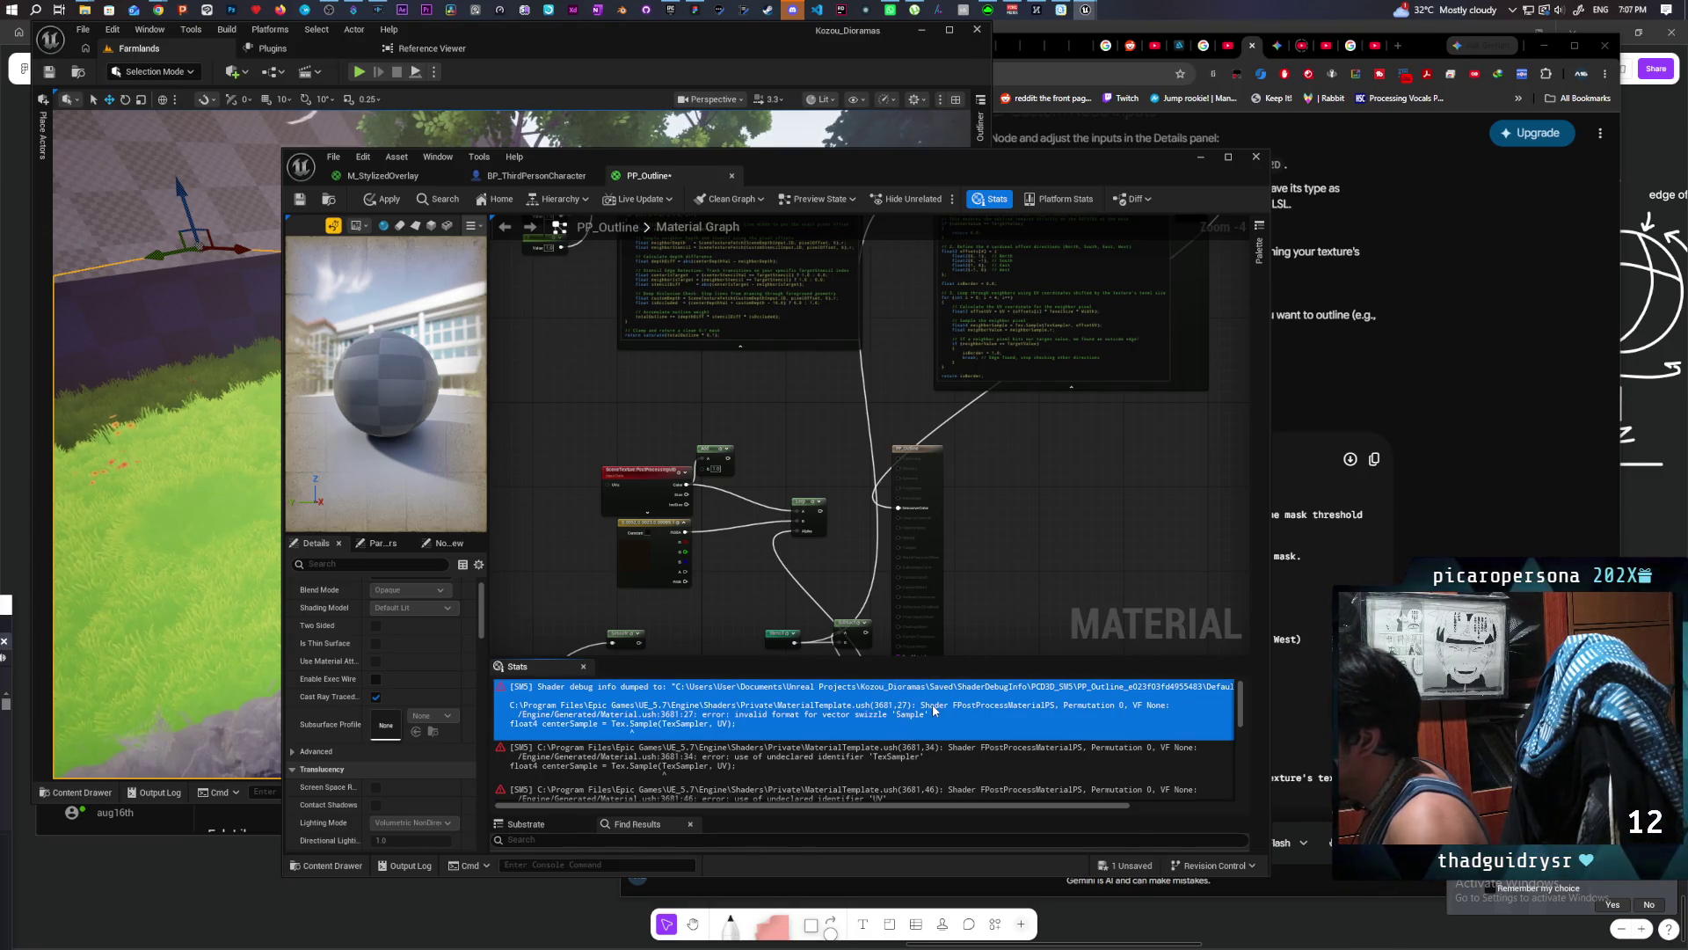
scroll(934, 709, "down", 5)
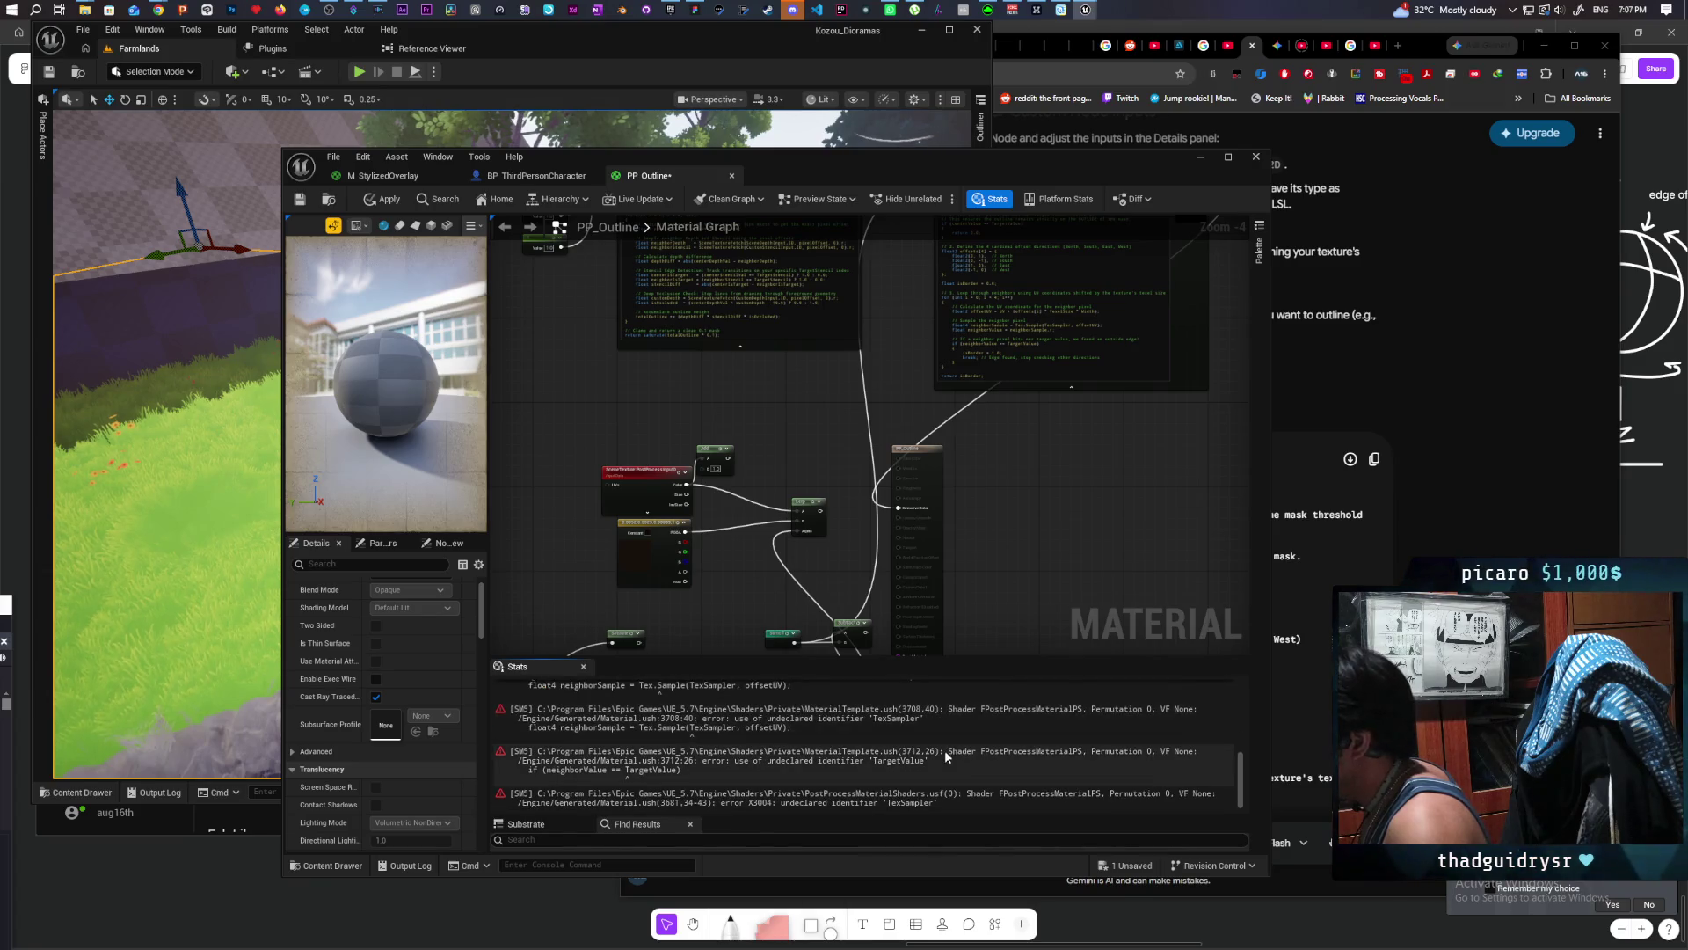
left_click(973, 794, "shift")
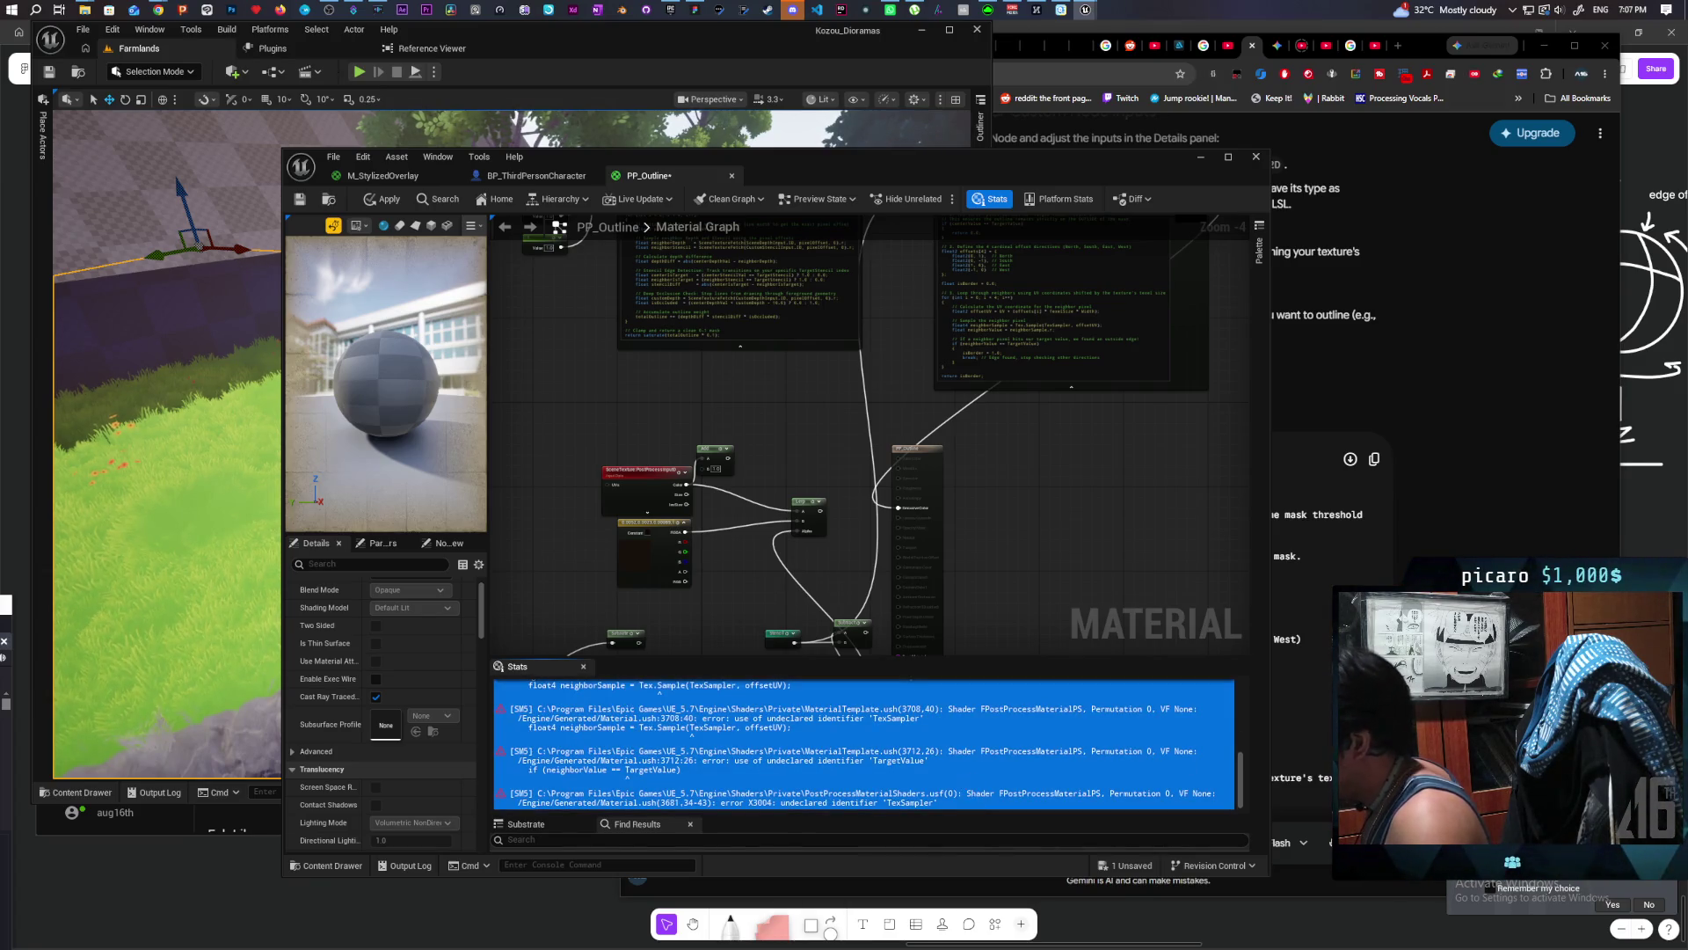
key("alt+Tab")
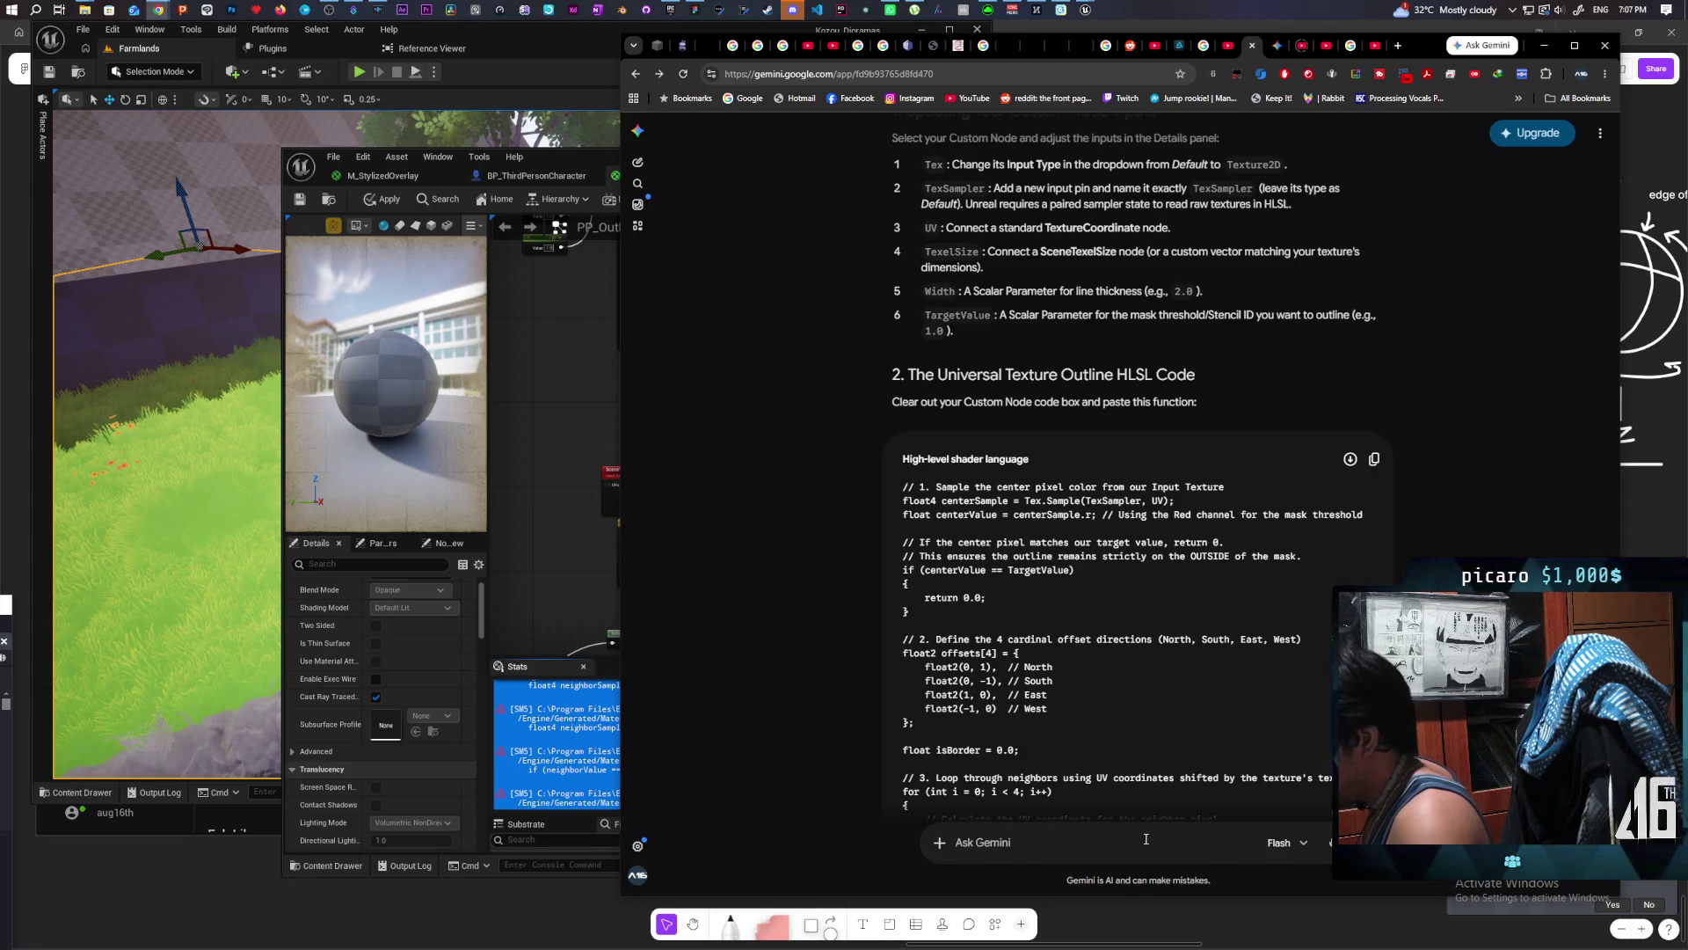
Step: Send the pasted shader compile errors to Gemini, retrying until it answers
key("ctrl+v")
key("Return")
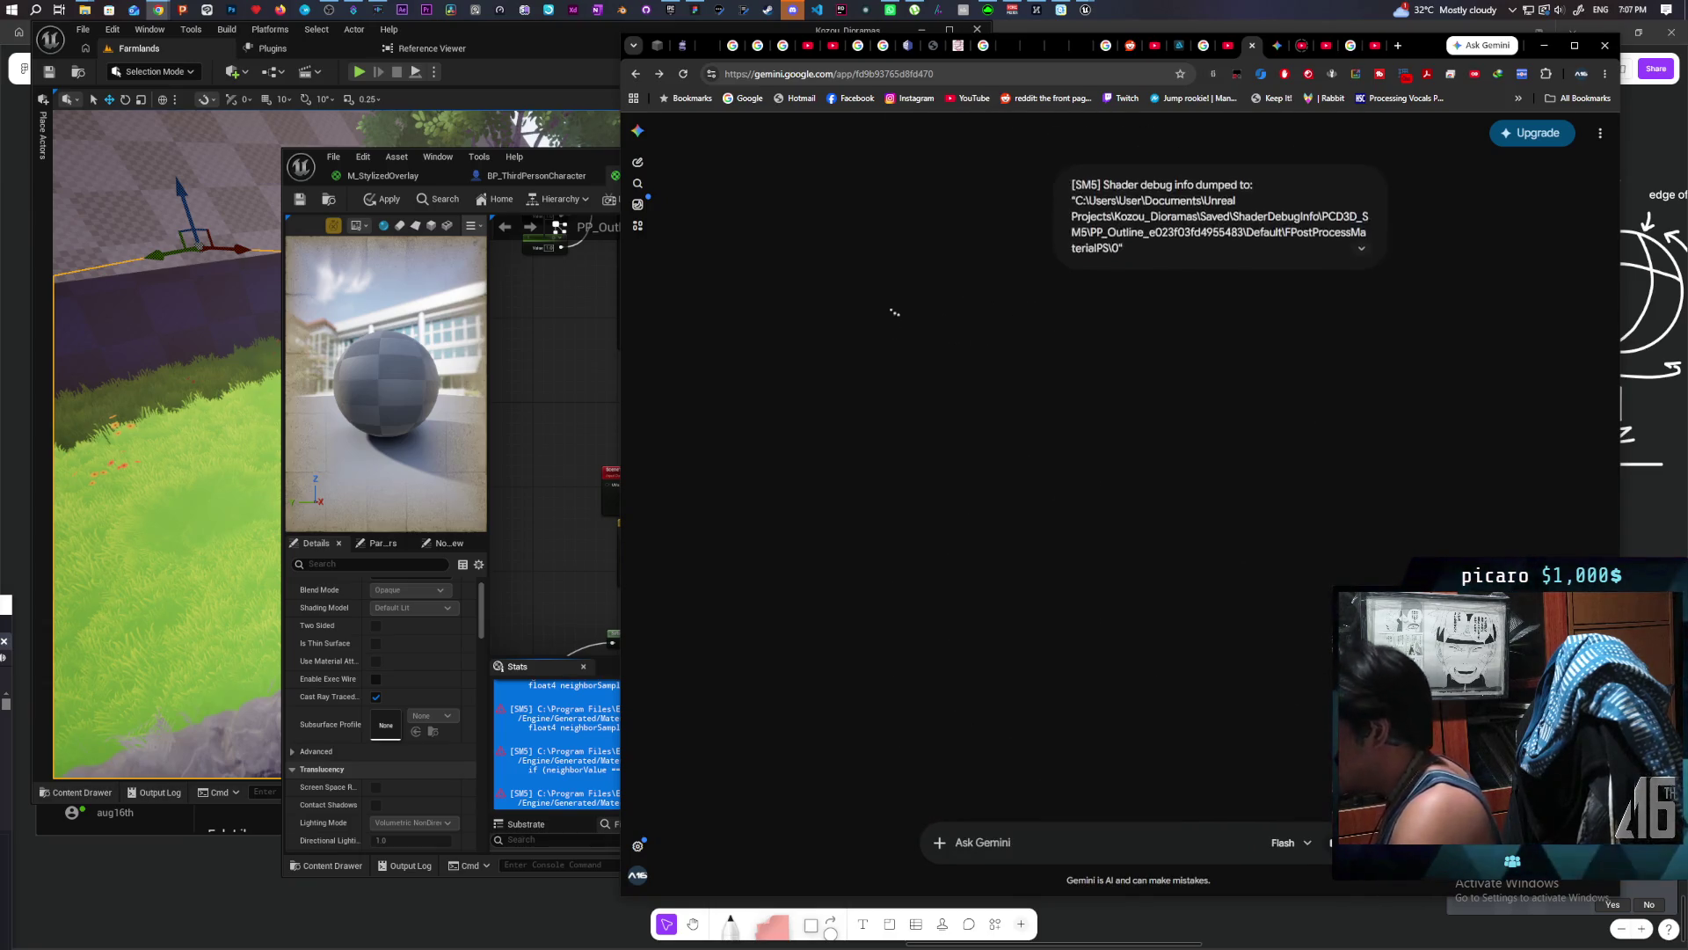
key("Return")
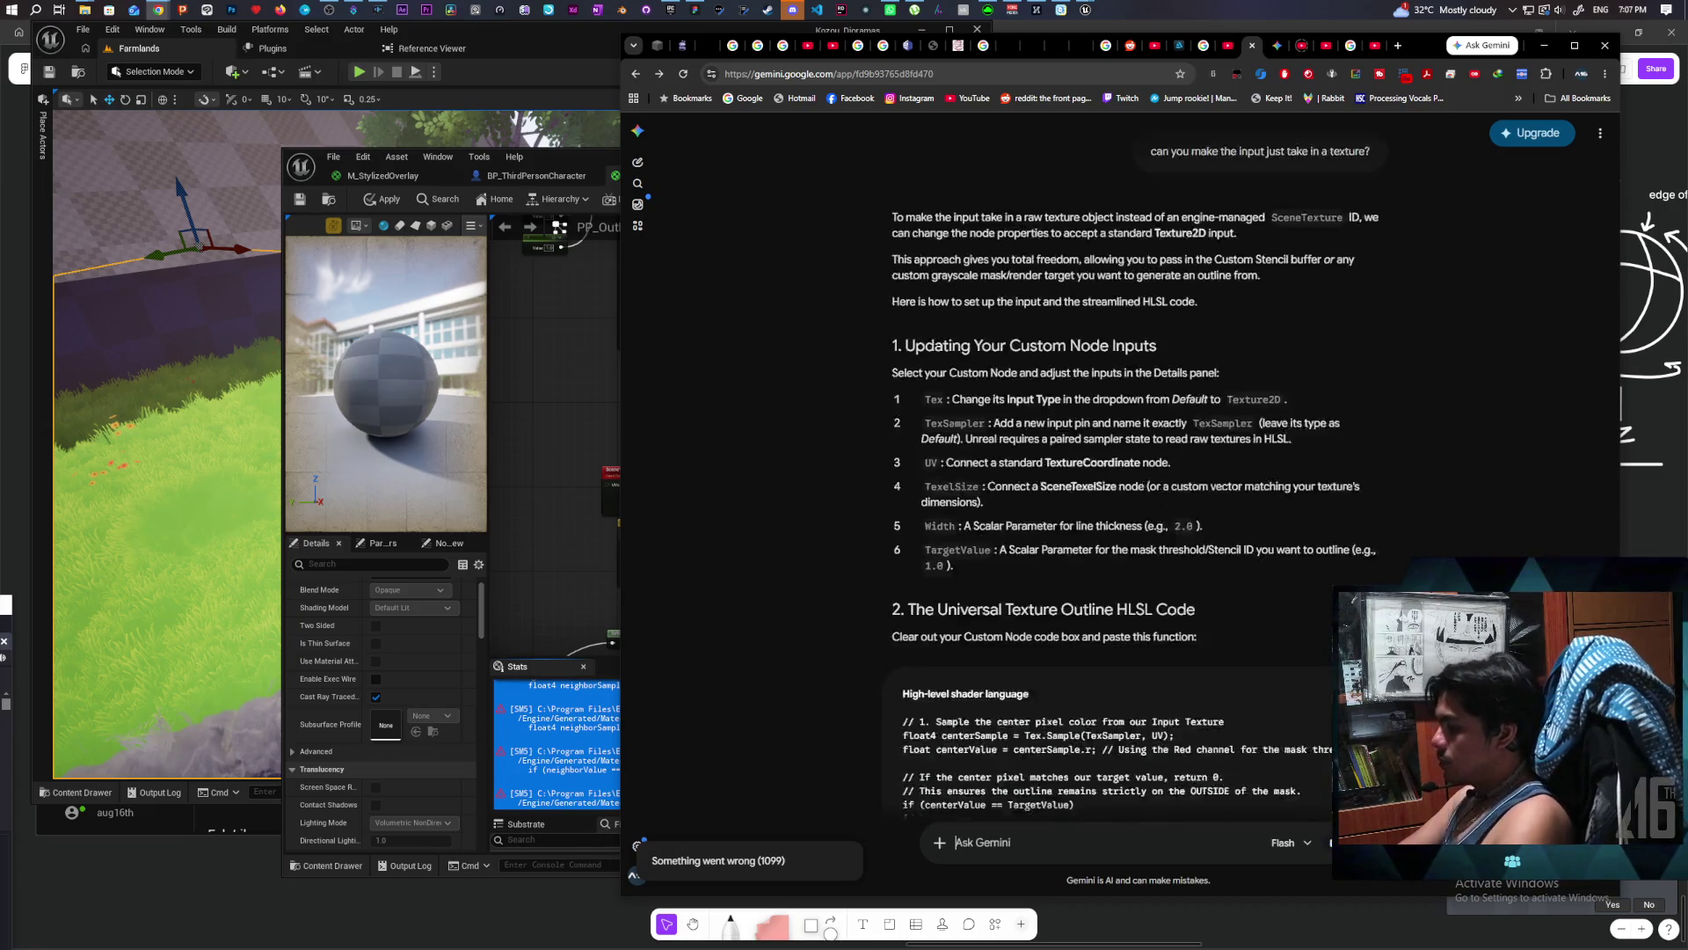
key("Return")
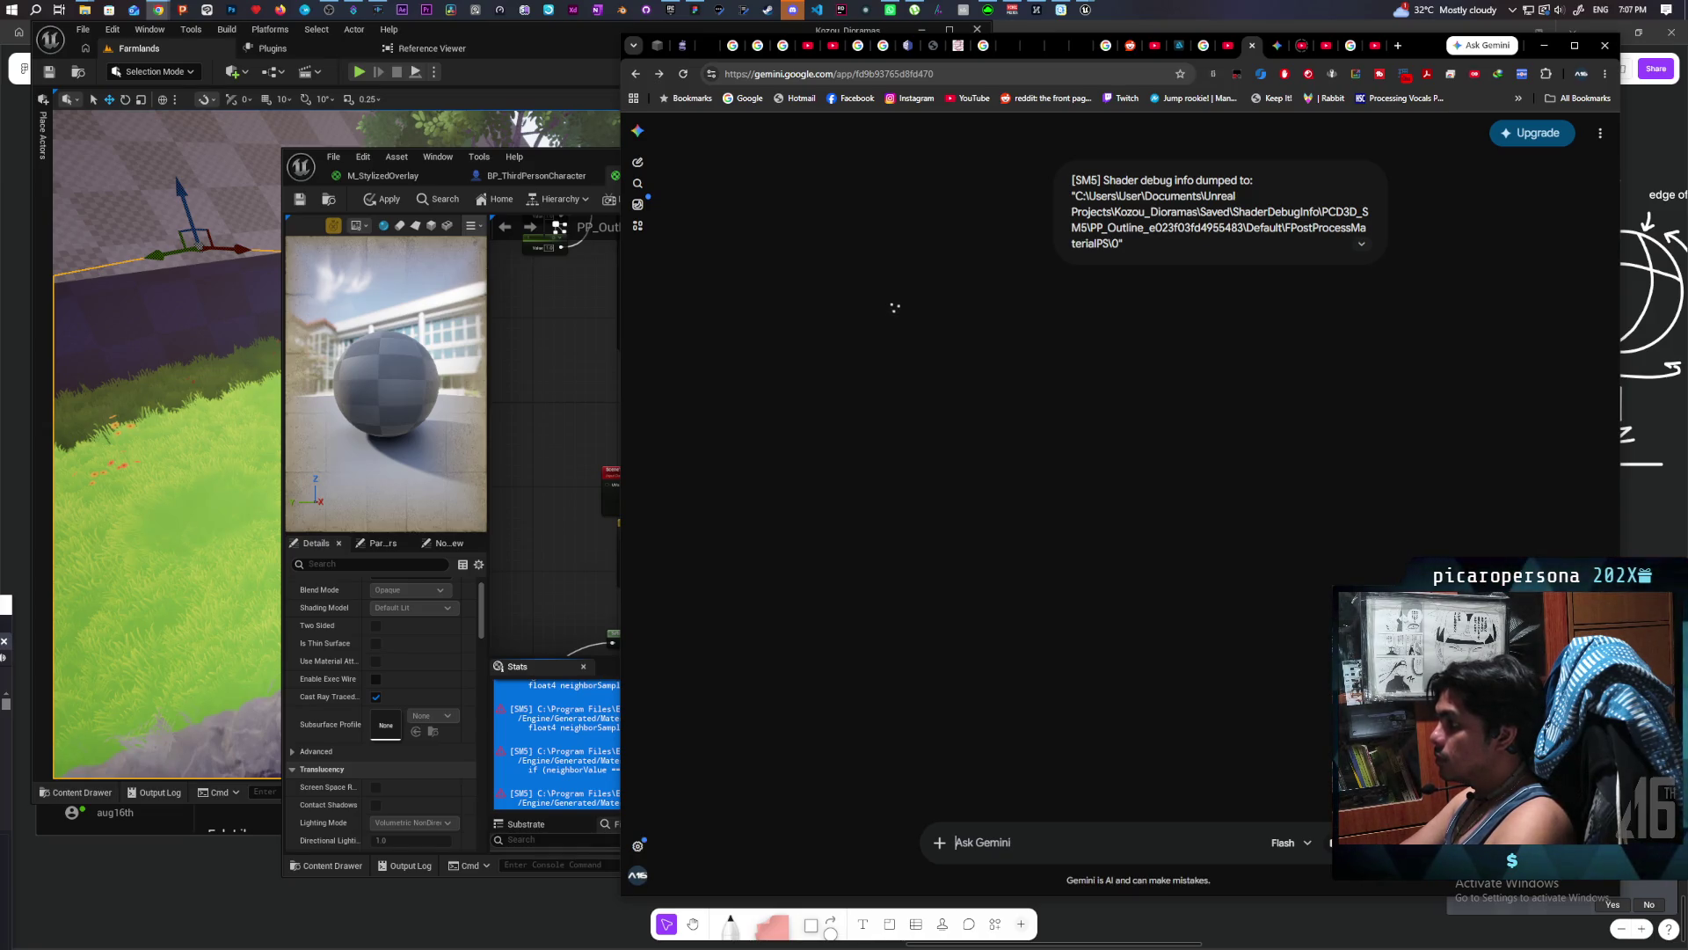
key("Return")
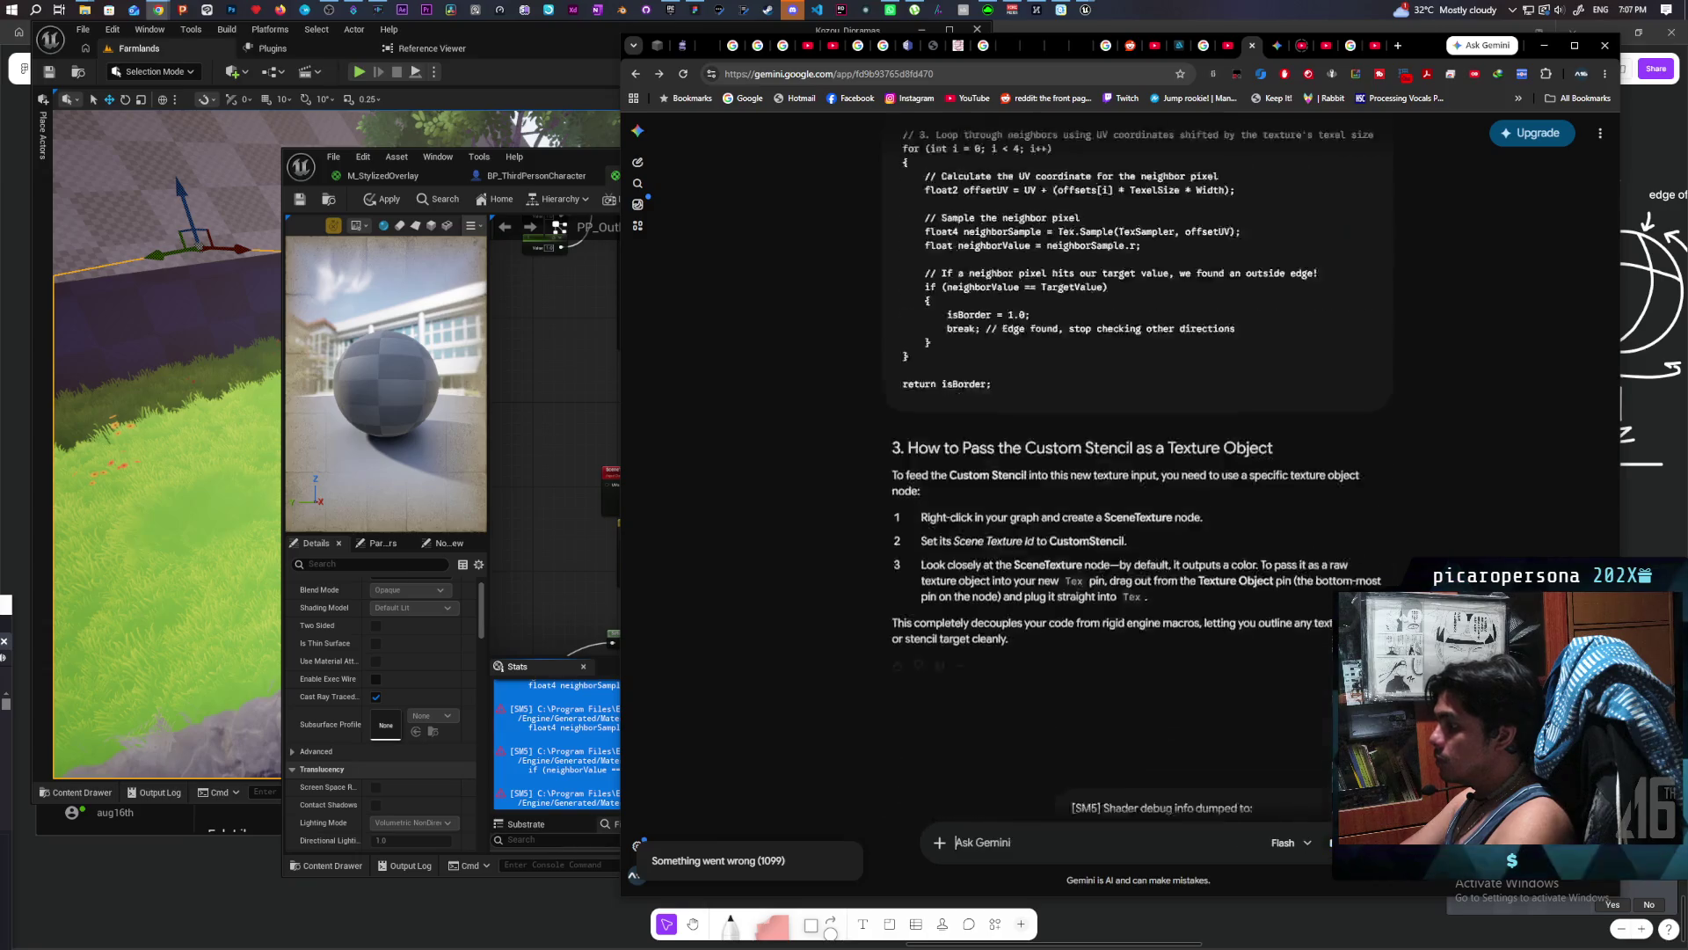
key("Return")
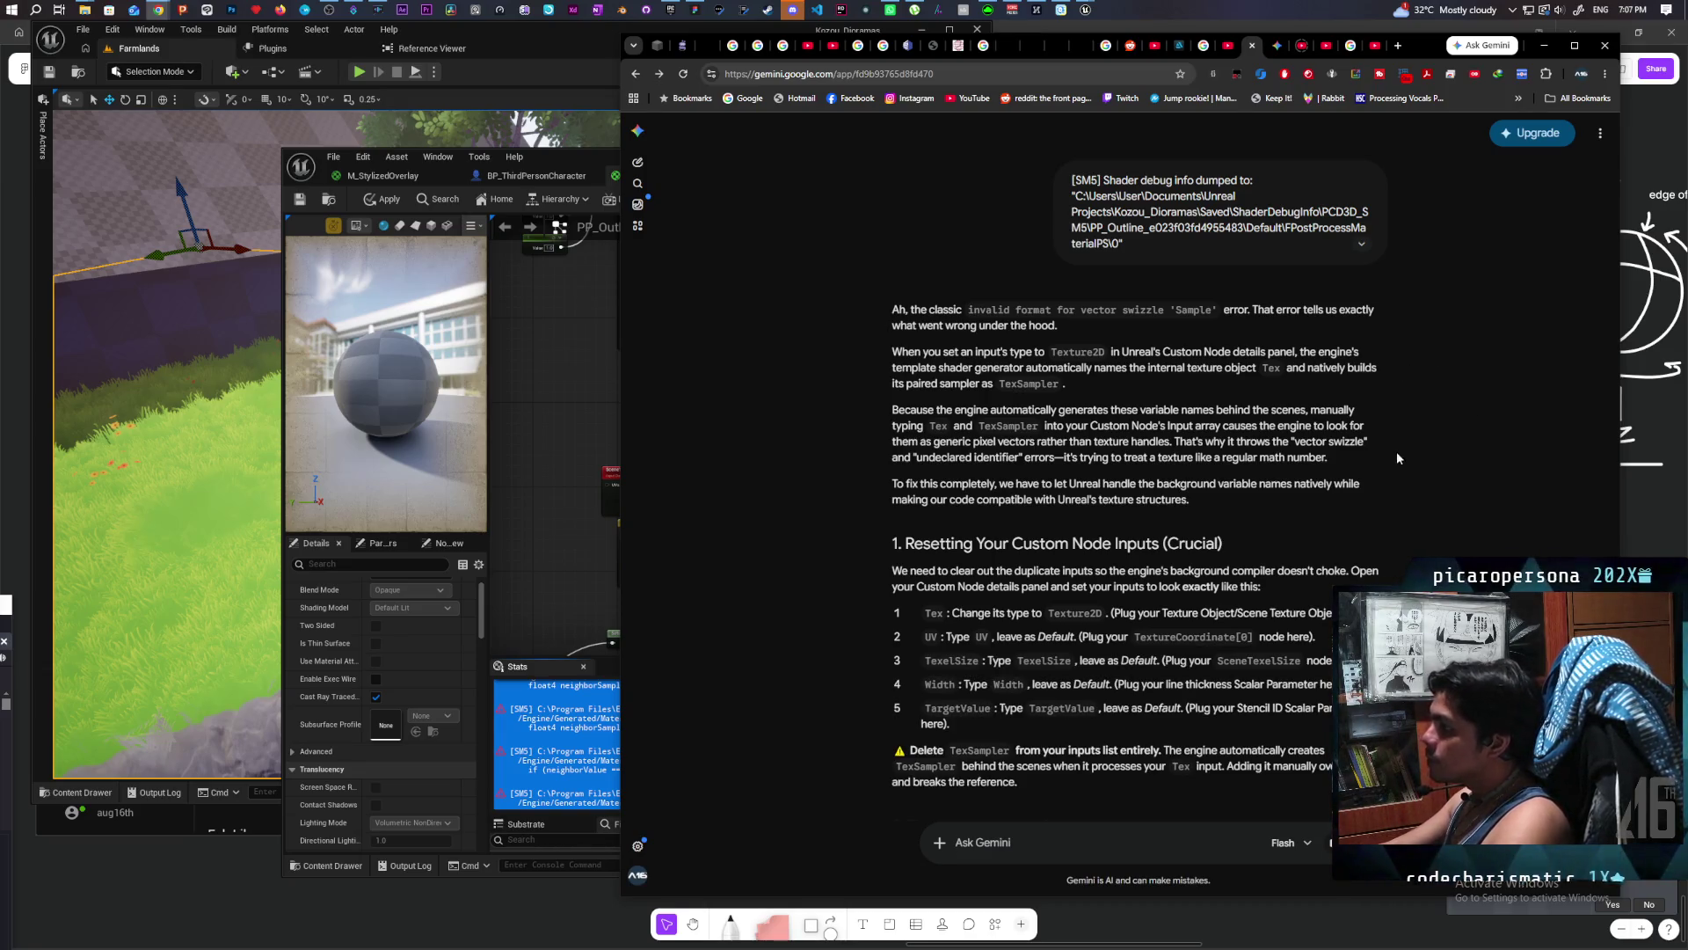
Step: Copy Gemini's cleaned HLSL code that uses ProcessMaterialLinearTextureSample
scroll(1407, 536, "down", 4)
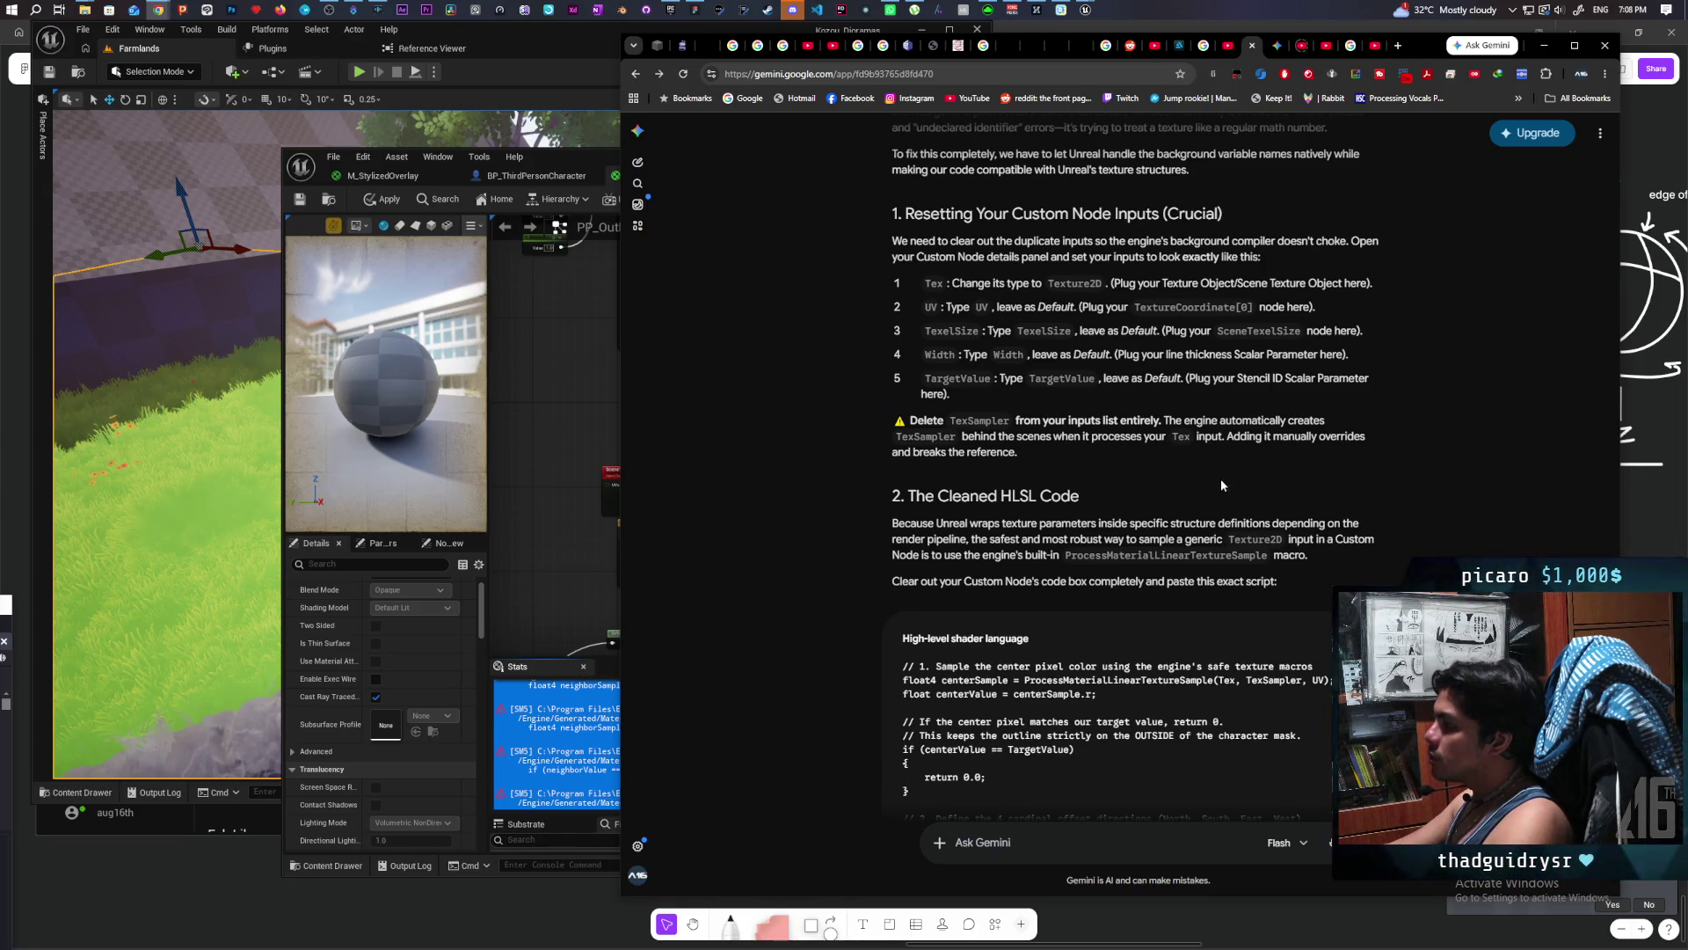
scroll(1328, 534, "down", 2)
left_click(1373, 507)
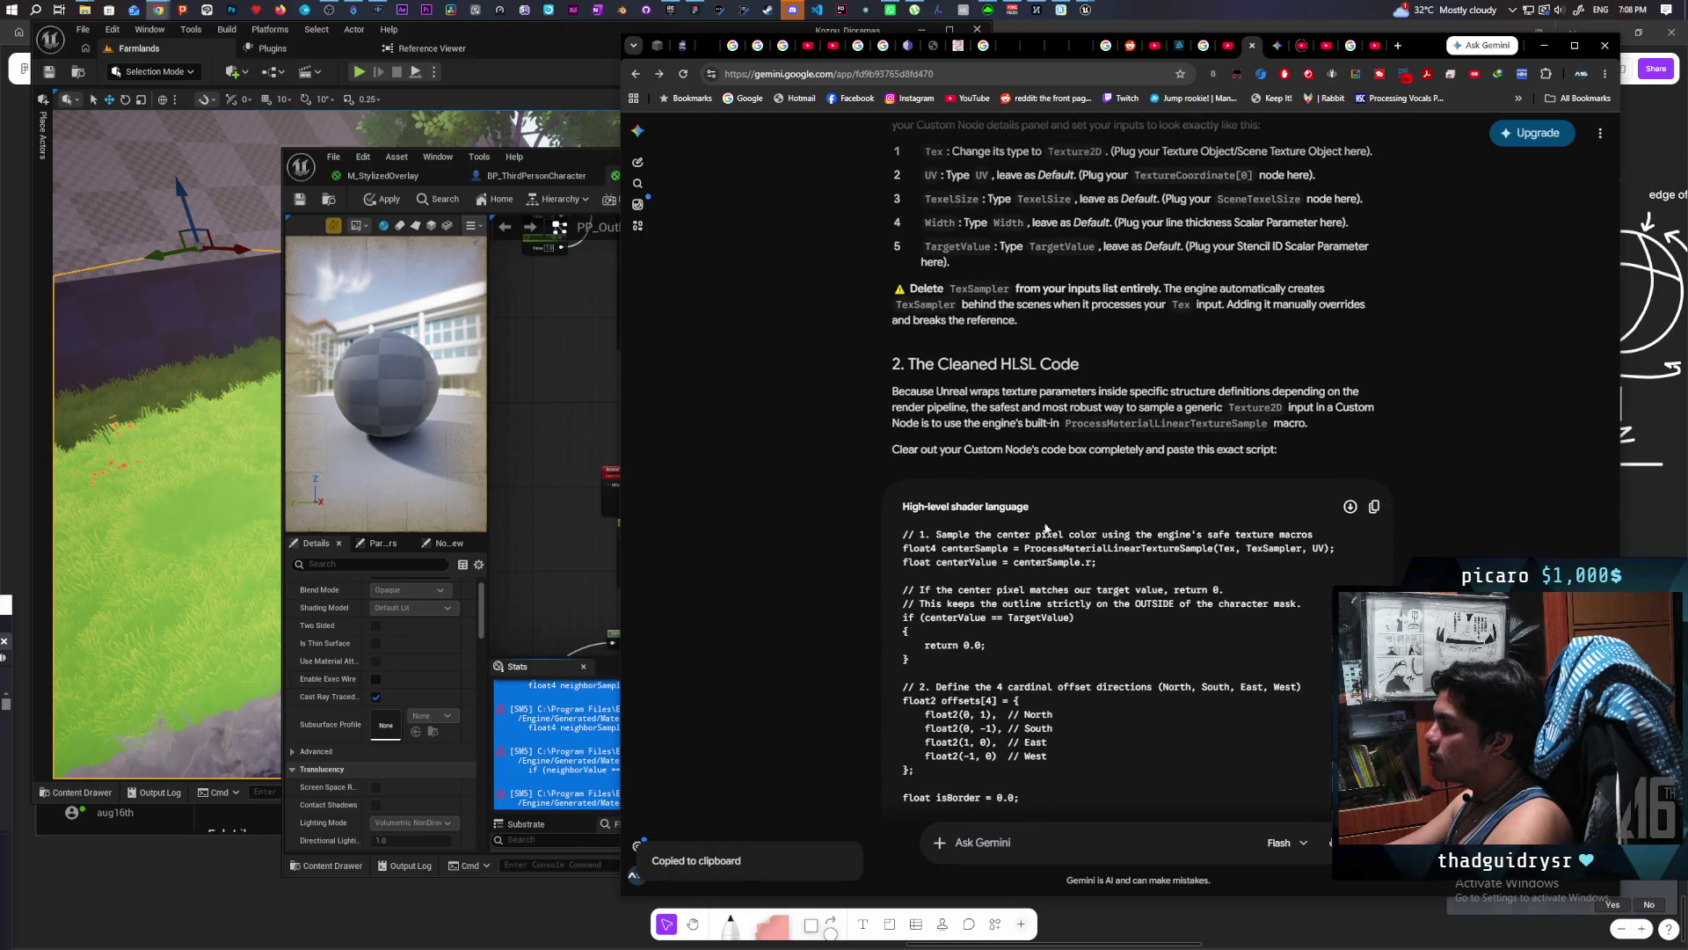
left_click(565, 483)
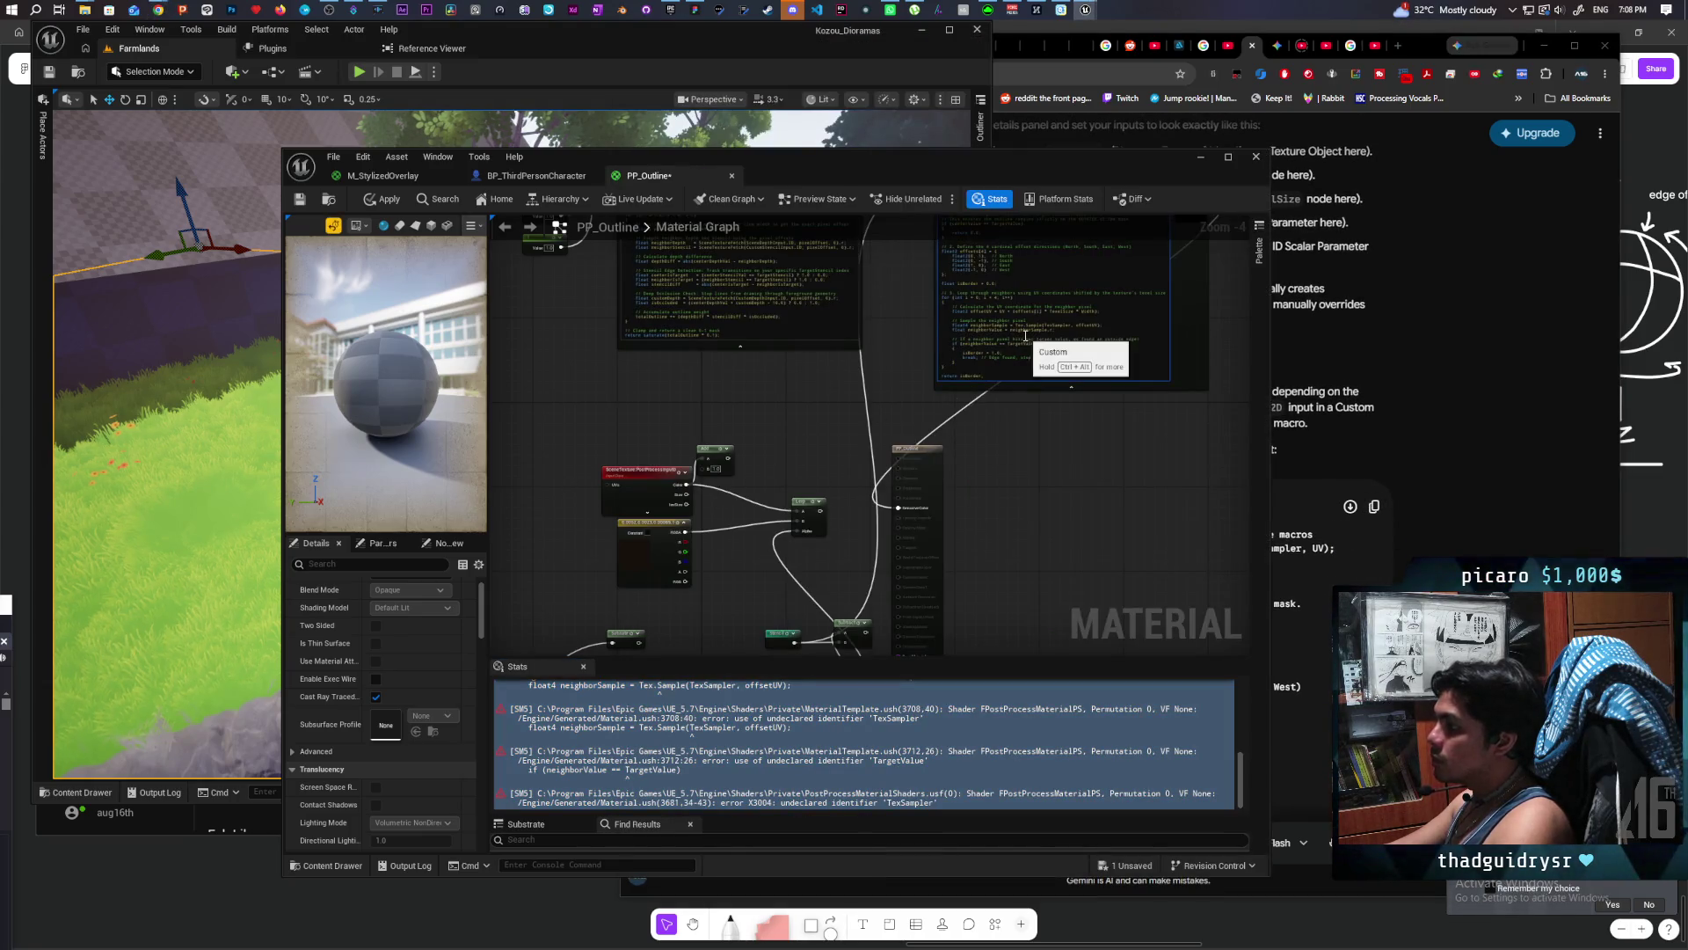
Step: Paste the cleaned HLSL into the Custom node over the old code
key("ctrl+a")
key("ctrl+v")
left_click(1057, 477)
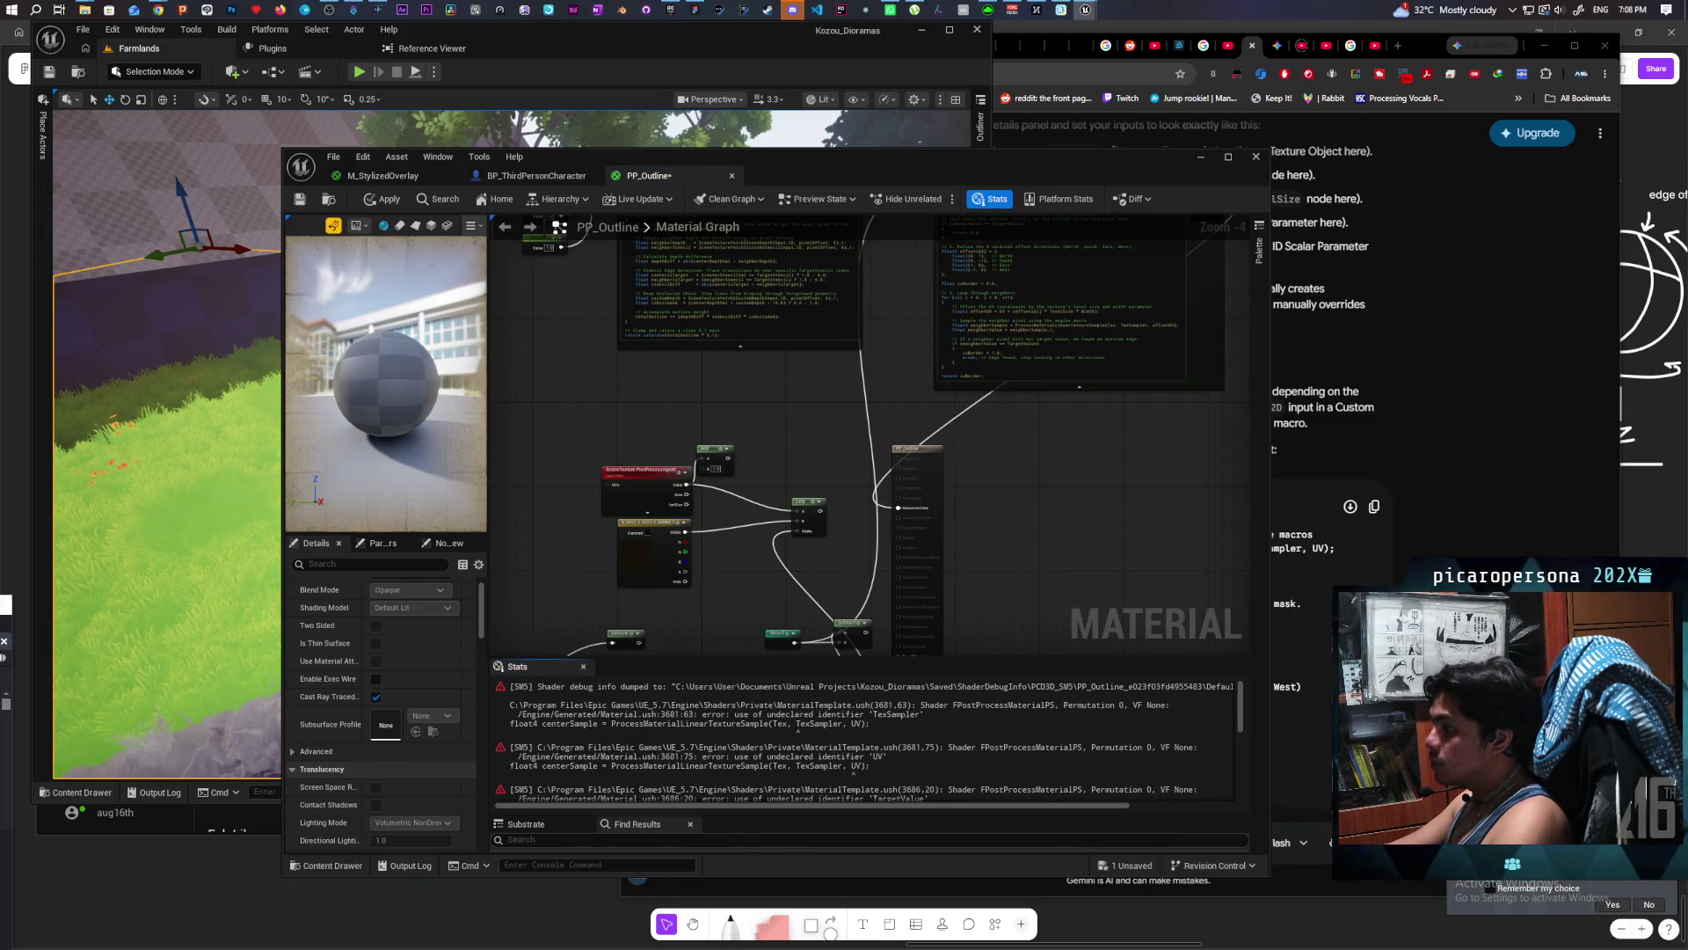
key("alt+Tab")
scroll(1139, 440, "down", 10)
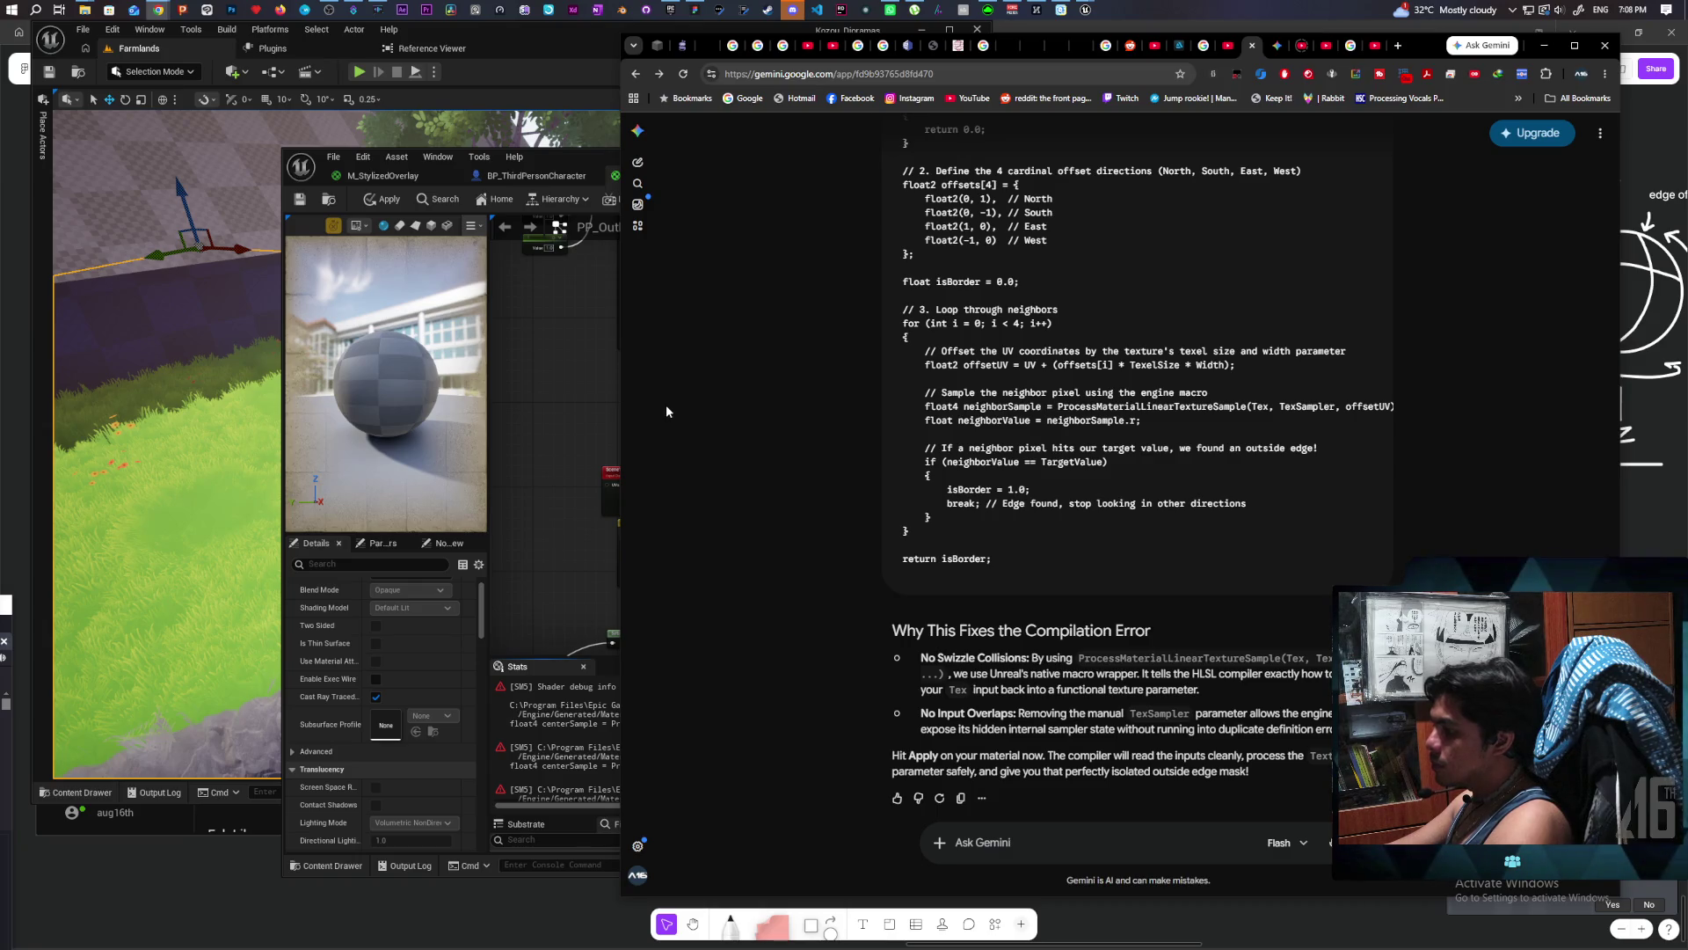
Step: Disconnect the Tex wire and delete the Custom node's Tex input
left_click(577, 420)
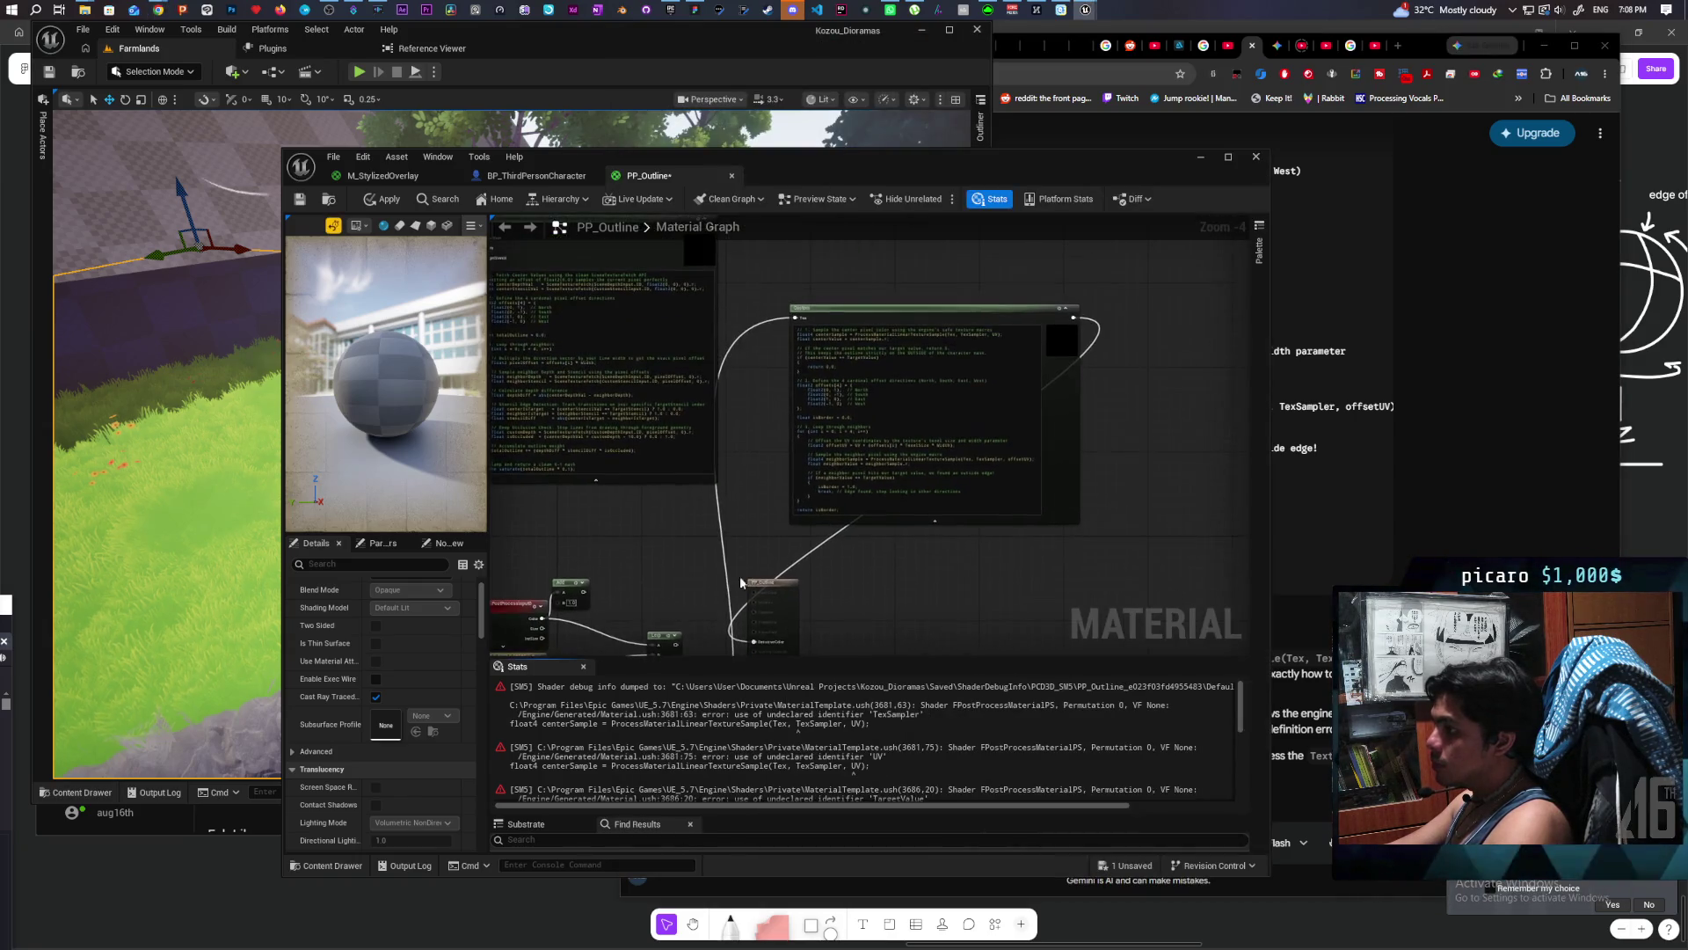
left_click(907, 468, "alt")
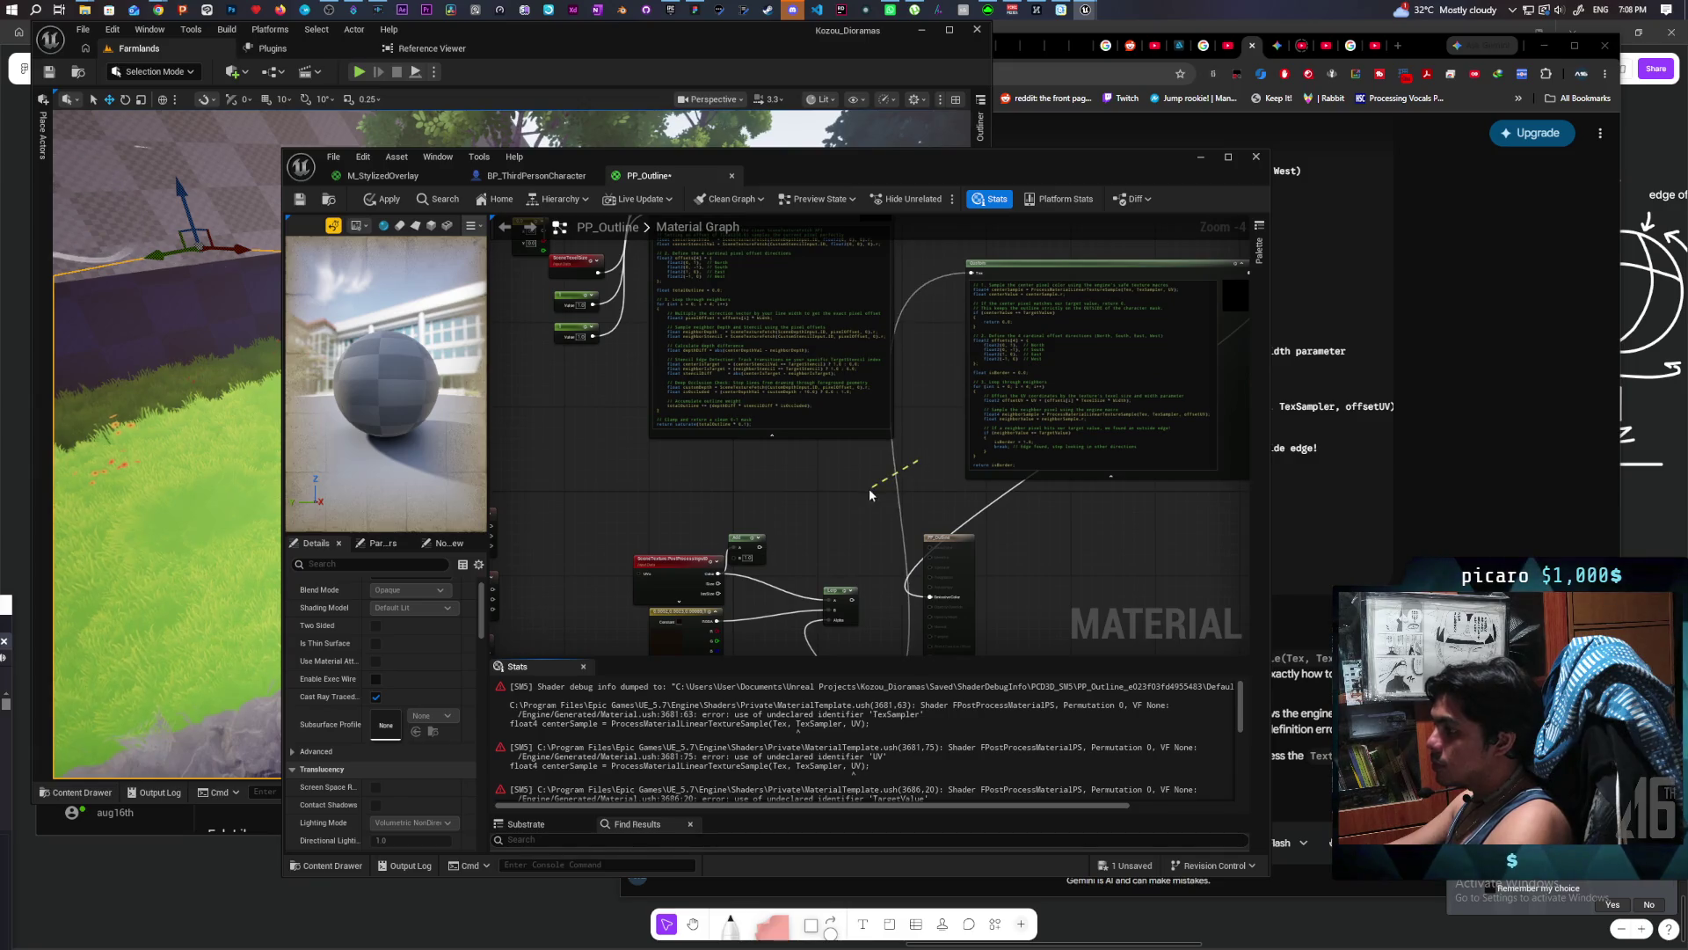
left_click(1035, 278)
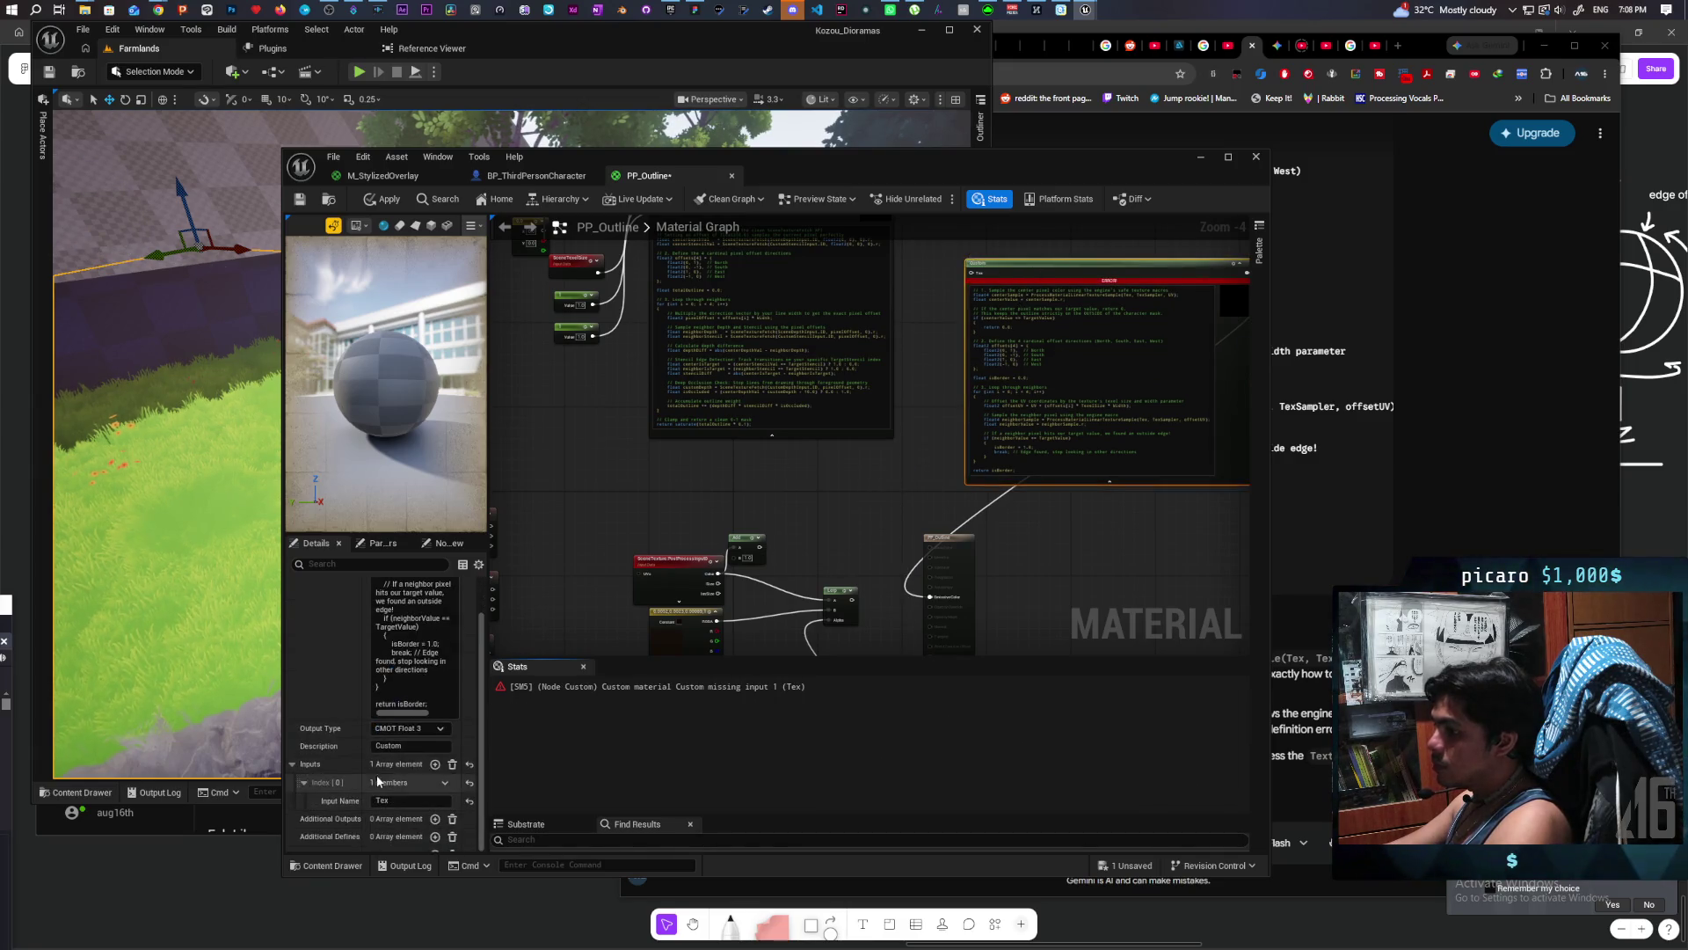
left_click(451, 765)
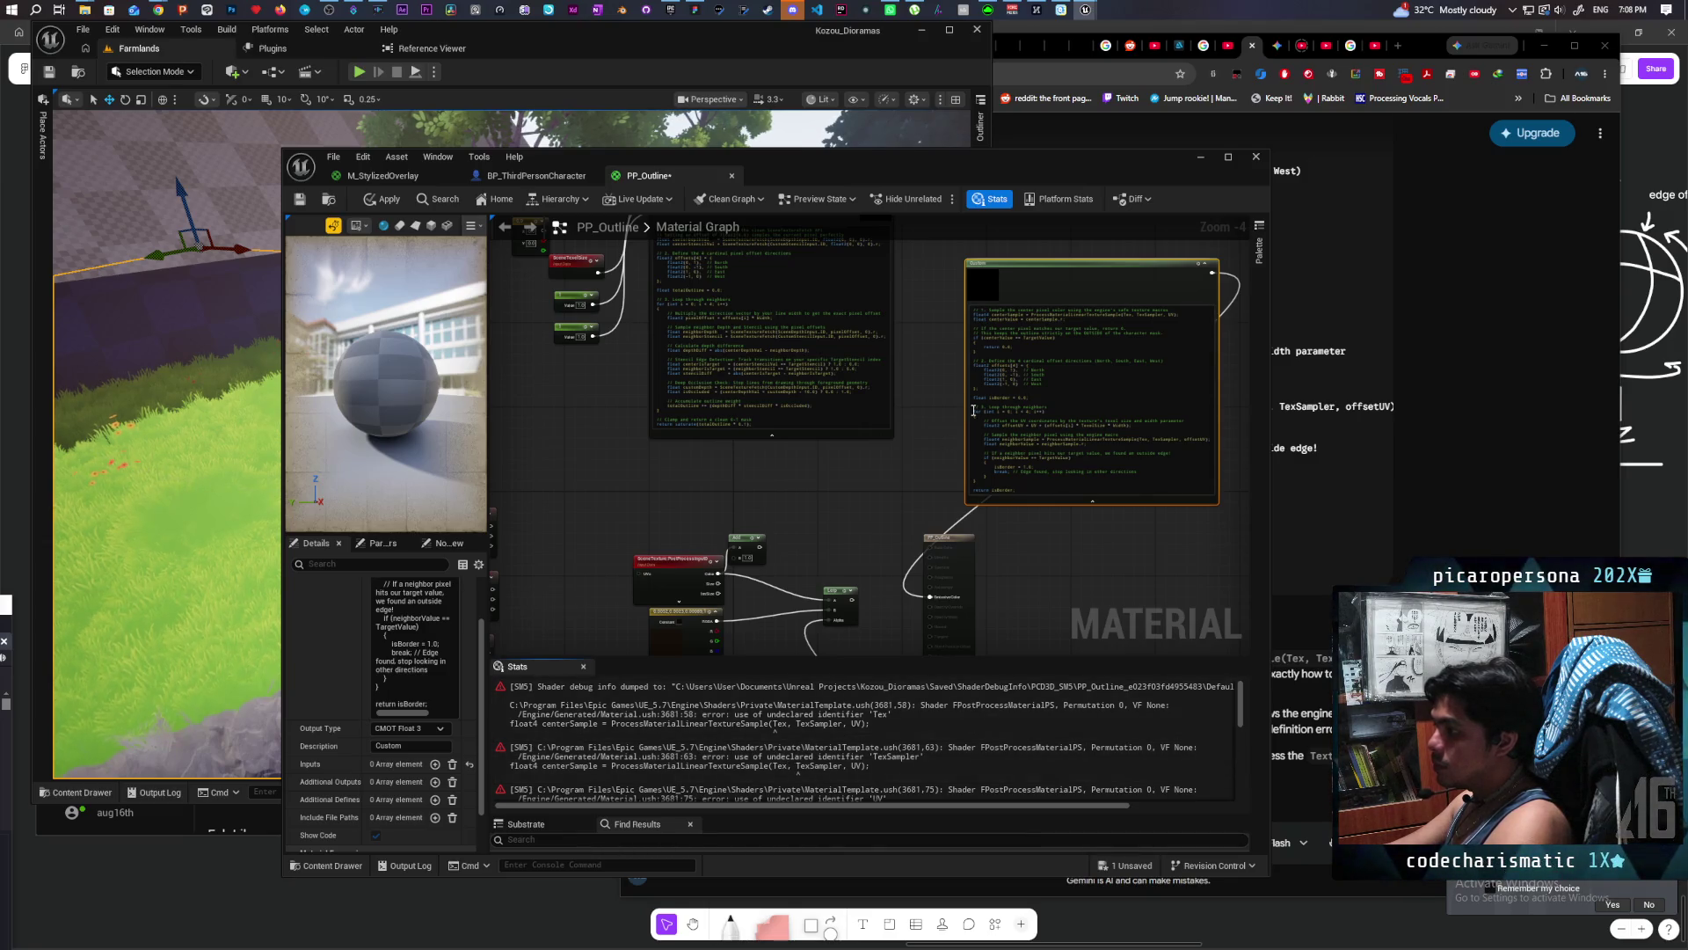
Step: Reconnect the Custom node's output to the material's Emissive input
left_click_drag(970, 527, 1158, 421)
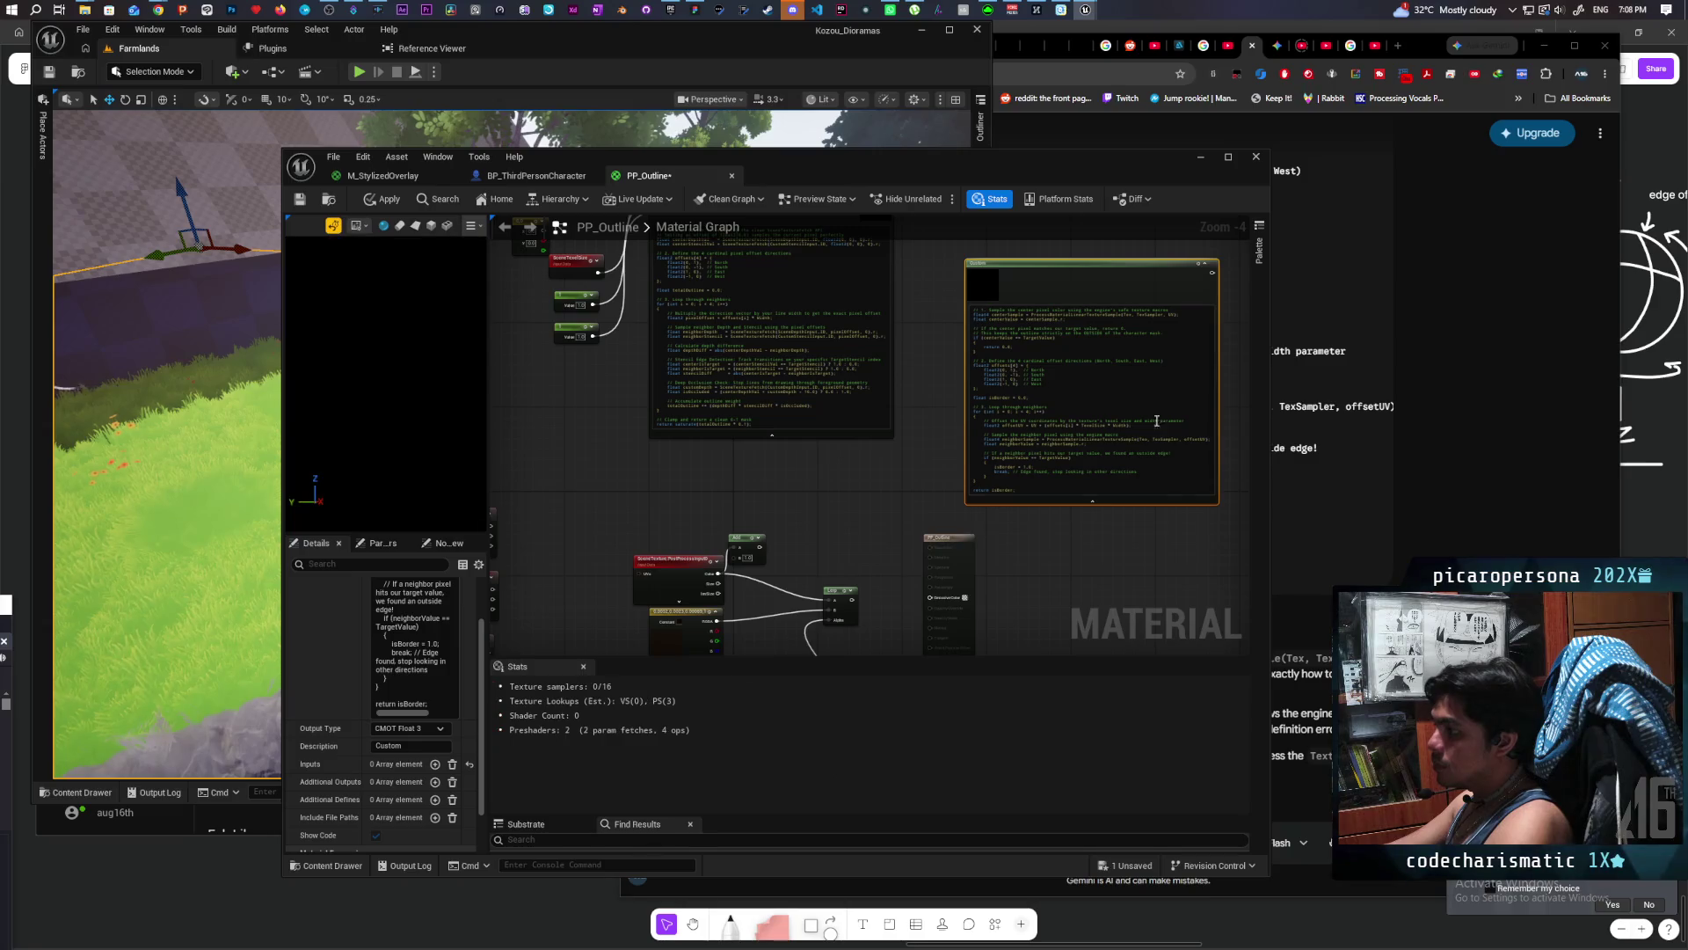
mouse_move(1213, 272)
left_mouse_down()
mouse_move(992, 588)
mouse_move(931, 598)
left_mouse_up()
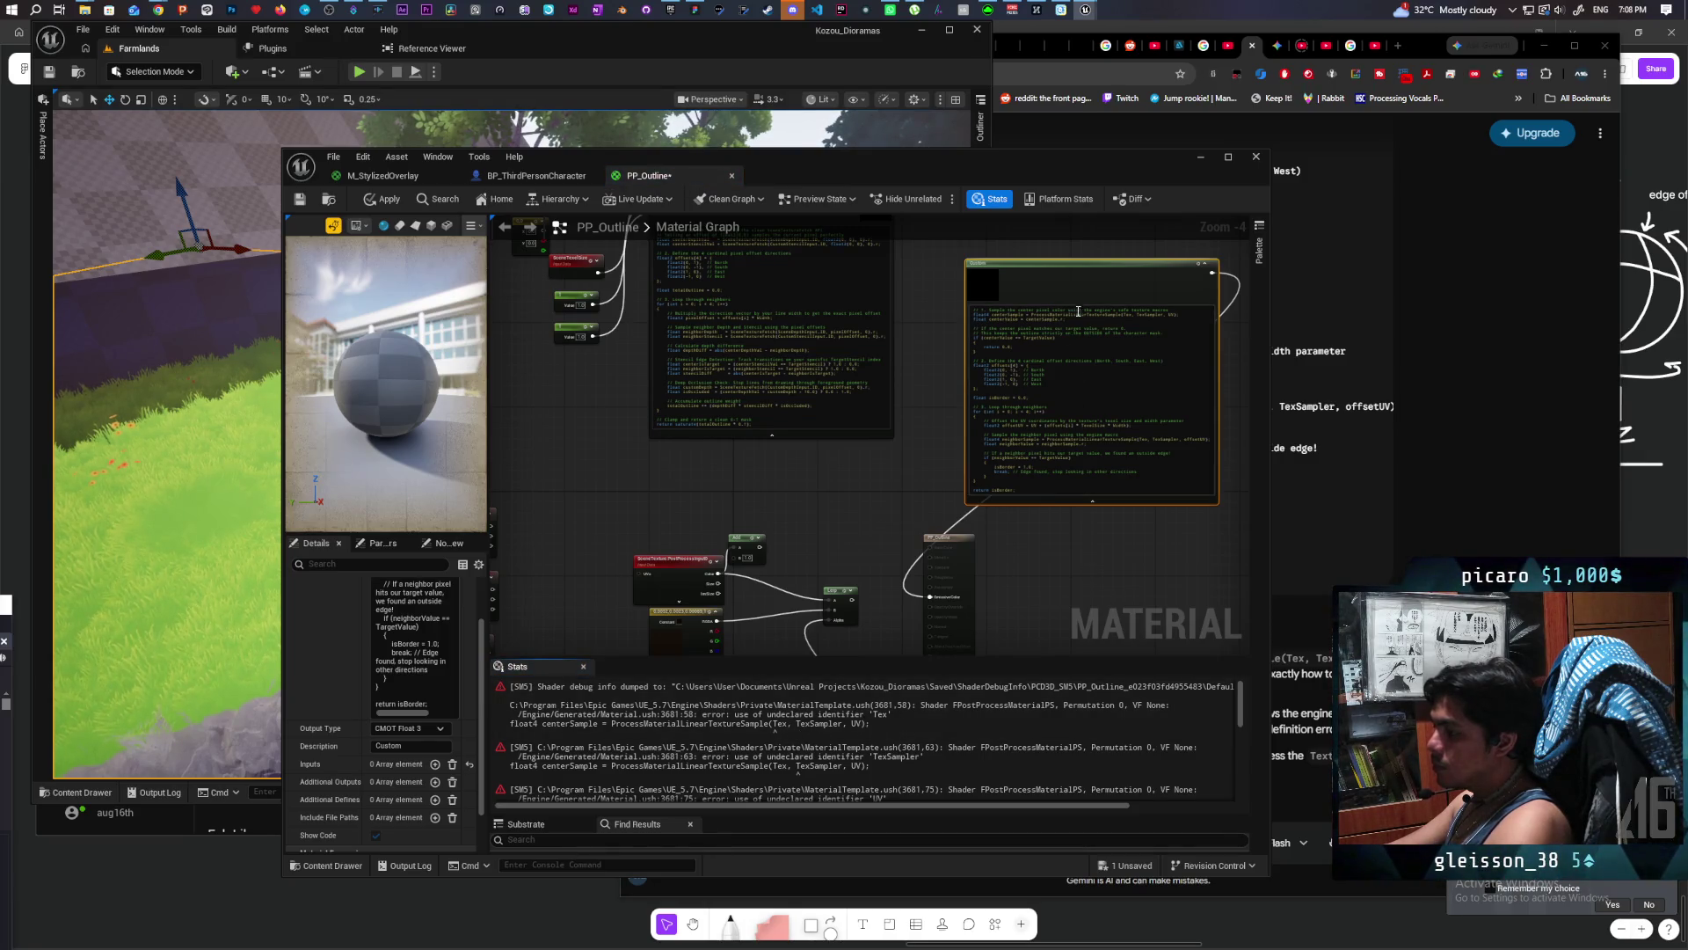
scroll(340, 800, "up", 2)
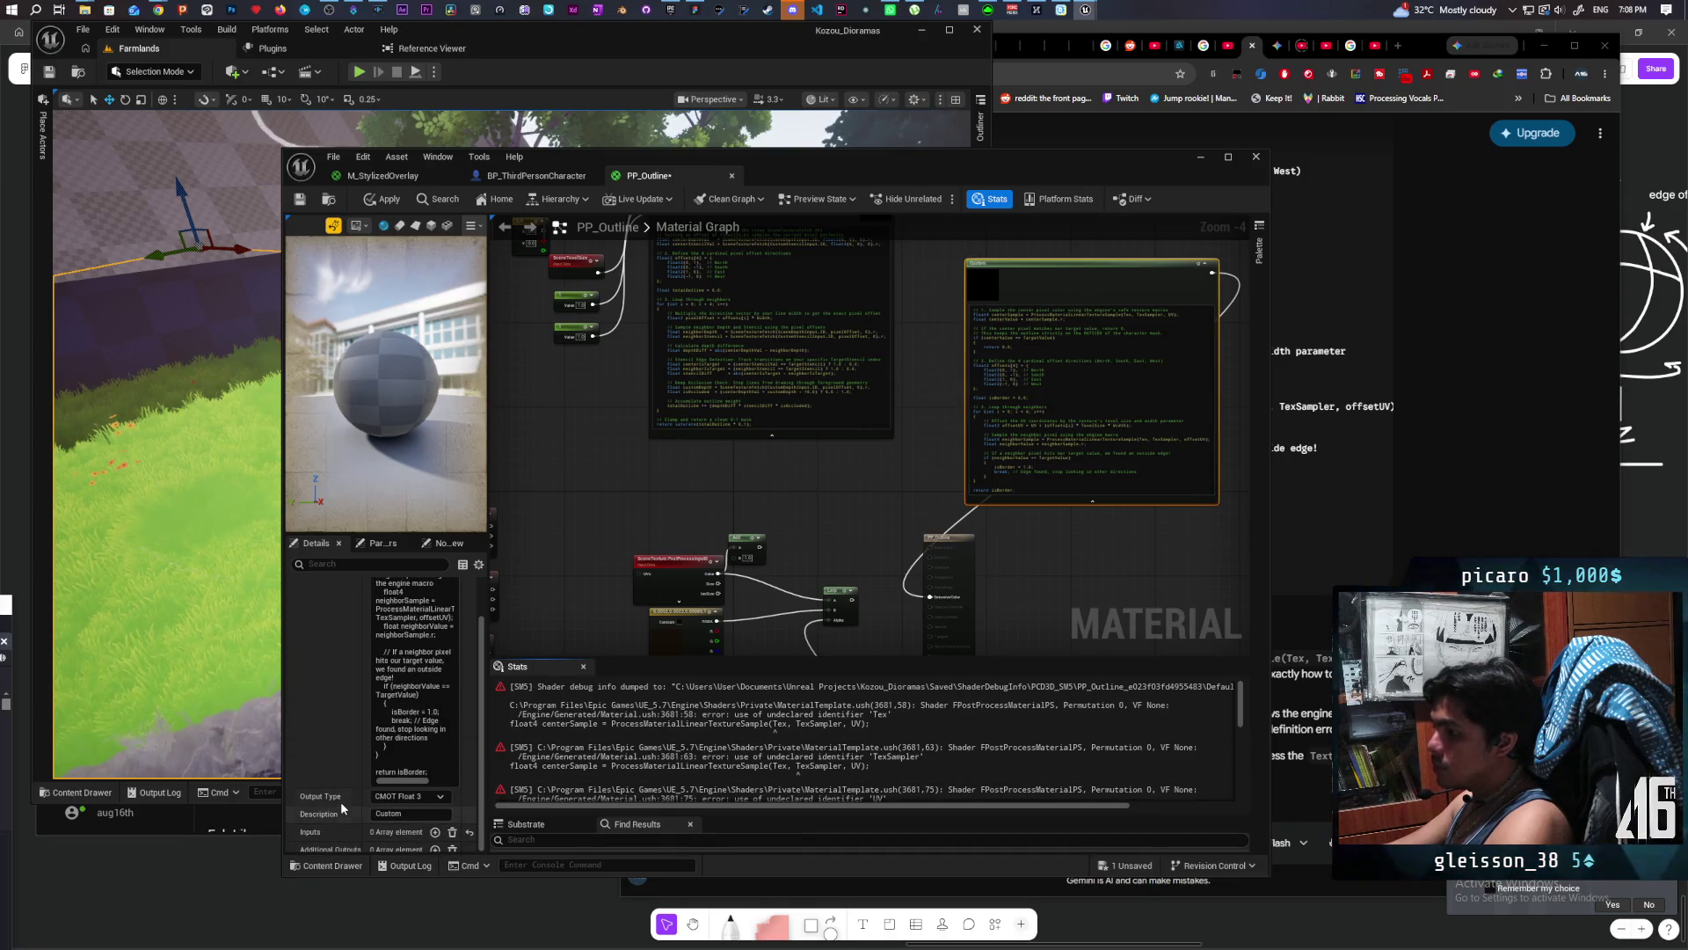
Step: Add a new Custom node input named Tex
left_click(434, 831)
scroll(364, 802, "down", 1)
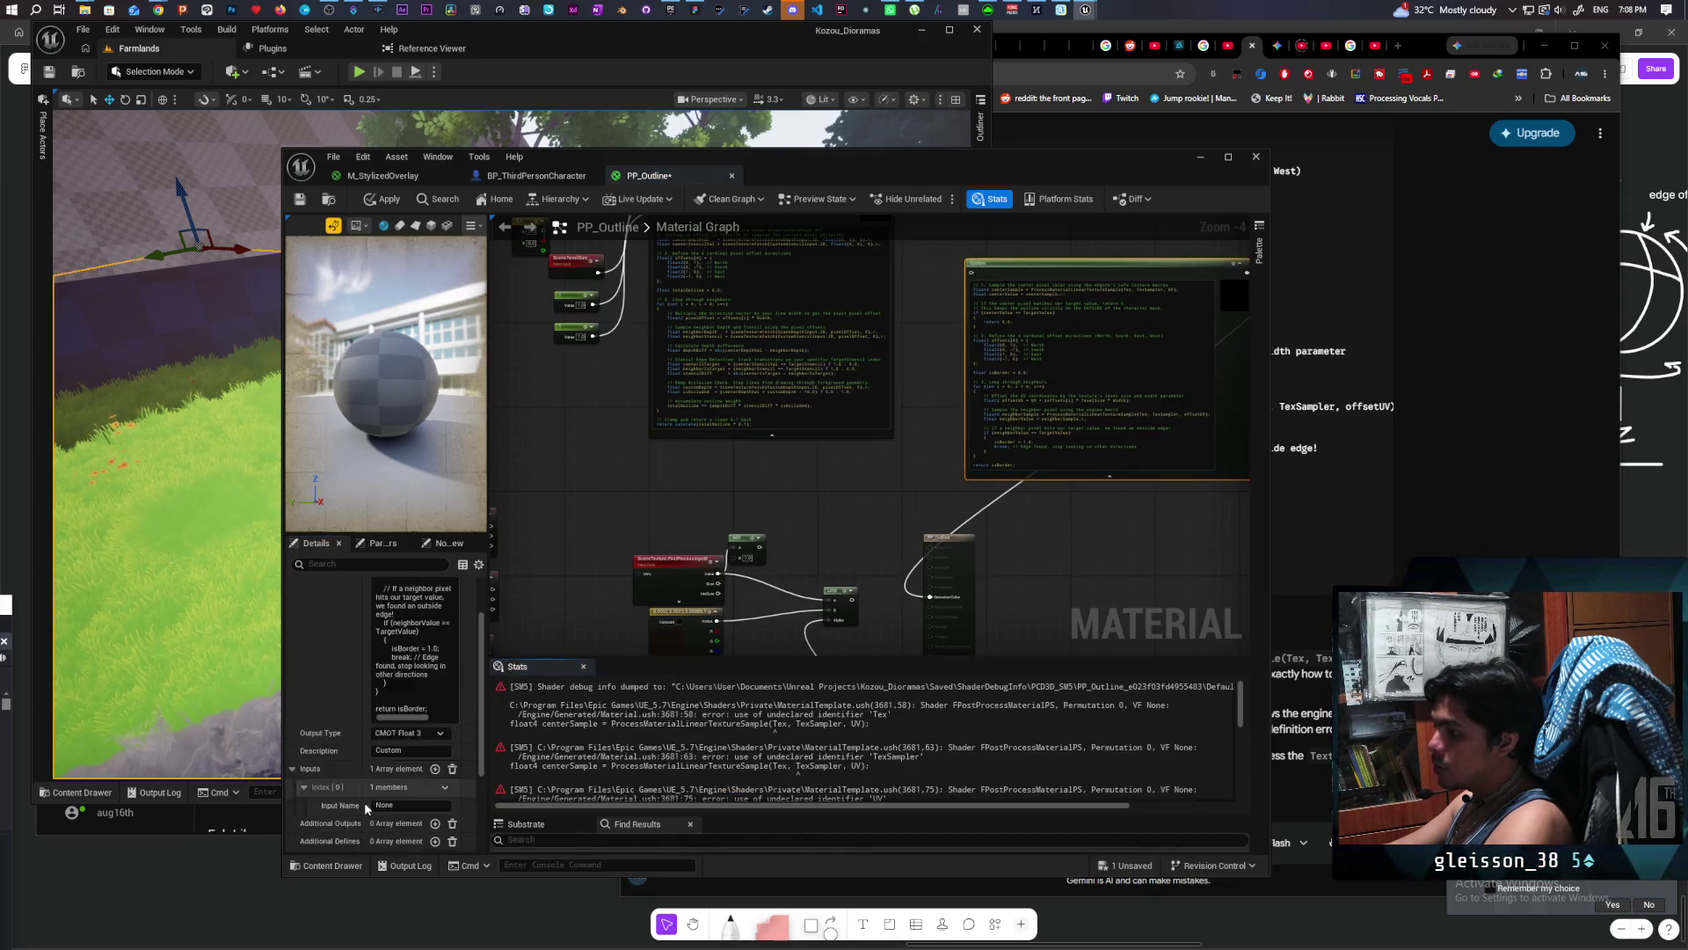
scroll(364, 804, "down", 1)
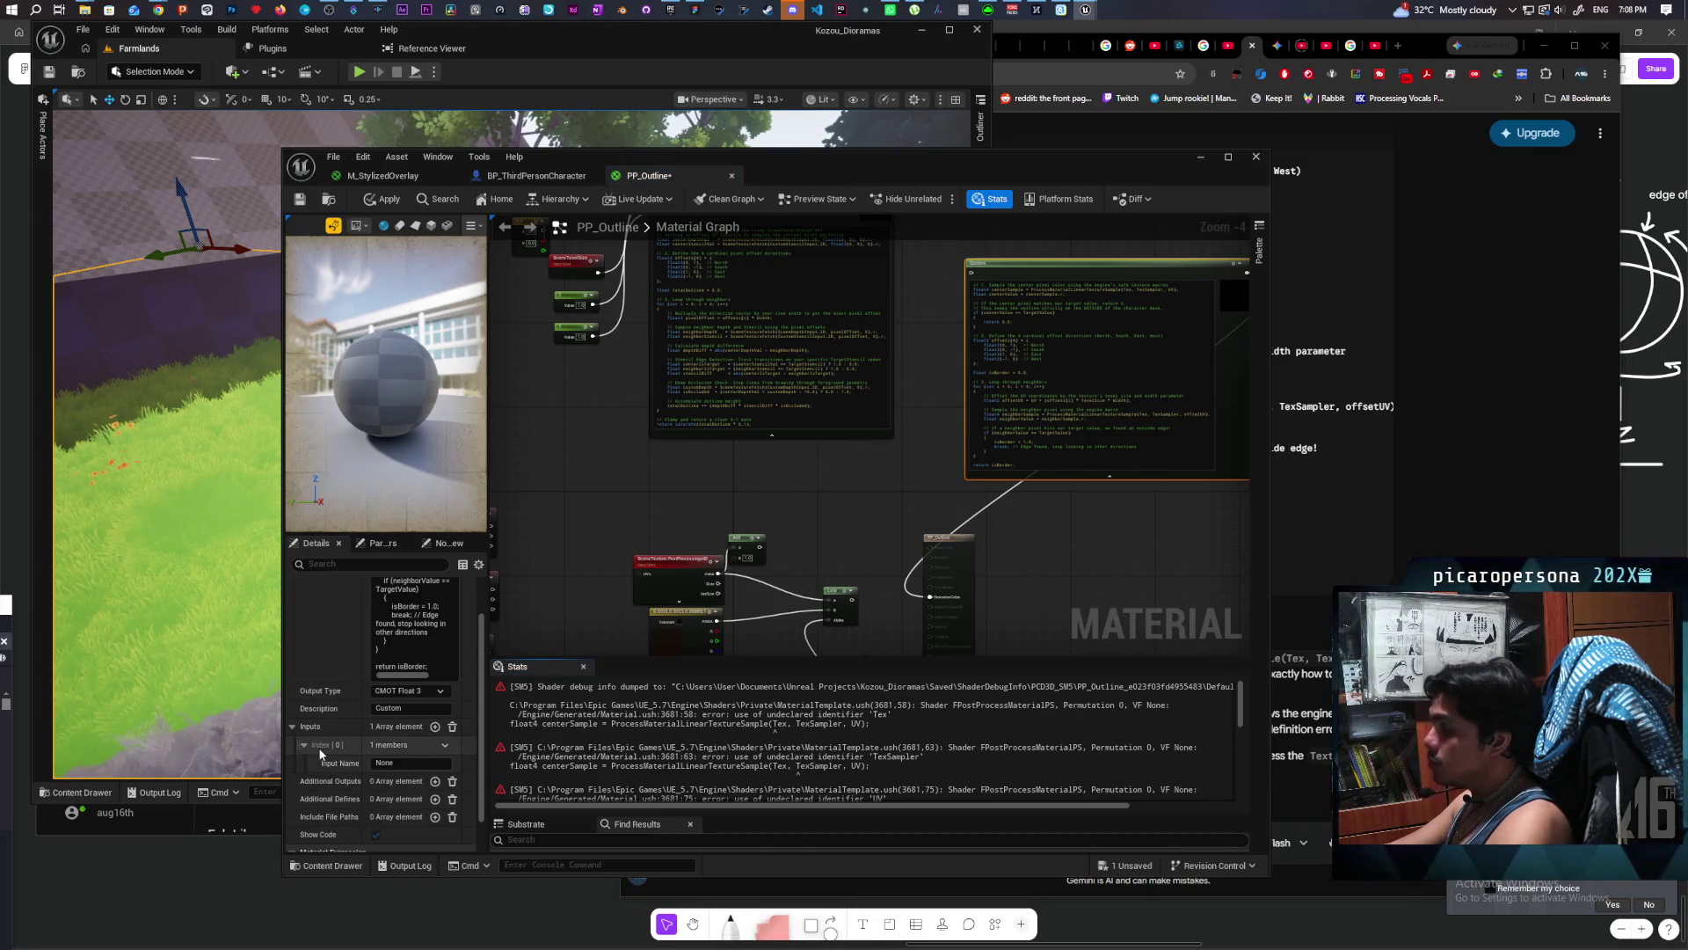
type("Tex")
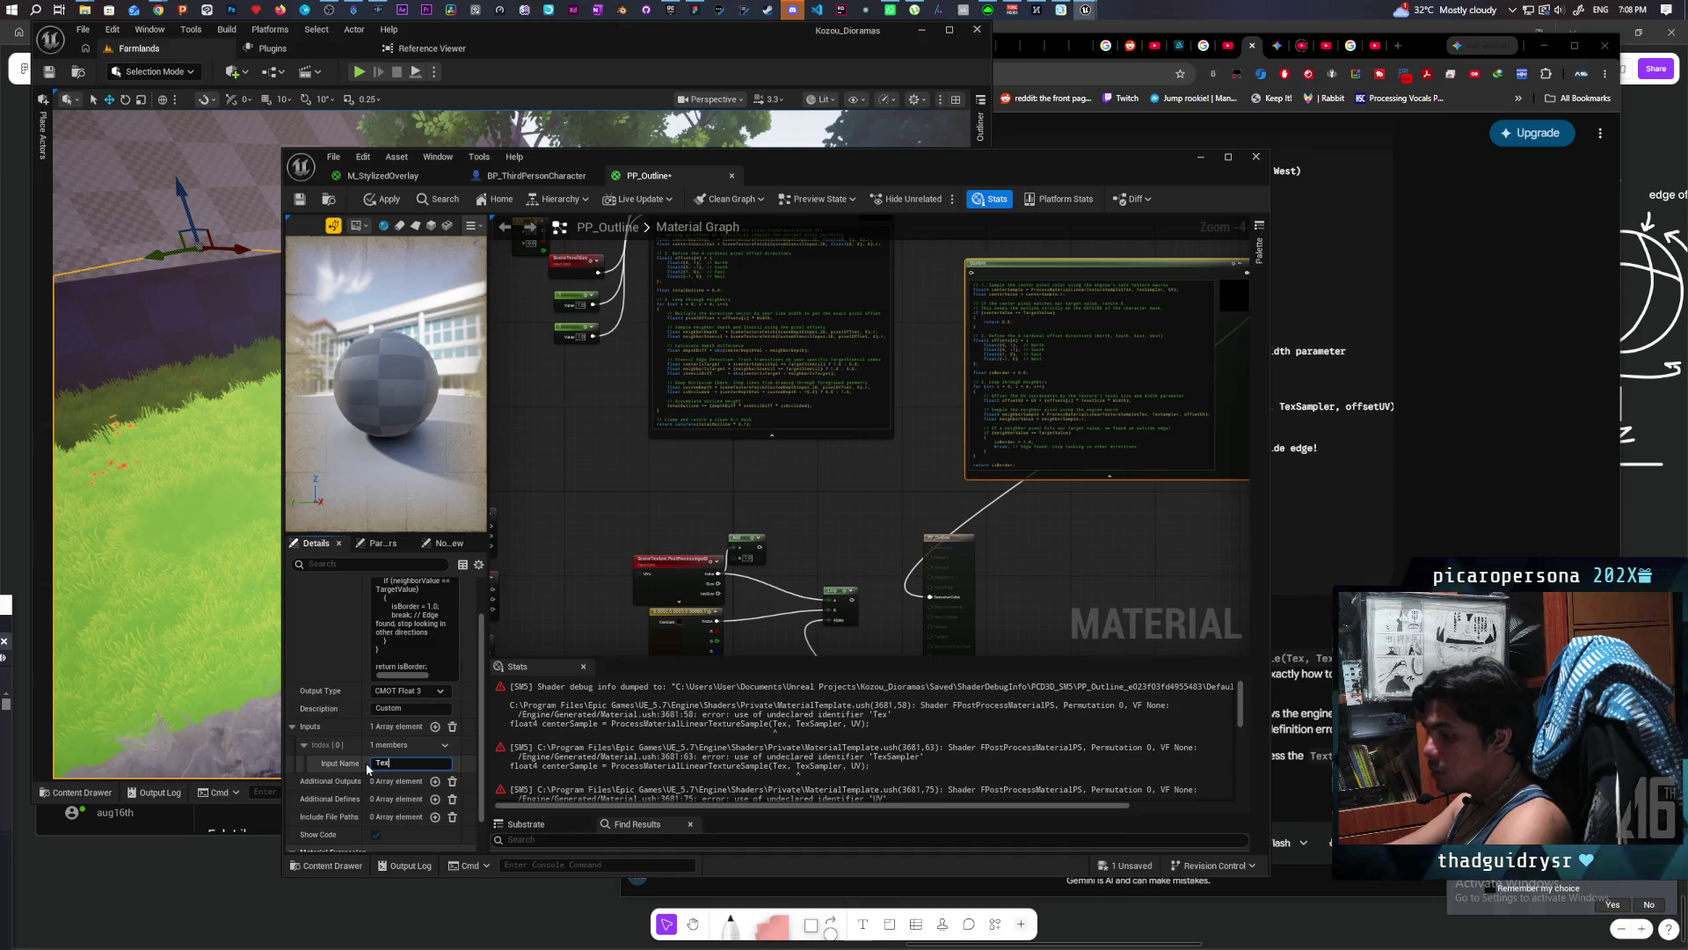
key("Return")
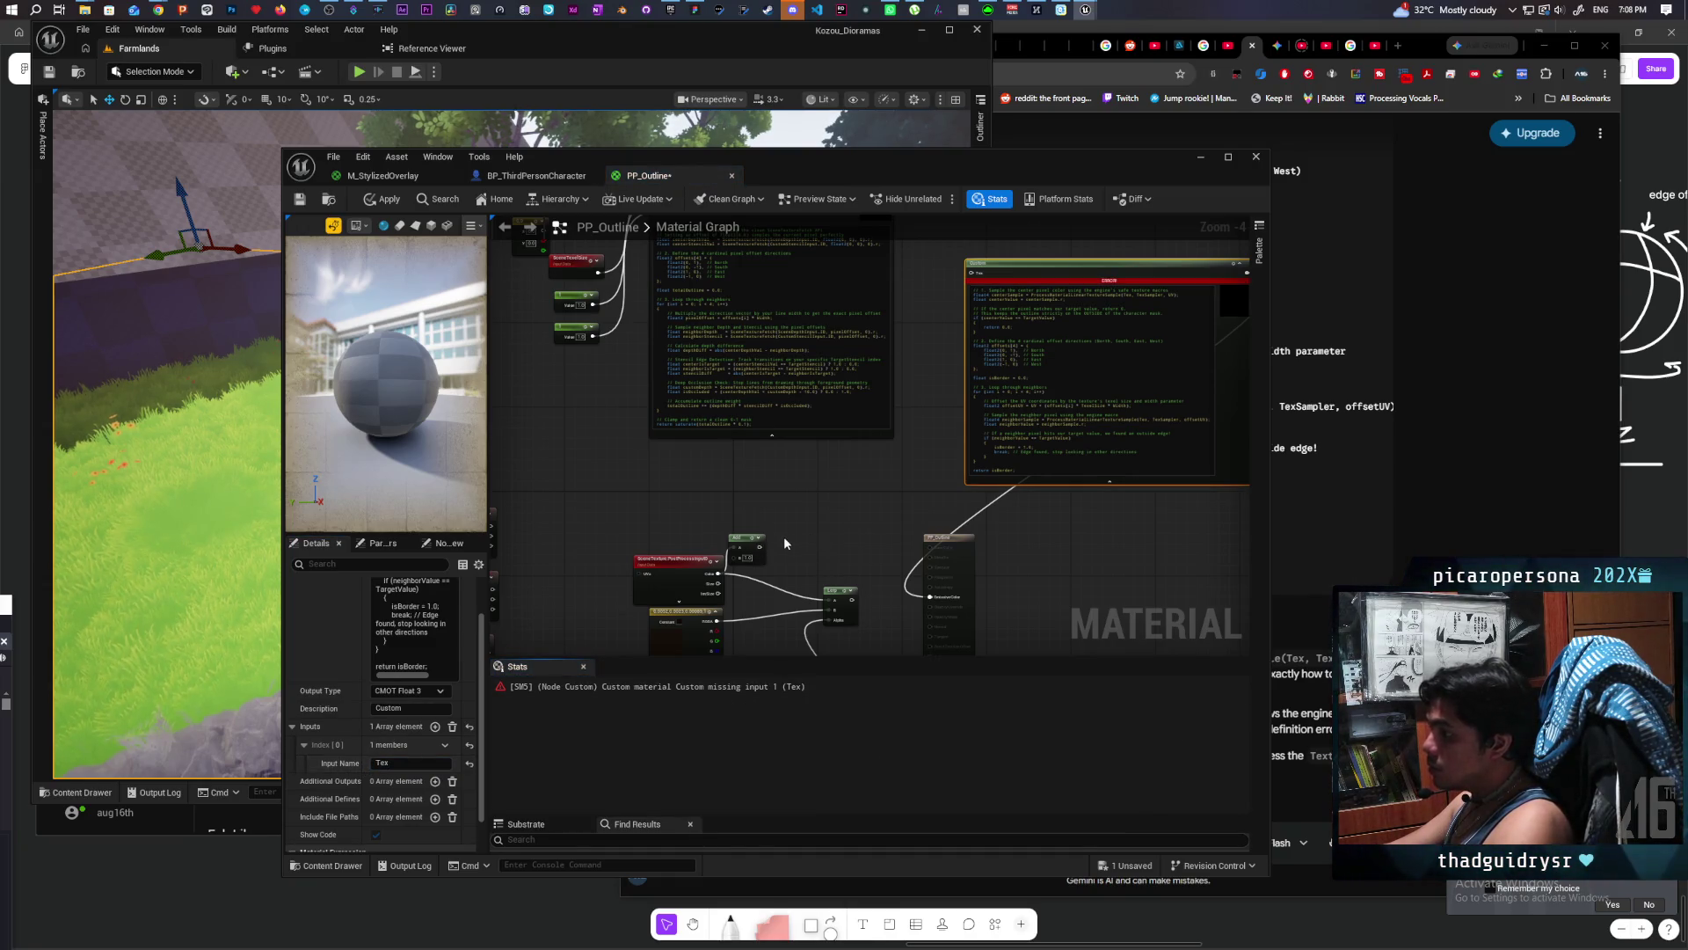
scroll(784, 537, "down", 1)
scroll(849, 504, "up", 1)
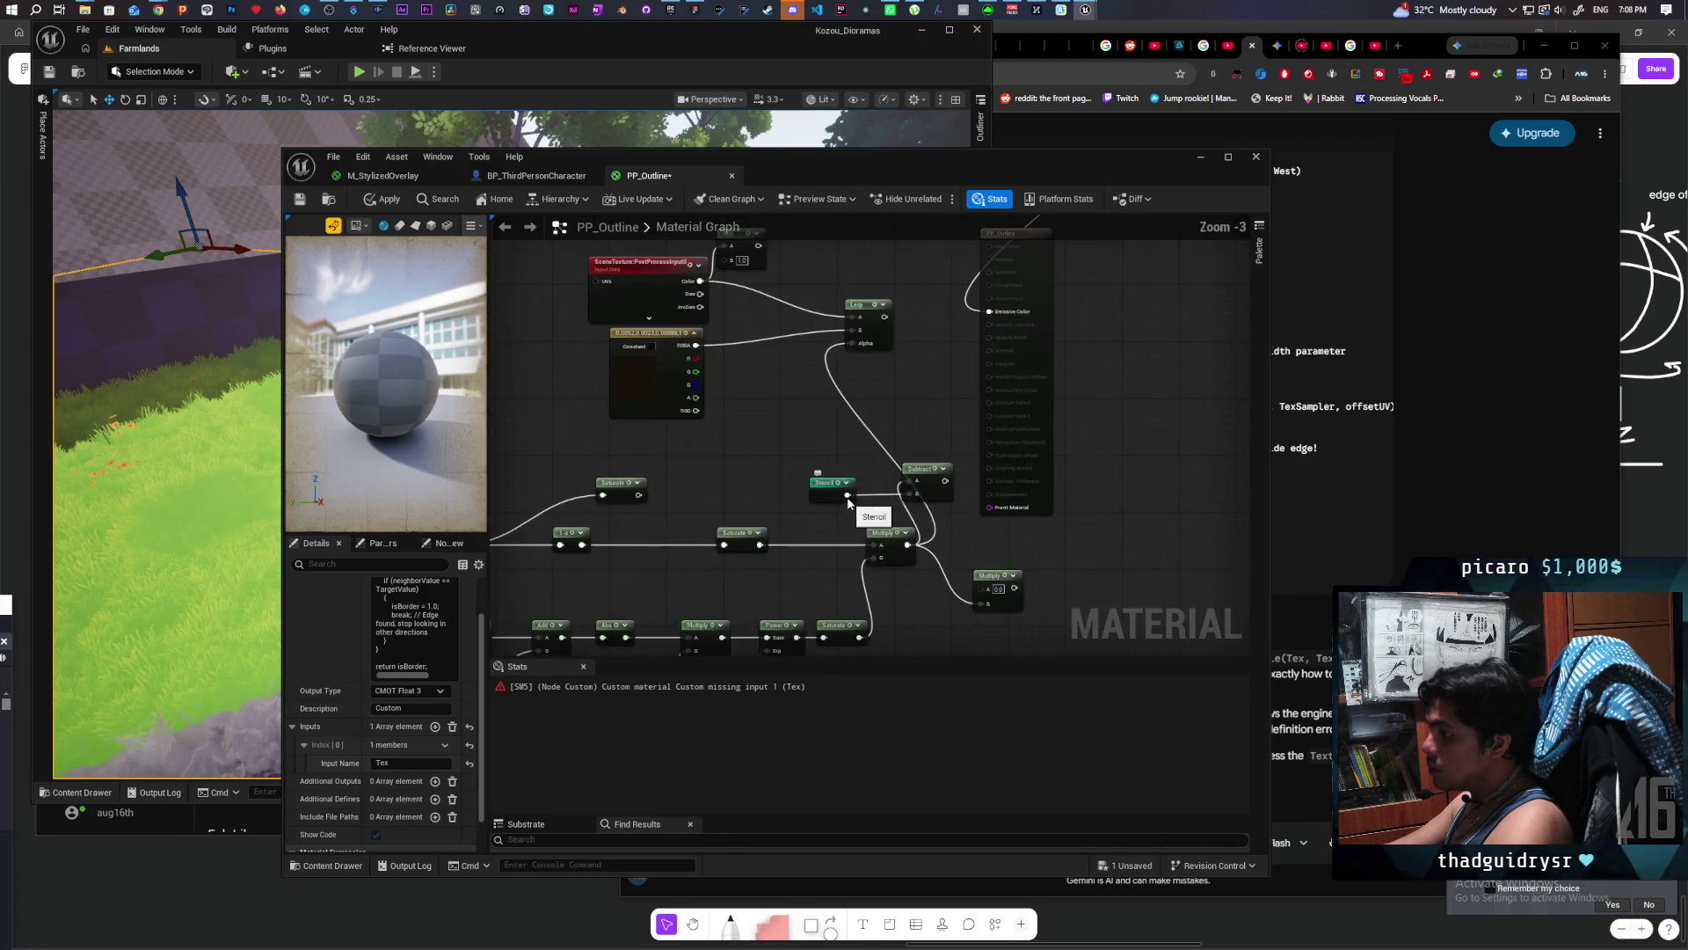
mouse_move(850, 501)
left_mouse_down()
mouse_move(871, 493)
mouse_move(998, 249)
mouse_move(992, 284)
mouse_move(1045, 297)
left_mouse_up()
scroll(997, 249, "up", 1)
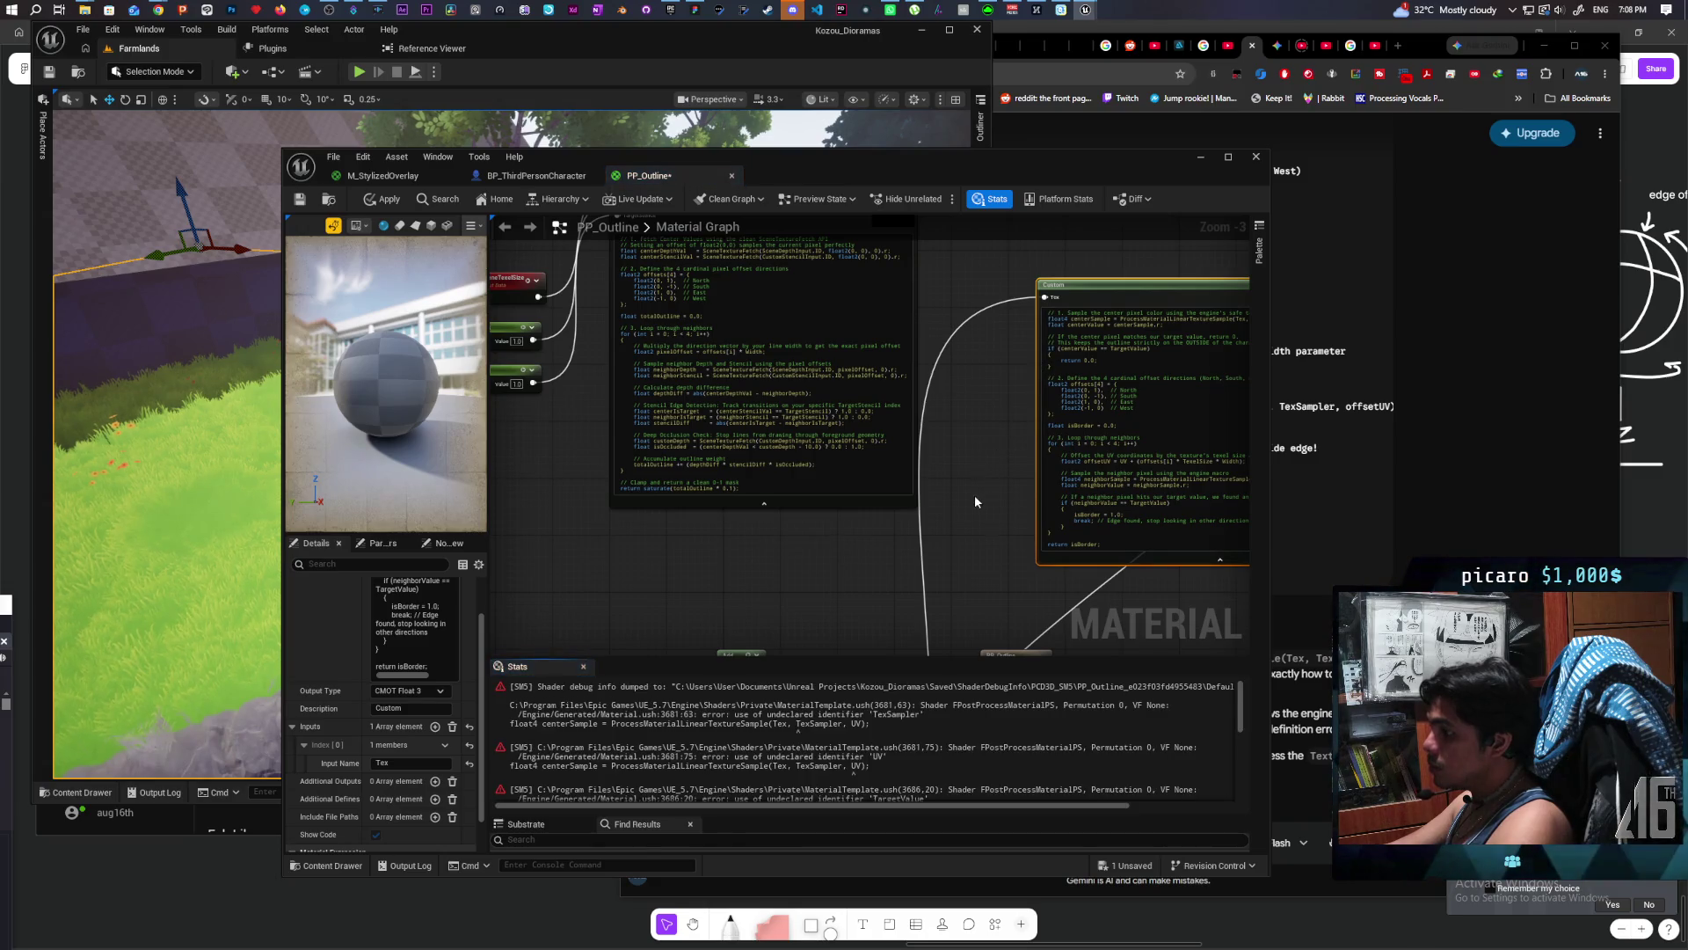
scroll(974, 495, "down", 3)
left_click_drag(970, 499, 986, 477)
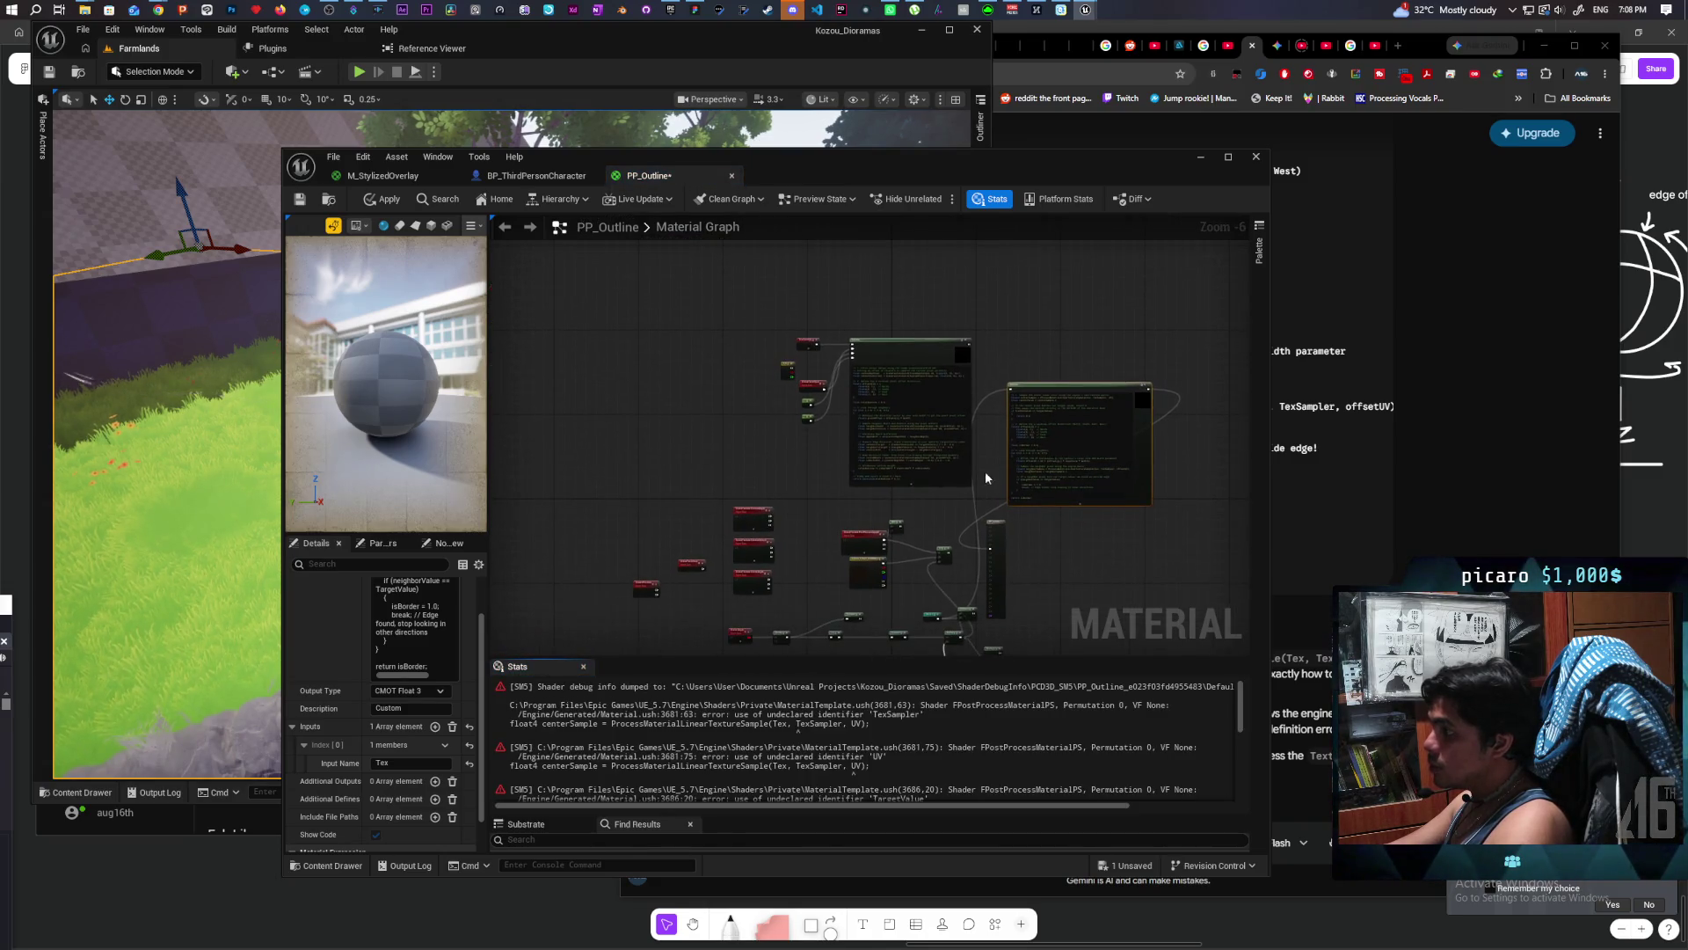
left_click_drag(1038, 348, 918, 328)
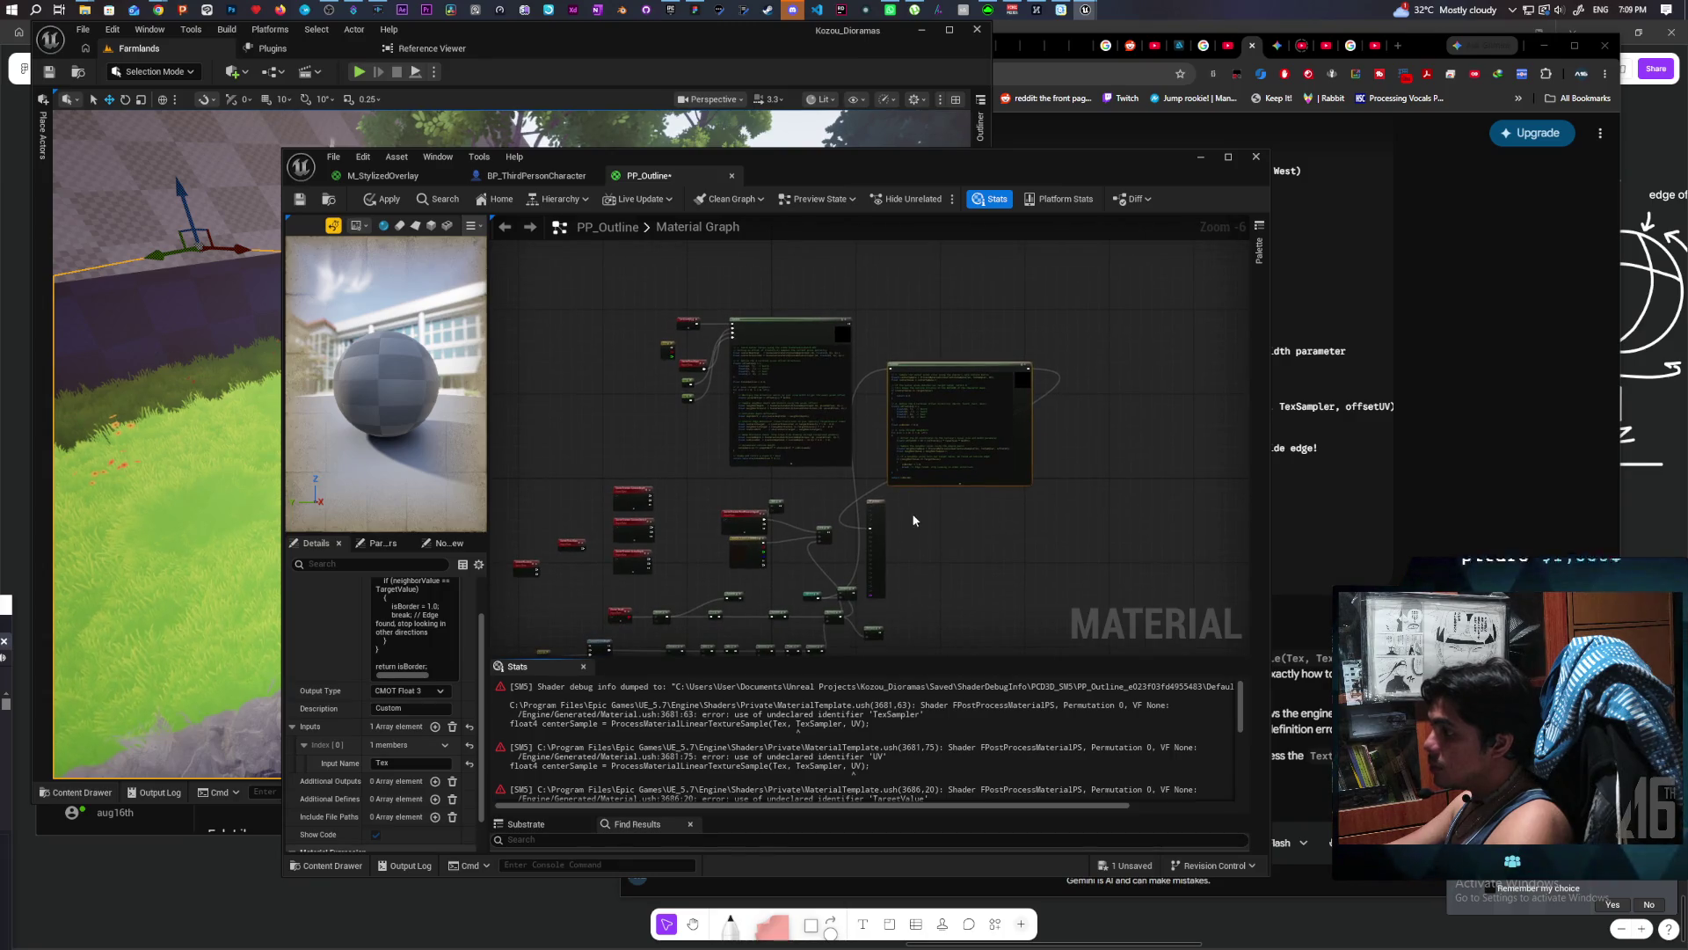
scroll(935, 510, "up", 2)
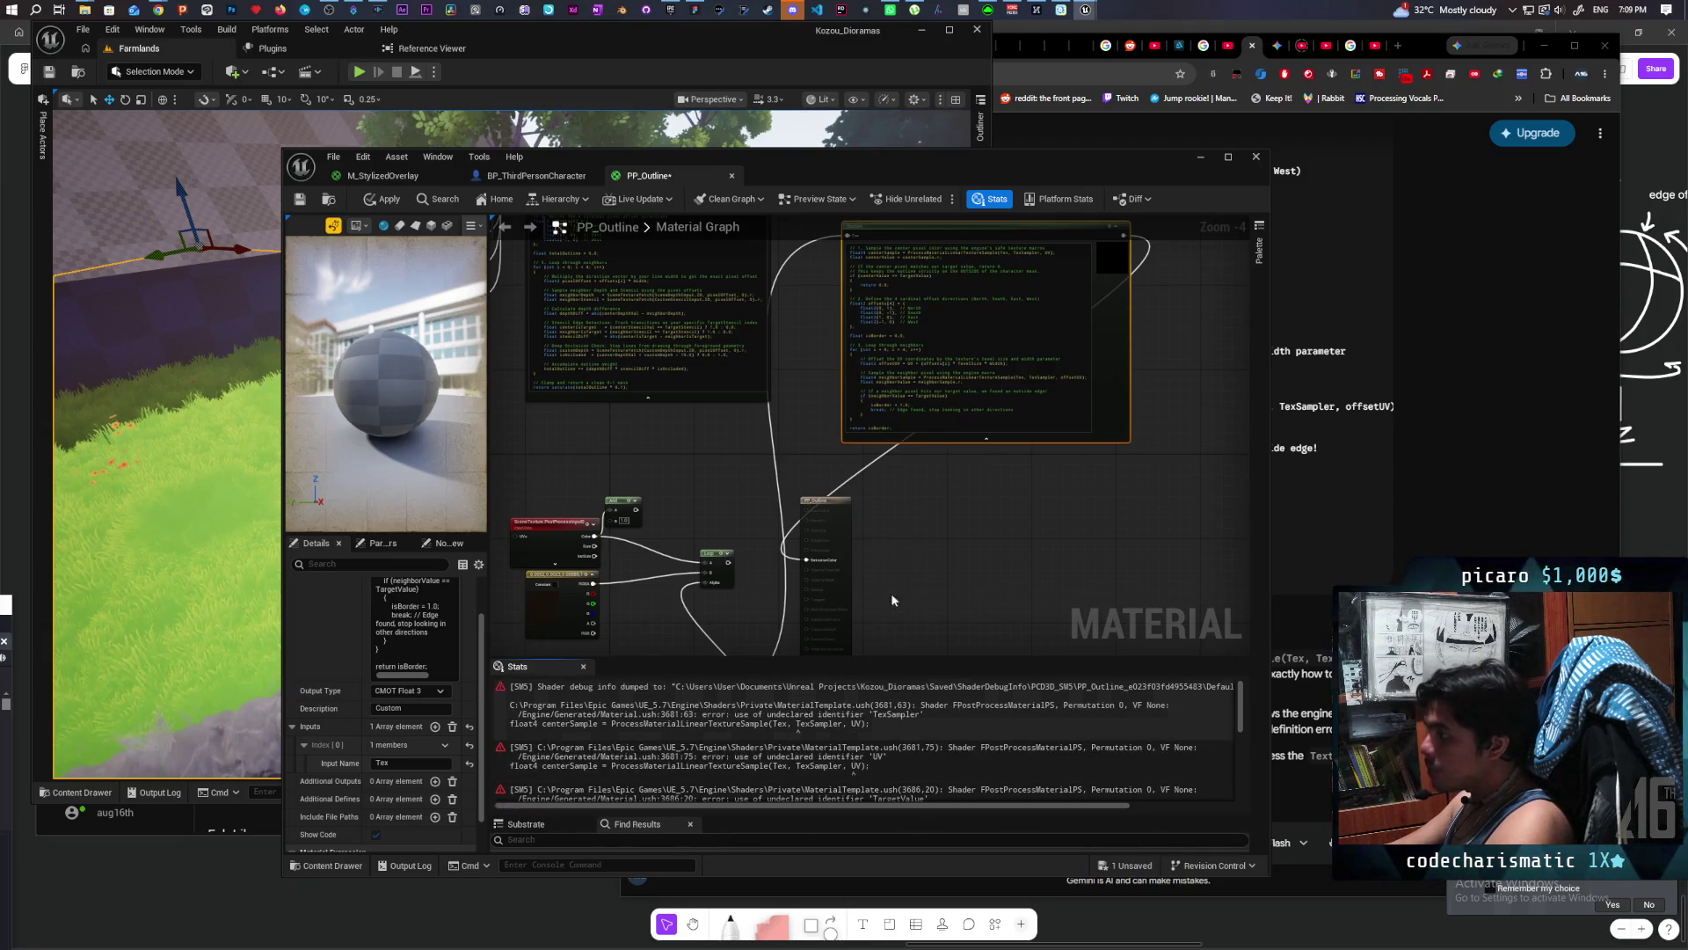
left_click(1138, 139)
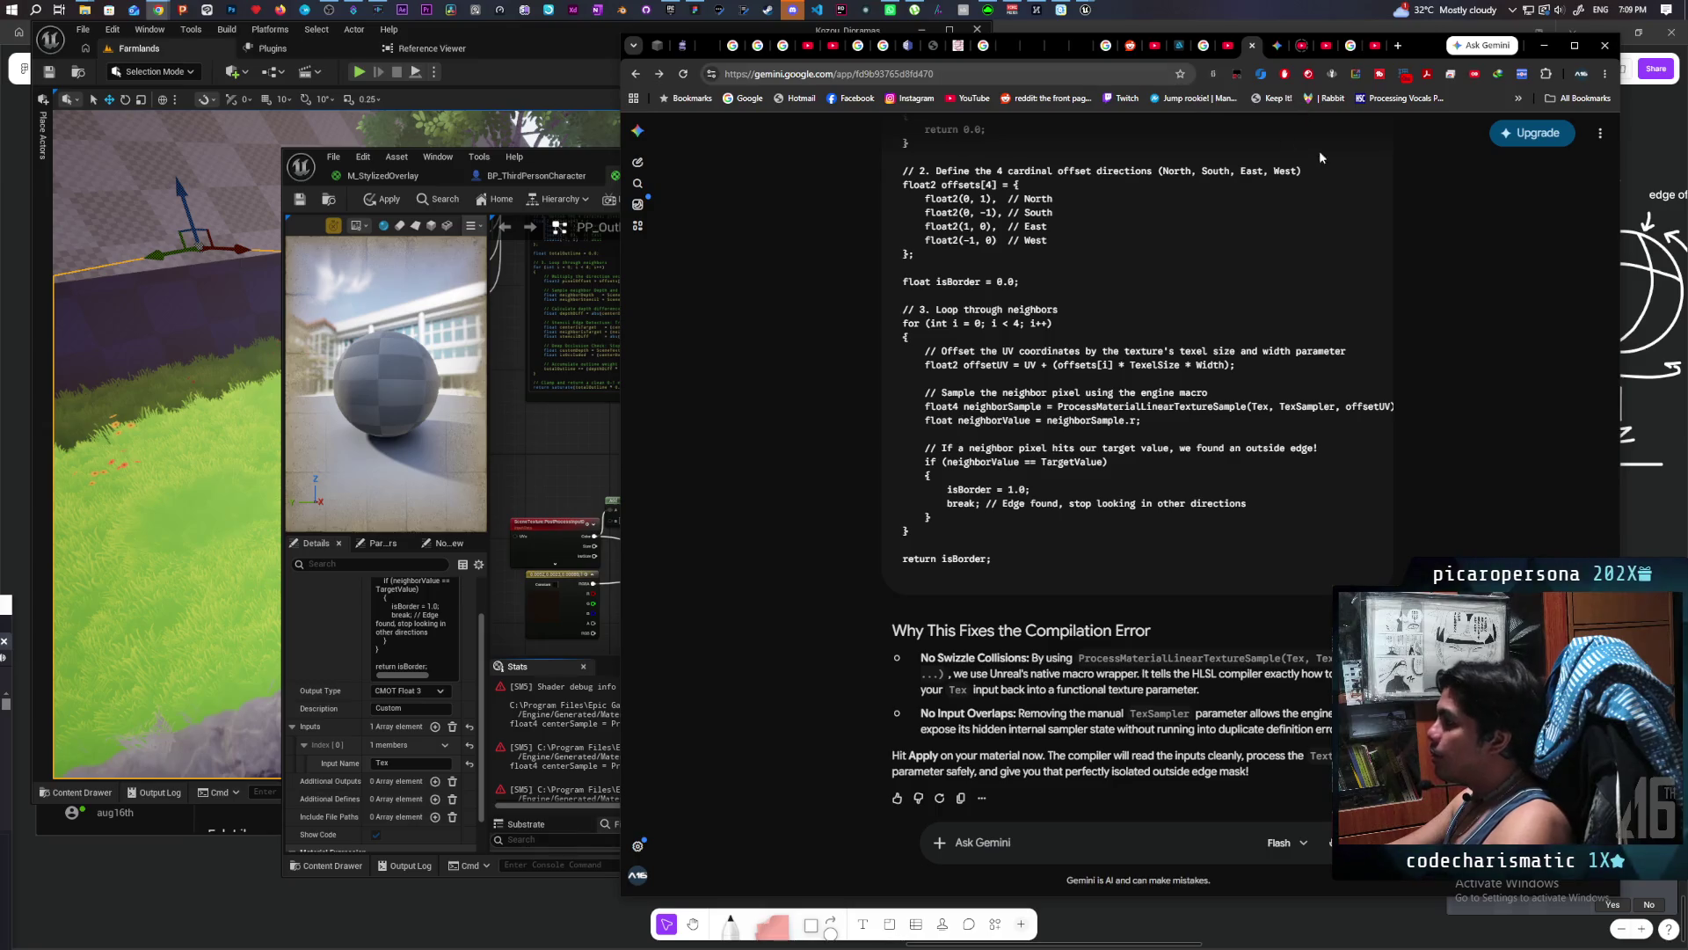
Step: Search Google for 'claude' from the Chrome address bar
left_click(1011, 74)
type("c")
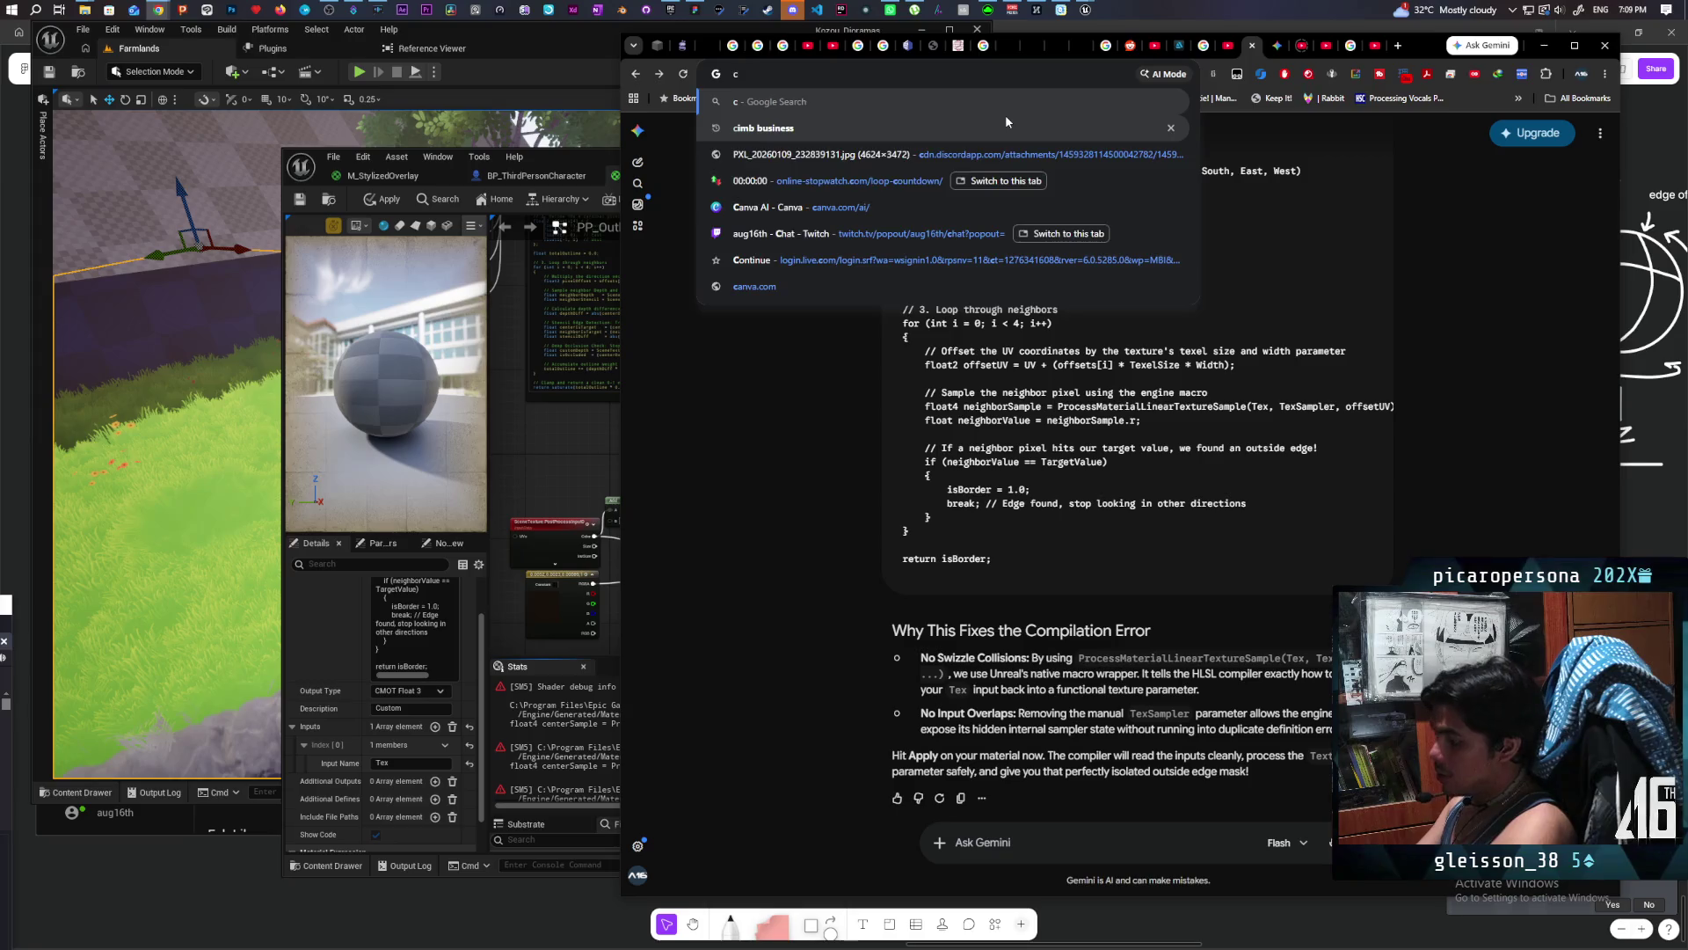
type("laude")
key("Return")
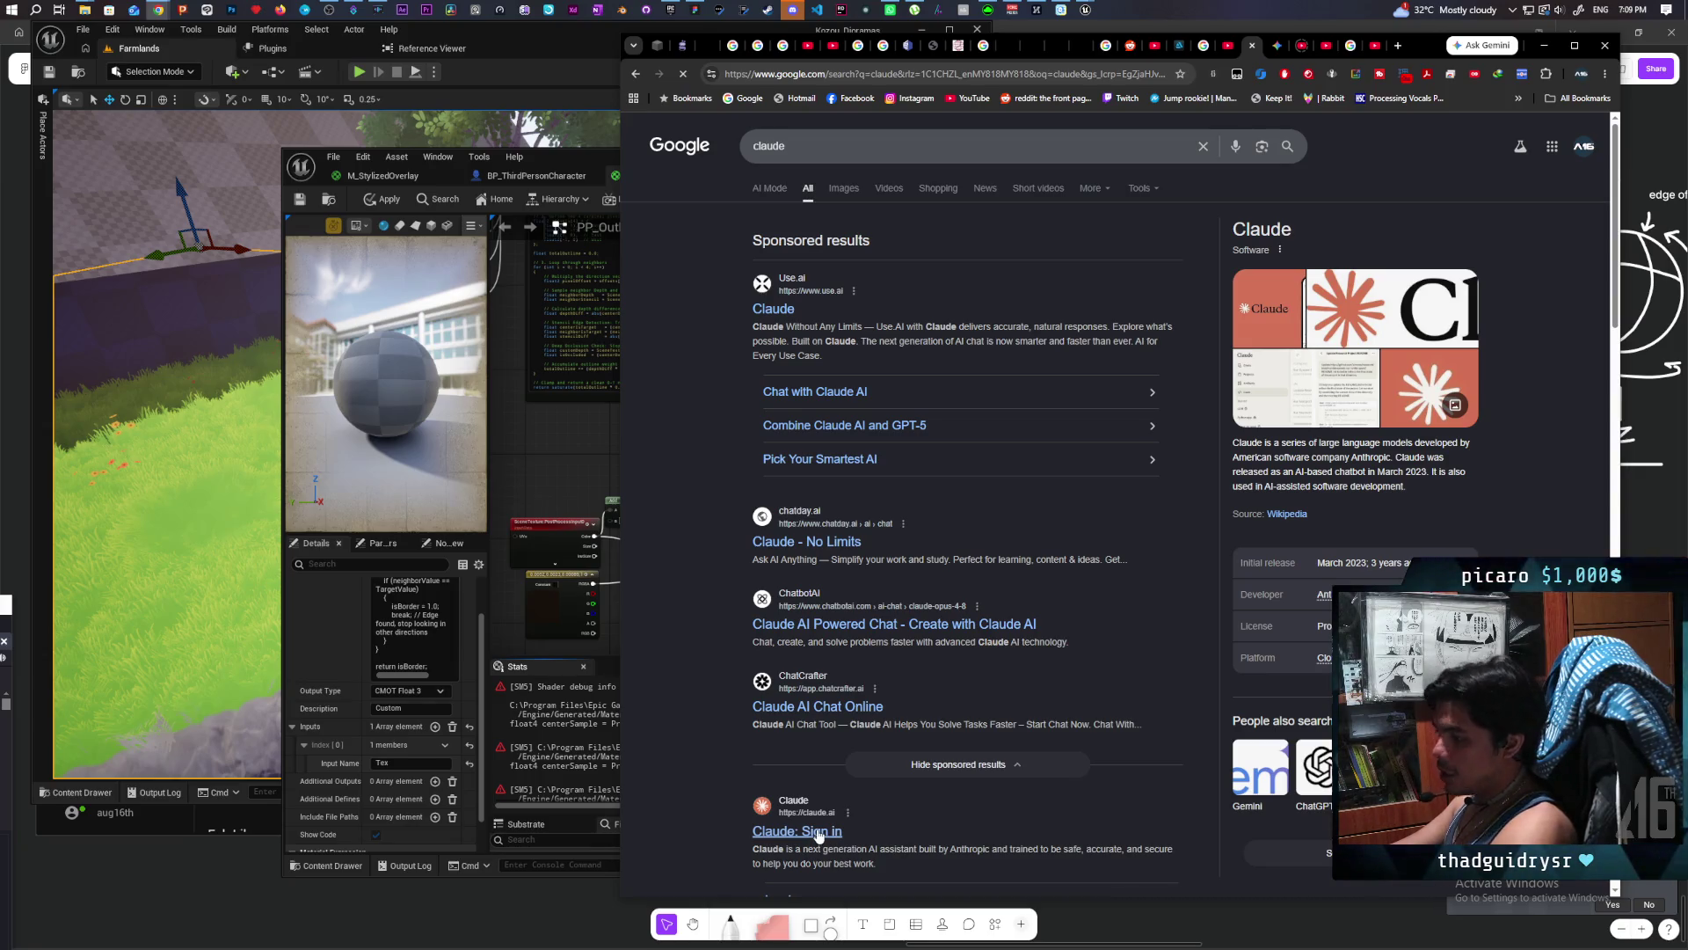
Step: Open the Claude sign-in page and sign in with a Google account
left_click(818, 833)
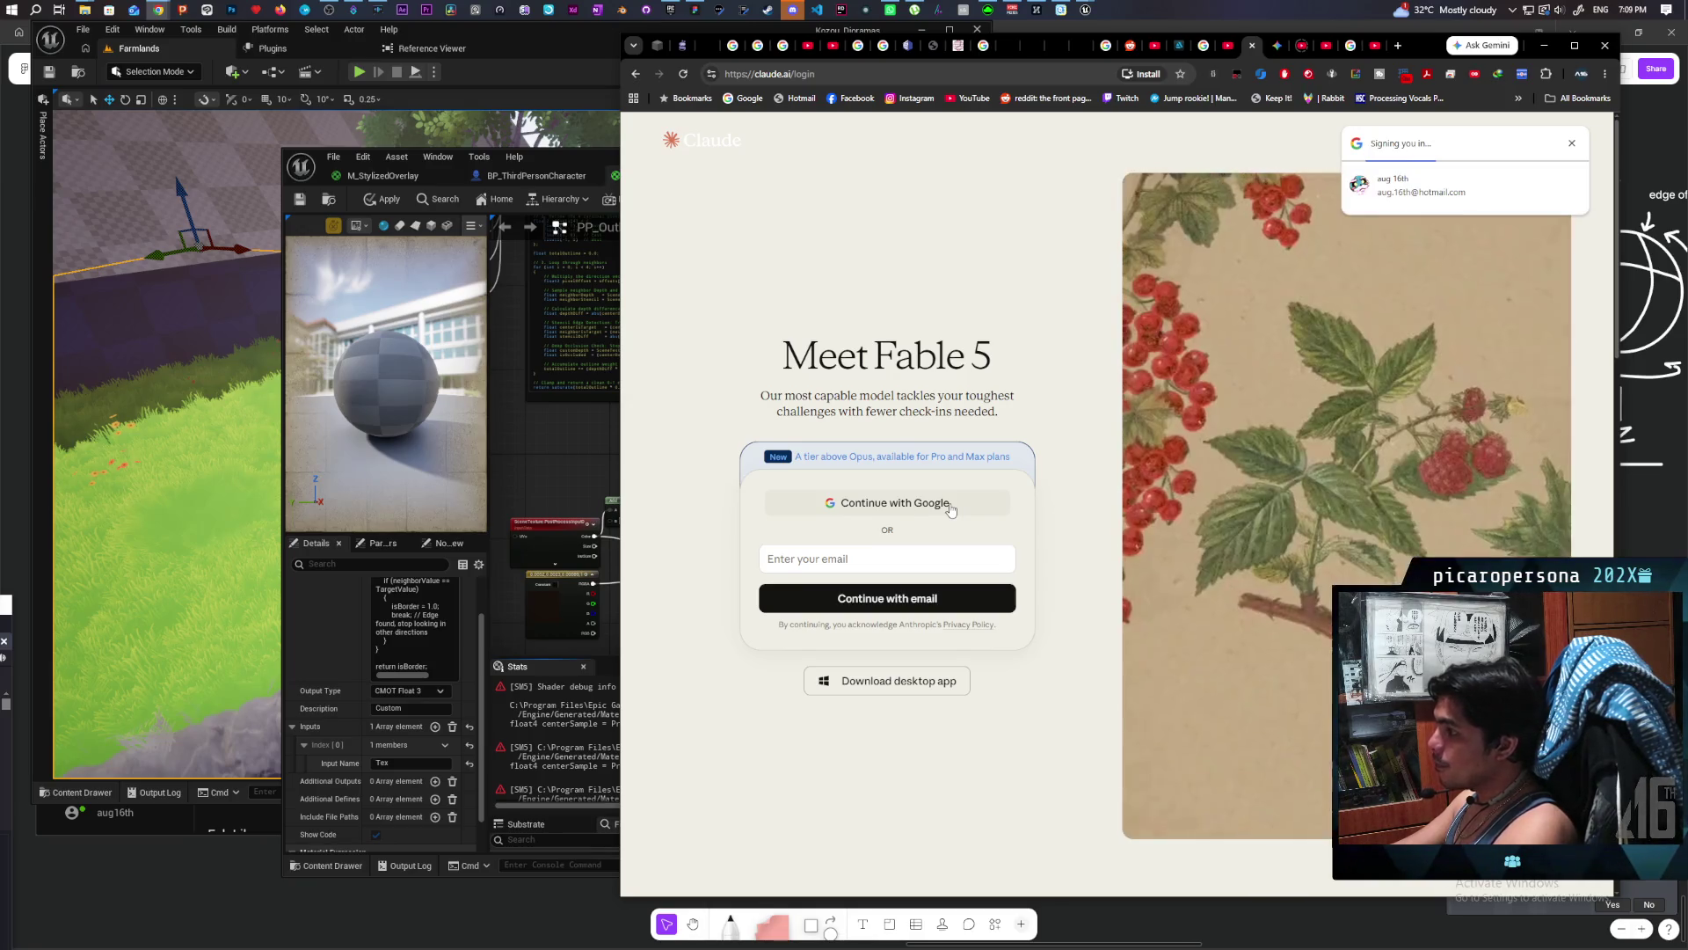
left_click(950, 508)
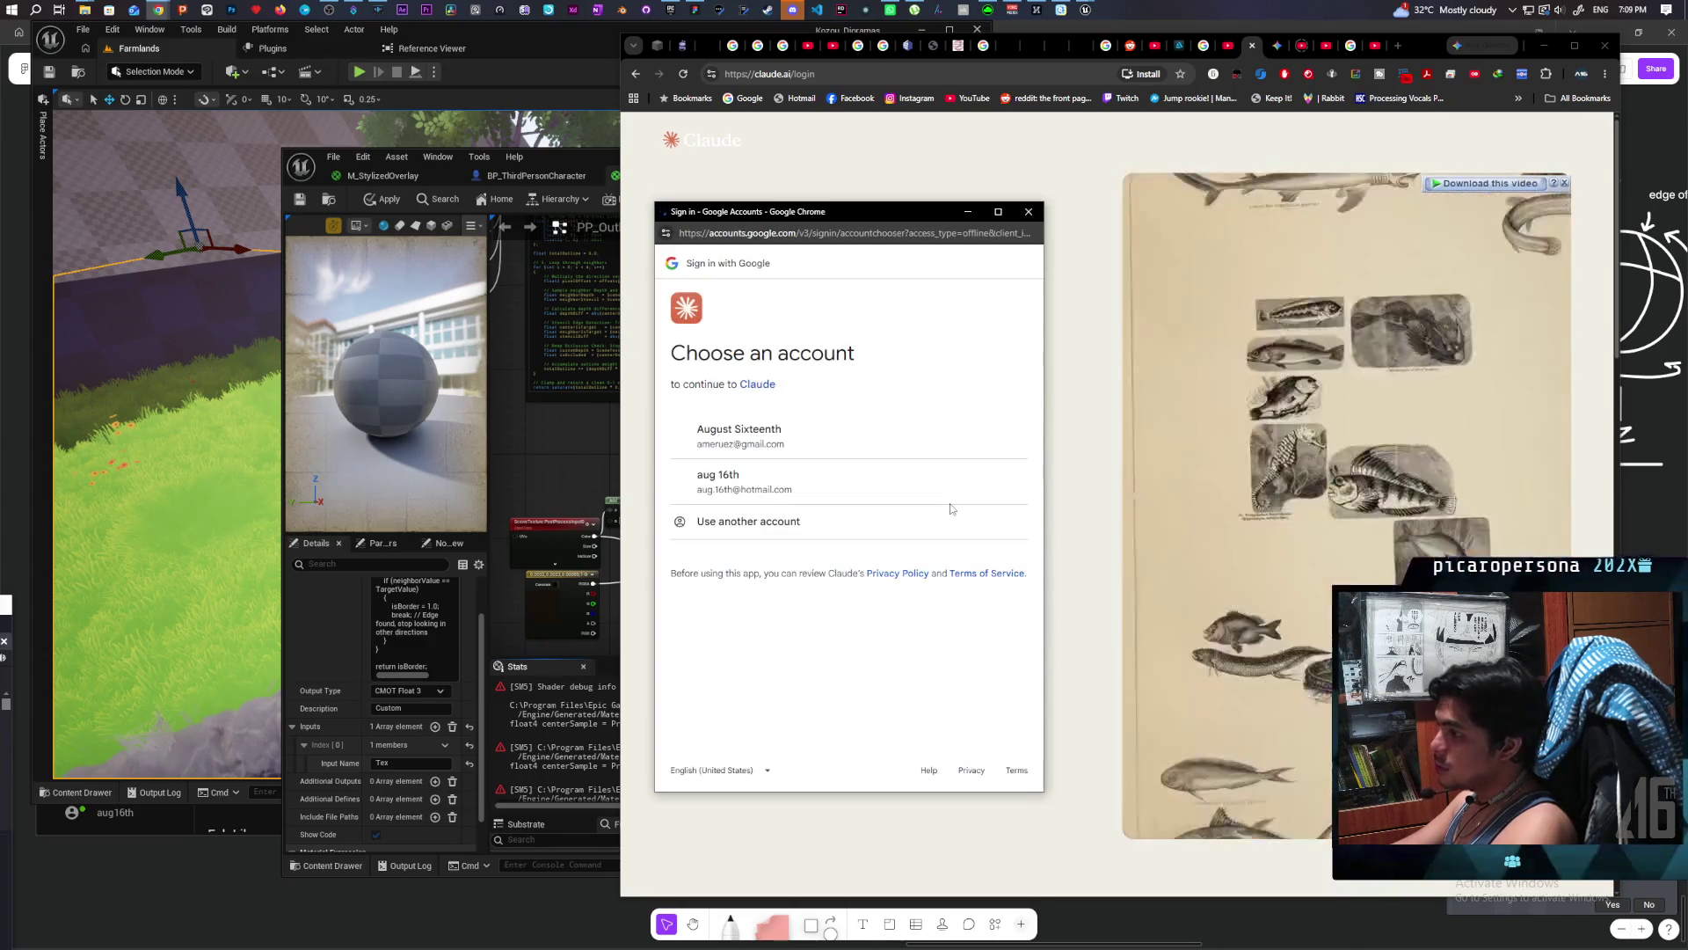
left_click(765, 490)
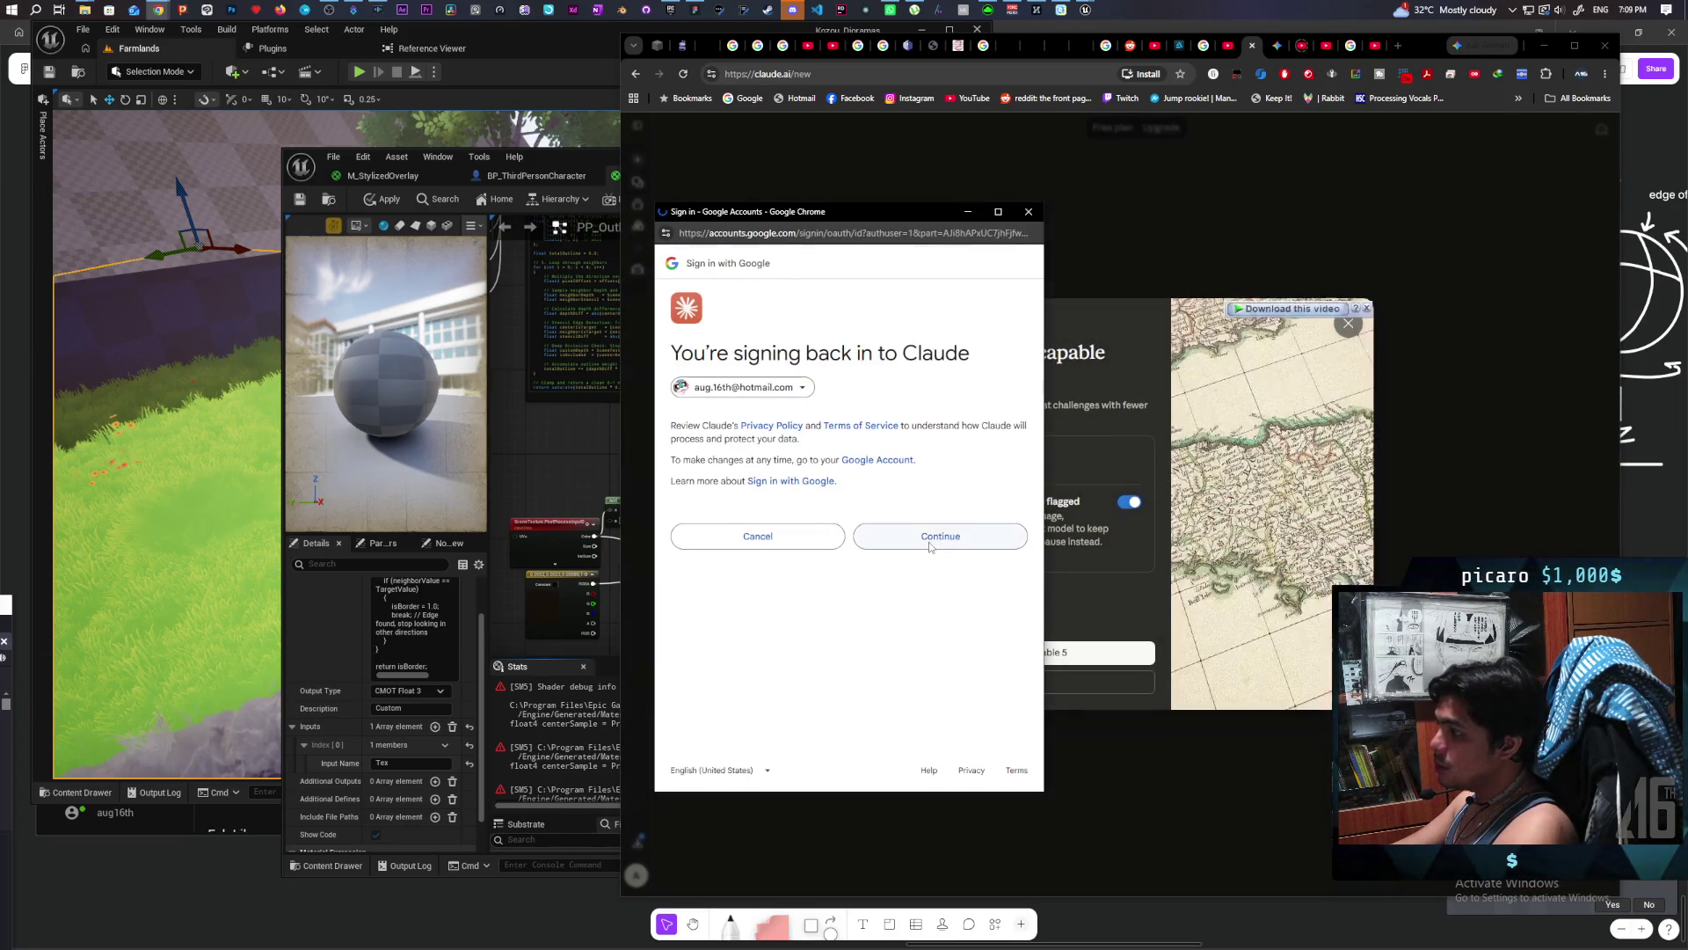
left_click(912, 540)
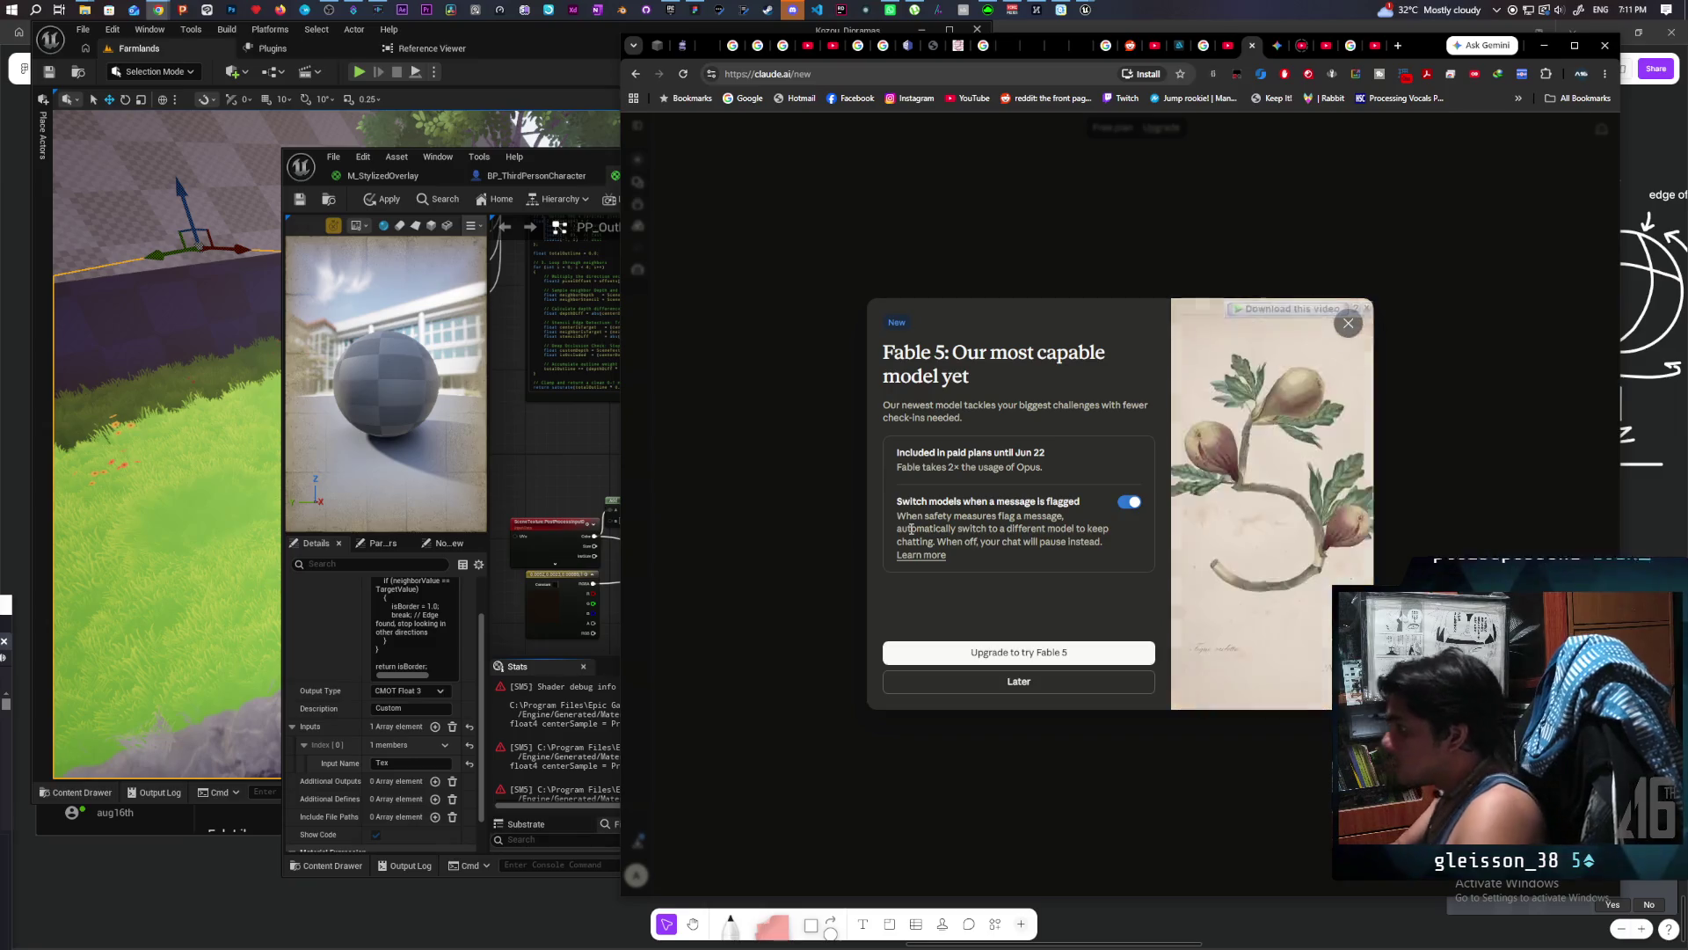
Step: Choose Later on the Fable 5 announcement
left_click(1066, 682)
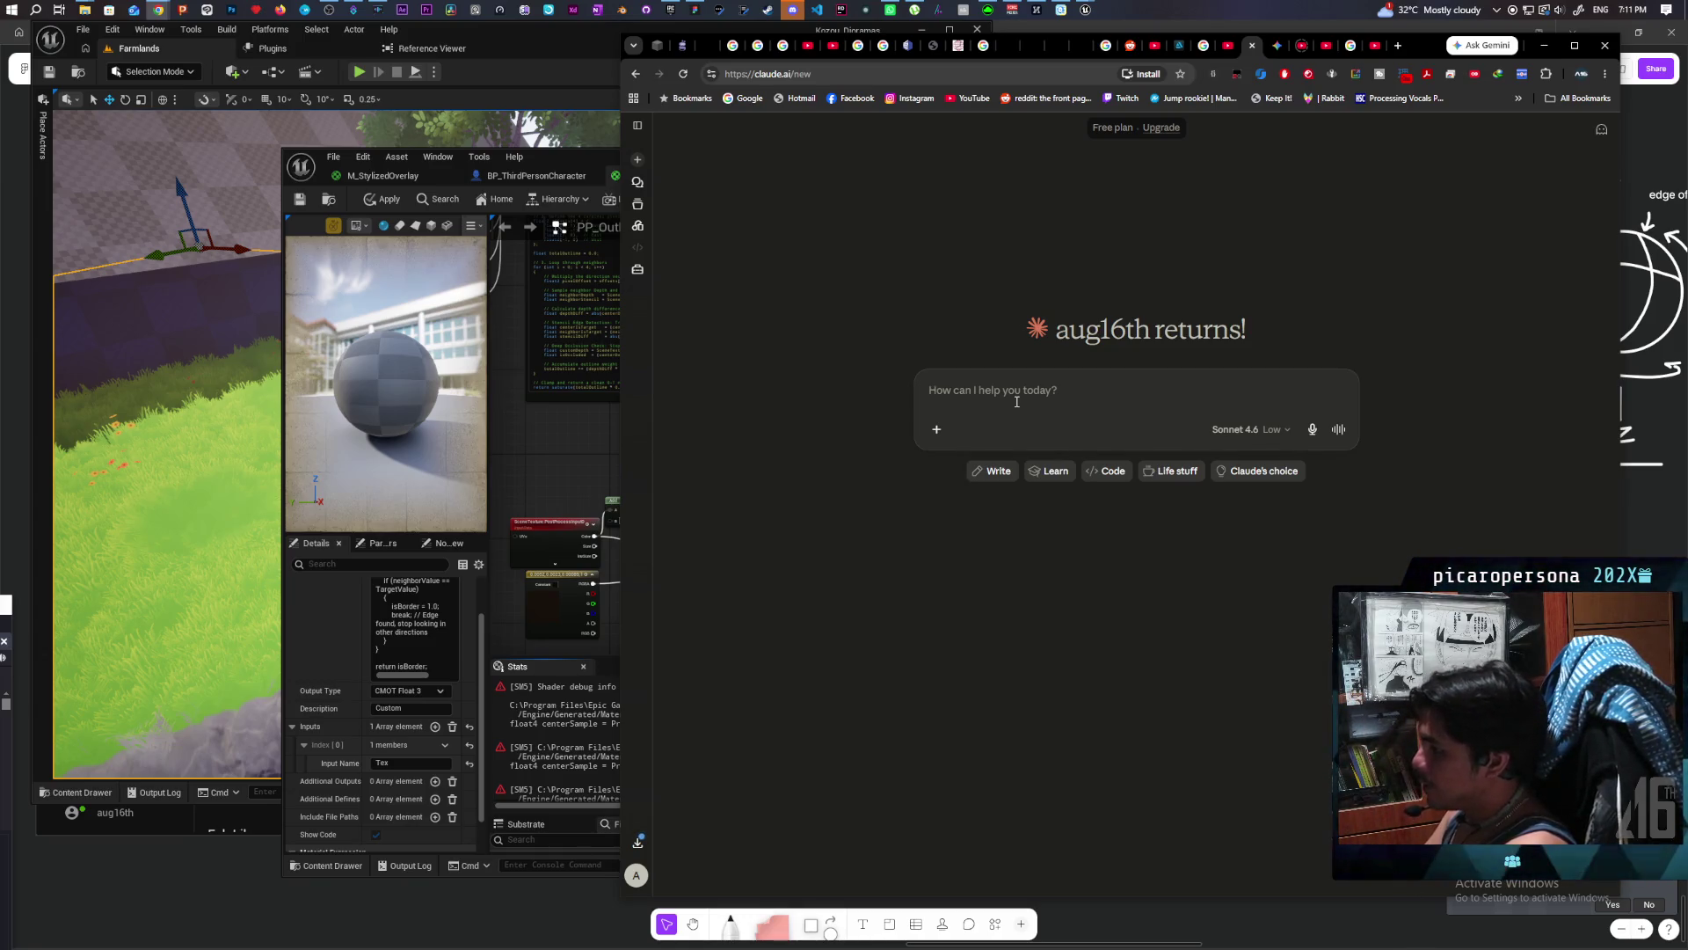
Step: Ask Claude for a UE5 custom HLSL node that takes a stencil and outputs an outline around it
type("I need")
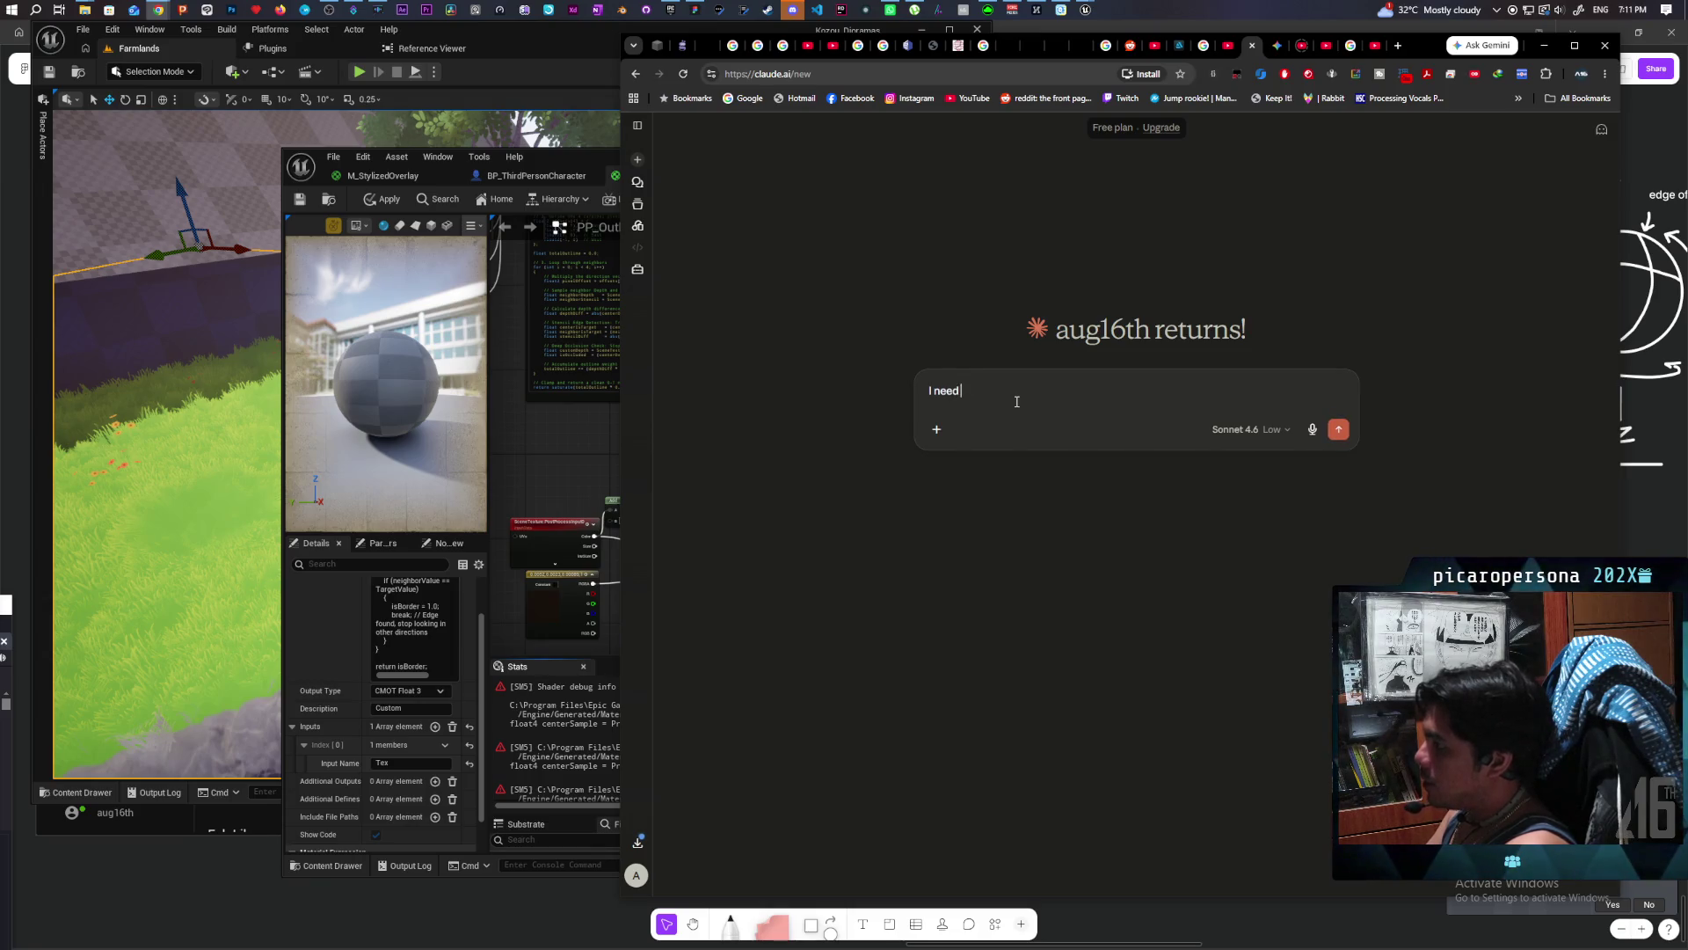
type(" to")
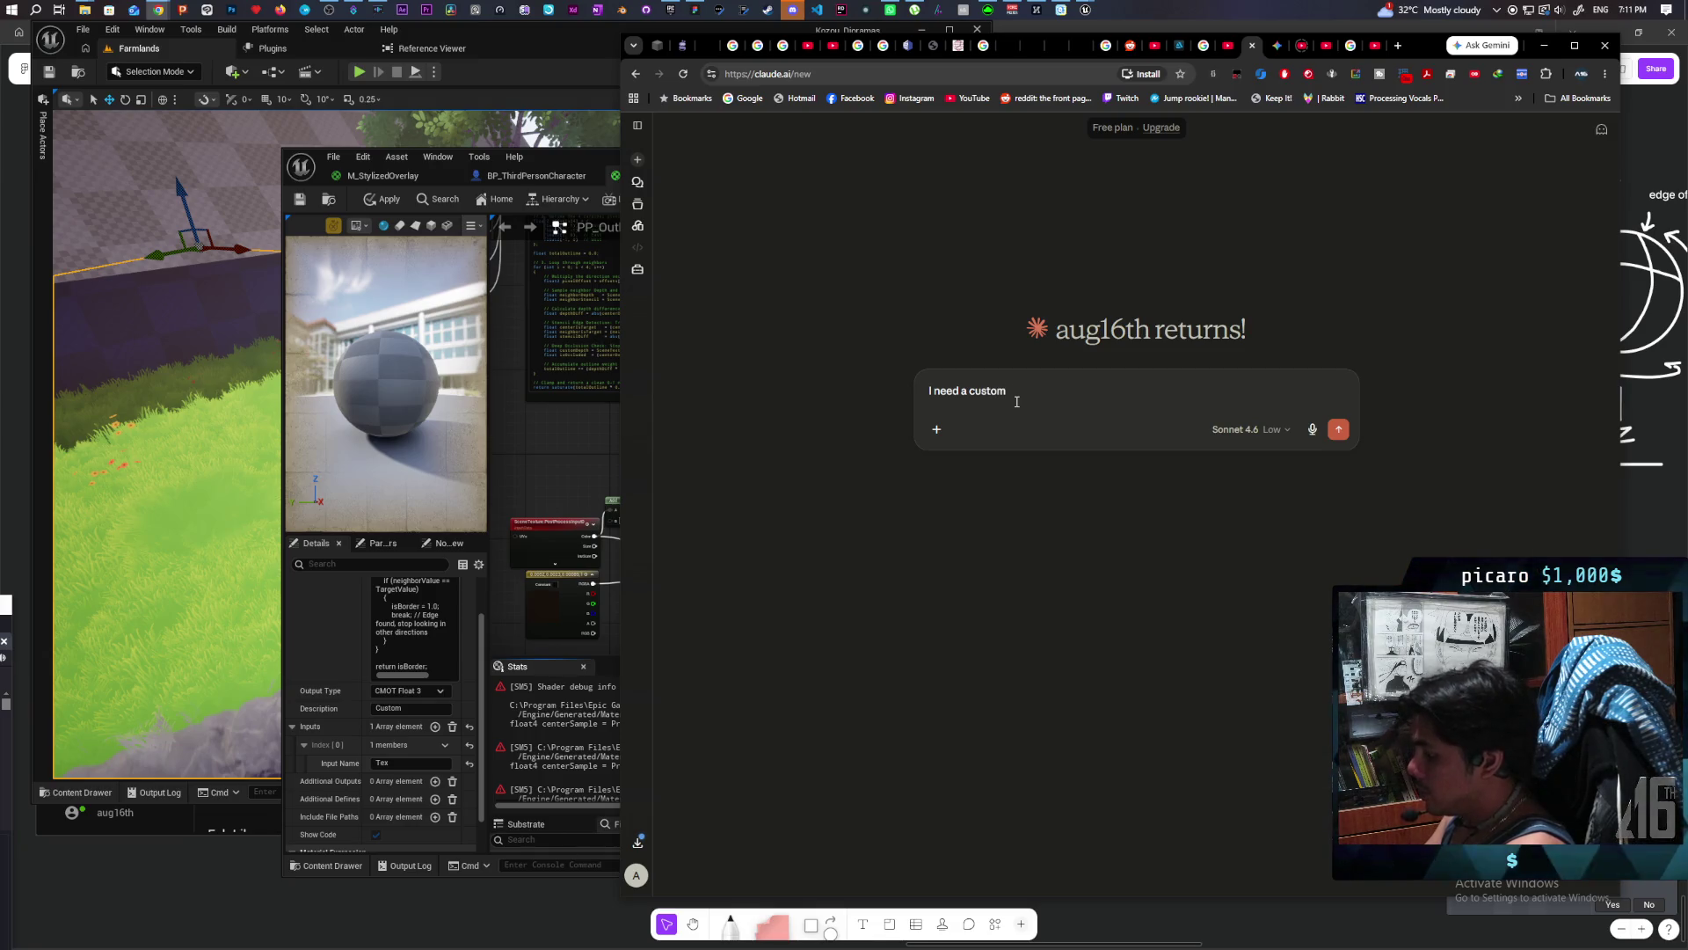
type("S")
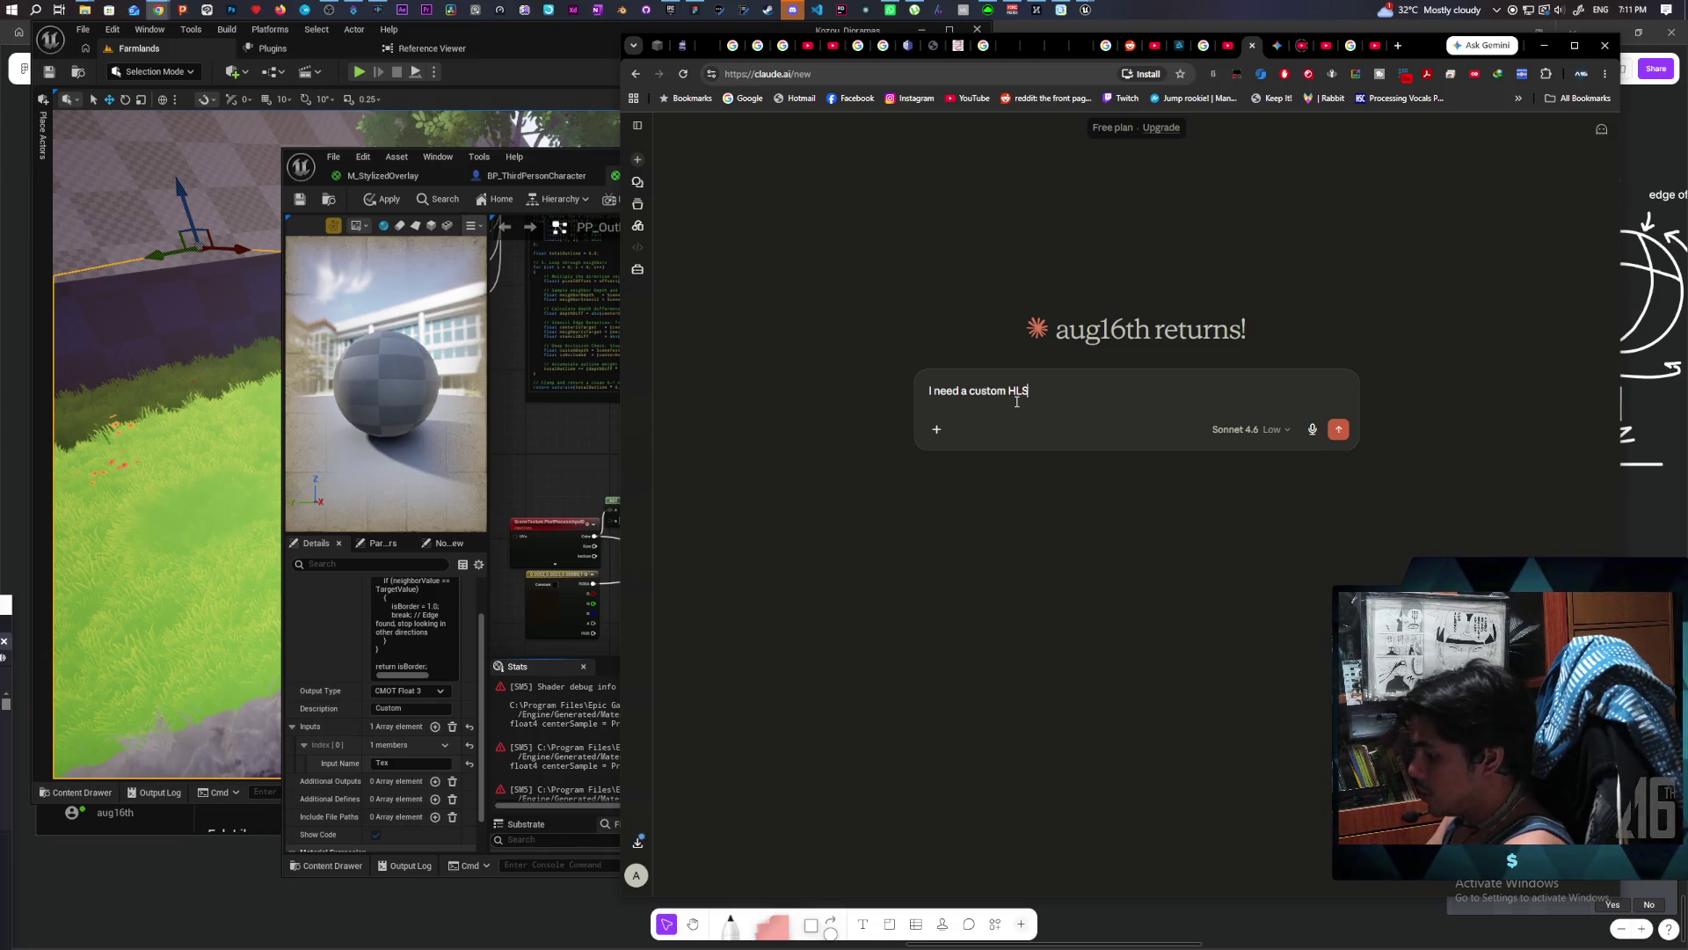
type("L node in ue5")
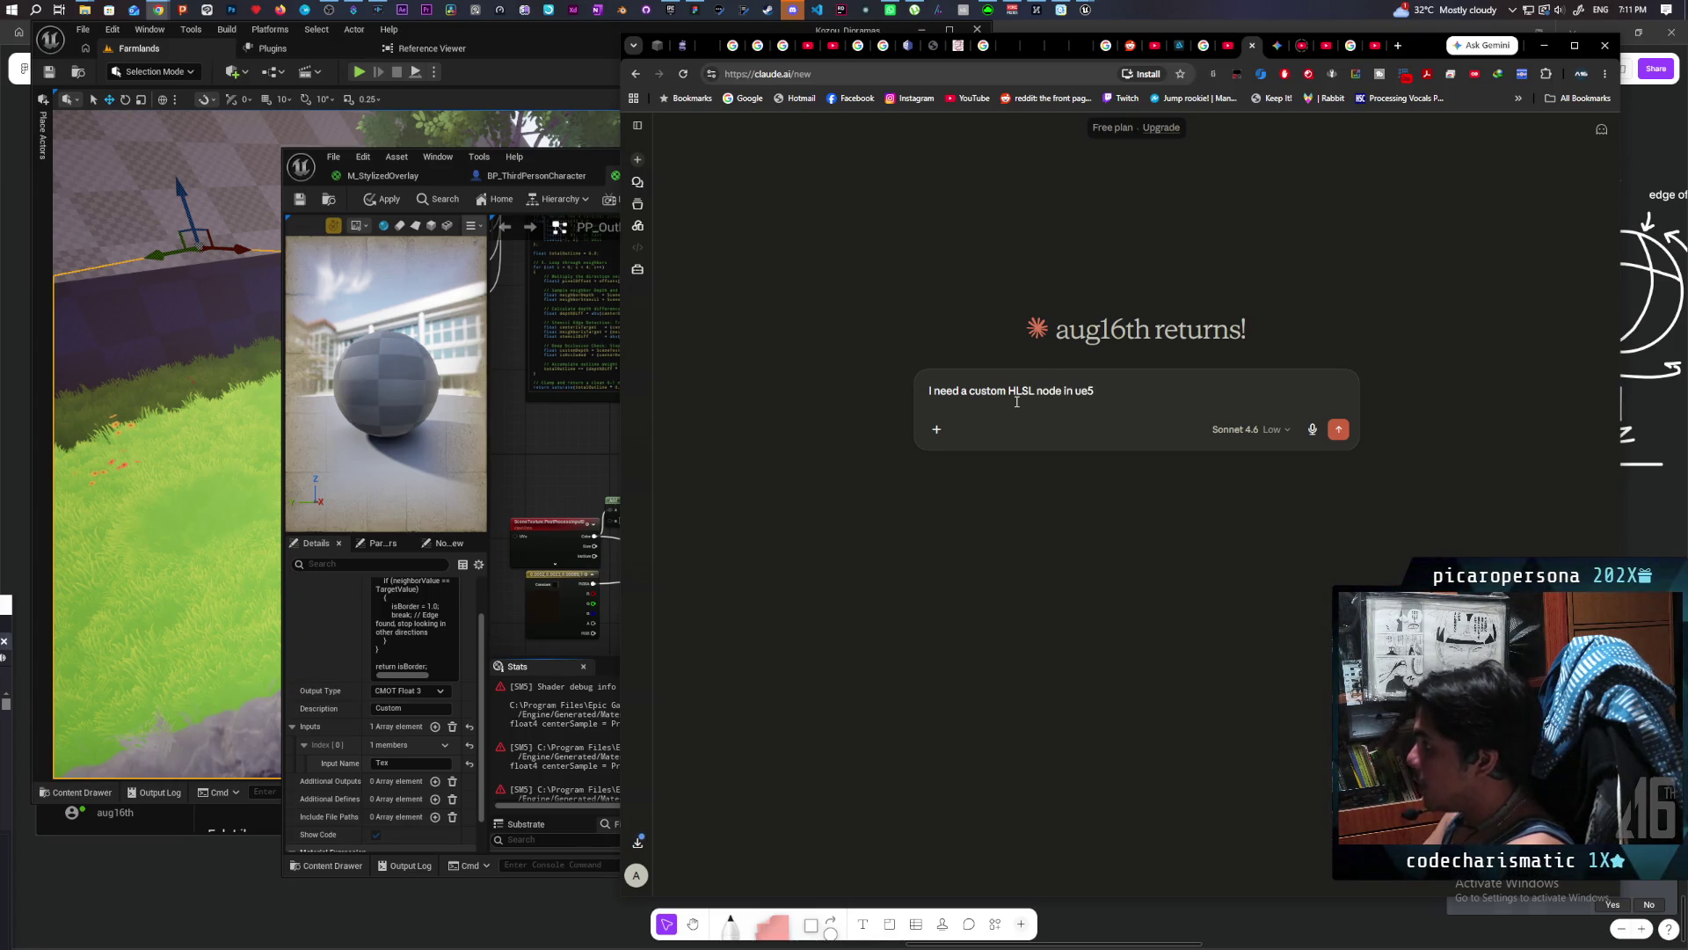
type(" that")
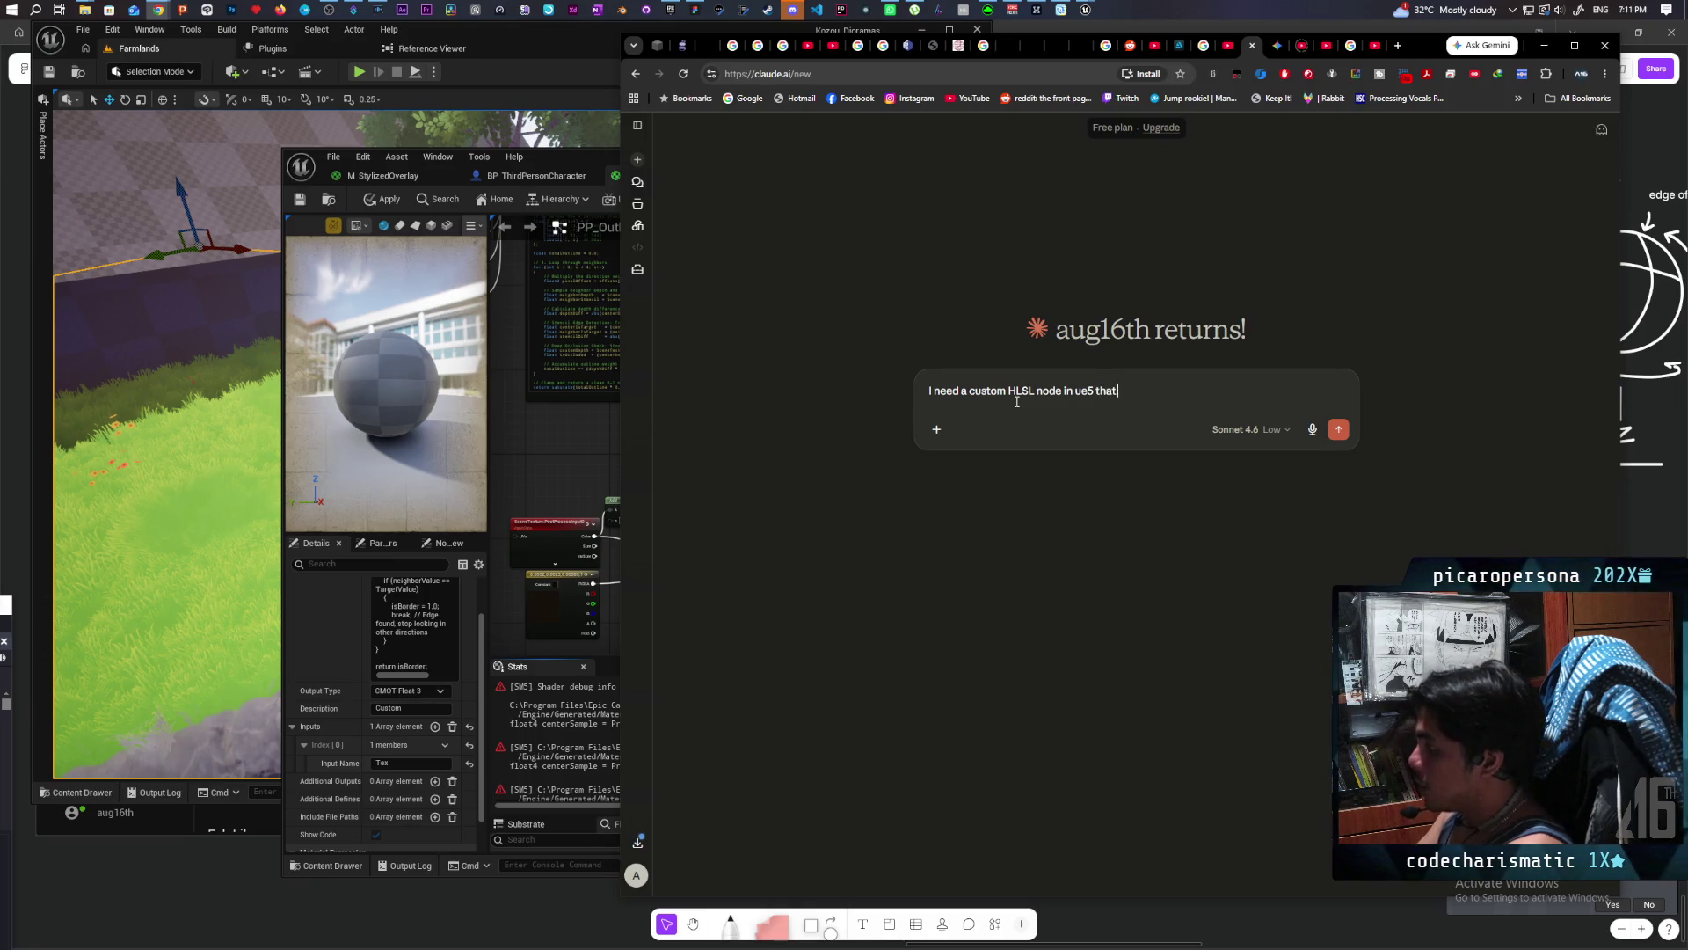
type(" takes in a")
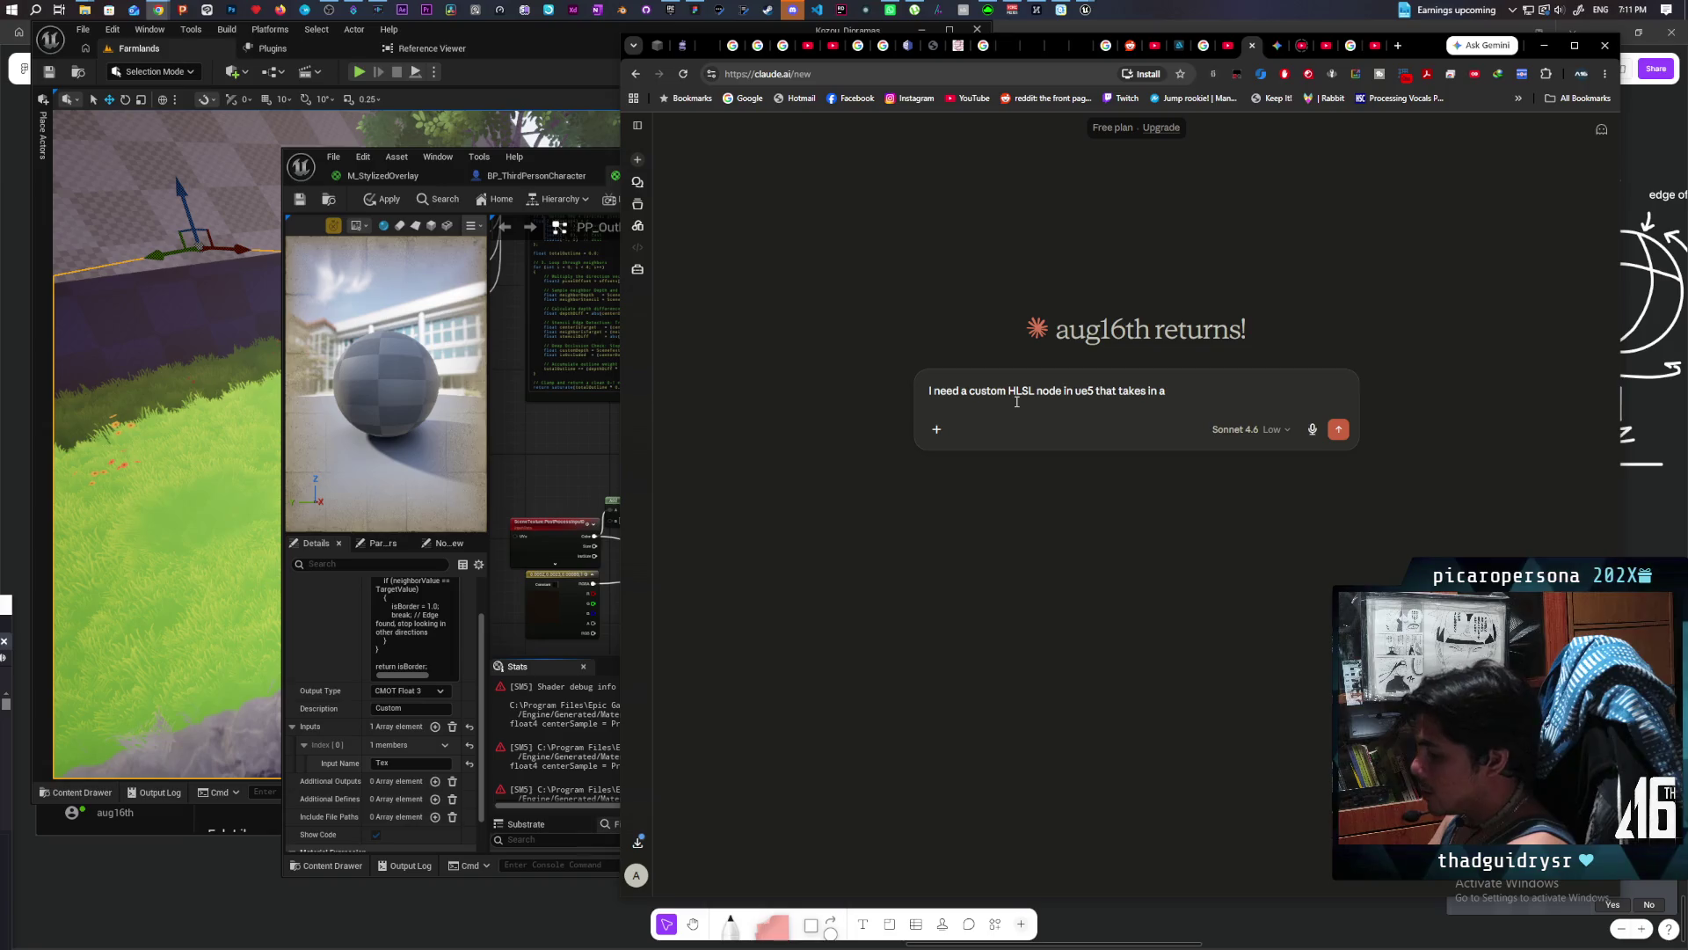
key("BackSpace")
key("BackSpace")
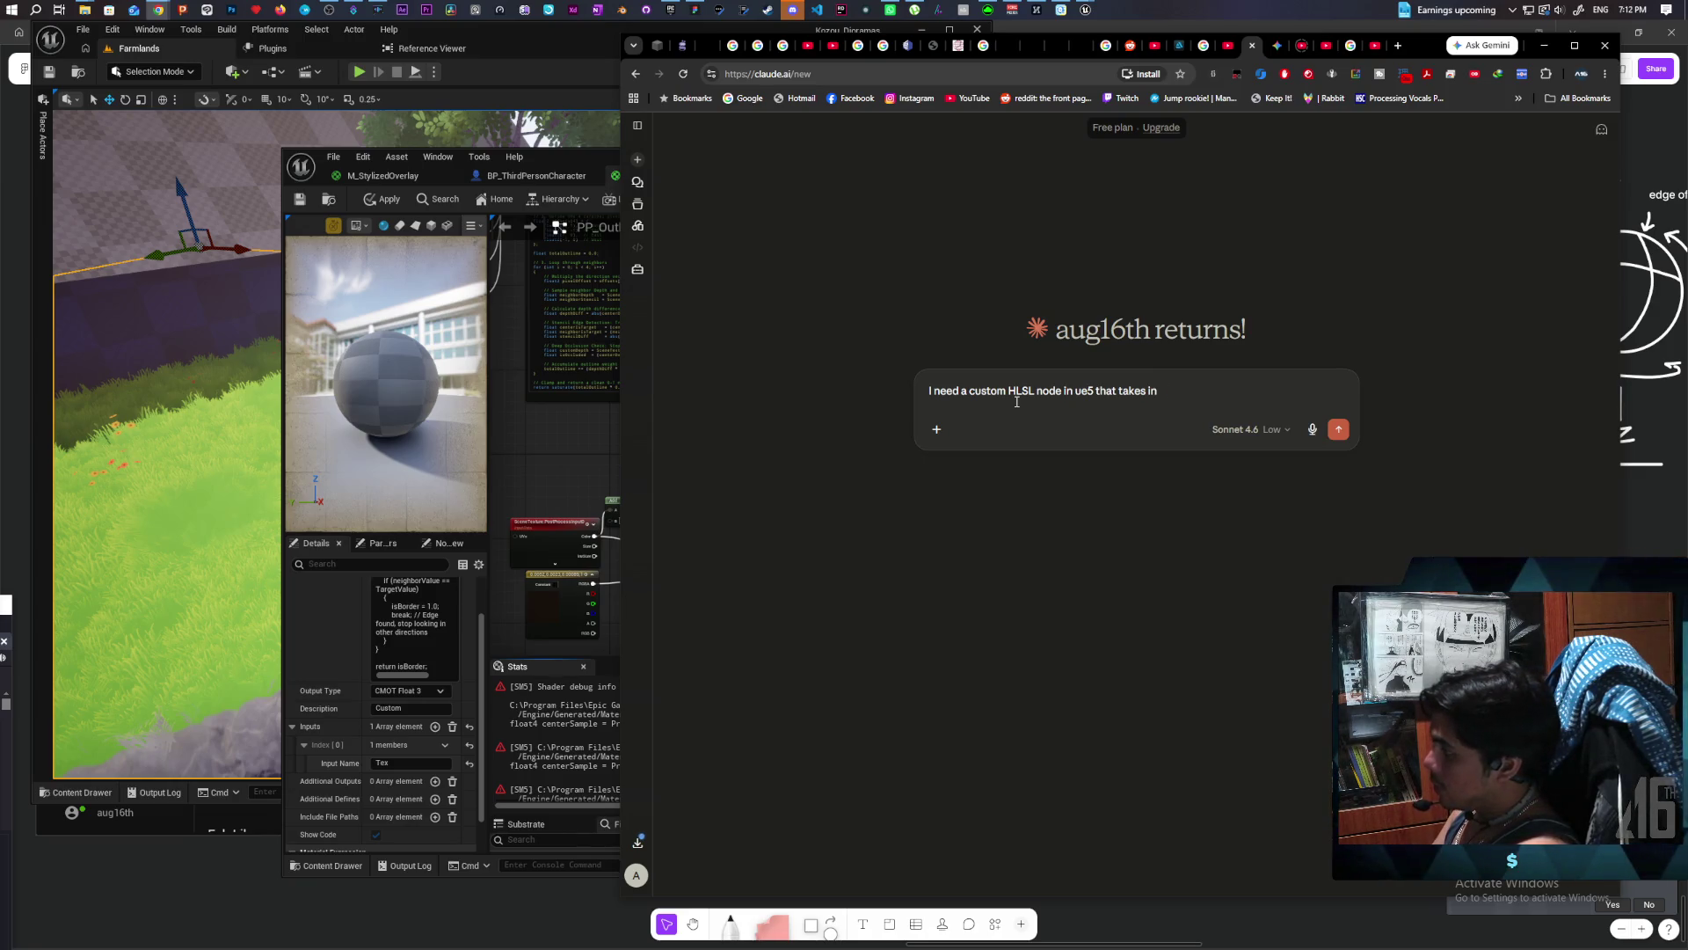
type(" a sten")
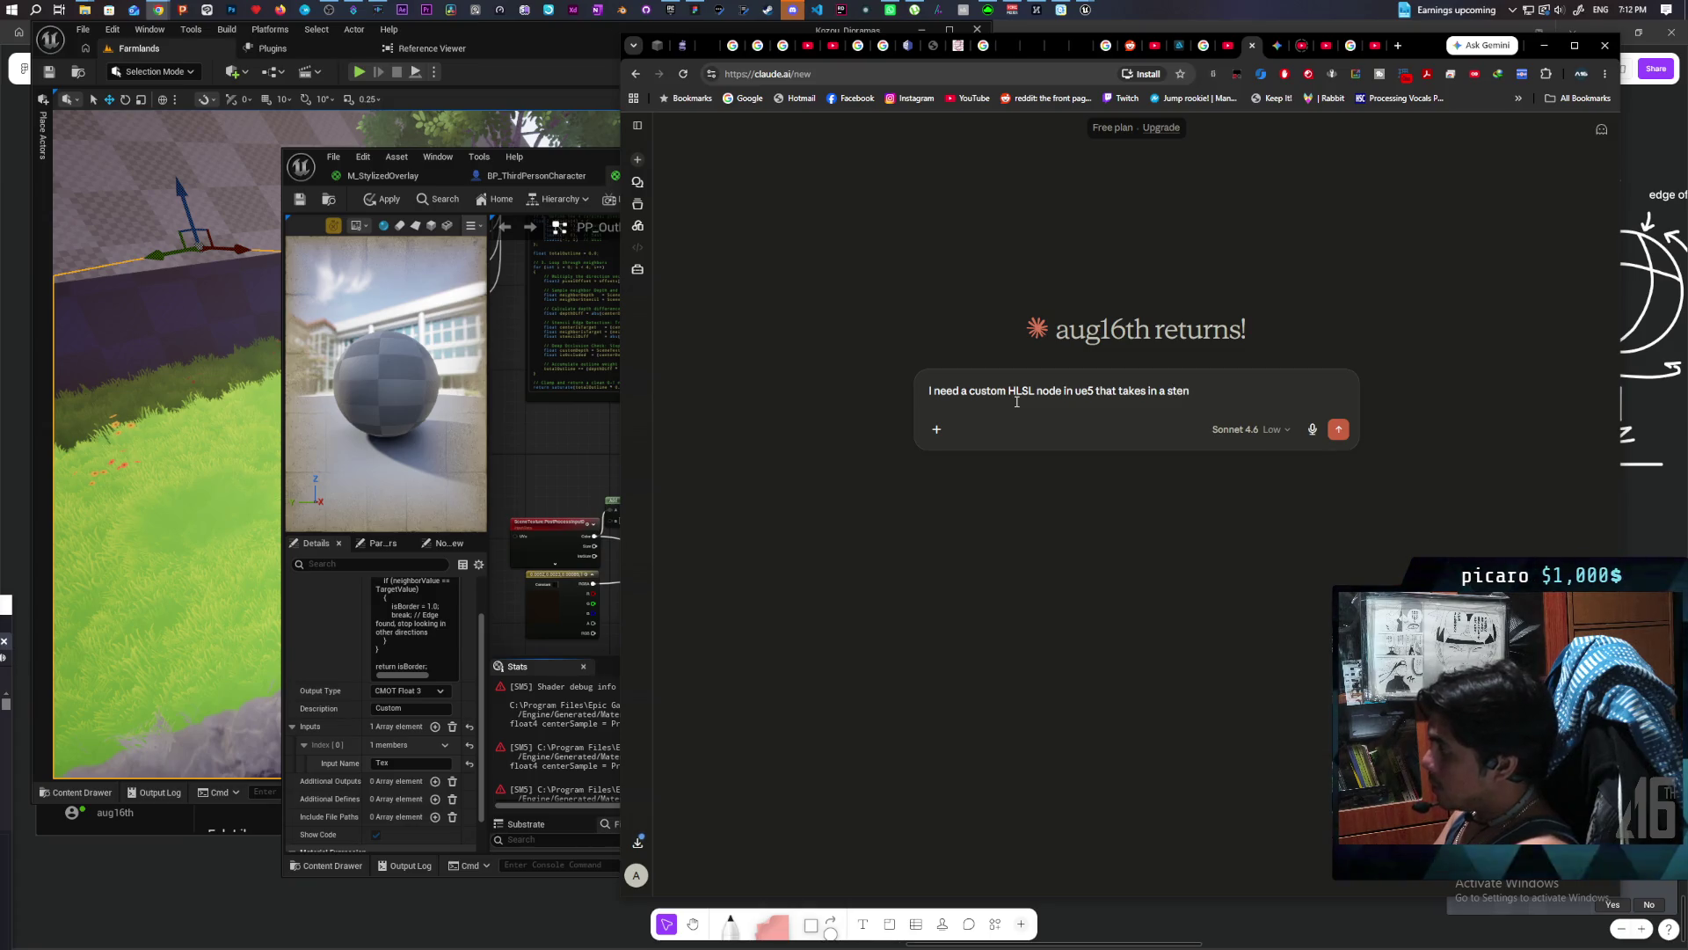
type("cil a")
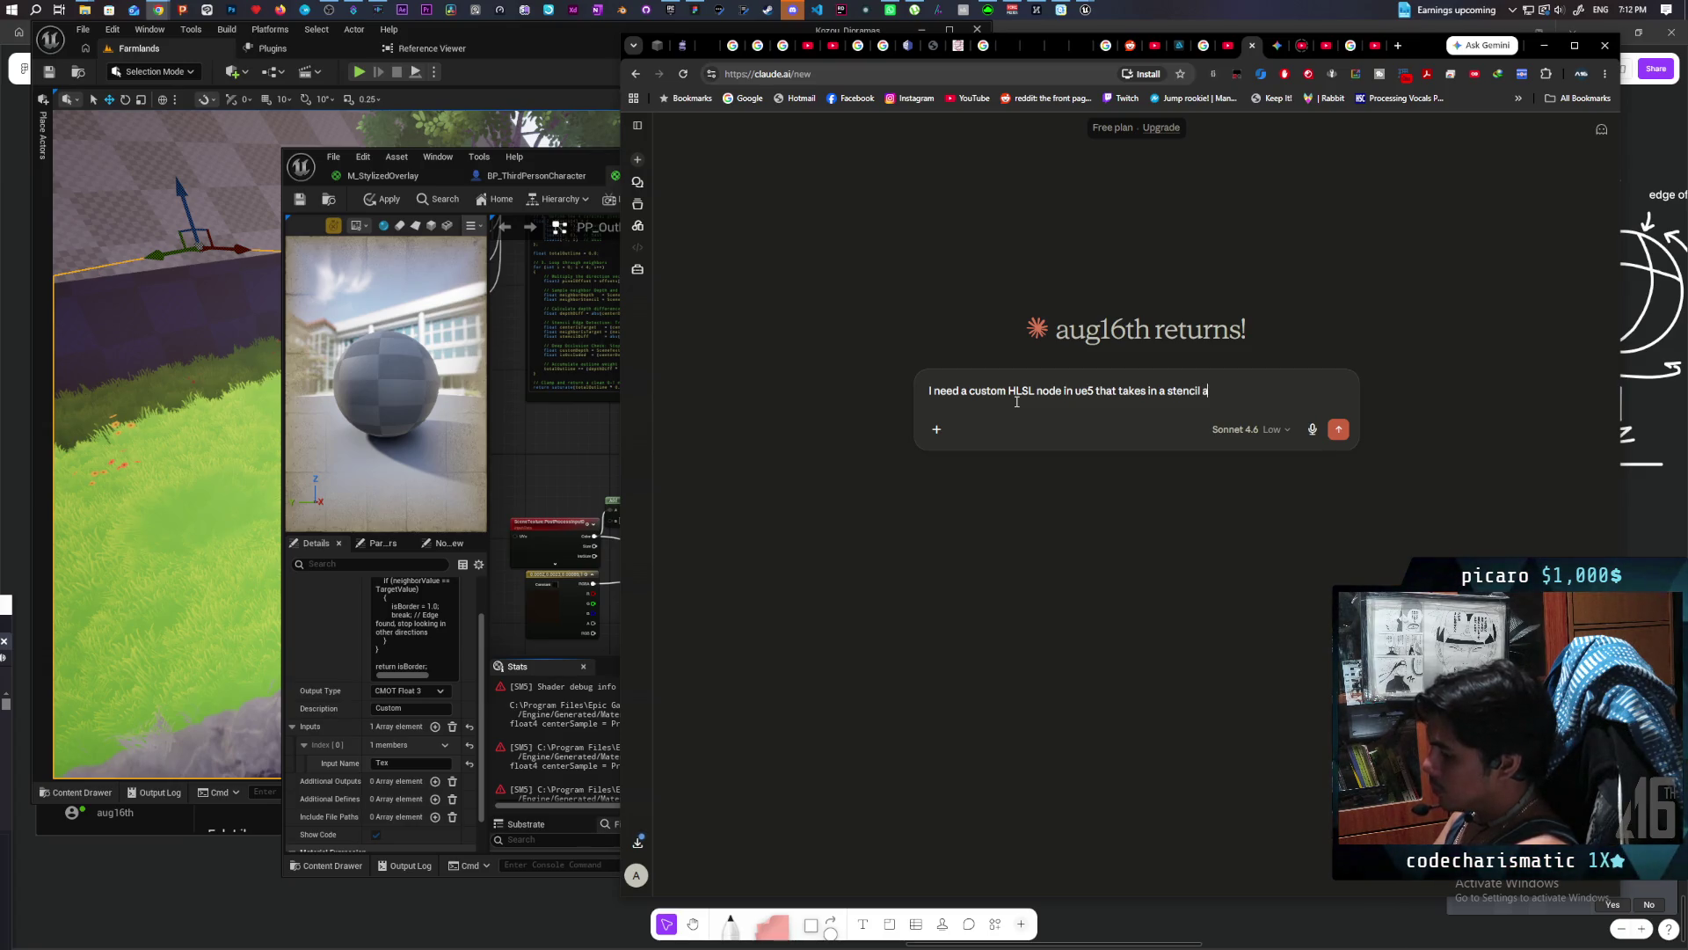
type("nd")
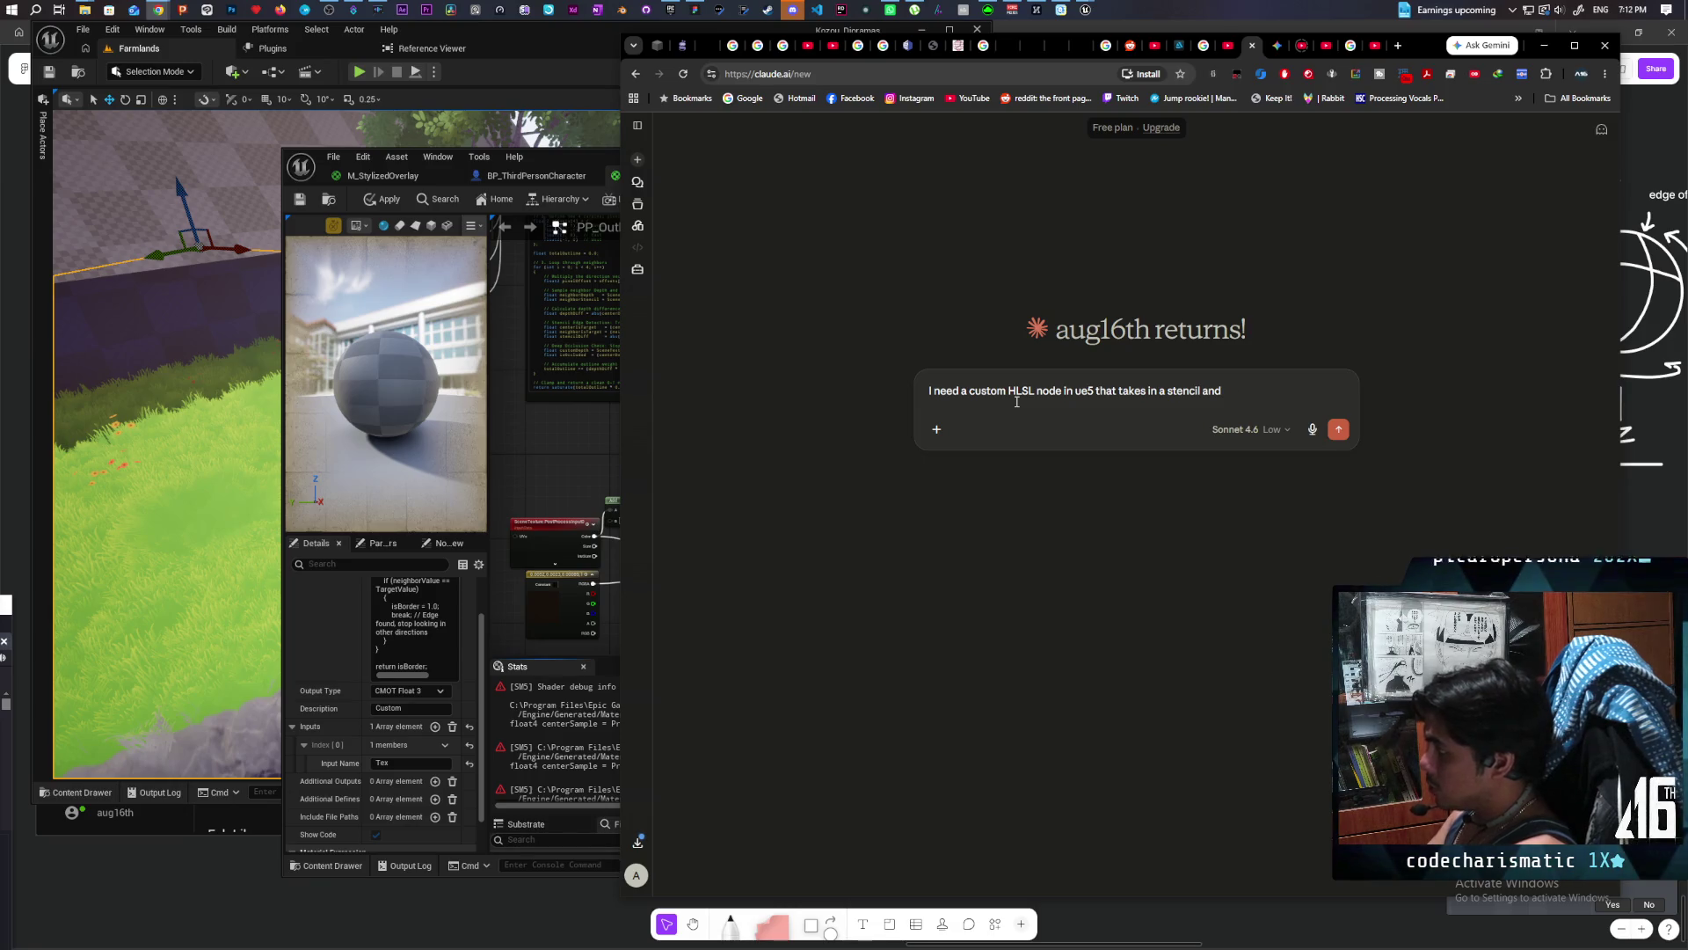
type(" draws a")
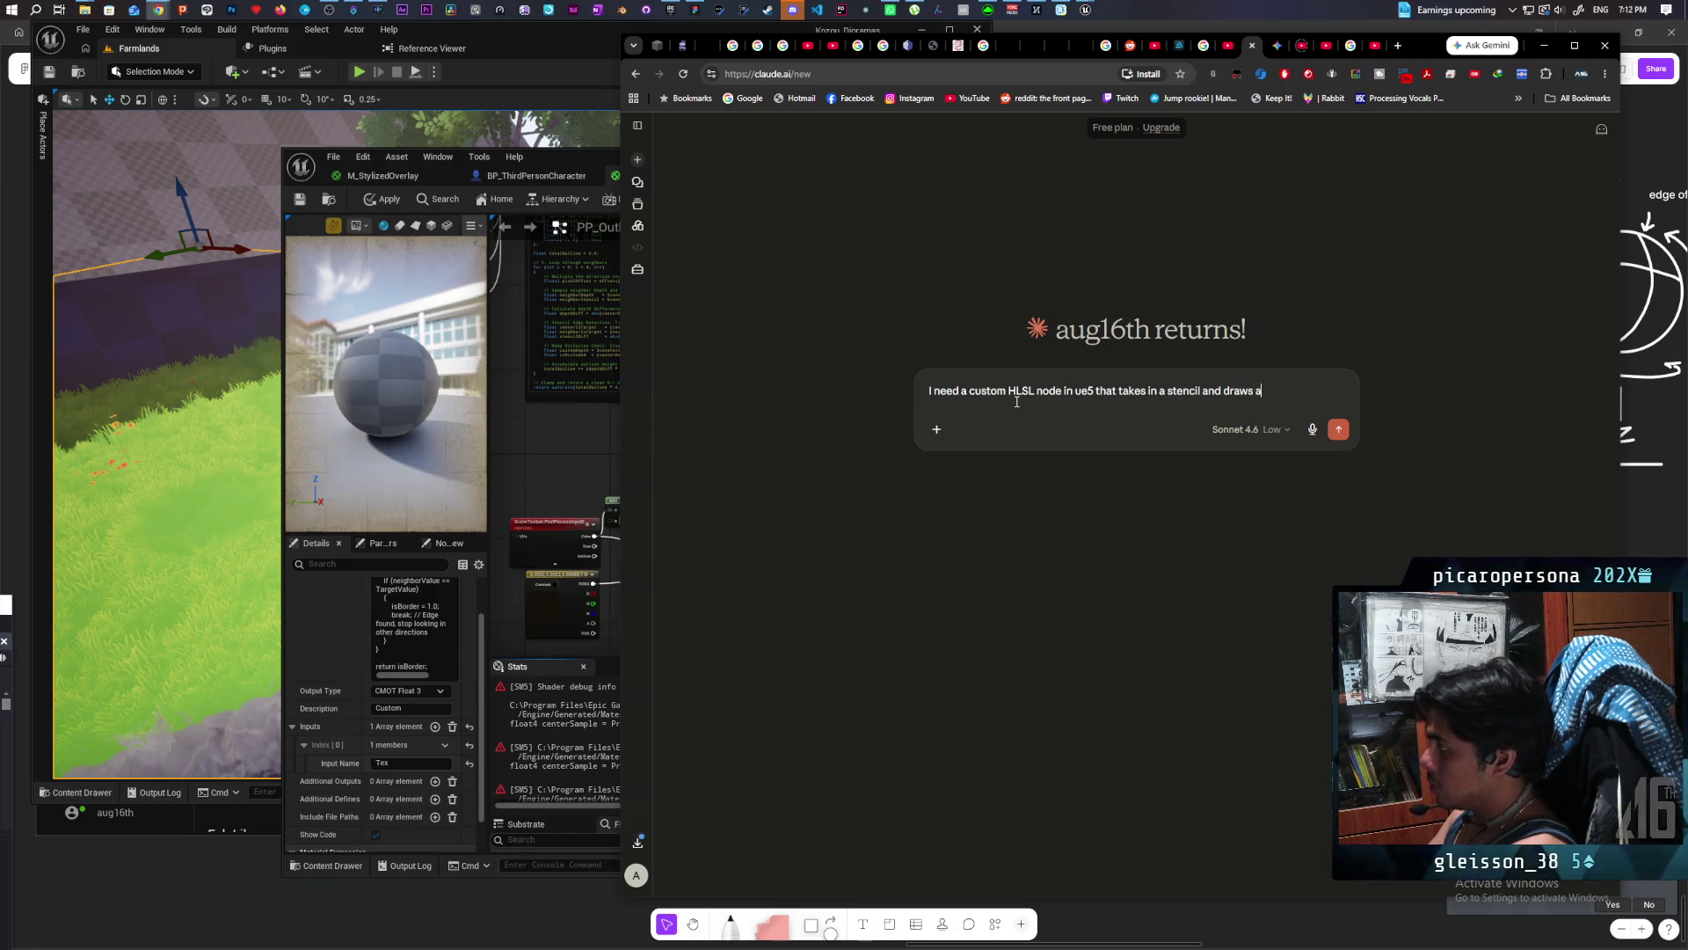
key("BackSpace")
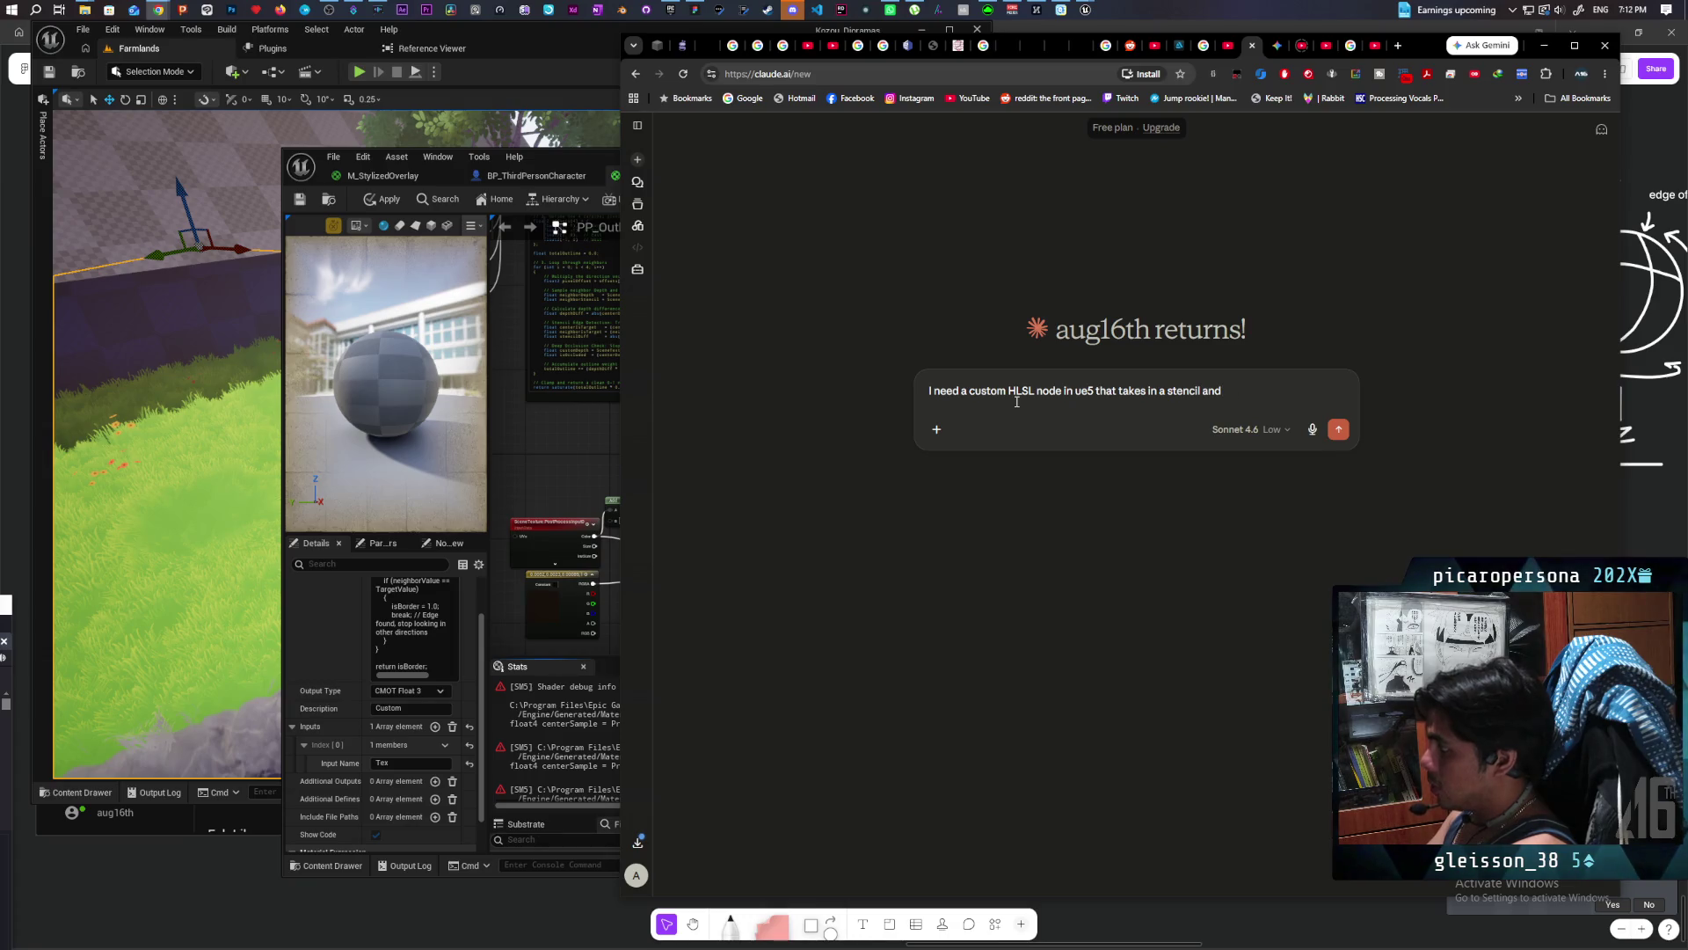
type(" outputs a")
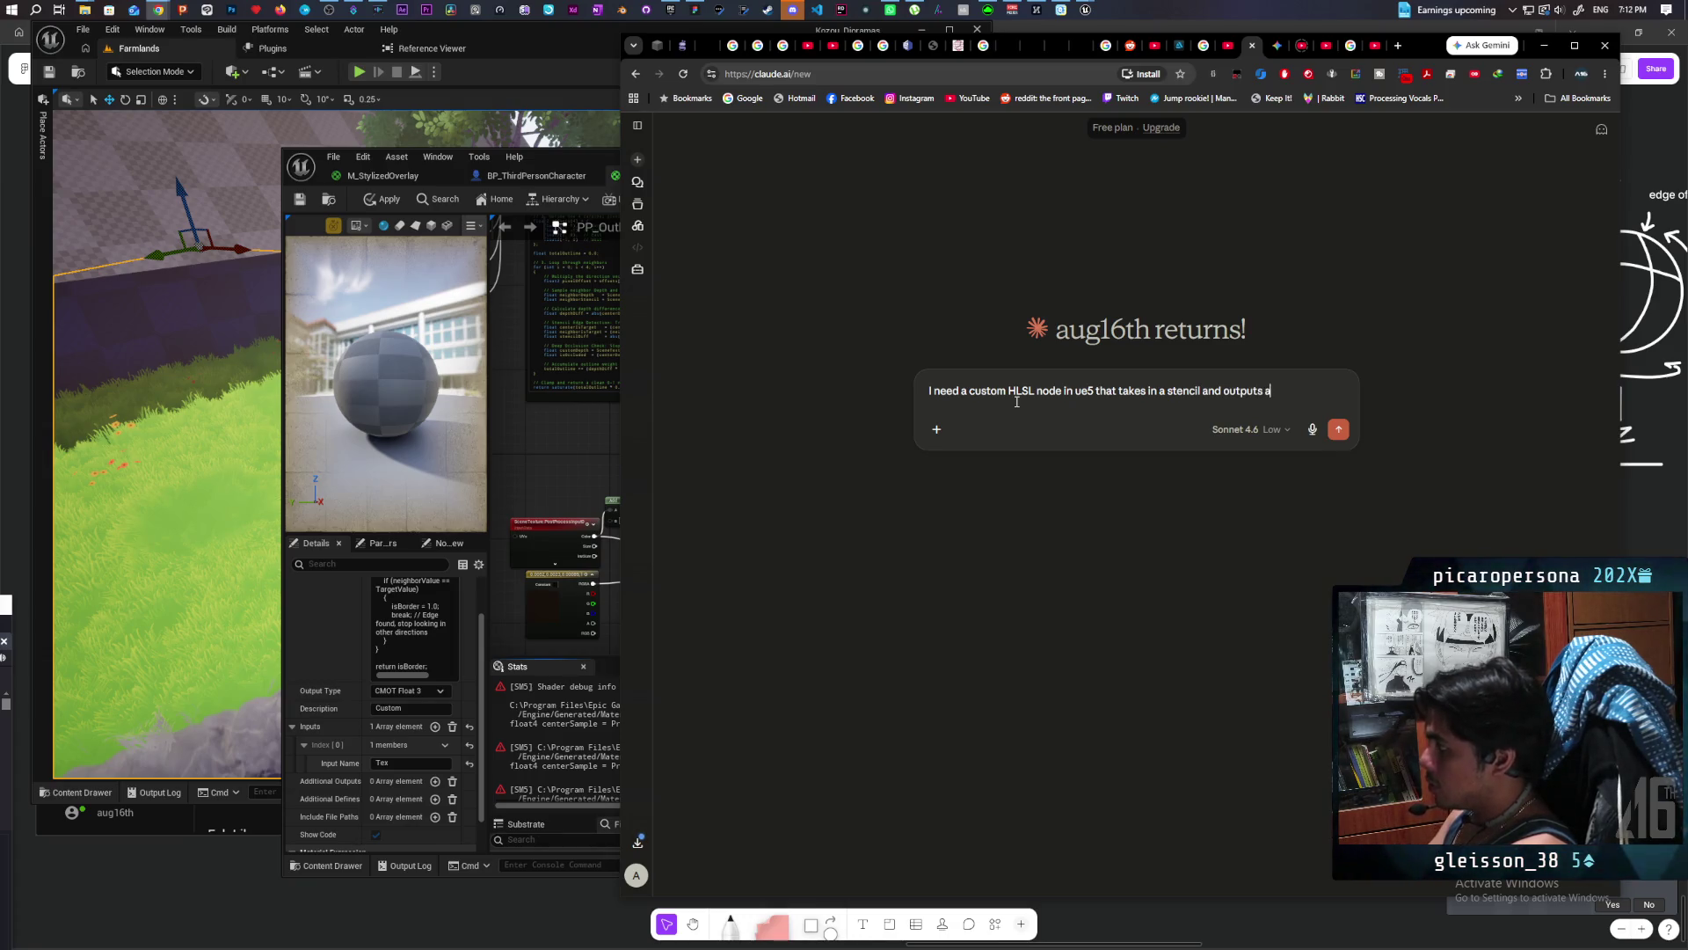
type("n outline aroun")
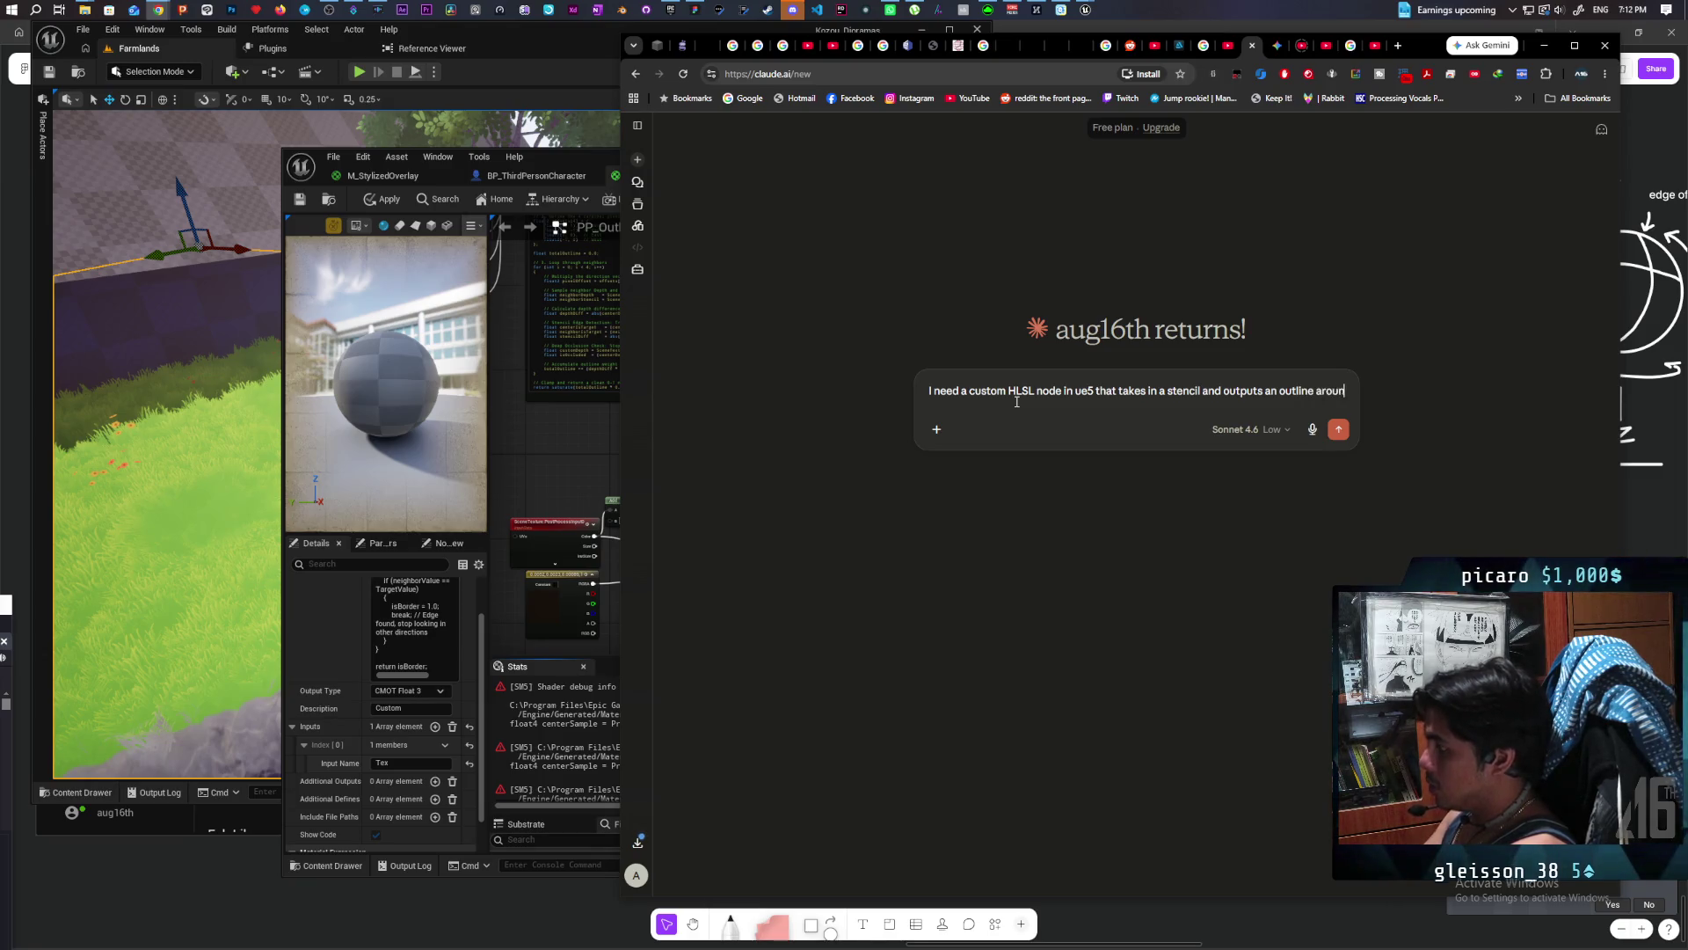
type("d and outside of the")
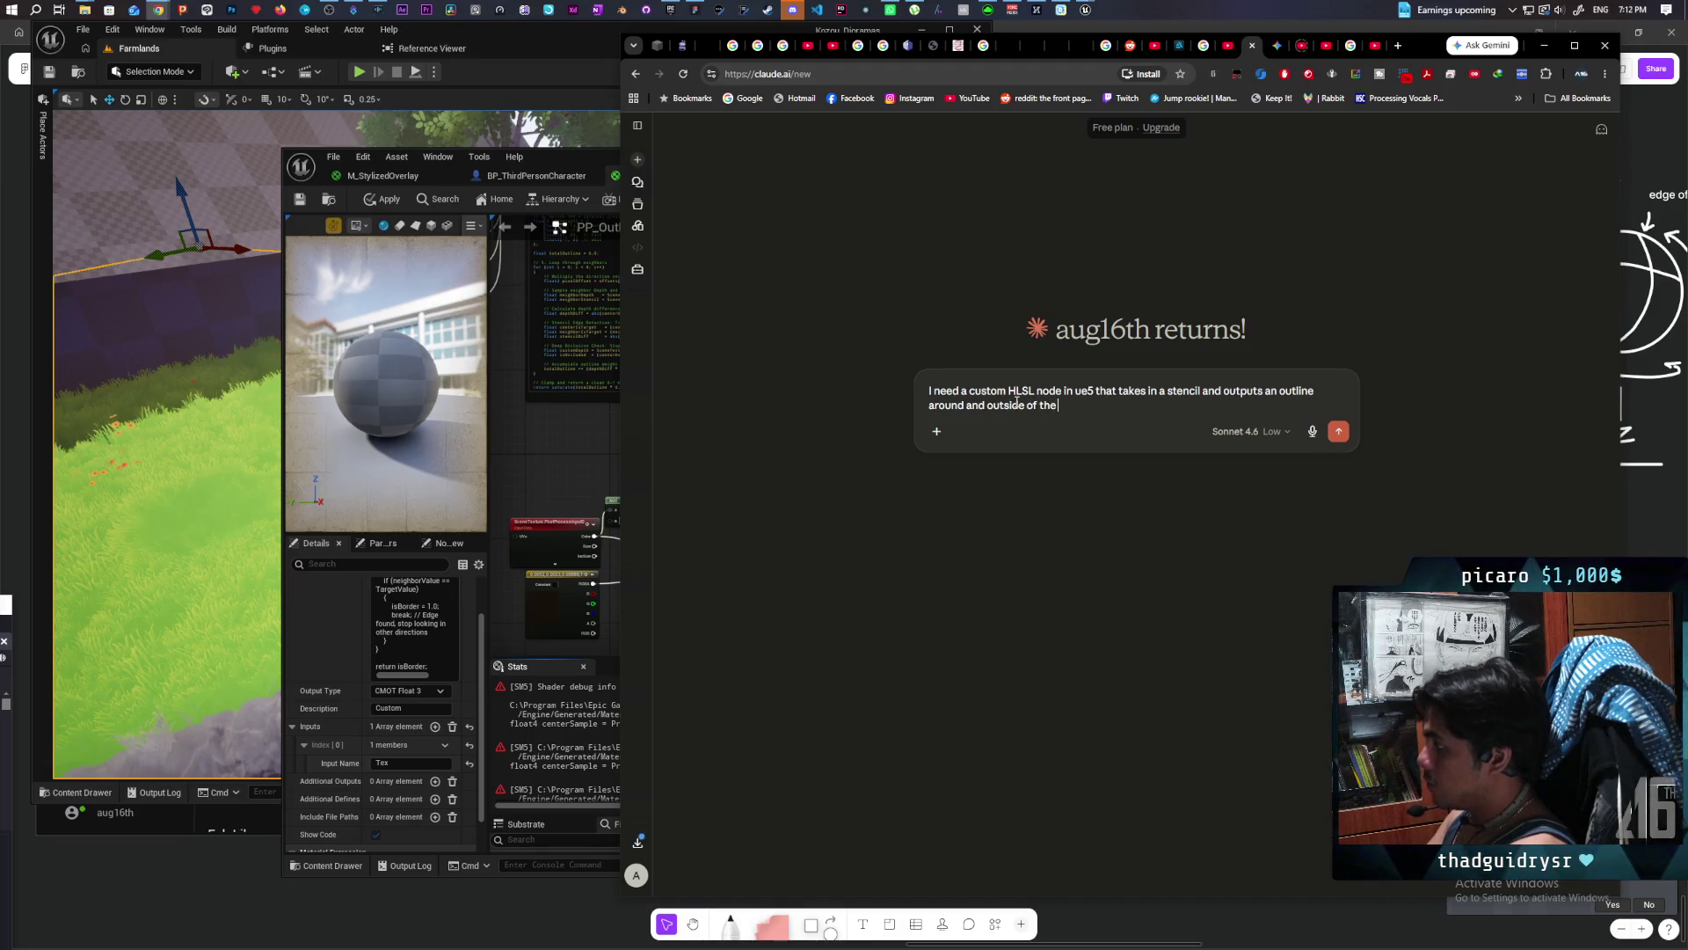
type(" stencil shape")
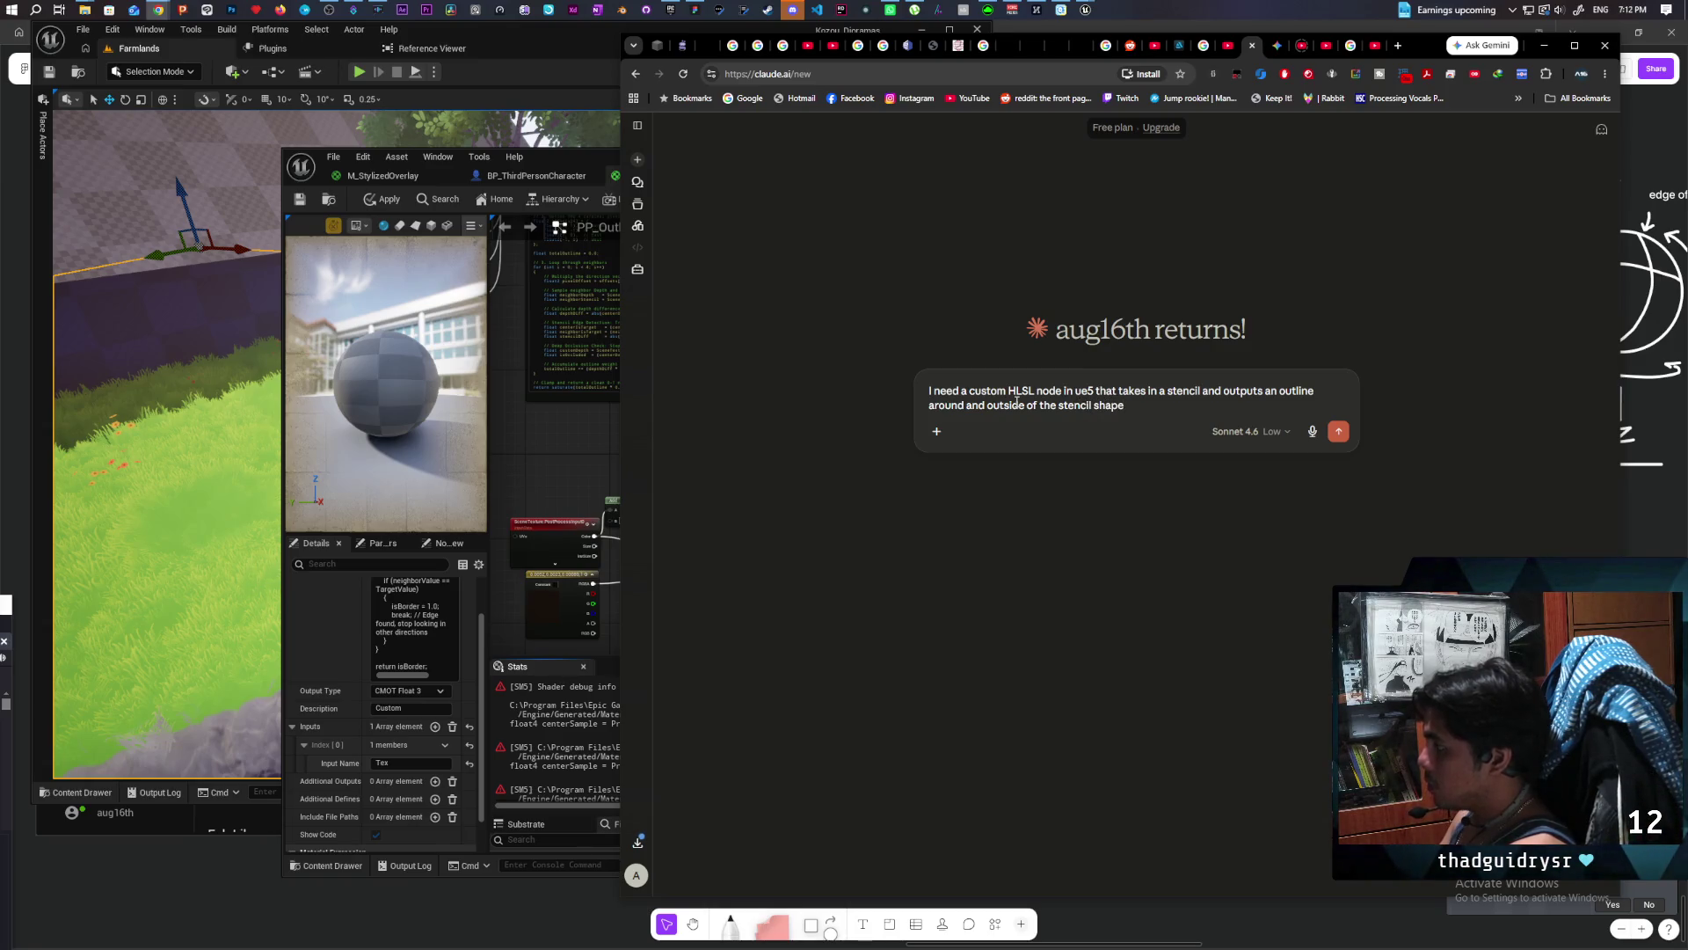
key("Return")
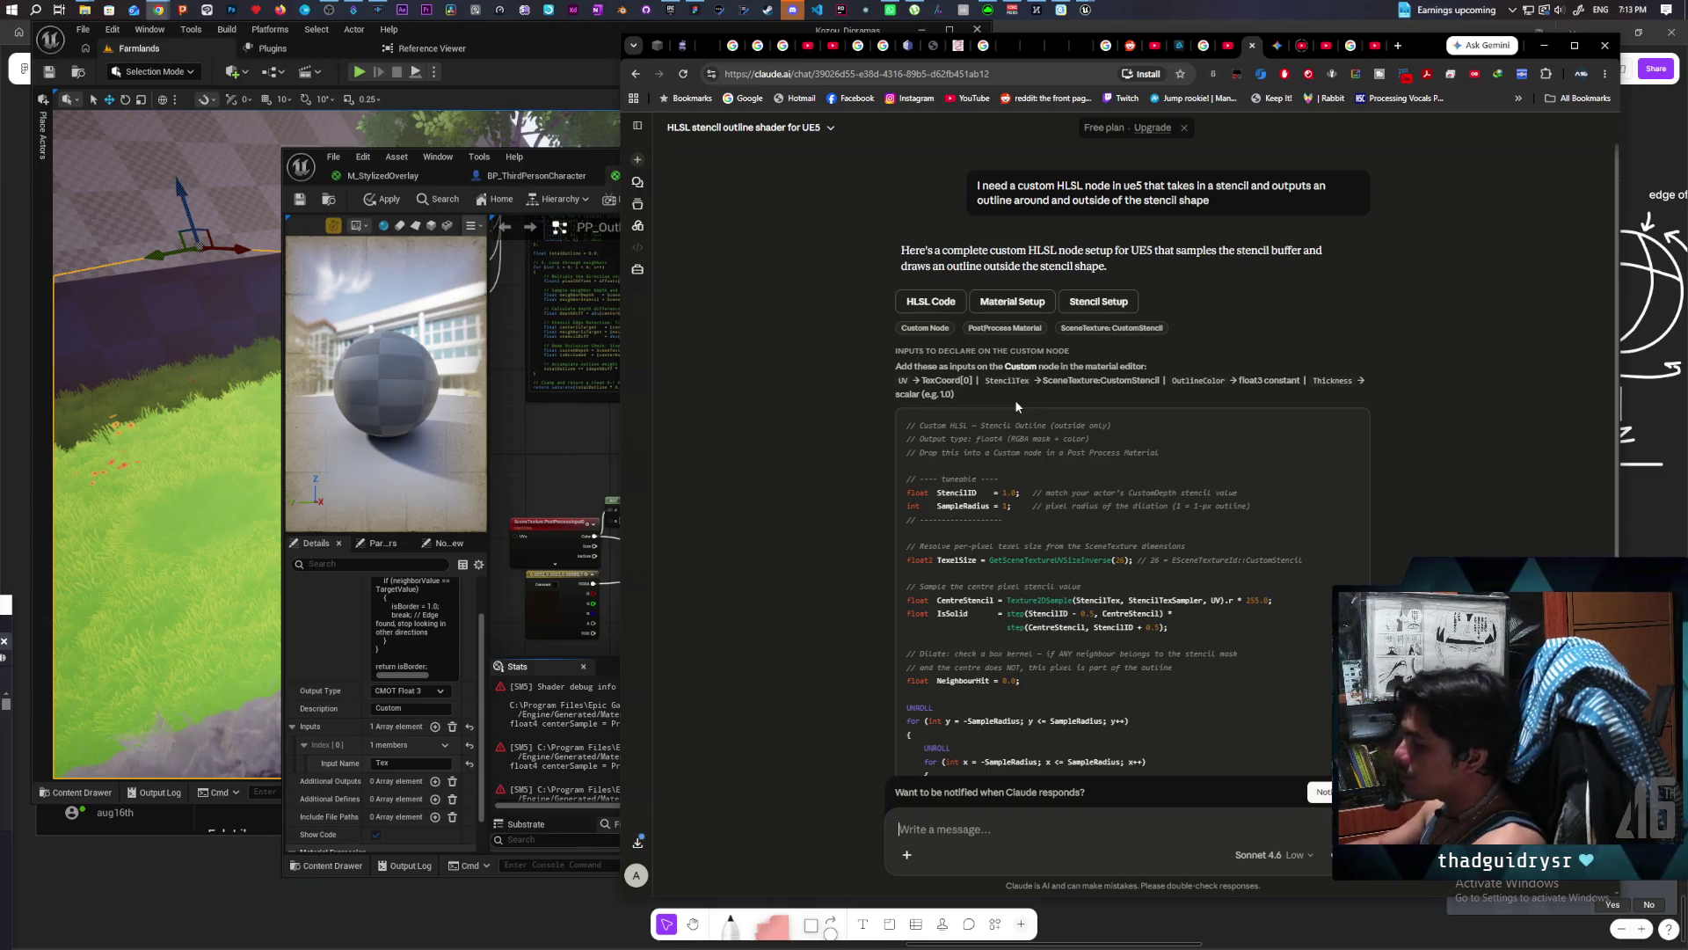
Step: Scroll through Claude's full stencil-outline HLSL and setup notes, then go back to the PP_Outline editor
scroll(862, 581, "down", 3)
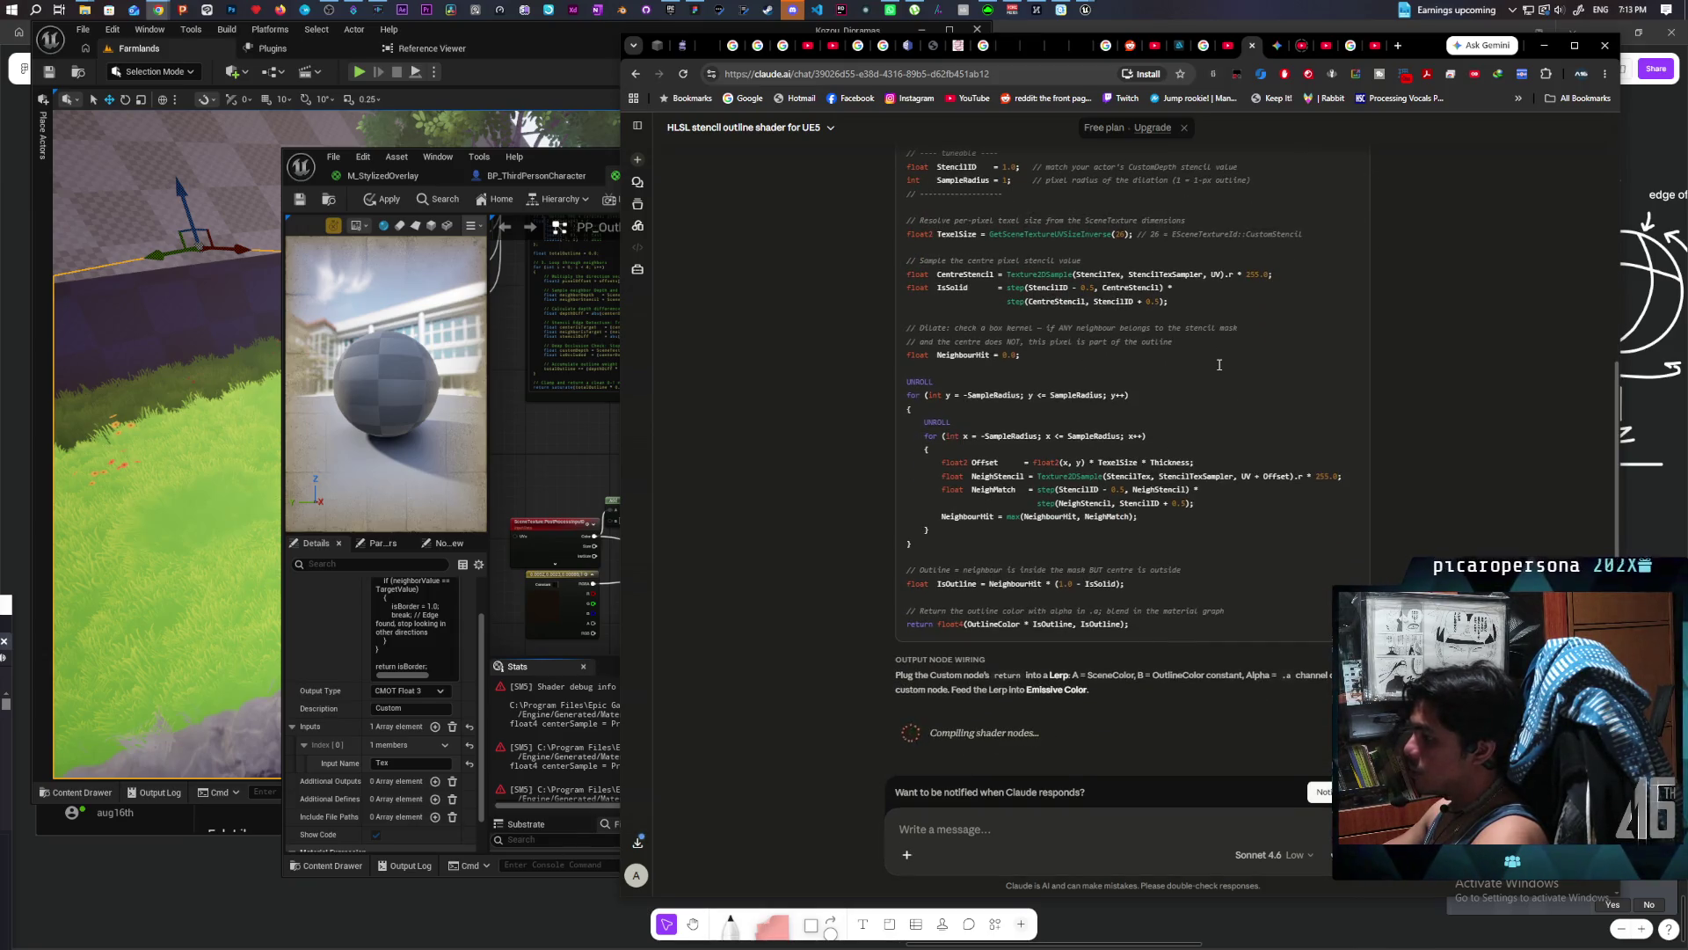
left_click(573, 456)
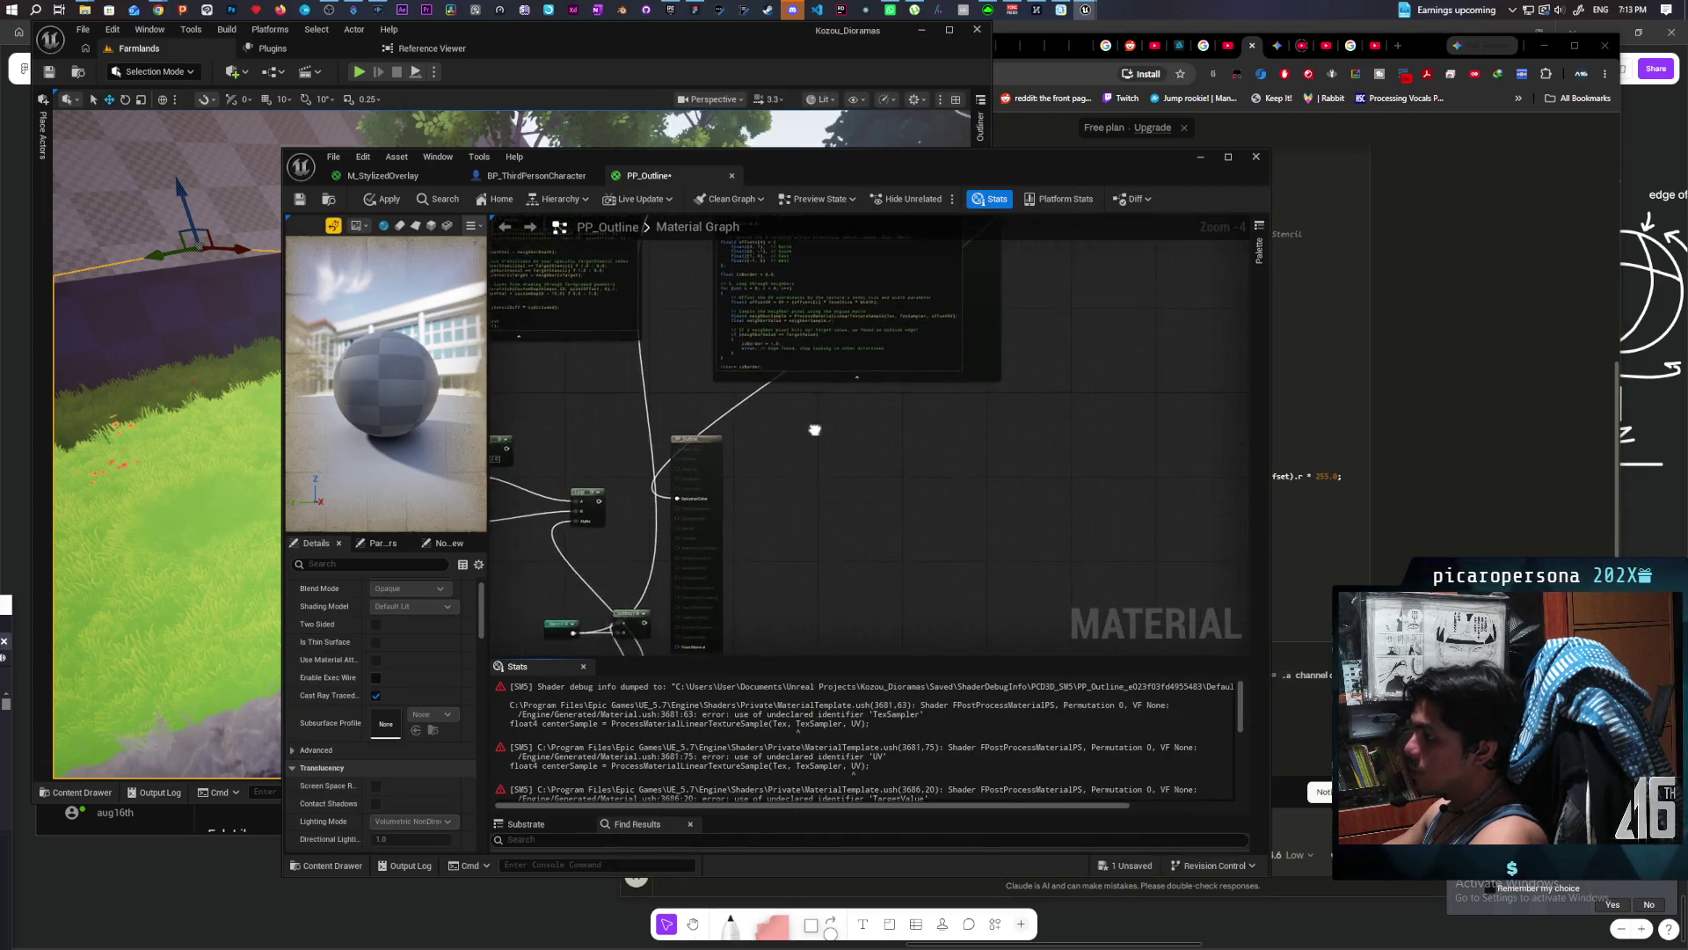
Step: Undo the last wiring and replace the Custom node's code with Claude's pasted HLSL
key("ctrl+z")
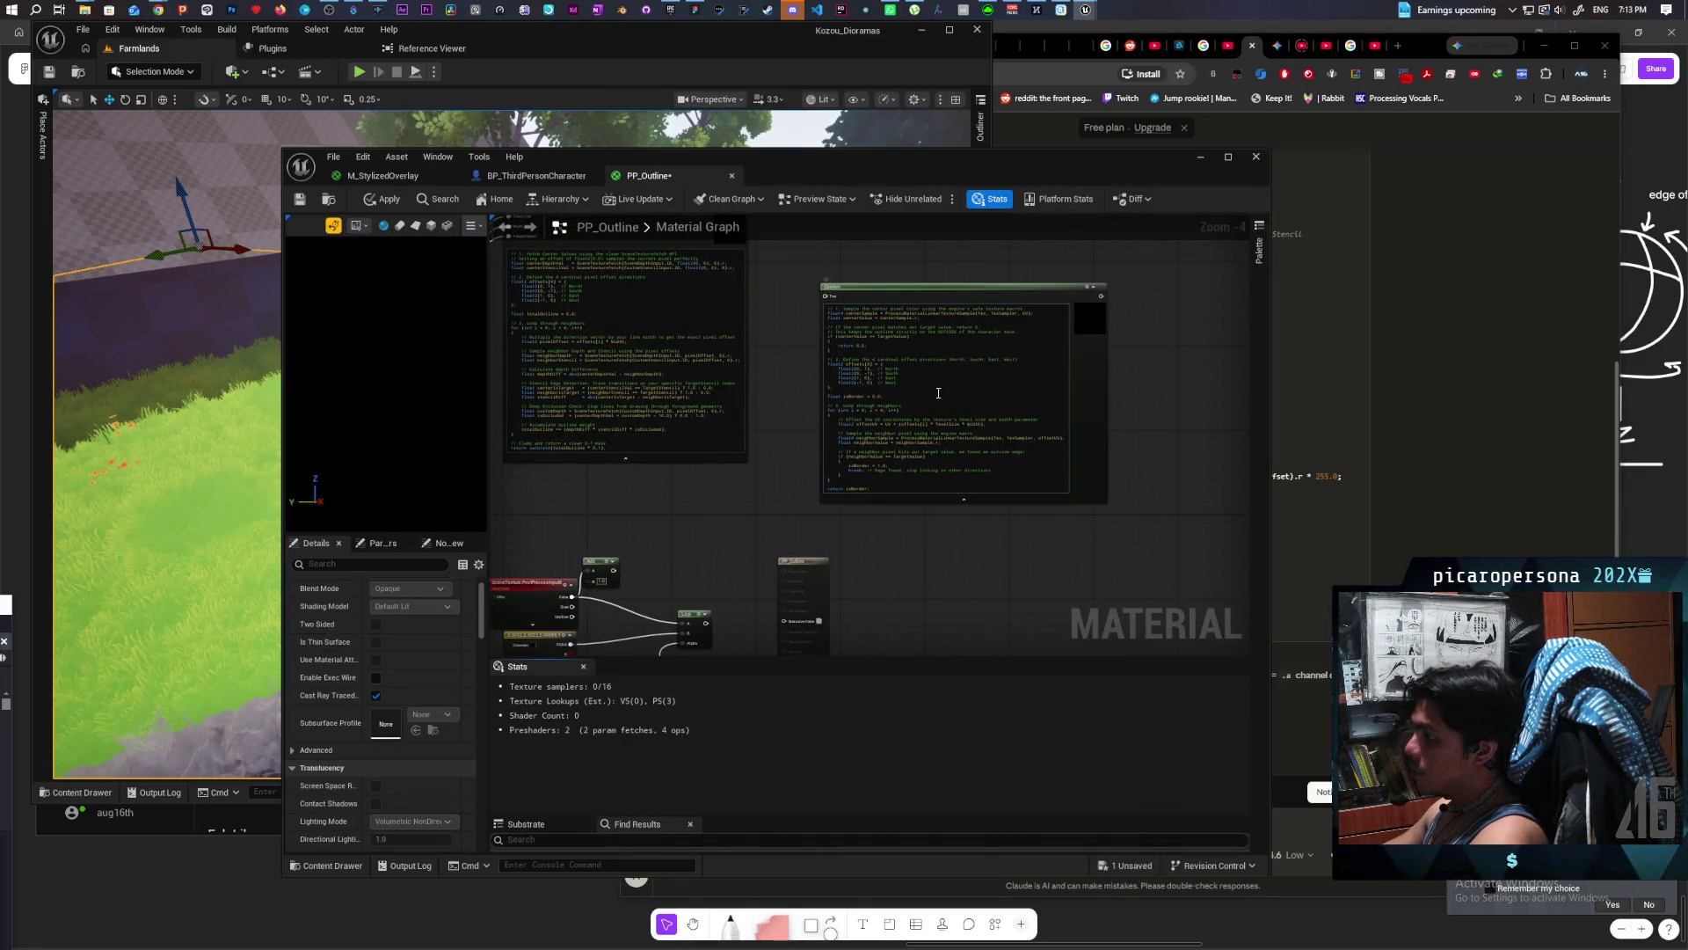
key("ctrl+a")
key("ctrl+v")
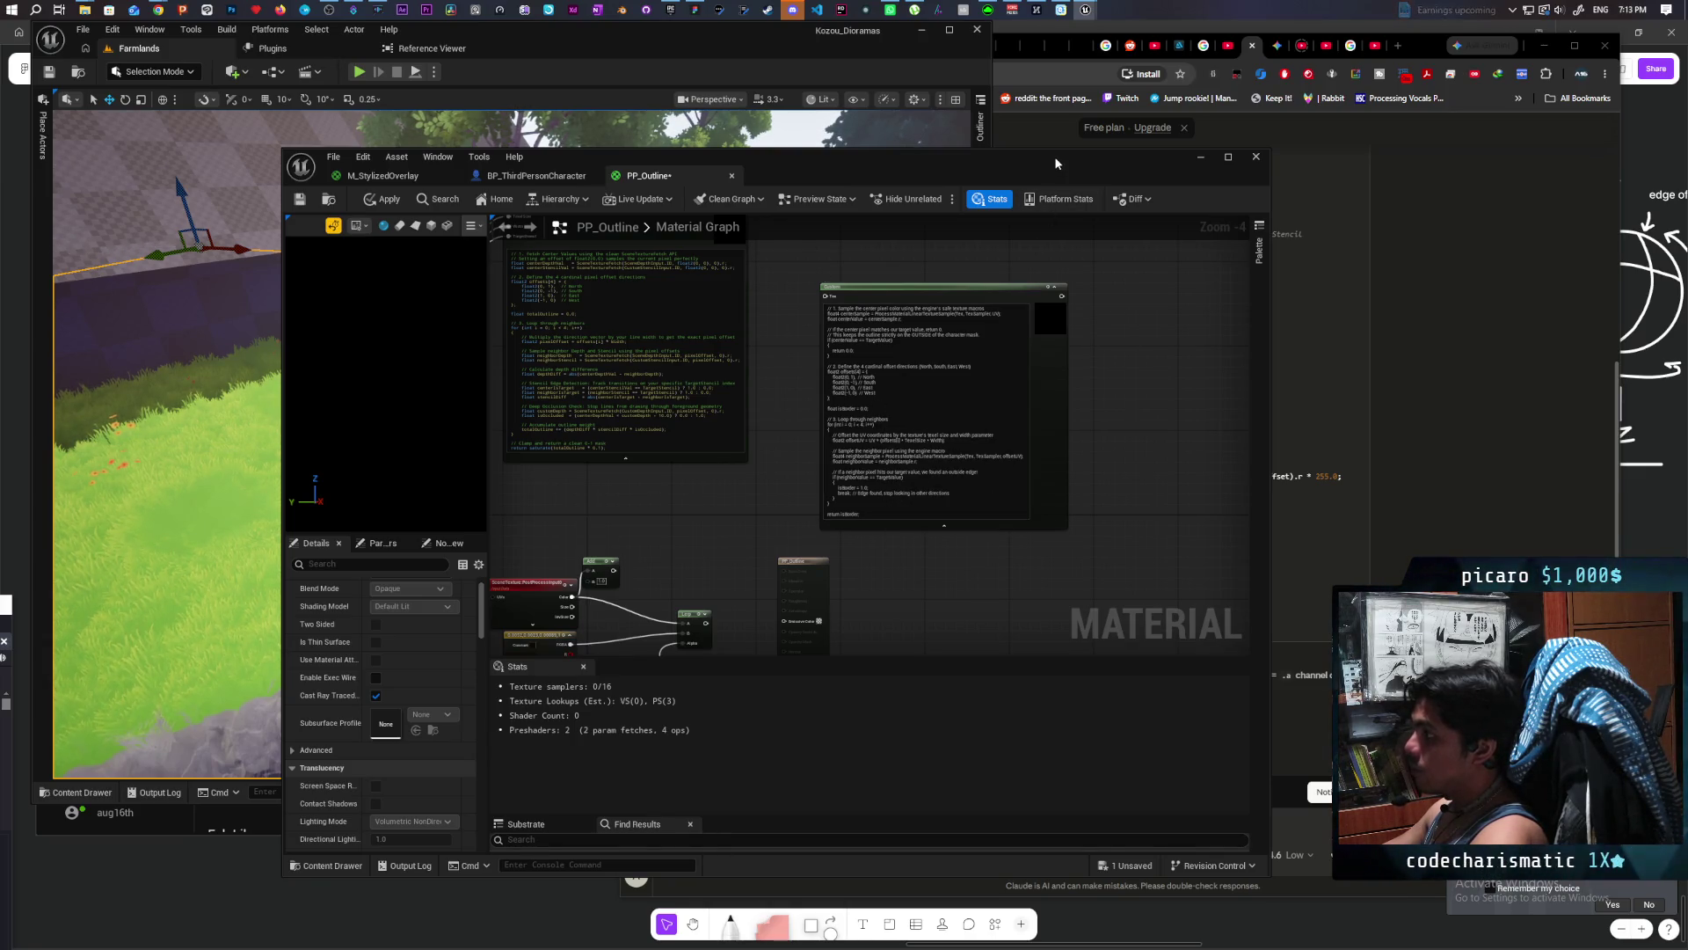
Step: Wire the Custom node's output into the PP_Outline material result, then return to Claude
mouse_move(1054, 155)
left_mouse_down()
mouse_move(810, 112)
mouse_move(841, 96)
mouse_move(901, 106)
left_mouse_up()
mouse_move(885, 392)
left_mouse_down()
mouse_move(882, 490)
mouse_move(915, 306)
left_mouse_up()
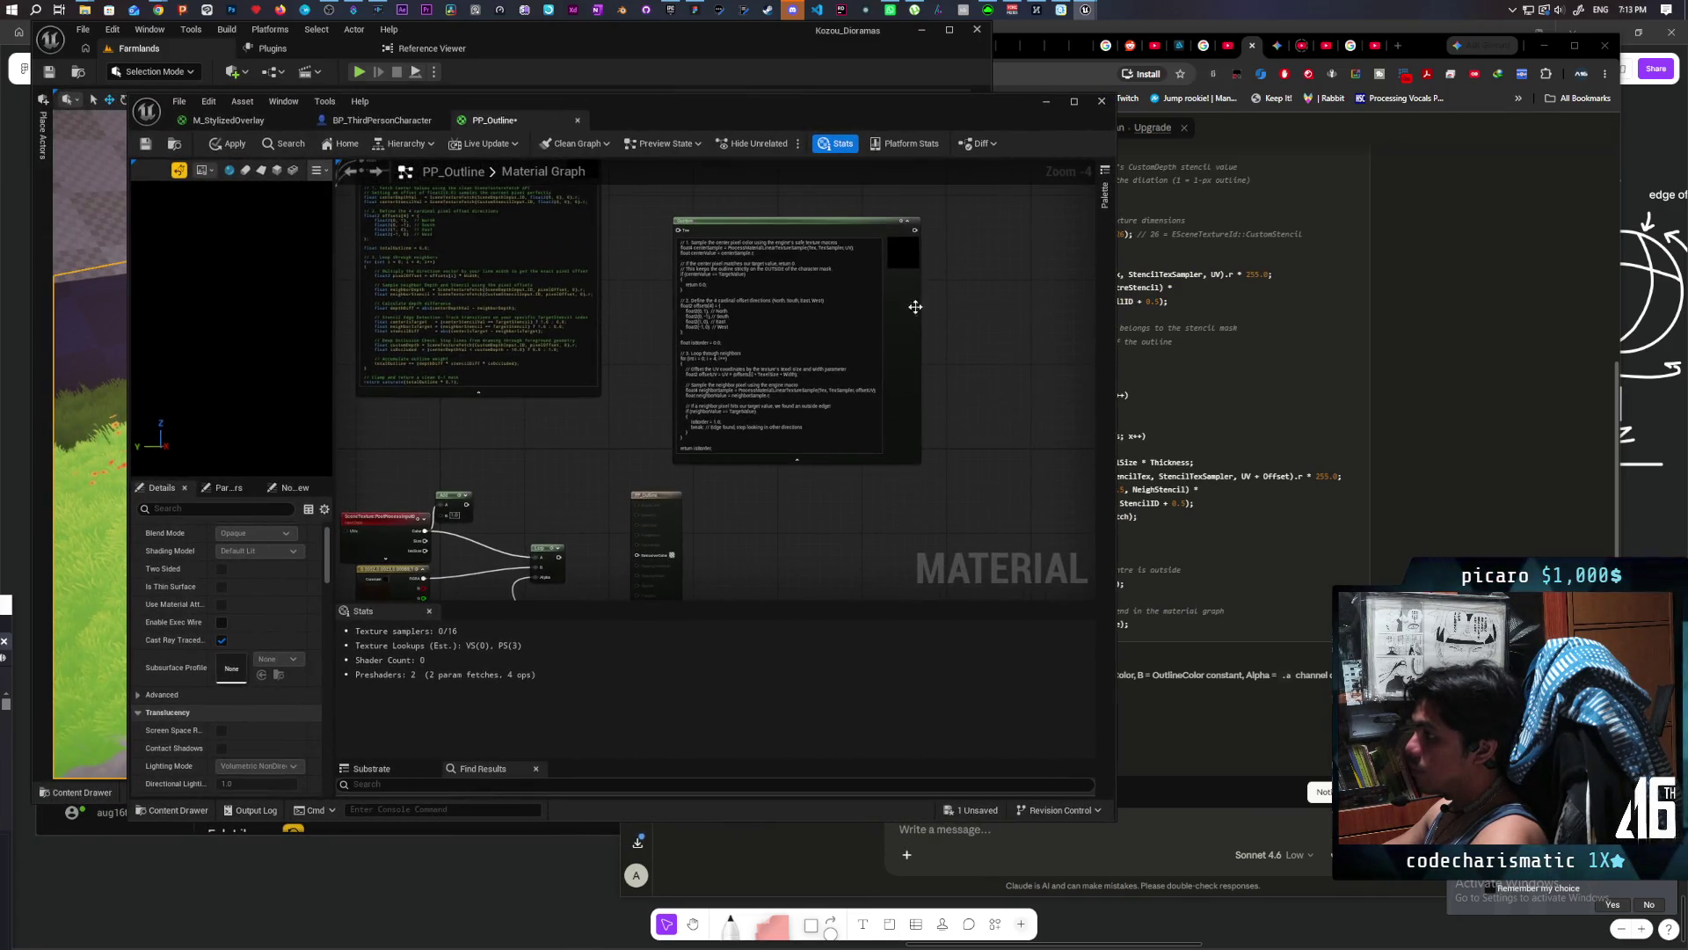
mouse_move(916, 231)
left_mouse_down()
mouse_move(660, 471)
mouse_move(639, 555)
left_mouse_up()
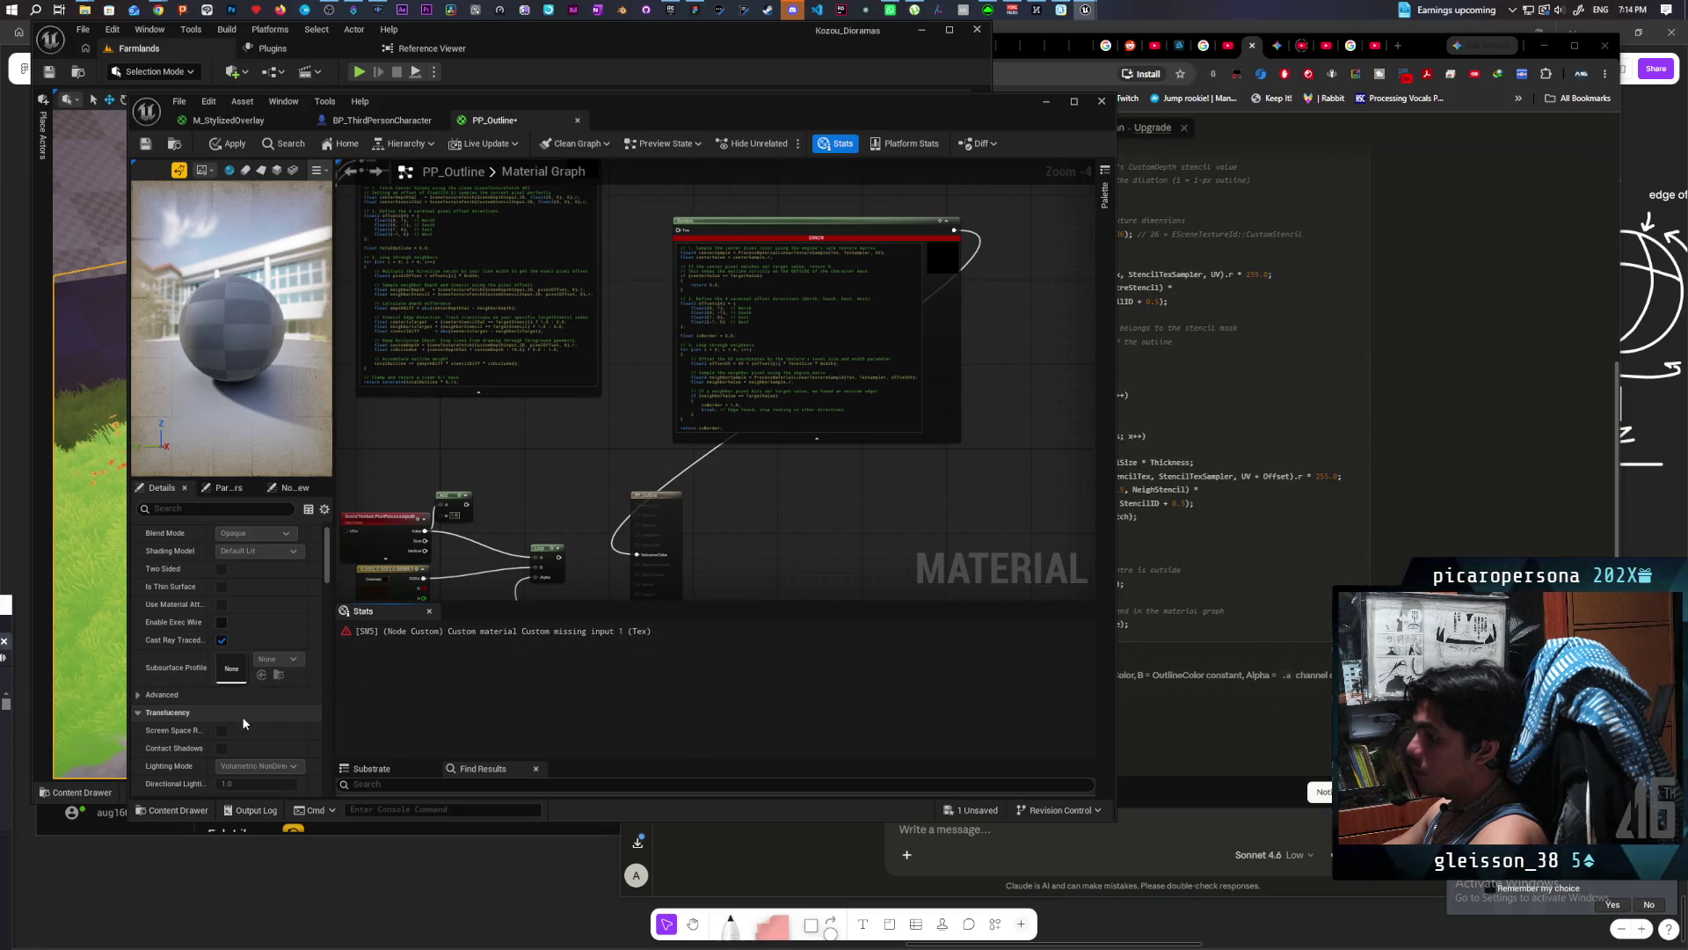
scroll(765, 295, "up", 5)
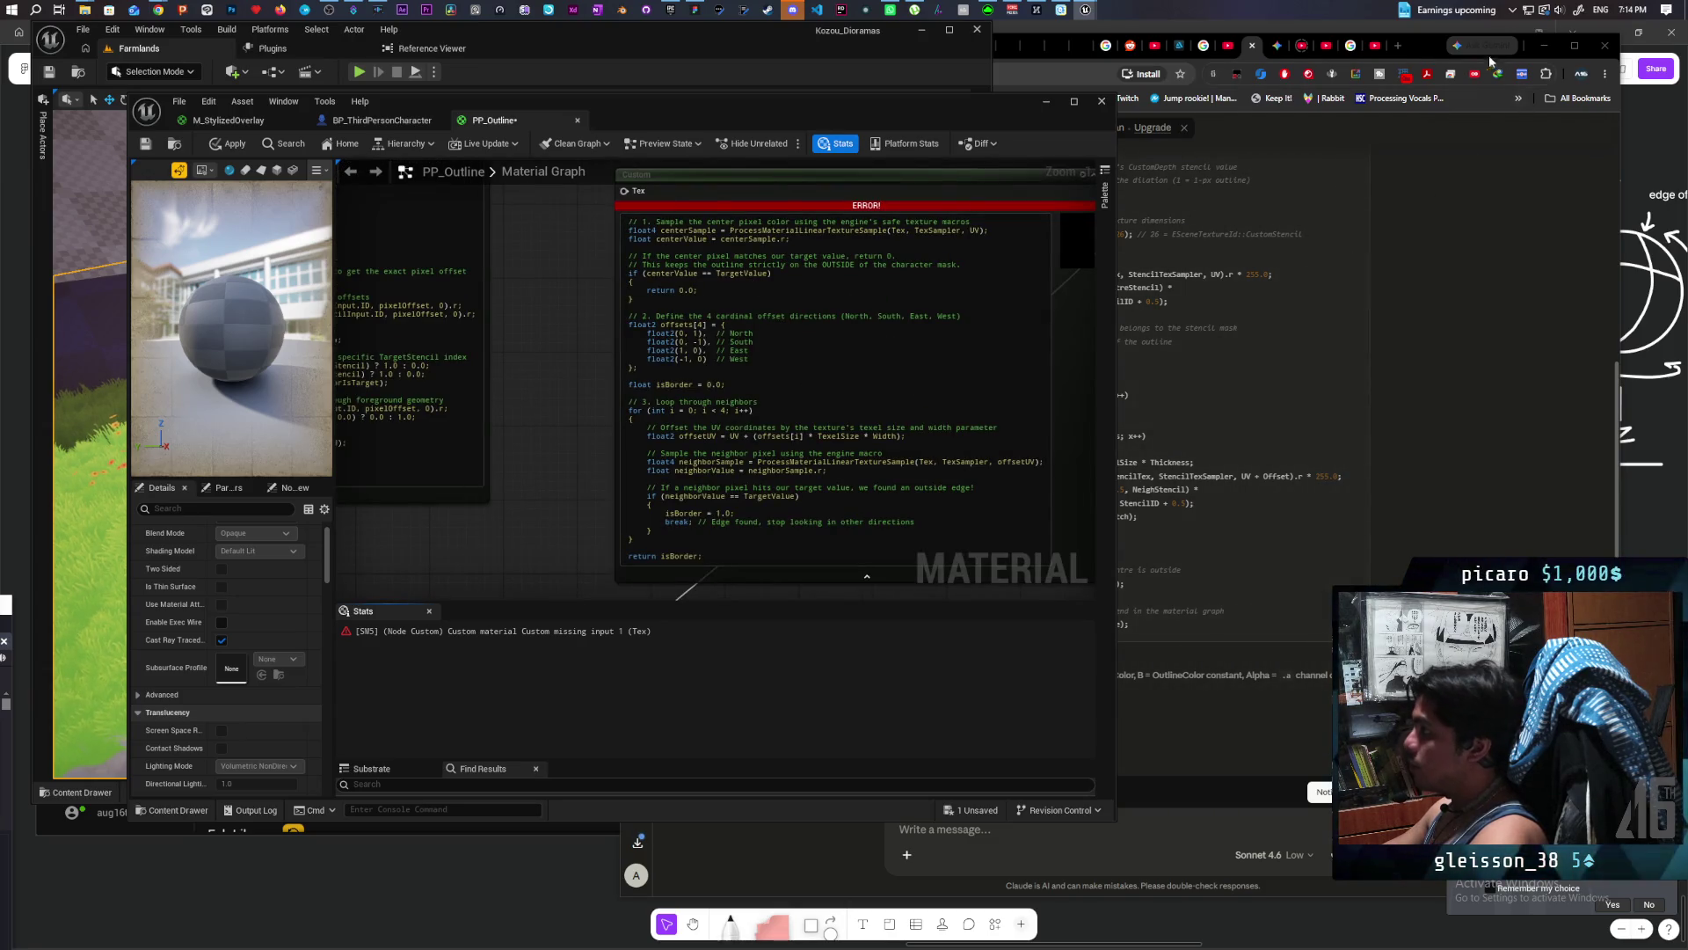
left_click(1420, 46)
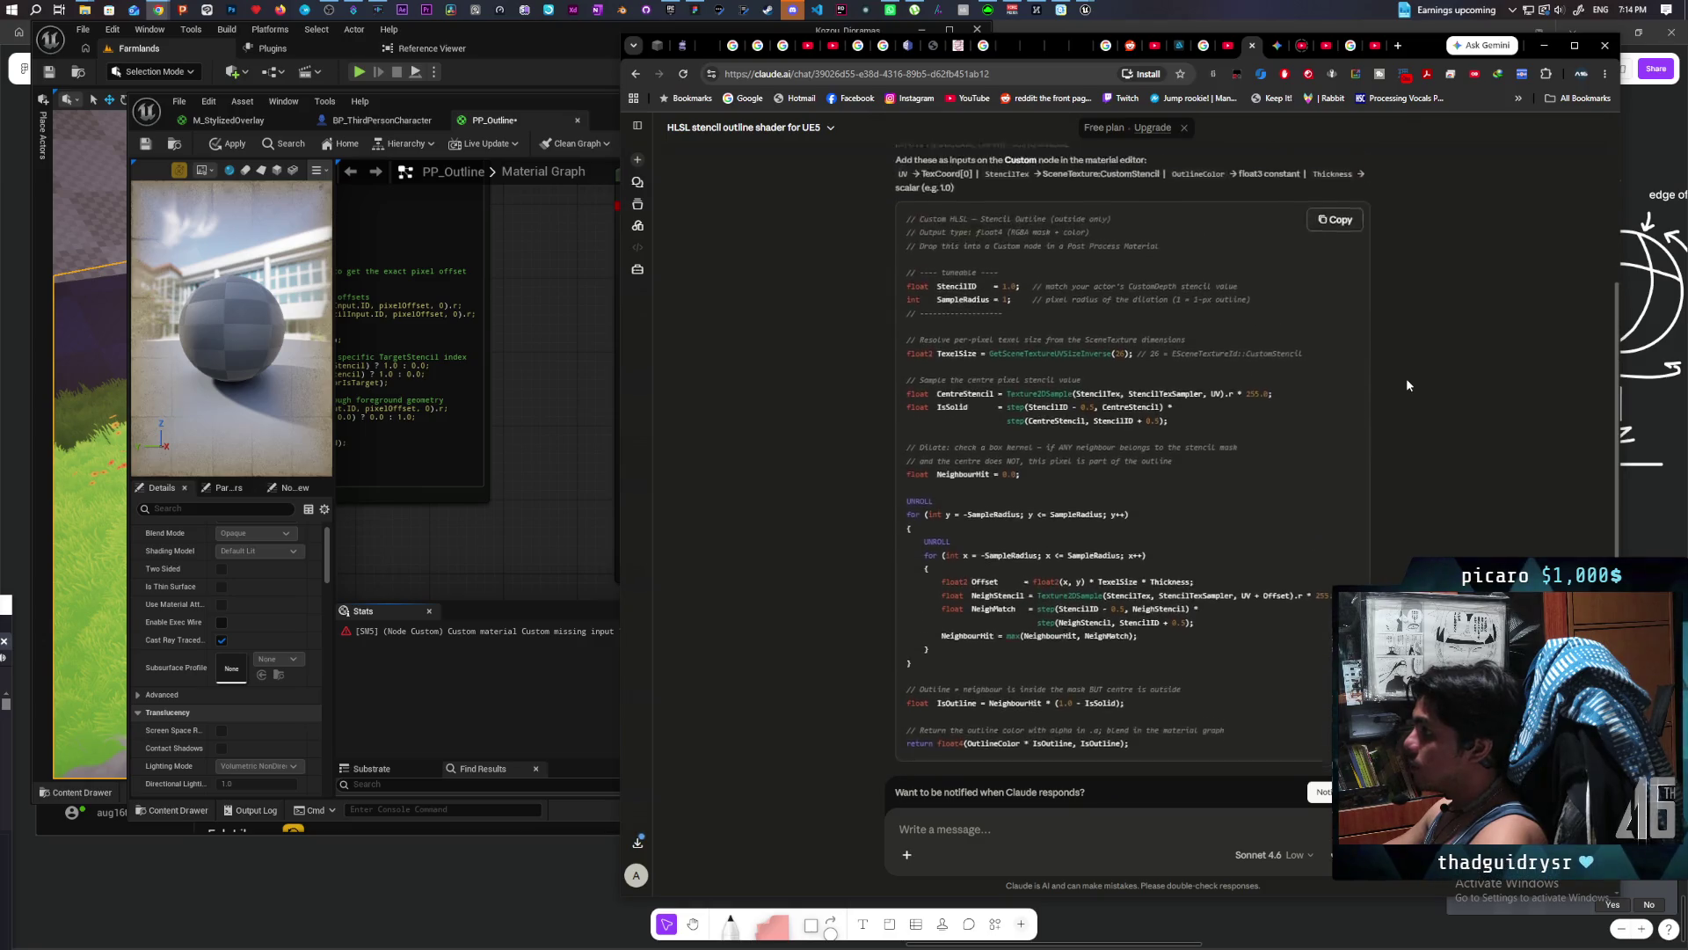
Step: Review Claude's stencil-outline HLSL code before going back to the material editor
scroll(1406, 385, "up", 5)
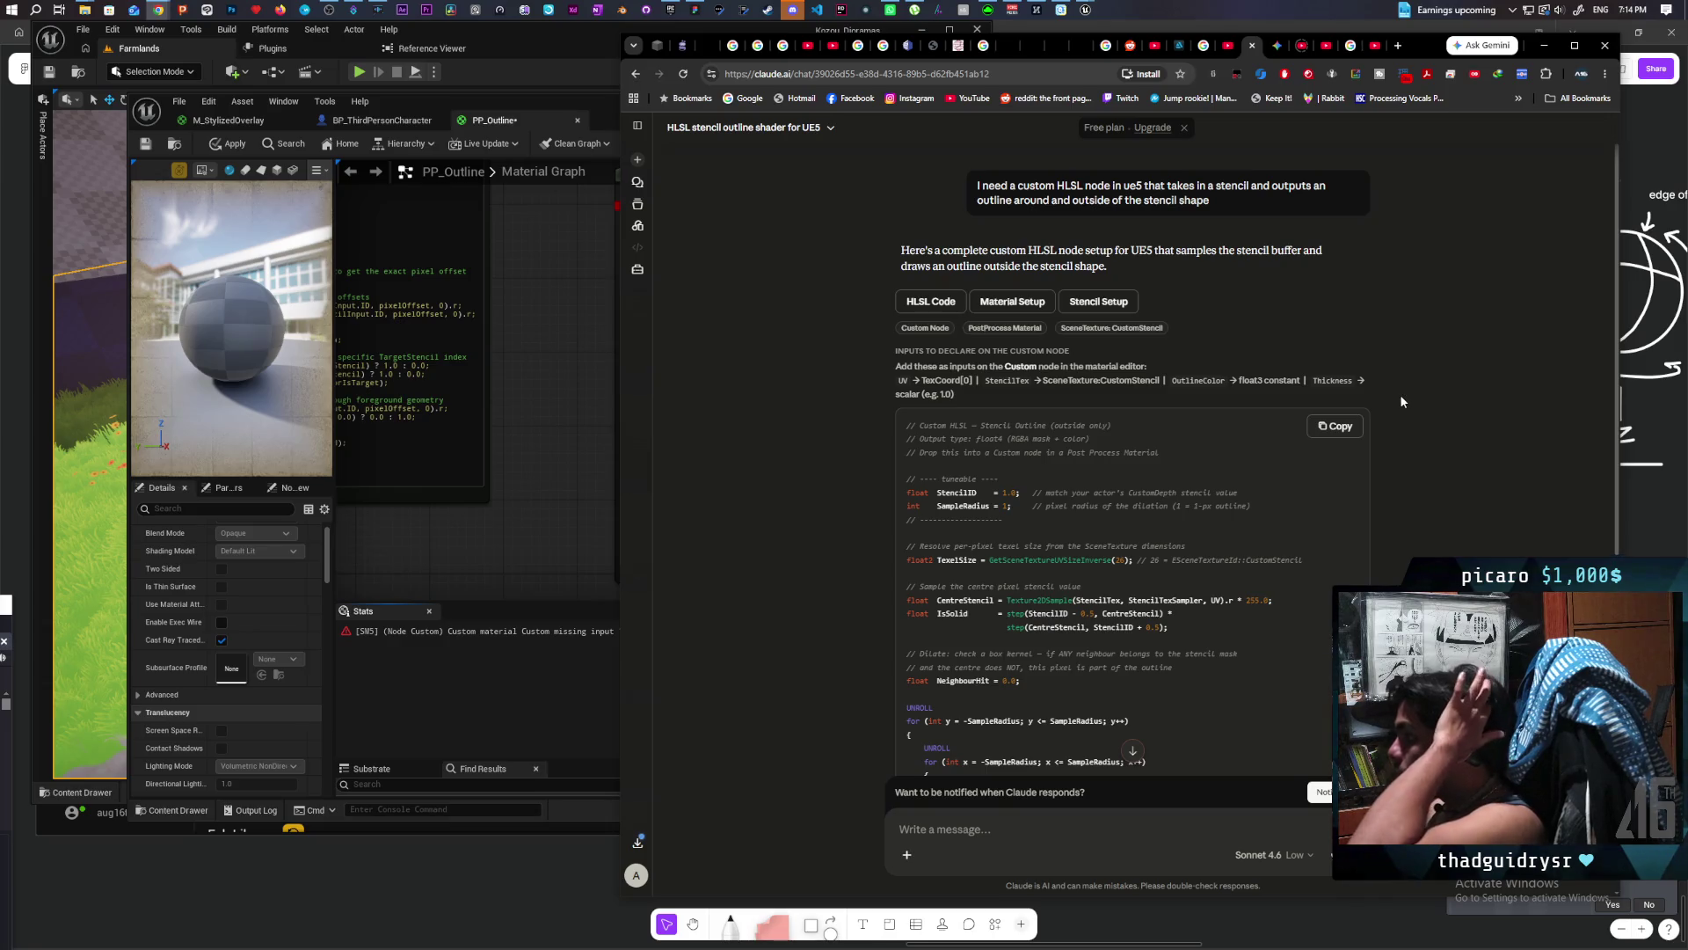
left_click(542, 378)
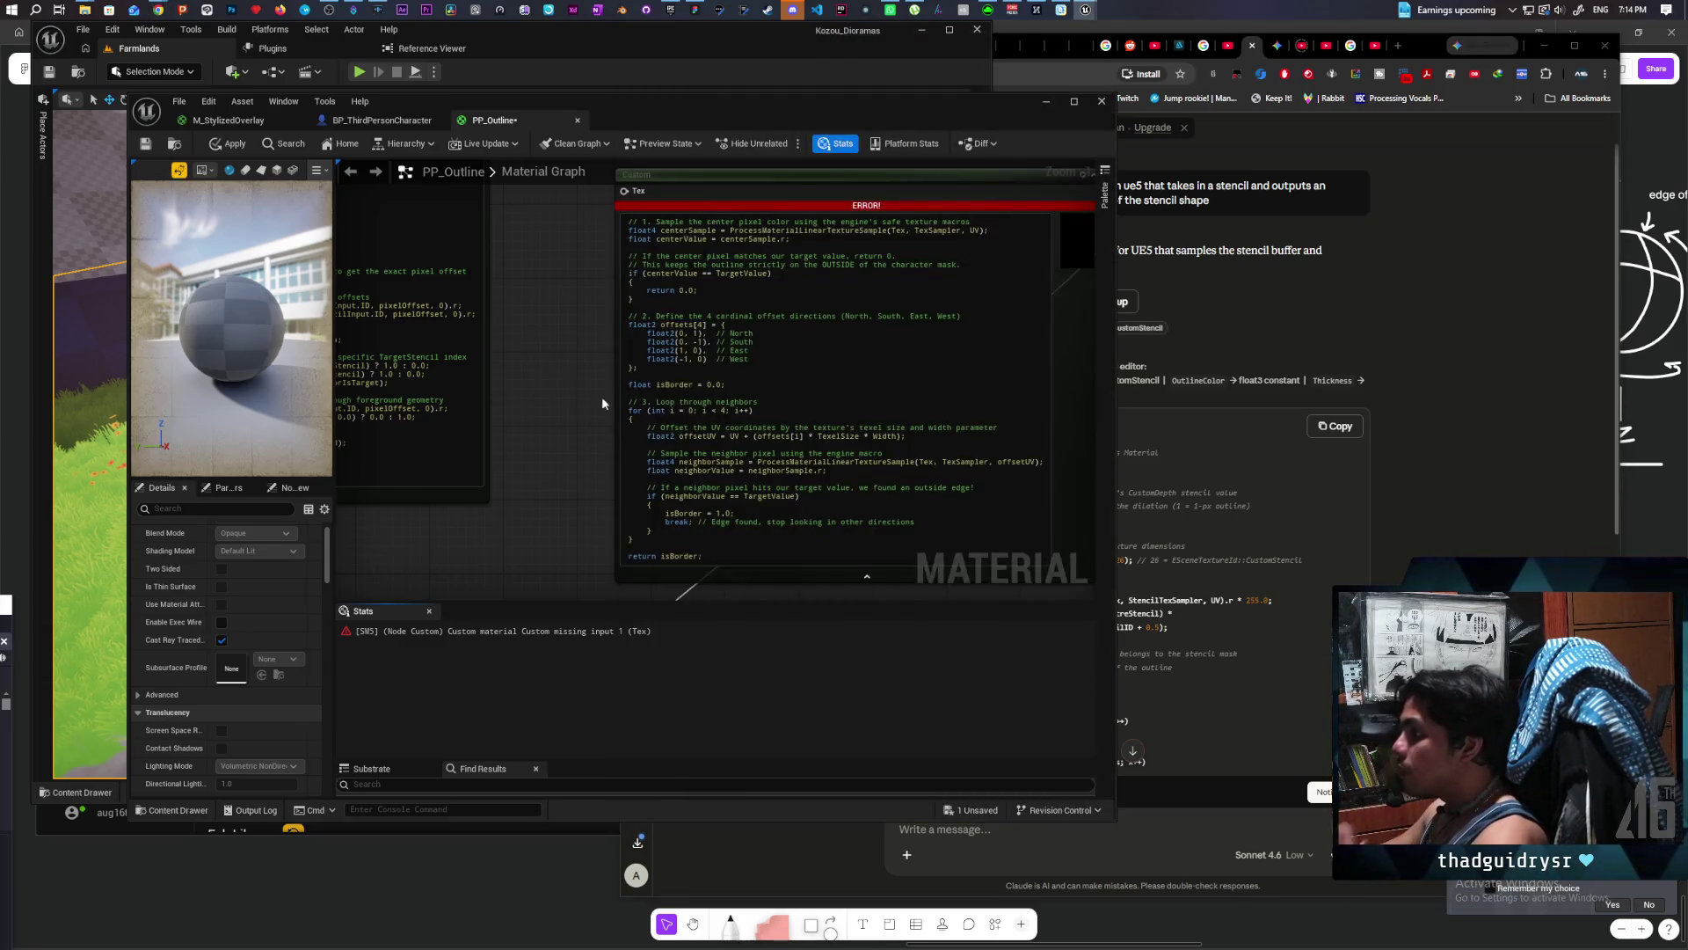
left_click(1219, 545)
scroll(1206, 545, "down", 5)
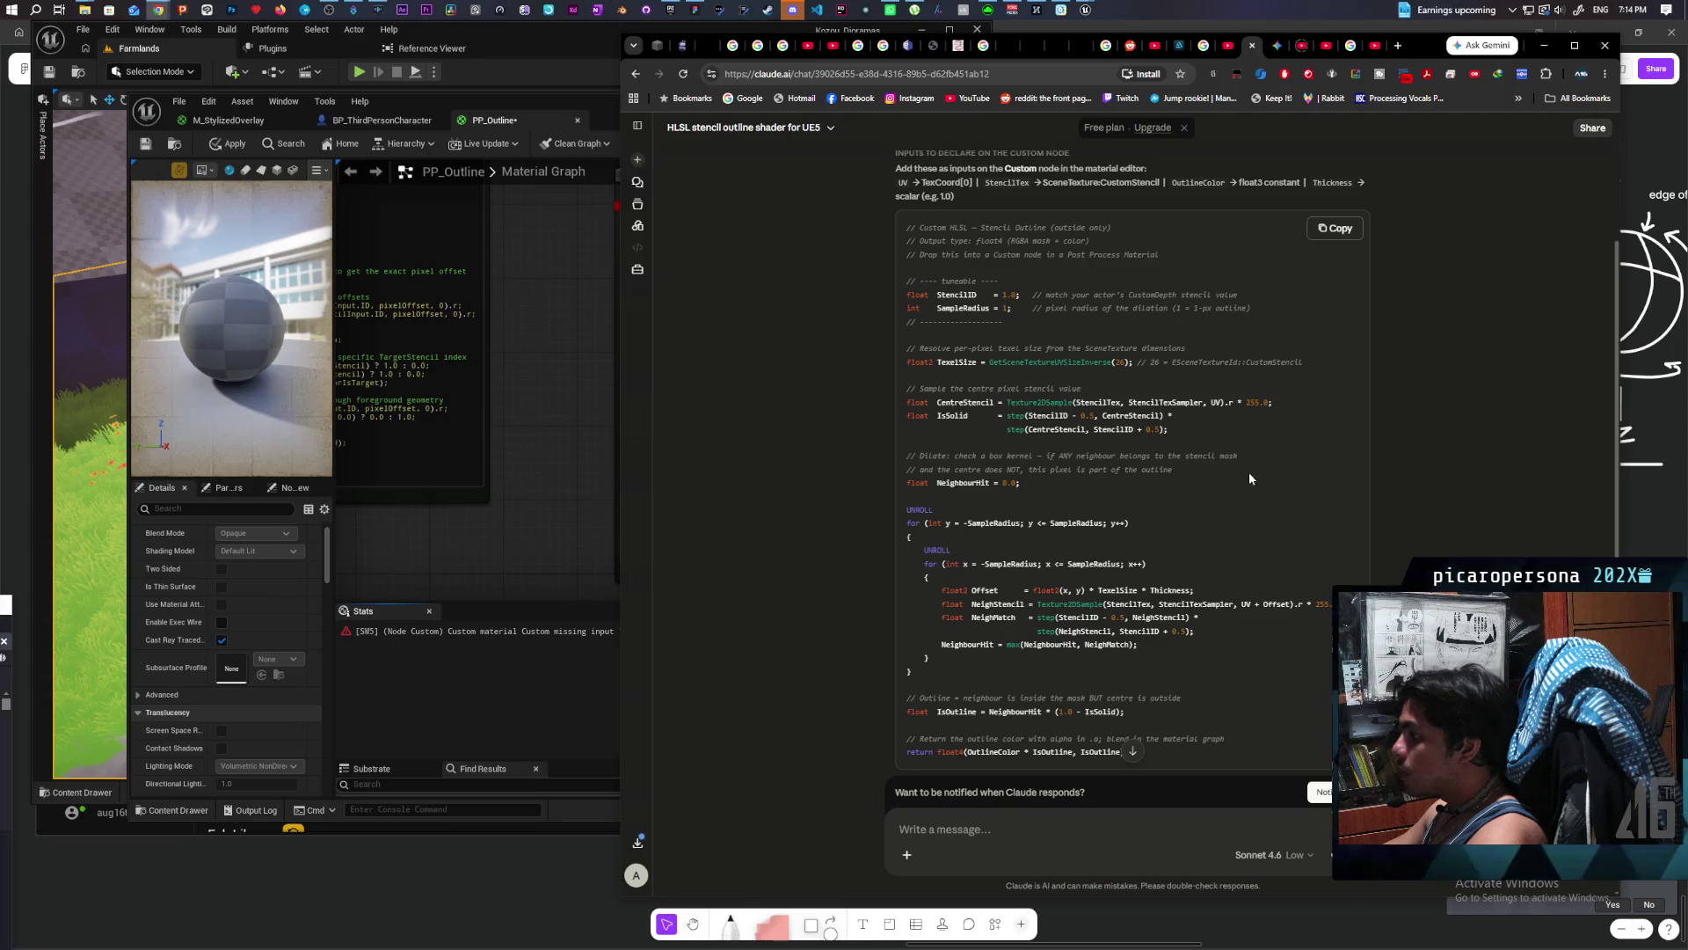
scroll(1251, 469, "down", 3)
scroll(1275, 422, "up", 4)
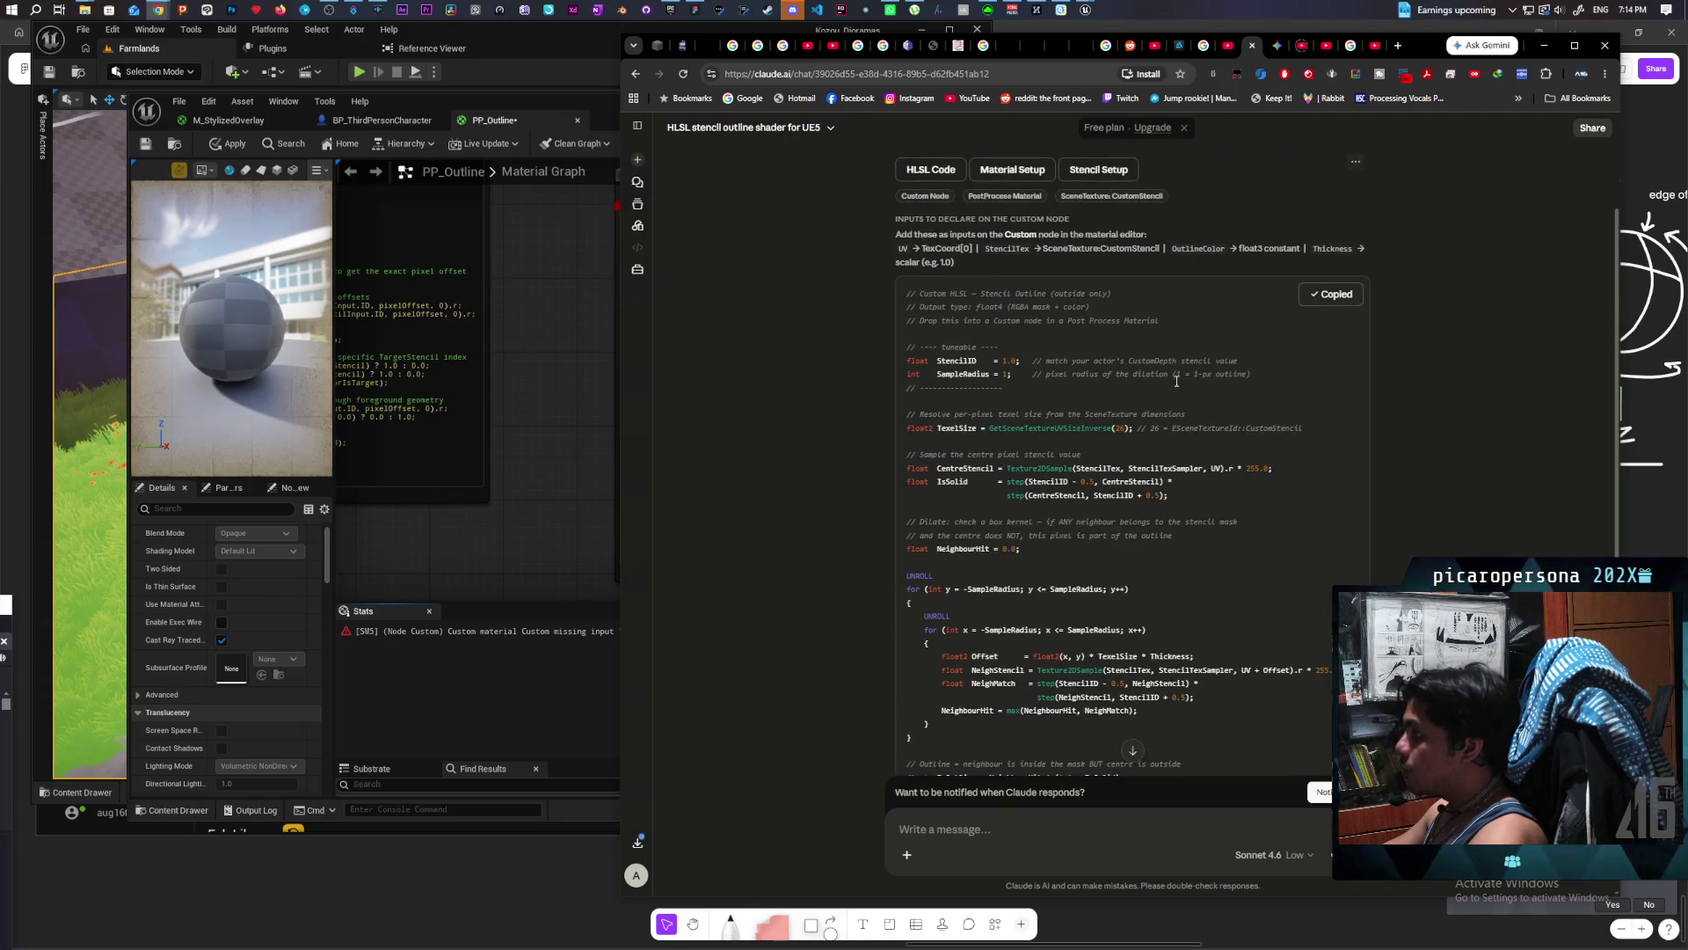
left_click(573, 418)
Step: Paste Claude's stencil-outline code into the Custom node and connect its output to Emissive
left_click(703, 387)
key("ctrl+a")
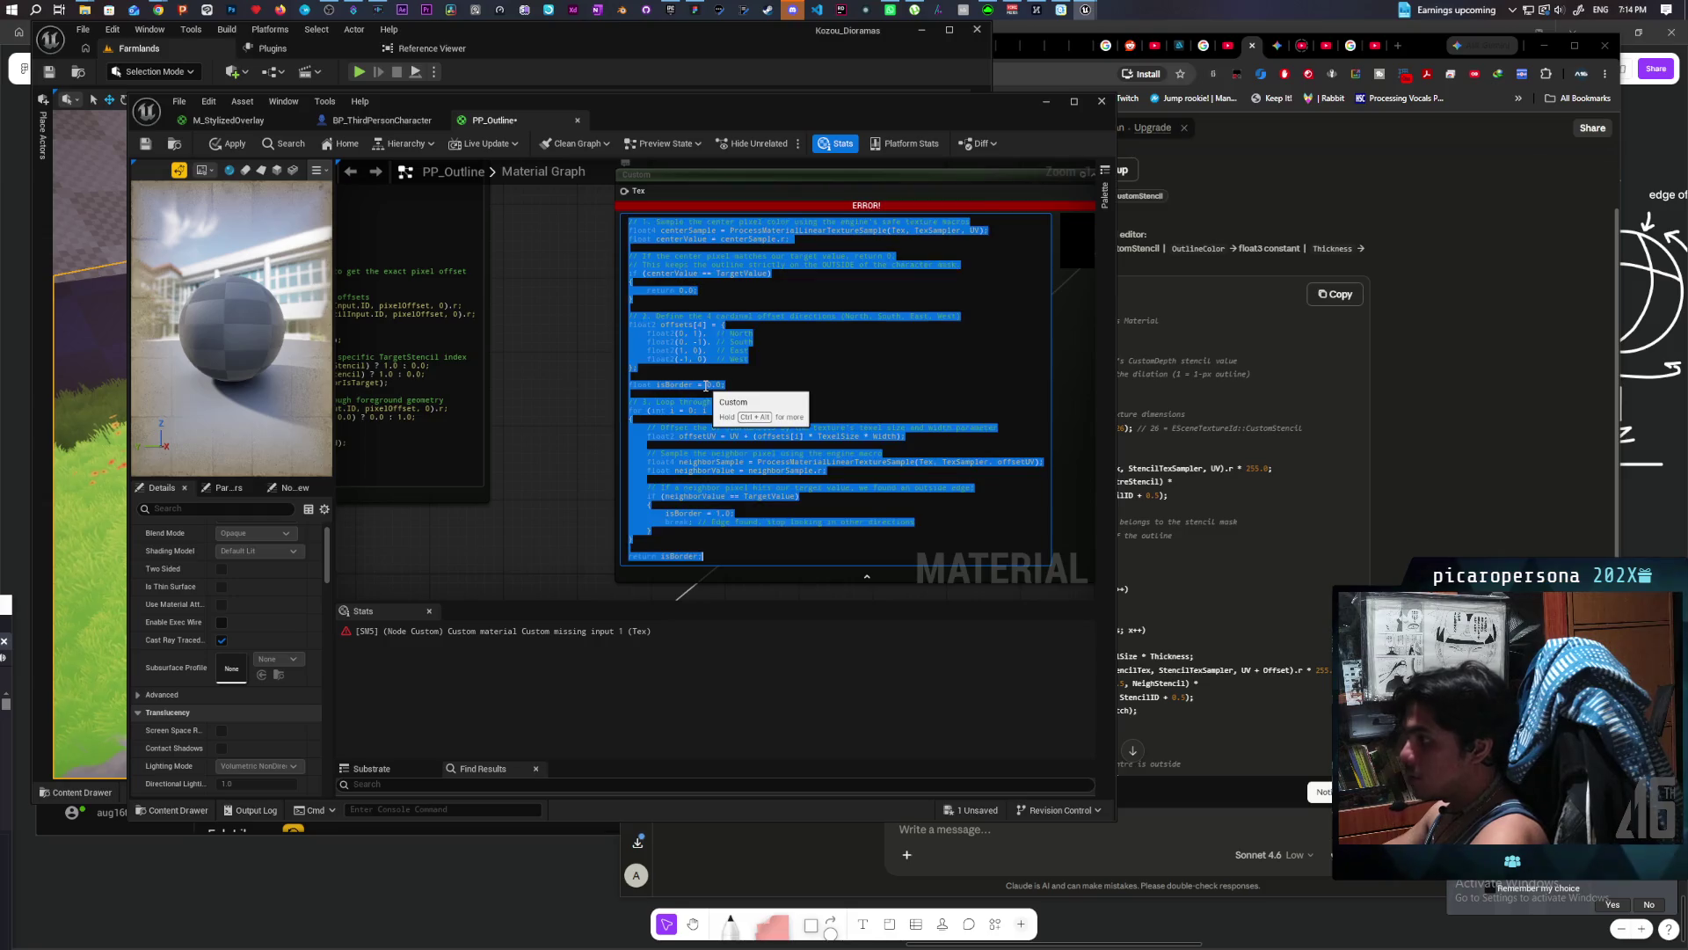
key("ctrl+v")
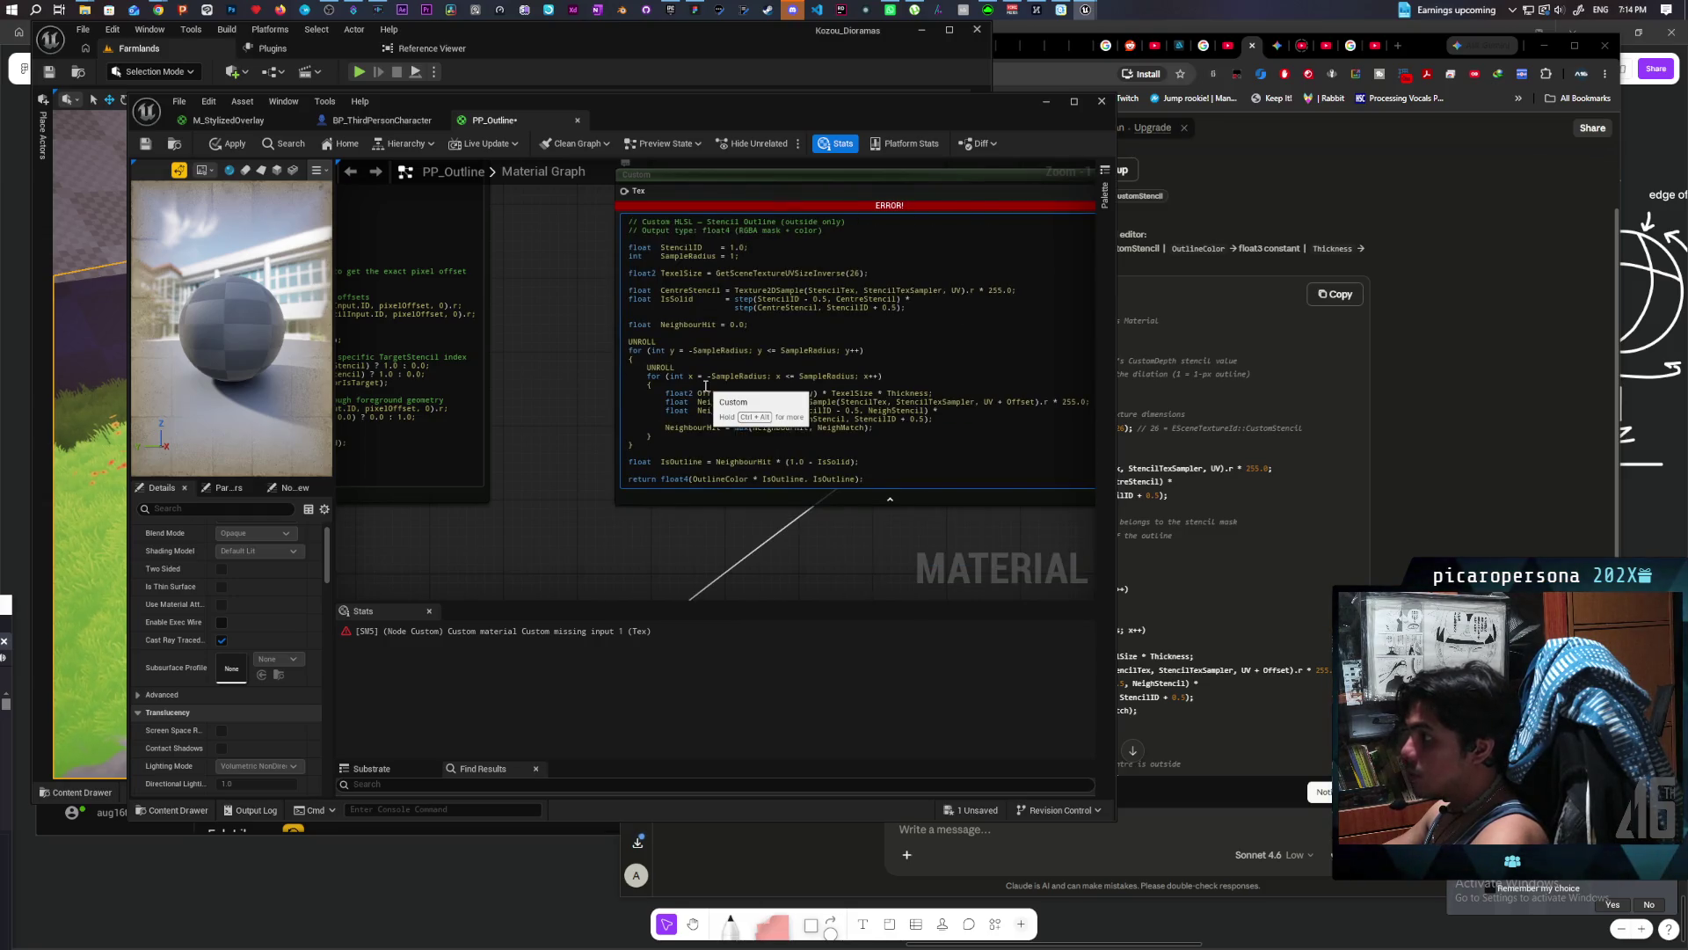
left_click(629, 508)
scroll(620, 529, "down", 1)
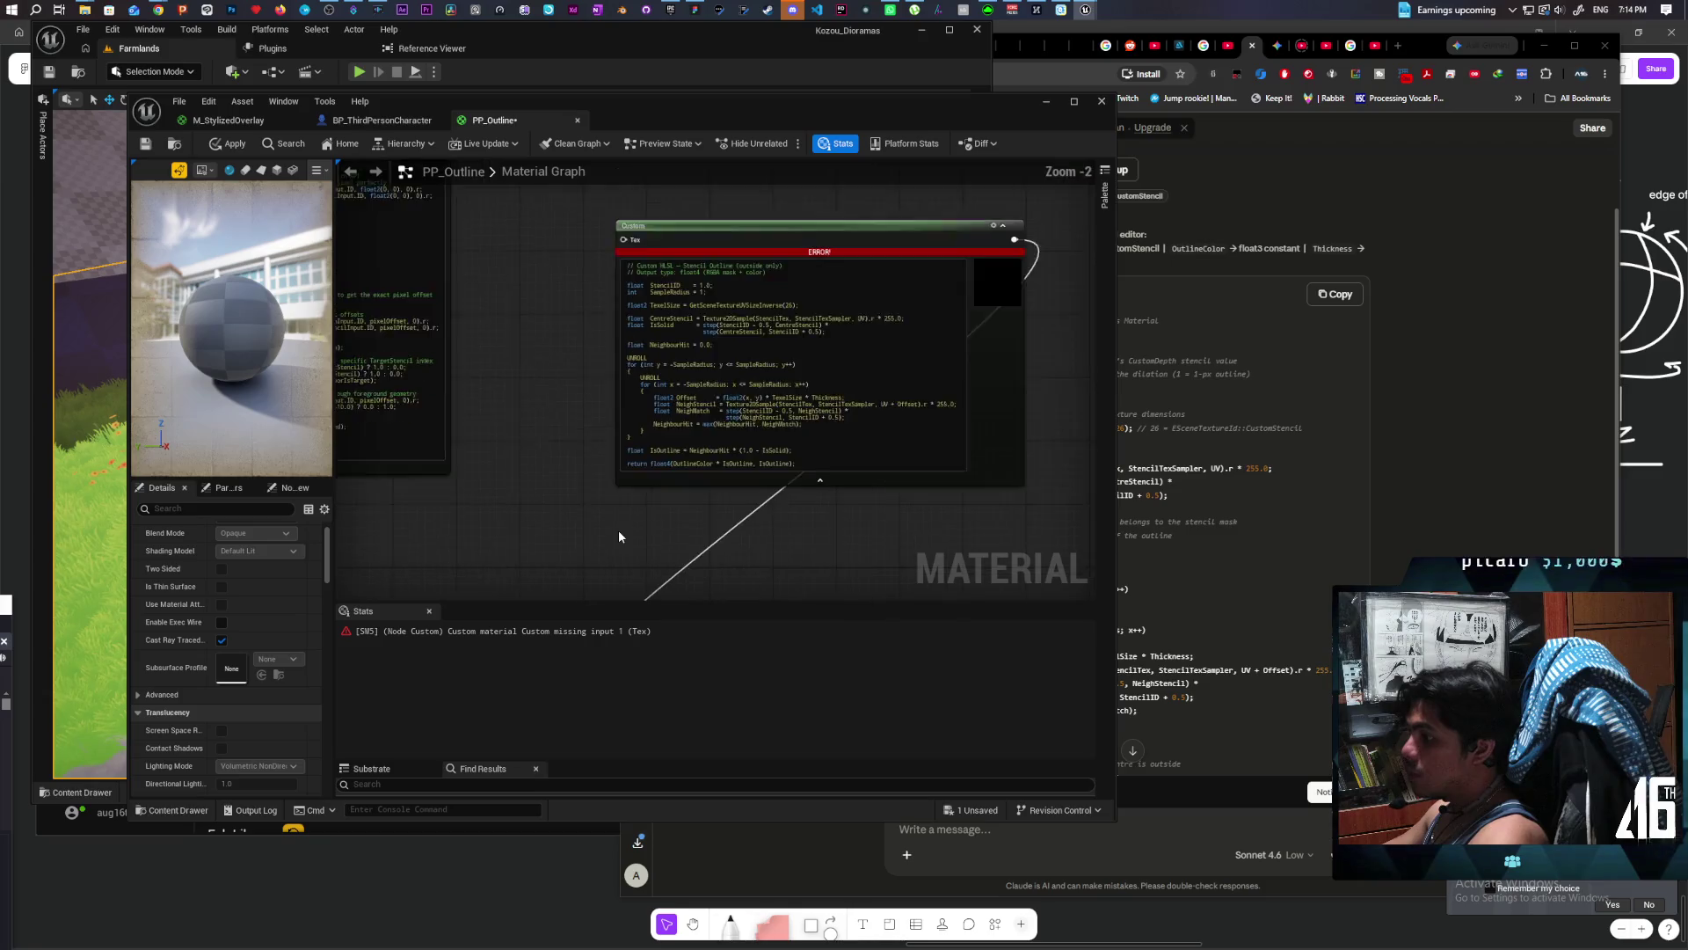
left_click_drag(619, 530, 660, 456)
scroll(806, 496, "down", 3)
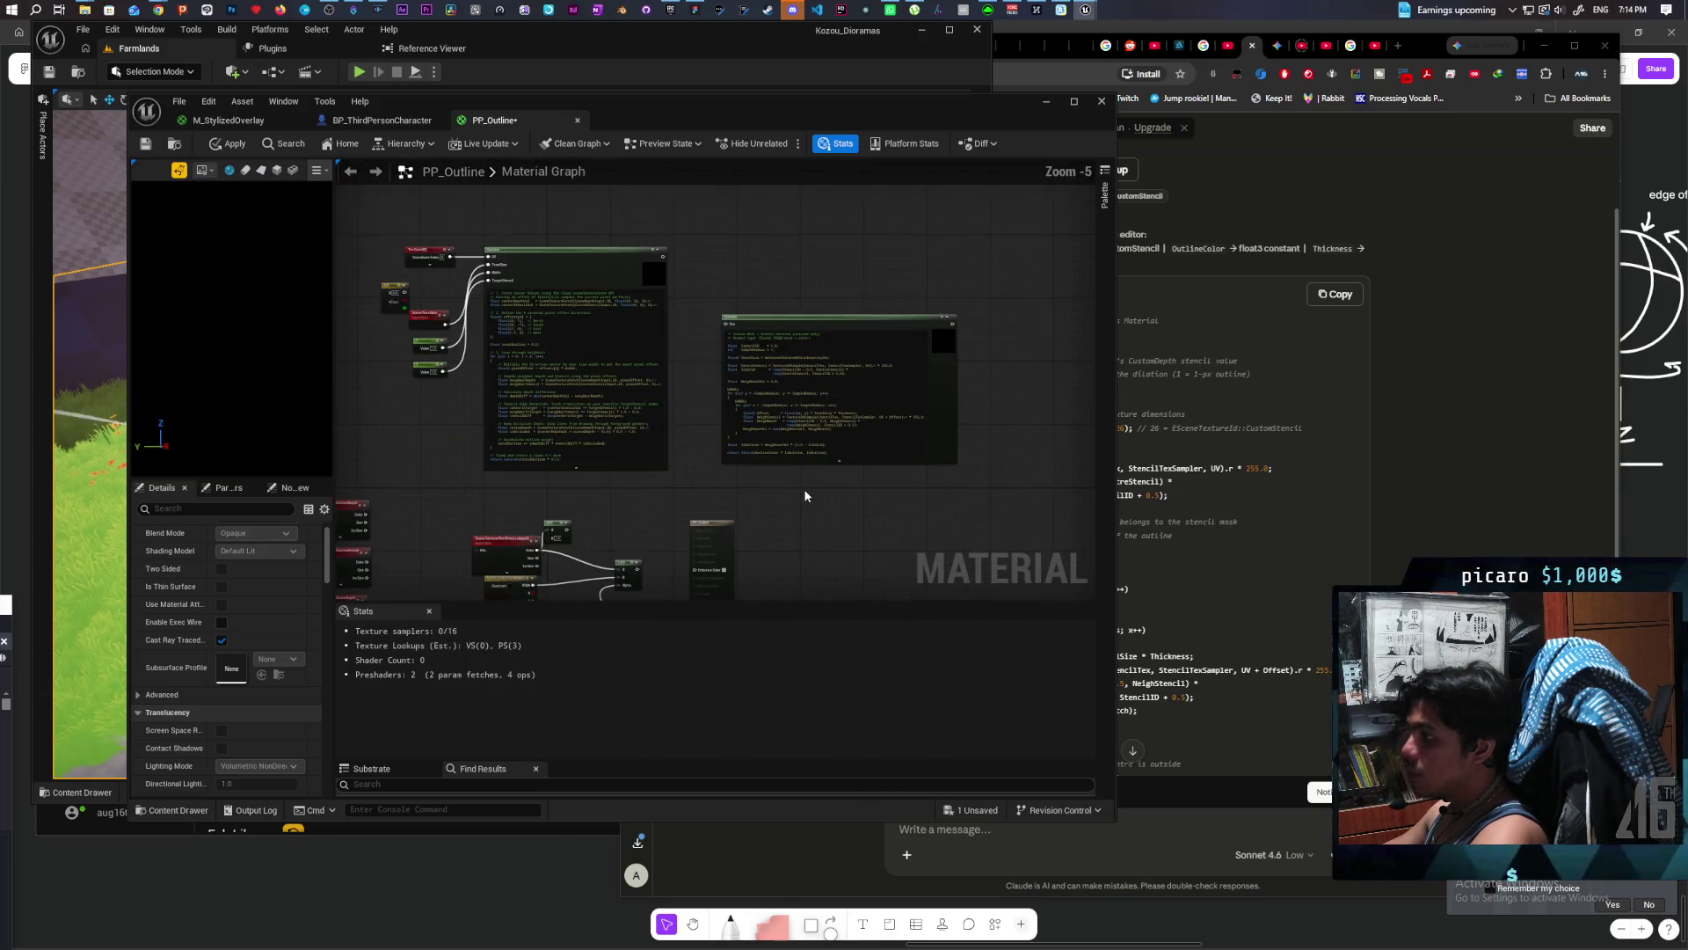
mouse_move(948, 304)
left_mouse_down()
mouse_move(888, 492)
mouse_move(692, 548)
left_mouse_up()
Step: Check Claude's code against the Custom node's inputs and delete the Tex input
left_click(844, 352)
scroll(859, 330, "up", 2)
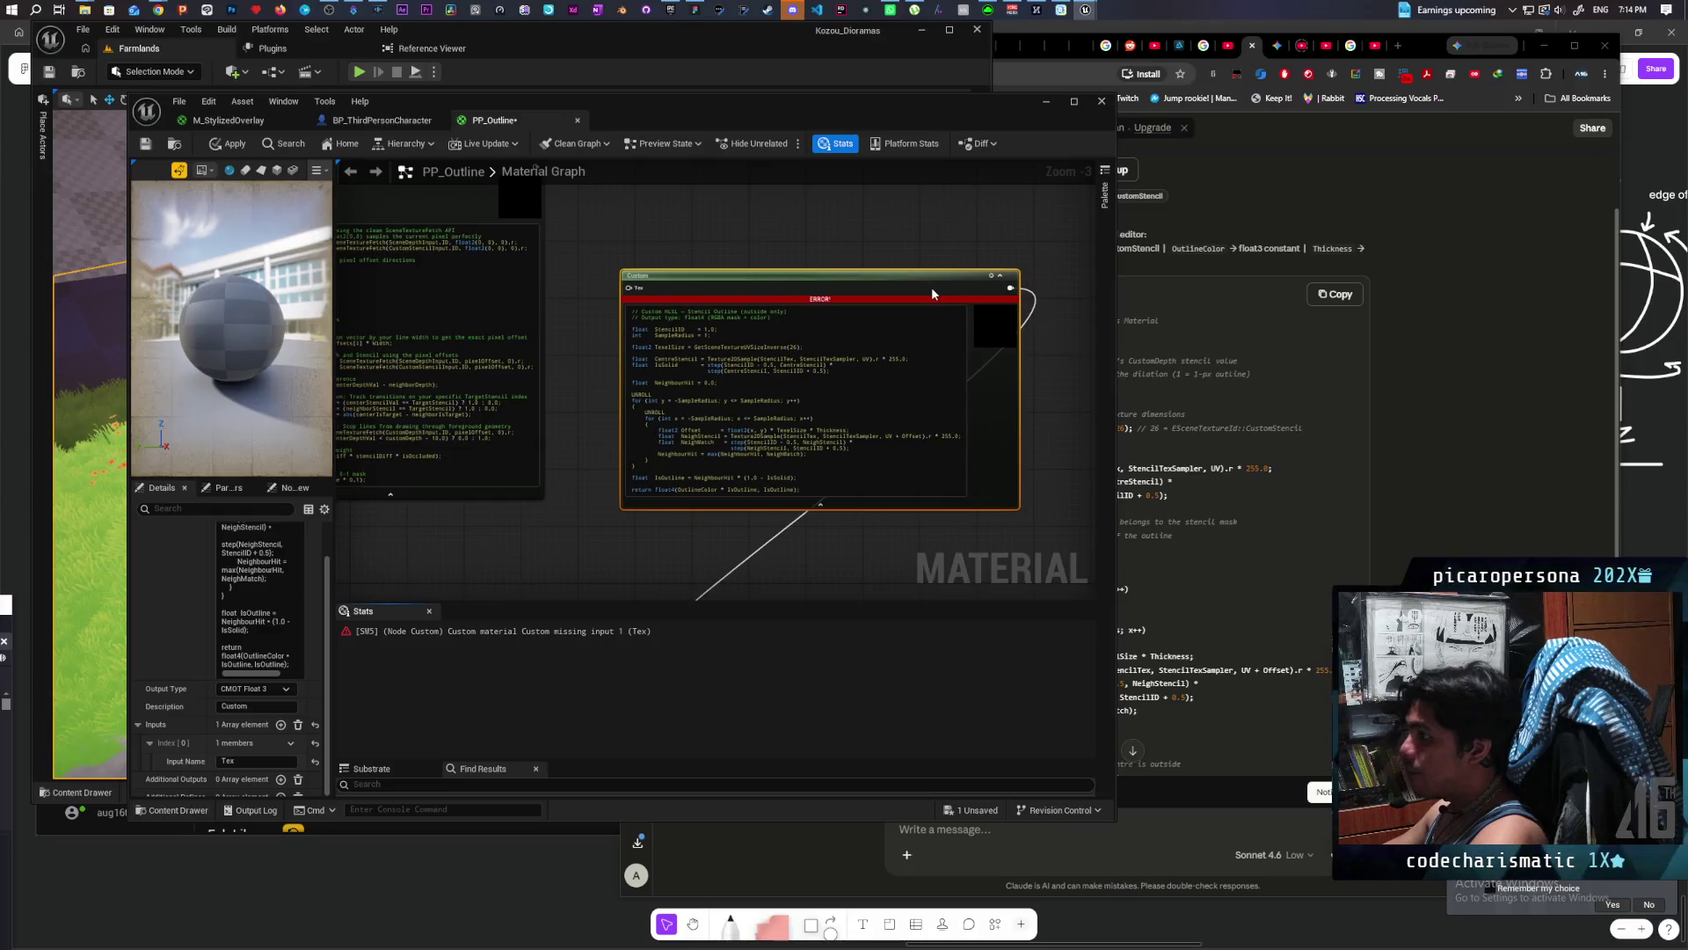
left_click(1416, 44)
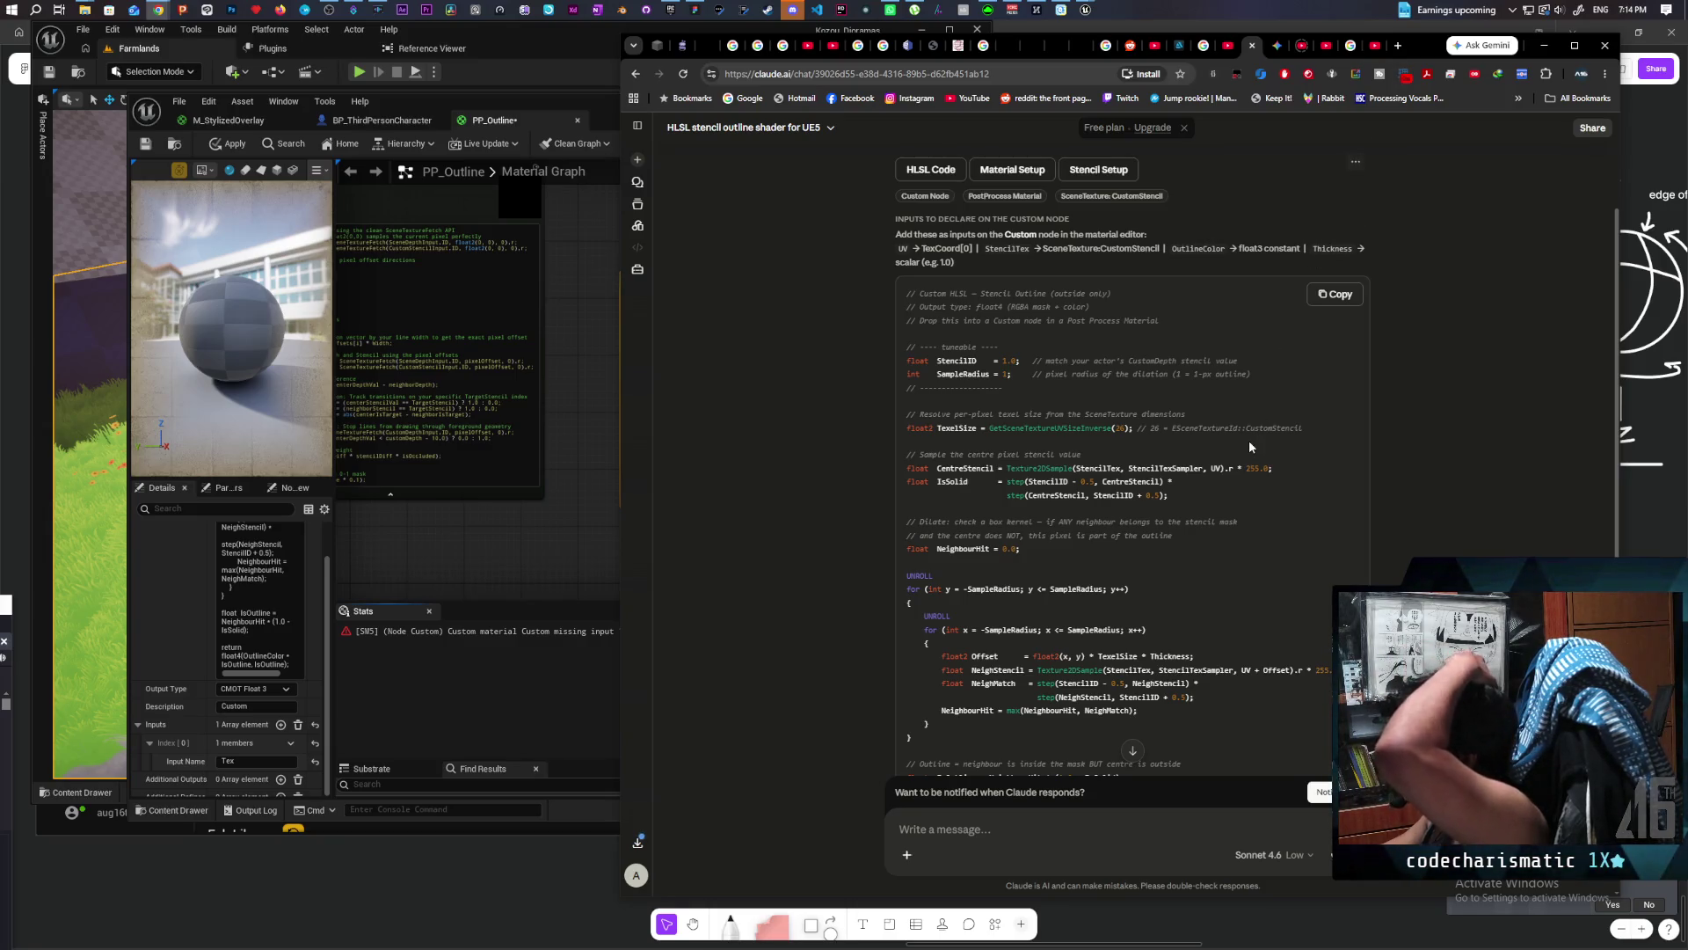
left_click(573, 378)
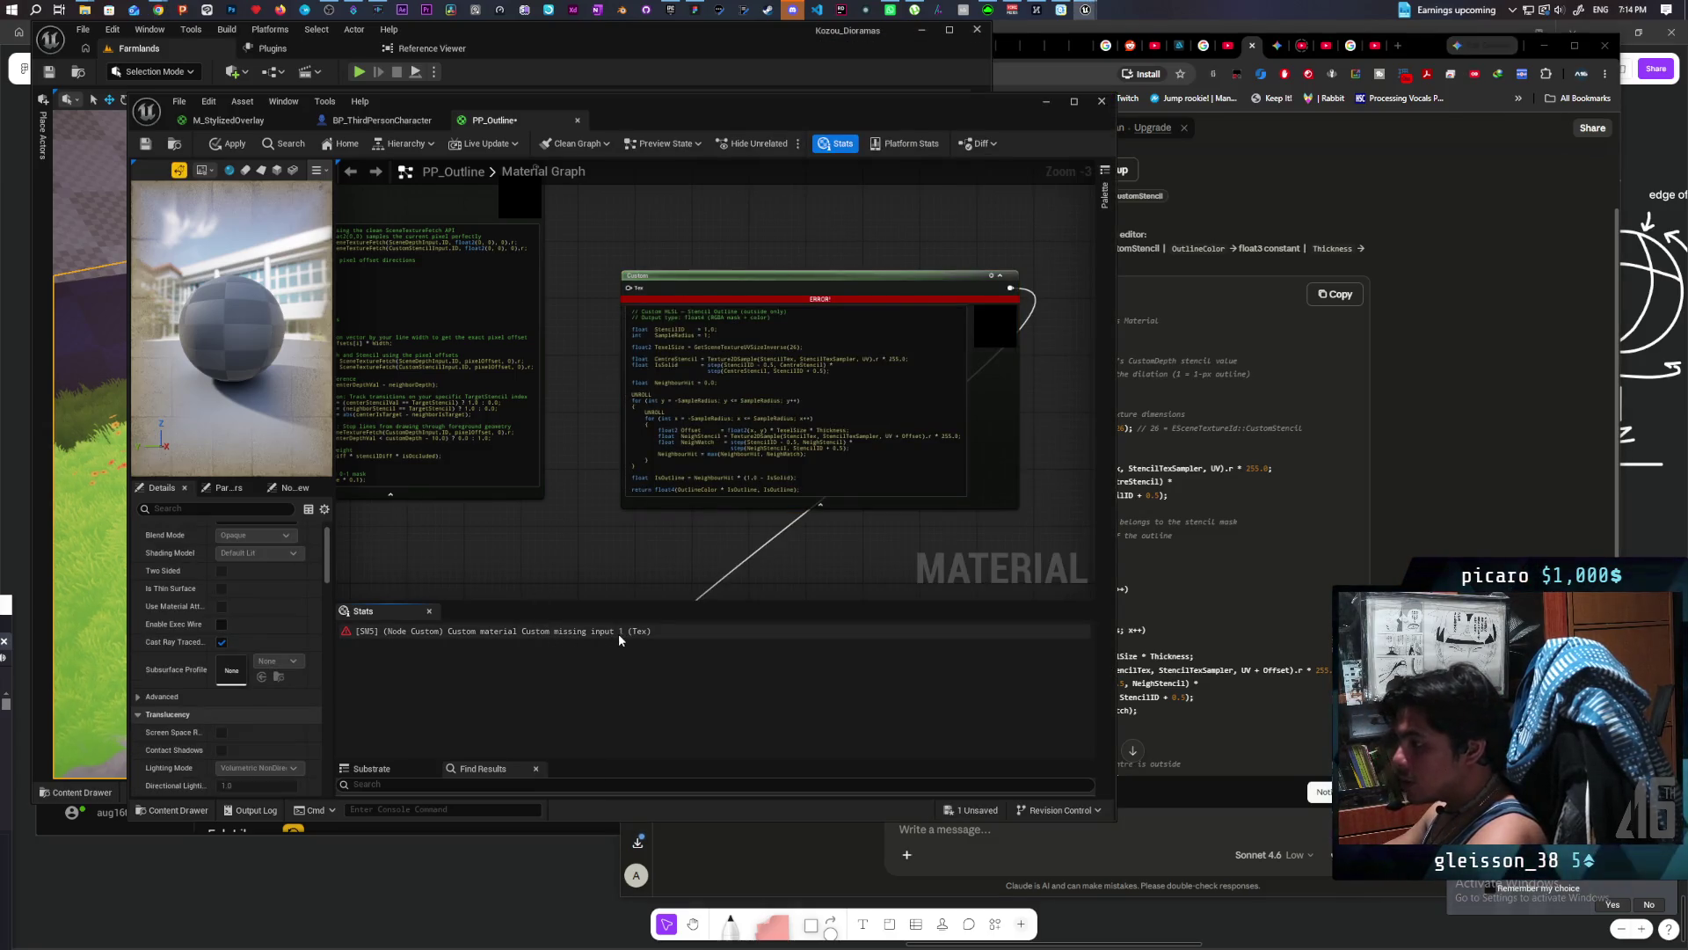
scroll(743, 374, "up", 3)
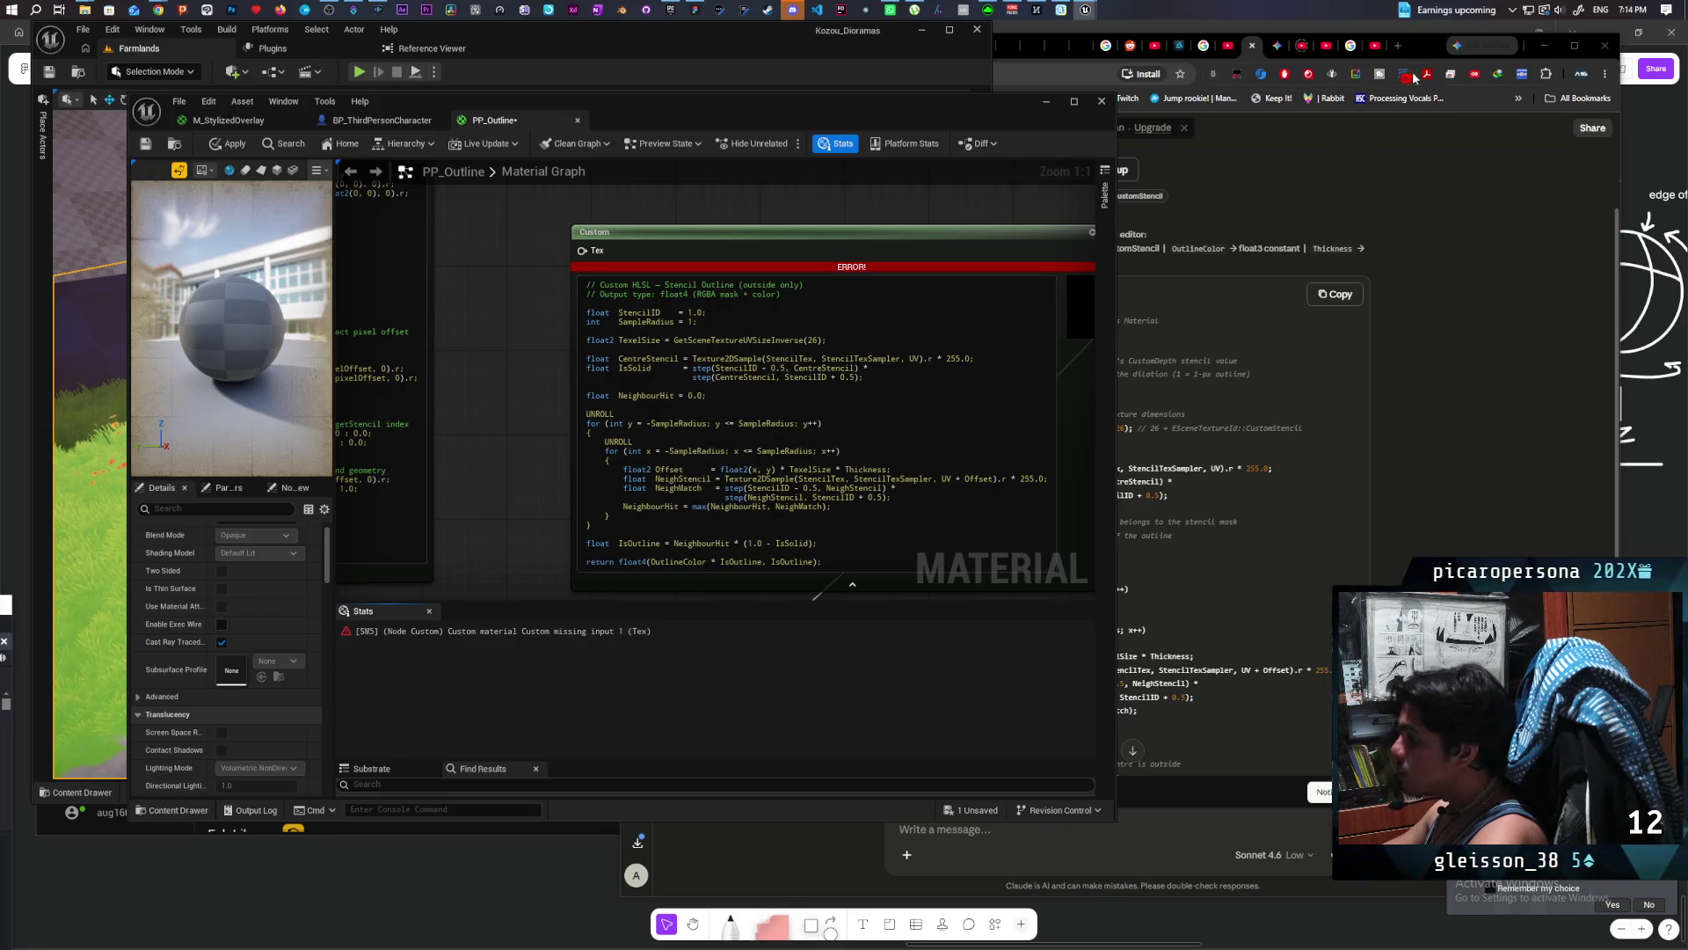
left_click(1424, 45)
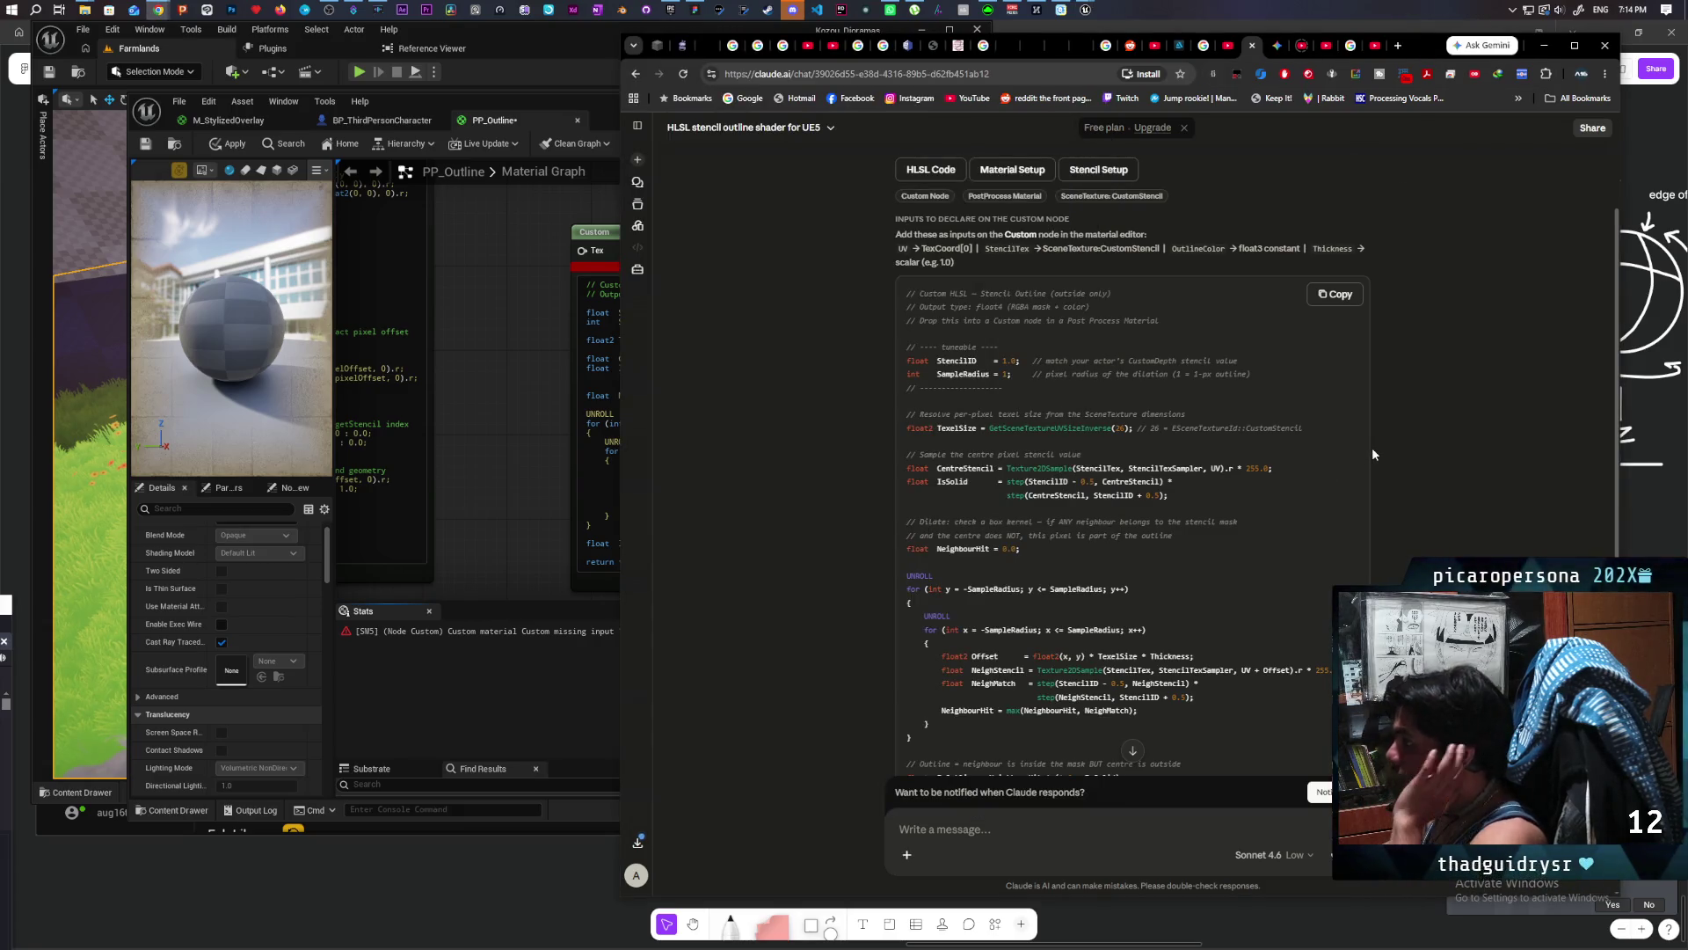
scroll(1370, 452, "up", 1)
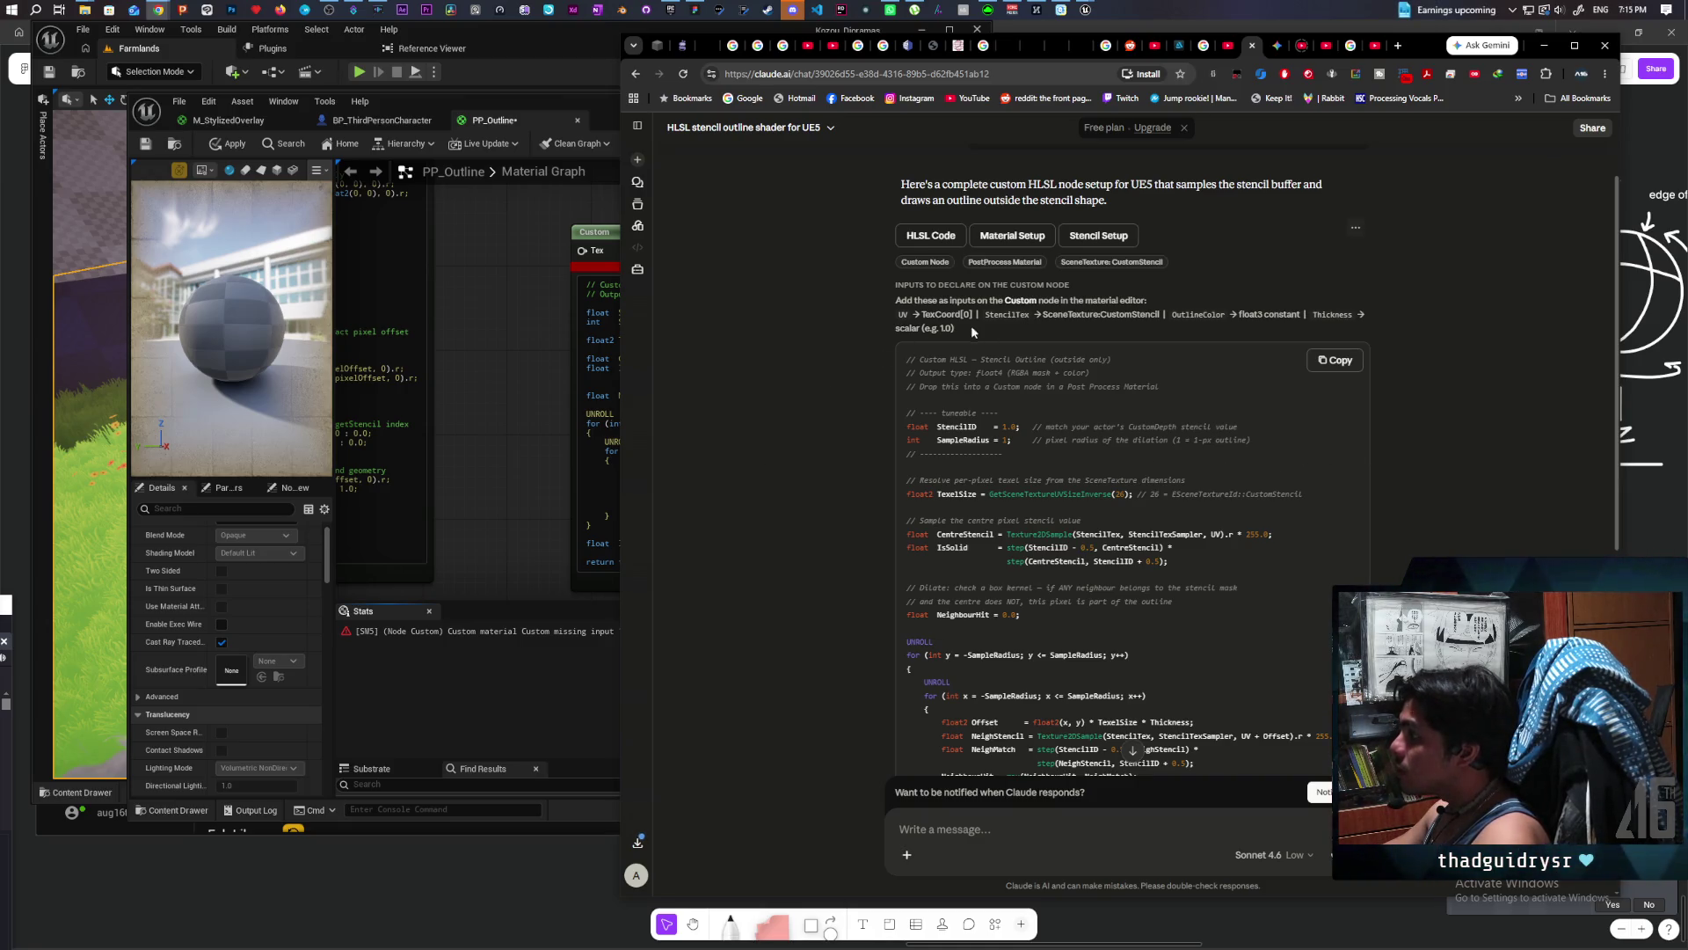
left_click(601, 231)
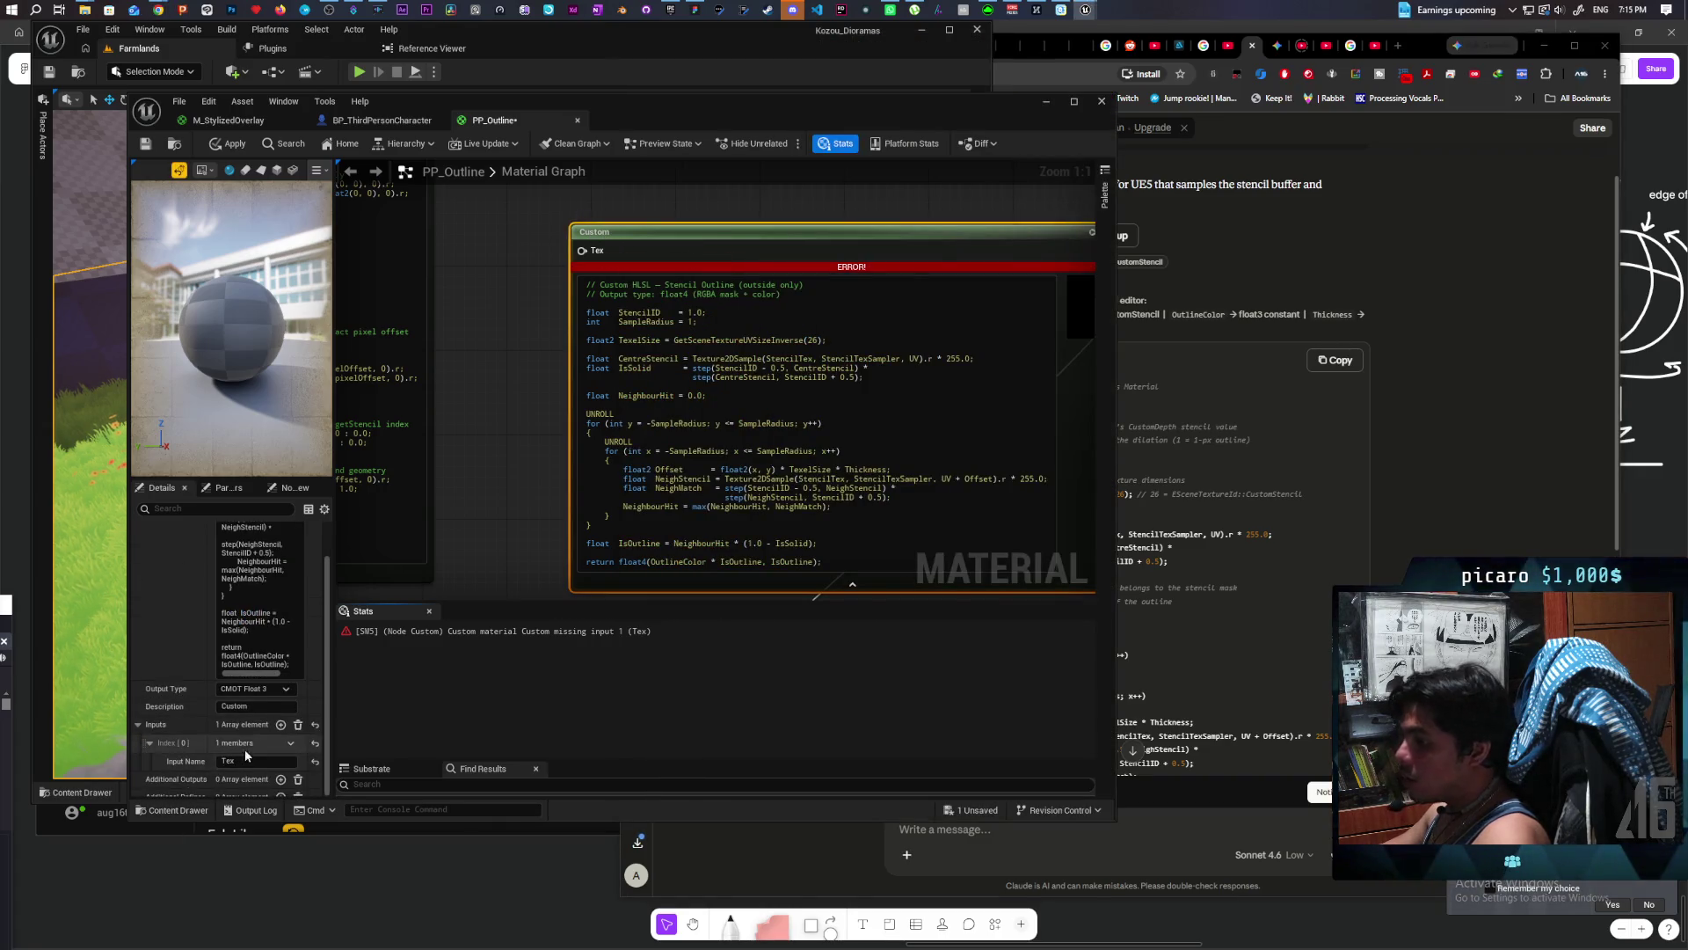
left_click(298, 725)
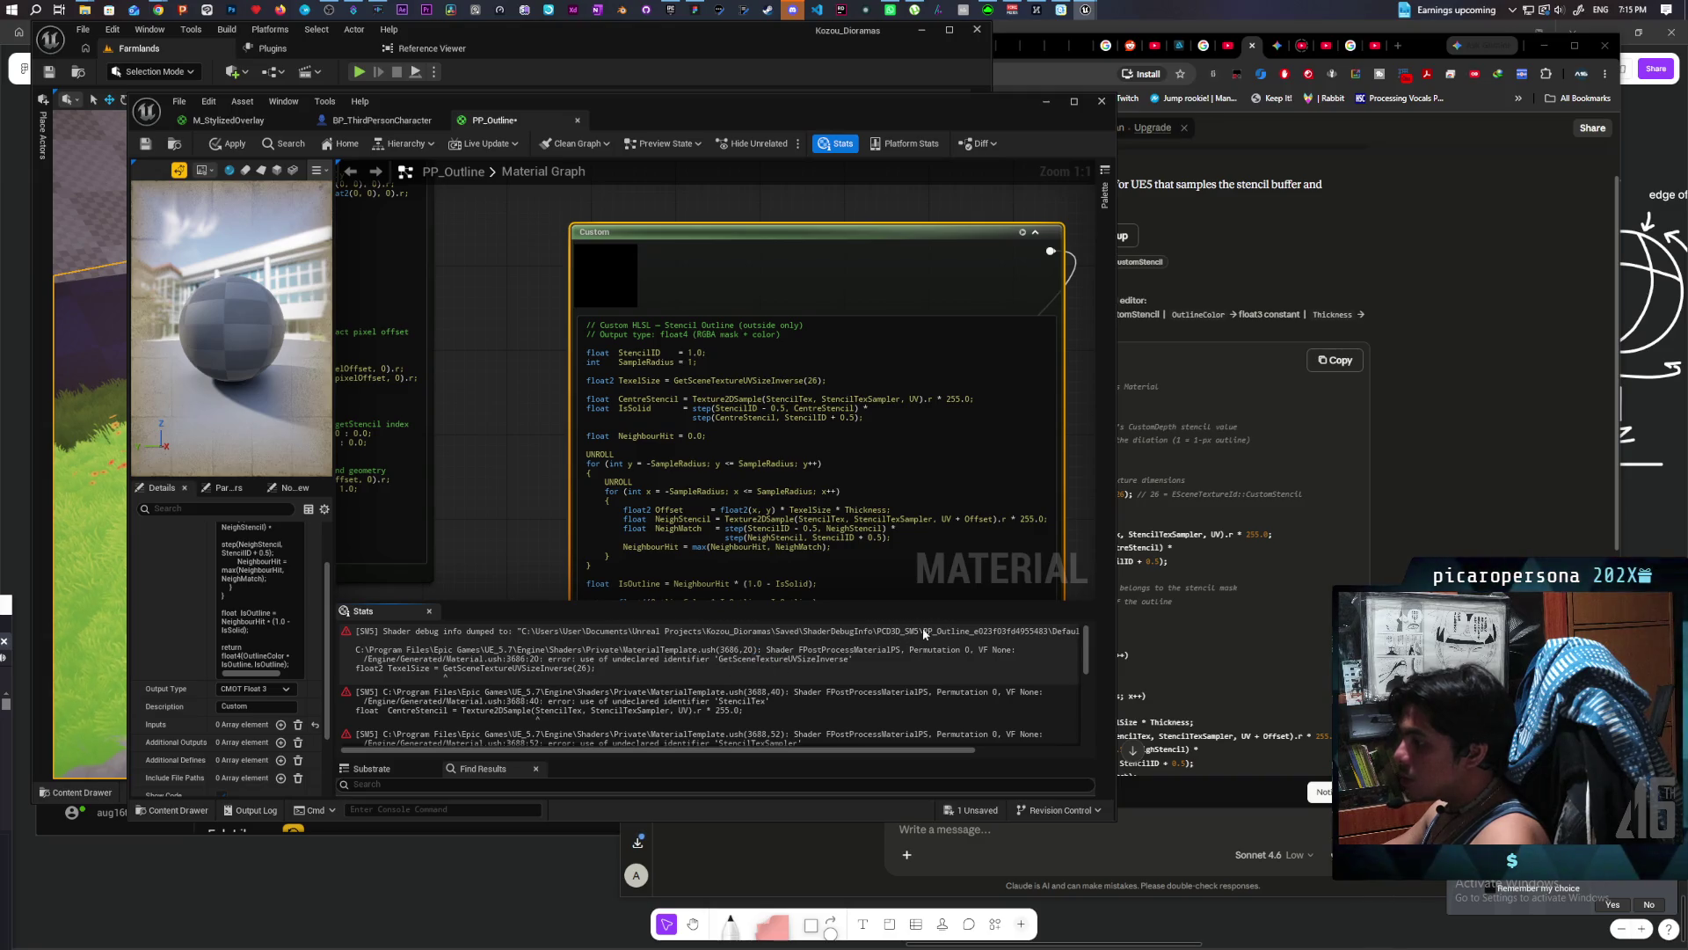
Step: Compare the undeclared 'StencilTex' compile error with Claude's list of required inputs
left_click(1421, 92)
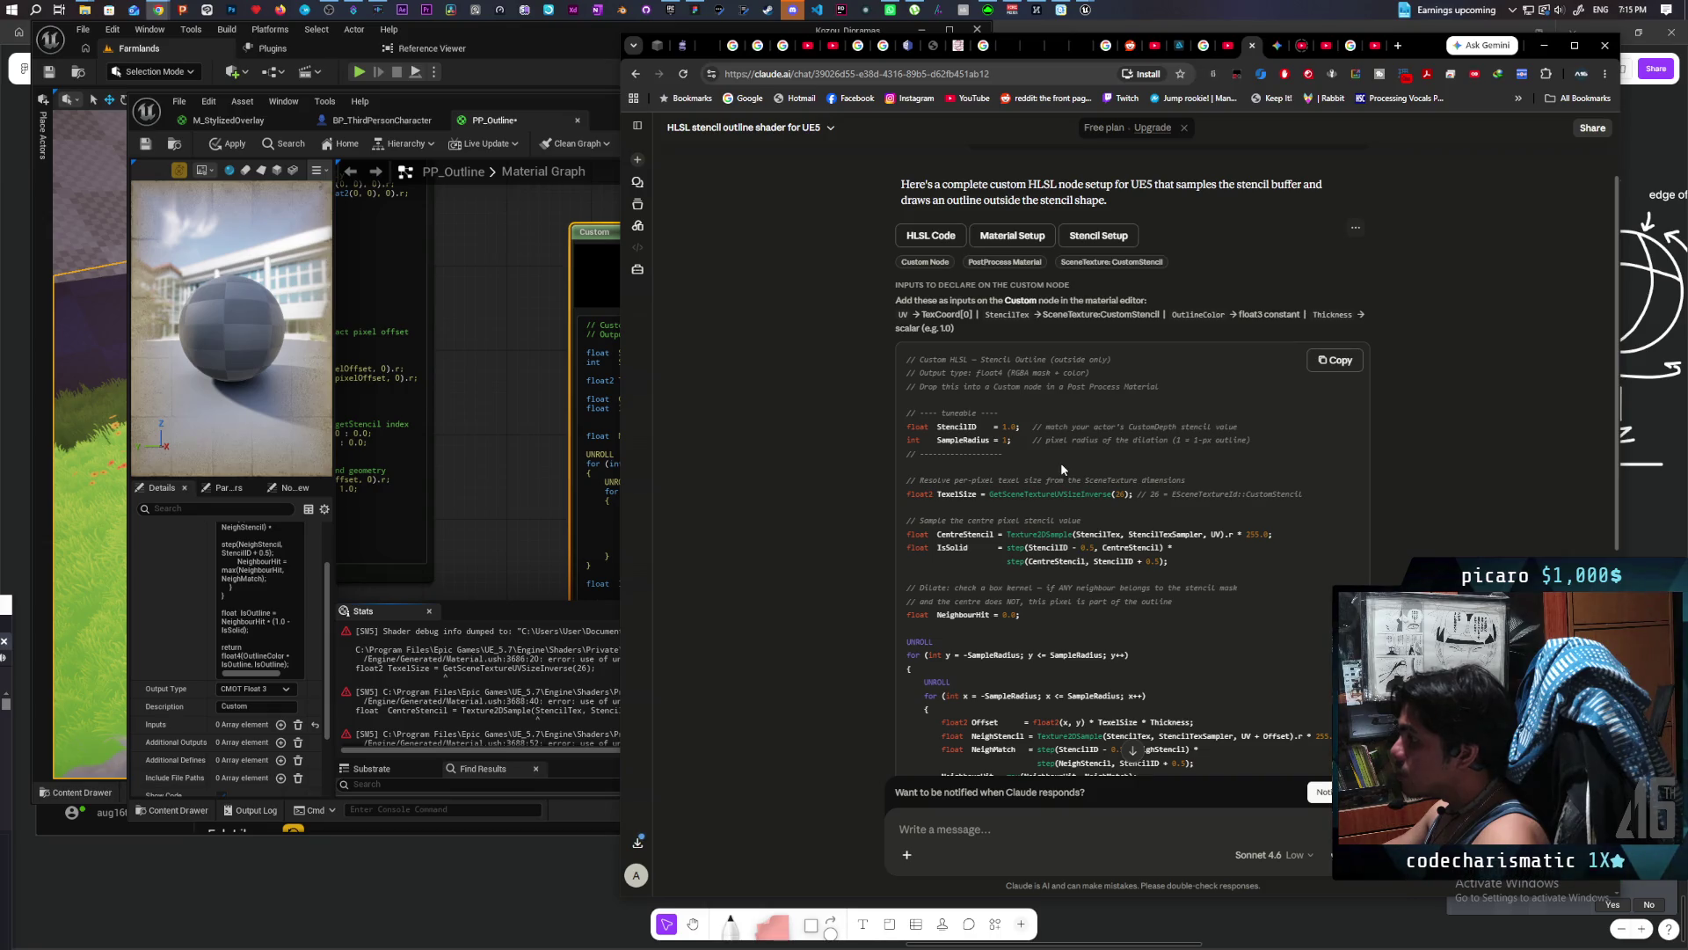
scroll(1060, 463, "down", 1)
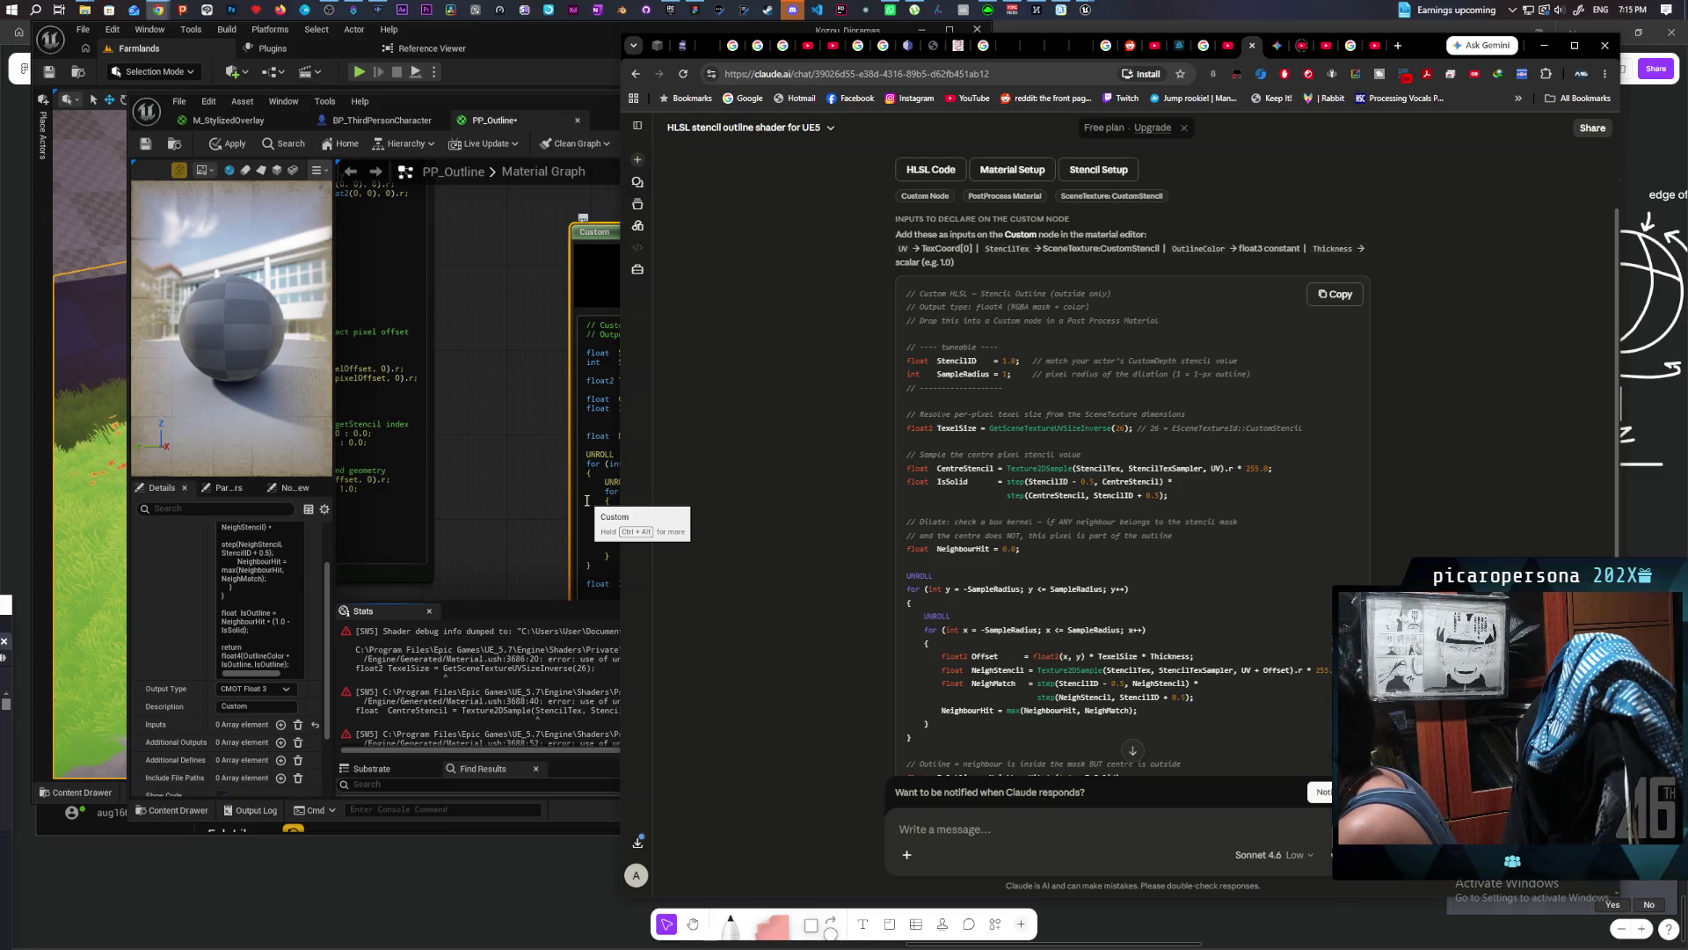
scroll(994, 536, "down", 3)
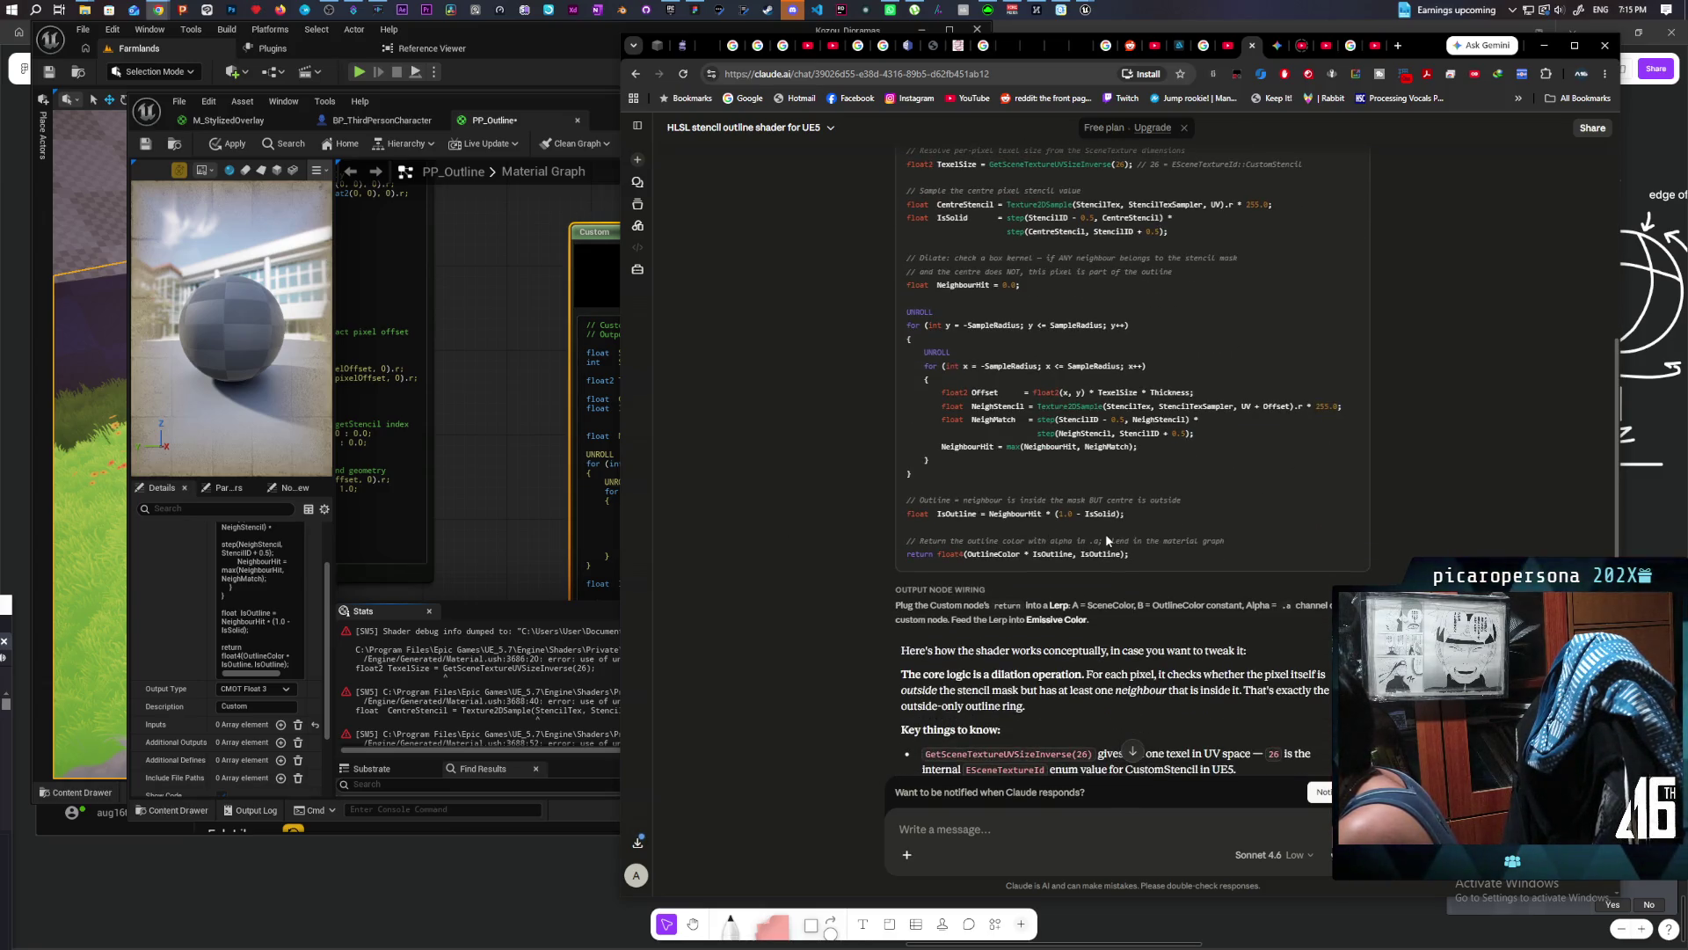
scroll(1106, 533, "up", 4)
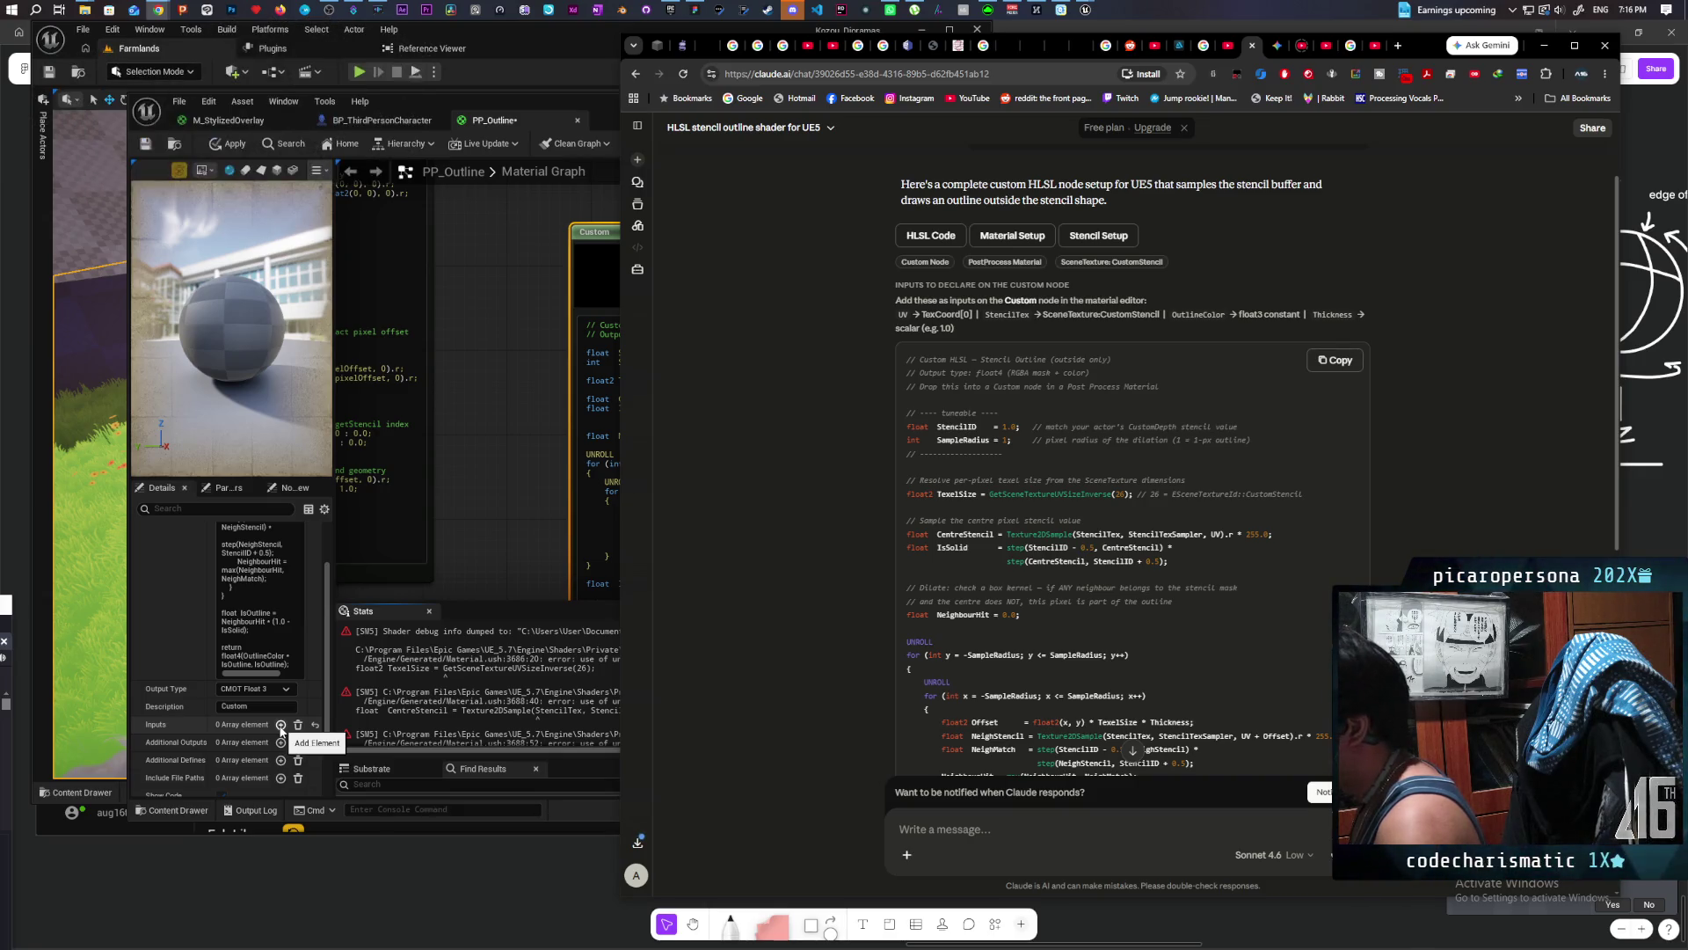
left_click(534, 692)
left_click(534, 693)
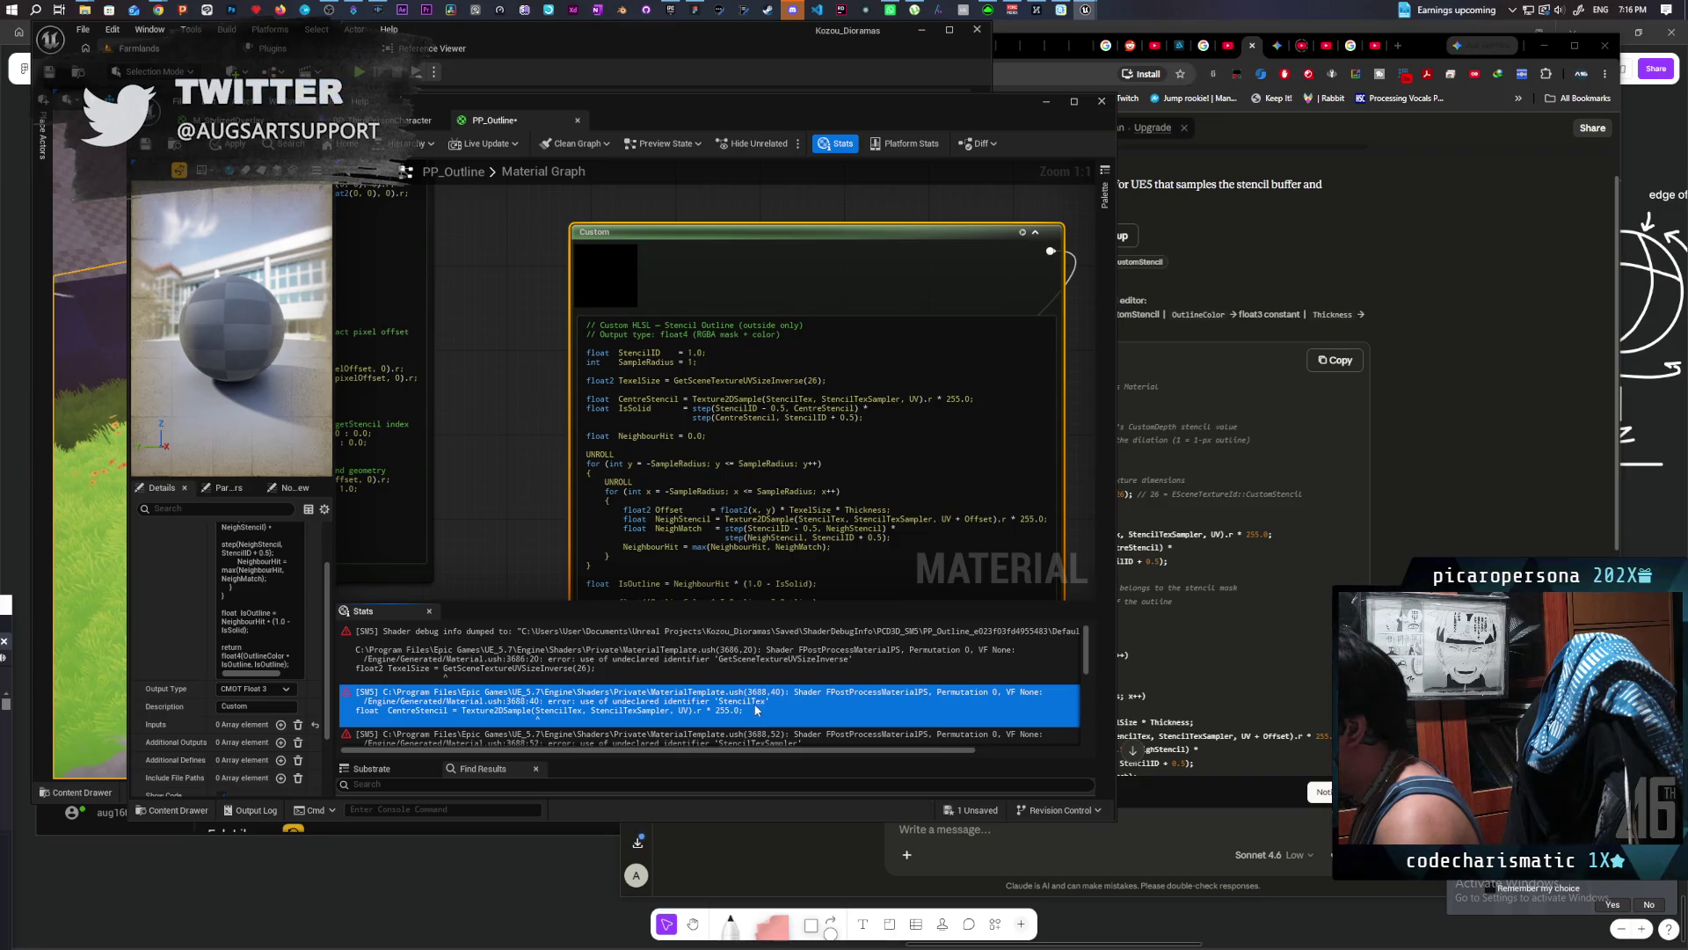
left_click(1426, 51)
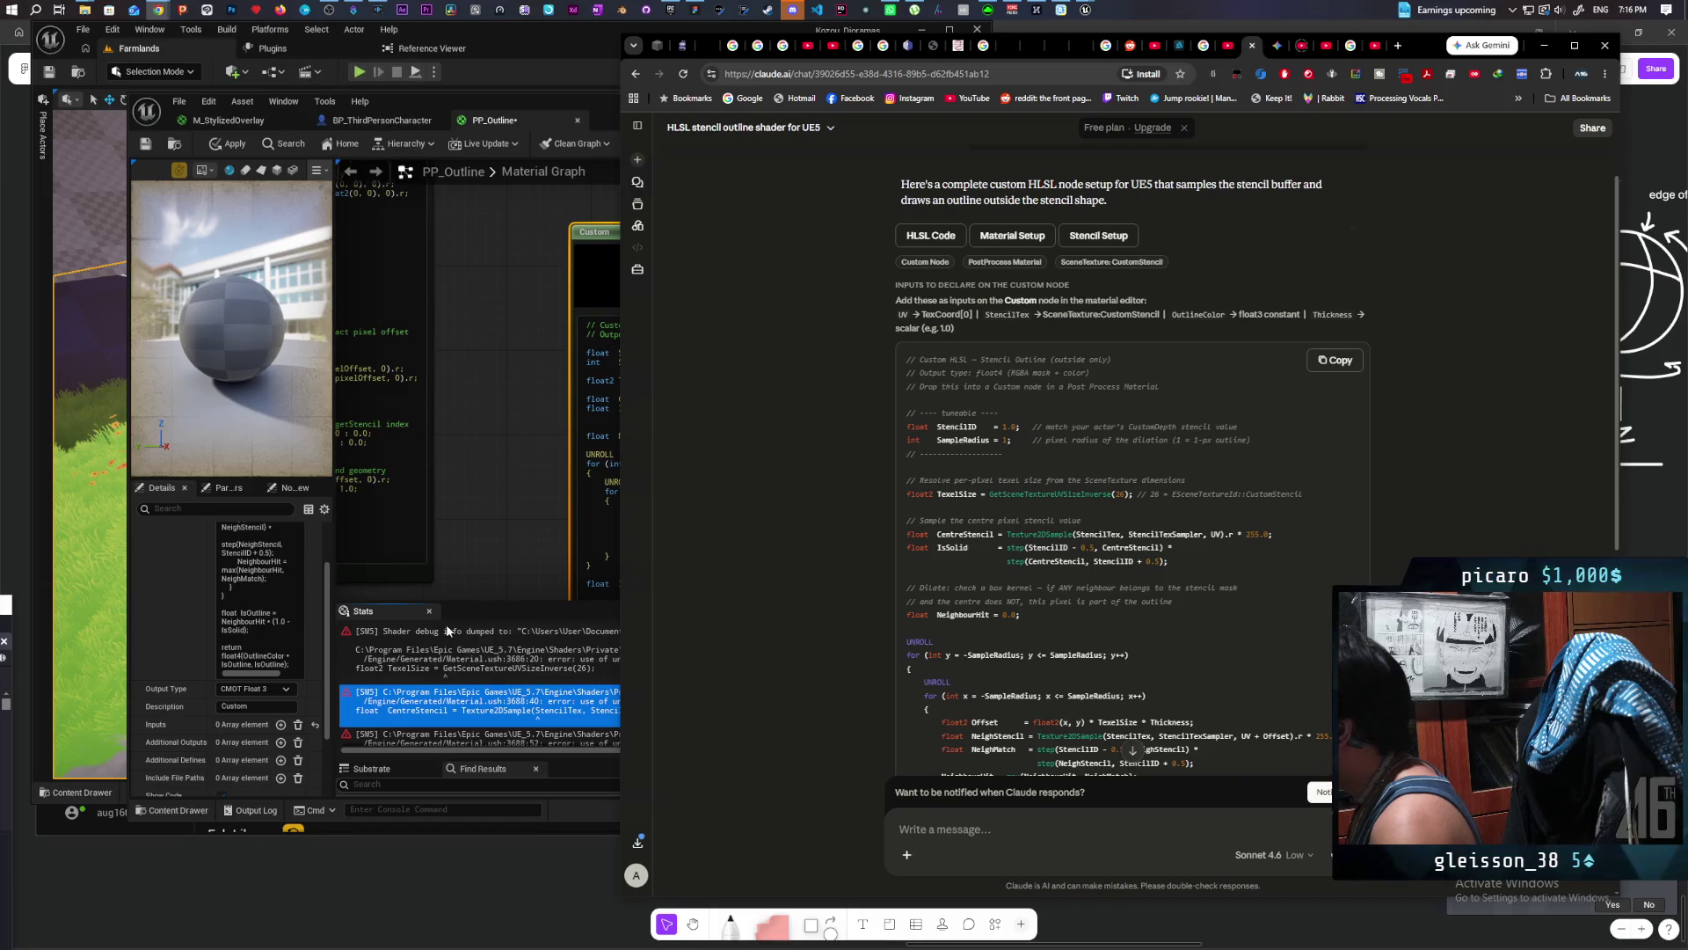
left_click(518, 488)
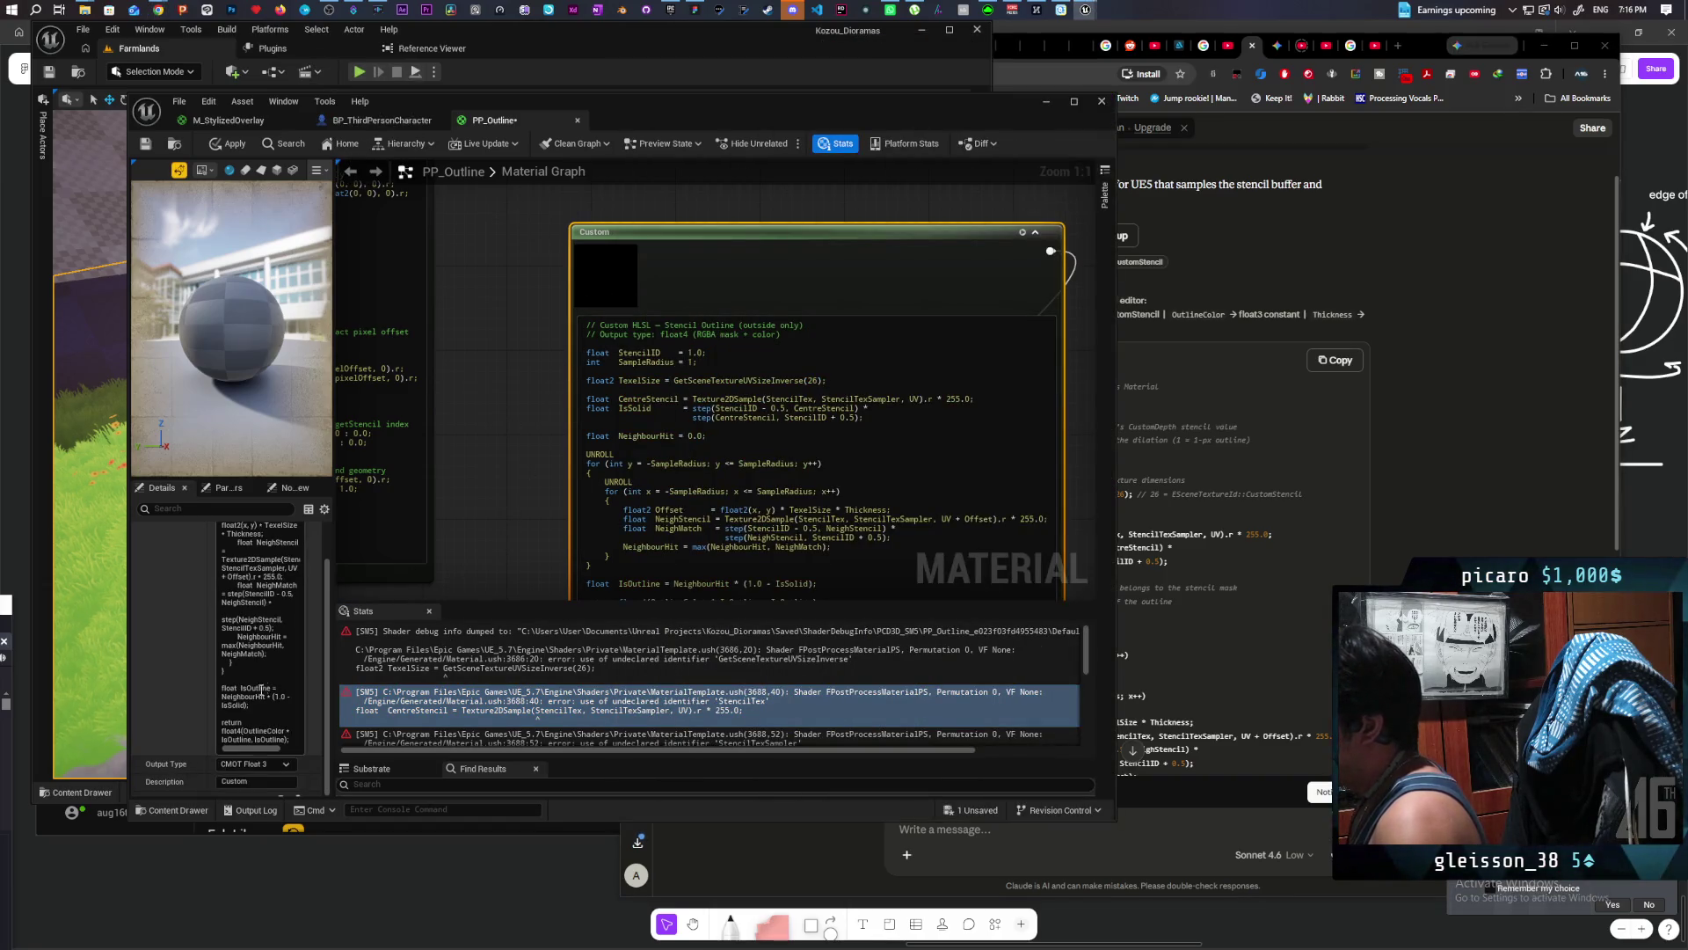
left_click(1432, 51)
left_click_drag(1432, 51, 1521, 55)
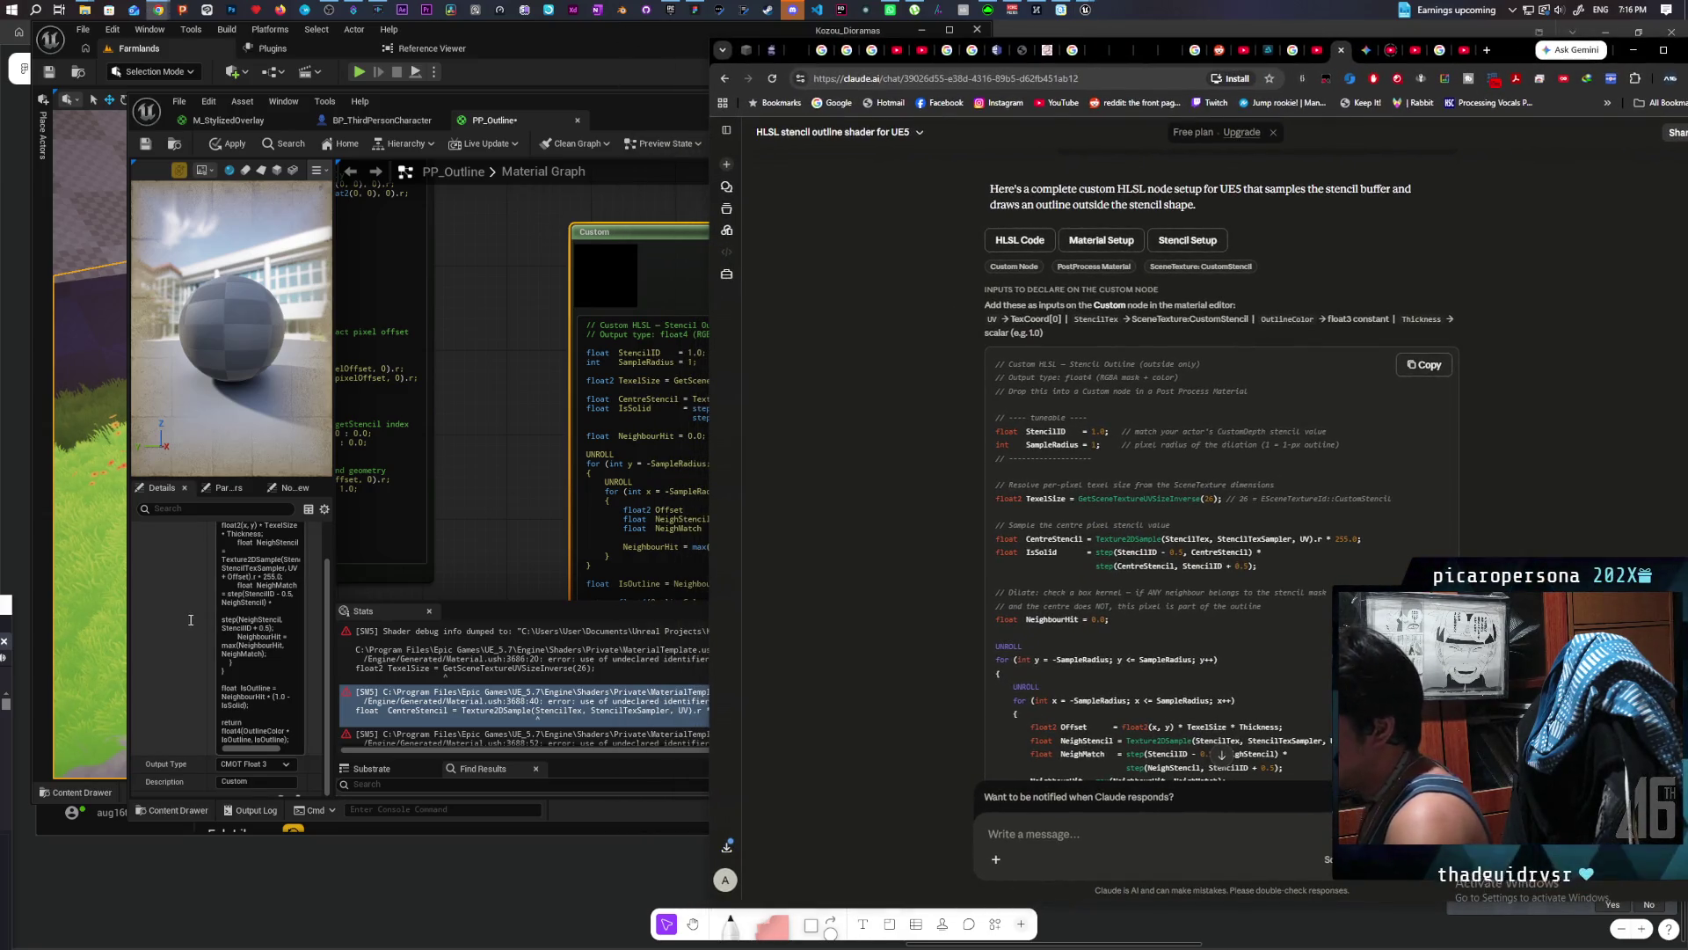
left_click(255, 646)
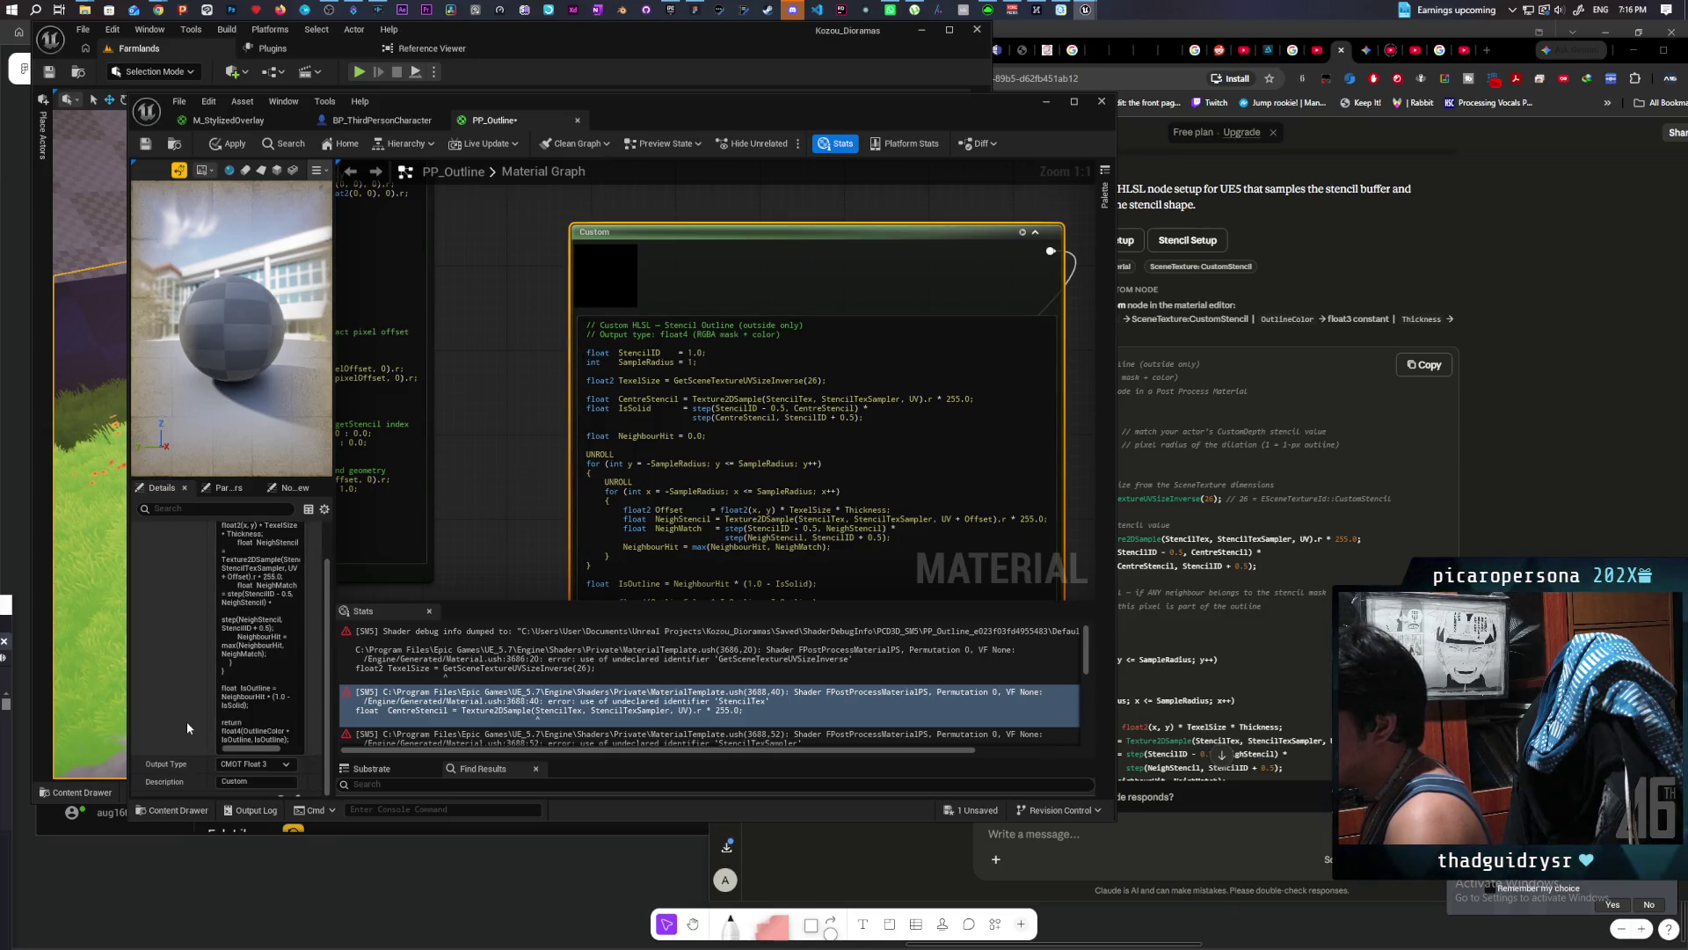
Step: Add a new input element to the Custom node in the Details panel
scroll(185, 721, "down", 5)
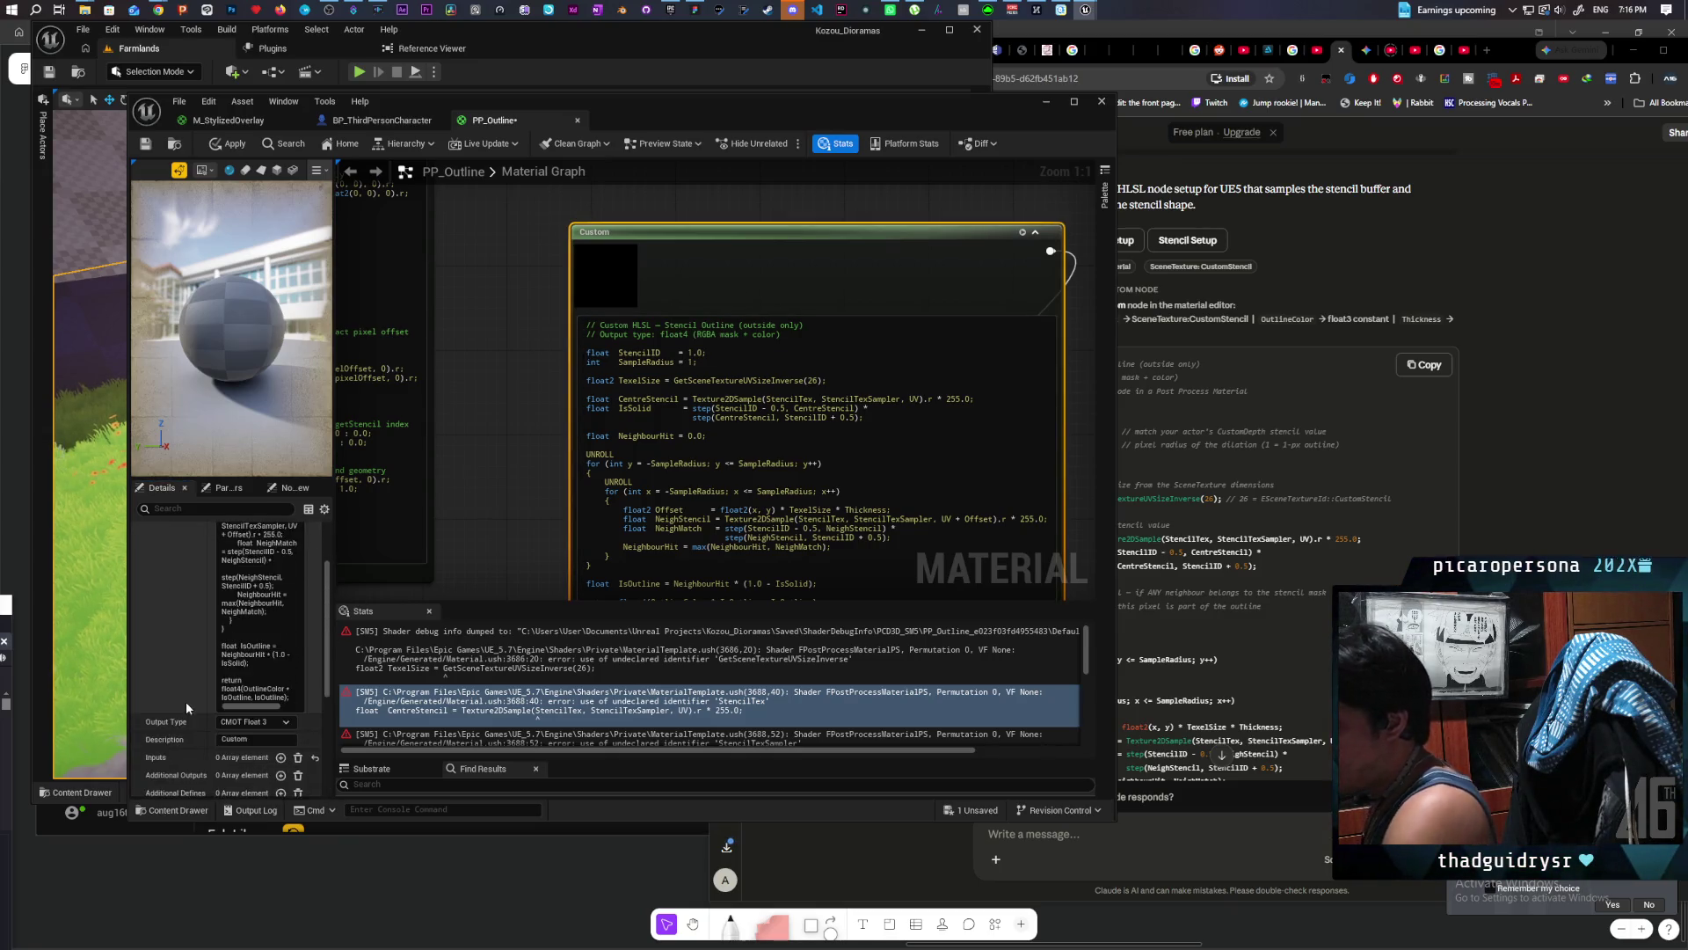
left_click(281, 679)
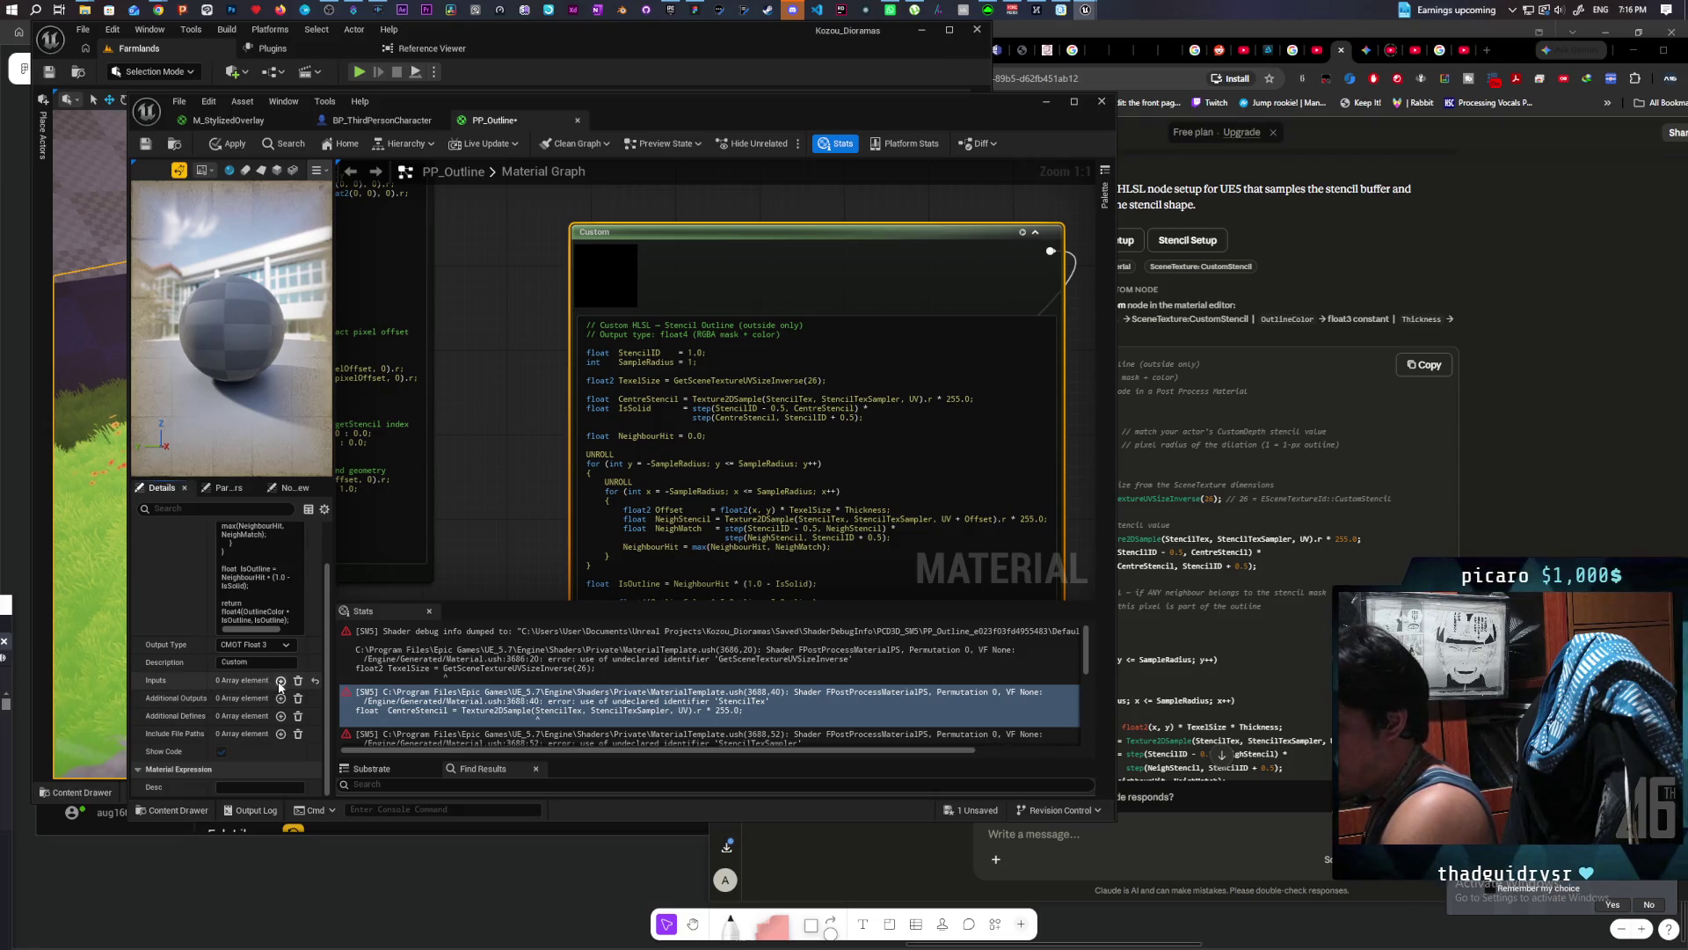
left_click(241, 715)
Step: Name input Index[0] UV, then add inputs StencilTex, OutlineColor and Thickness
type("UV")
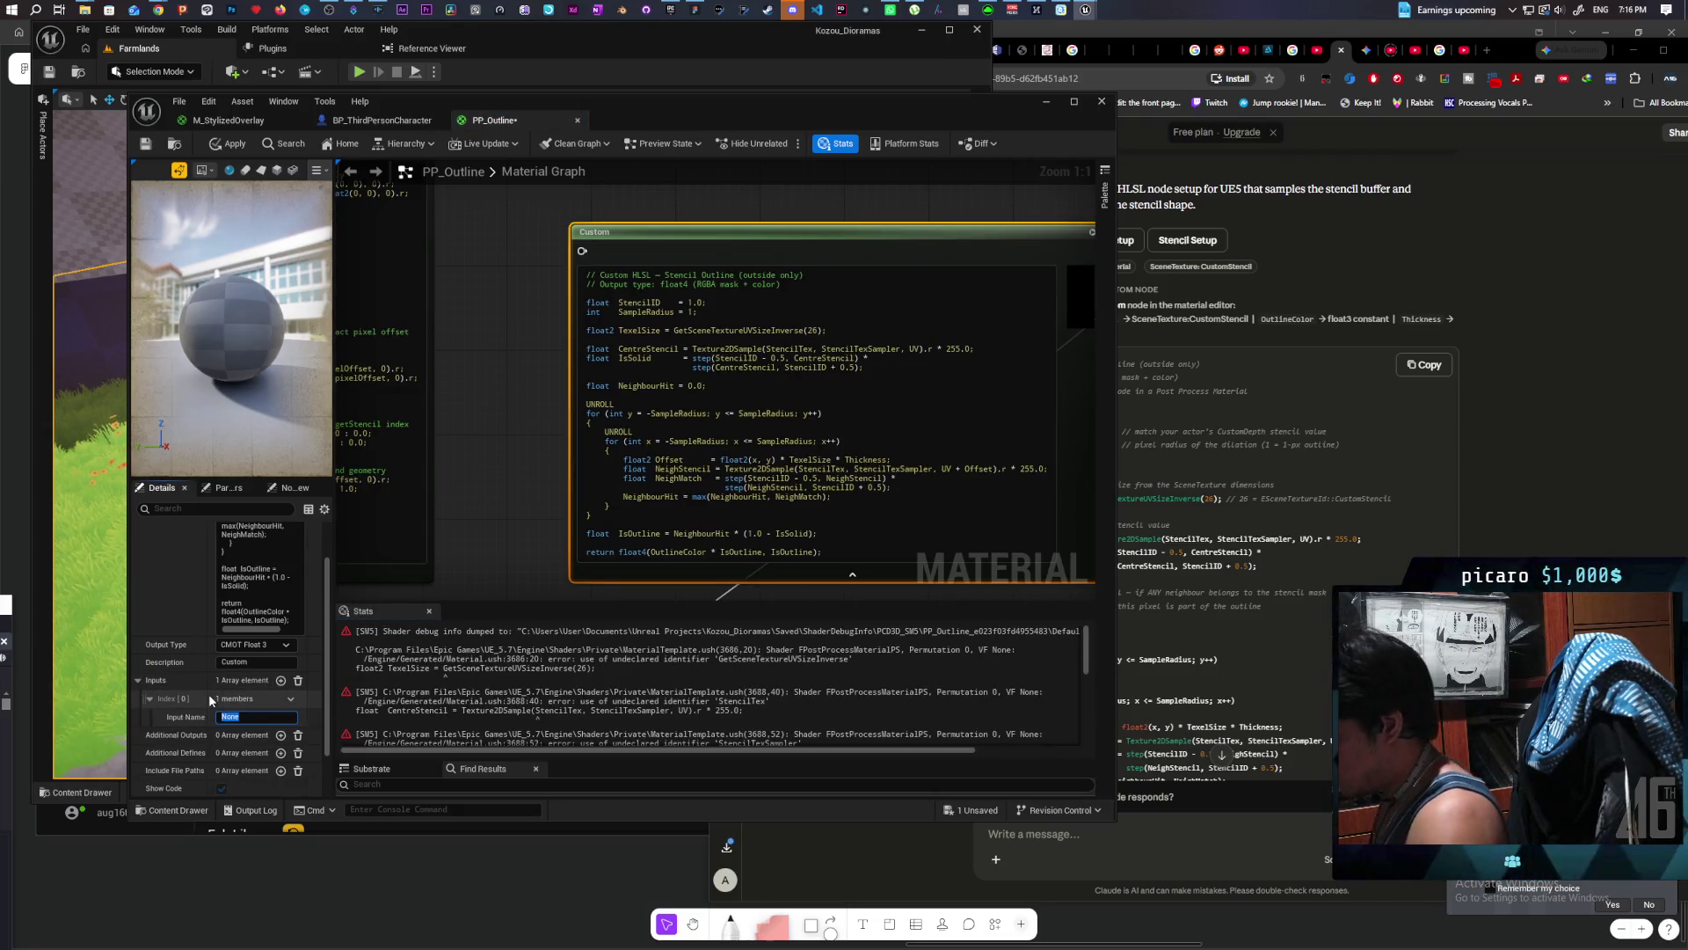
key("Return")
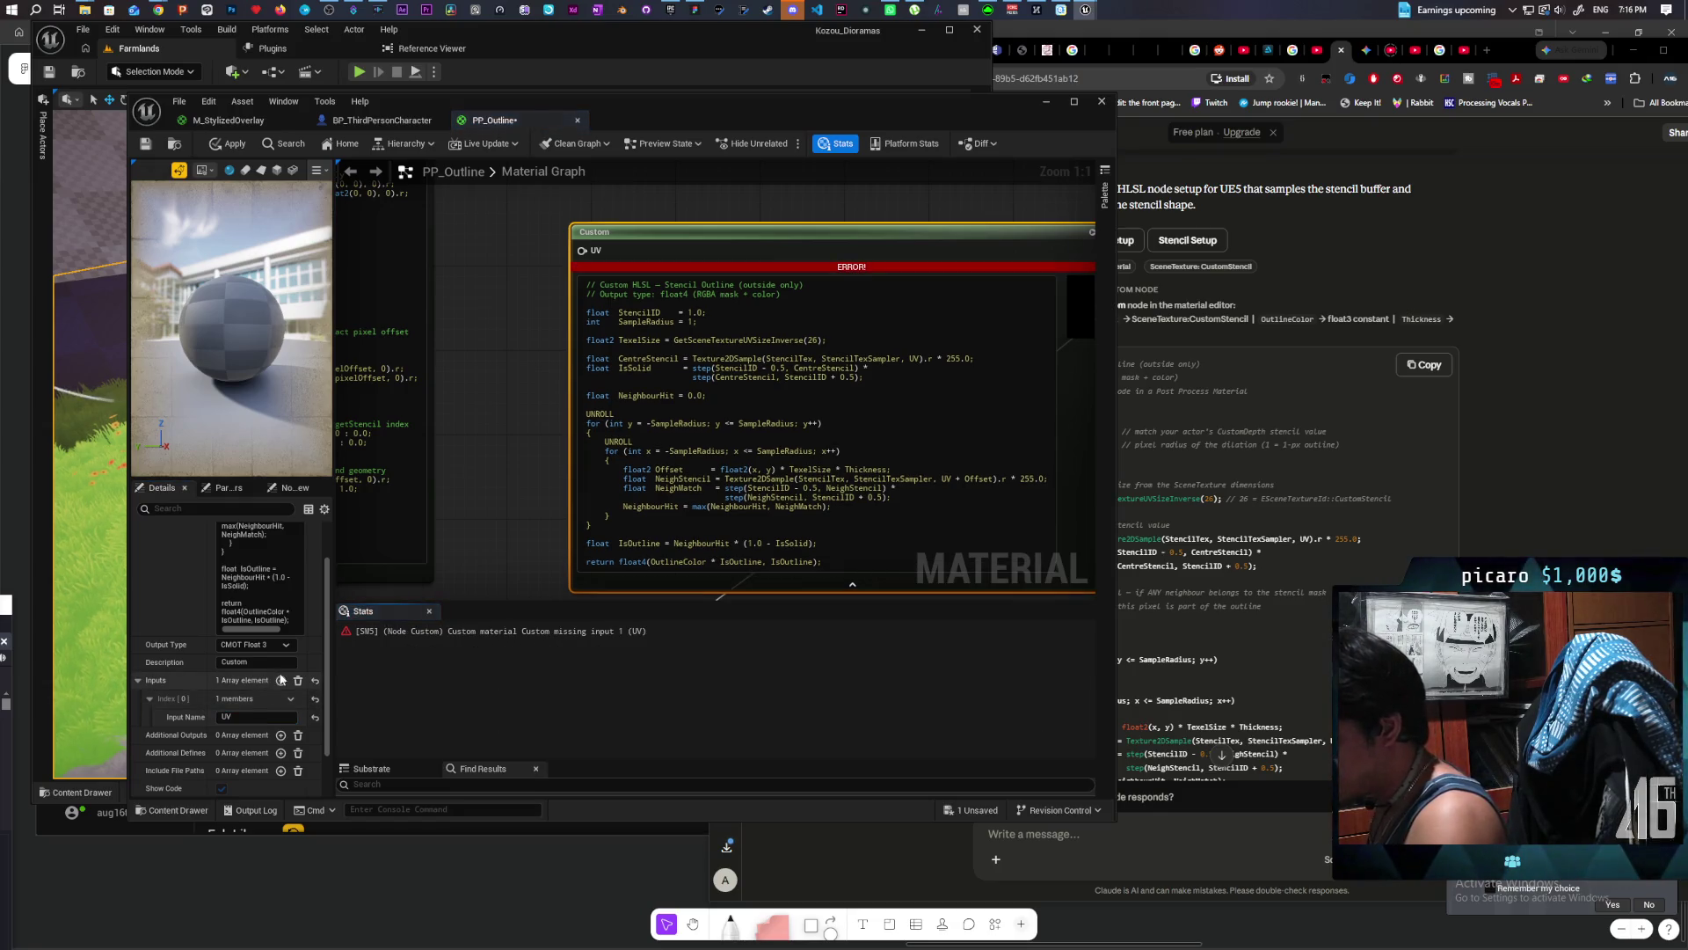
left_click(282, 682)
type("Ste")
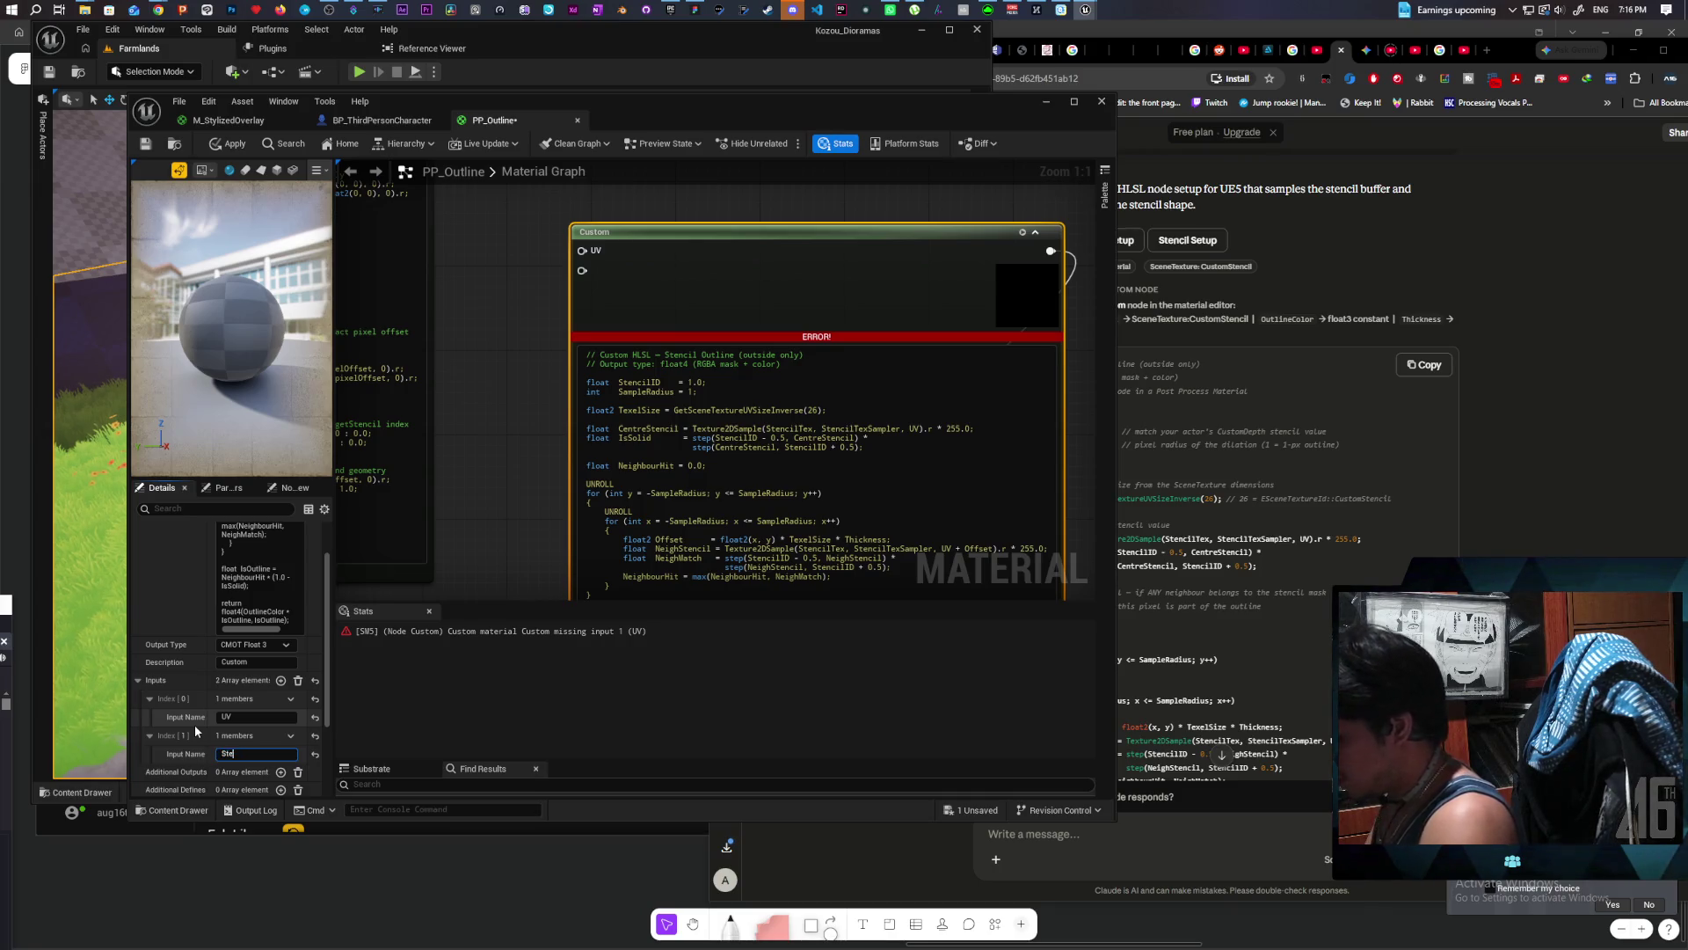
type("ncilTex")
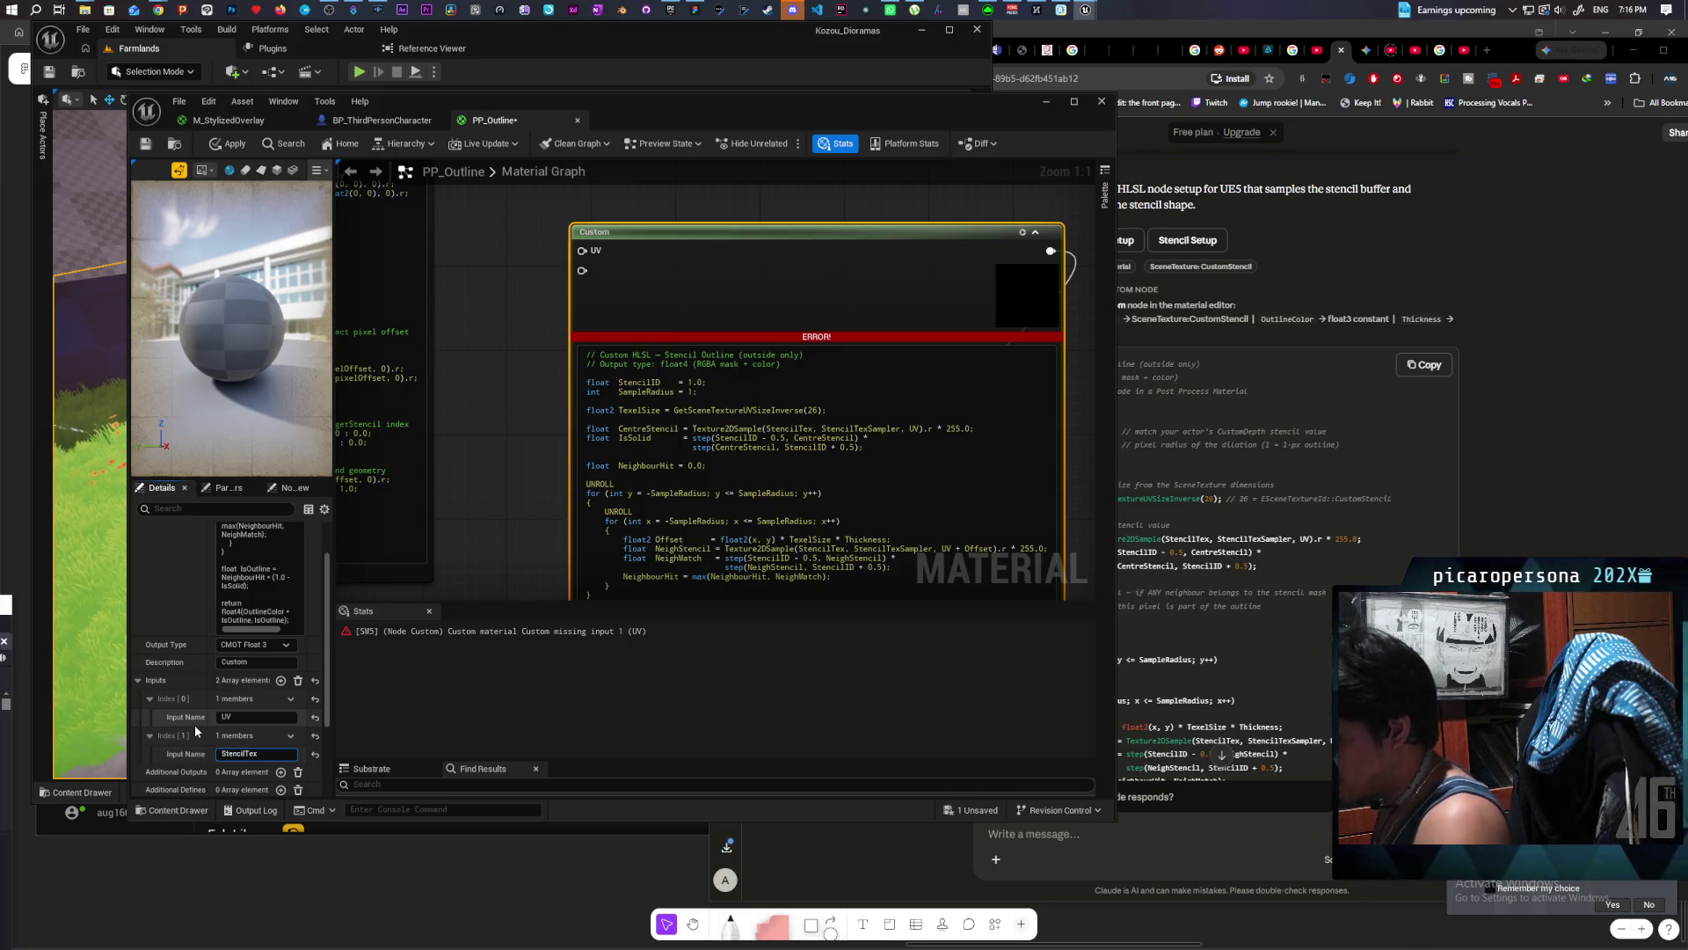
left_click(1522, 49)
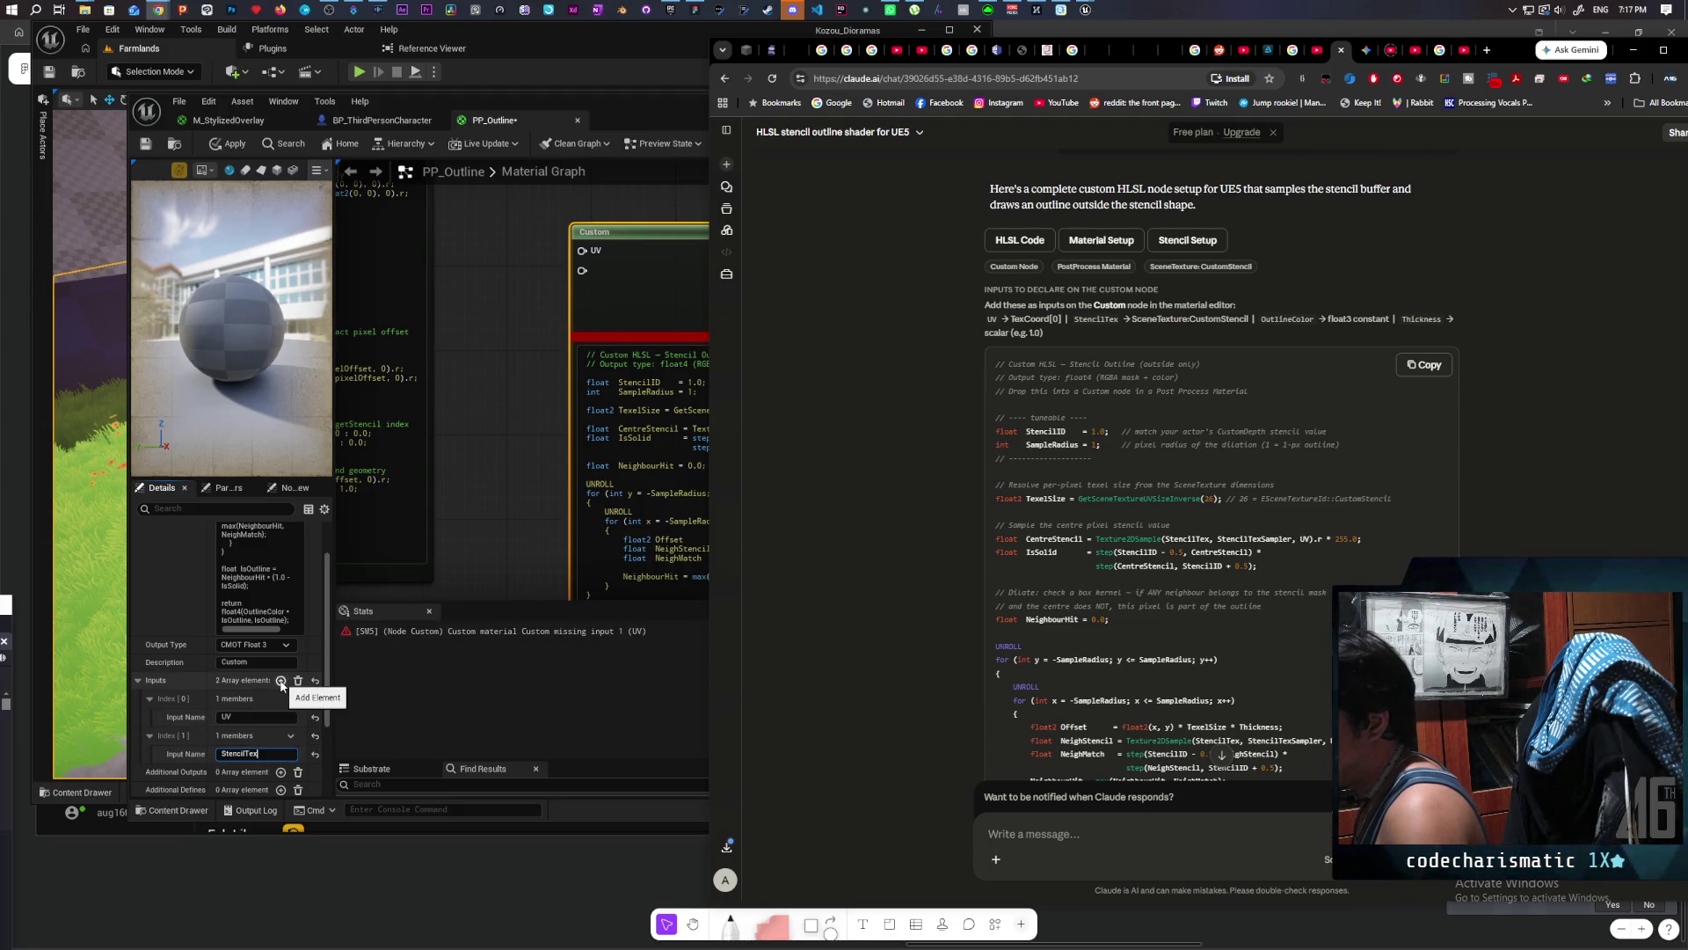
left_click(281, 682)
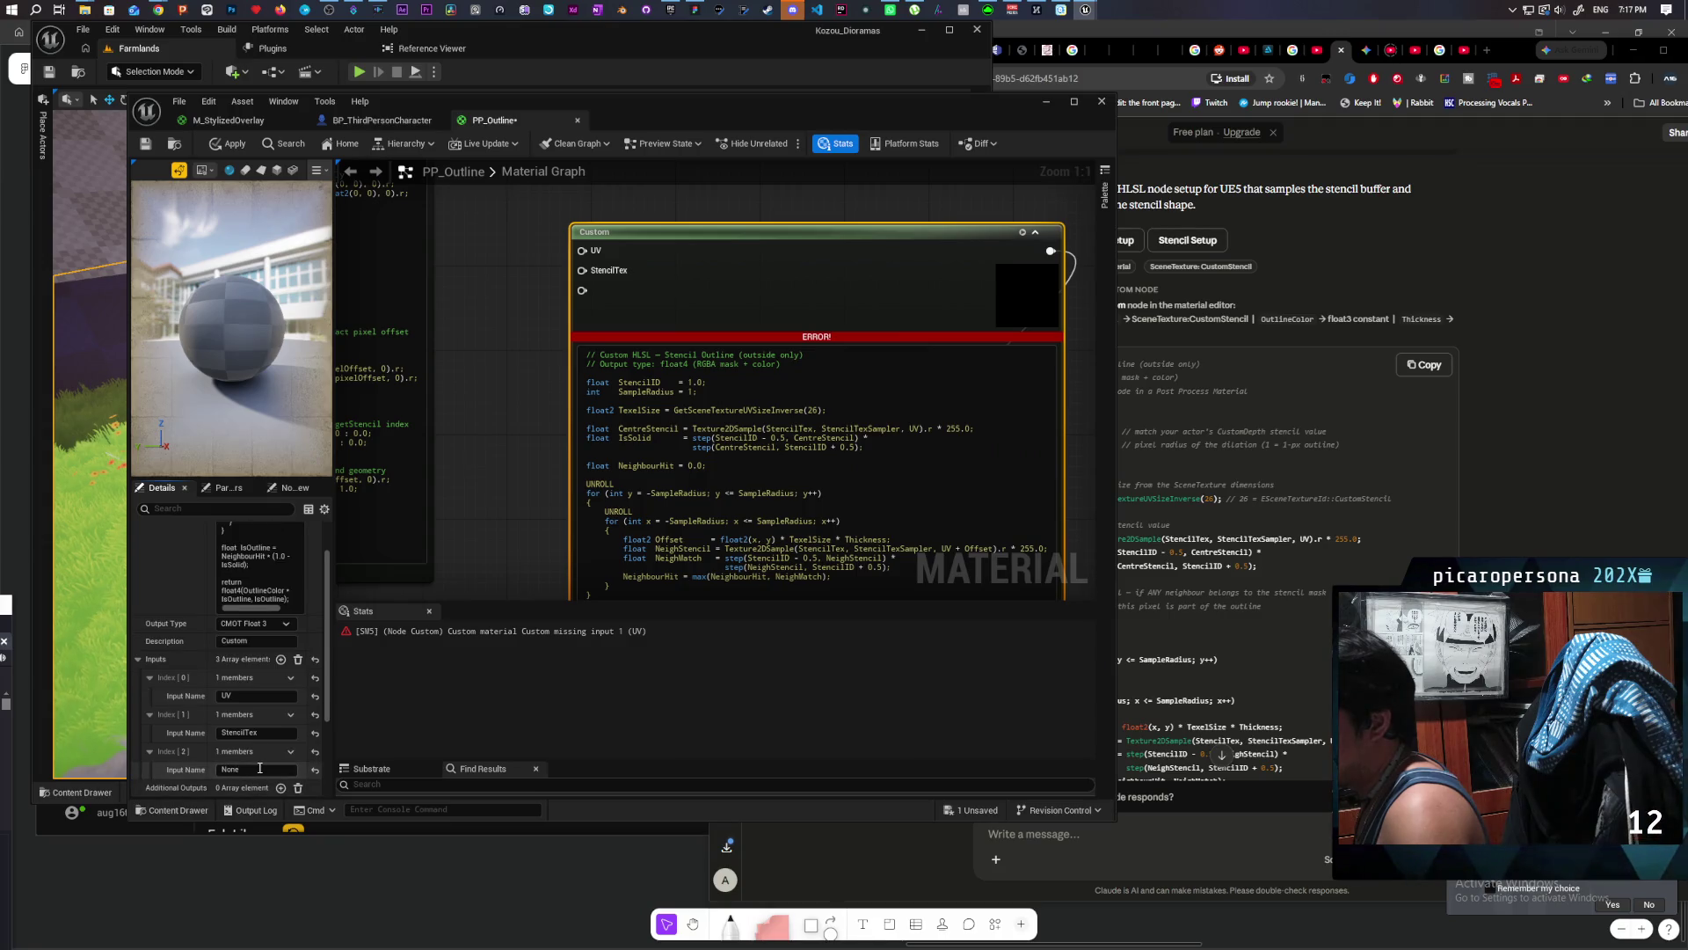
type("OutlineColor")
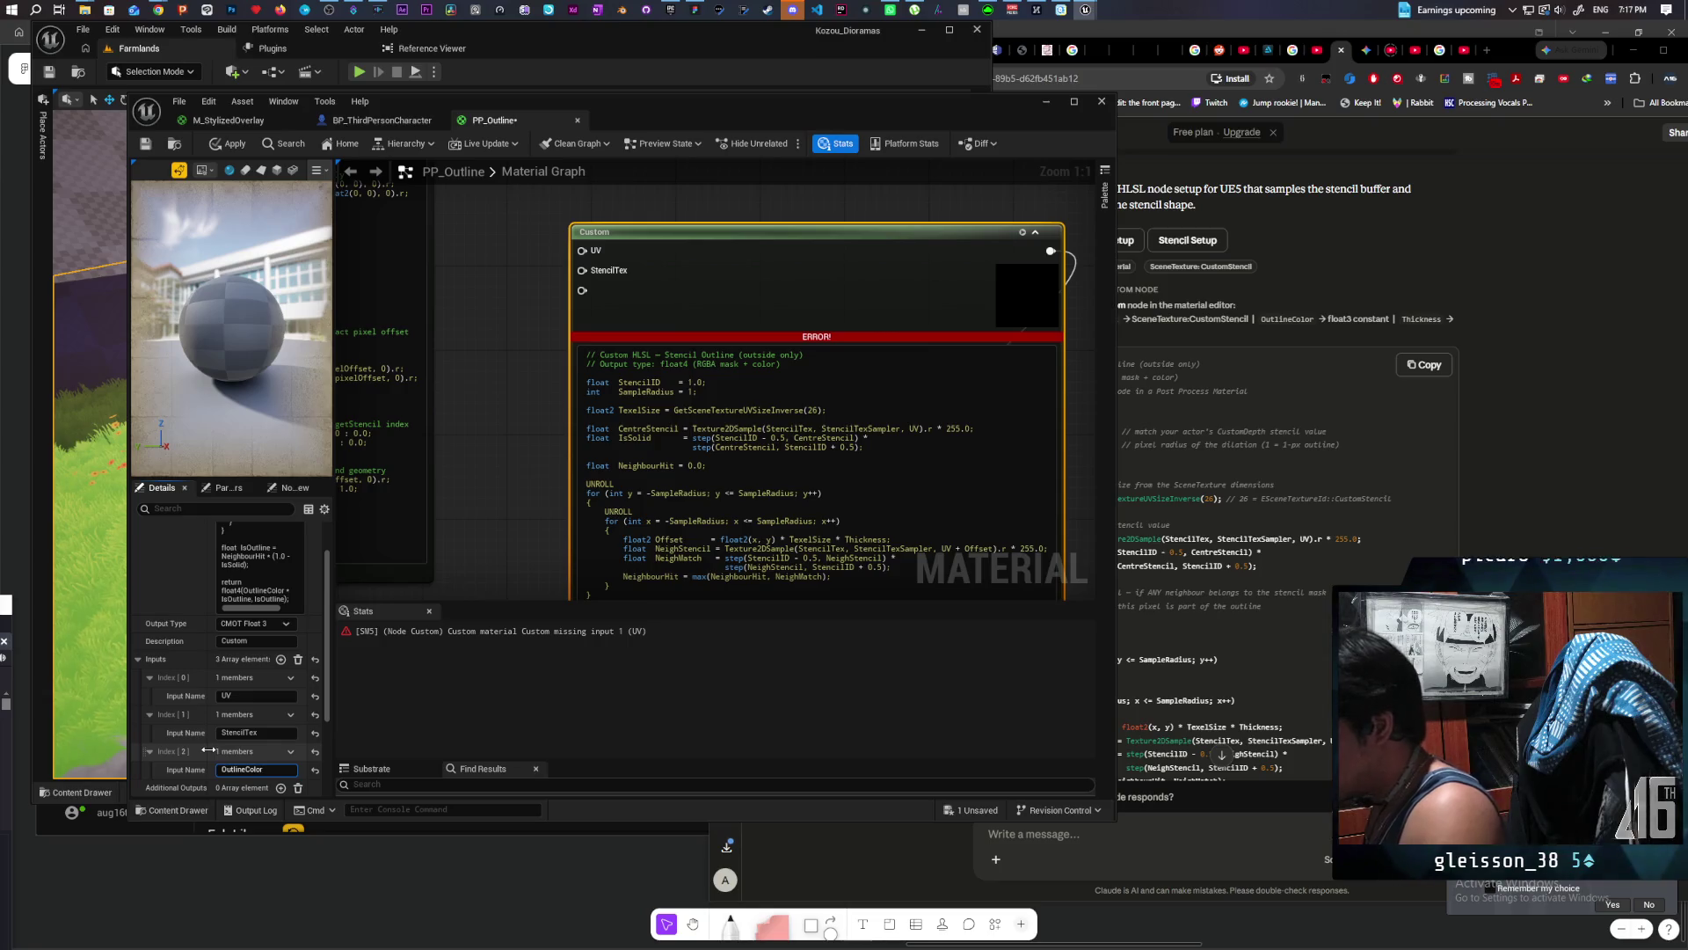
left_click(281, 660)
type("Thickness")
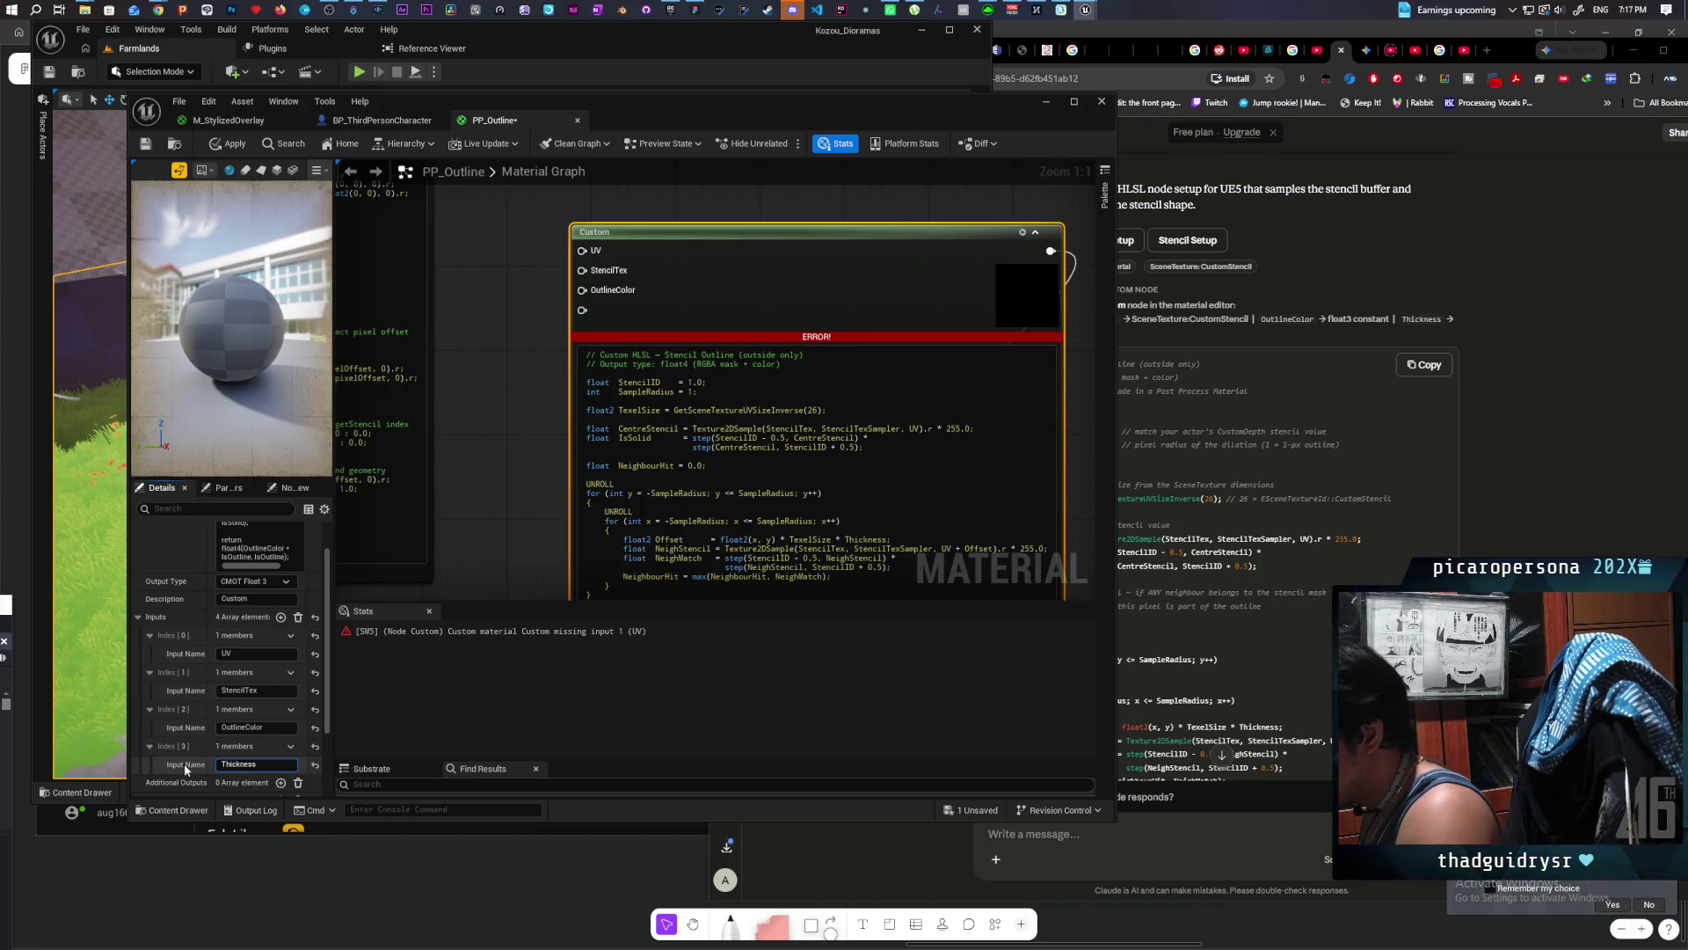
key("Return")
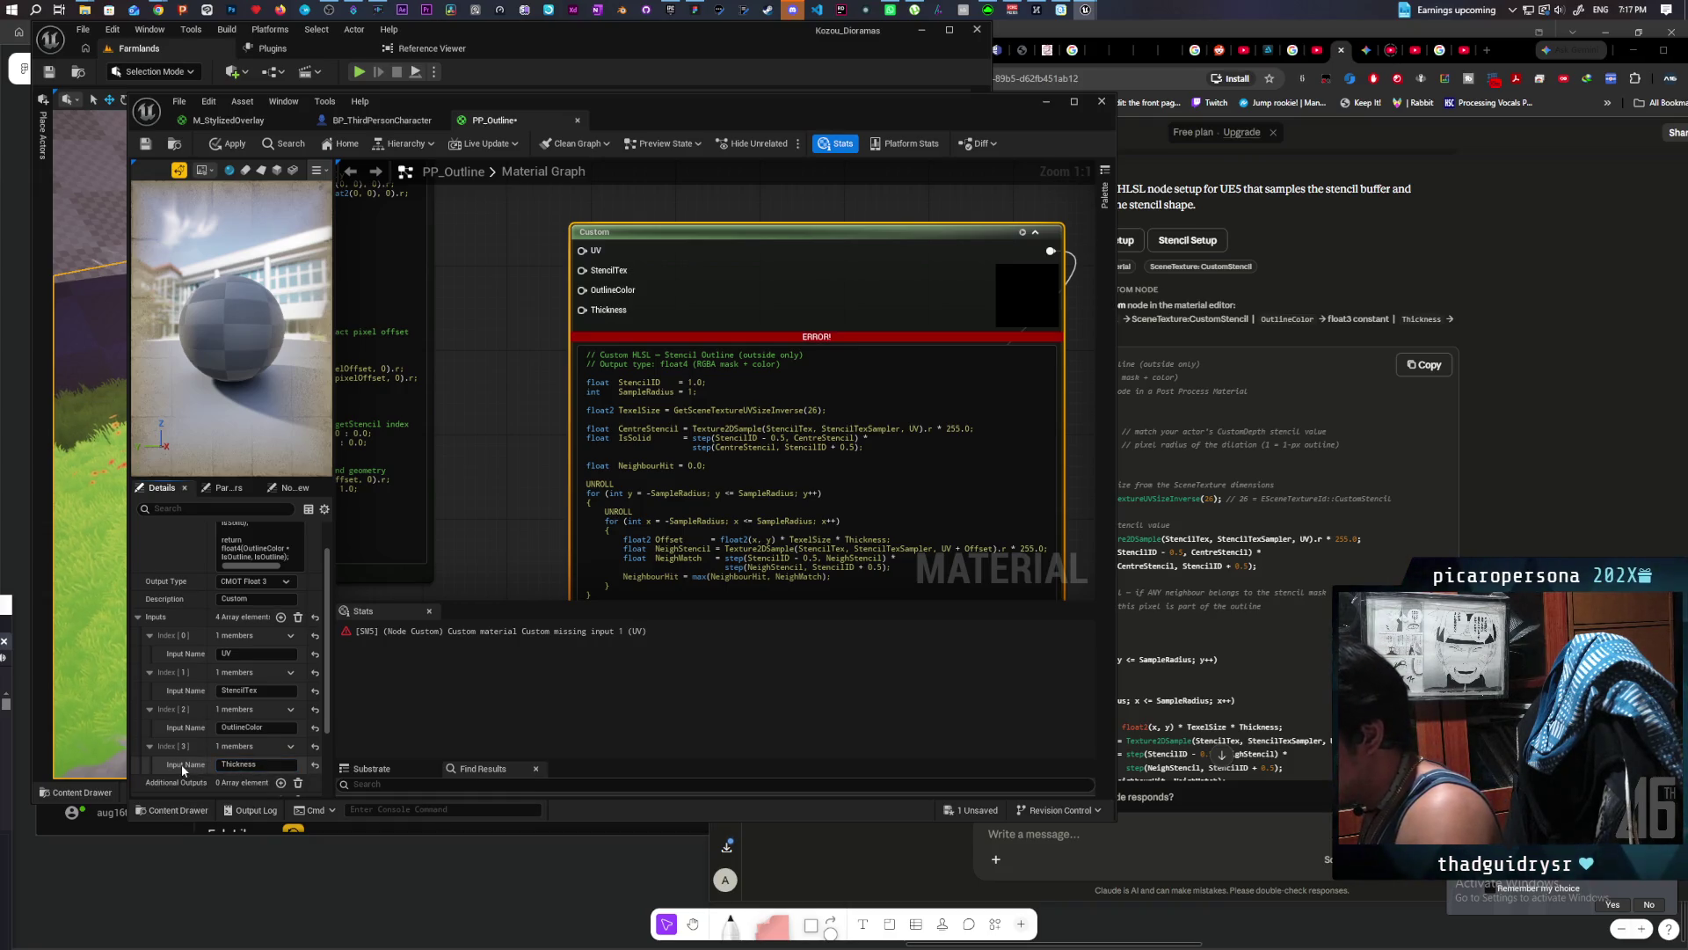
left_click(1524, 71)
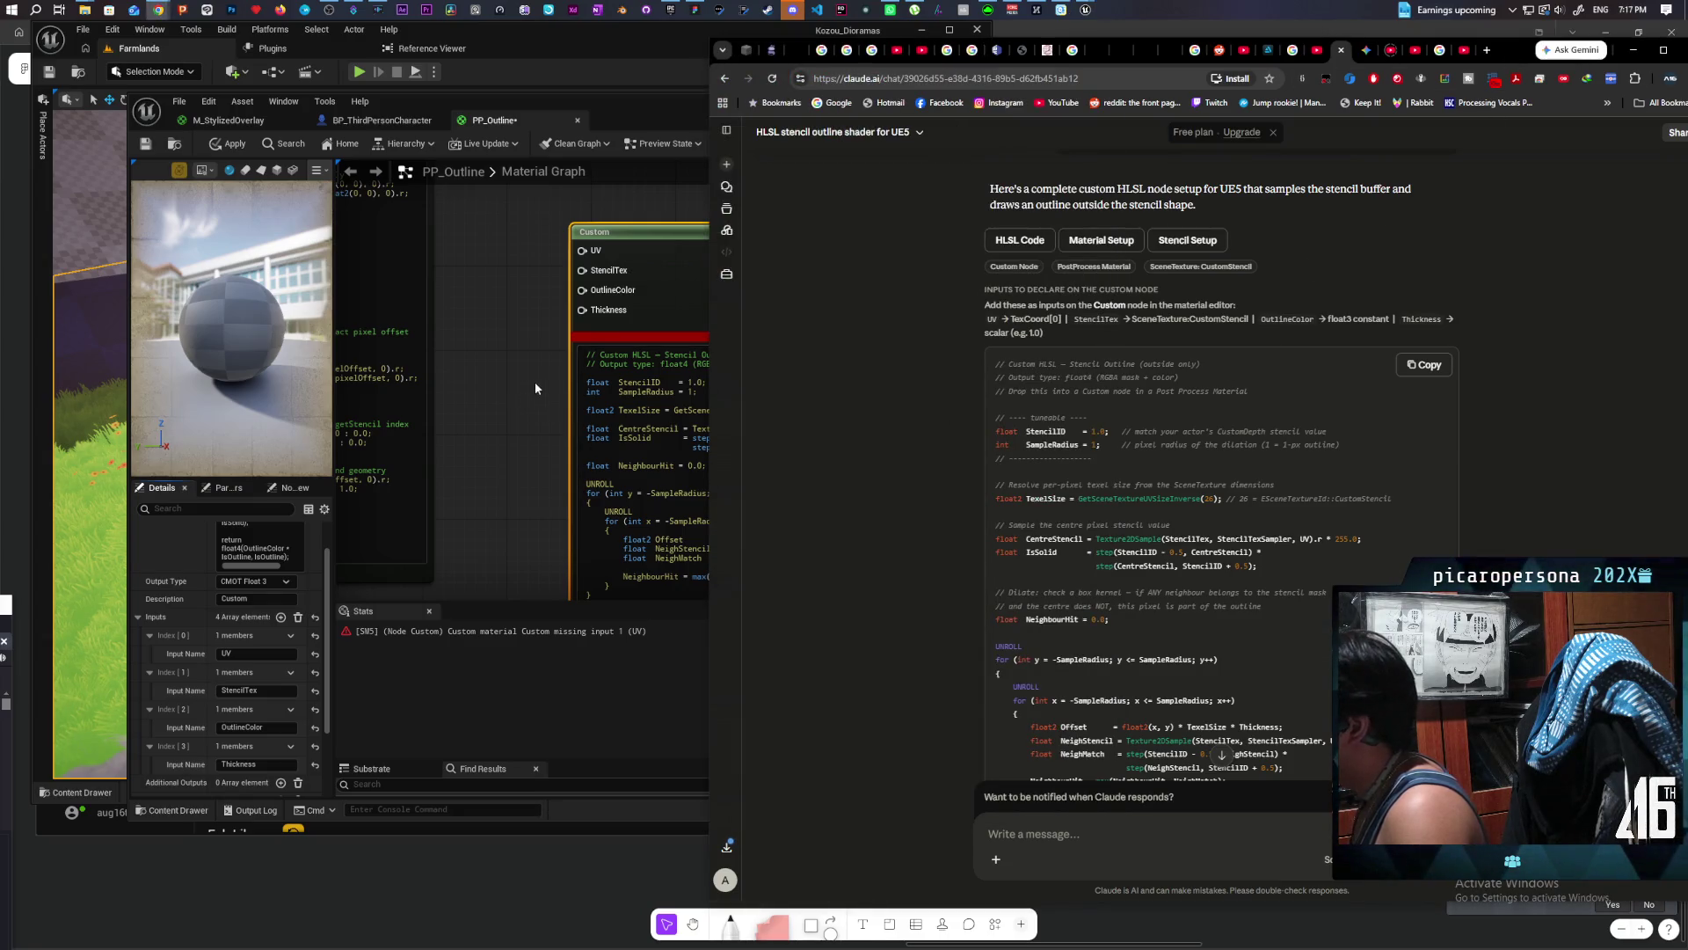
left_click(570, 254)
Step: Delete the older large Custom HLSL node and wire TexCoord into the UV input
scroll(520, 267, "down", 5)
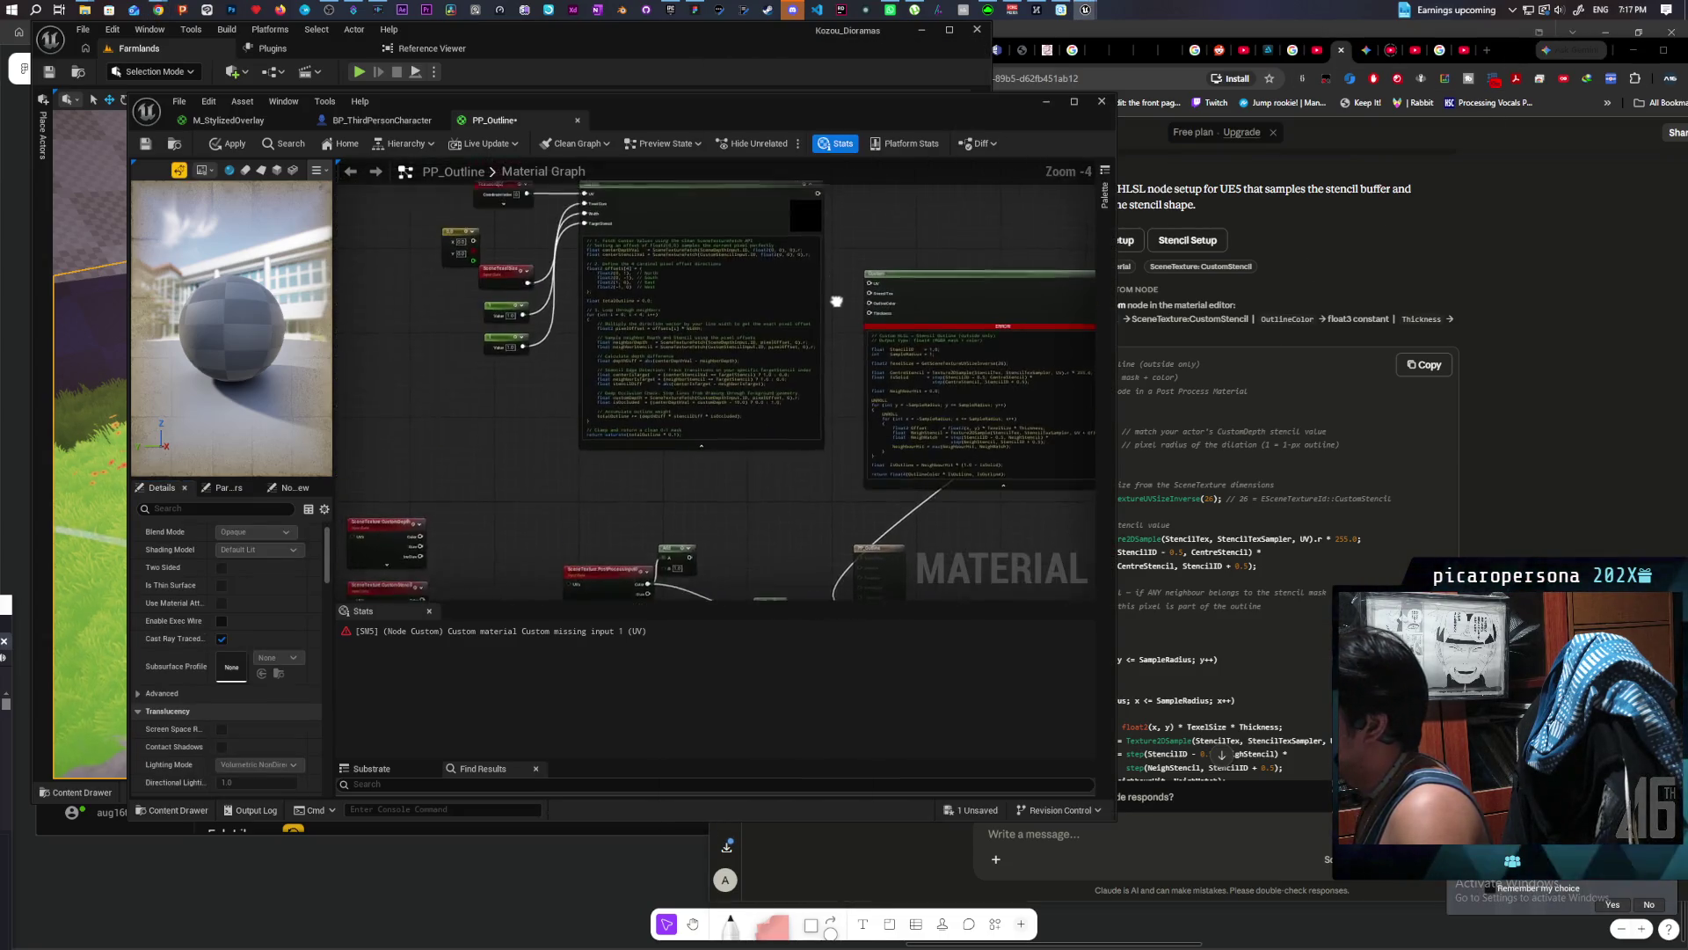
mouse_move(513, 355)
left_mouse_down()
mouse_move(558, 483)
mouse_move(574, 485)
left_mouse_up()
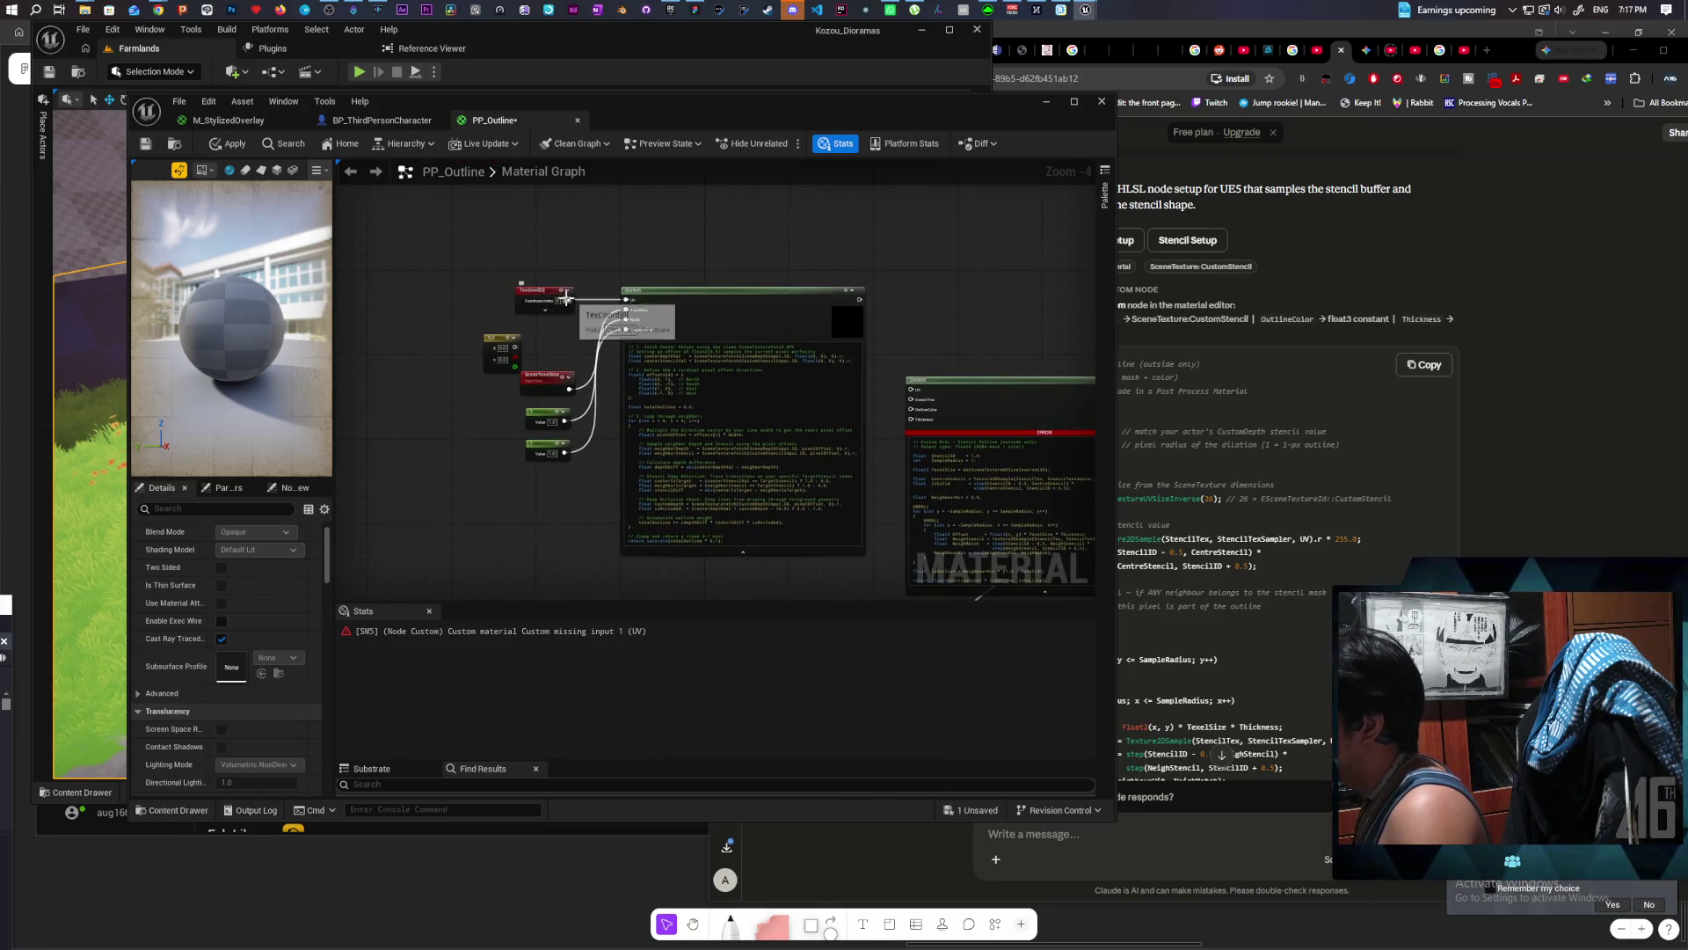
left_click(721, 303)
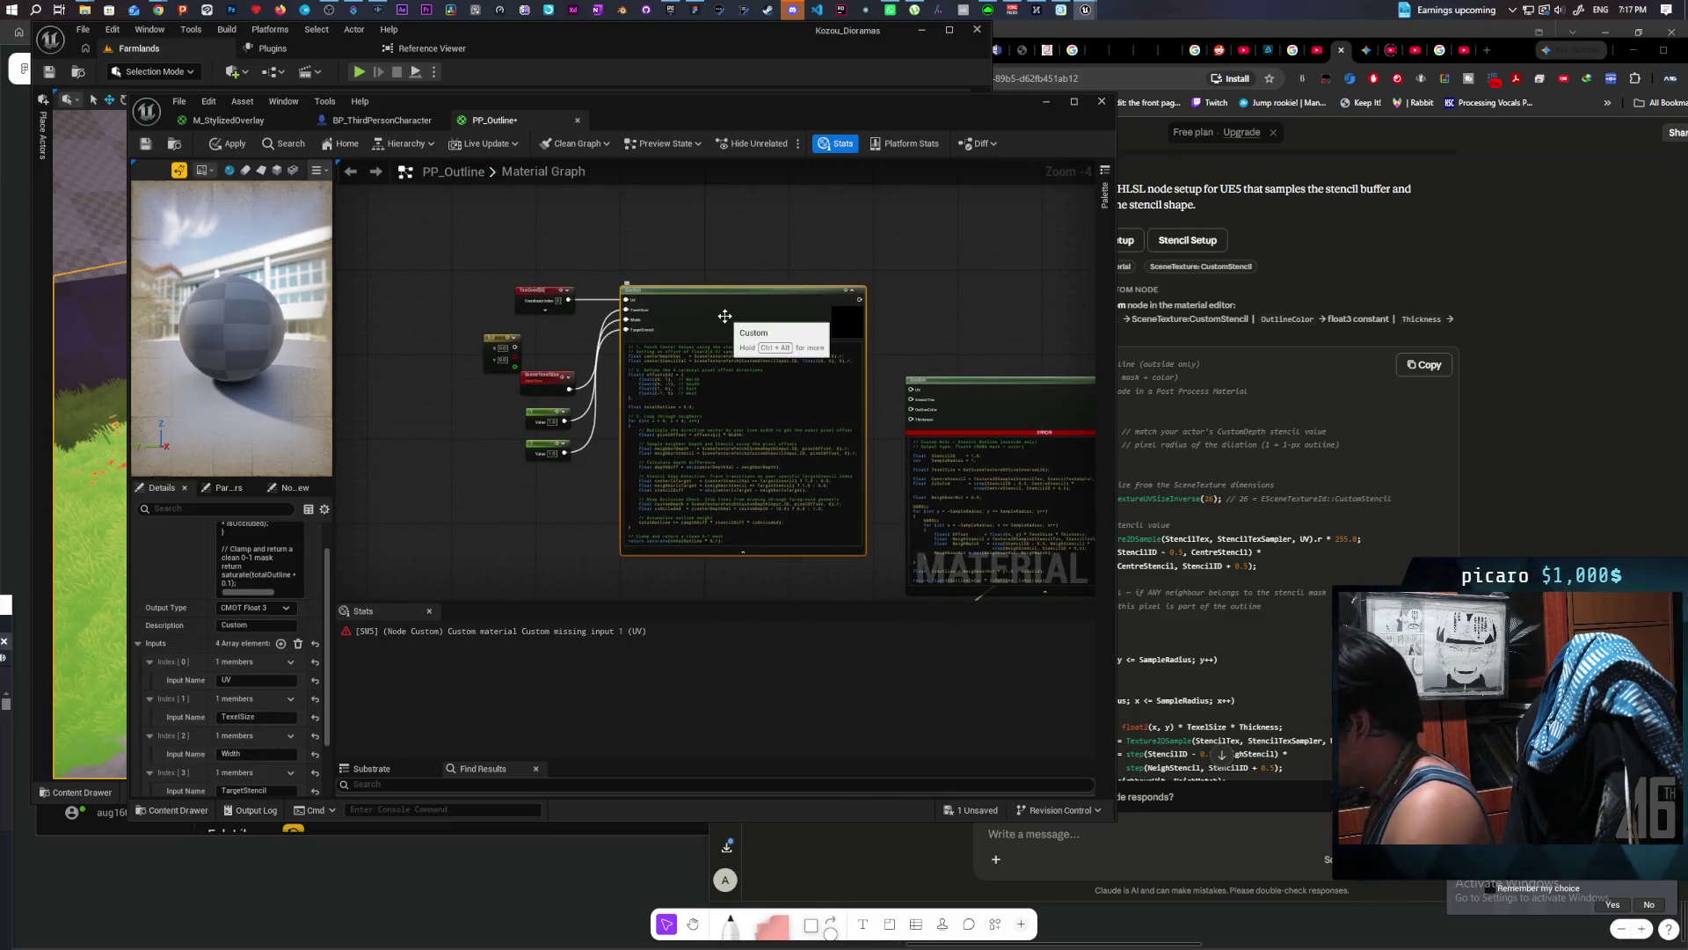
key("Delete")
left_click_drag(566, 507, 567, 508)
left_click_drag(545, 380, 845, 463)
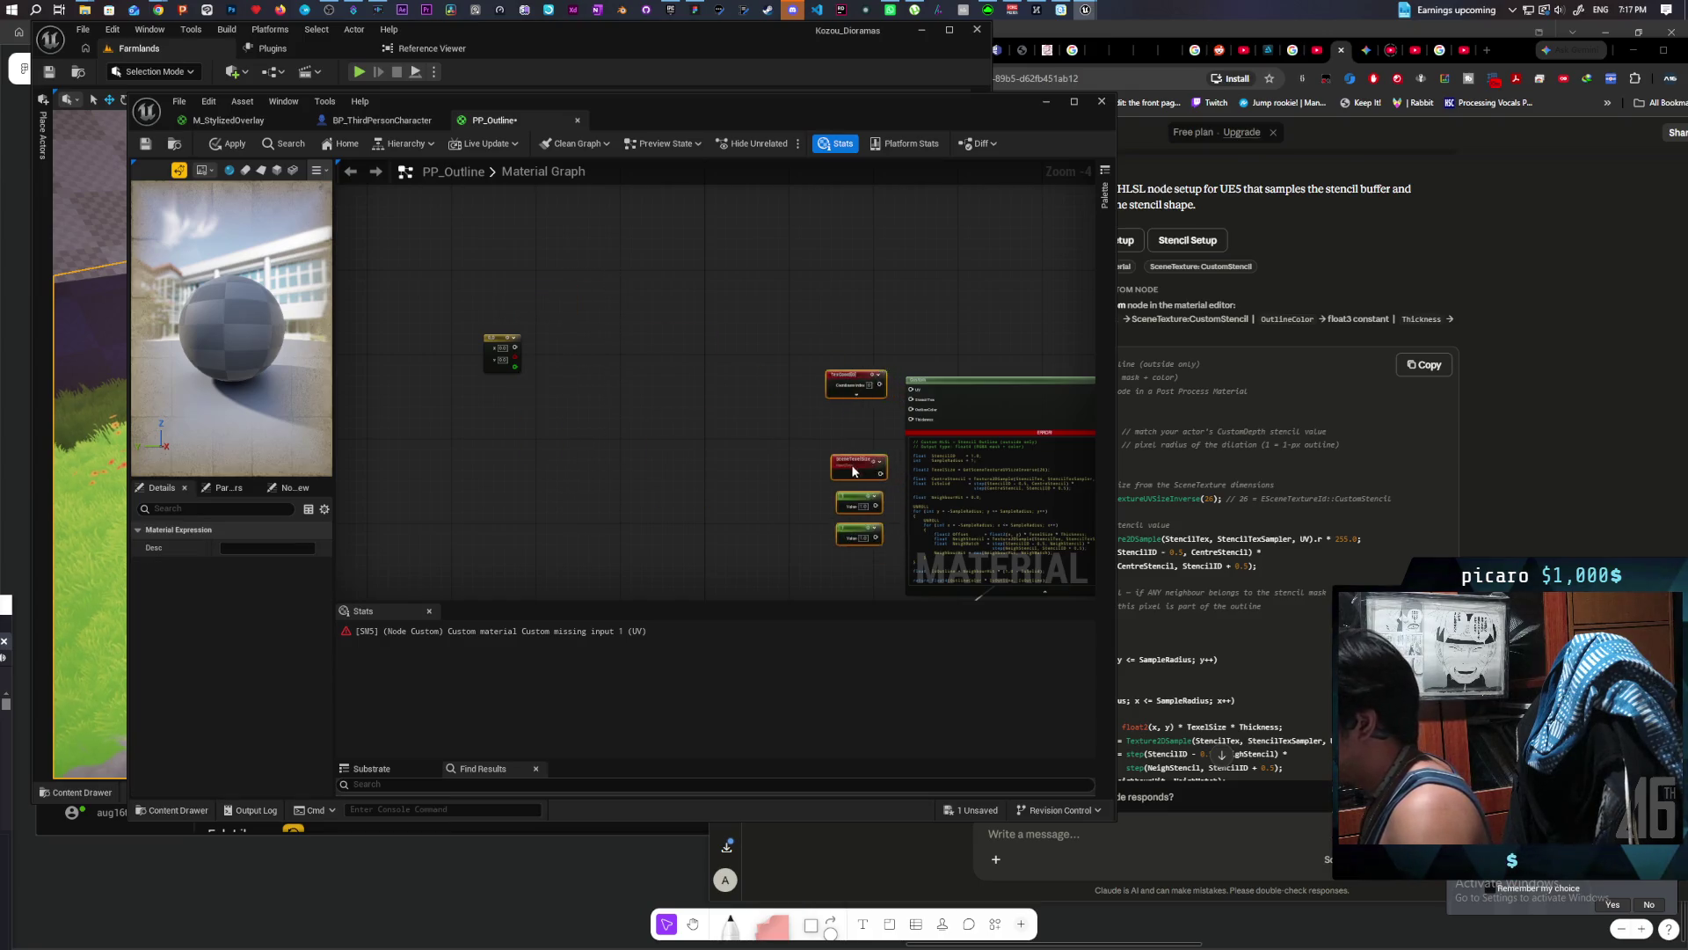
scroll(885, 426, "up", 2)
left_click_drag(846, 370, 923, 371)
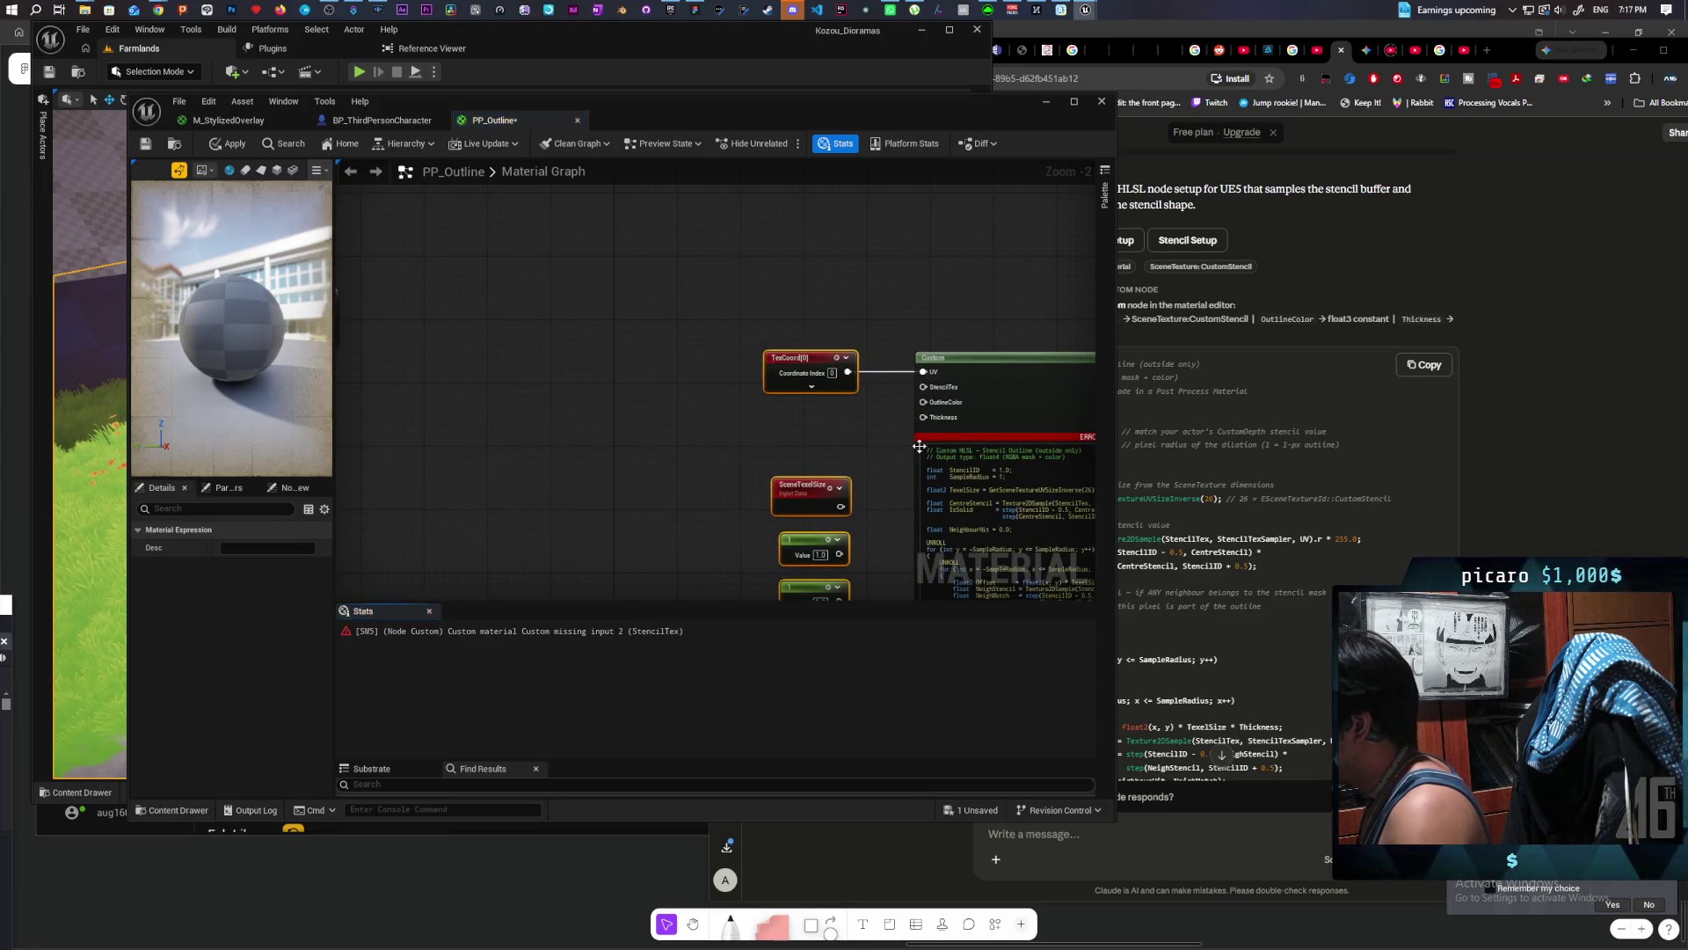
Step: Connect SceneTexture:CustomStencil to StencilTex, a Constant3Vector to OutlineColor and a Constant to Thickness
scroll(620, 487, "down", 4)
scroll(723, 400, "up", 3)
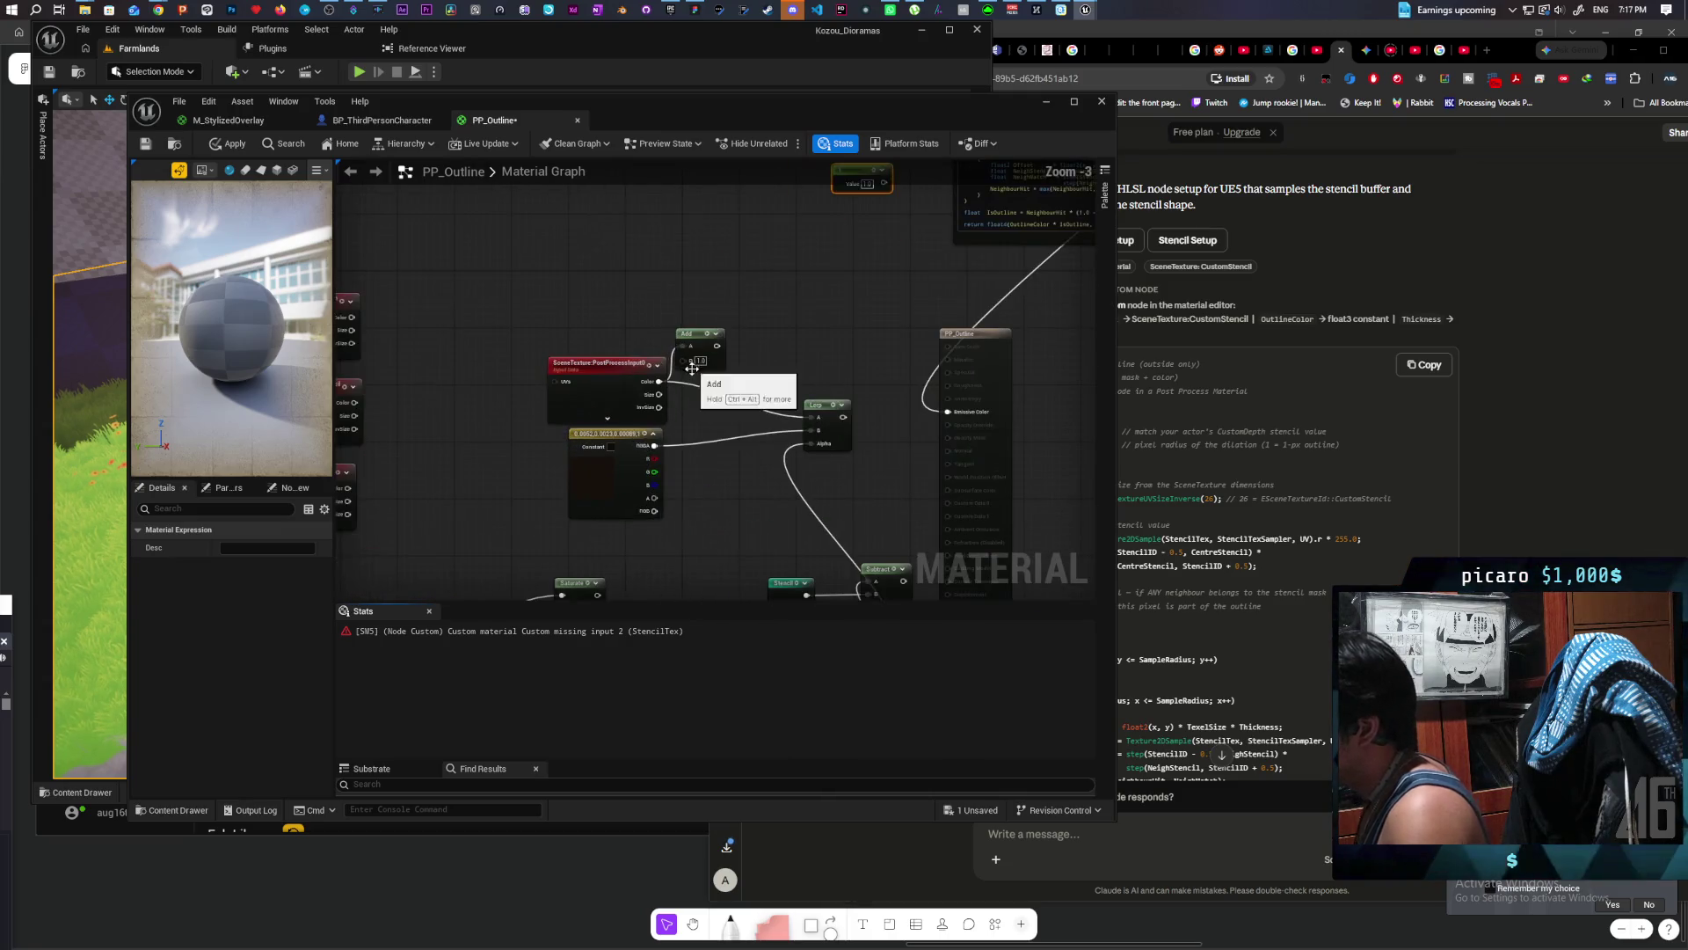
mouse_move(606, 370)
left_mouse_down()
mouse_move(1006, 155)
mouse_move(762, 325)
mouse_move(445, 438)
mouse_move(447, 420)
mouse_move(650, 385)
left_mouse_up()
left_click_drag(437, 416, 438, 376)
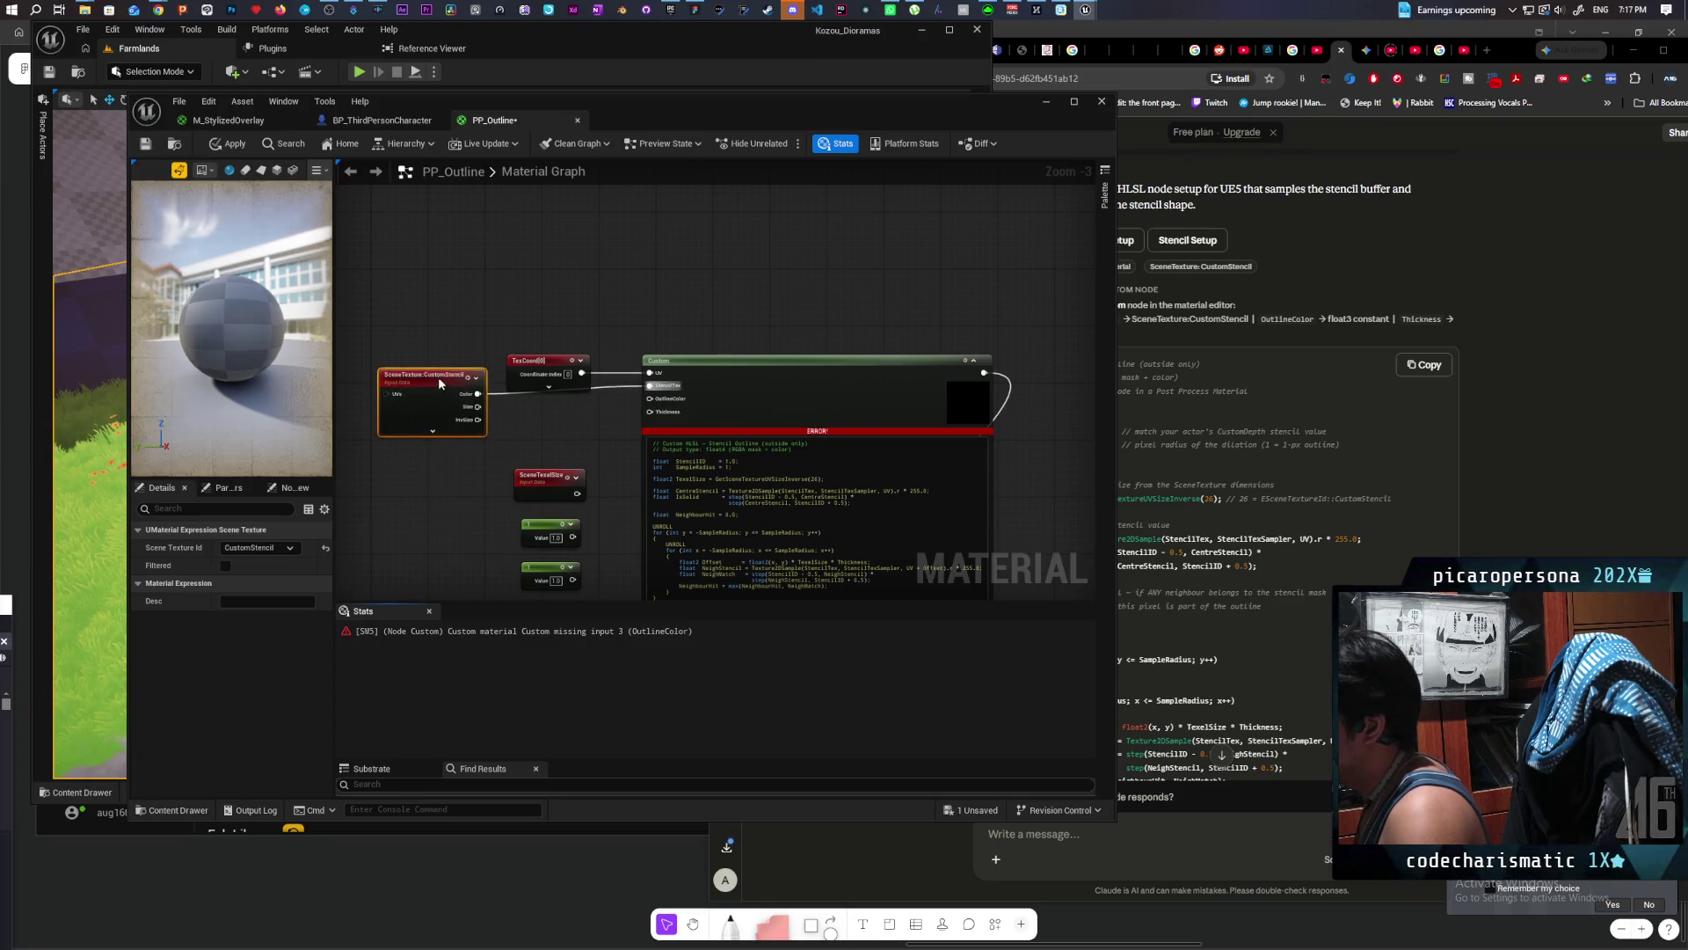
left_click(1510, 51)
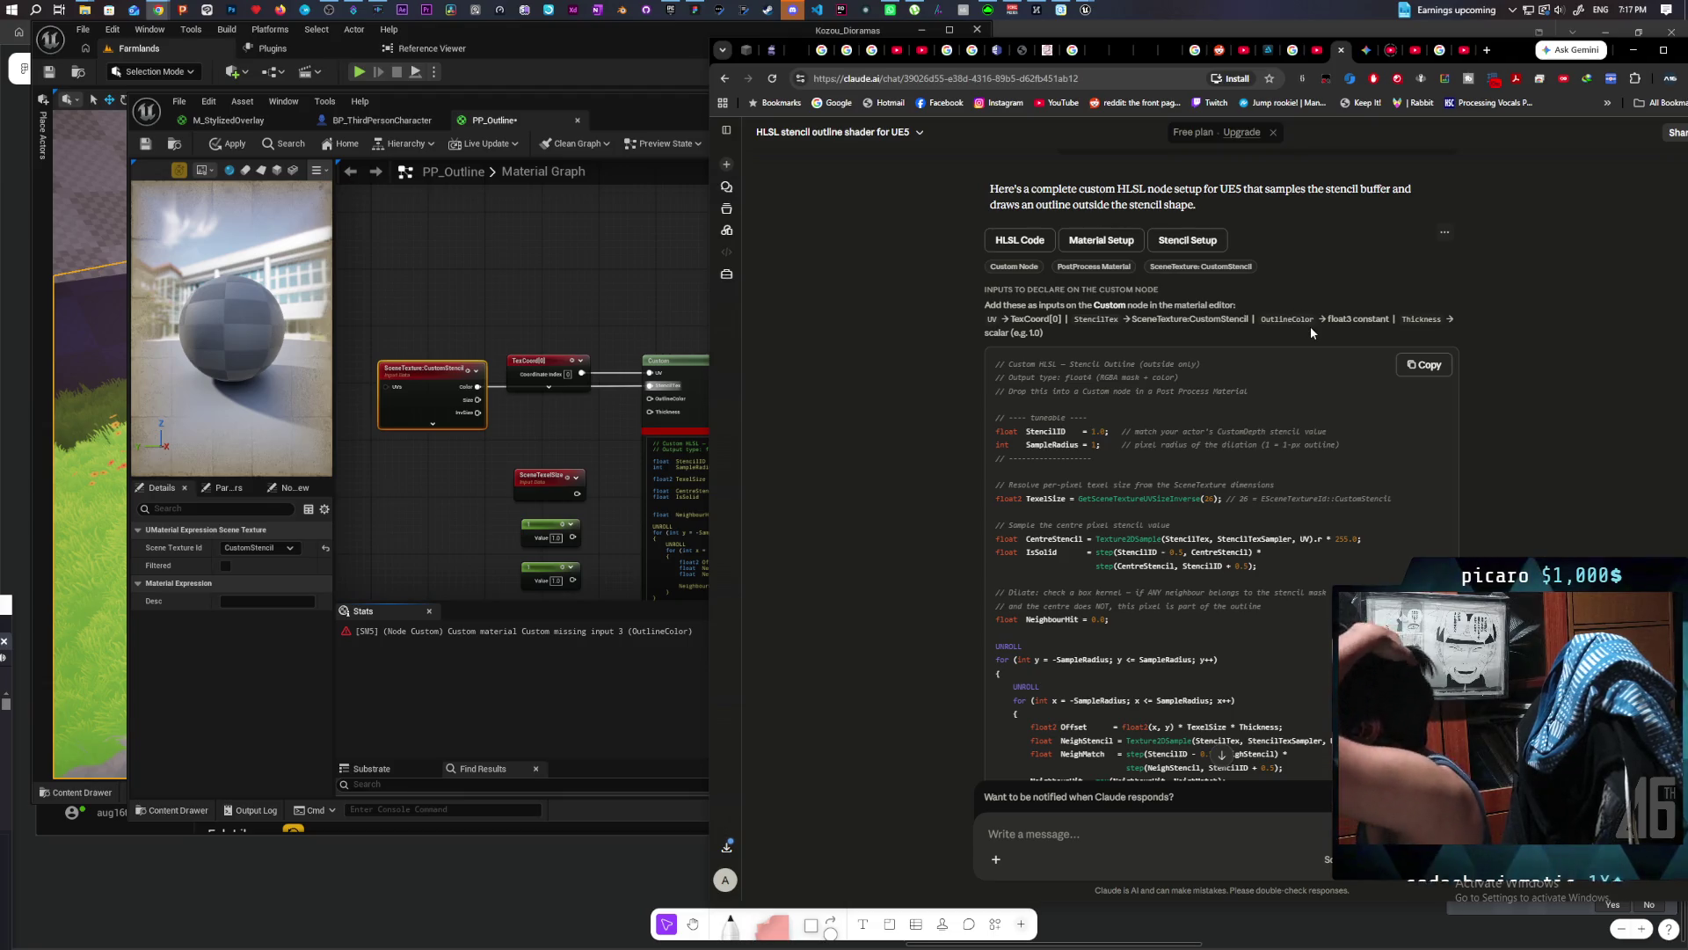
left_click(410, 469)
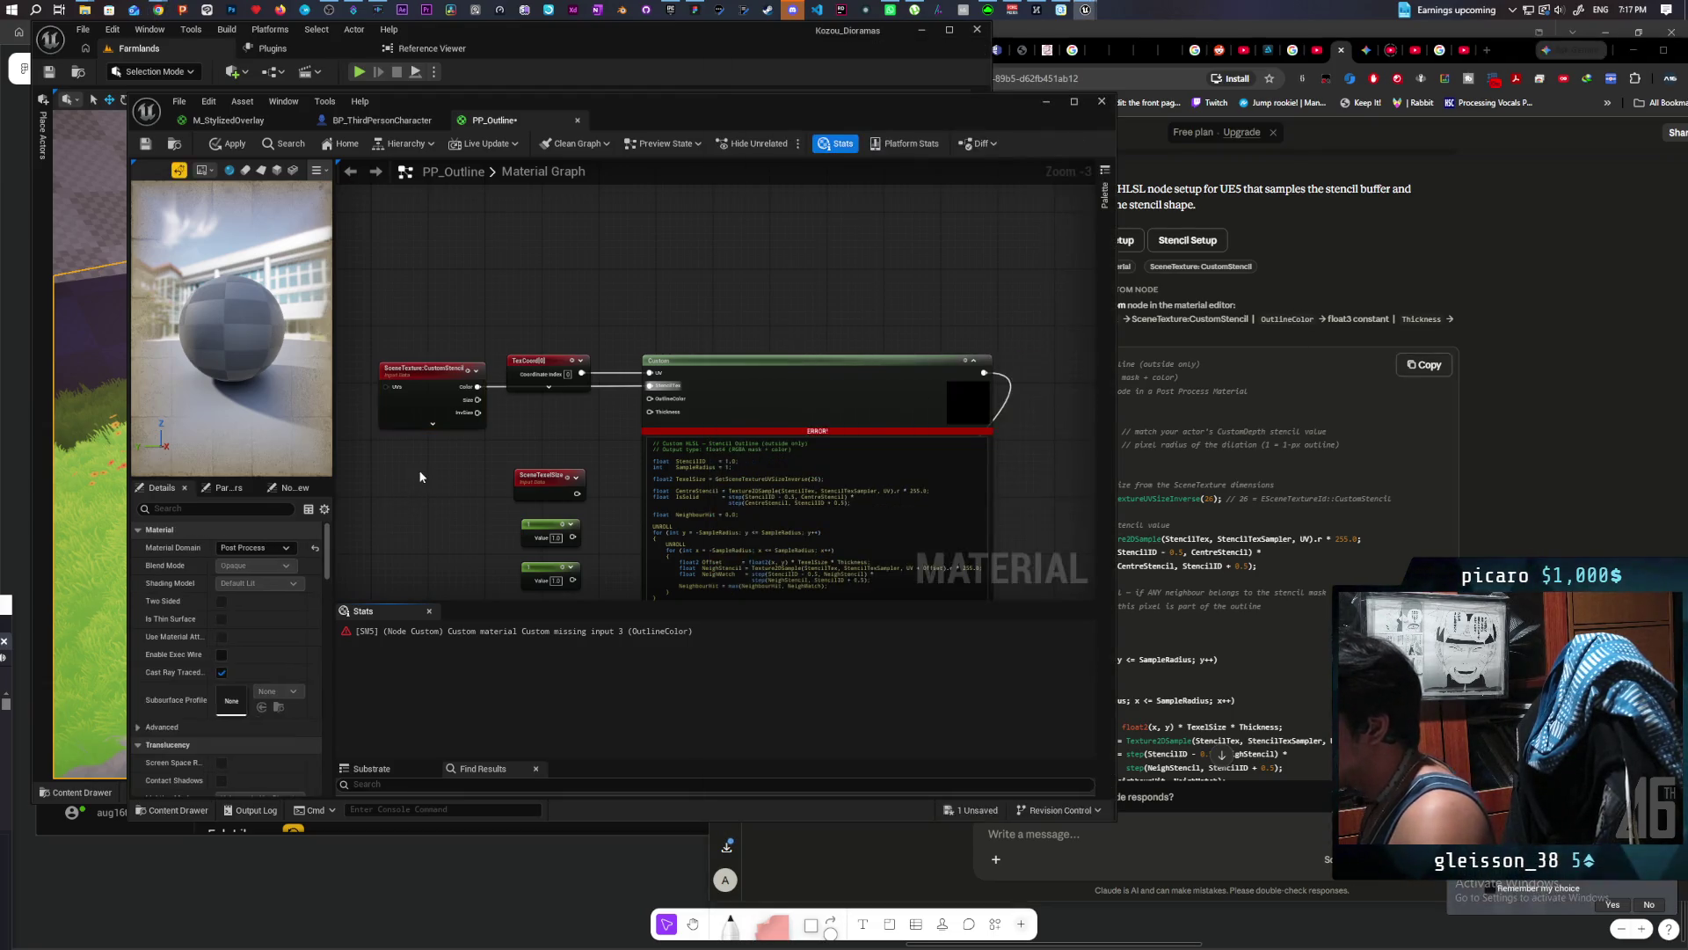
left_click(409, 458)
left_click_drag(495, 475, 650, 398)
left_click_drag(476, 469, 444, 446)
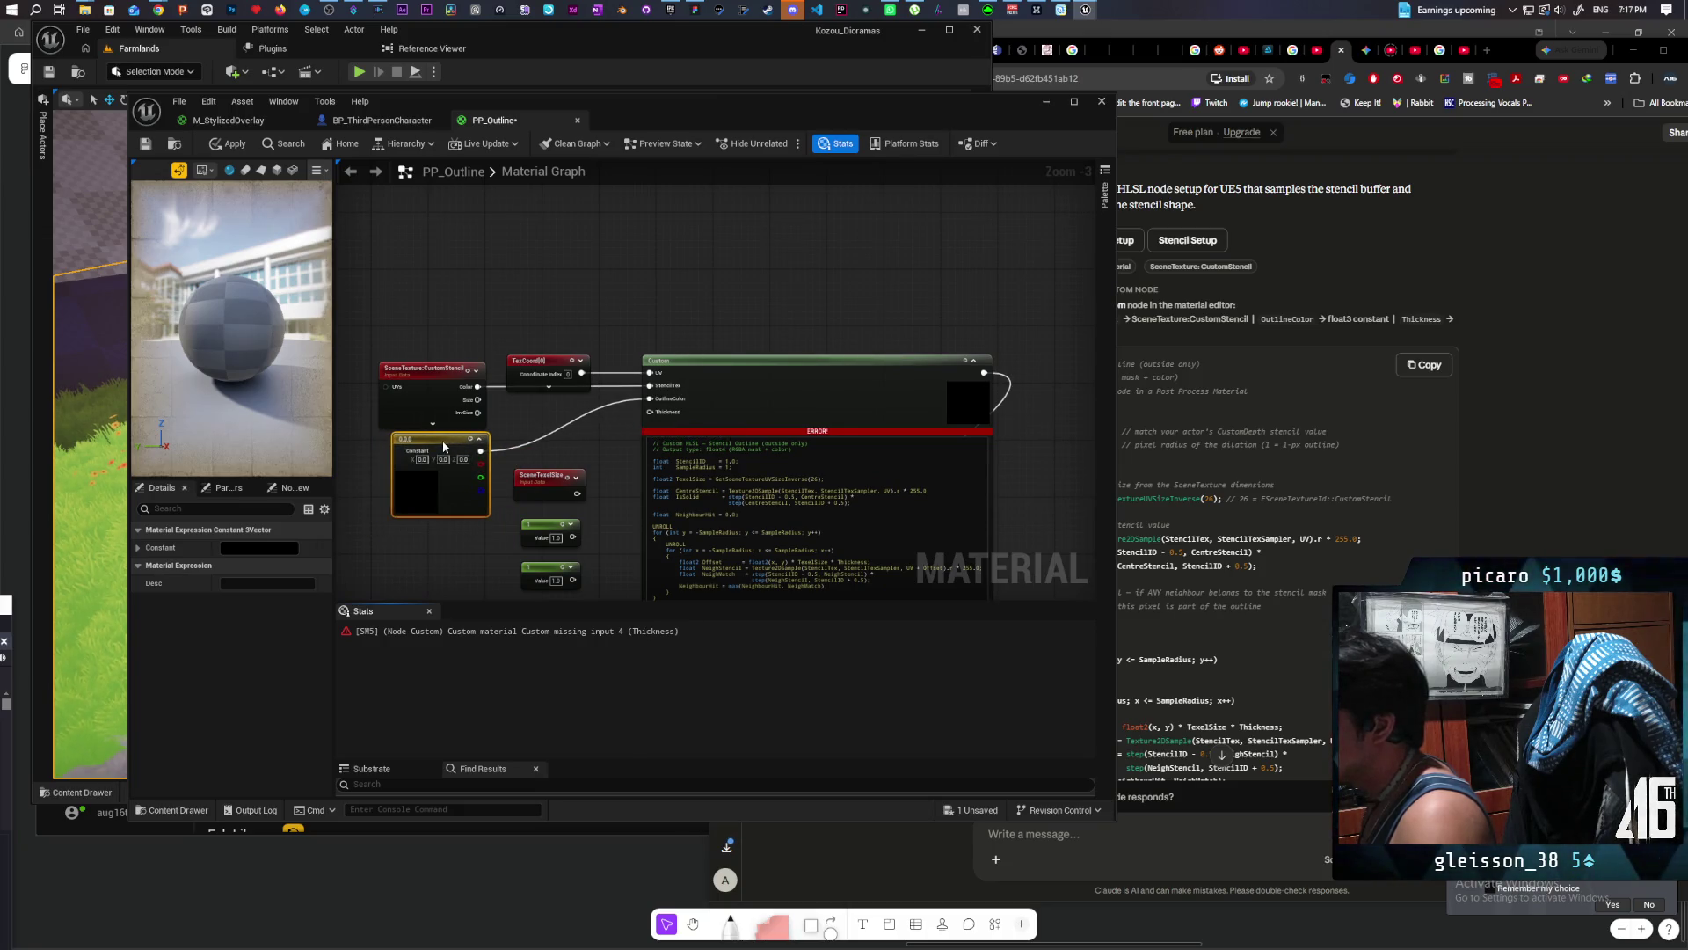
left_click_drag(572, 537, 651, 411)
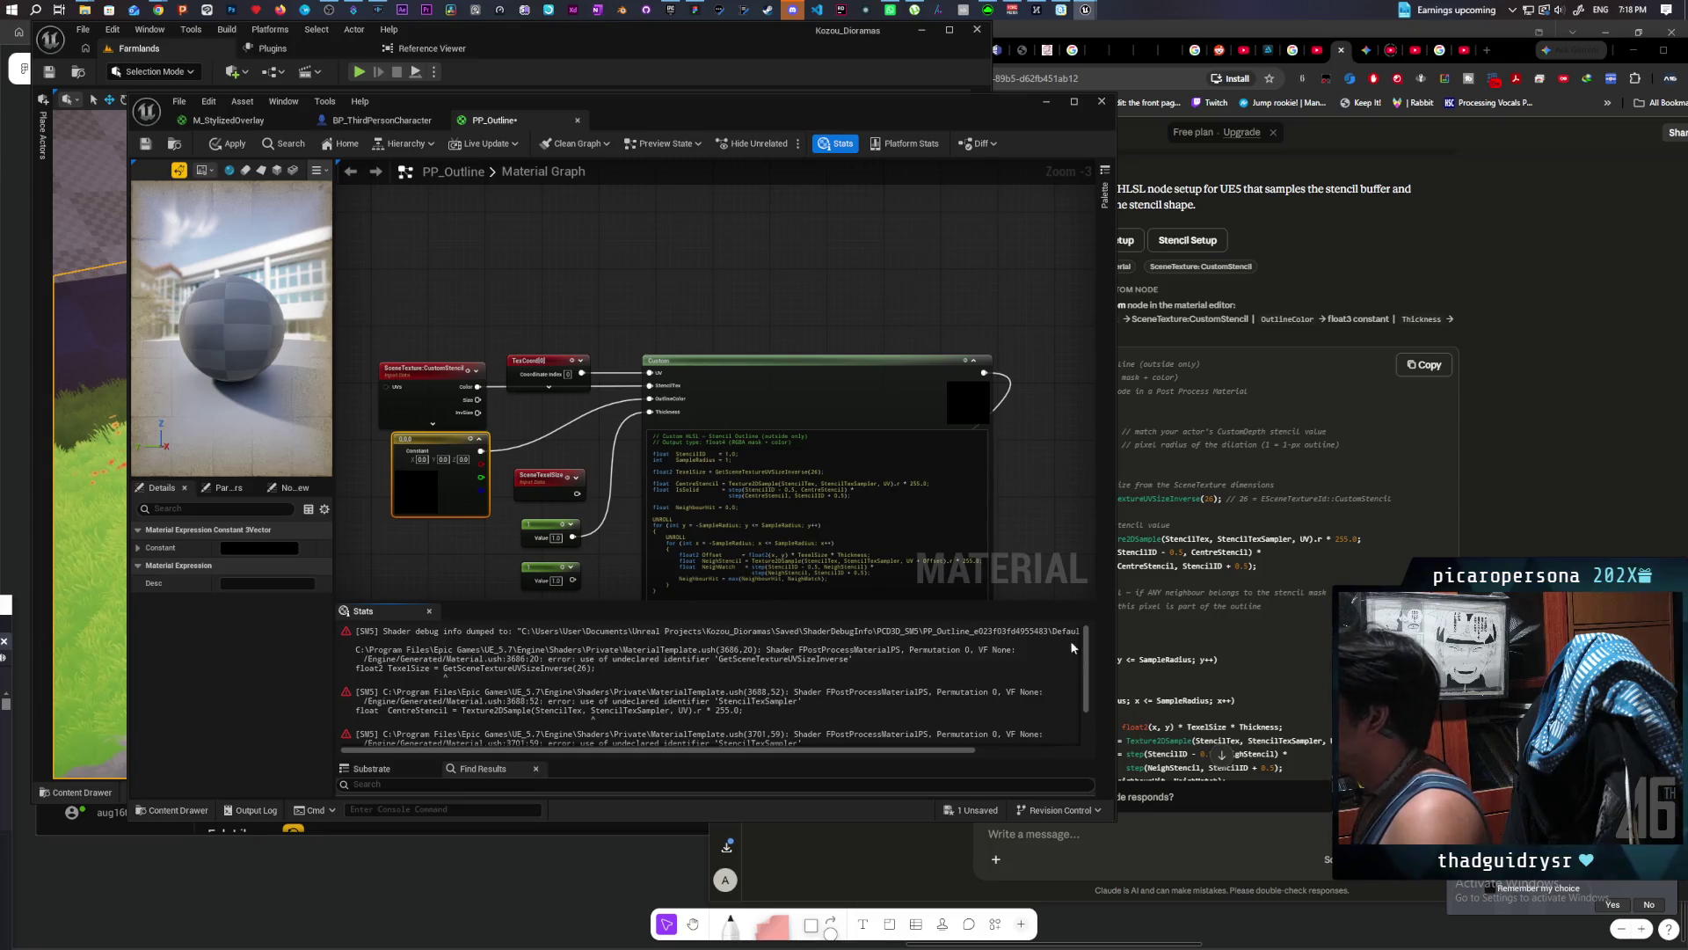
scroll(821, 297, "down", 3)
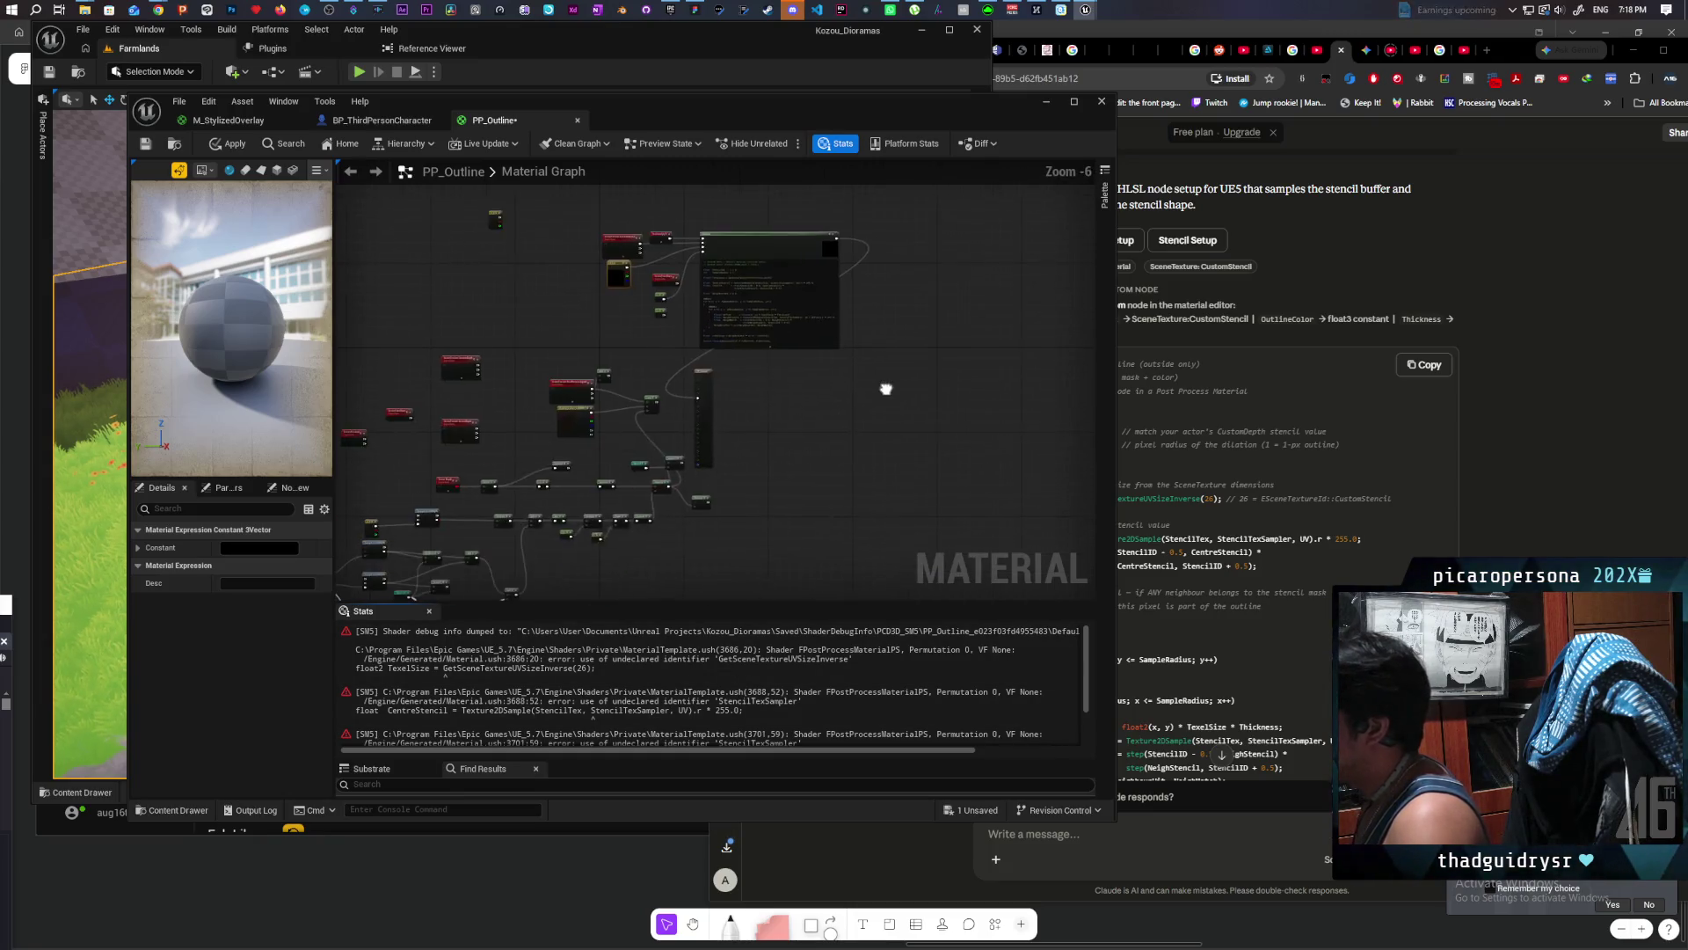
left_click_drag(886, 389, 923, 406)
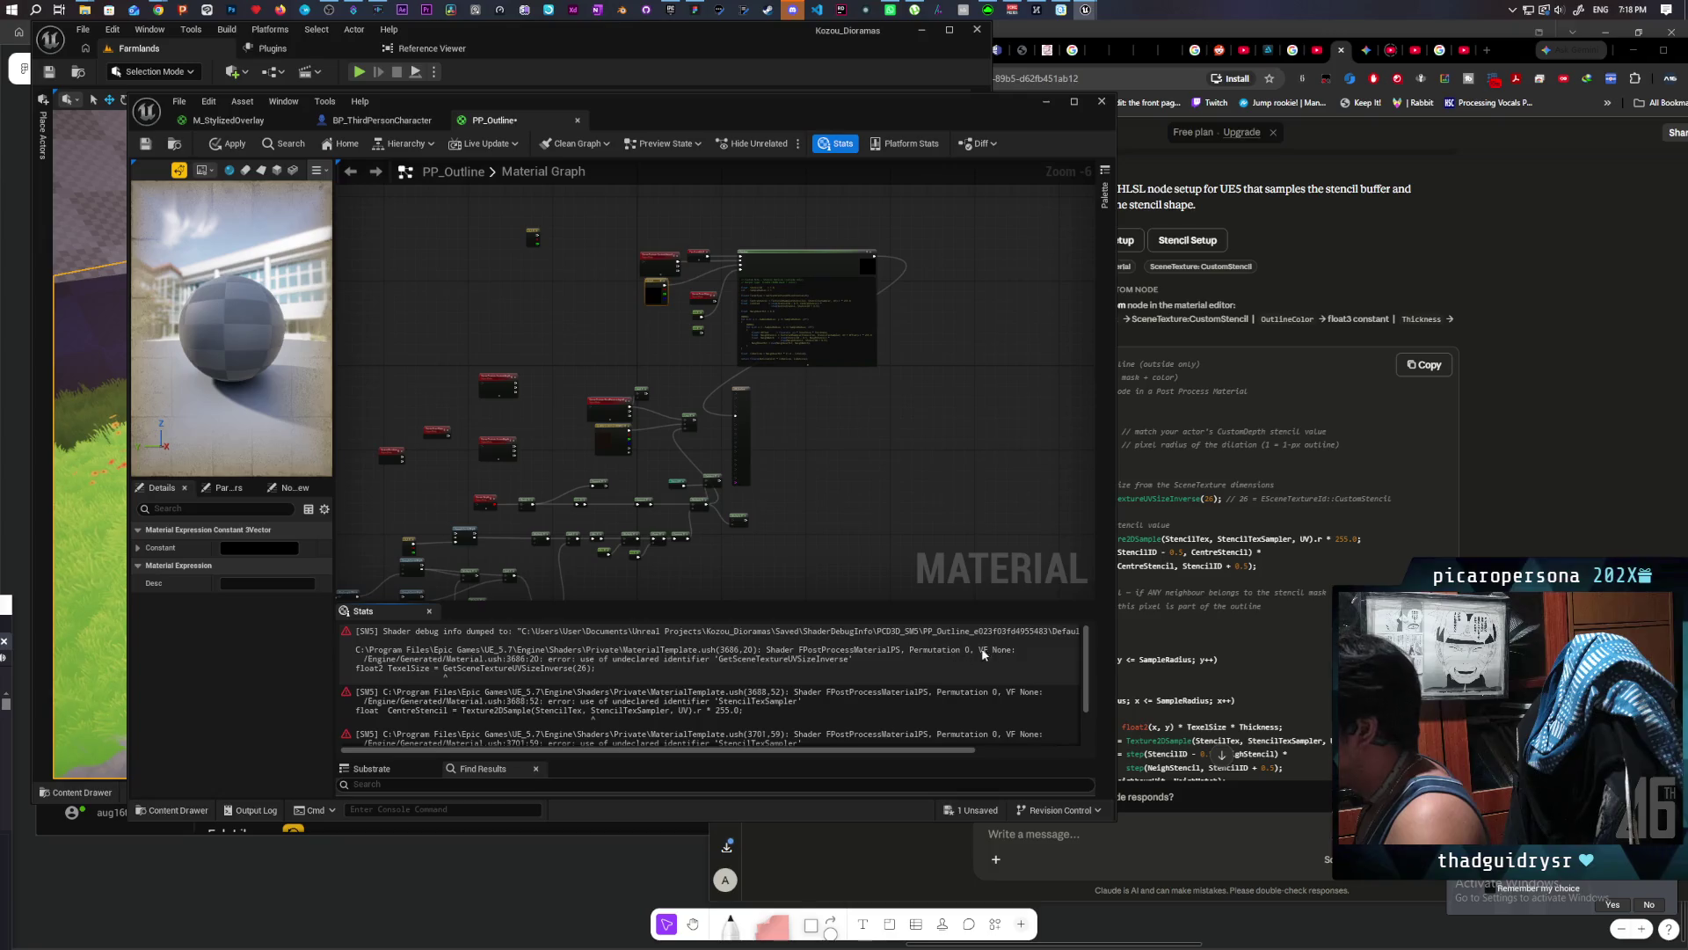
Step: Copy the 'StencilTexSampler' and 'GetSceneTextureUVsSizeInverse' errors from Stats into Claude's message box
left_click(1354, 380)
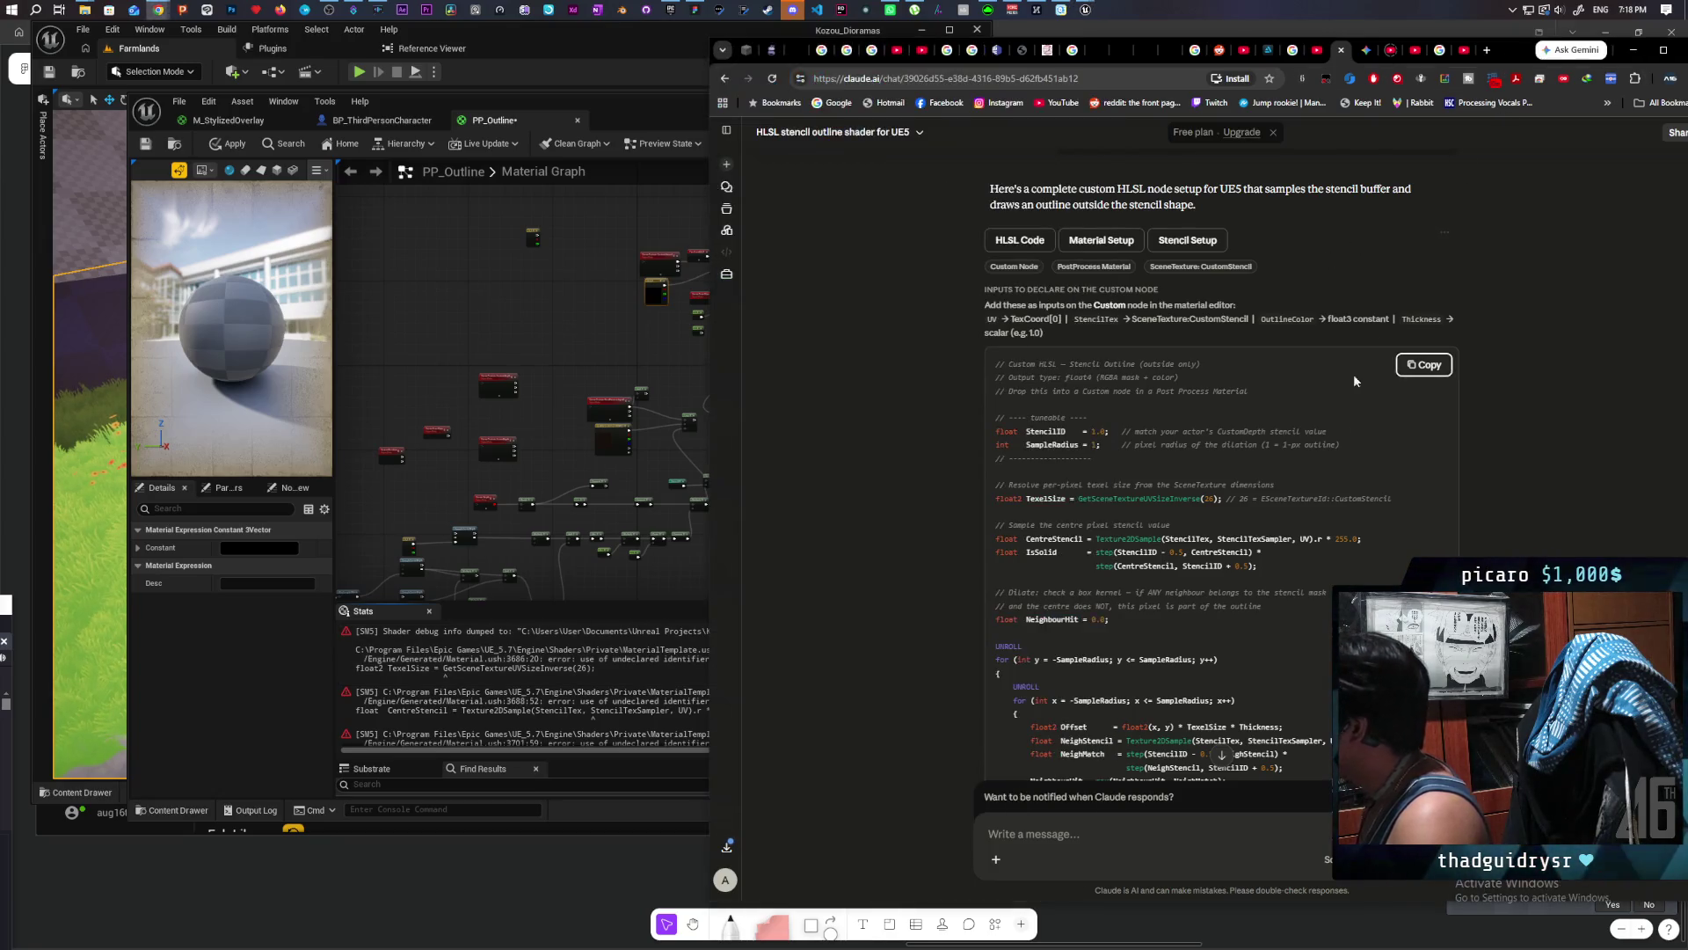
scroll(1511, 517, "down", 10)
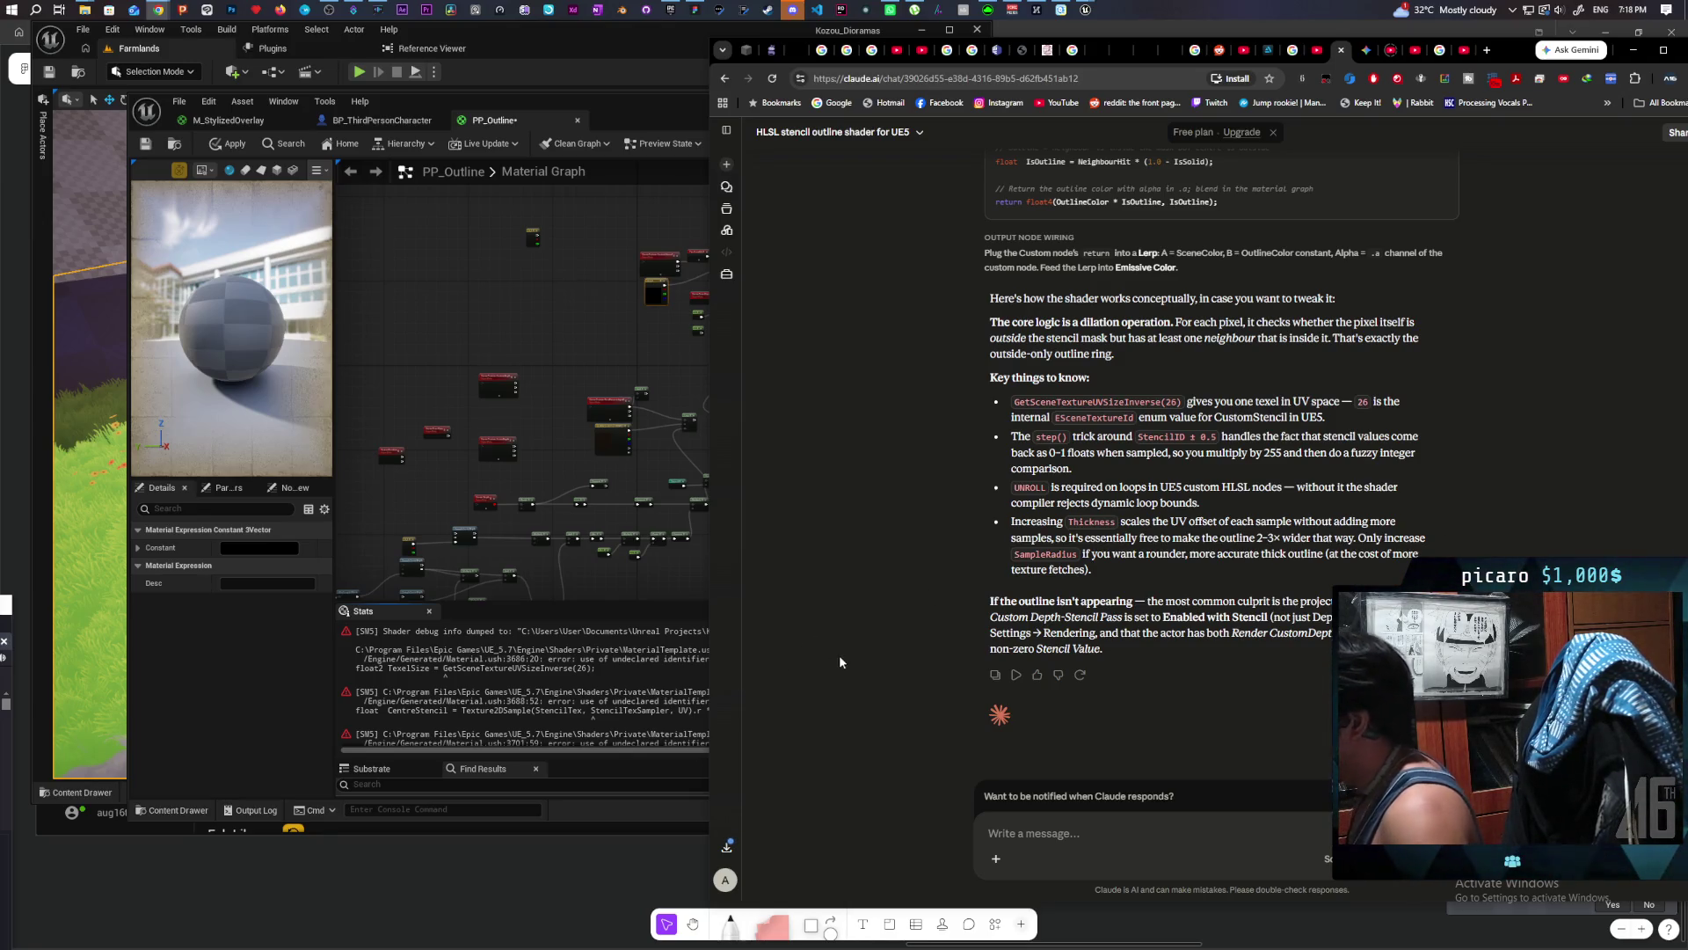
left_click(499, 661)
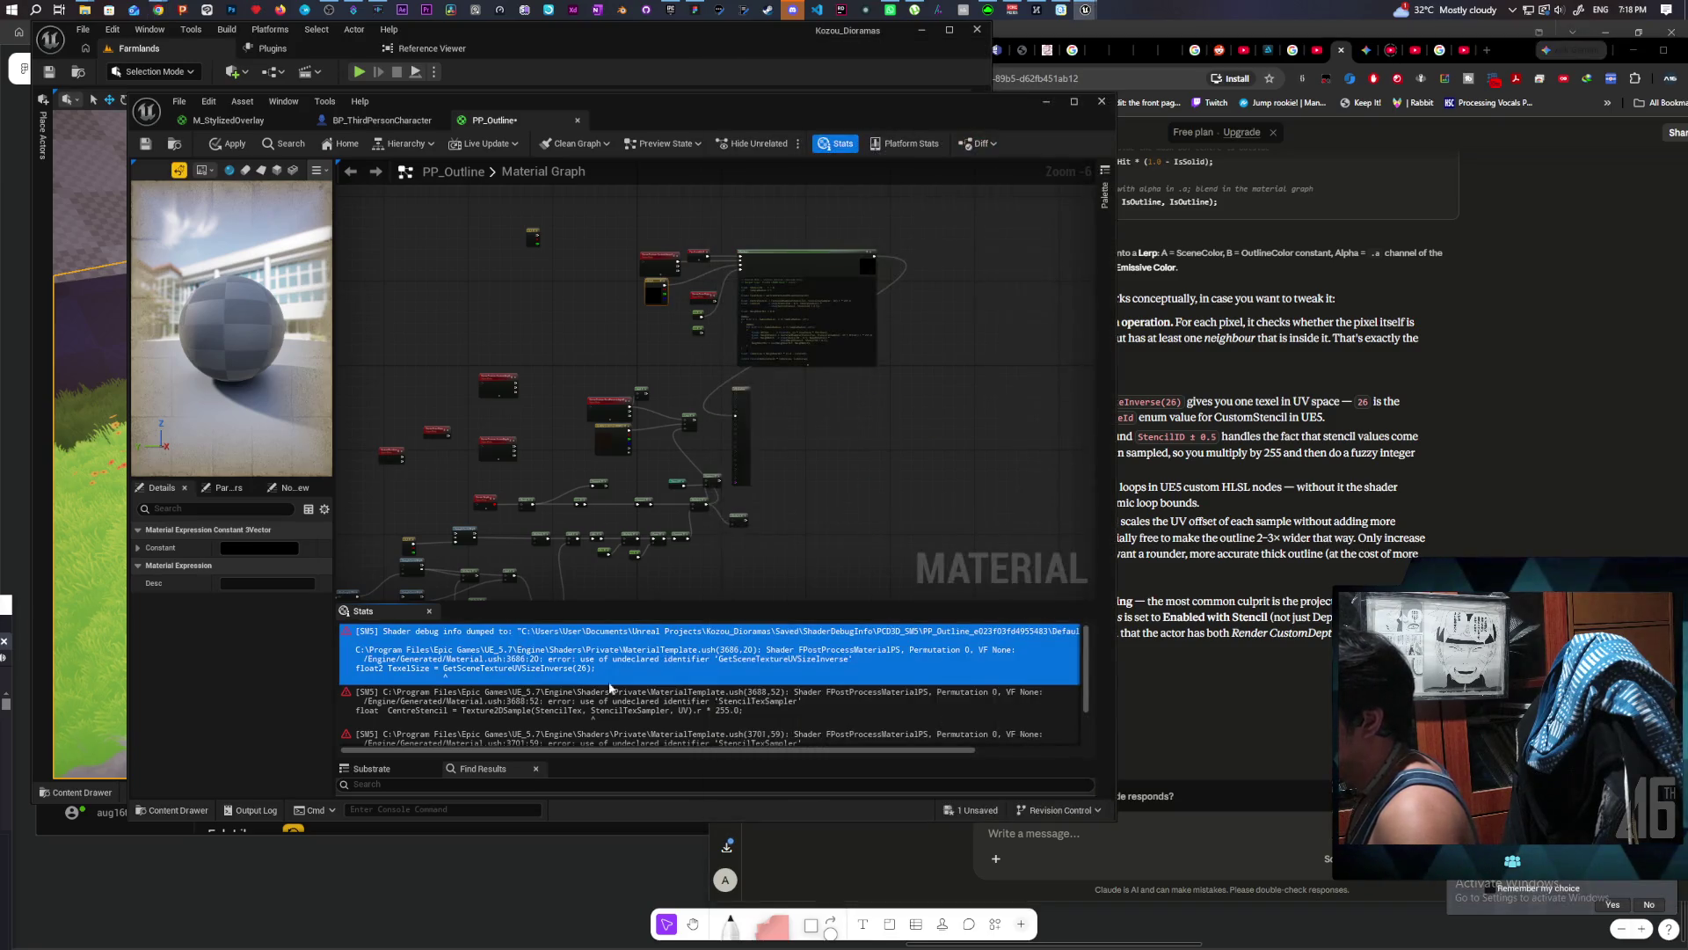
scroll(716, 682, "down", 2)
left_click(747, 735, "shift")
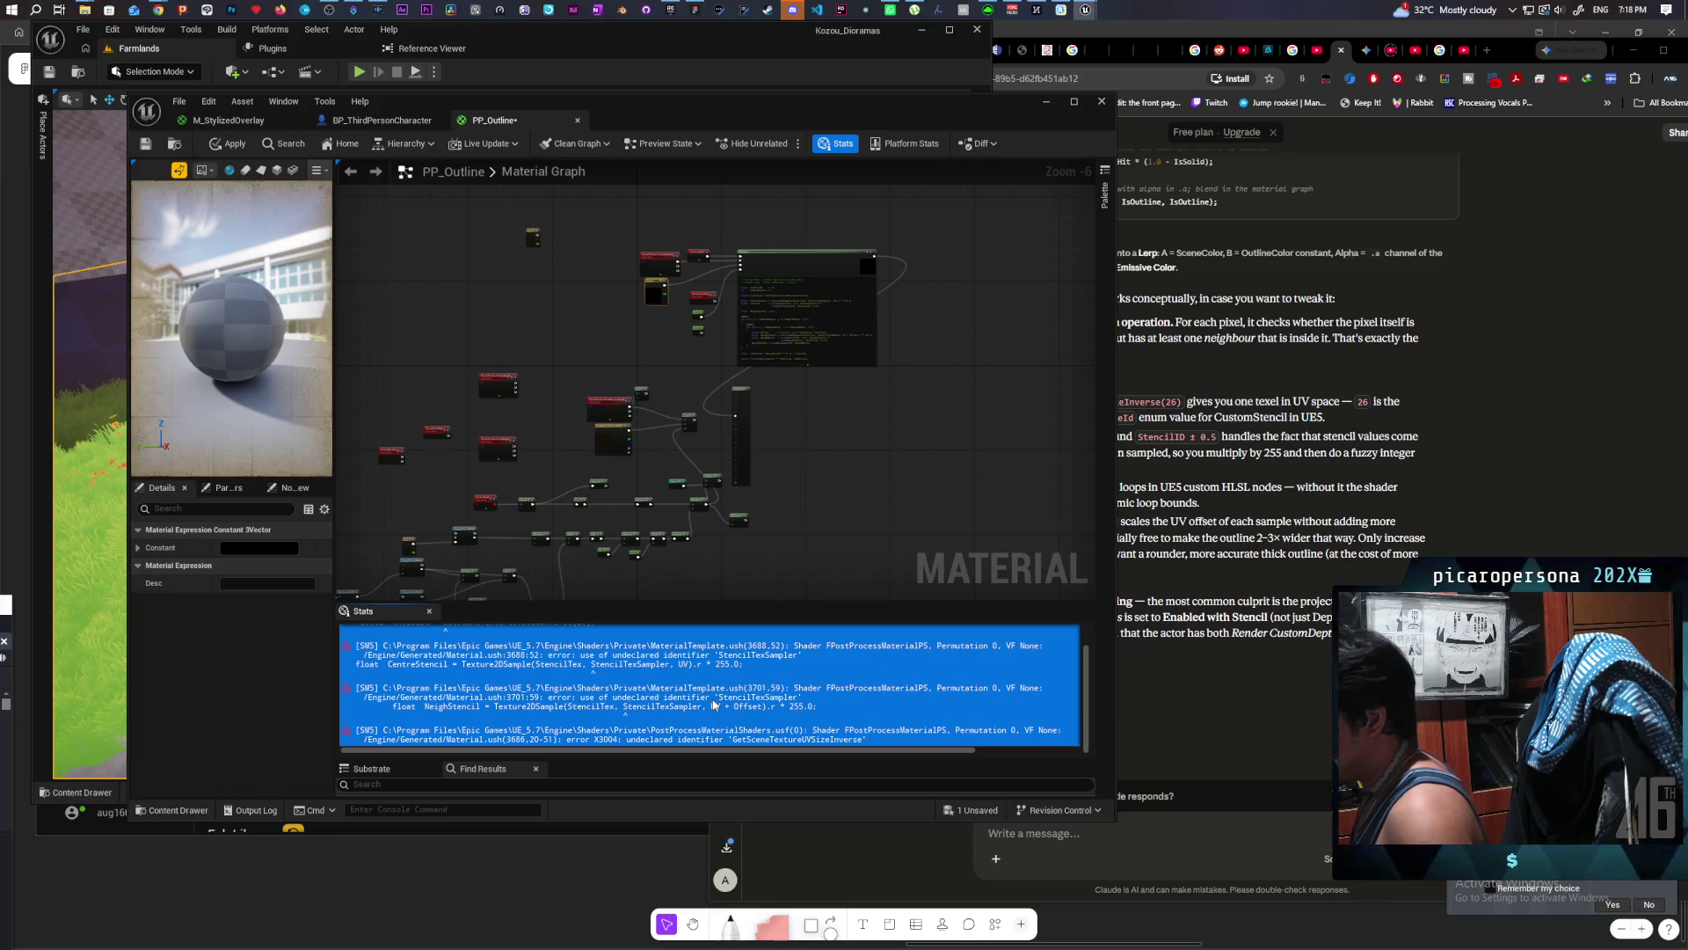
left_click(1212, 852)
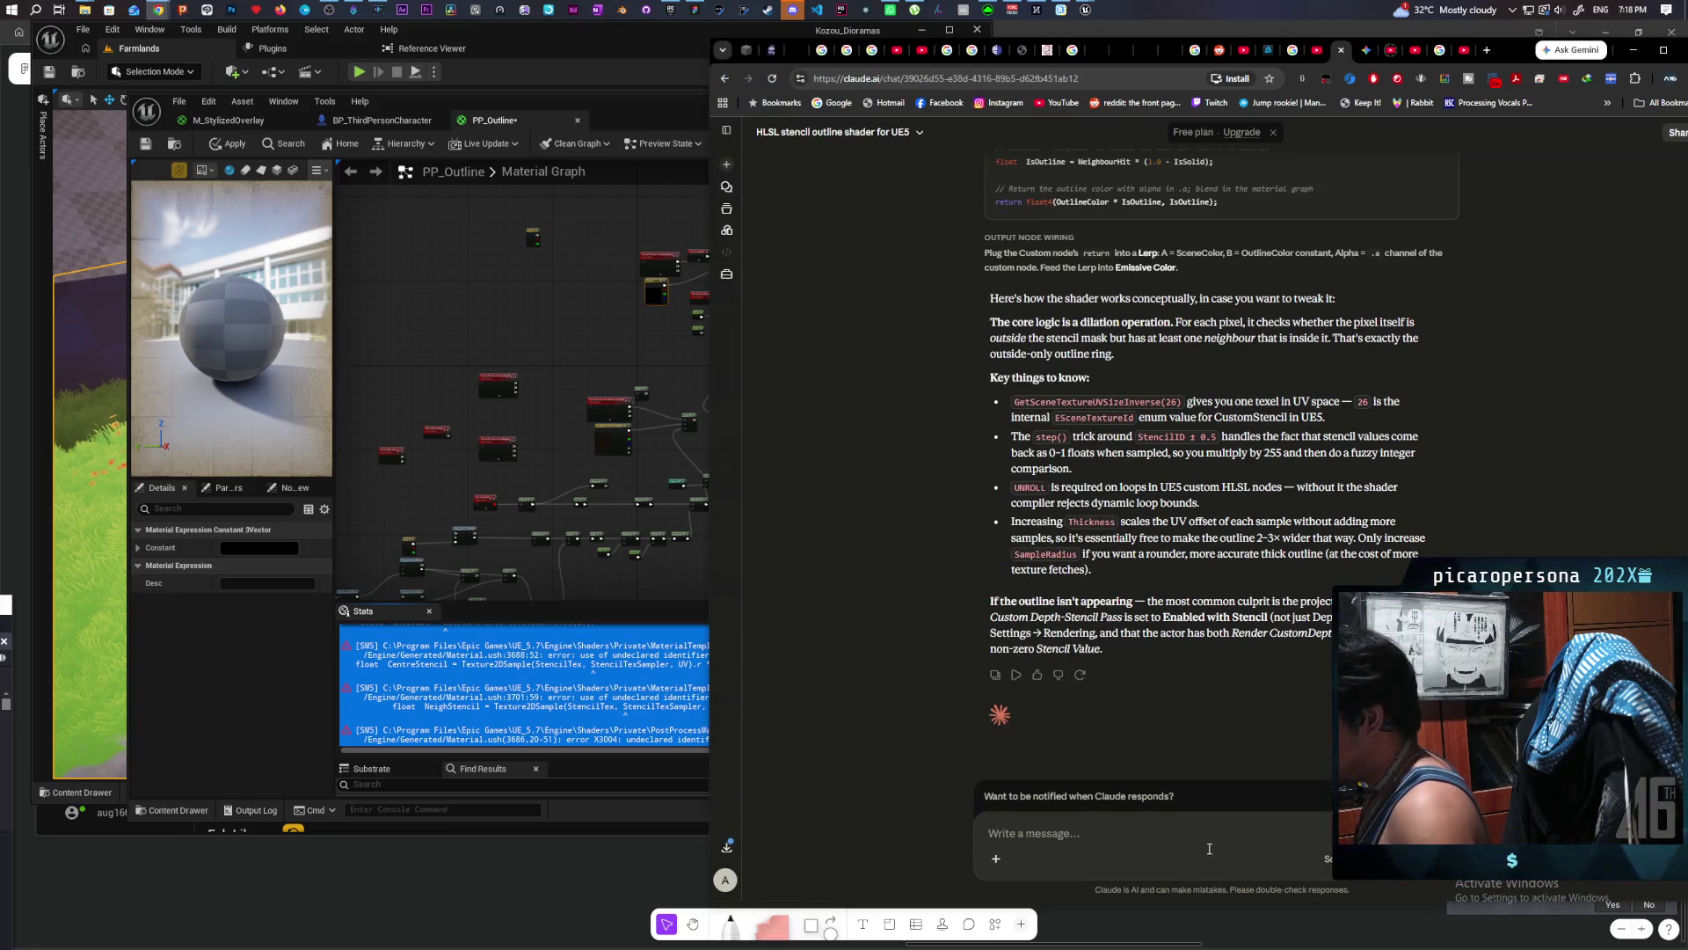
key("ctrl+v")
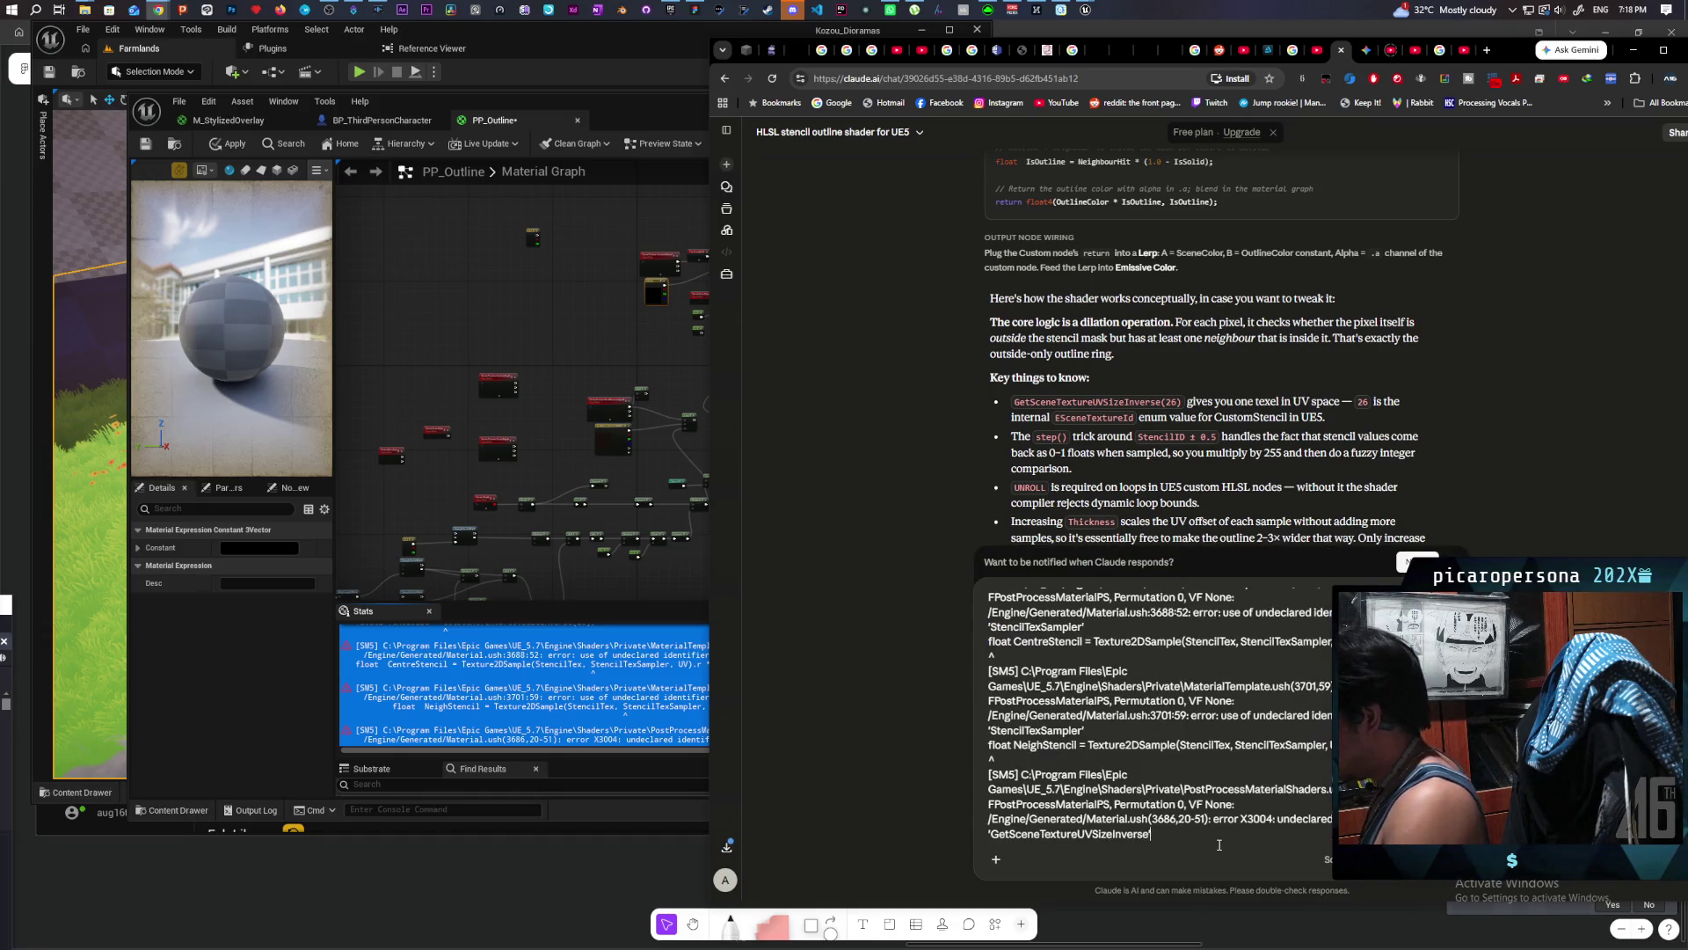
key("Return")
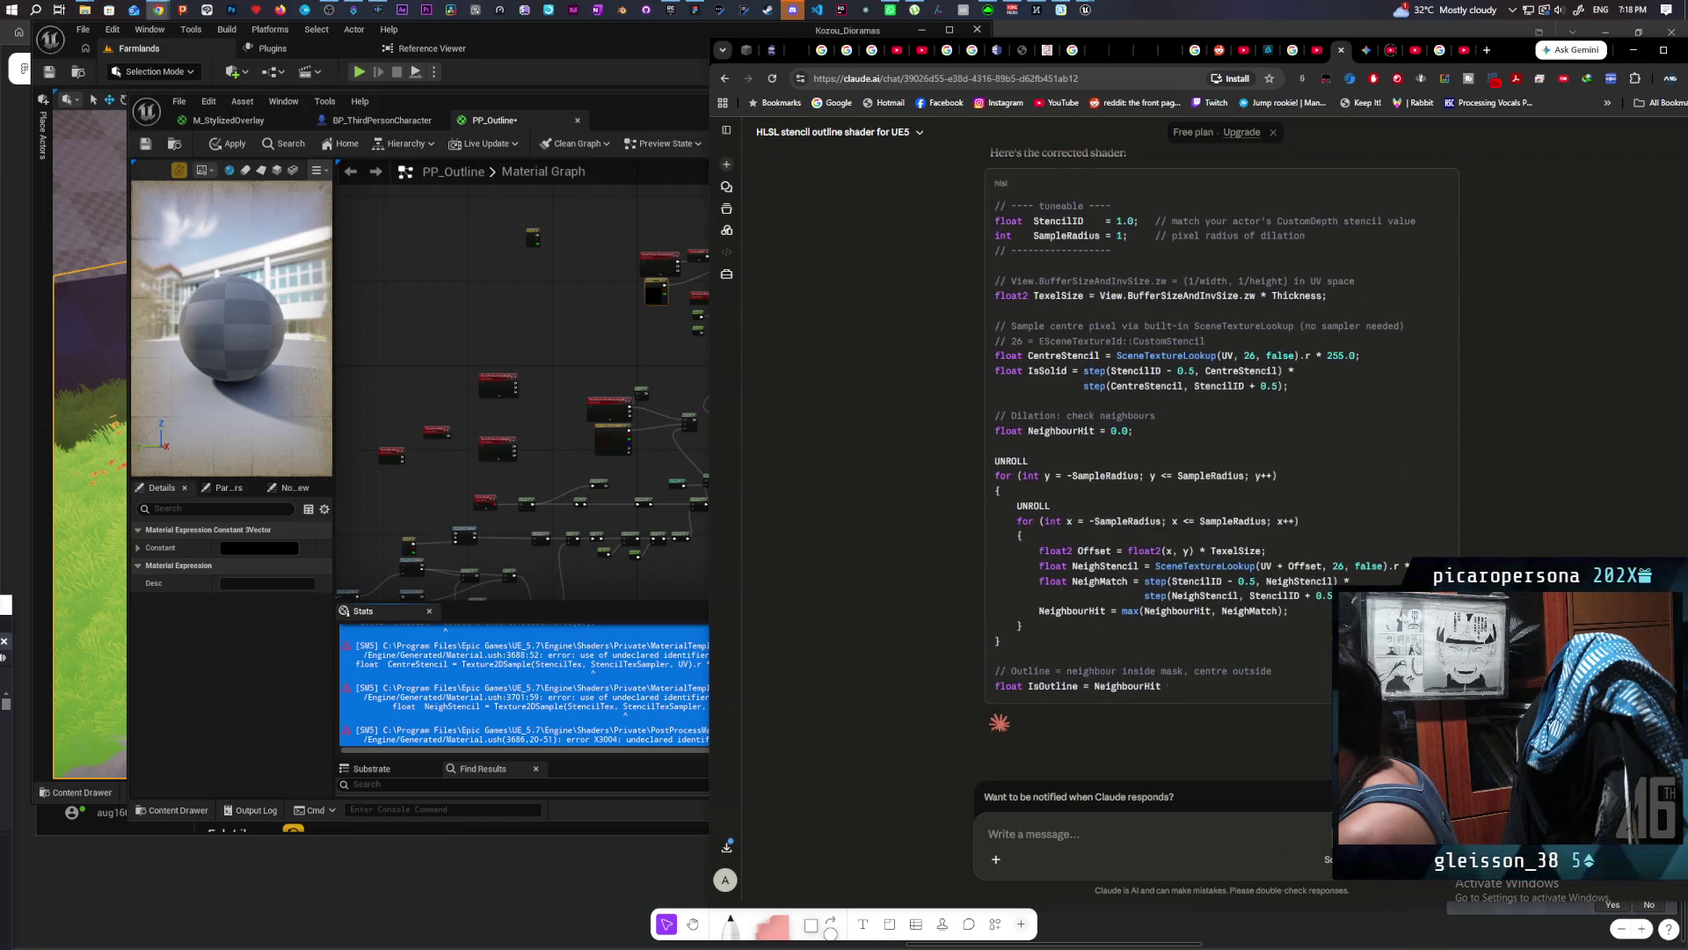
Step: Replace the Custom node's code with Claude's corrected shader using SceneTextureLookup and View.BufferSizeAndInvSize
scroll(1413, 209, "up", 1)
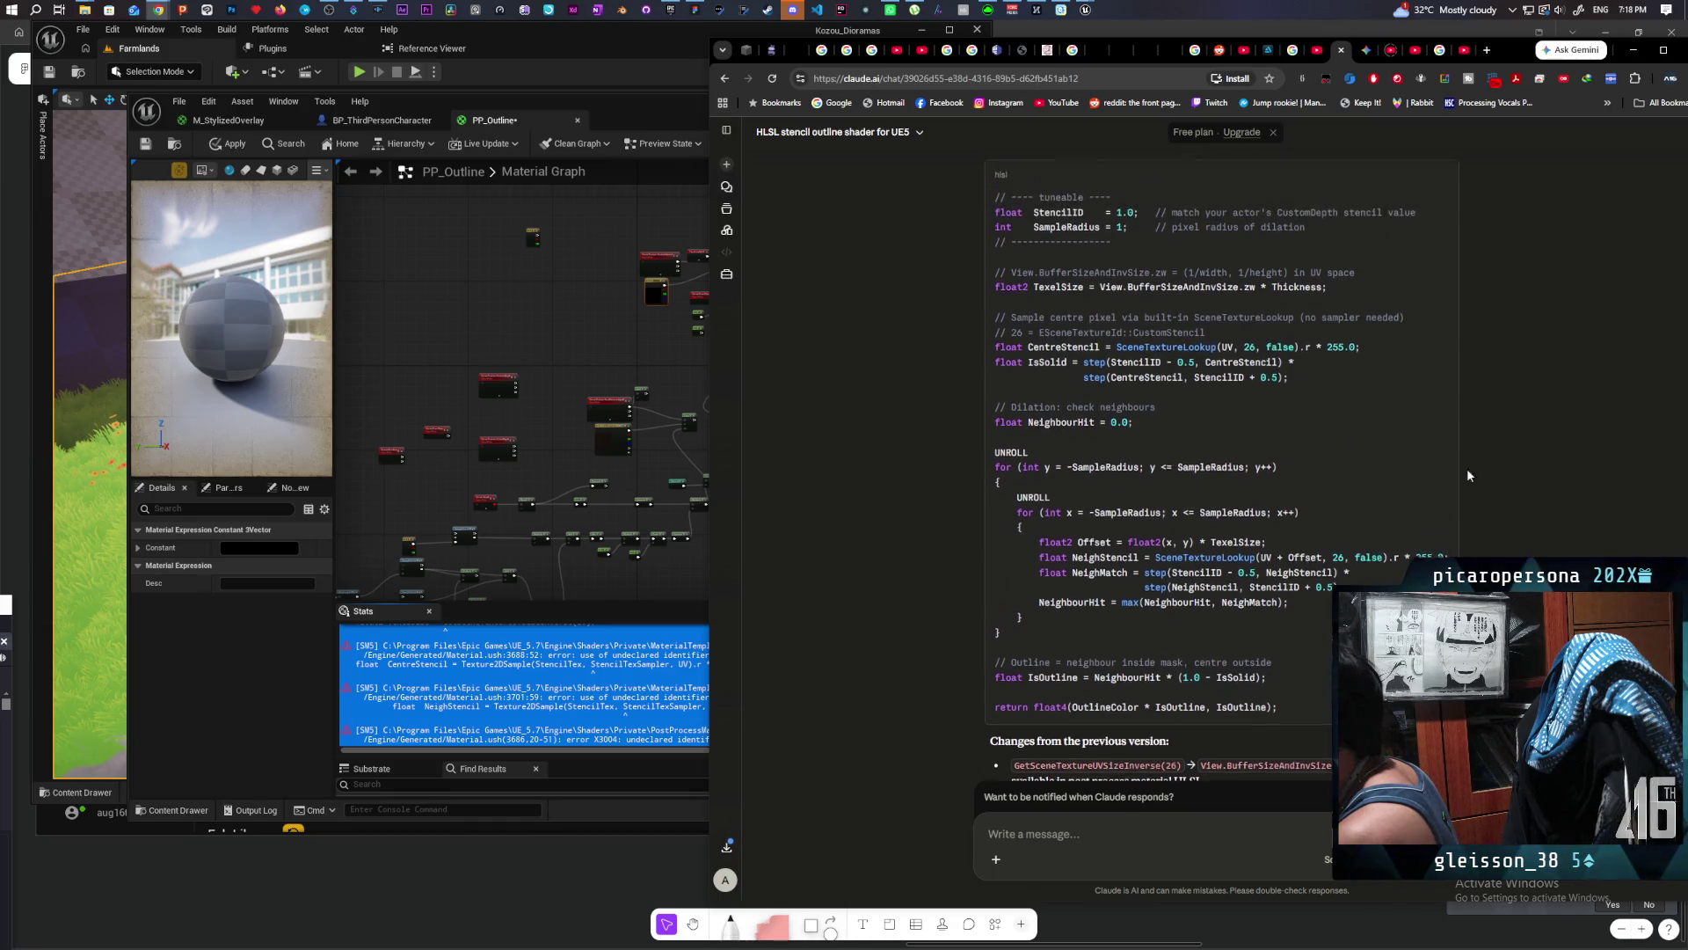
left_click(1442, 188)
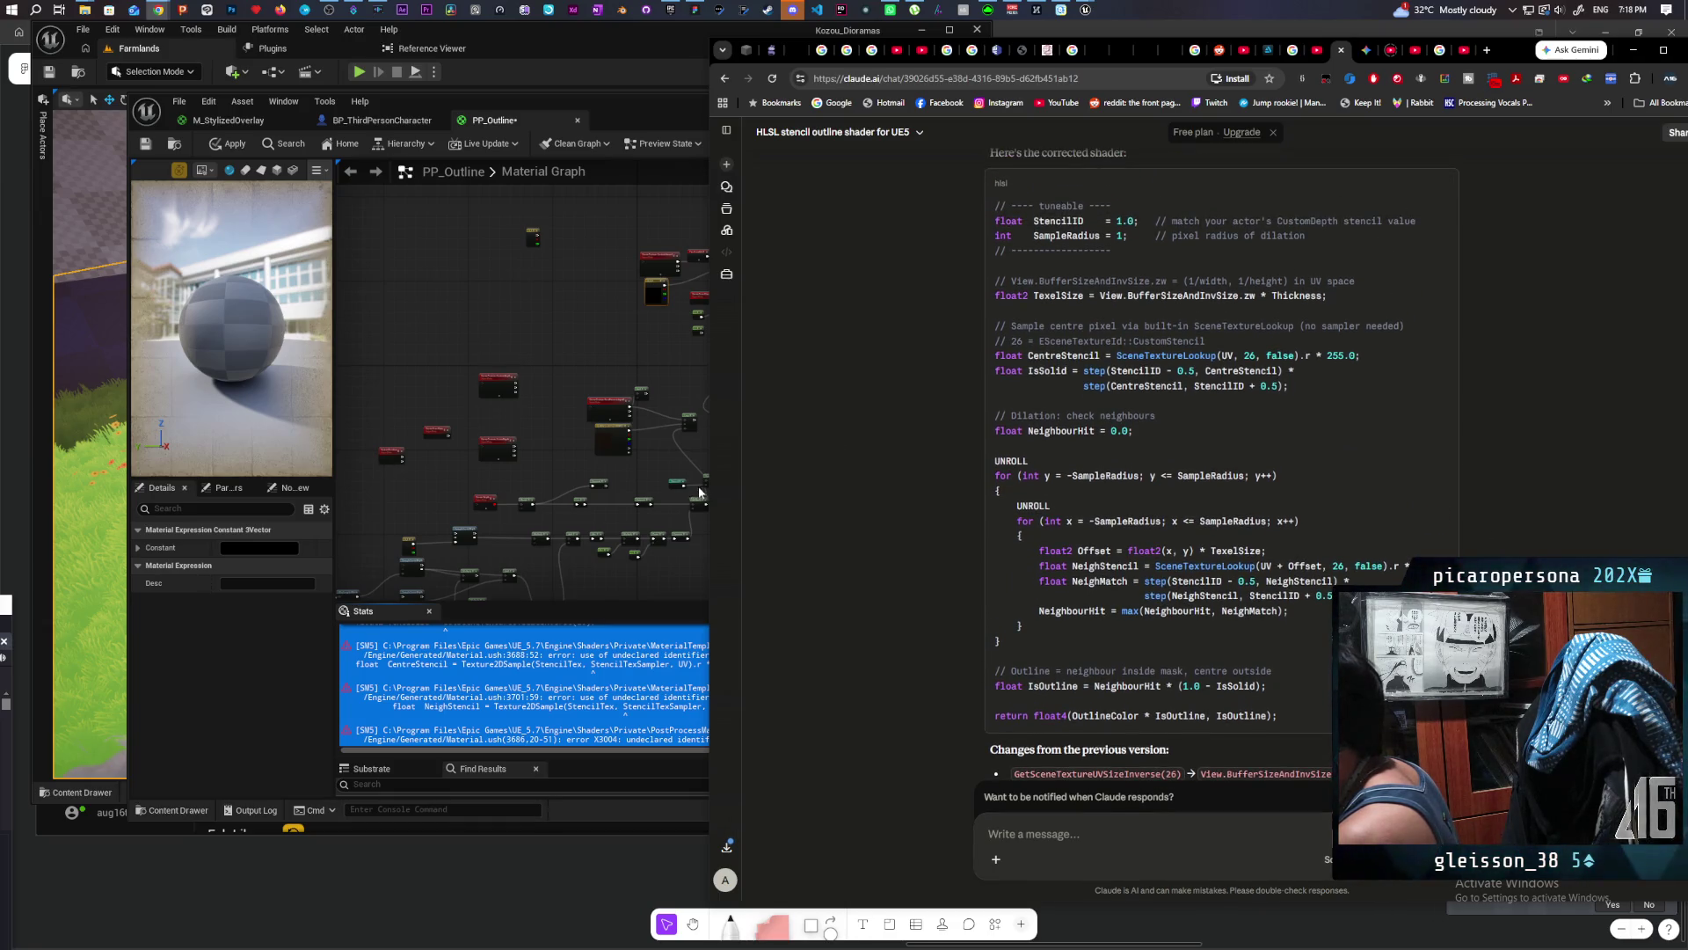
left_click(561, 452)
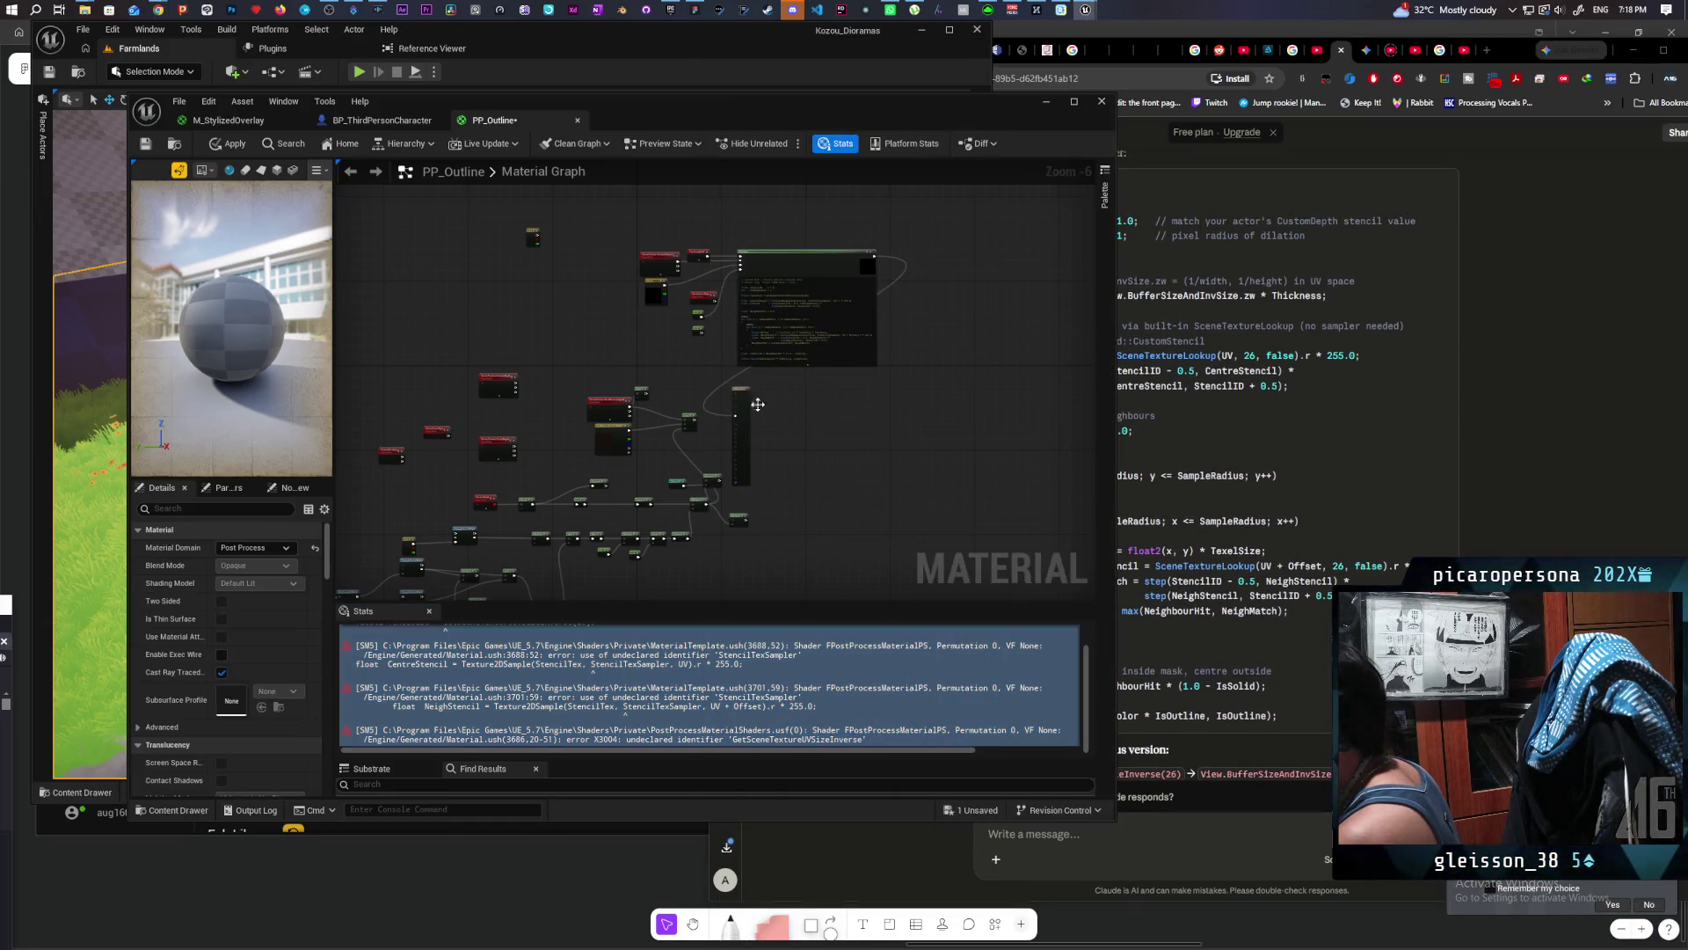
left_click(802, 323)
key("ctrl+a")
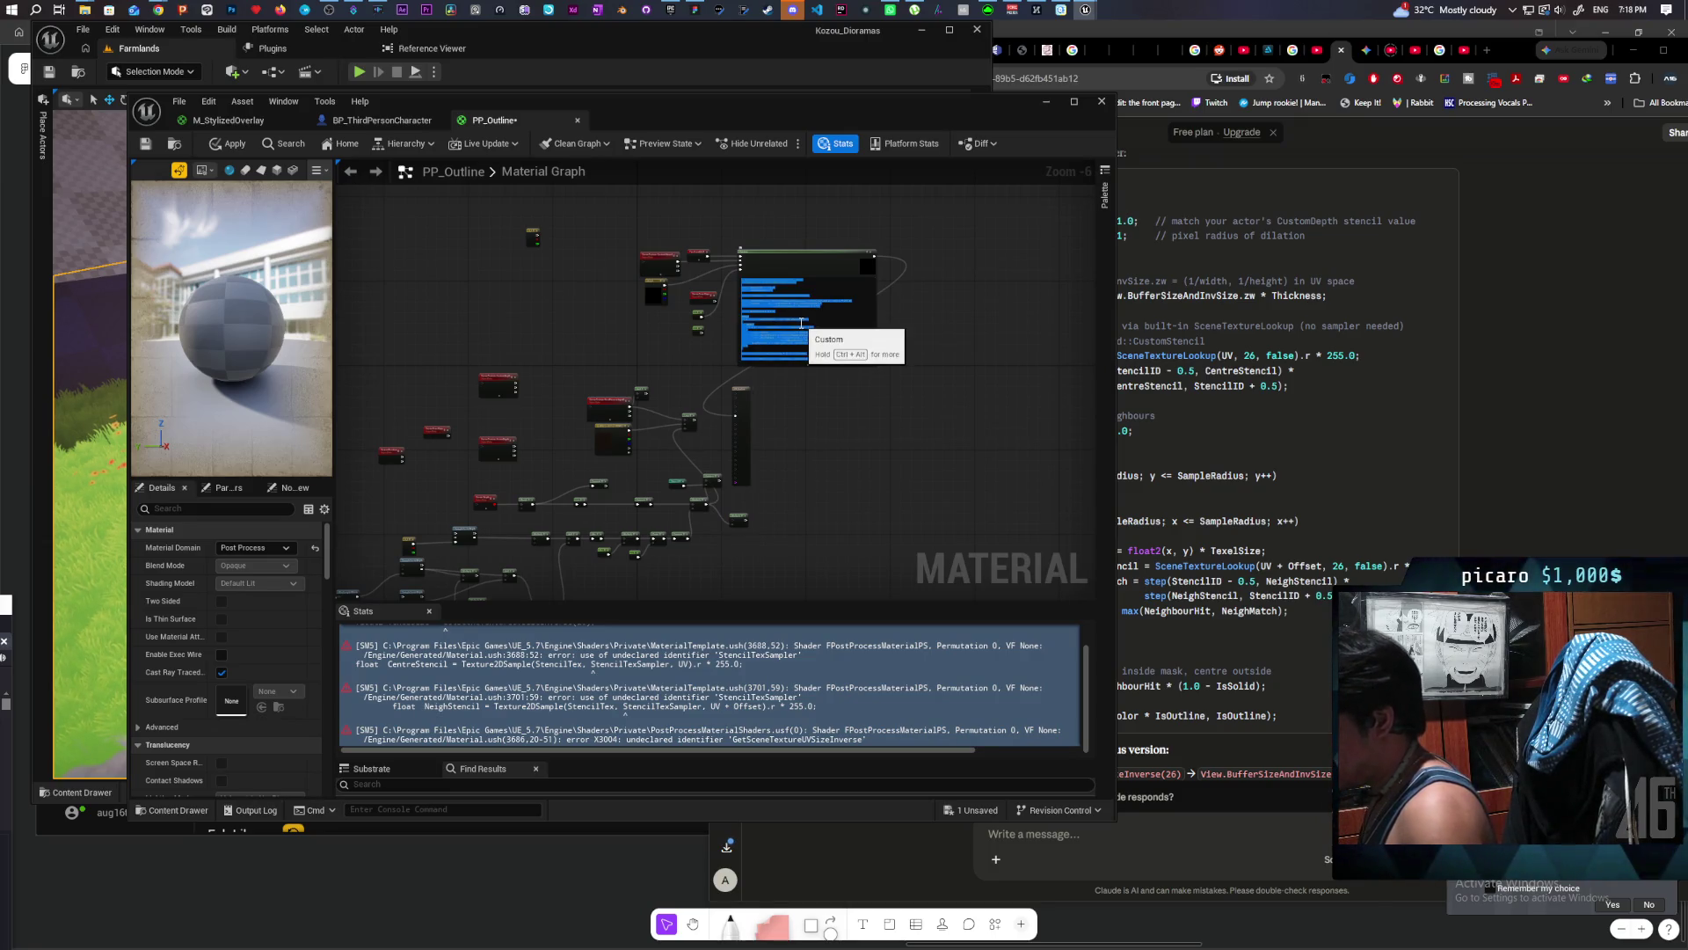
key("BackSpace")
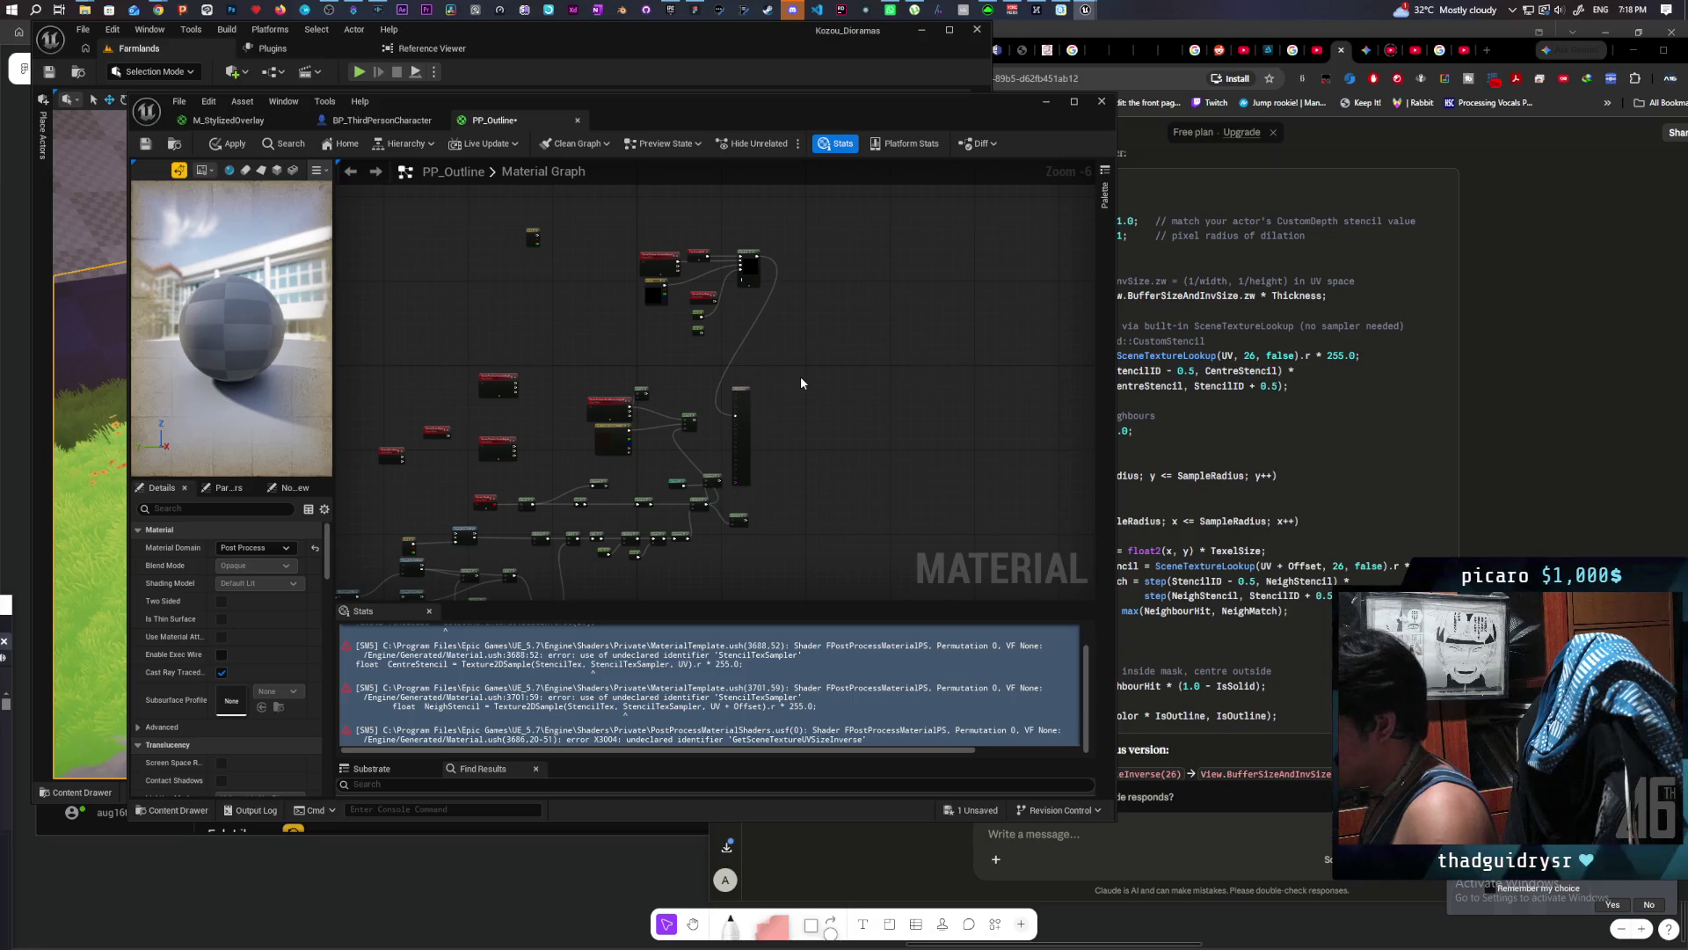
key("ctrl+v")
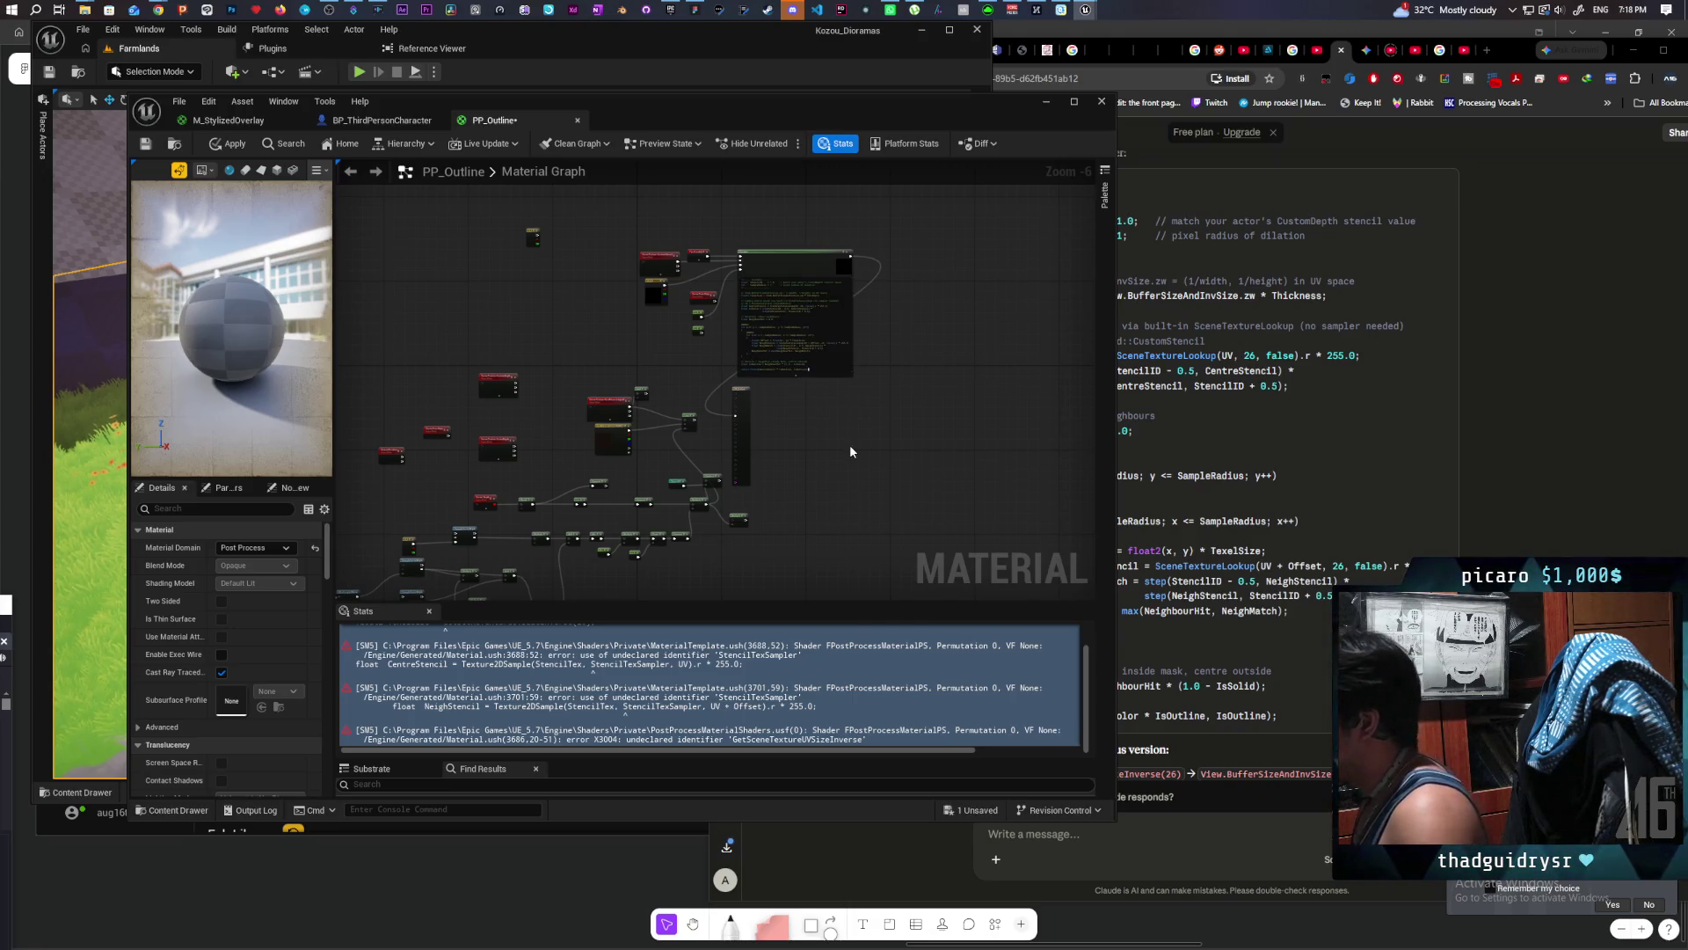
left_click(849, 445)
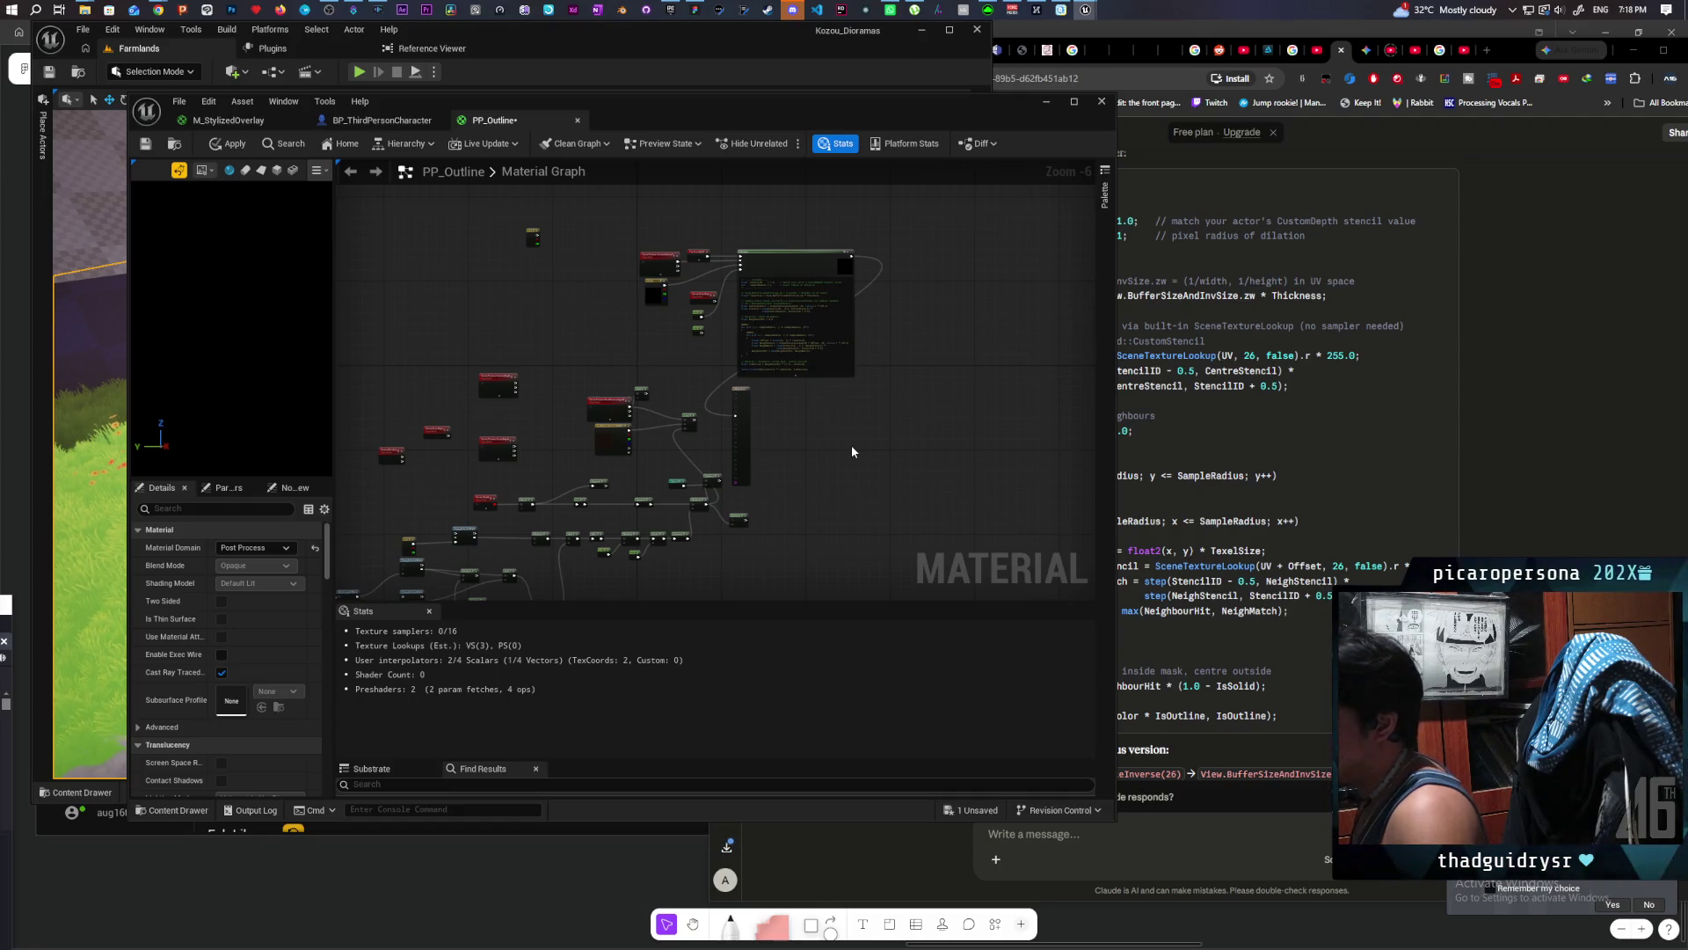
Step: Raise the Constant3Vector's value to 1 in the Color Picker for a white outline
mouse_move(640, 107)
left_mouse_down()
mouse_move(671, 229)
mouse_move(615, 274)
mouse_move(628, 292)
mouse_move(623, 216)
left_mouse_up()
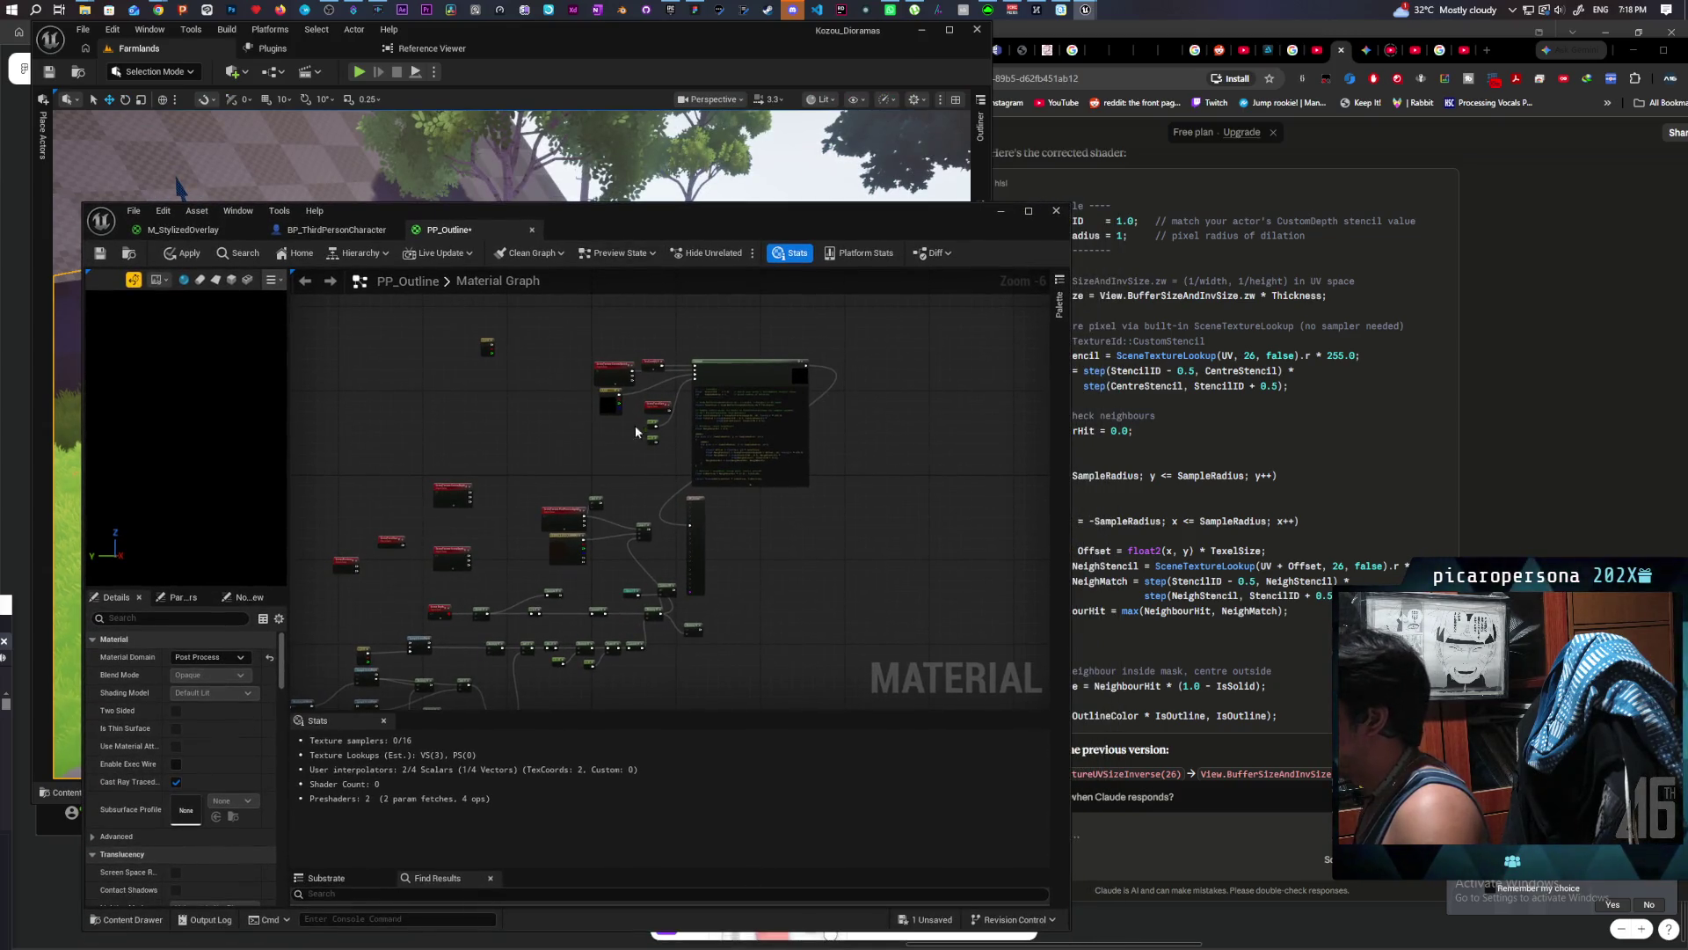
scroll(619, 421, "up", 3)
double_click(603, 392)
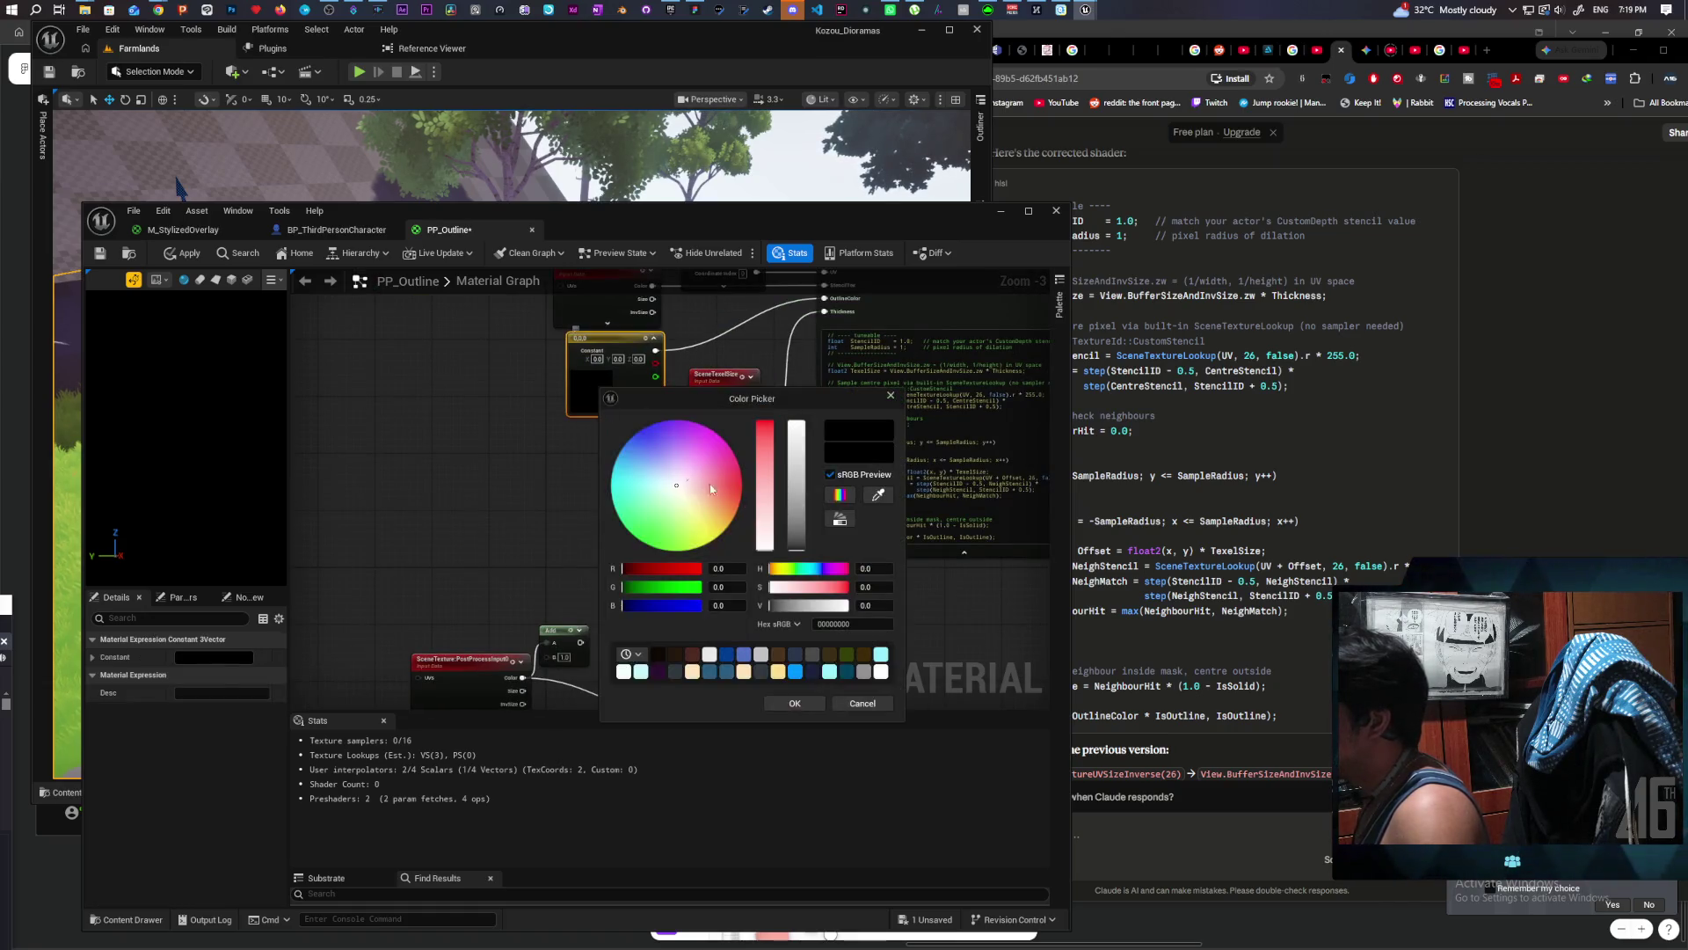
left_click_drag(788, 525, 796, 422)
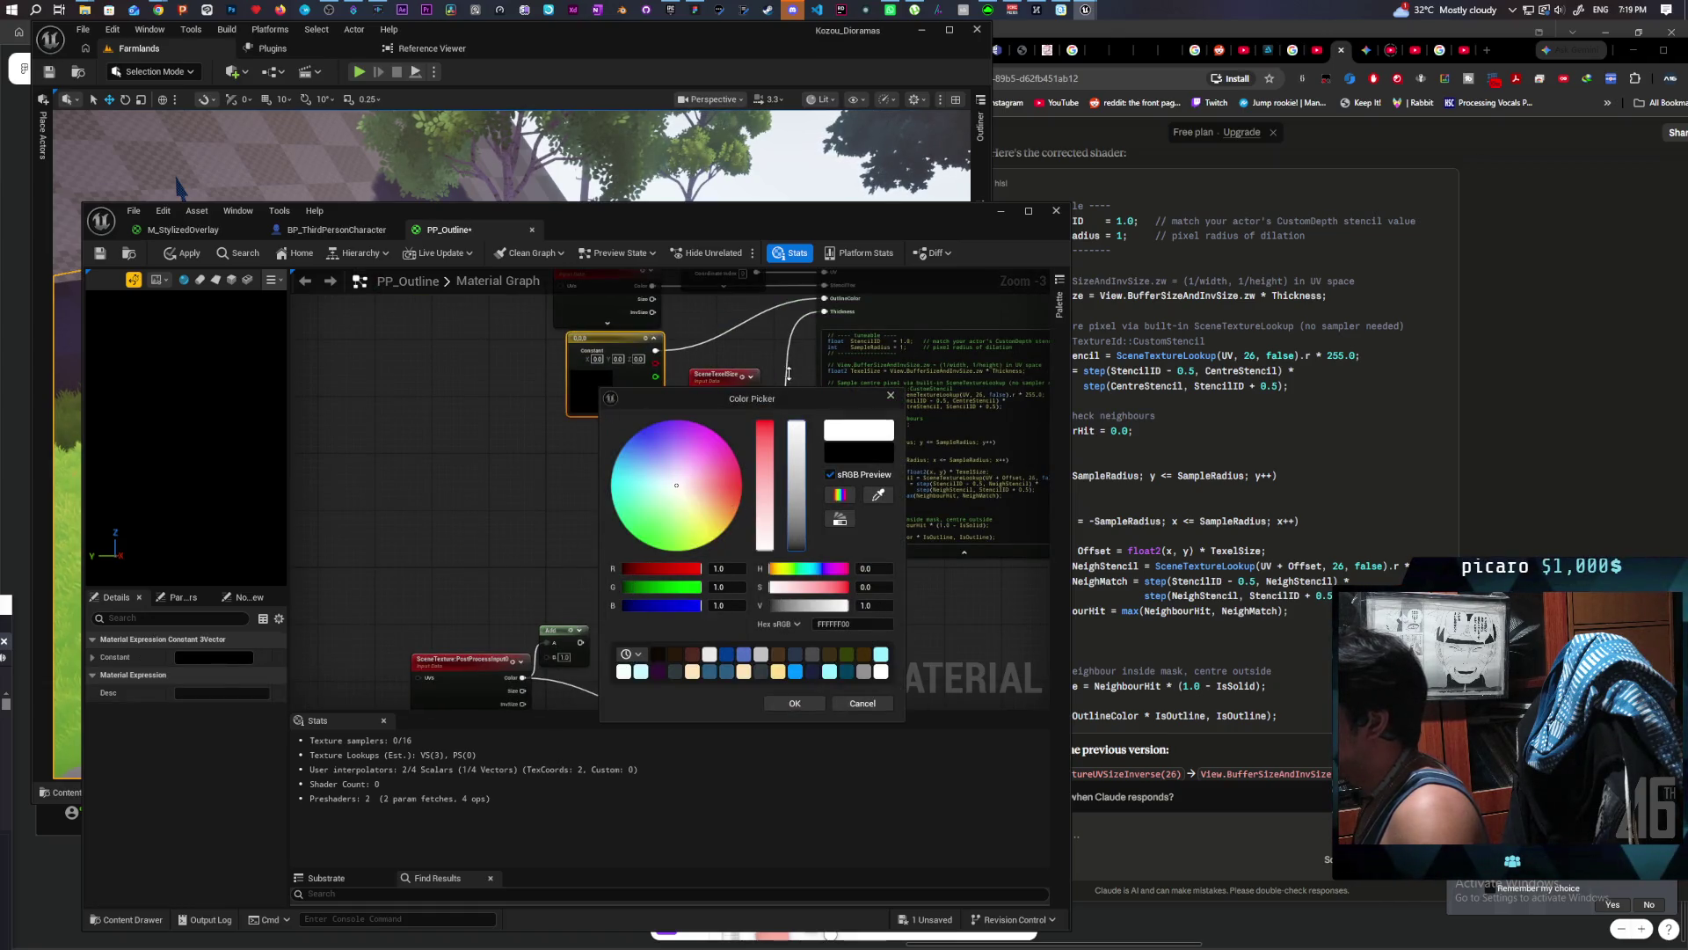
left_click(800, 704)
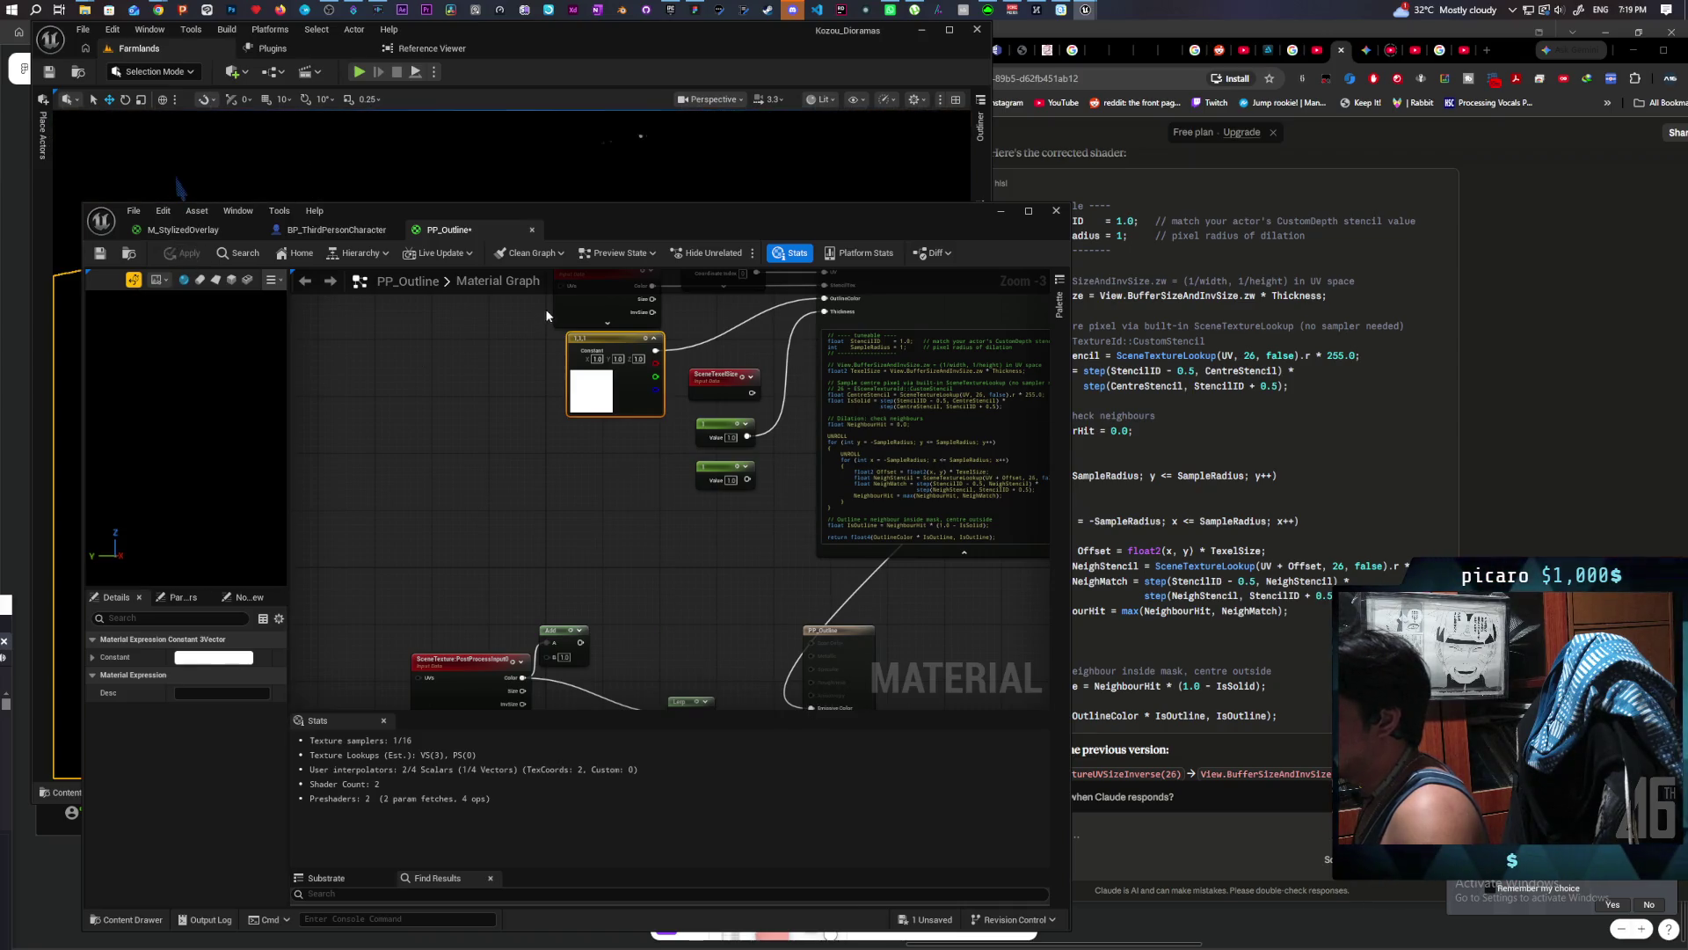
mouse_move(581, 219)
left_mouse_down()
mouse_move(547, 496)
mouse_move(489, 630)
mouse_move(413, 576)
mouse_move(352, 571)
mouse_move(400, 477)
left_mouse_up()
Step: Scroll Claude's reply to the 'Changes from the previous version' notes about removing StencilTex
left_click_drag(583, 621, 581, 362)
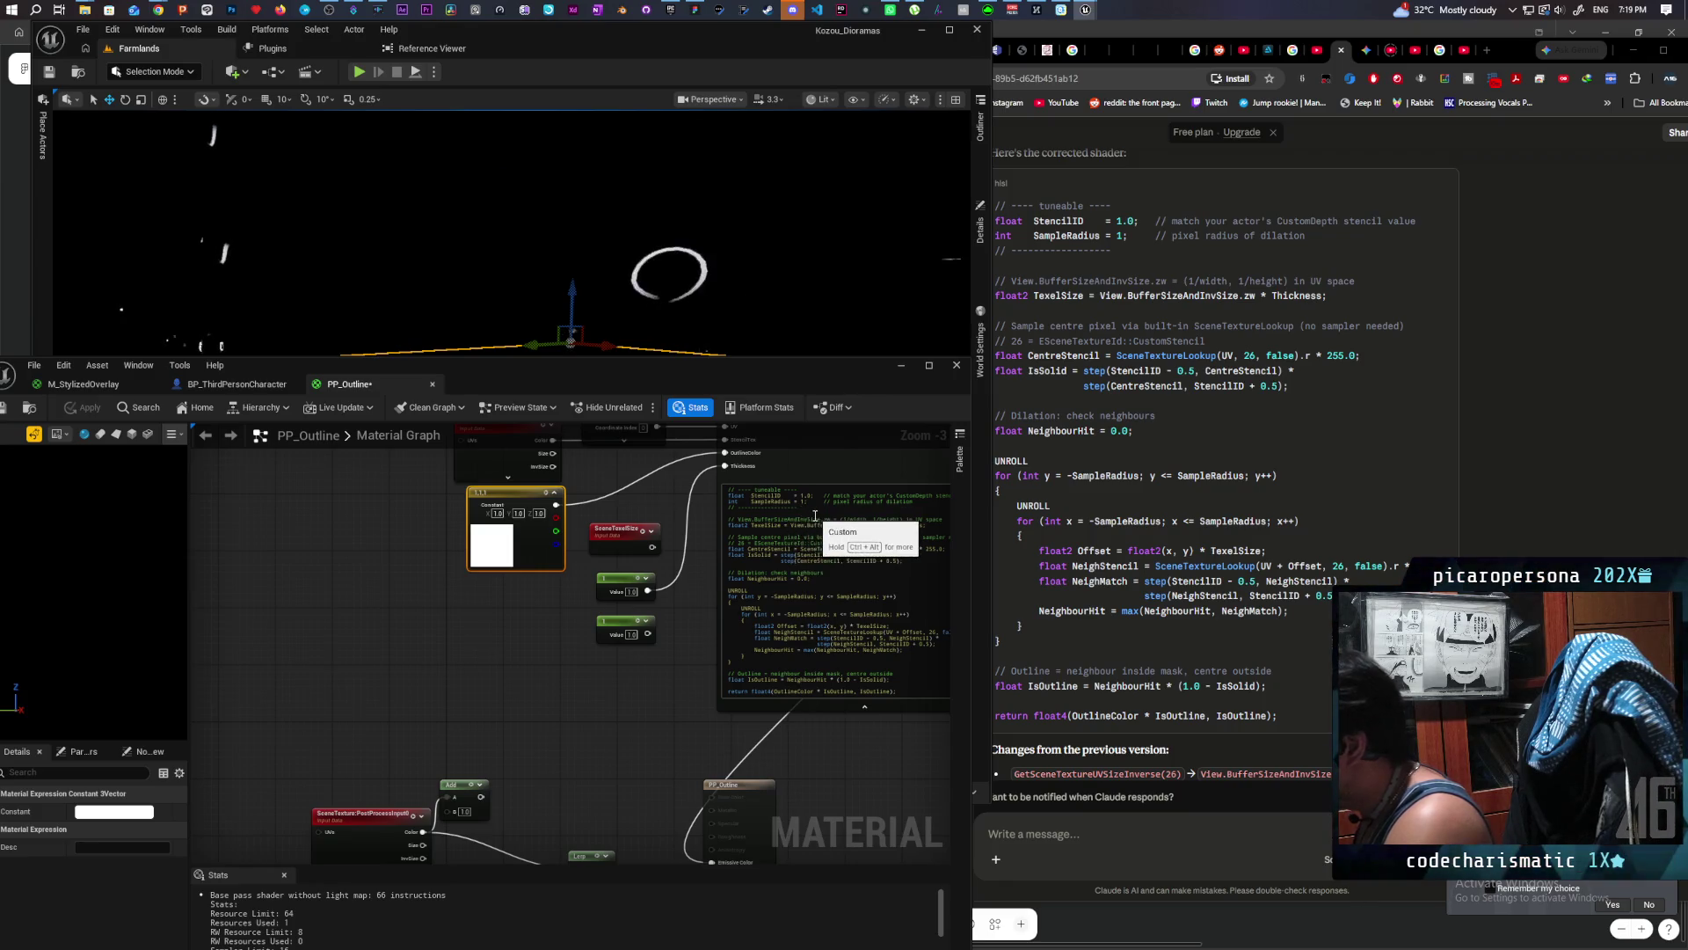
mouse_move(493, 621)
left_mouse_down()
mouse_move(496, 682)
mouse_move(480, 690)
left_mouse_up()
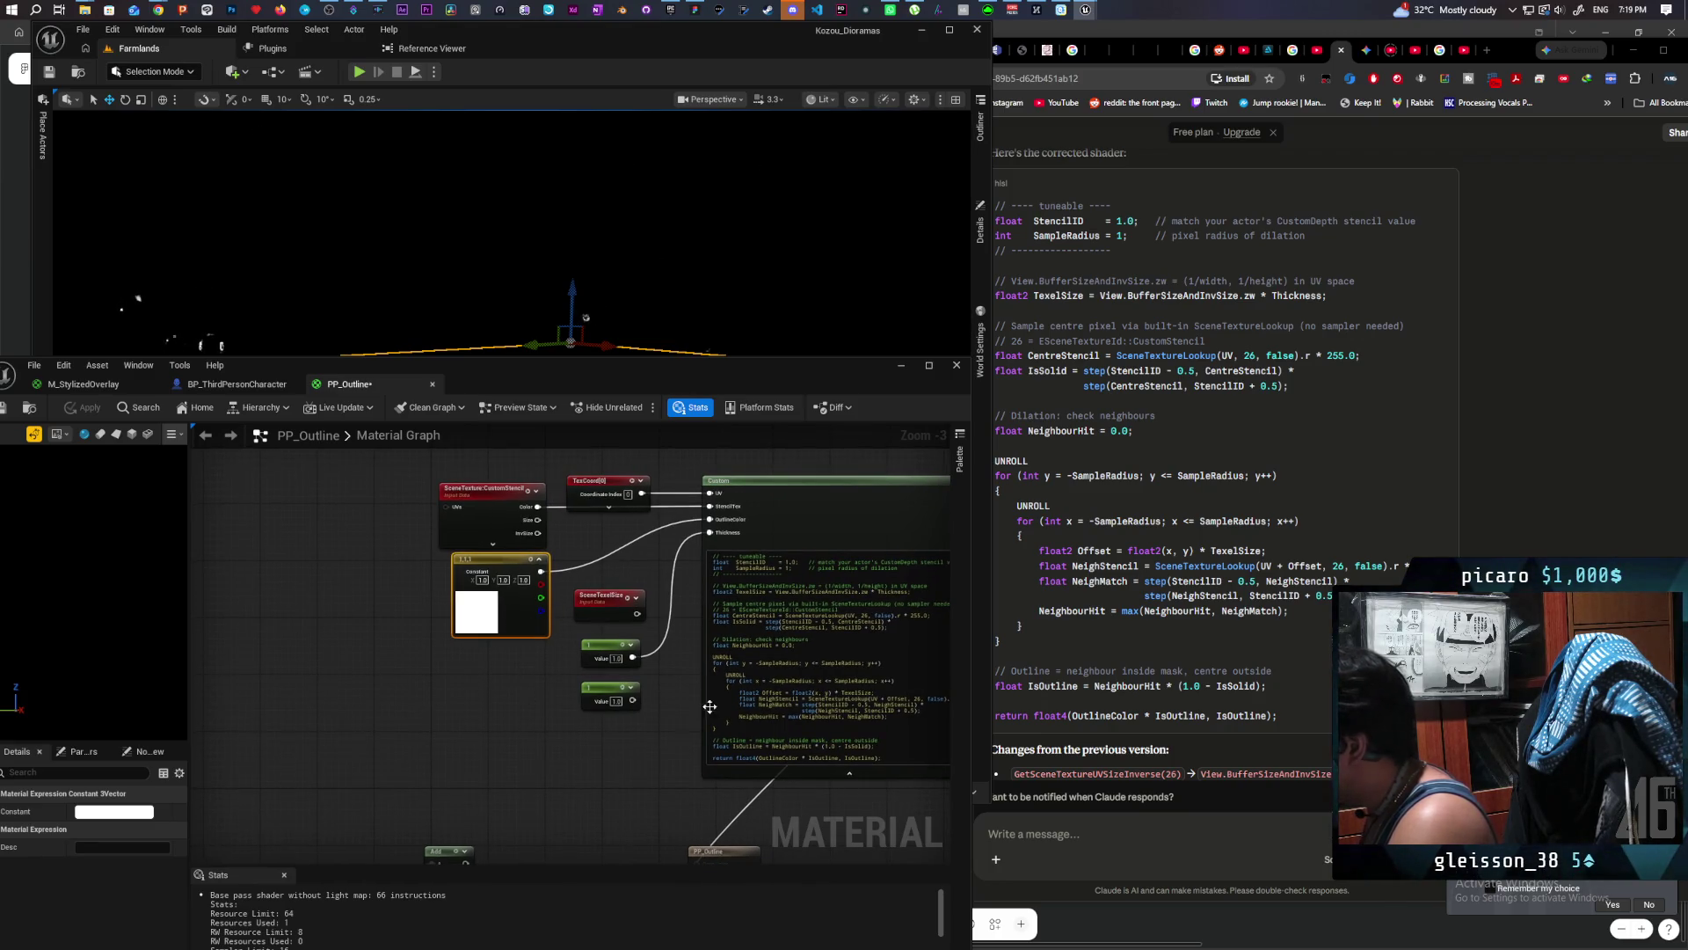
left_click_drag(619, 756, 530, 754)
left_click(1400, 515)
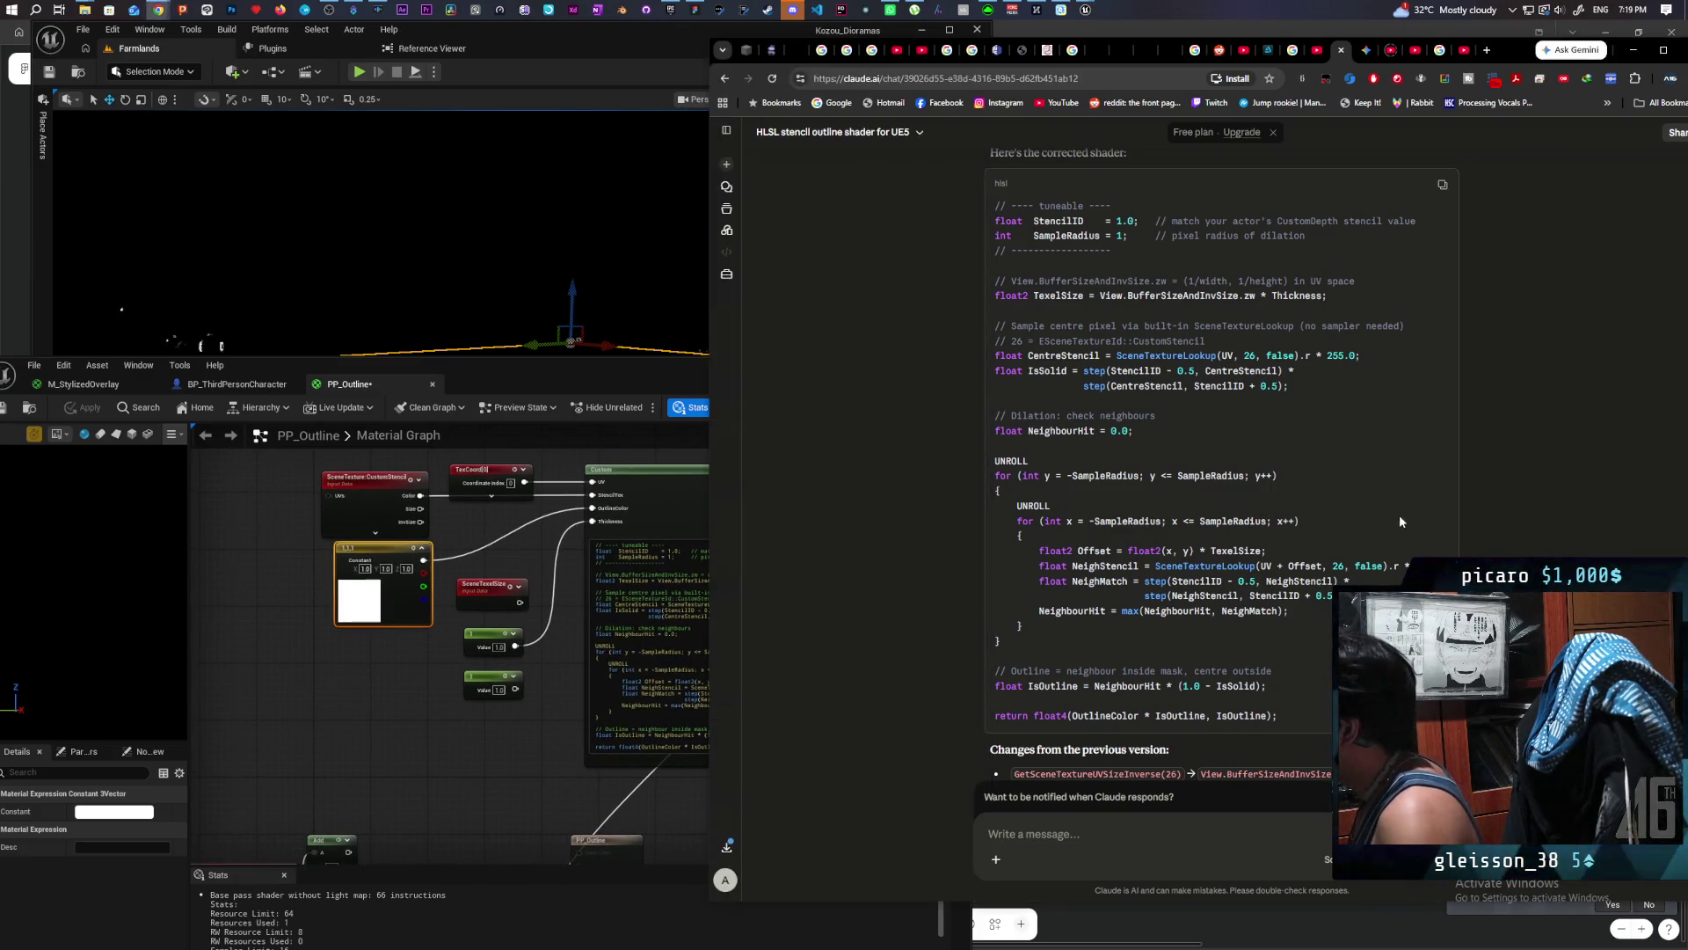
scroll(1400, 514, "down", 2)
scroll(1469, 519, "down", 1)
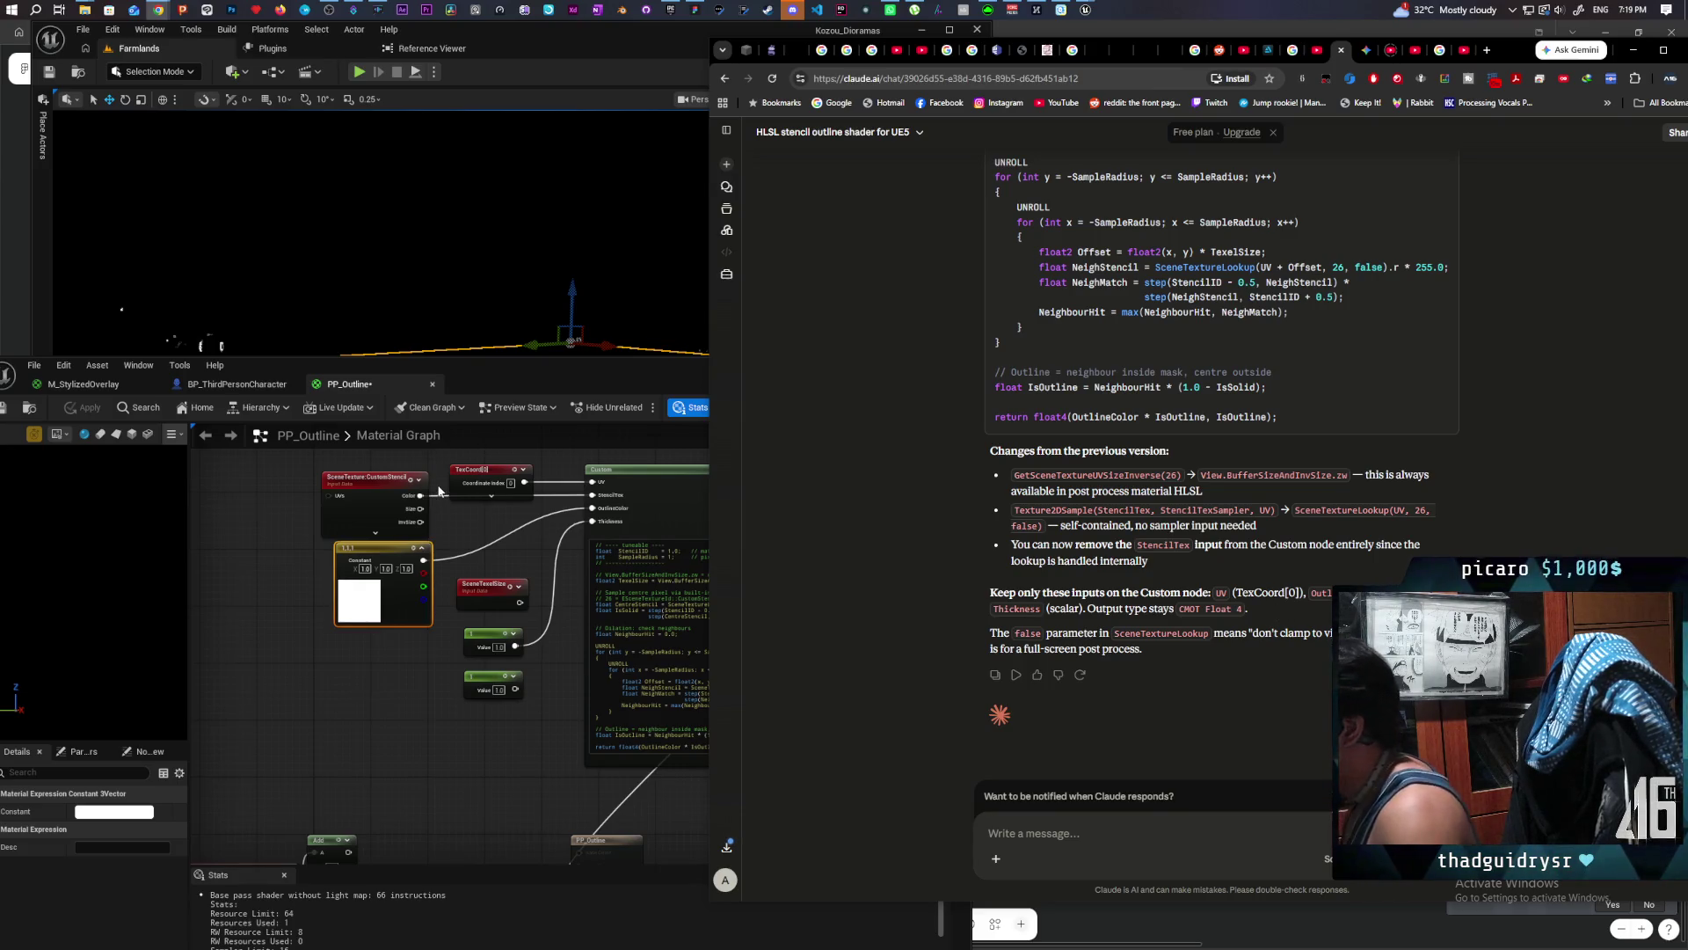
Step: Delete the StencilTex input (element 1), leaving UV, OutlineColor and Thickness on the Custom node
left_click(633, 469)
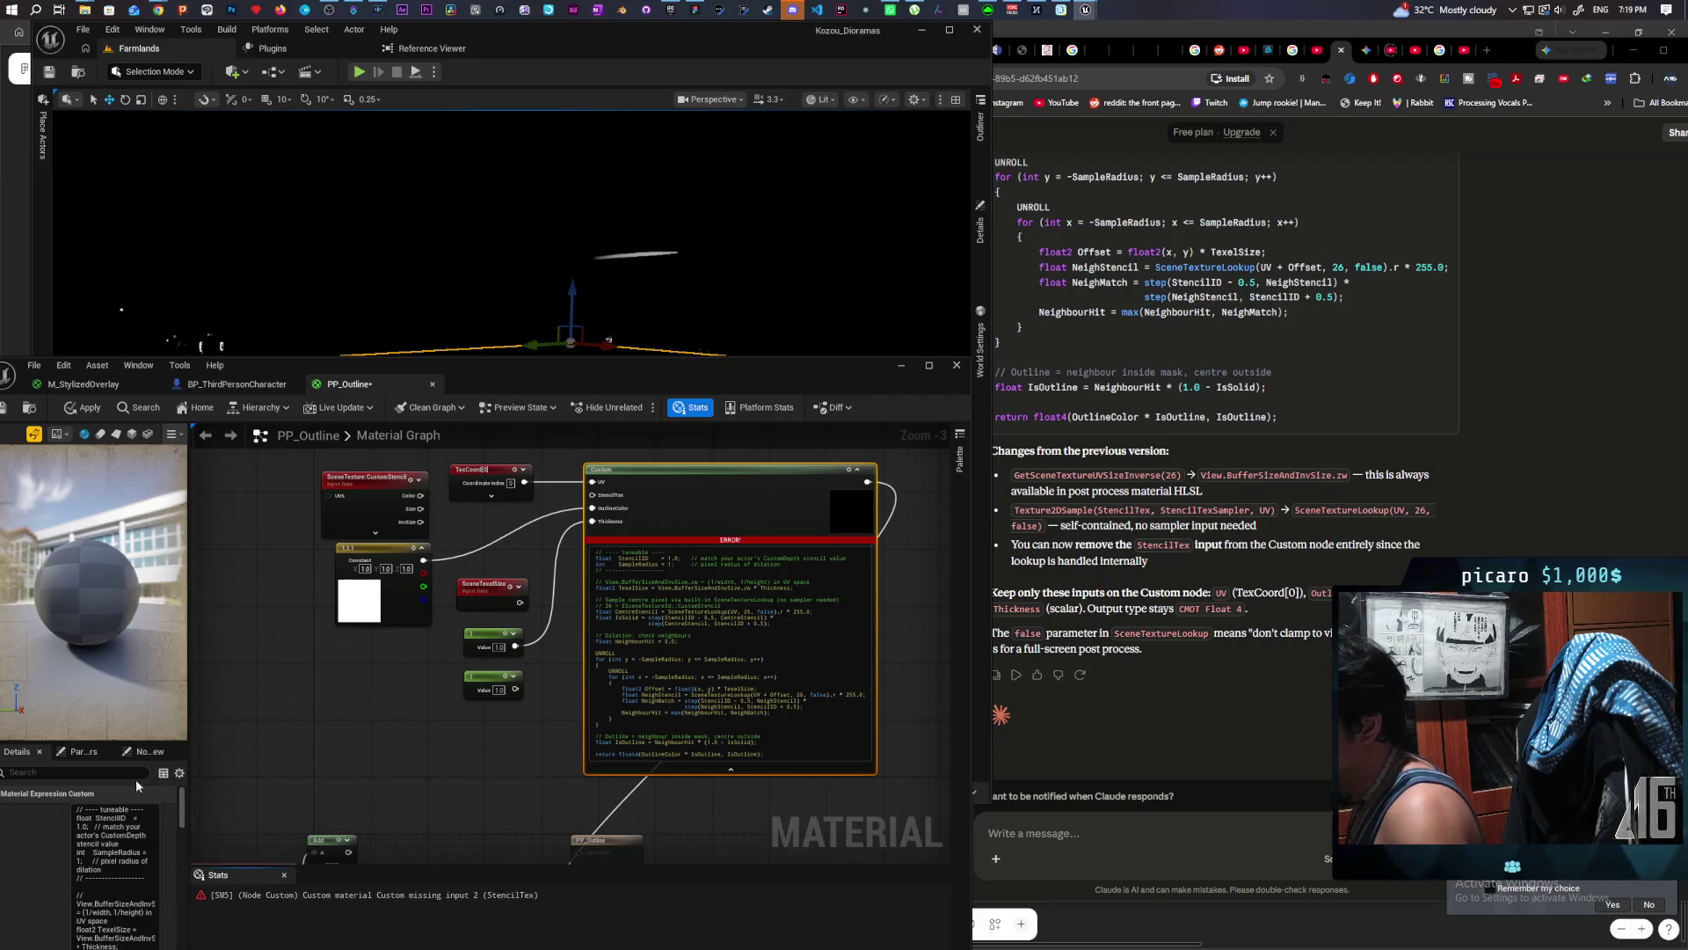
left_click_drag(498, 372, 600, 186)
scroll(128, 795, "down", 10)
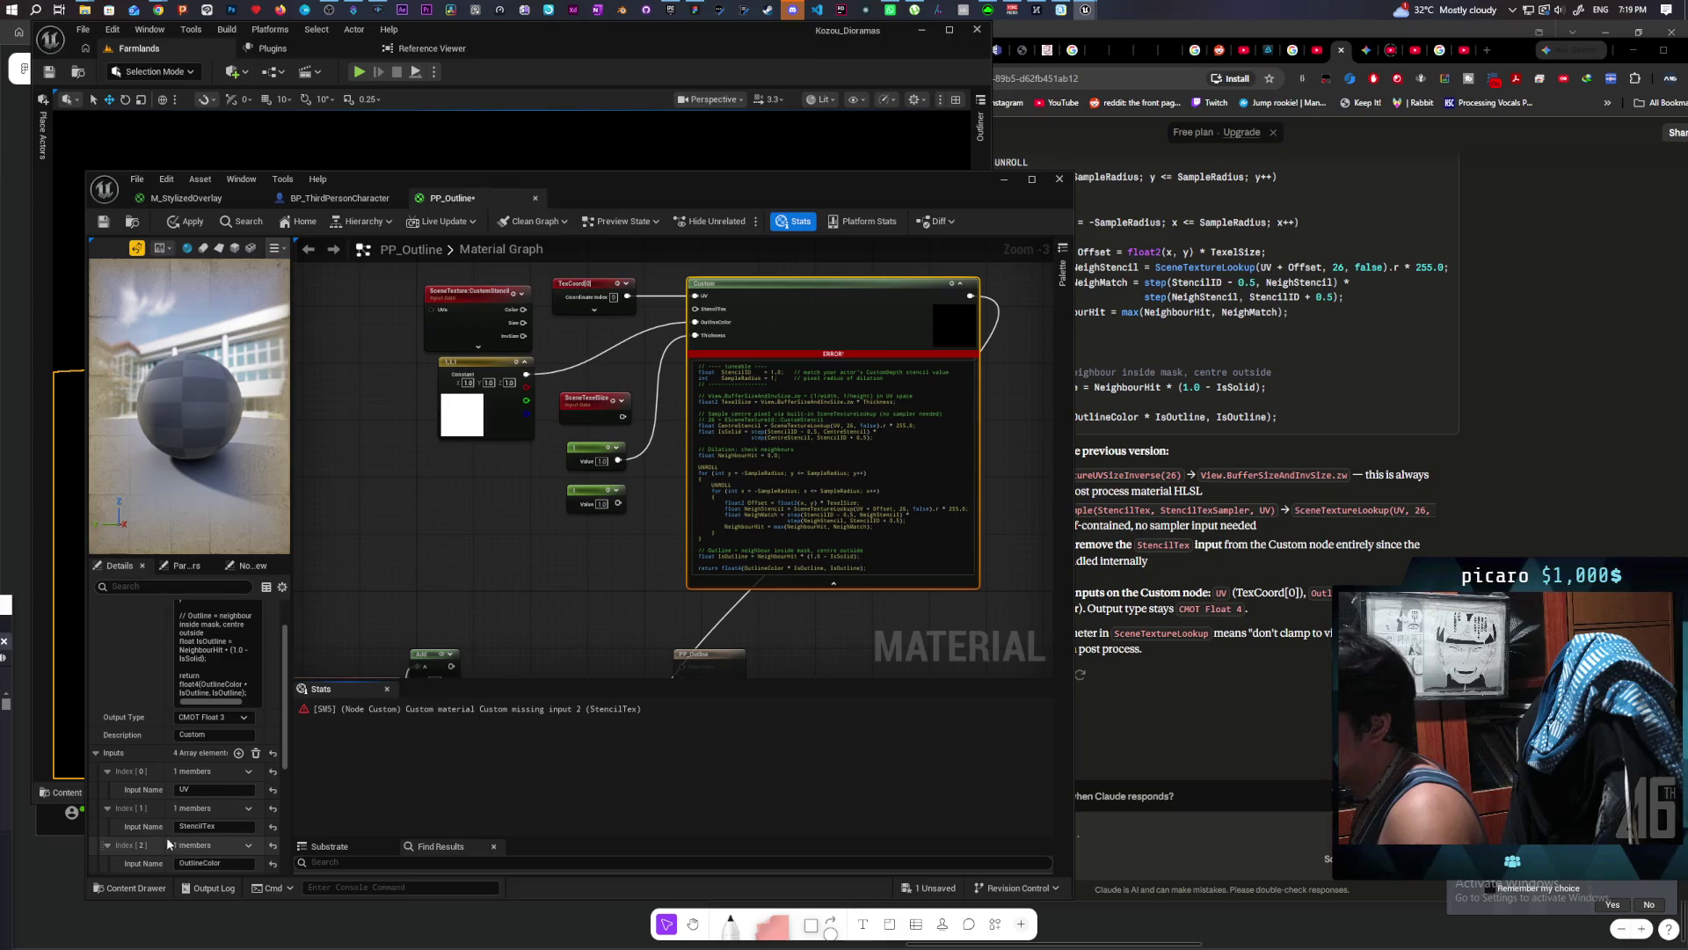
left_click(249, 808)
left_click(264, 844)
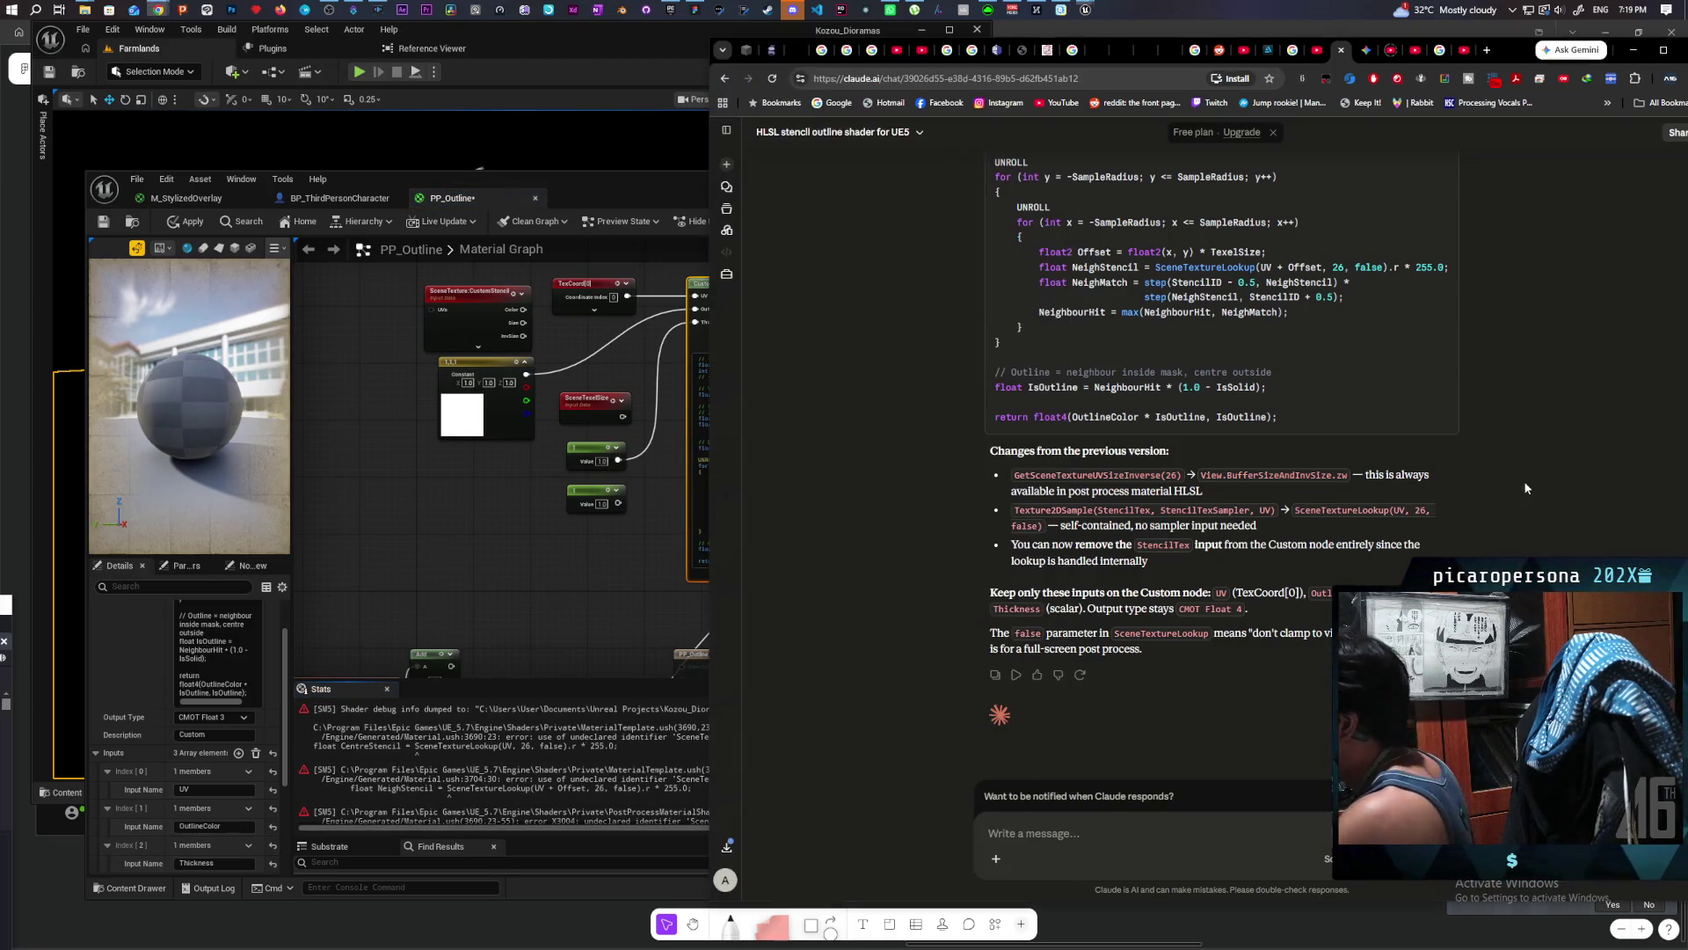
left_click(1212, 570)
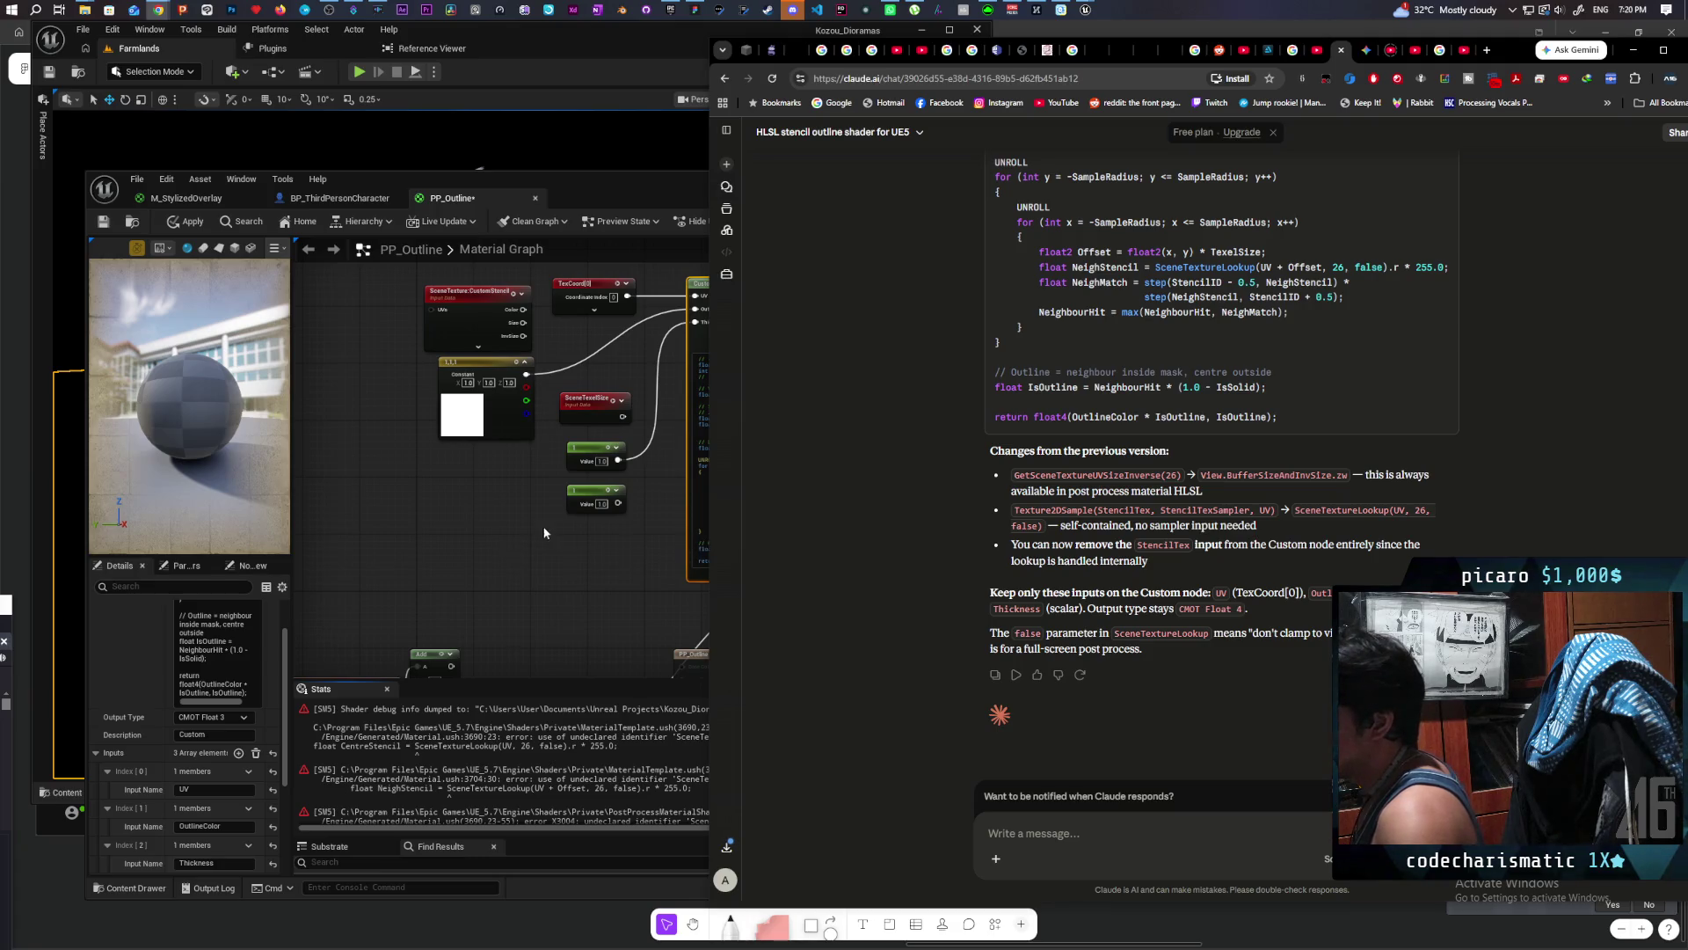
left_click(321, 583)
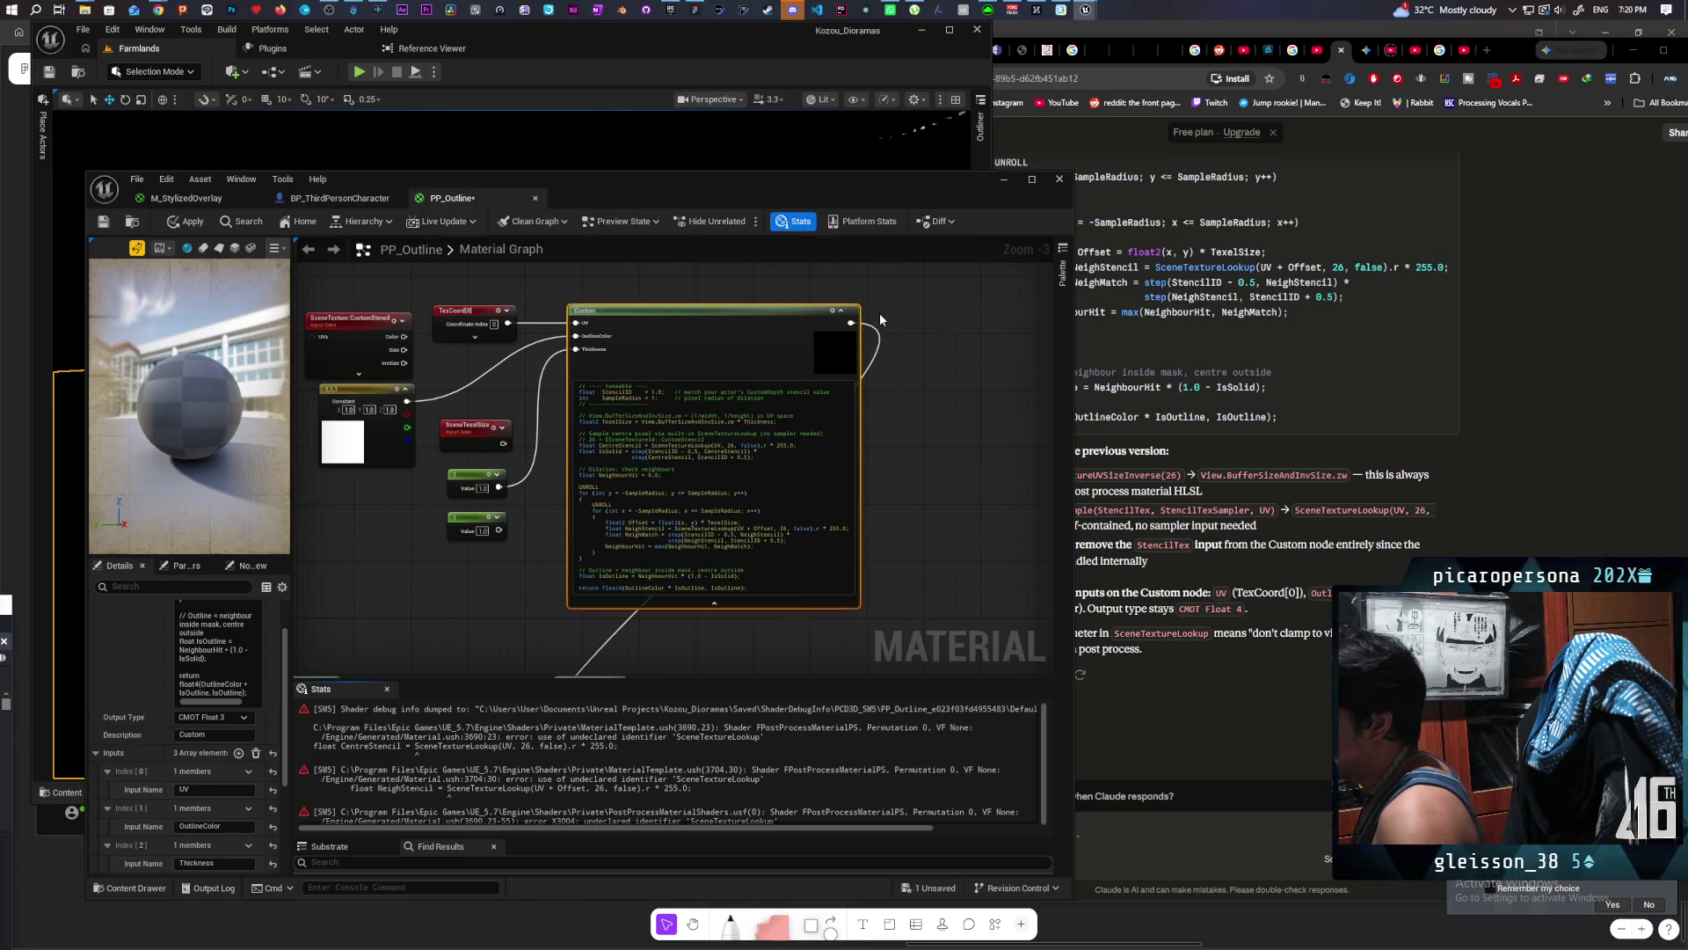
scroll(912, 466, "down", 3)
left_click_drag(912, 466, 884, 381)
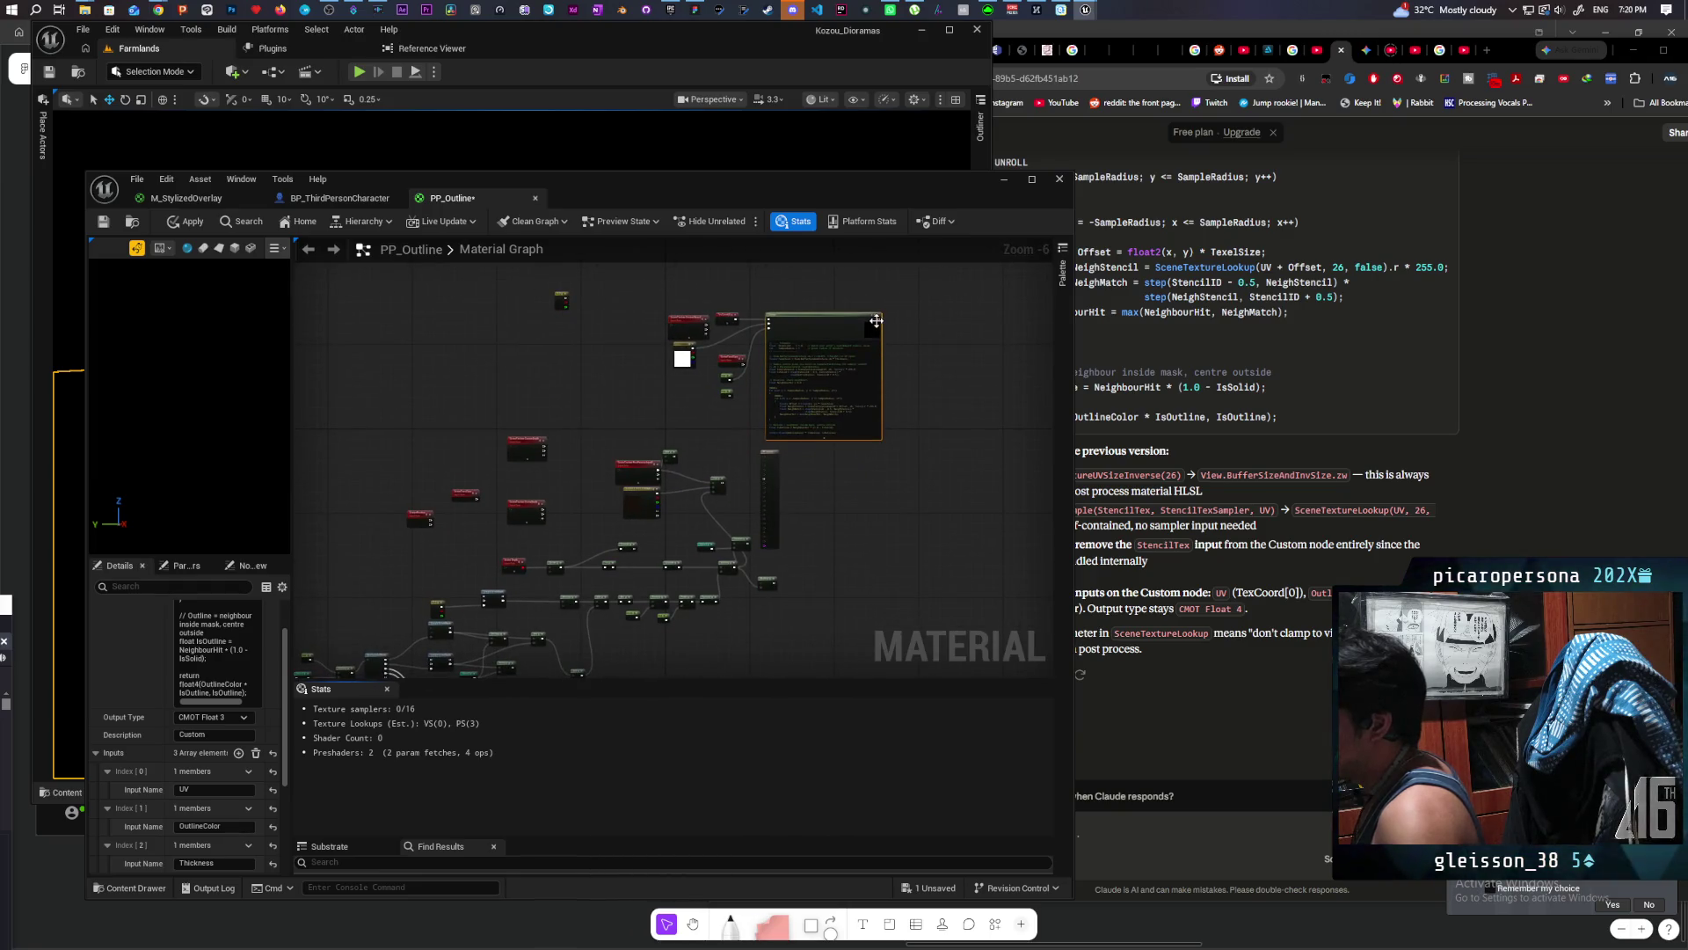
scroll(881, 336, "up", 2)
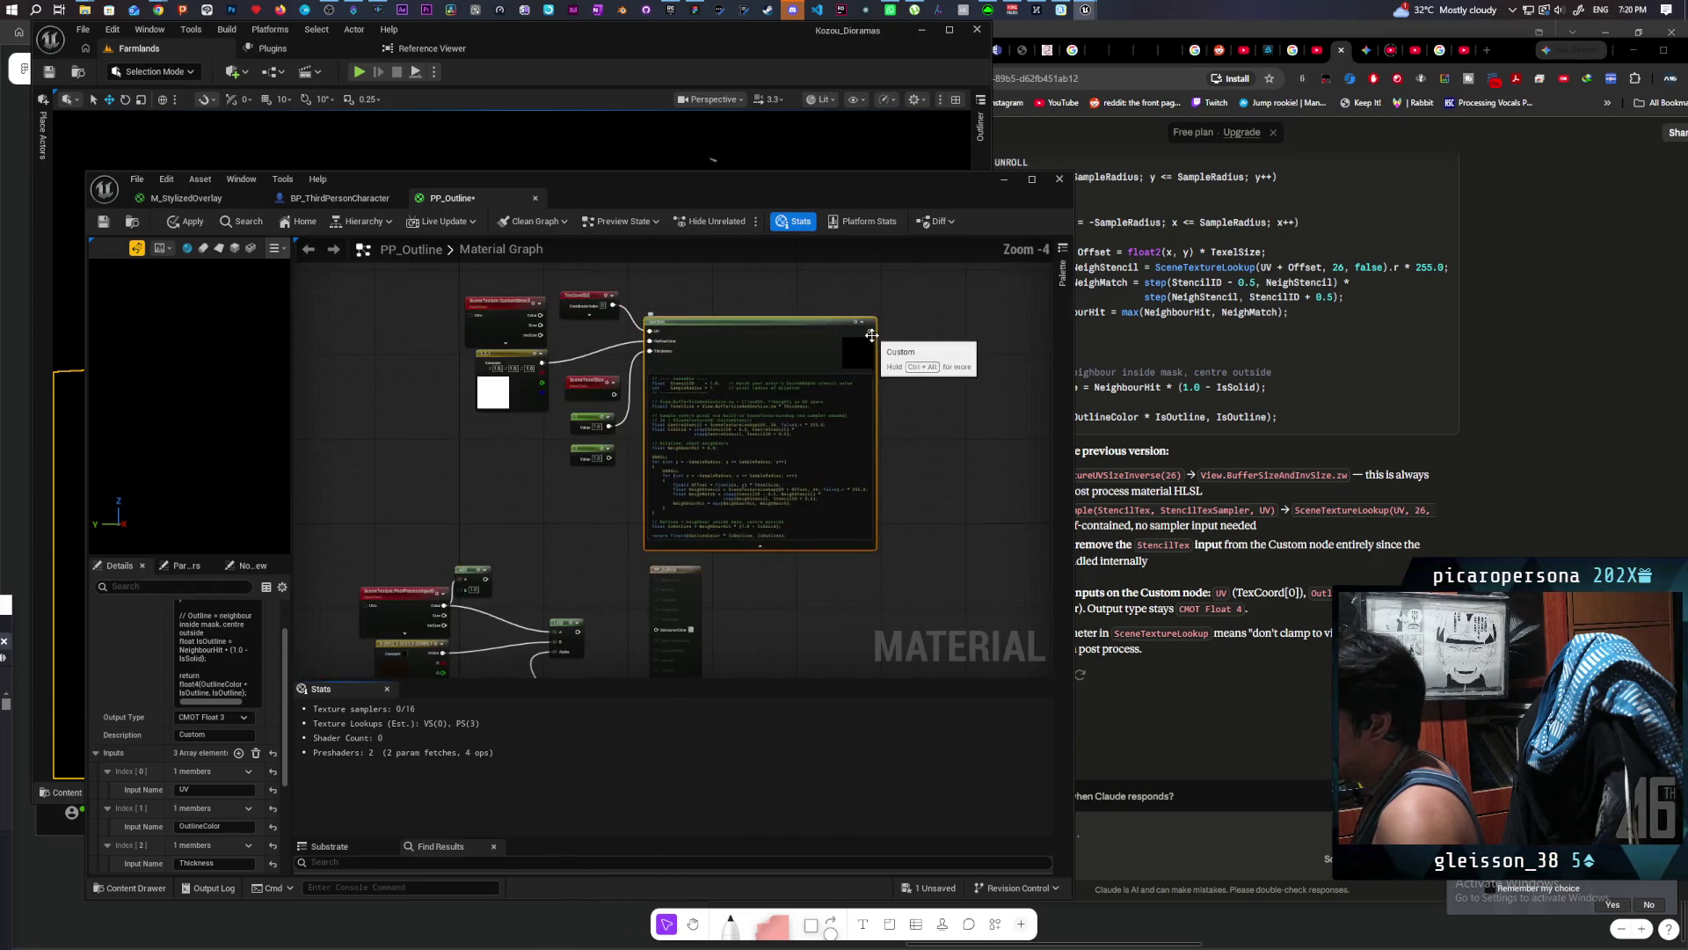
mouse_move(870, 330)
left_mouse_down()
mouse_move(594, 640)
mouse_move(656, 630)
left_mouse_up()
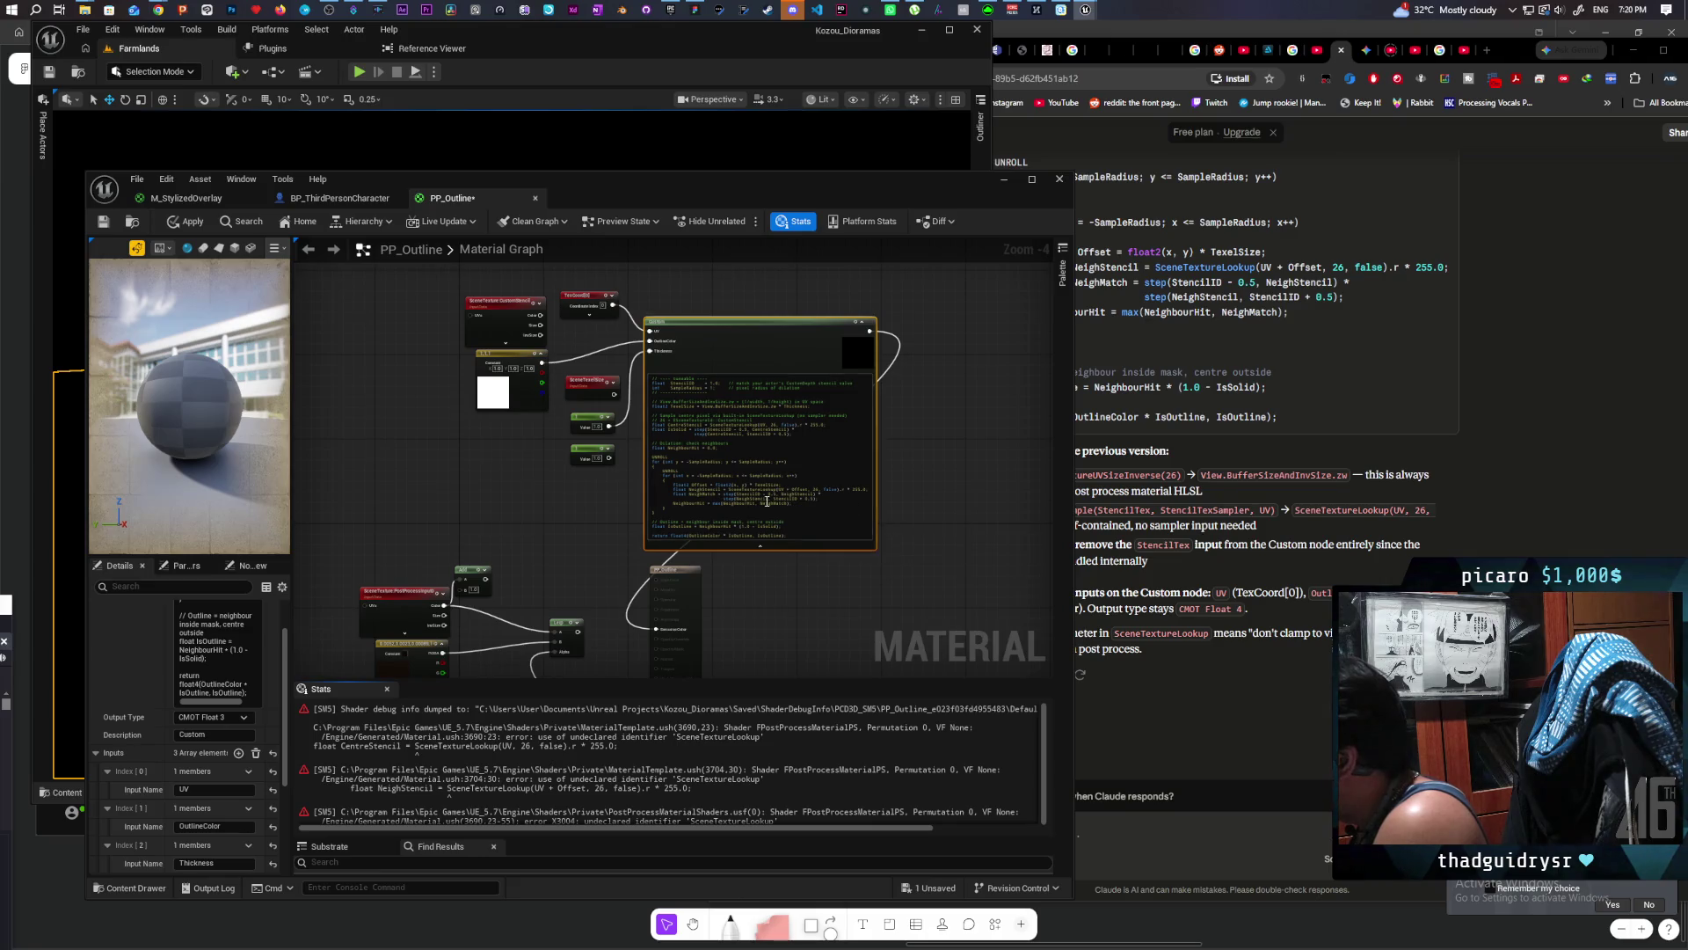
scroll(1500, 335, "up", 1)
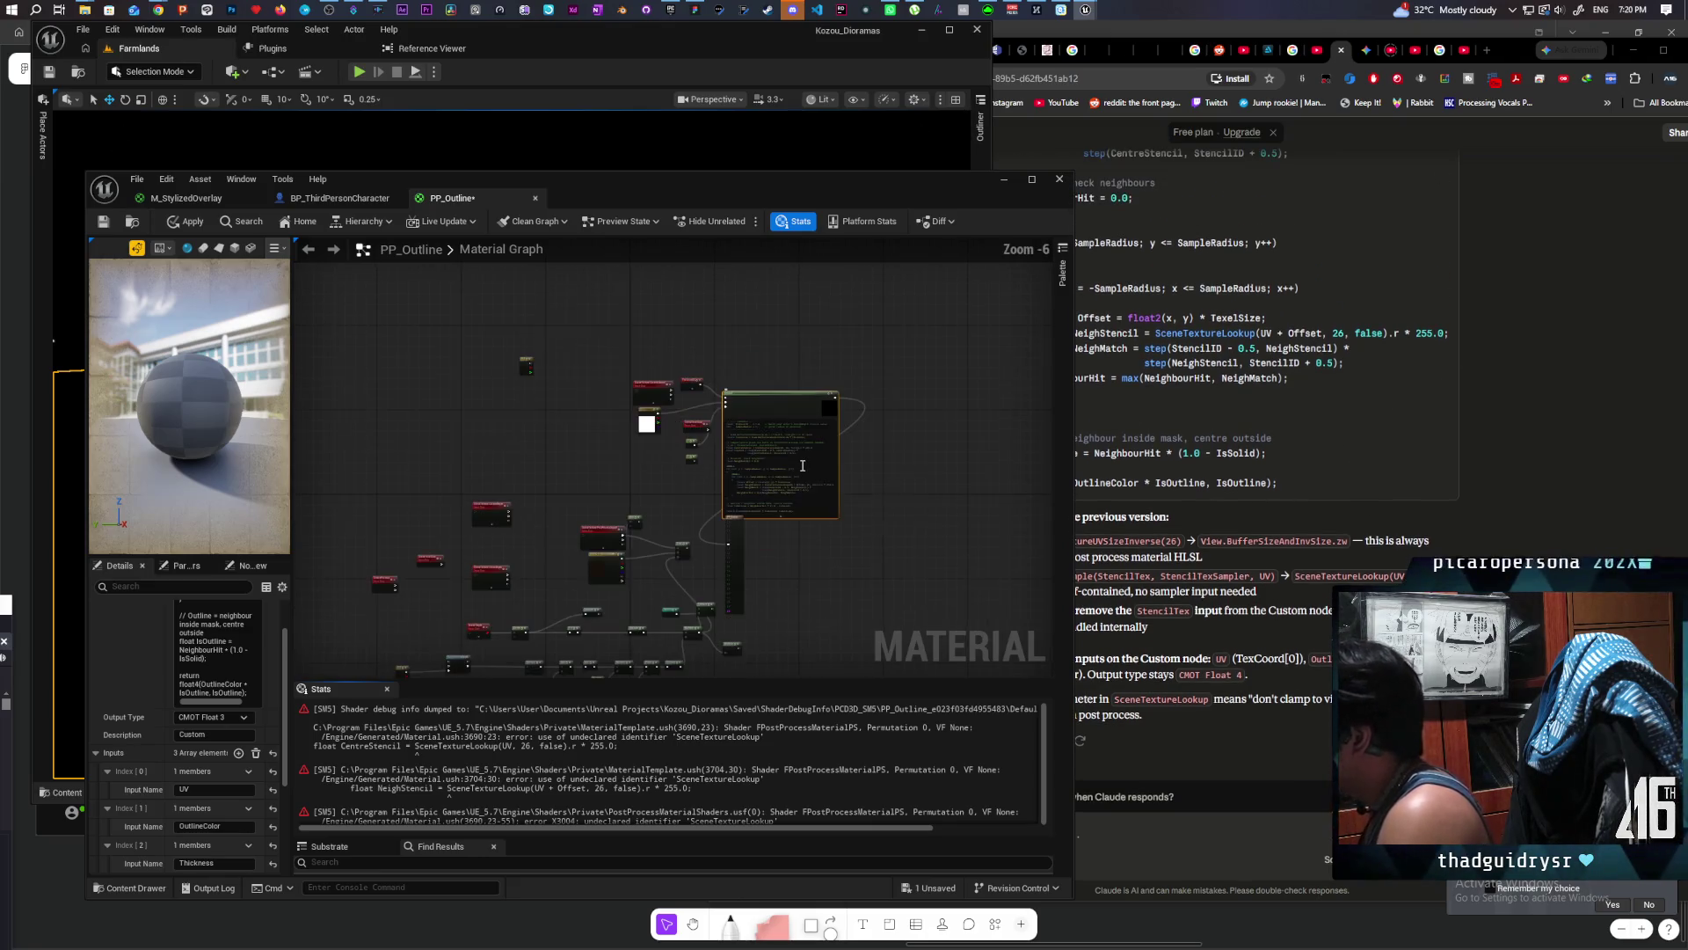
scroll(802, 465, "down", 1)
scroll(802, 465, "up", 4)
scroll(802, 465, "up", 1)
scroll(1542, 400, "up", 5)
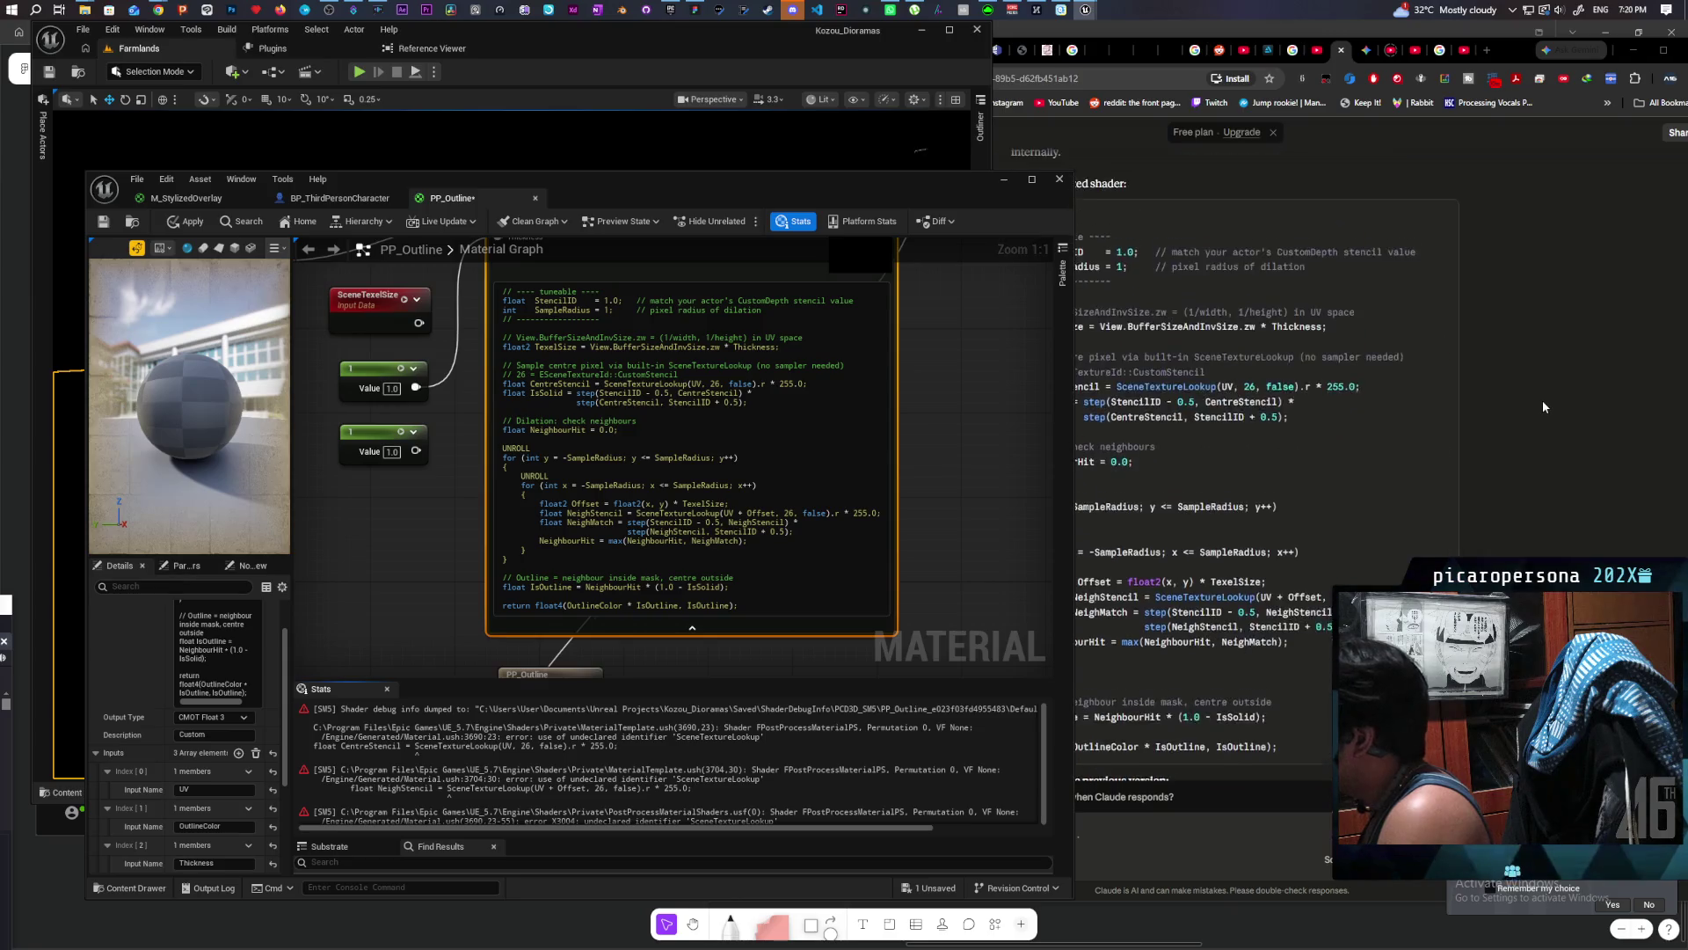
left_click_drag(616, 197, 542, 193)
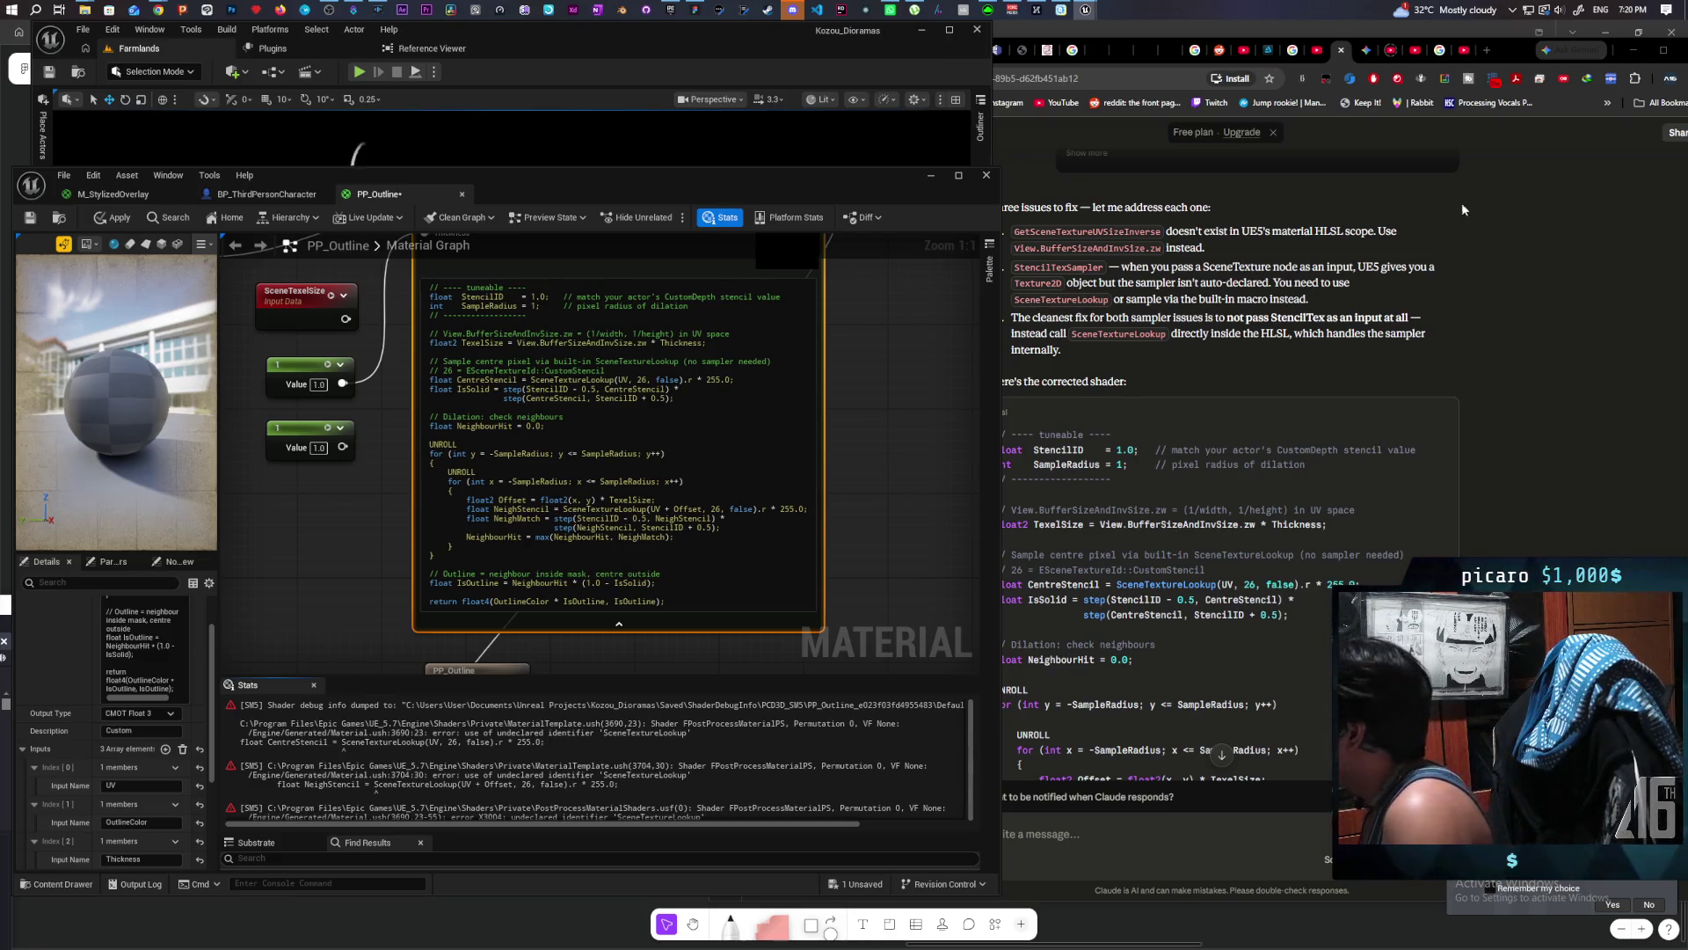
Step: Overwrite the Custom node's old HLSL with Claude's copied corrected shader code
mouse_move(1400, 193)
left_click(1442, 415)
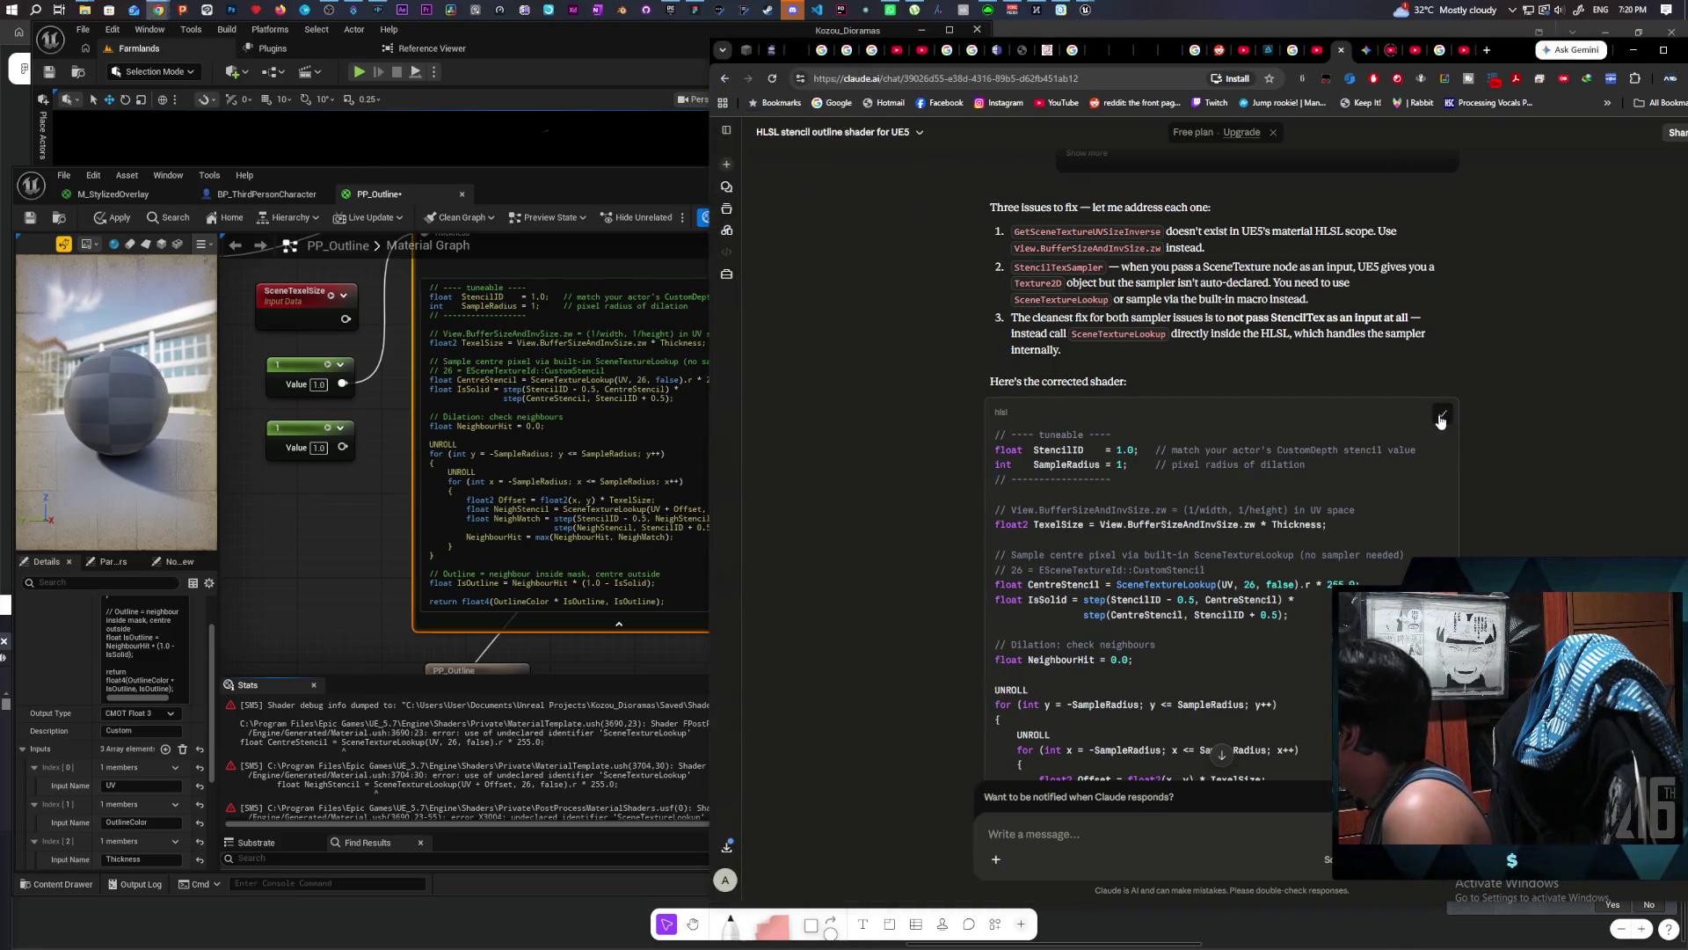
left_click(579, 543)
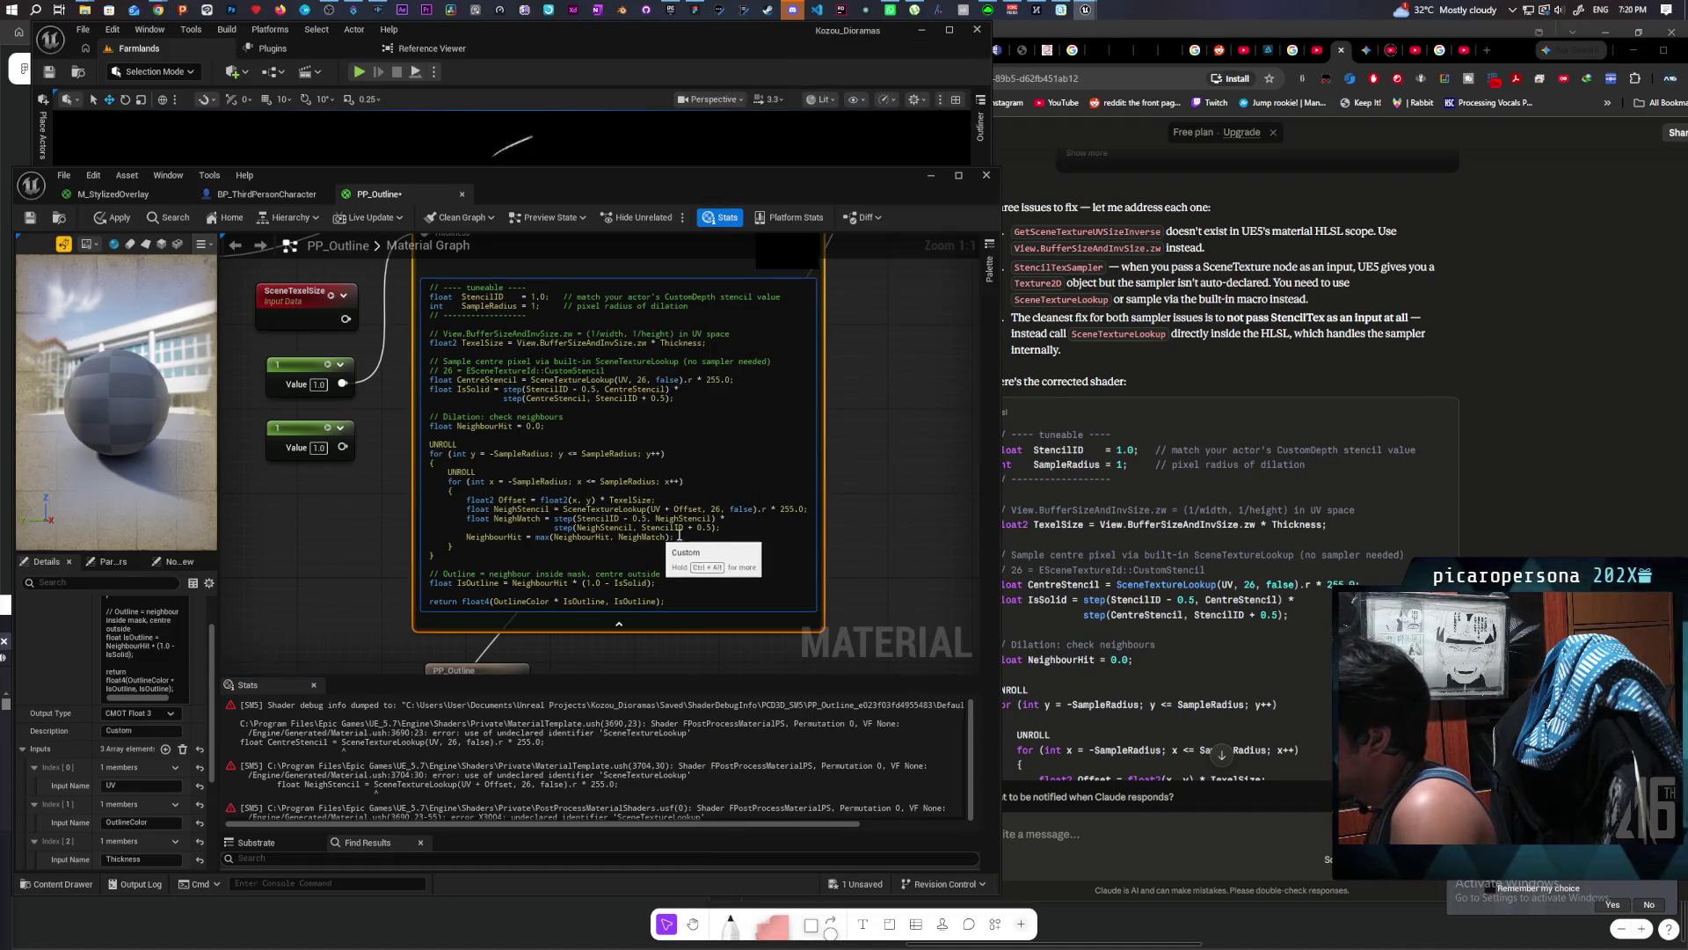
key("ctrl+a")
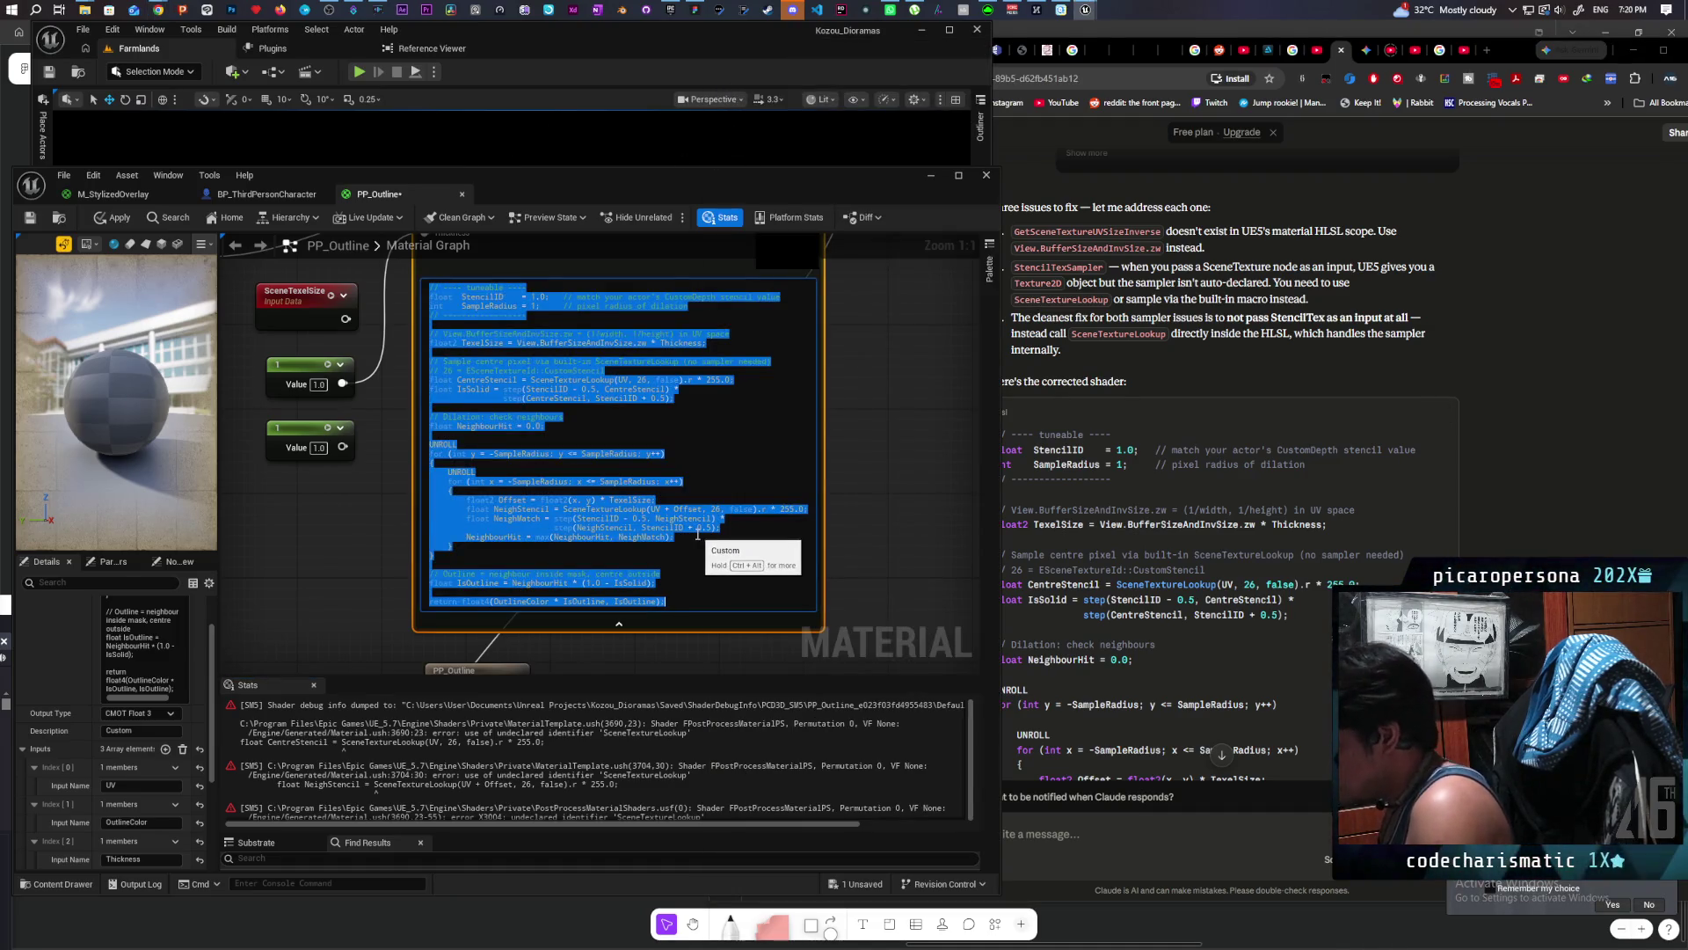
key("ctrl+v")
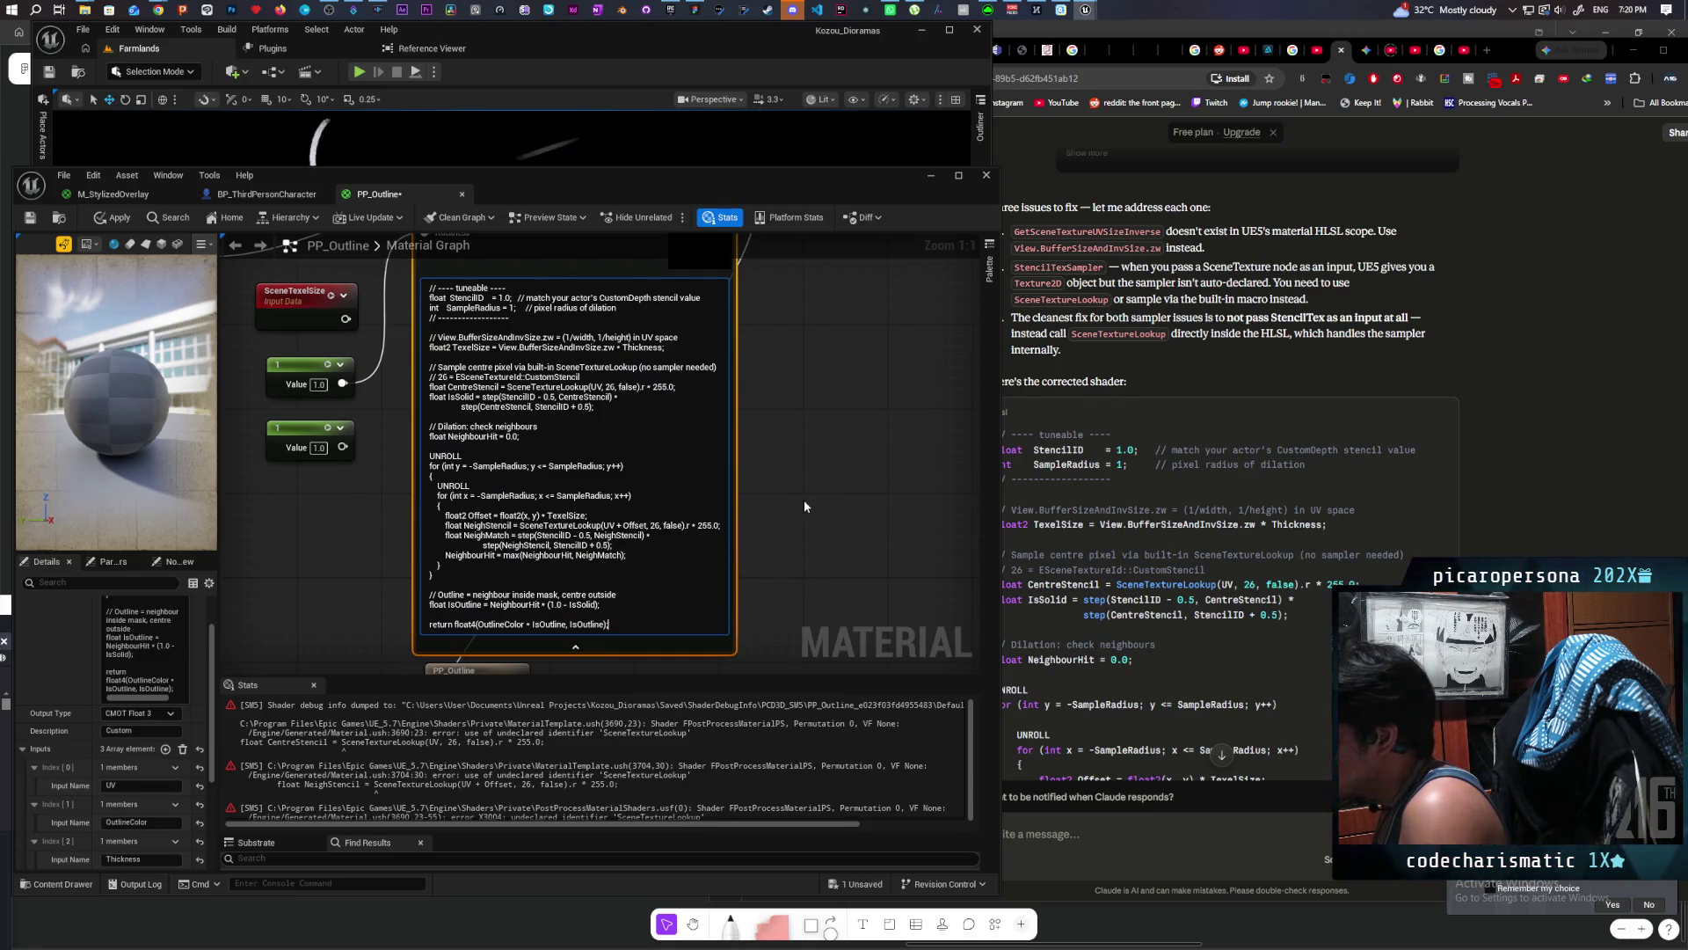
scroll(616, 527, "down", 4)
scroll(607, 521, "up", 3)
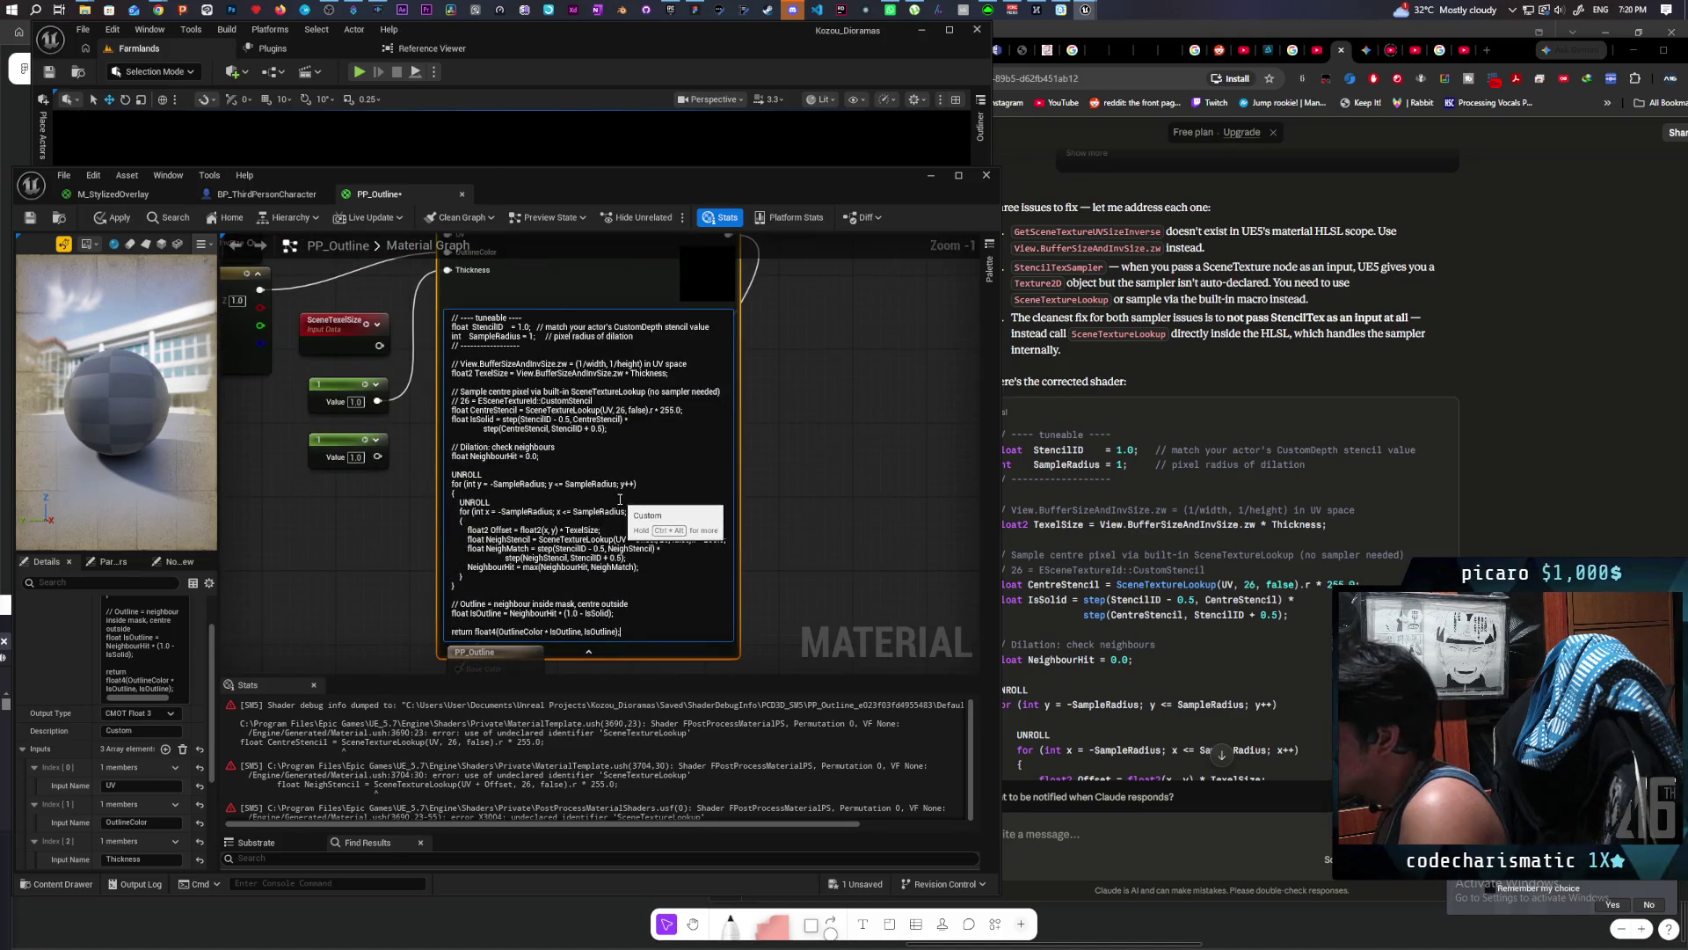
Step: Recompile the node and pan the graph to reveal the new SceneTexture and TexCoord nodes
left_click(1168, 345)
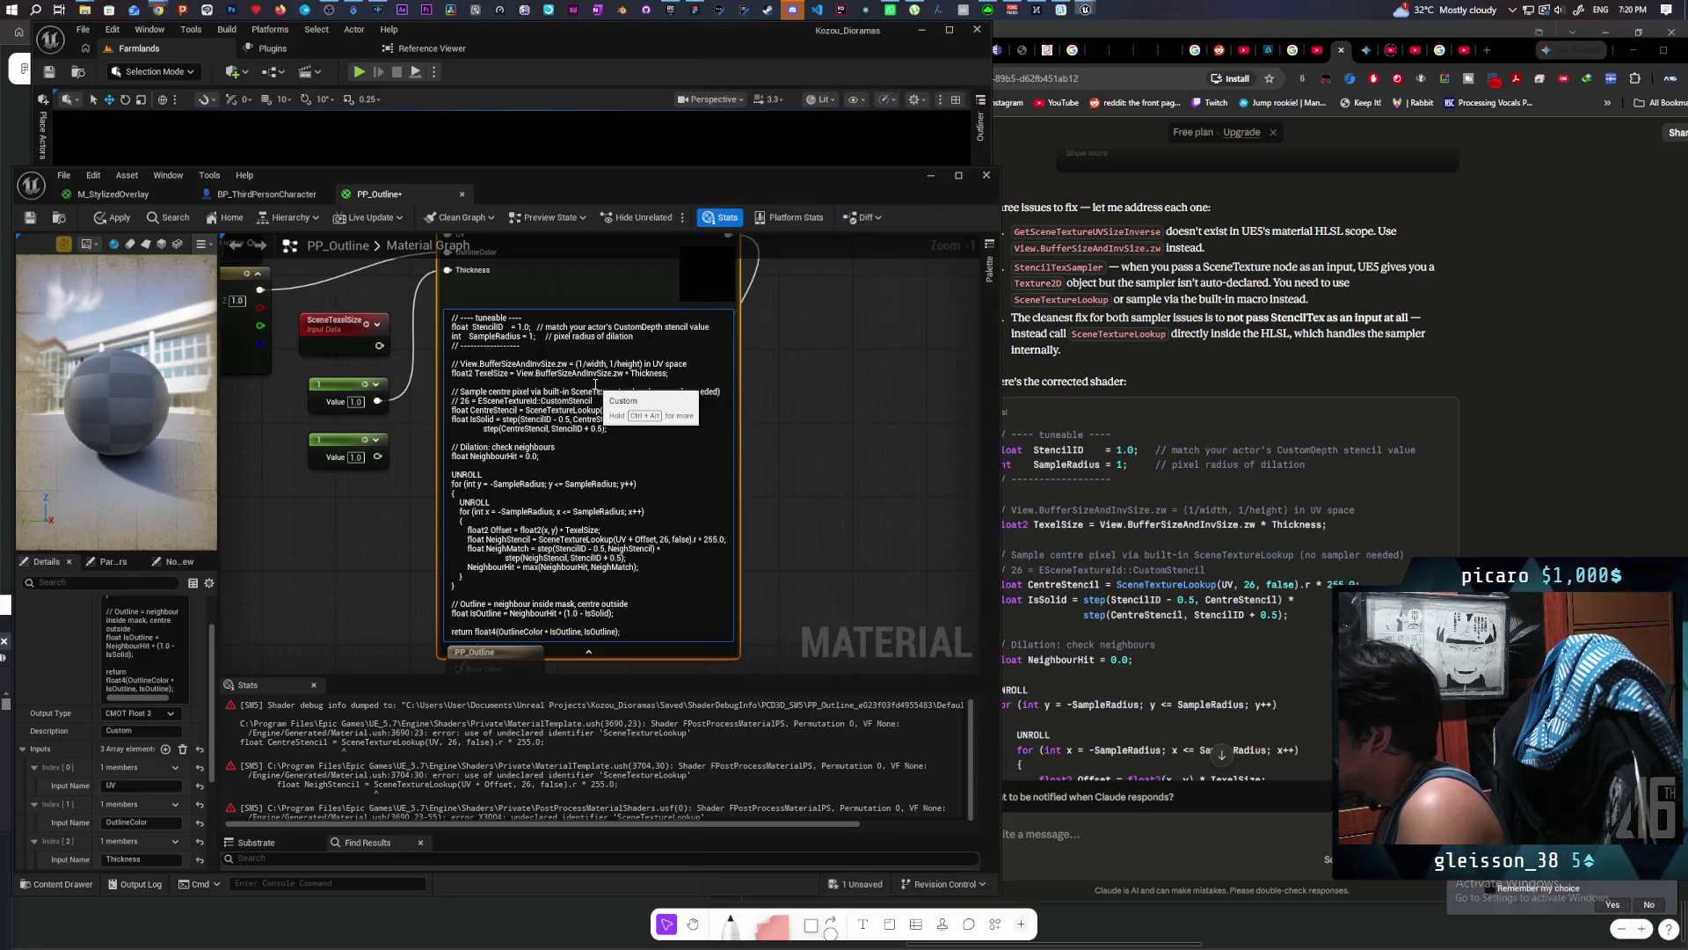
left_click(595, 385)
left_click(760, 443)
scroll(757, 436, "down", 2)
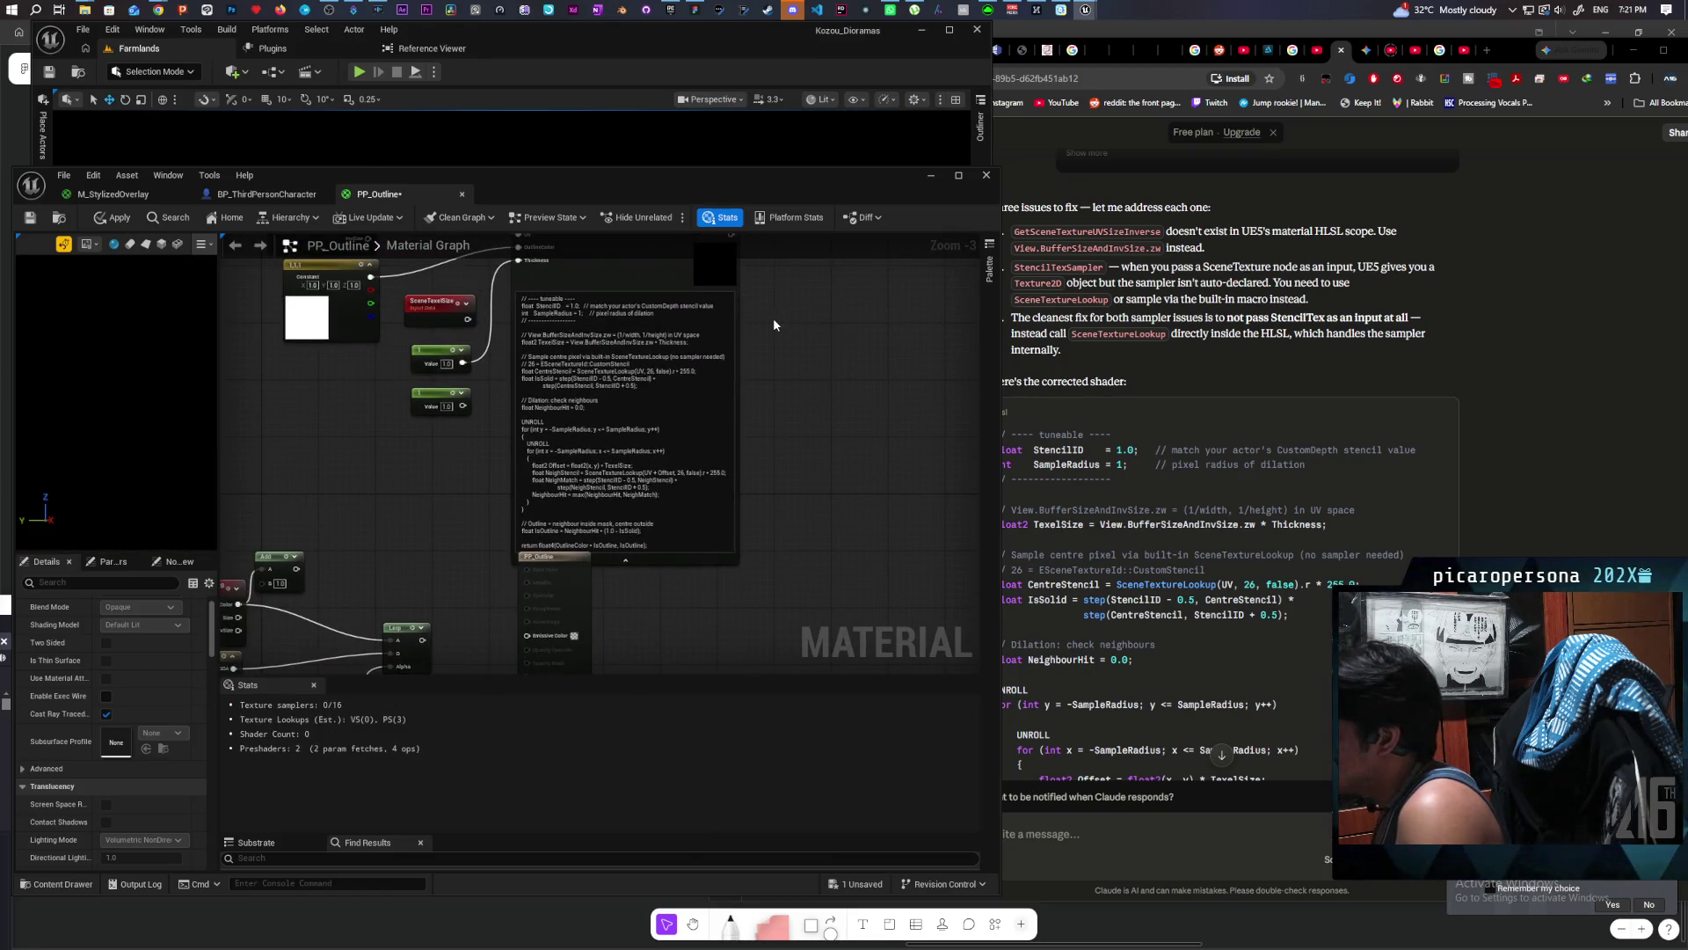
left_click_drag(530, 667, 535, 472)
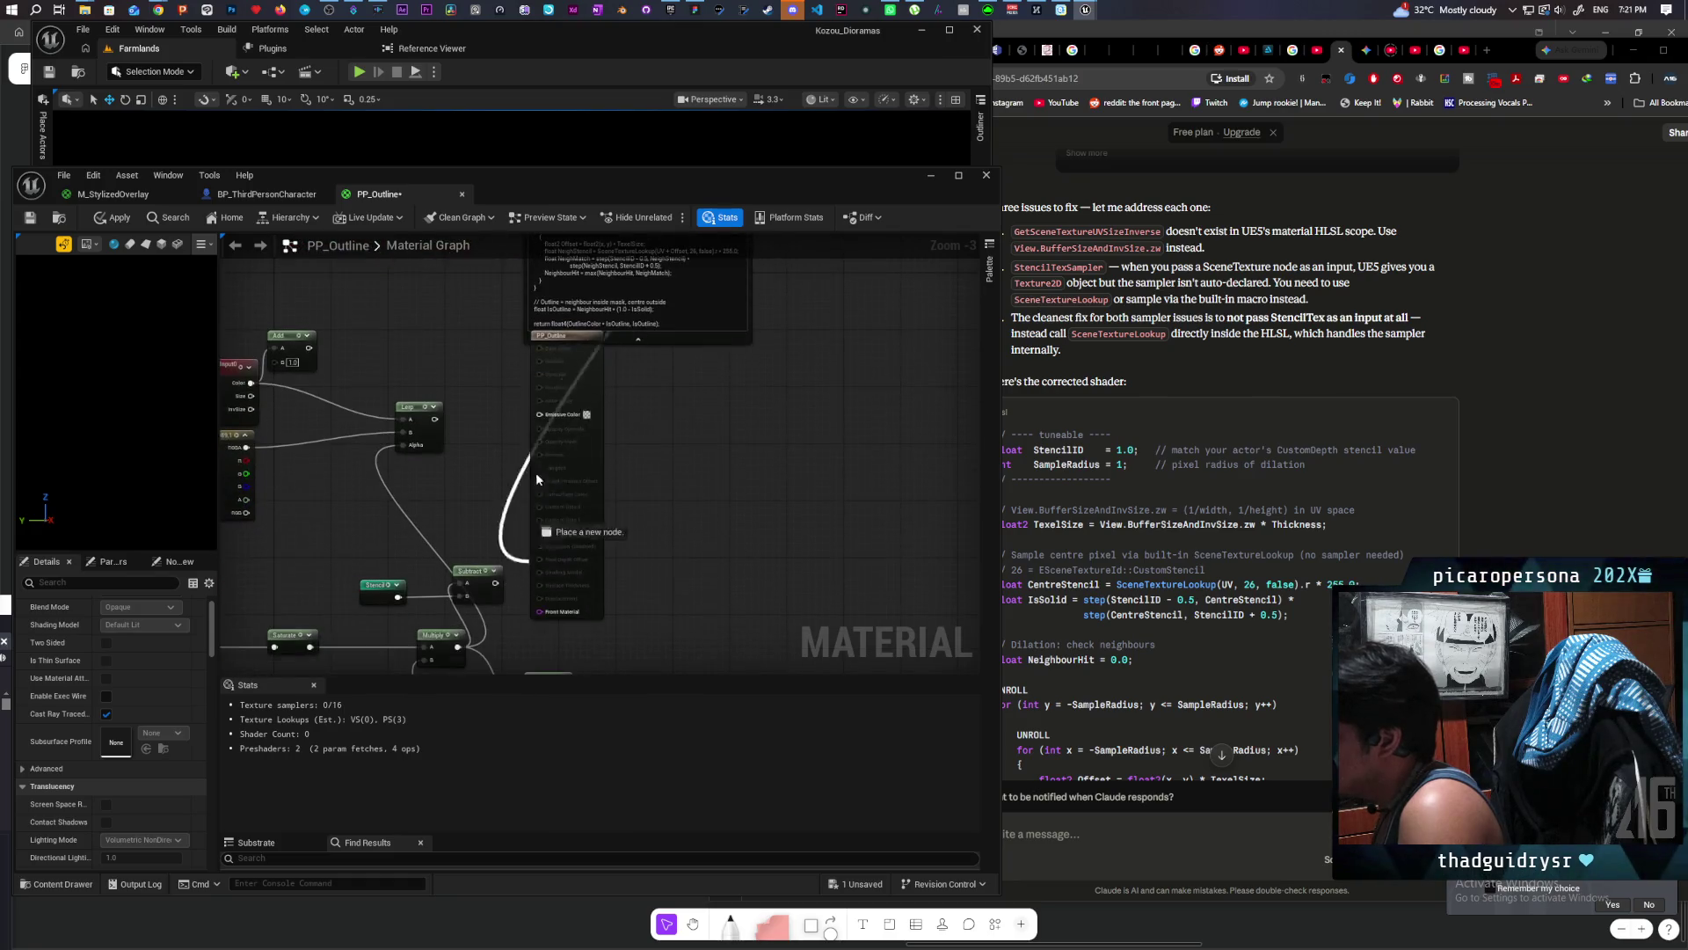
left_click_drag(723, 425, 807, 620)
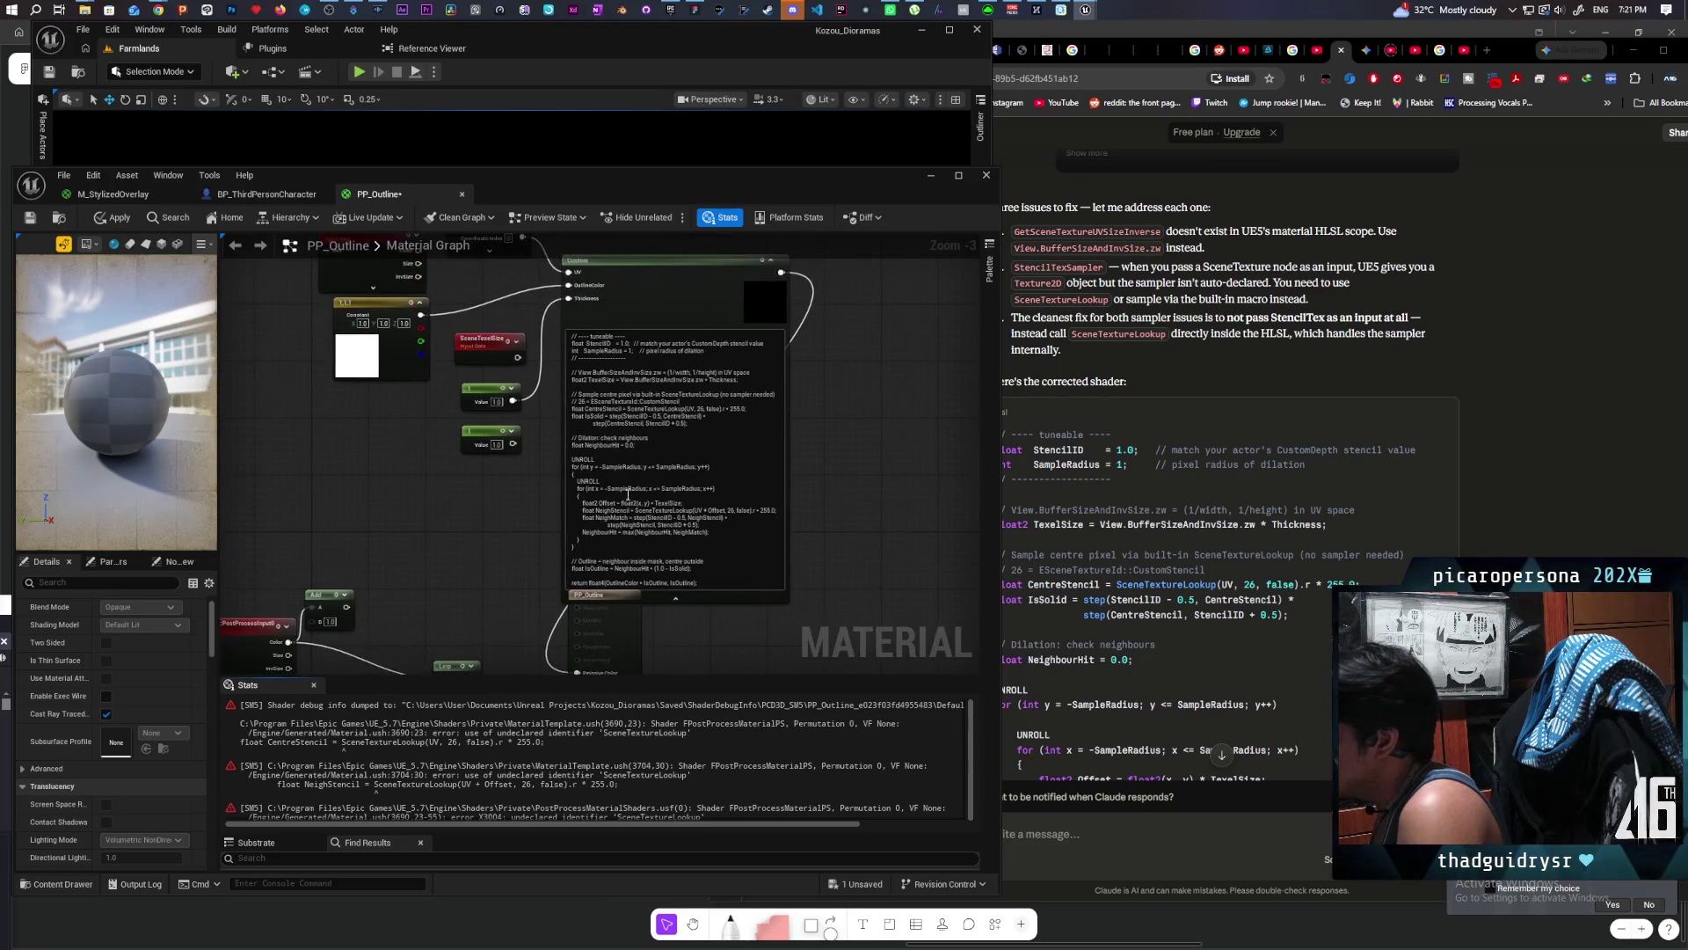
left_click_drag(536, 442, 538, 491)
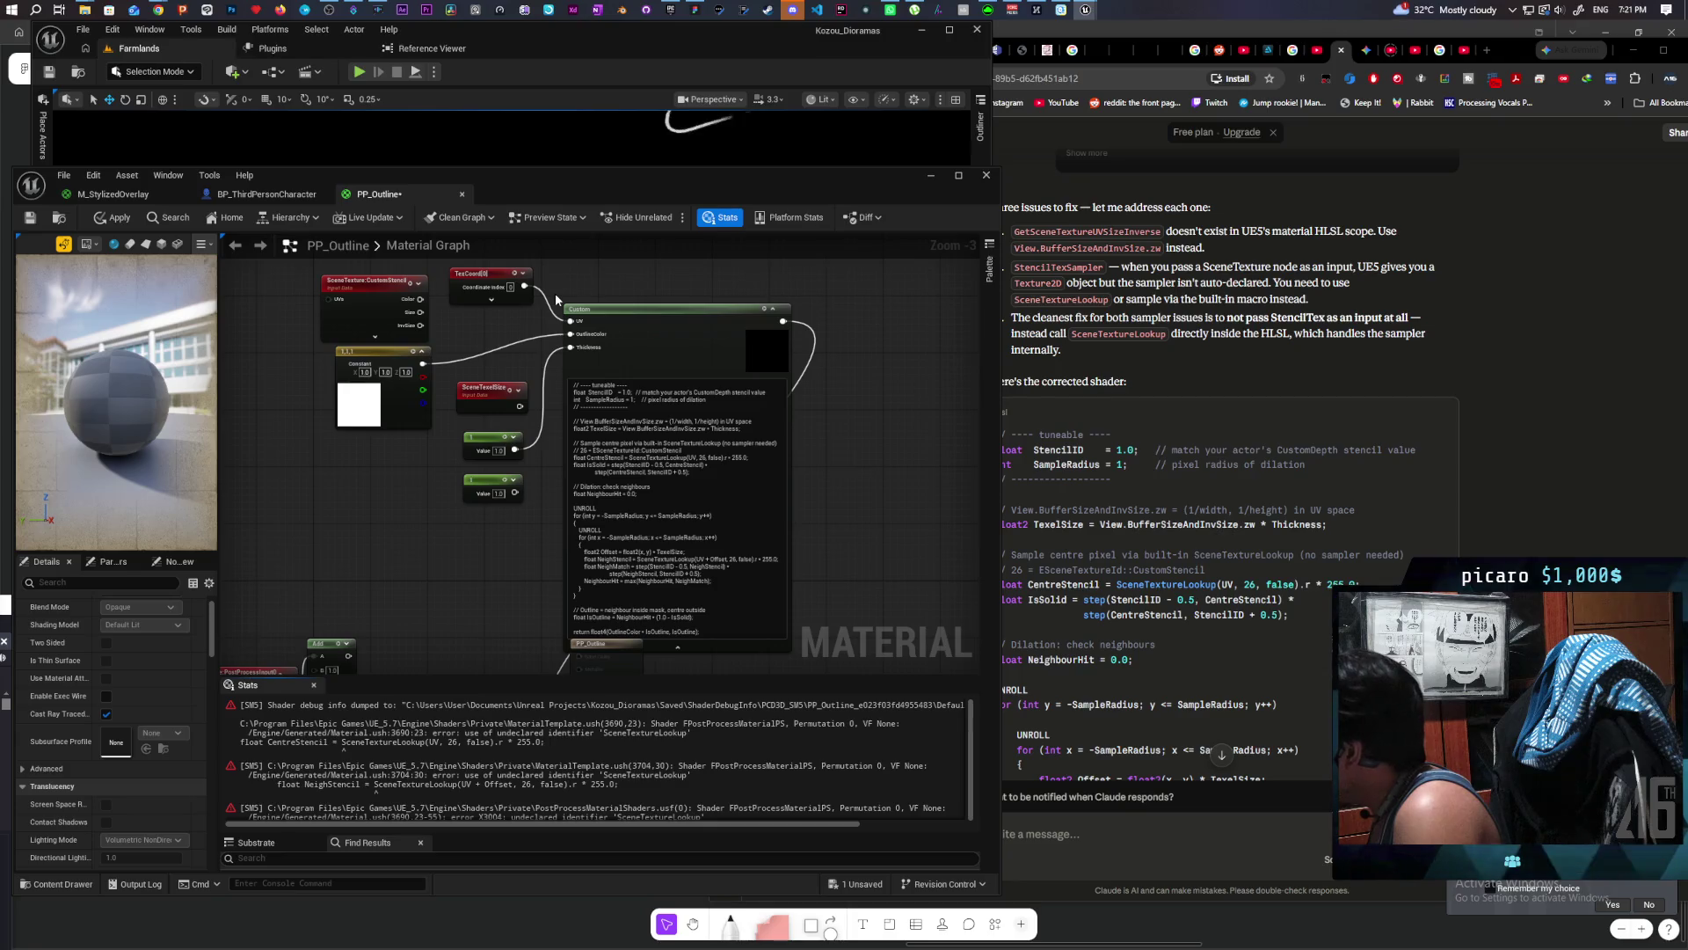
Step: Move the material editor left and scroll down the Claude chat with the corrected shader
left_click_drag(867, 186, 752, 165)
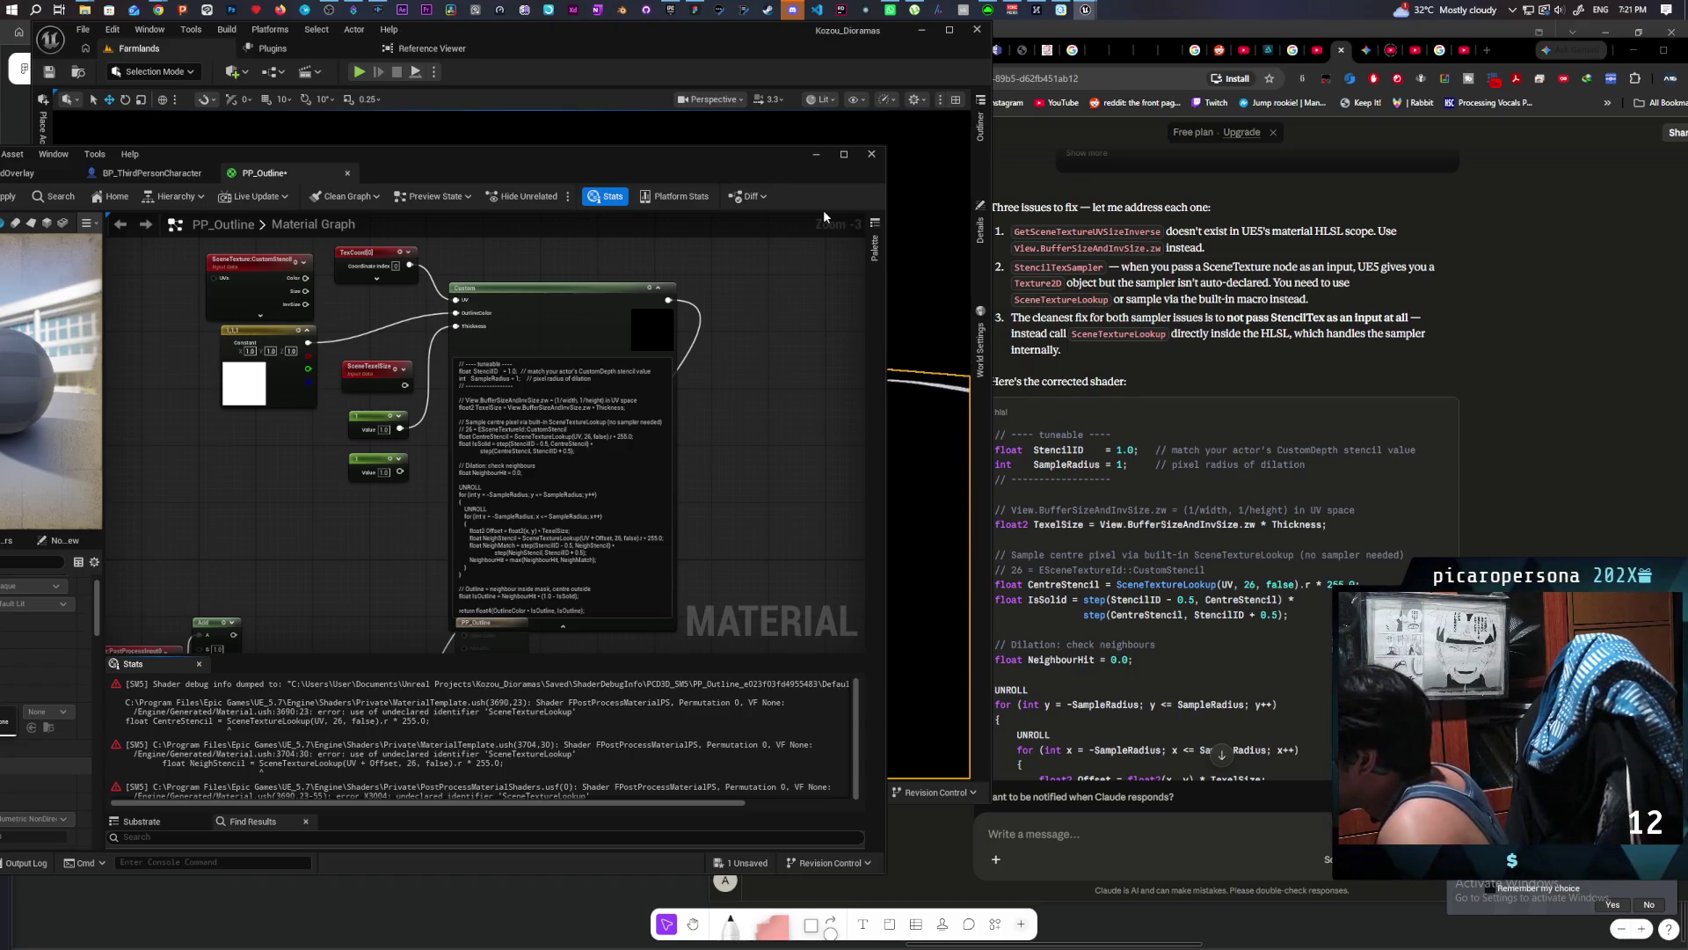
left_click(1455, 331)
scroll(1491, 451, "down", 5)
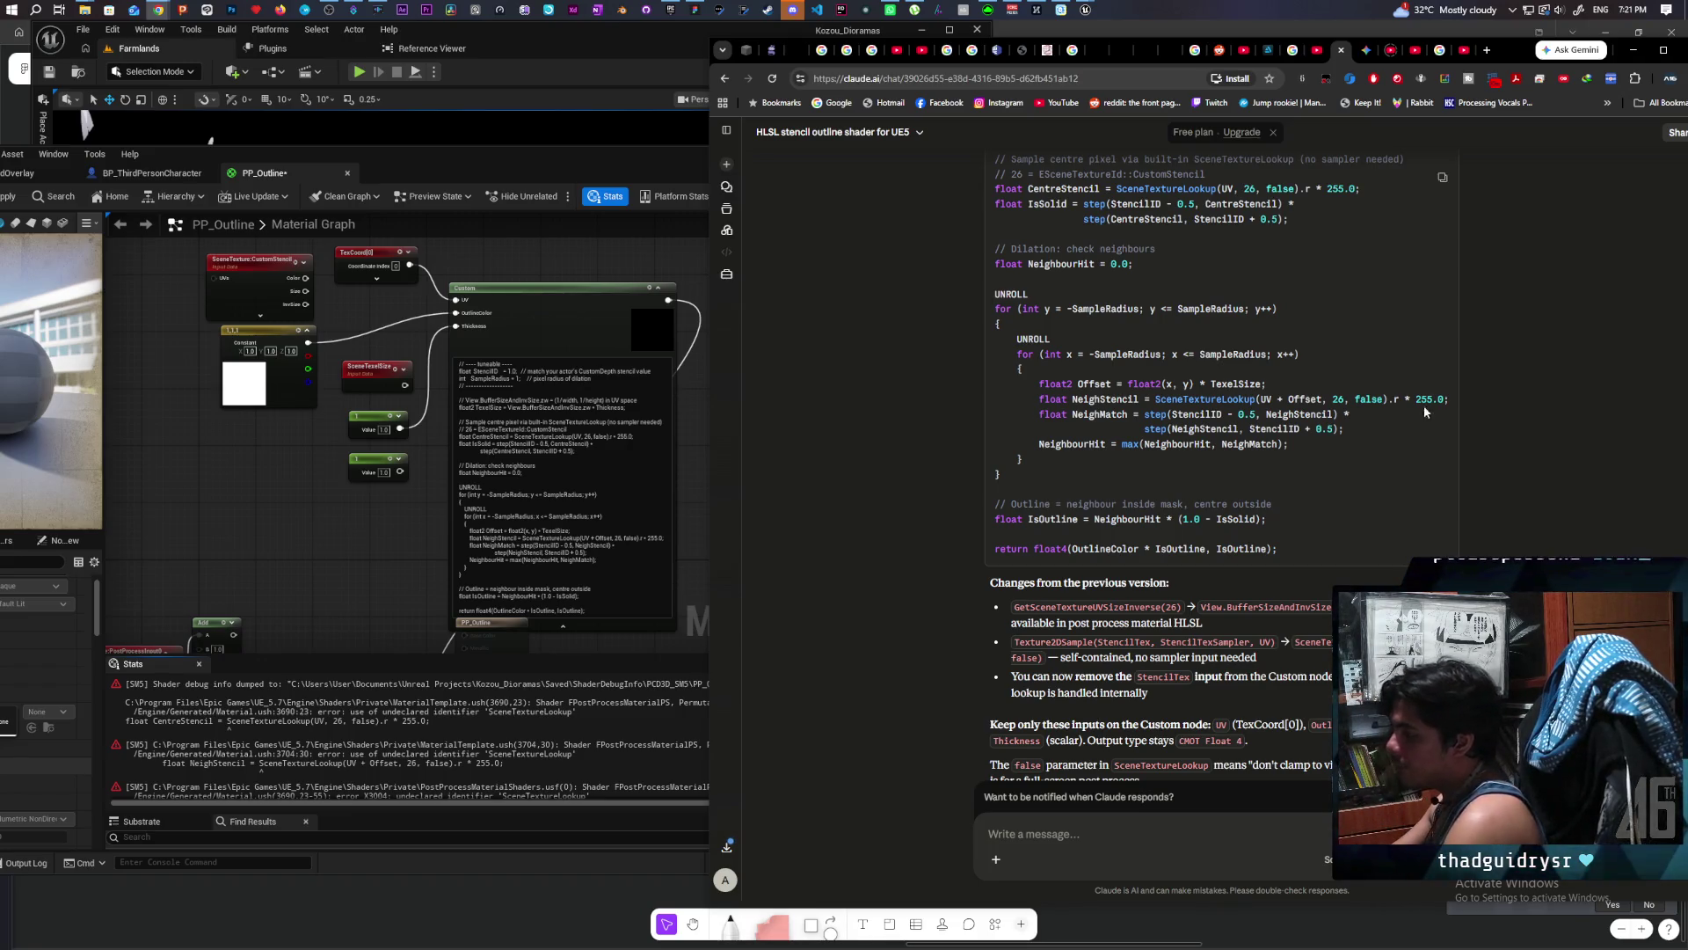
Step: Send Claude the three 'SceneTextureLookup' undeclared-identifier errors copied from the Stats panel
left_click(441, 685)
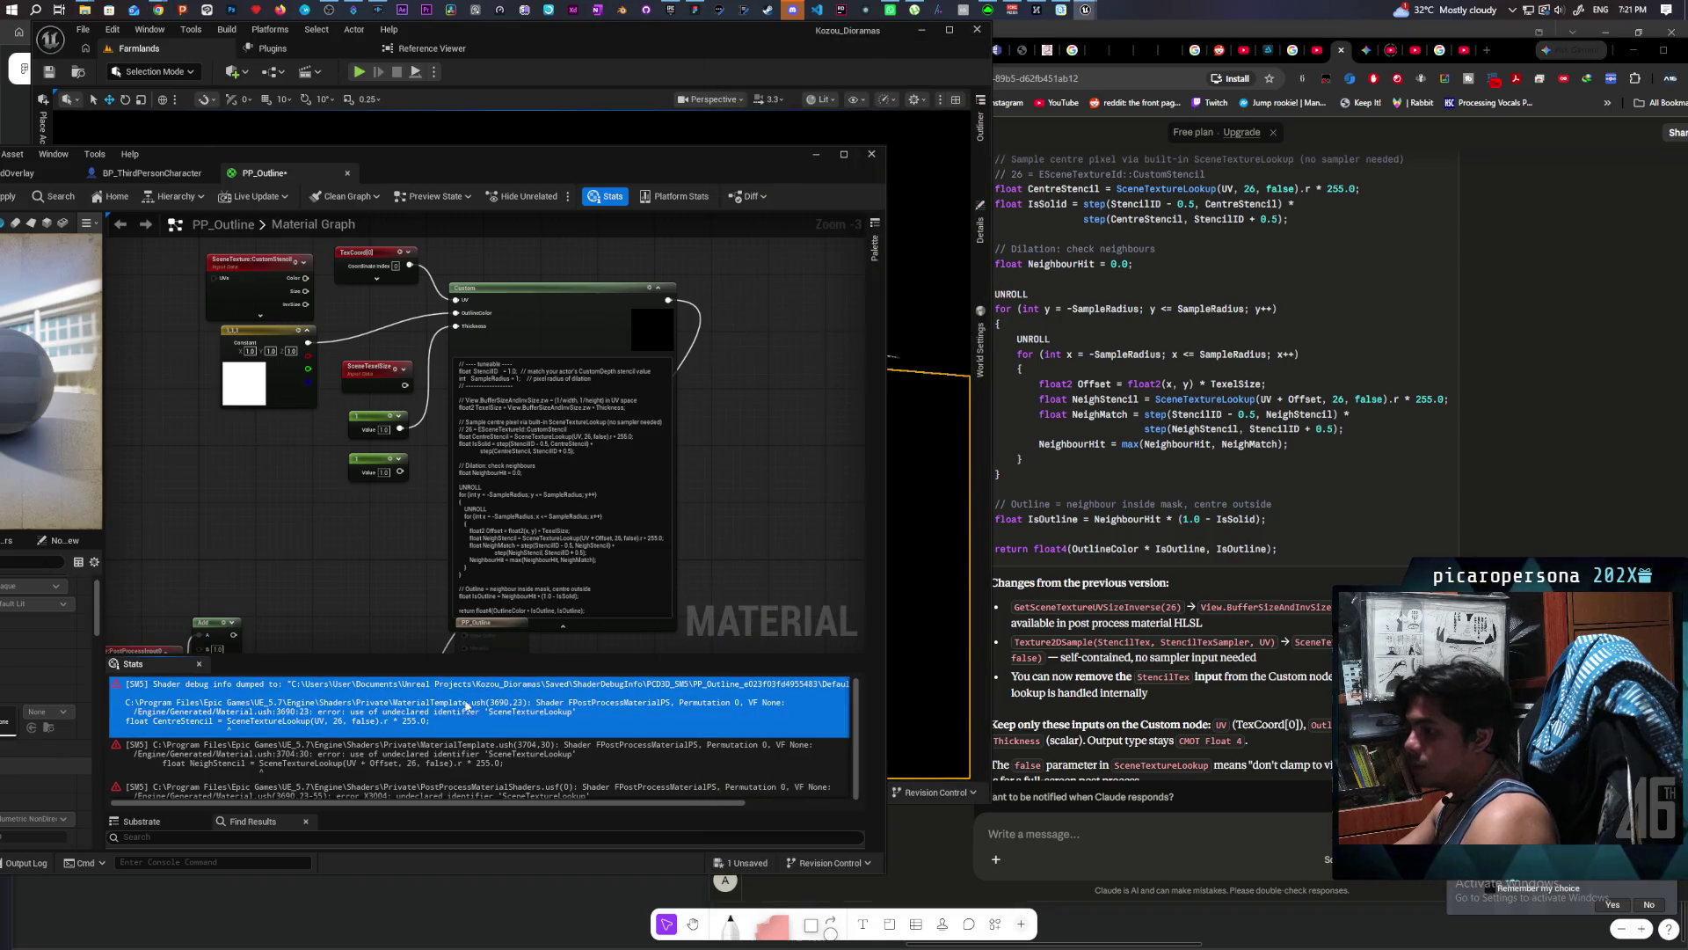
left_click(475, 787, "shift")
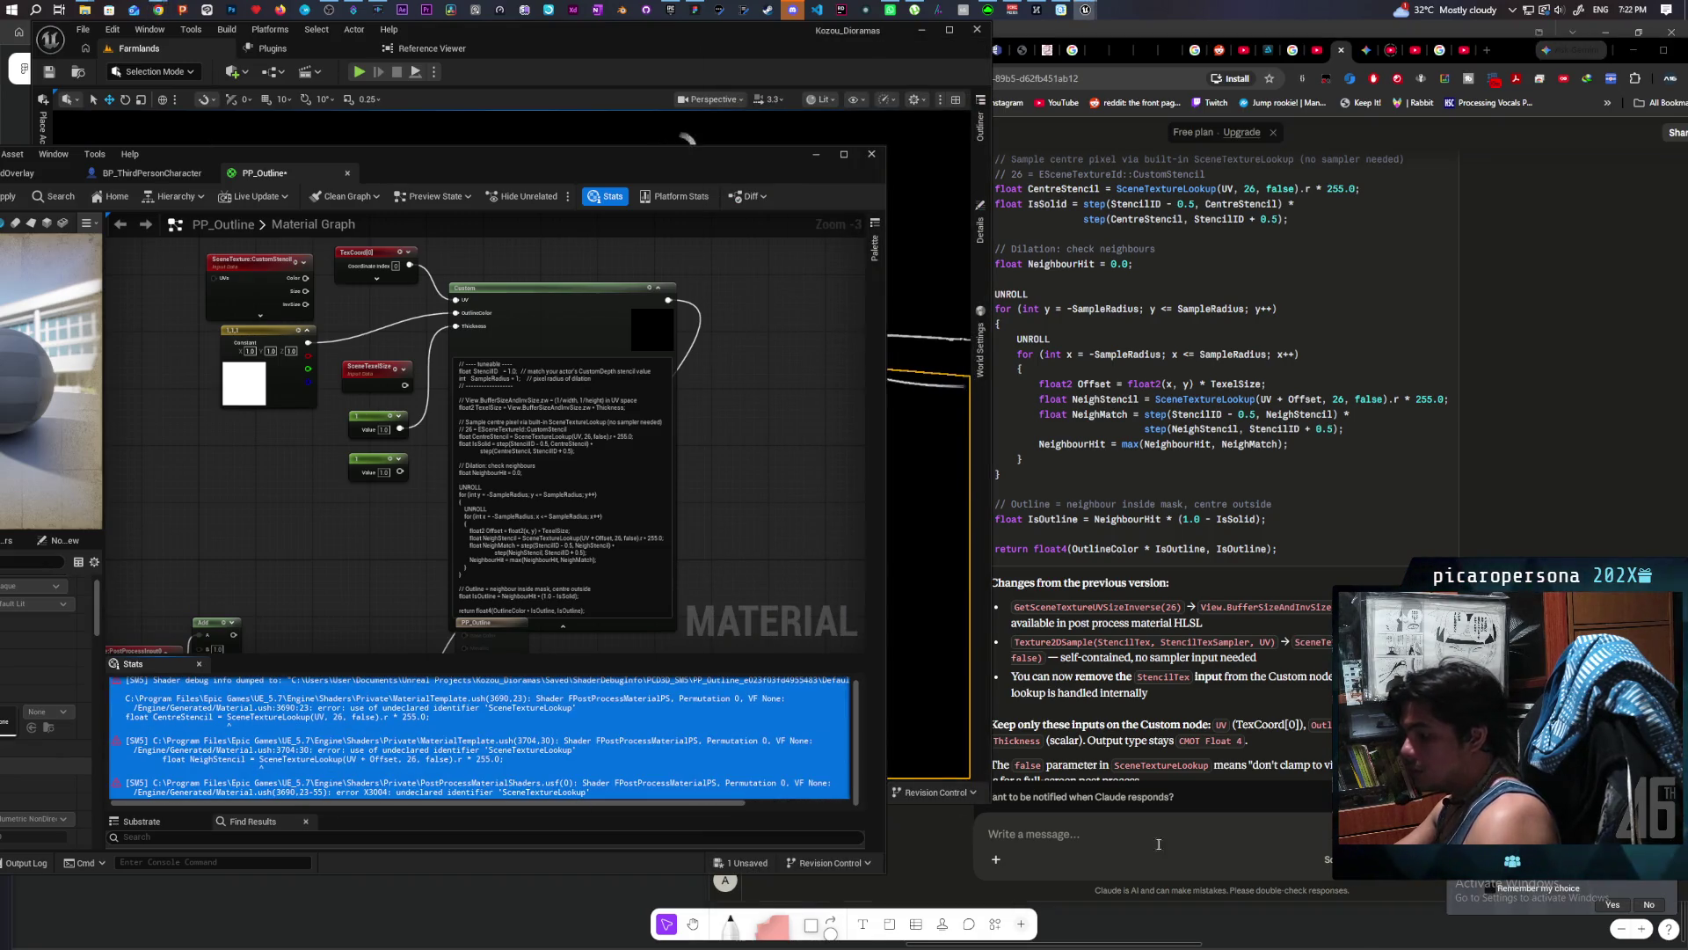
left_click(1142, 840)
key("ctrl+v")
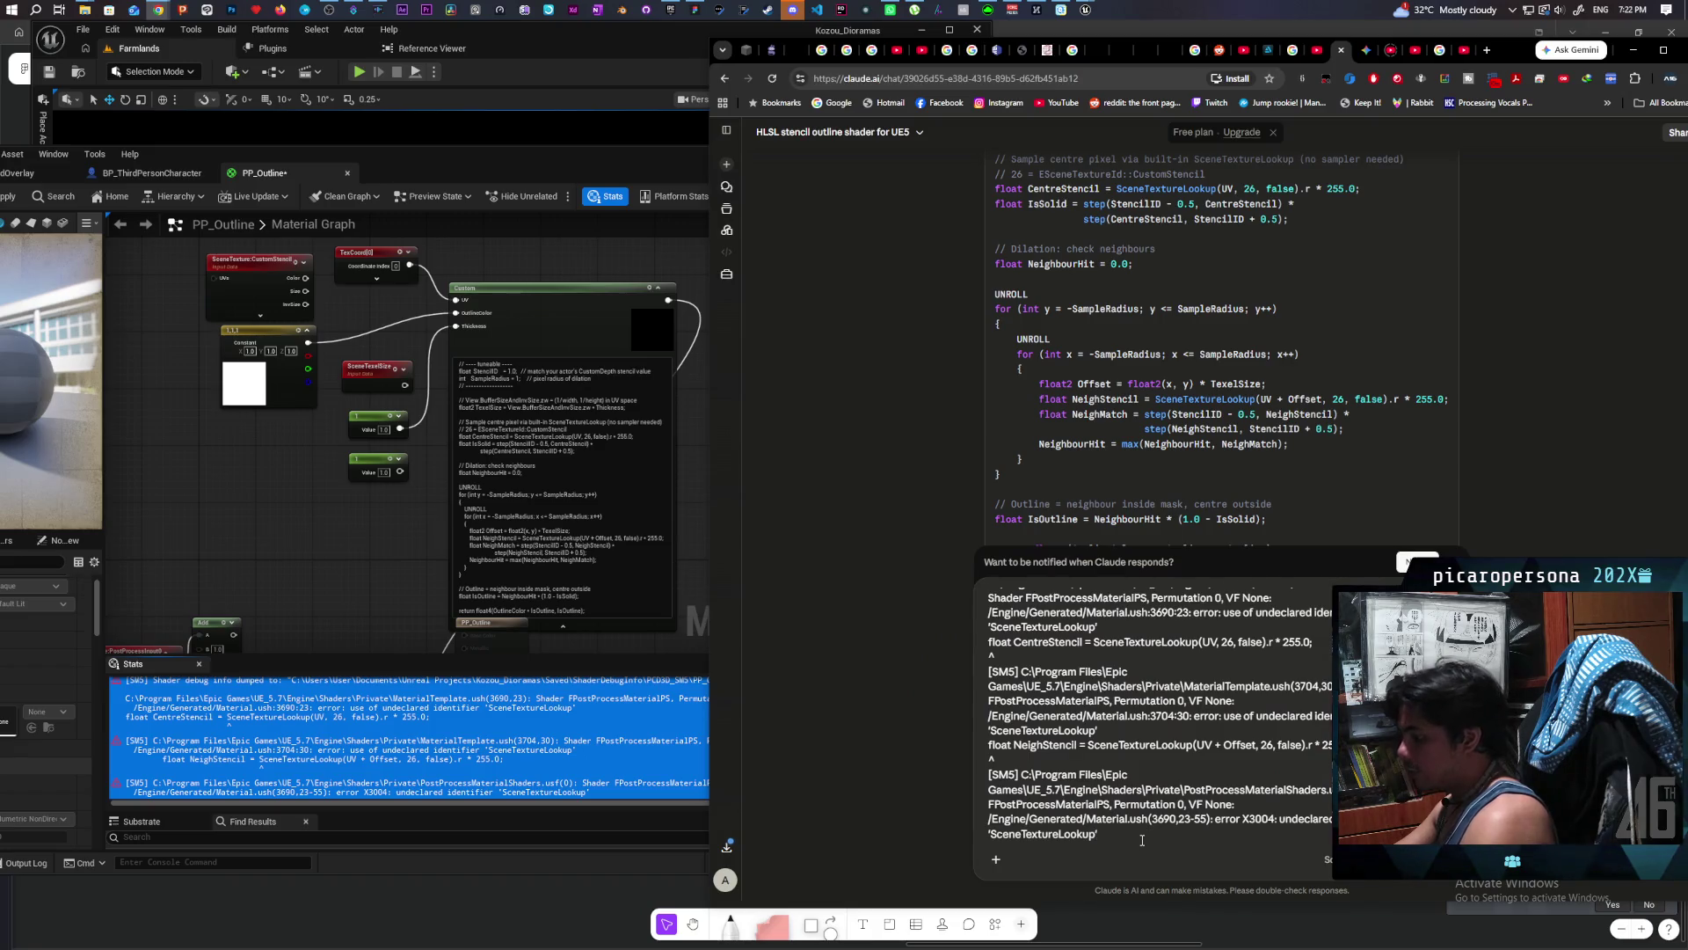
key("Return")
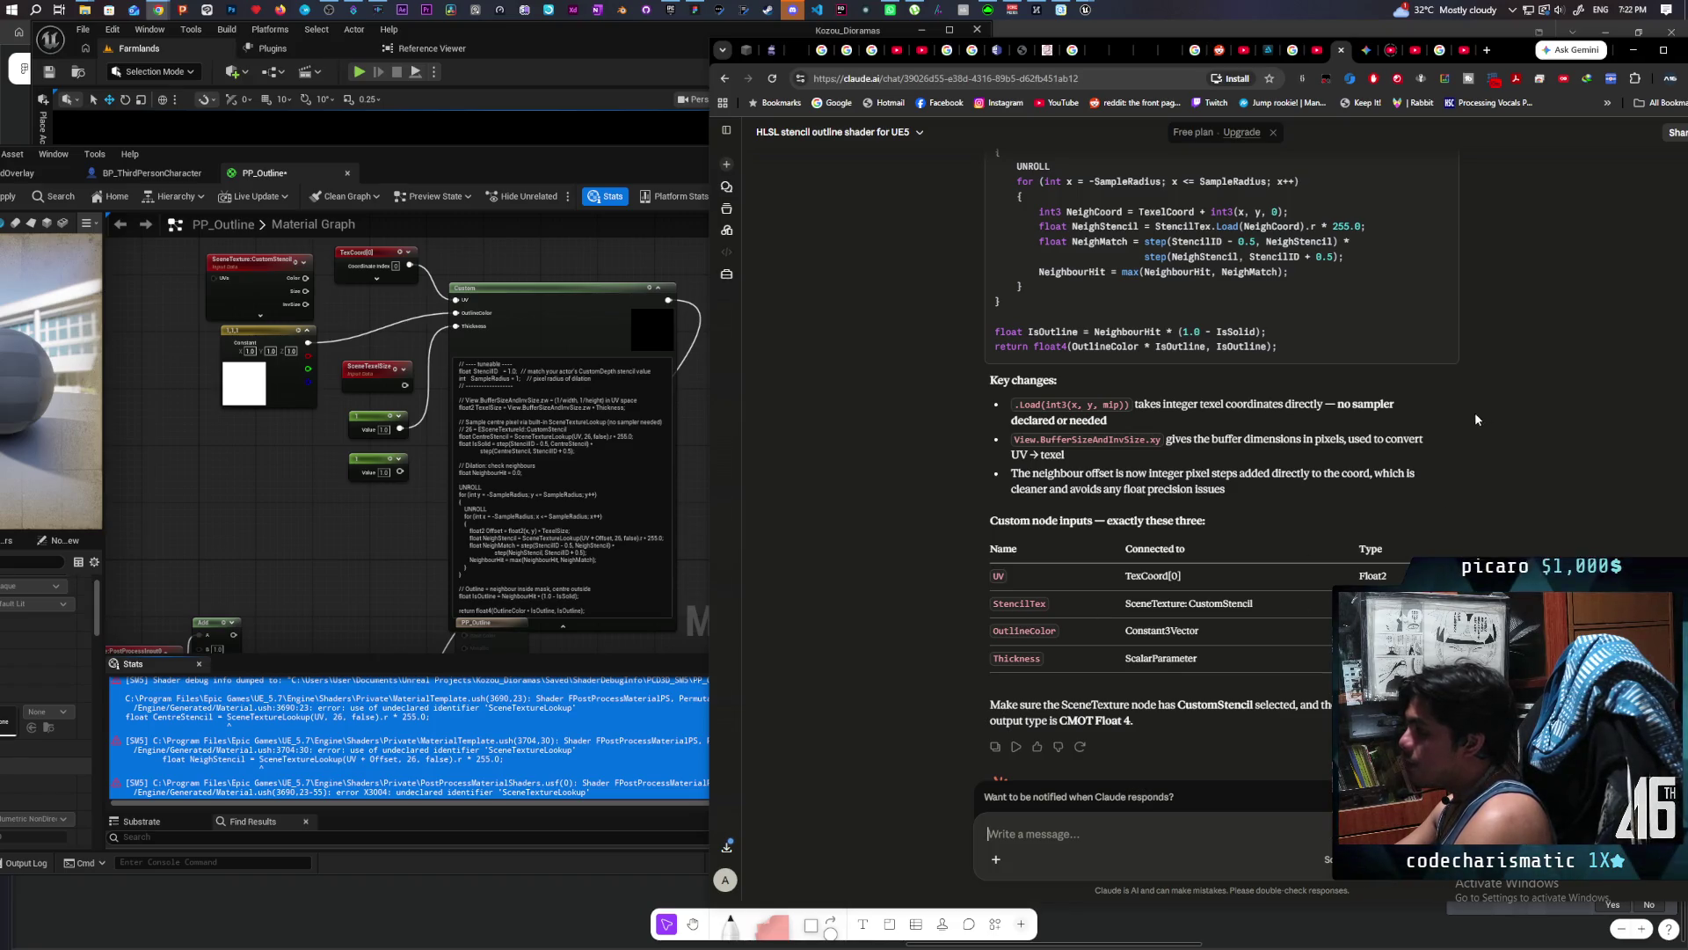
left_click(533, 326)
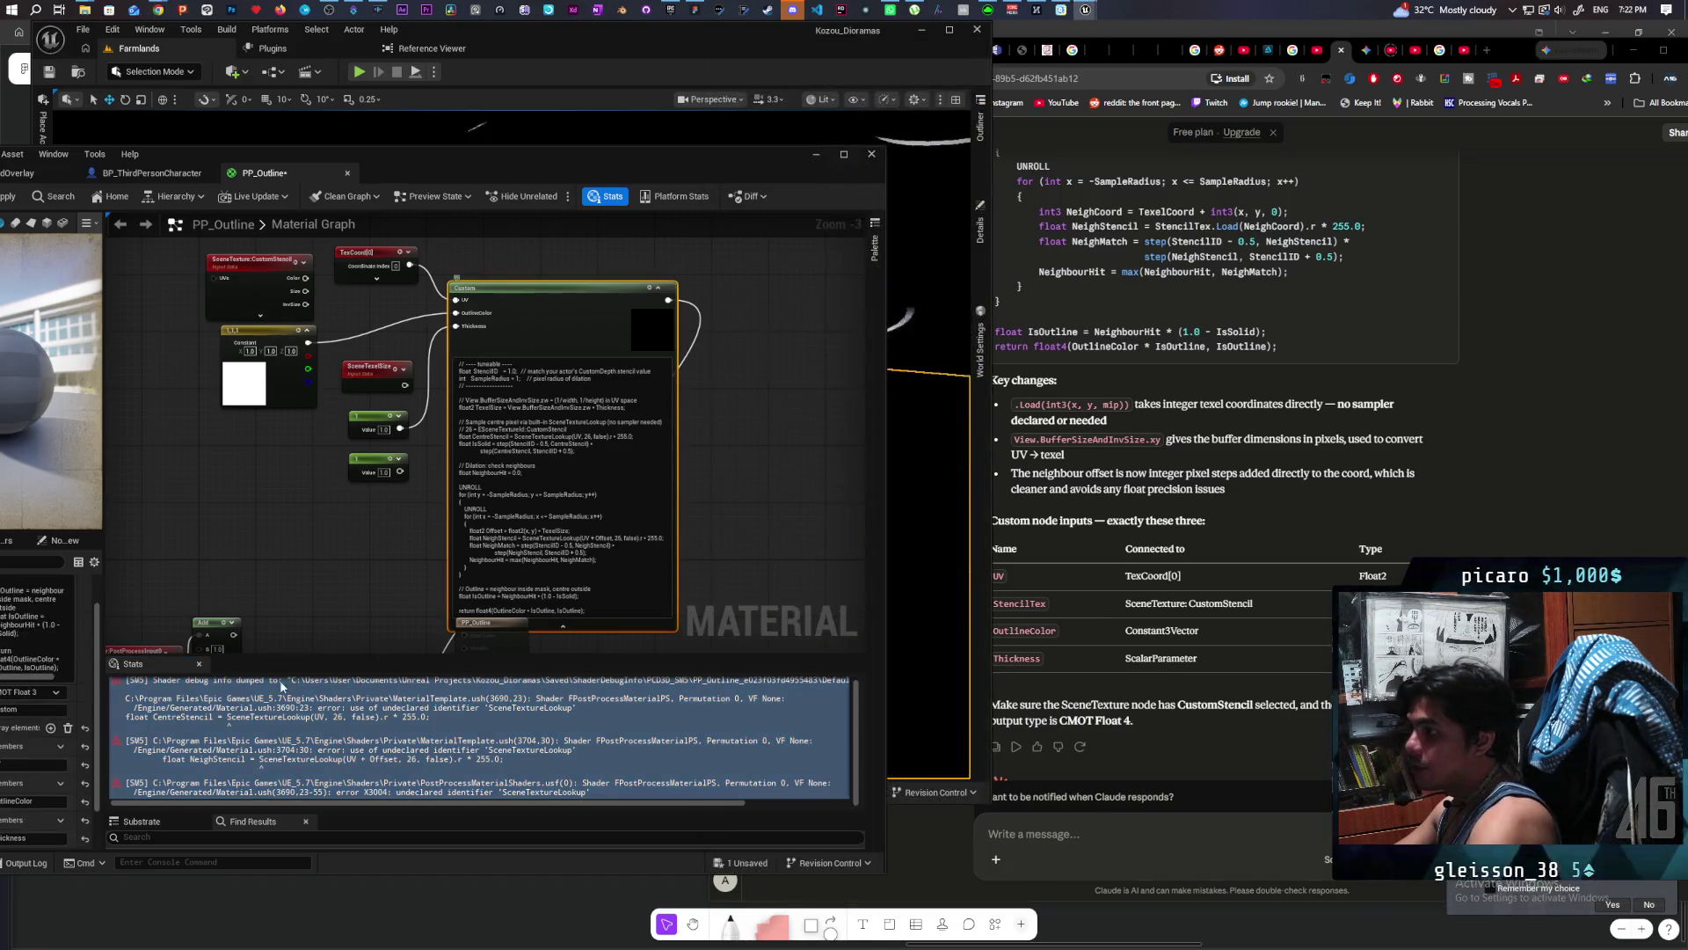
Step: Add a fourth Custom input named StencilTex, wire CustomStencil into it, and apply the material
mouse_move(401, 159)
left_mouse_down()
mouse_move(515, 107)
mouse_move(608, 108)
left_mouse_up()
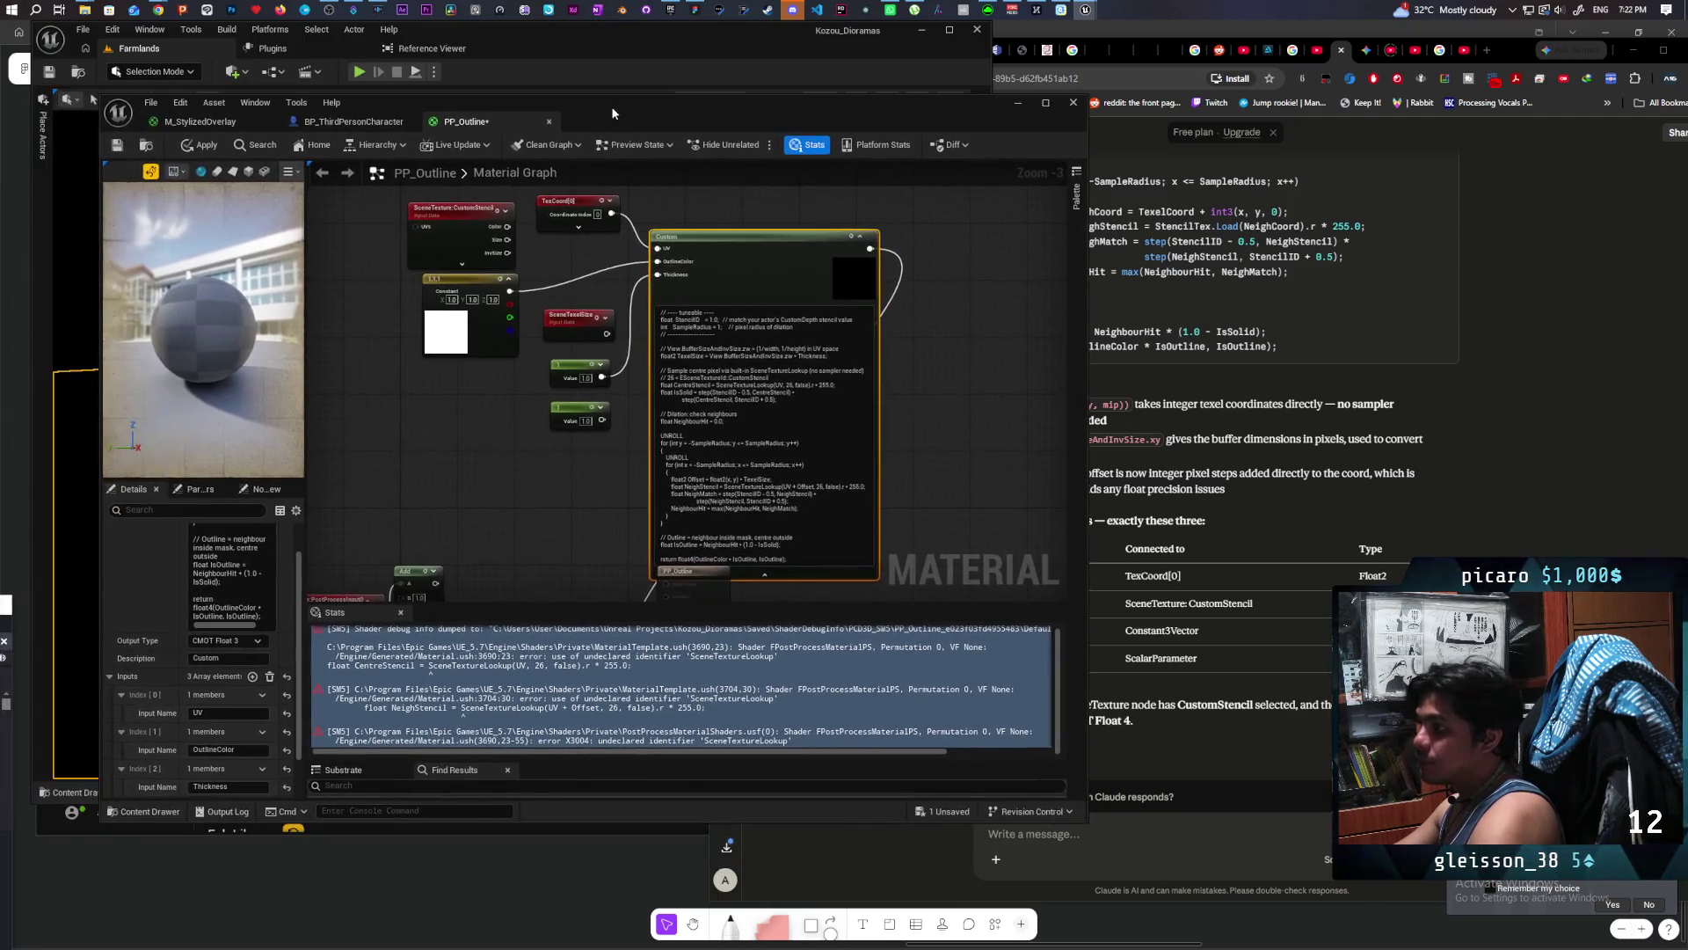
left_click(253, 678)
scroll(227, 746, "down", 2)
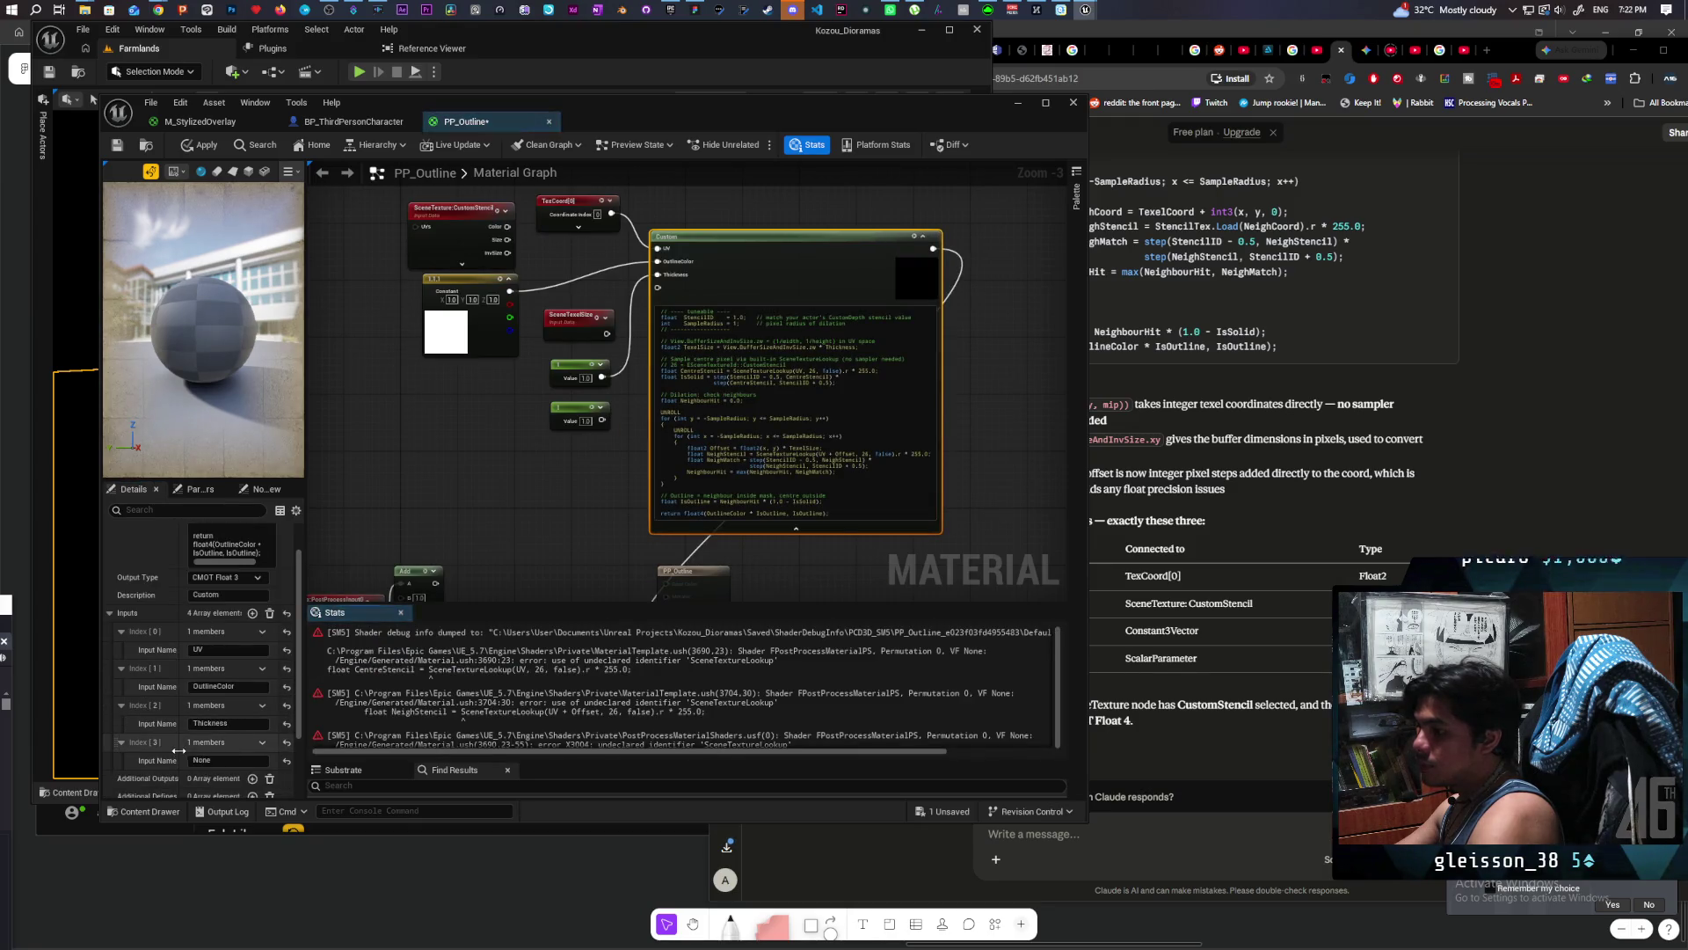
left_click(190, 760)
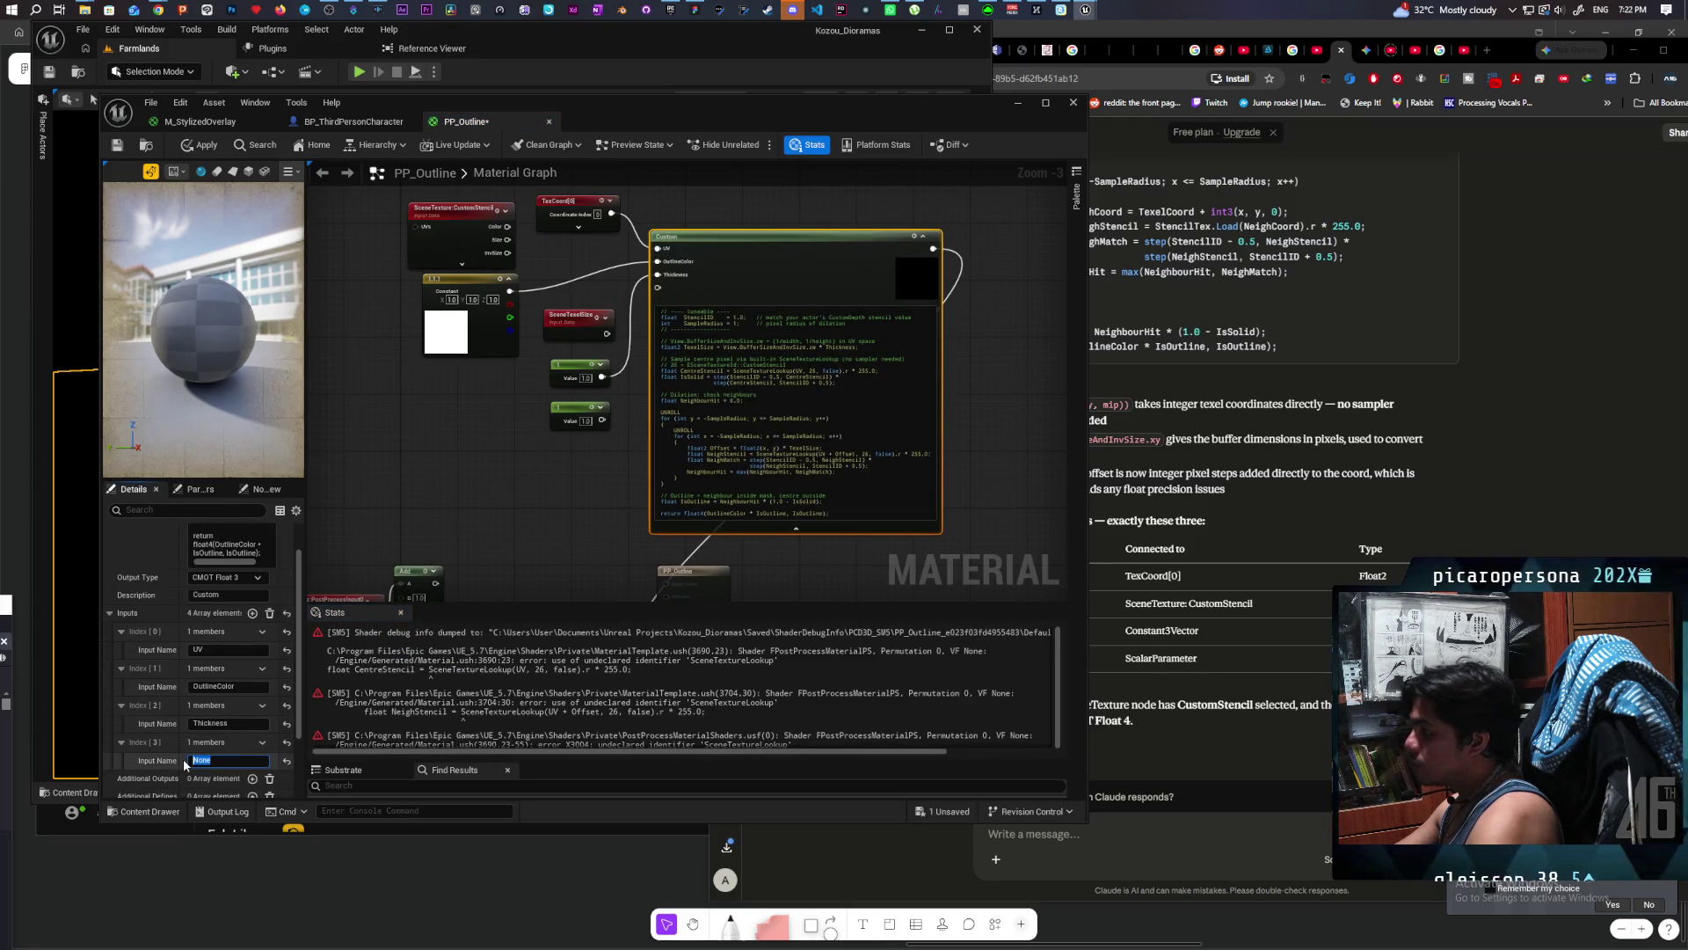
mouse_move(616, 97)
left_mouse_down()
mouse_move(536, 81)
mouse_move(583, 88)
left_mouse_up()
type("Sten")
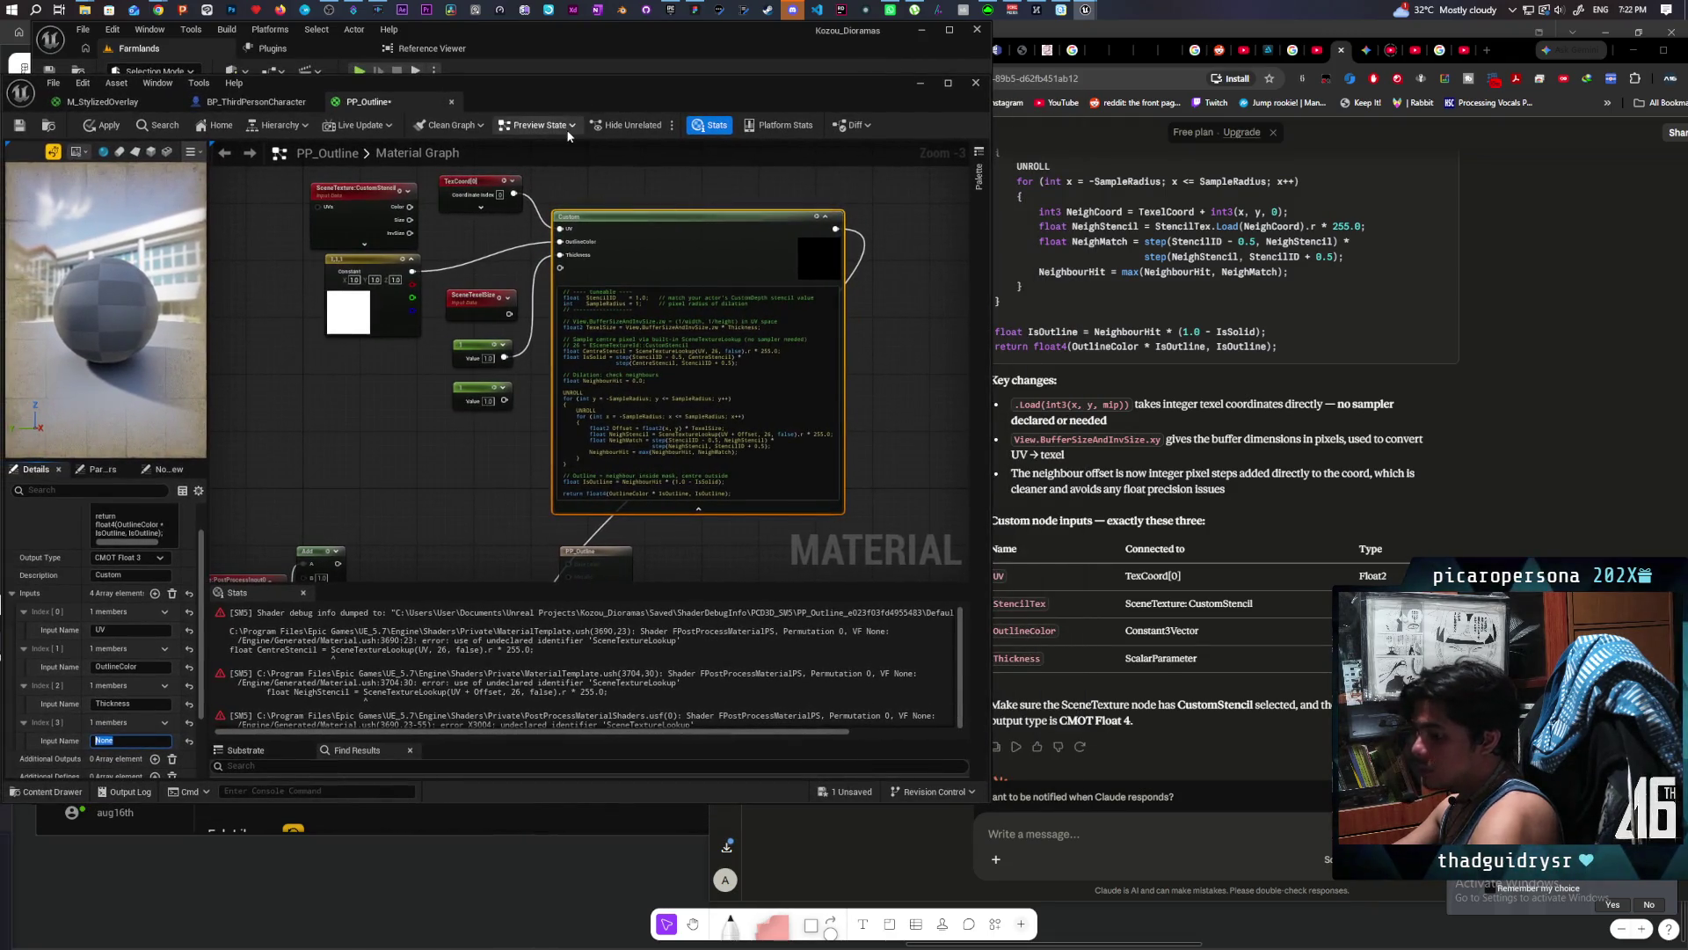
type("cilTex")
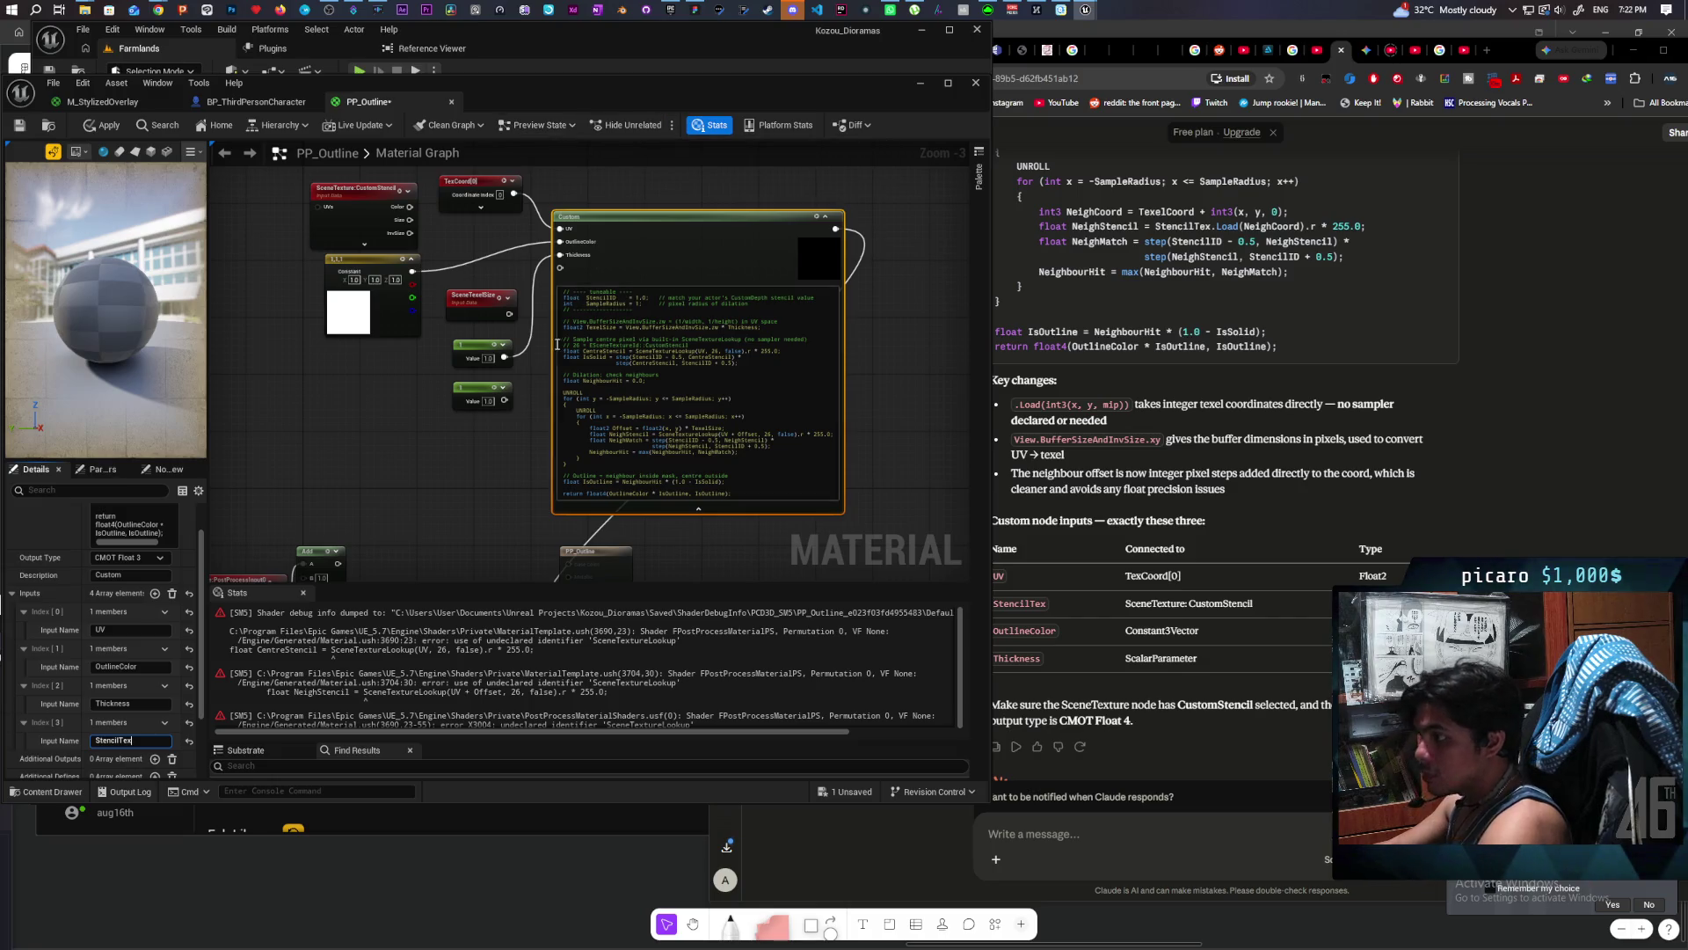
left_click(471, 471)
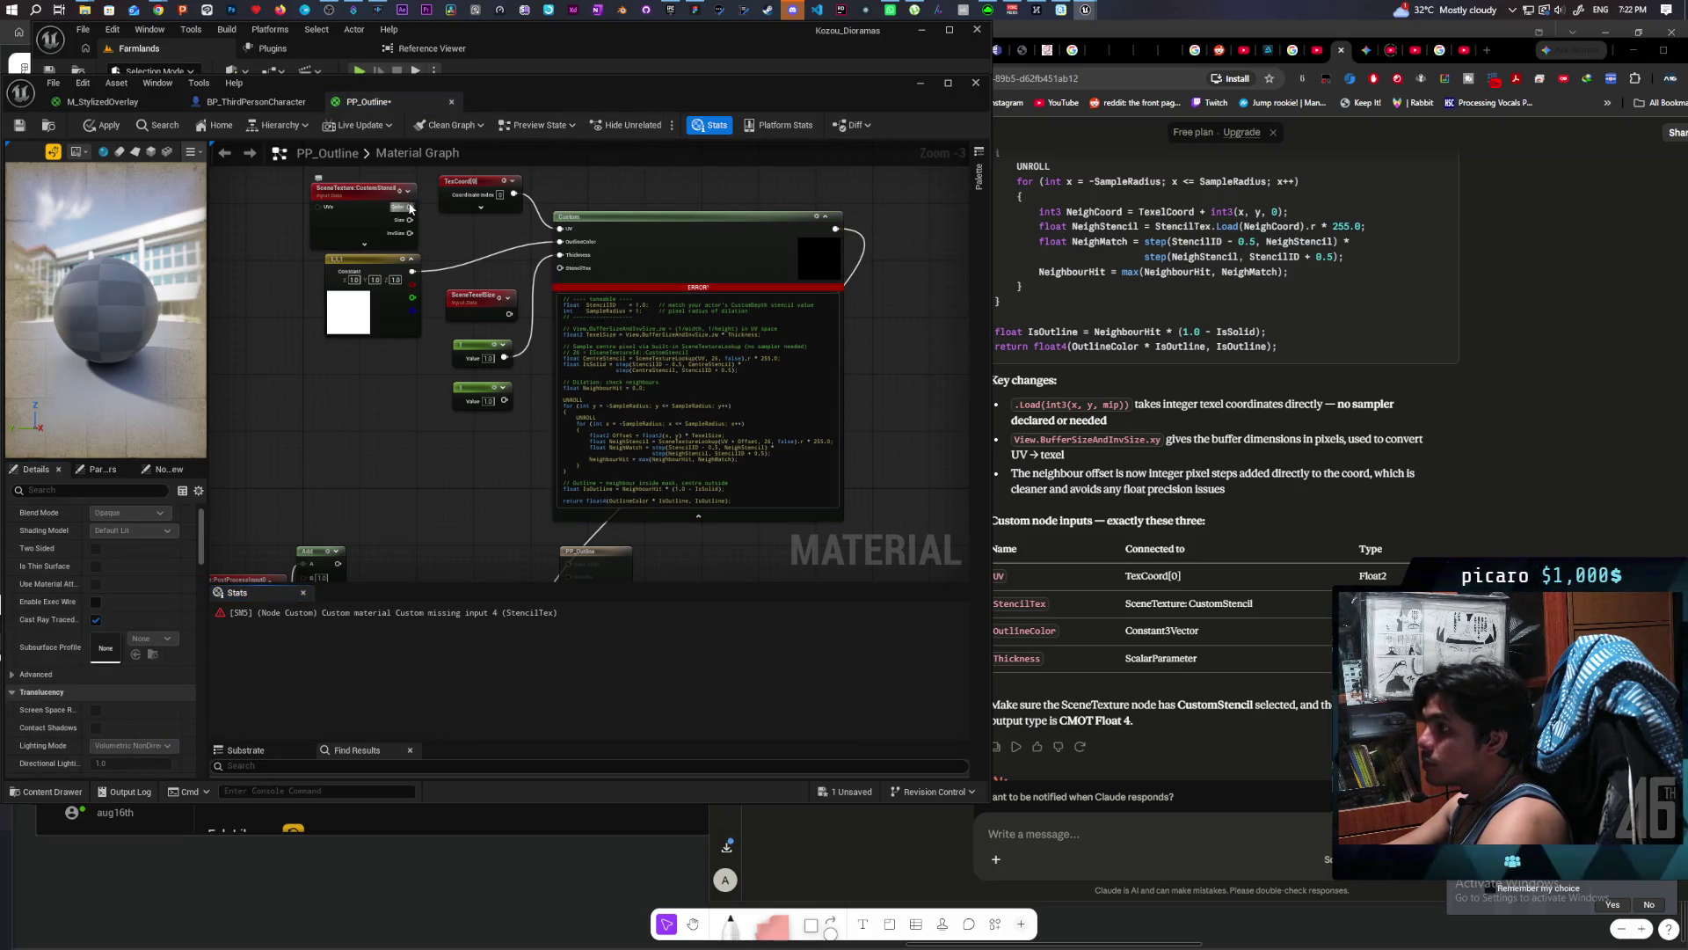
left_click_drag(410, 206, 560, 267)
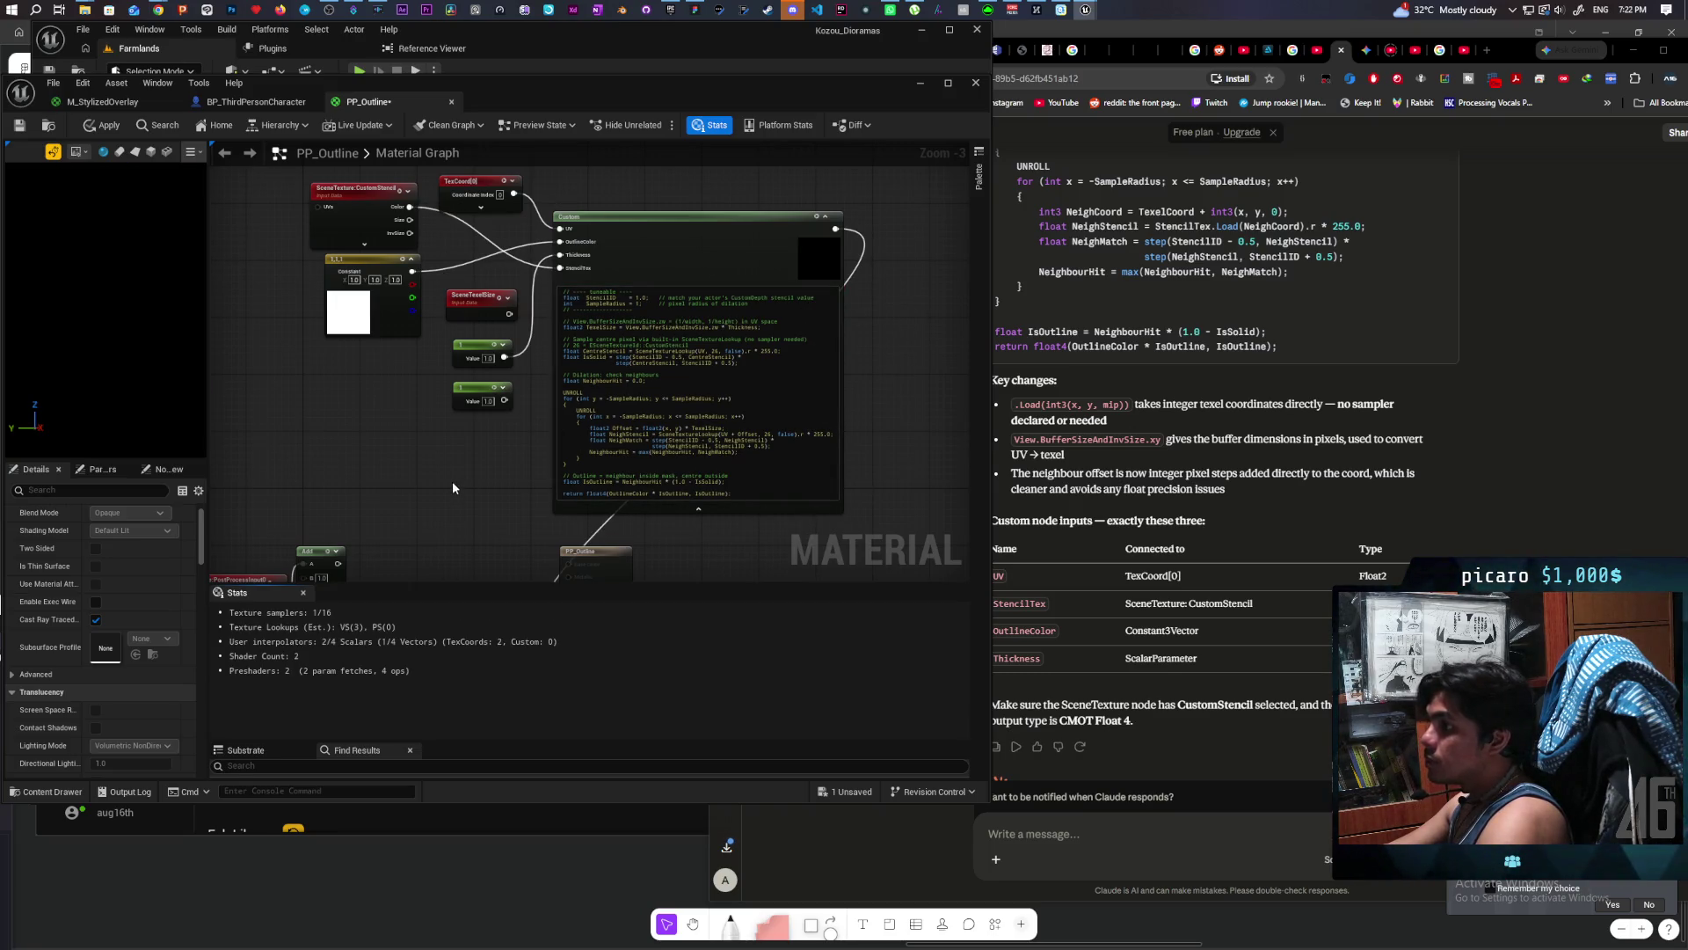
scroll(453, 488, "down", 2)
left_click(95, 127)
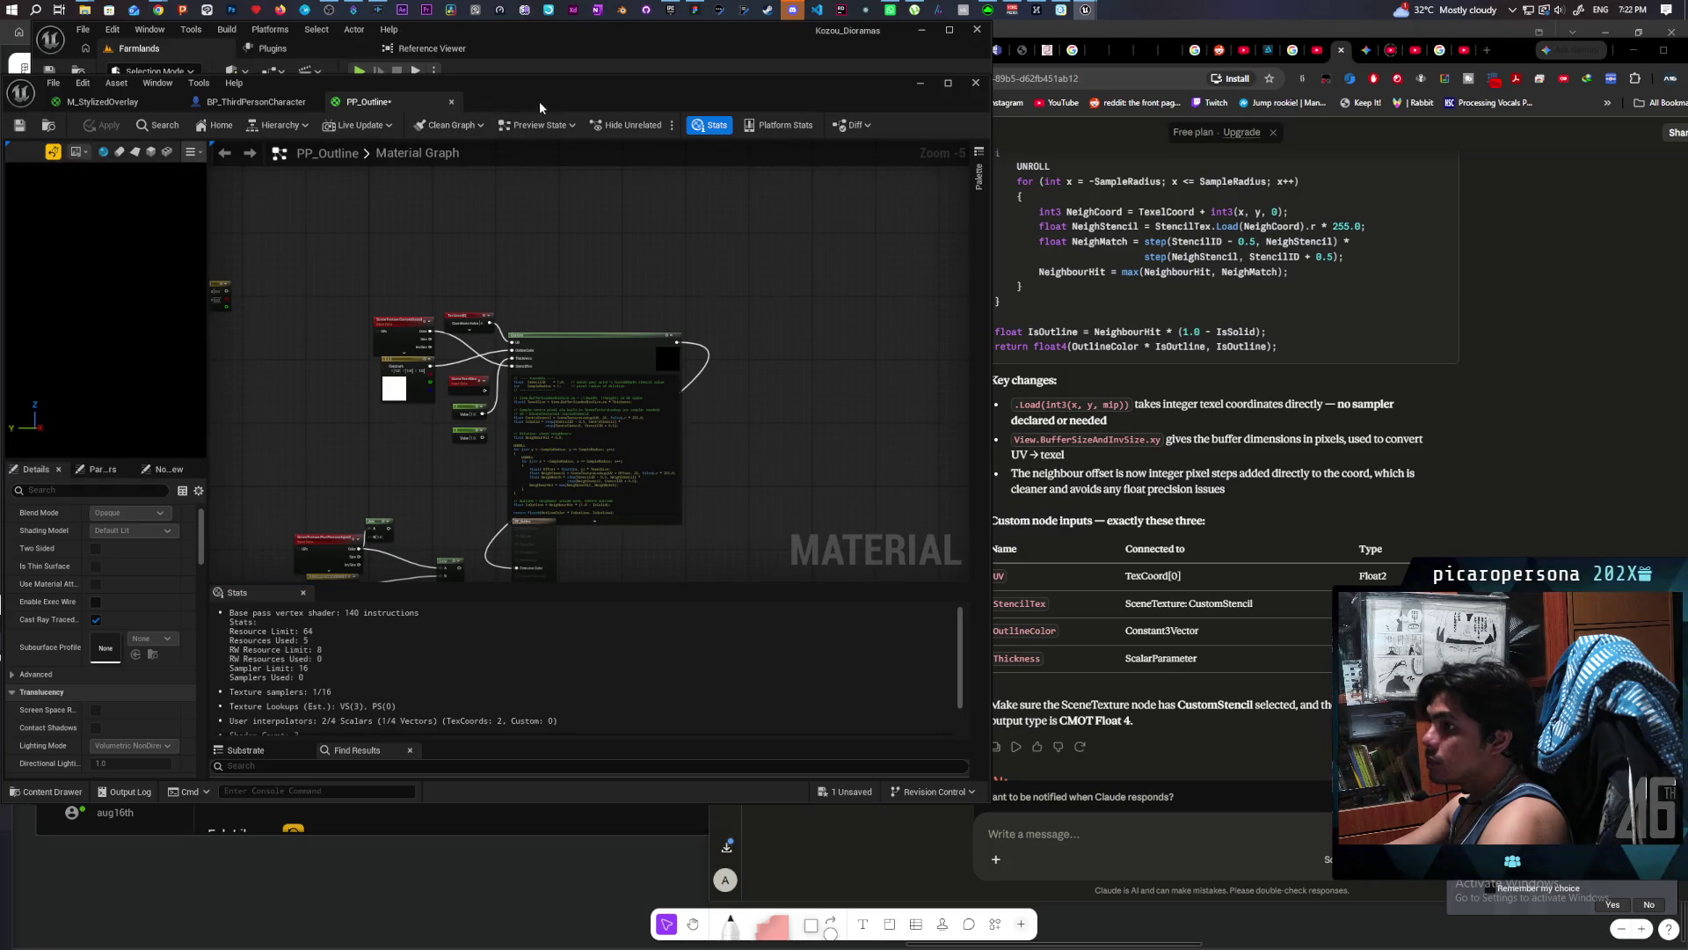
Step: Move the material editor aside and turn the level camera toward the outlined character
mouse_move(546, 97)
left_mouse_down()
mouse_move(849, 535)
mouse_move(860, 583)
mouse_move(817, 594)
left_mouse_up()
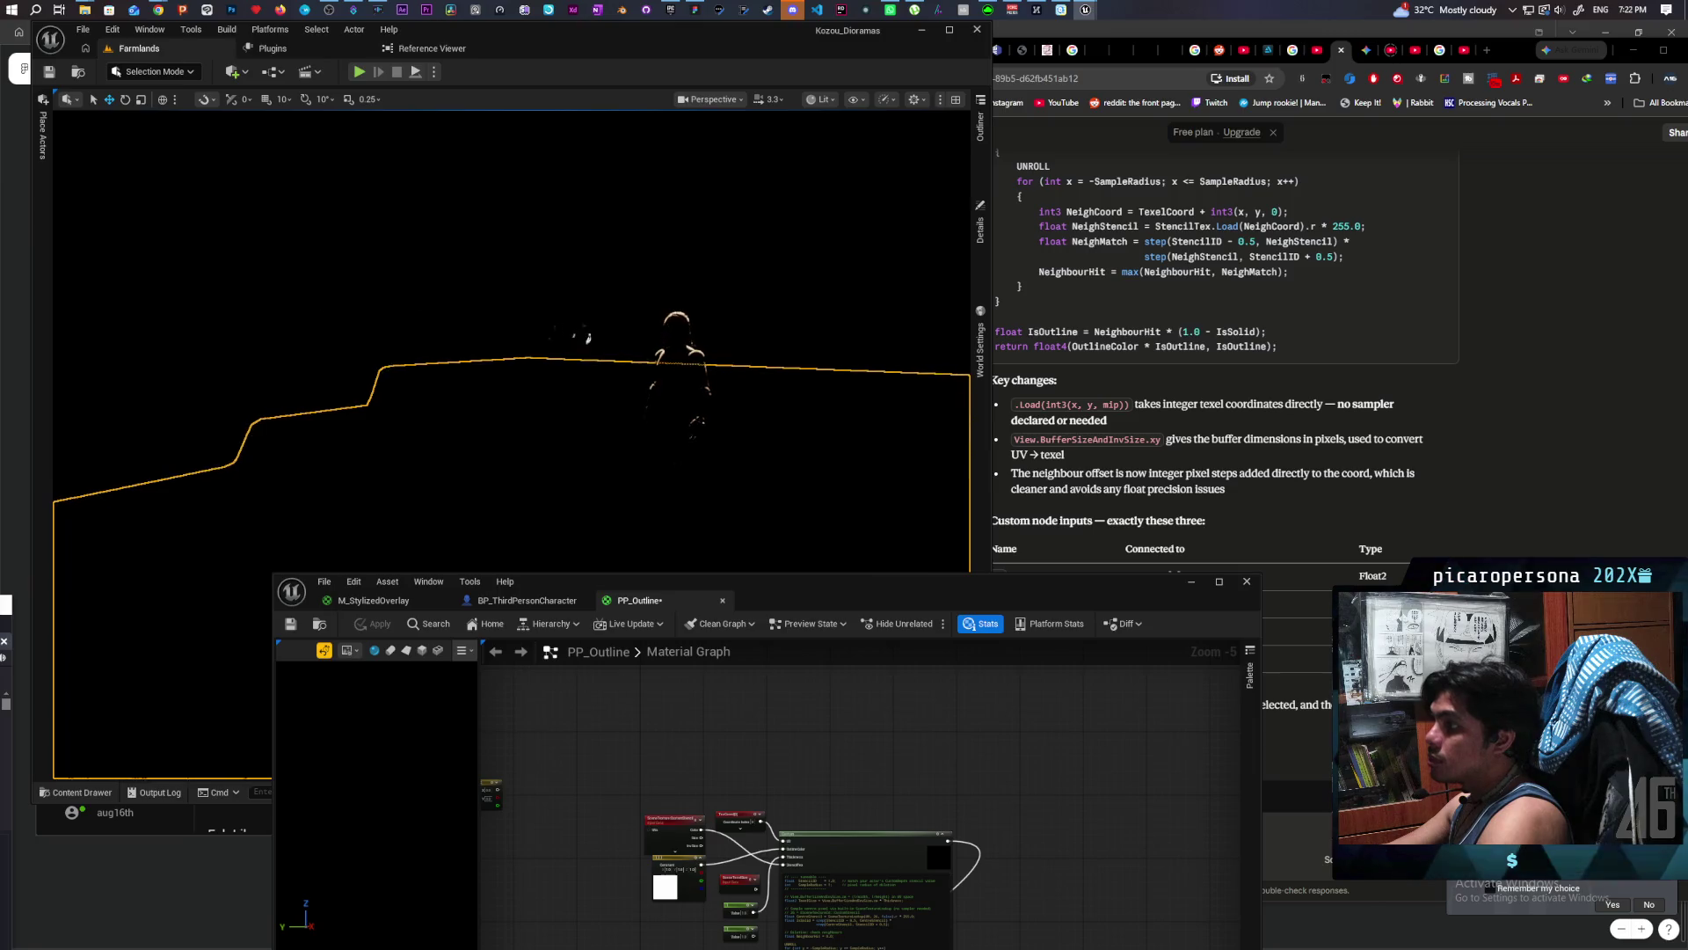
left_click_drag(744, 331, 717, 282)
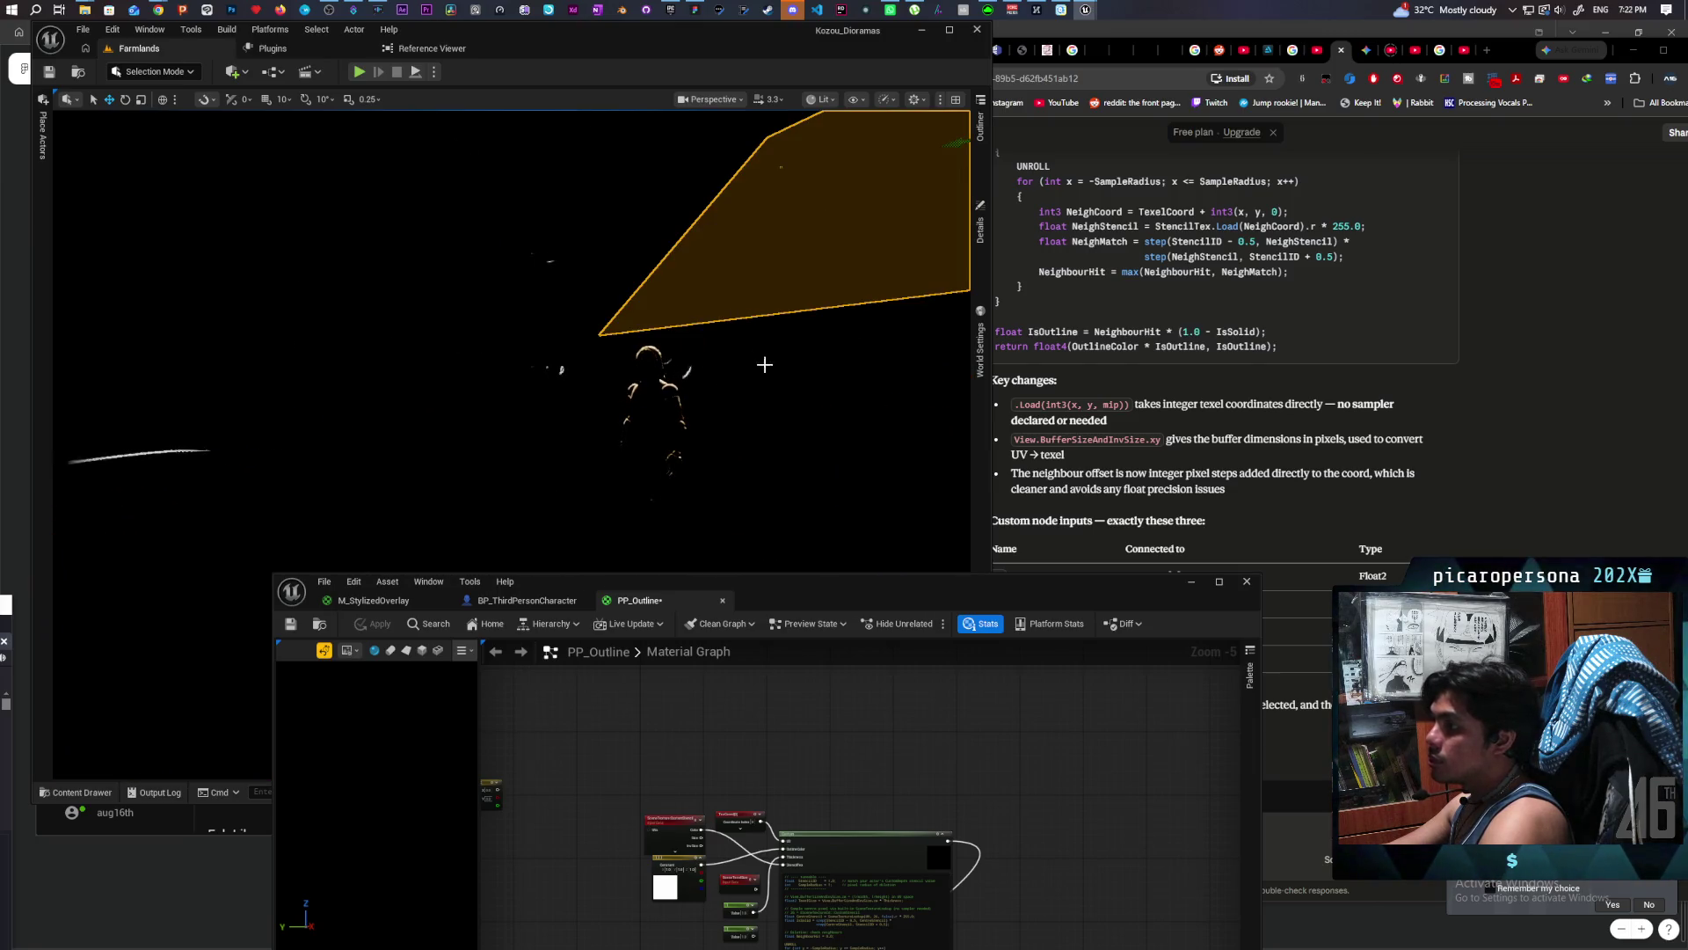
left_click_drag(764, 364, 870, 434)
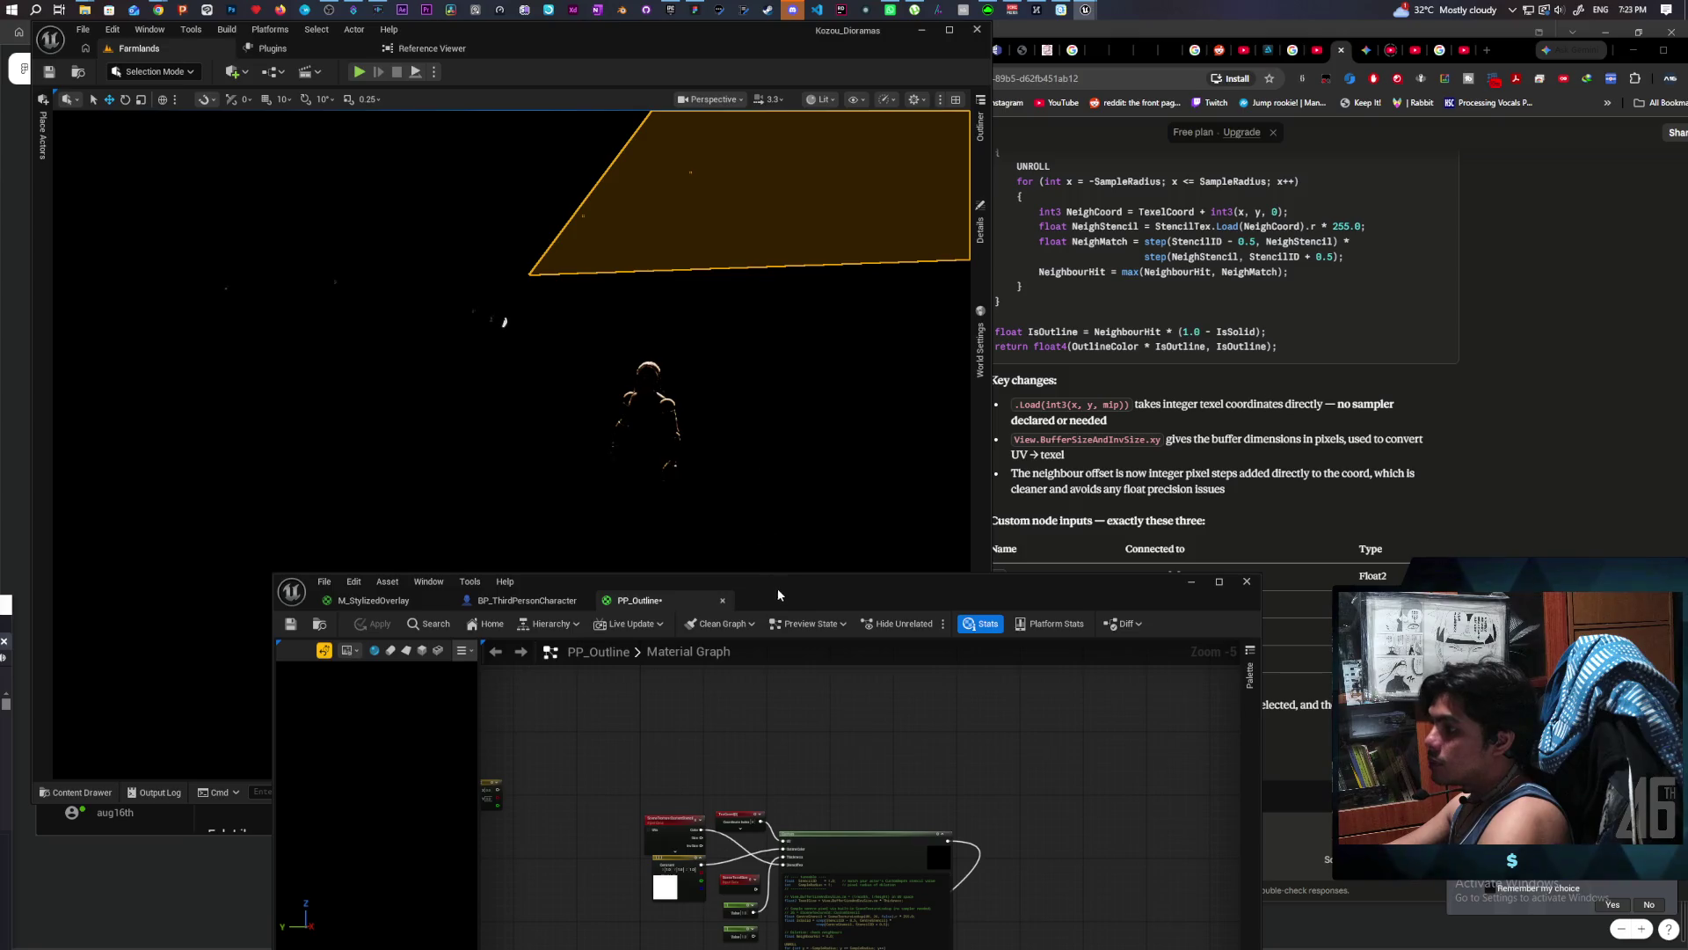
mouse_move(778, 594)
left_mouse_down()
mouse_move(687, 457)
mouse_move(544, 468)
mouse_move(656, 432)
left_mouse_up()
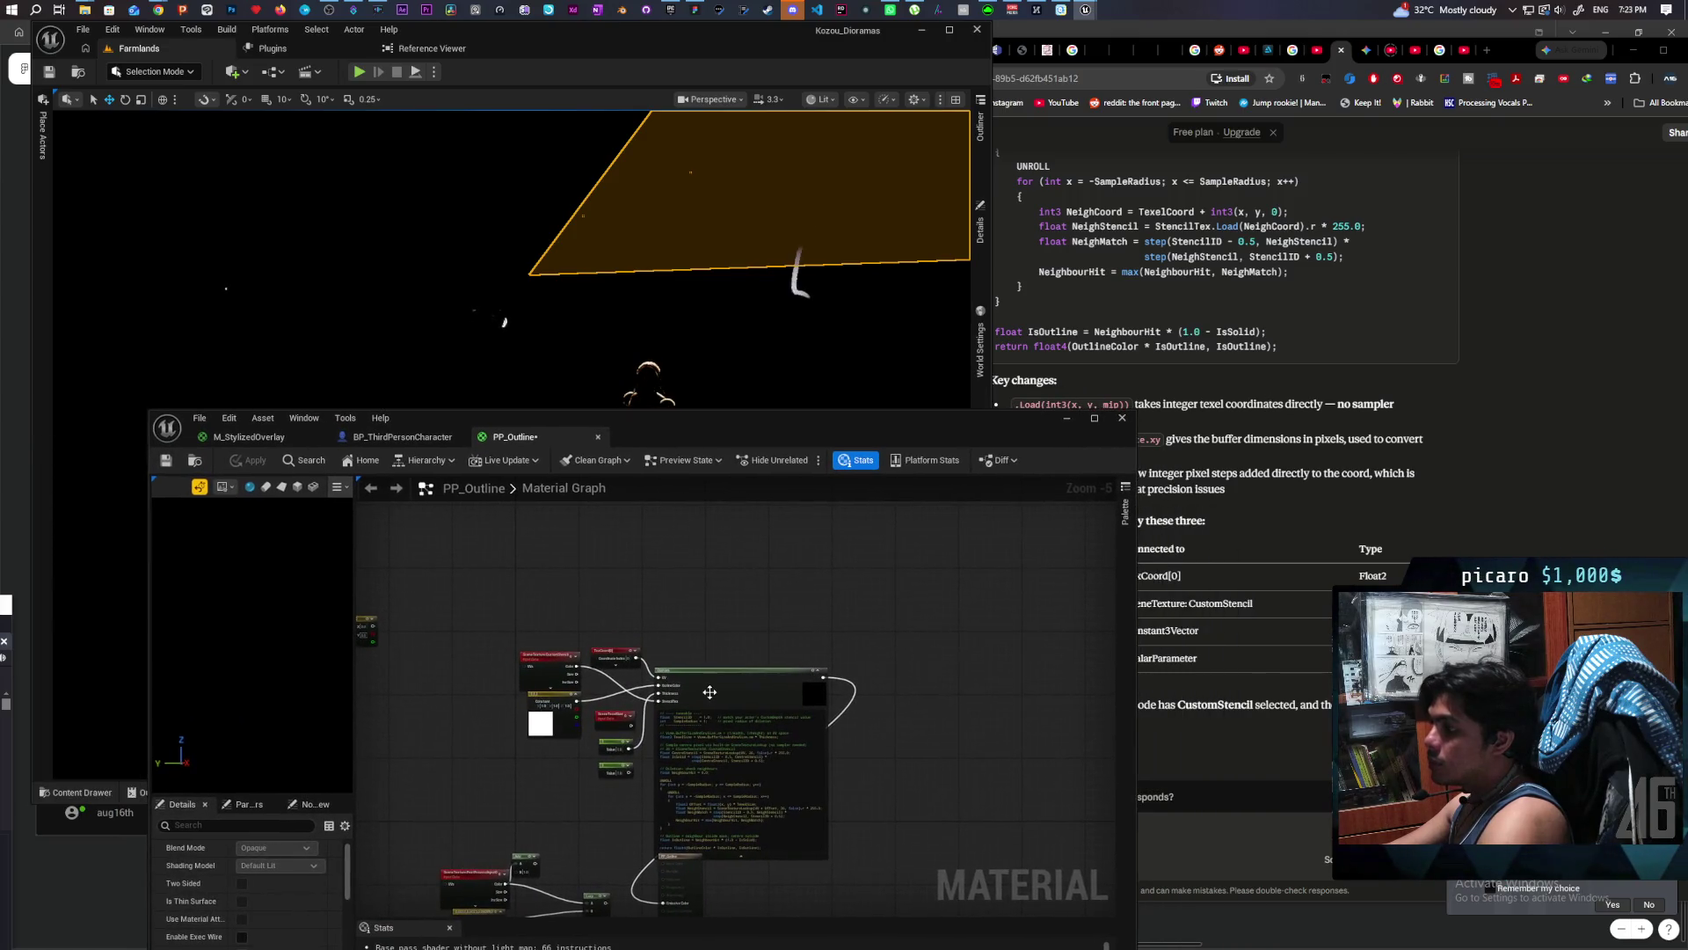
Step: Set the Constant feeding the Custom node to 2.0, apply, and inspect the outline up close
scroll(669, 716, "up", 2)
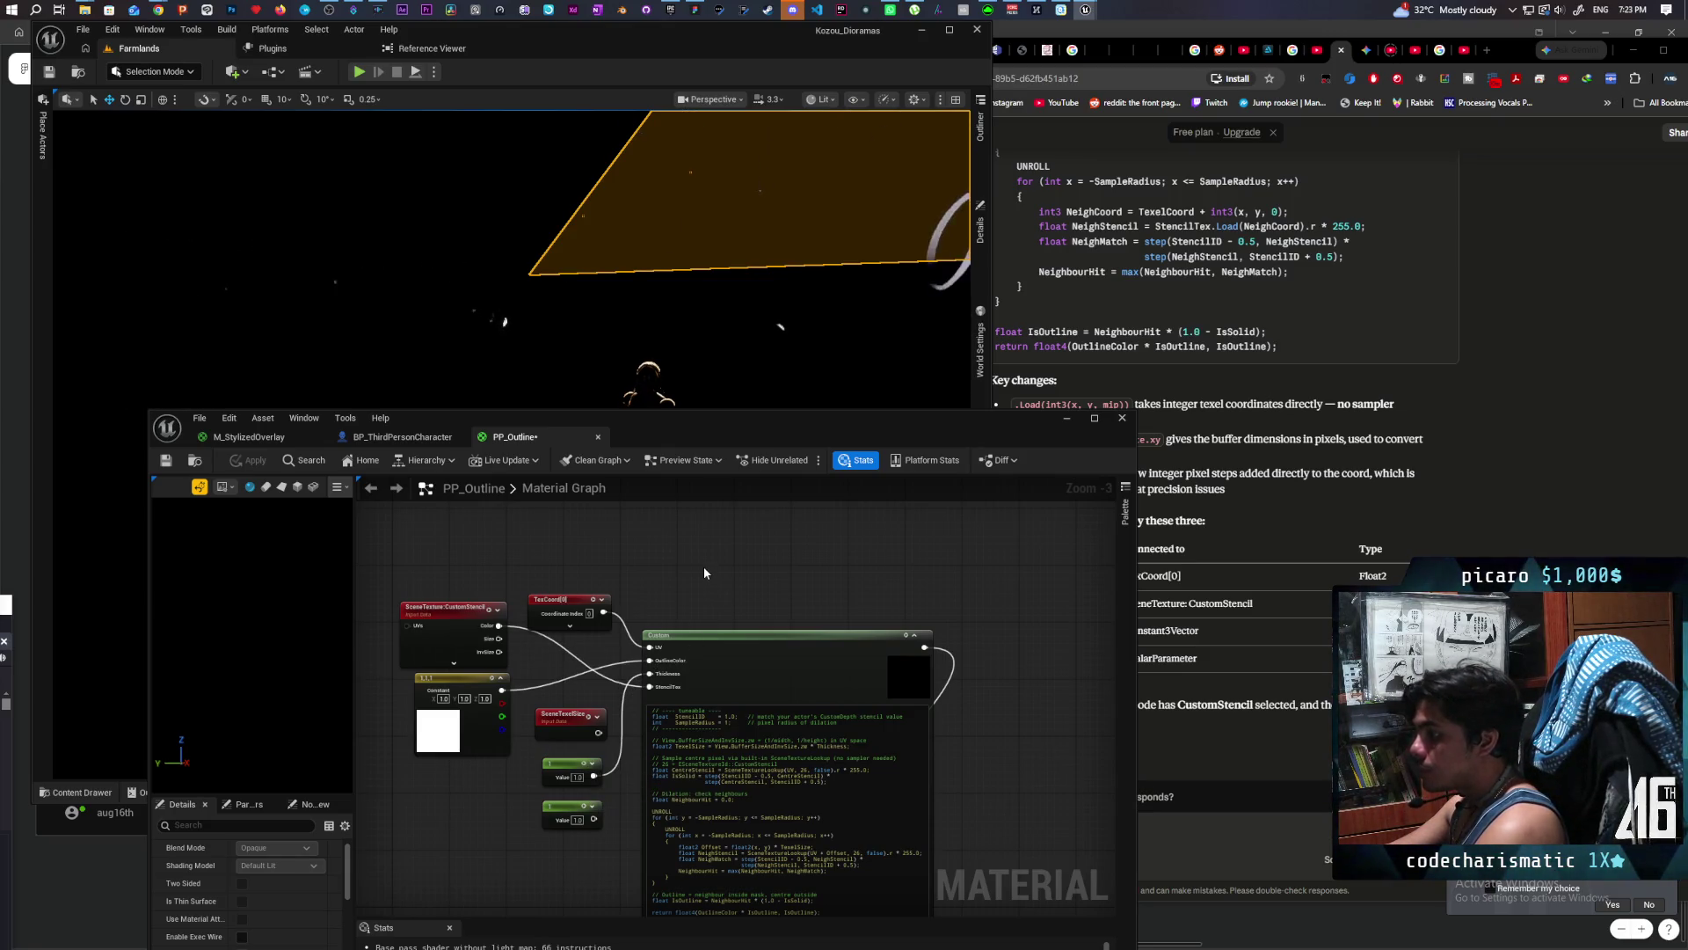
type("2")
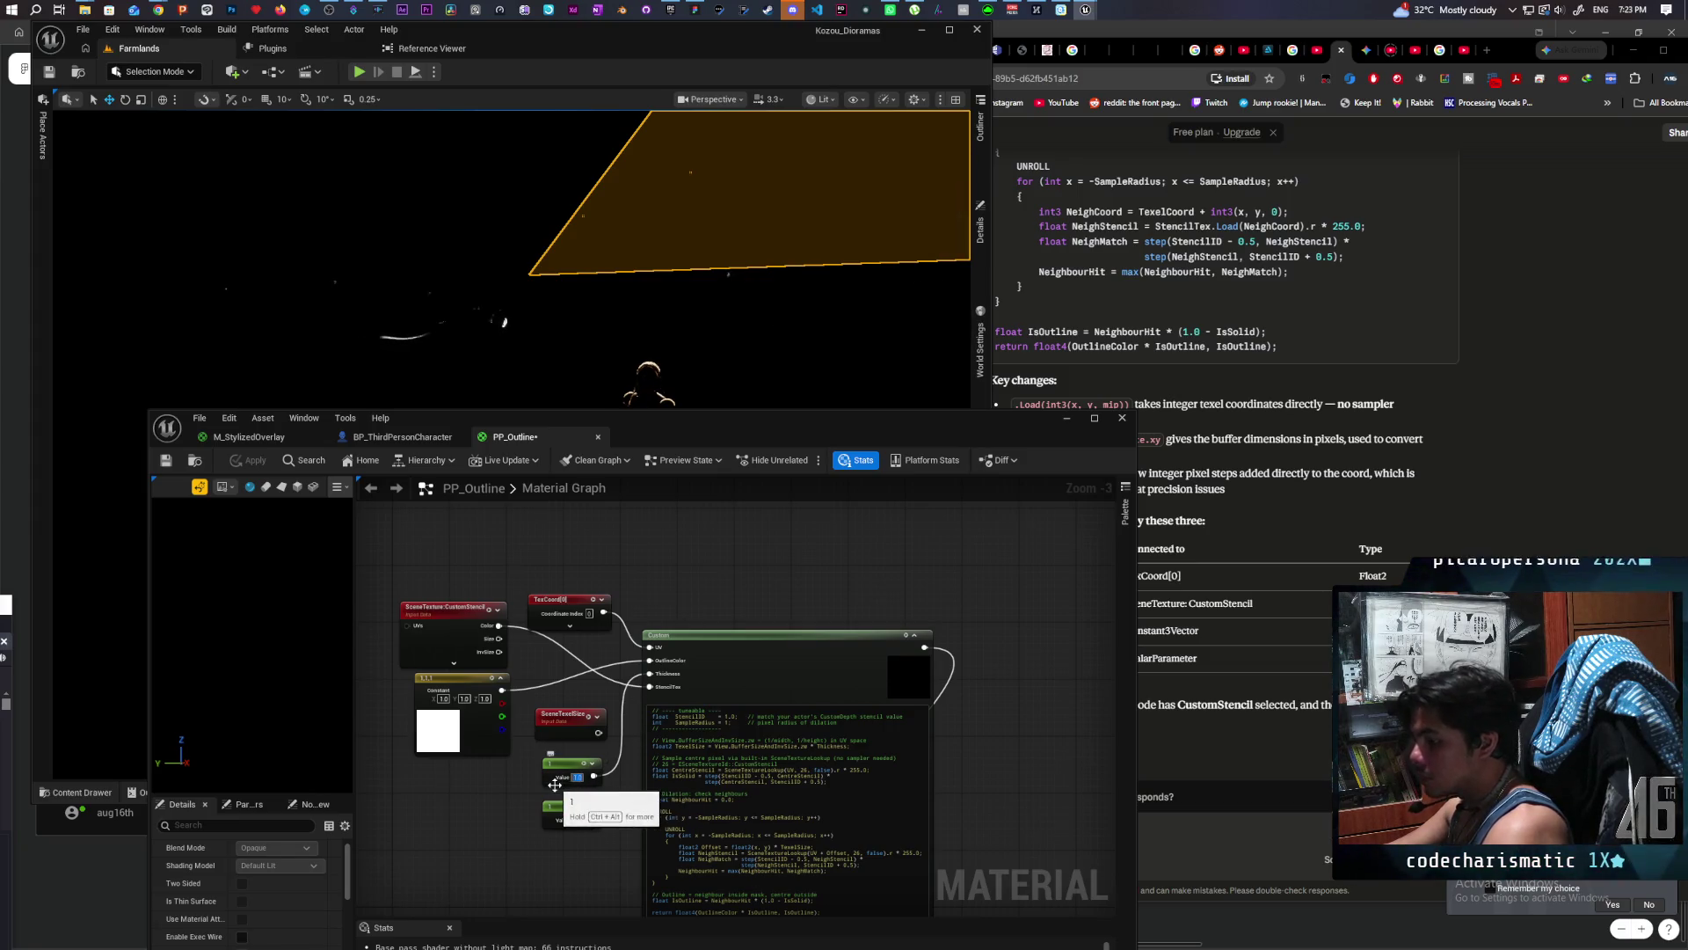
key("Return")
left_click(253, 461)
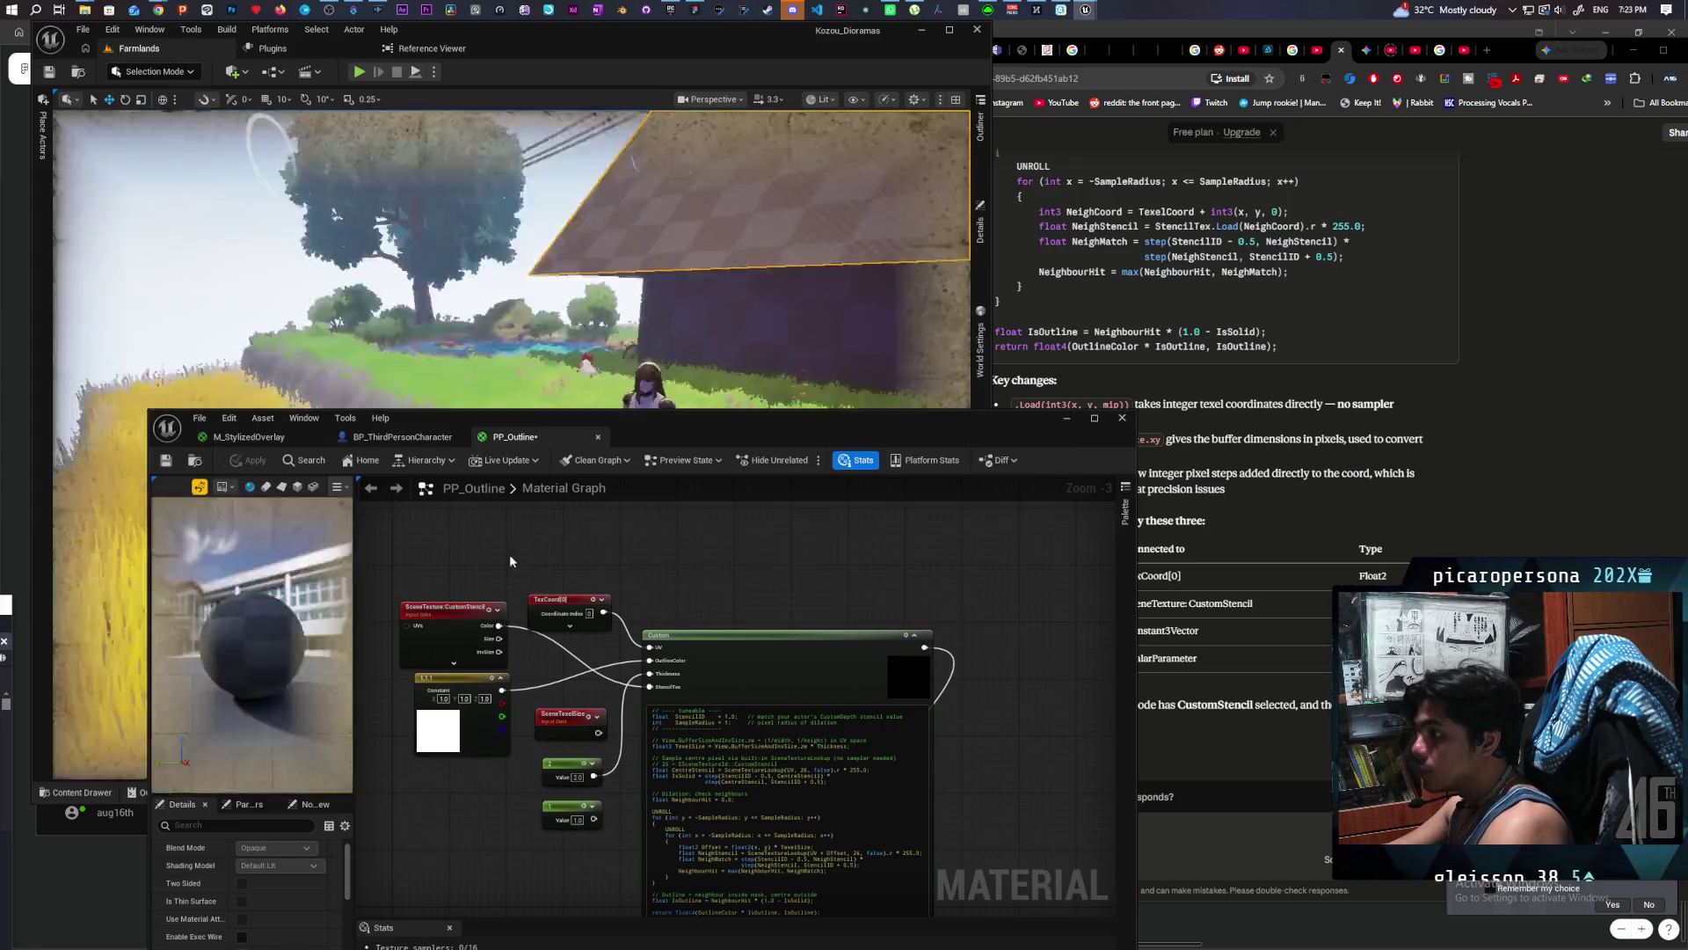
left_click_drag(652, 449, 627, 602)
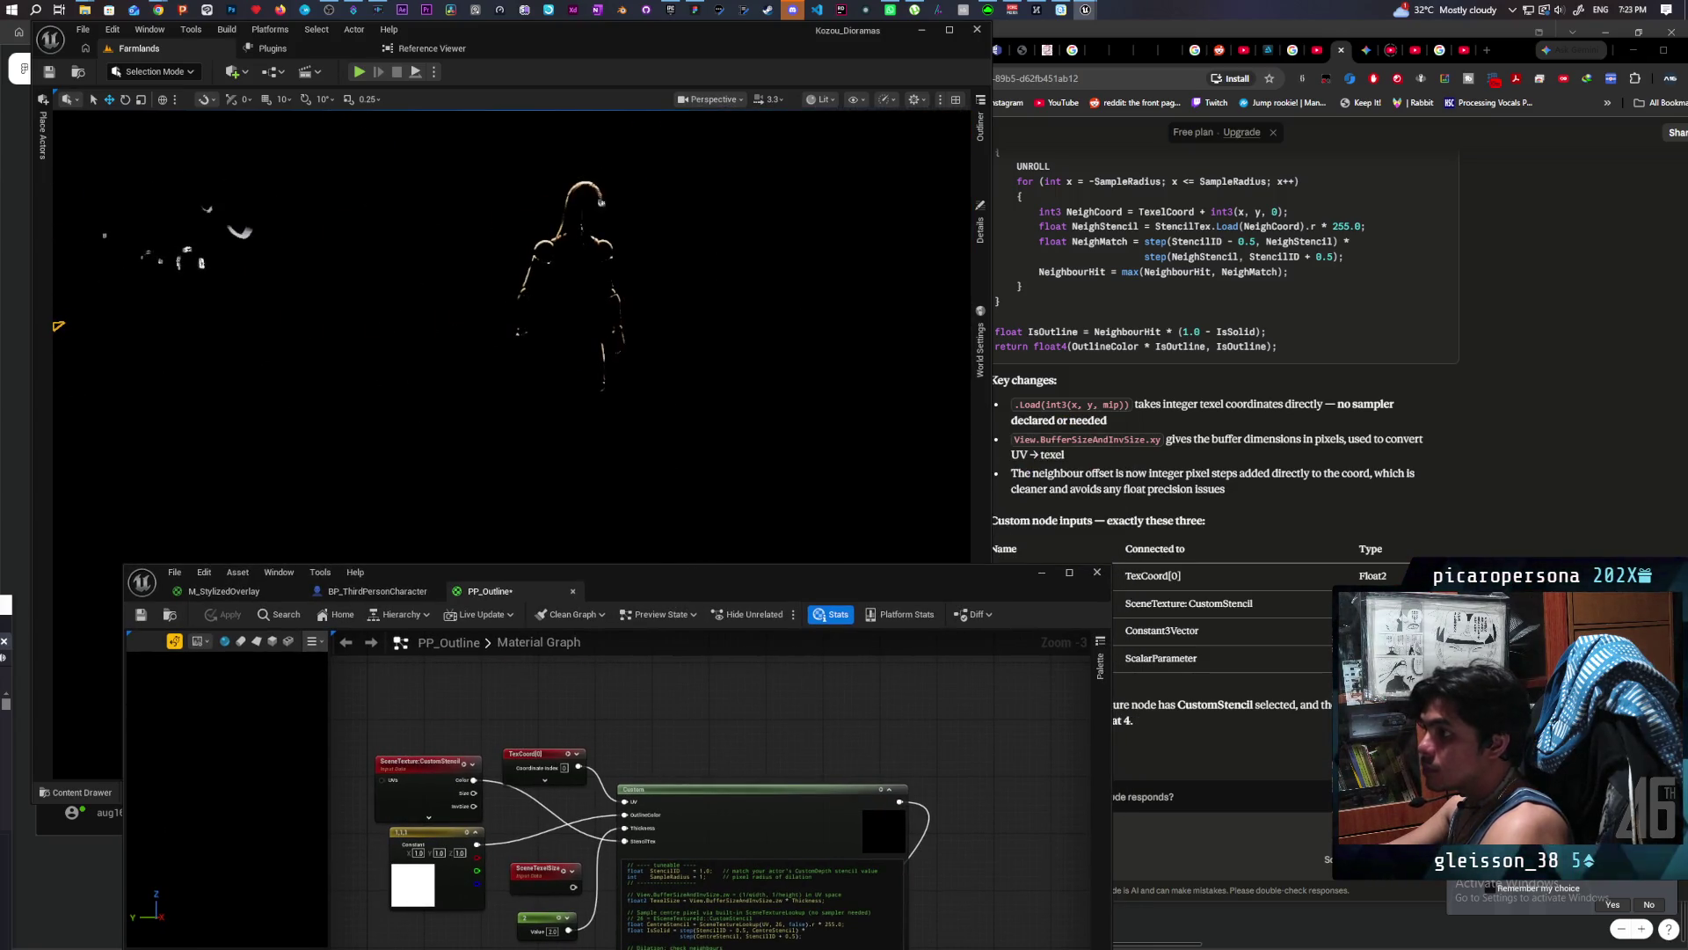
mouse_move(680, 524)
left_mouse_down()
mouse_move(588, 305)
mouse_move(636, 371)
left_mouse_up()
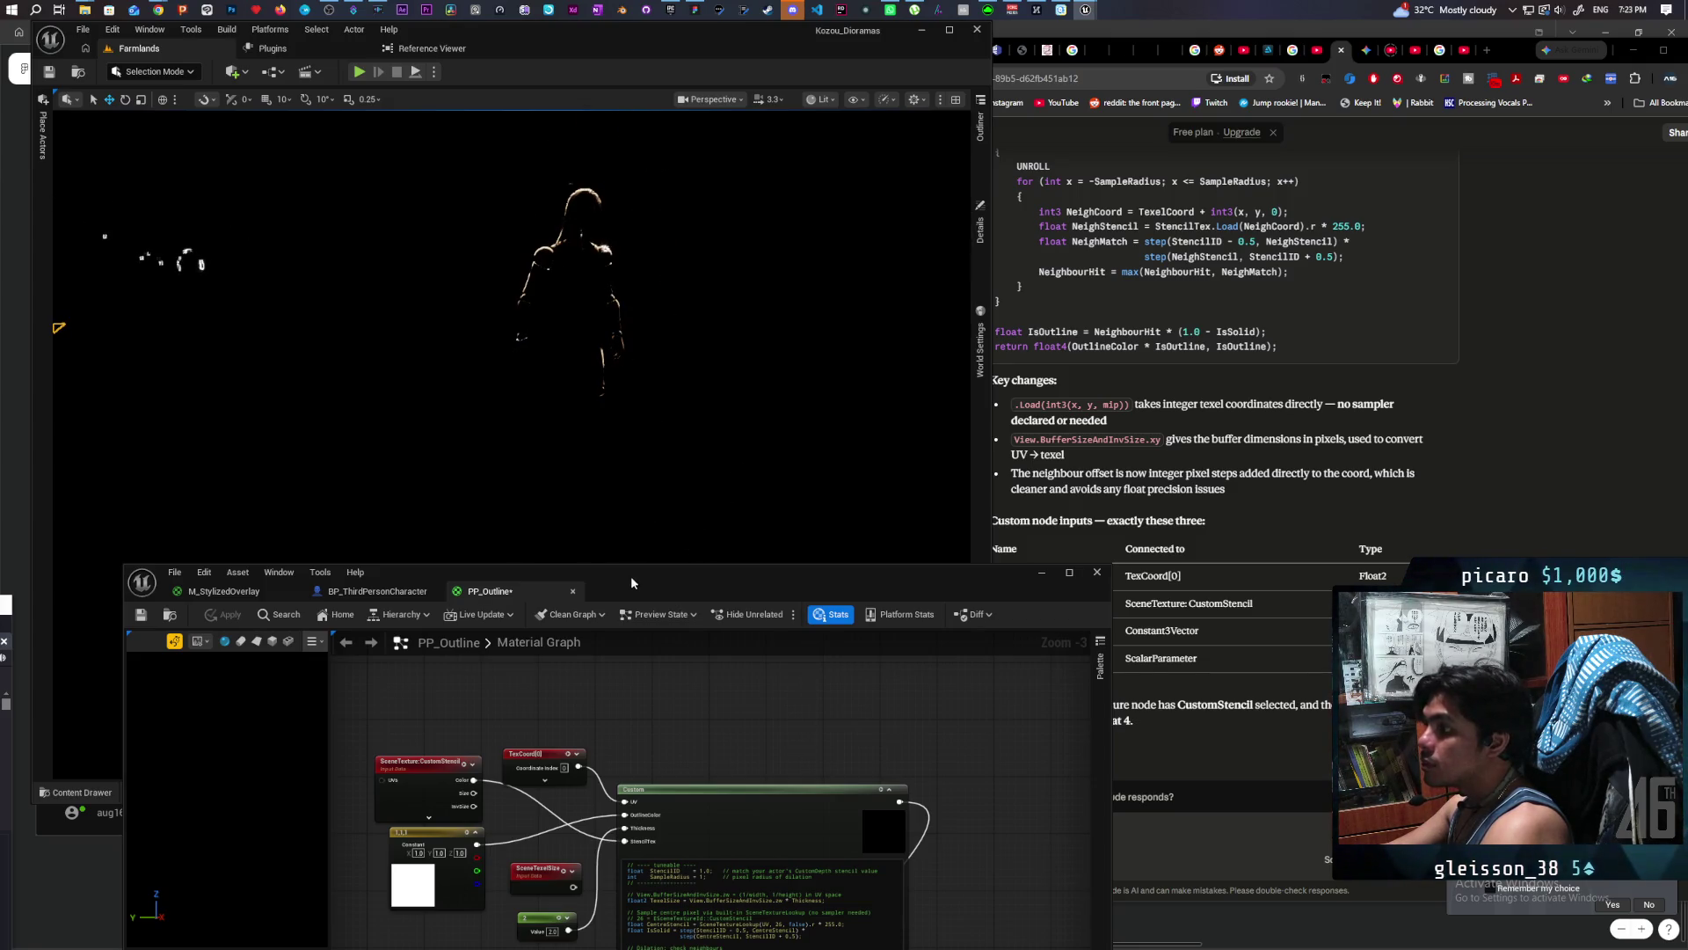
mouse_move(632, 582)
left_mouse_down()
mouse_move(616, 283)
mouse_move(672, 429)
mouse_move(647, 330)
left_mouse_up()
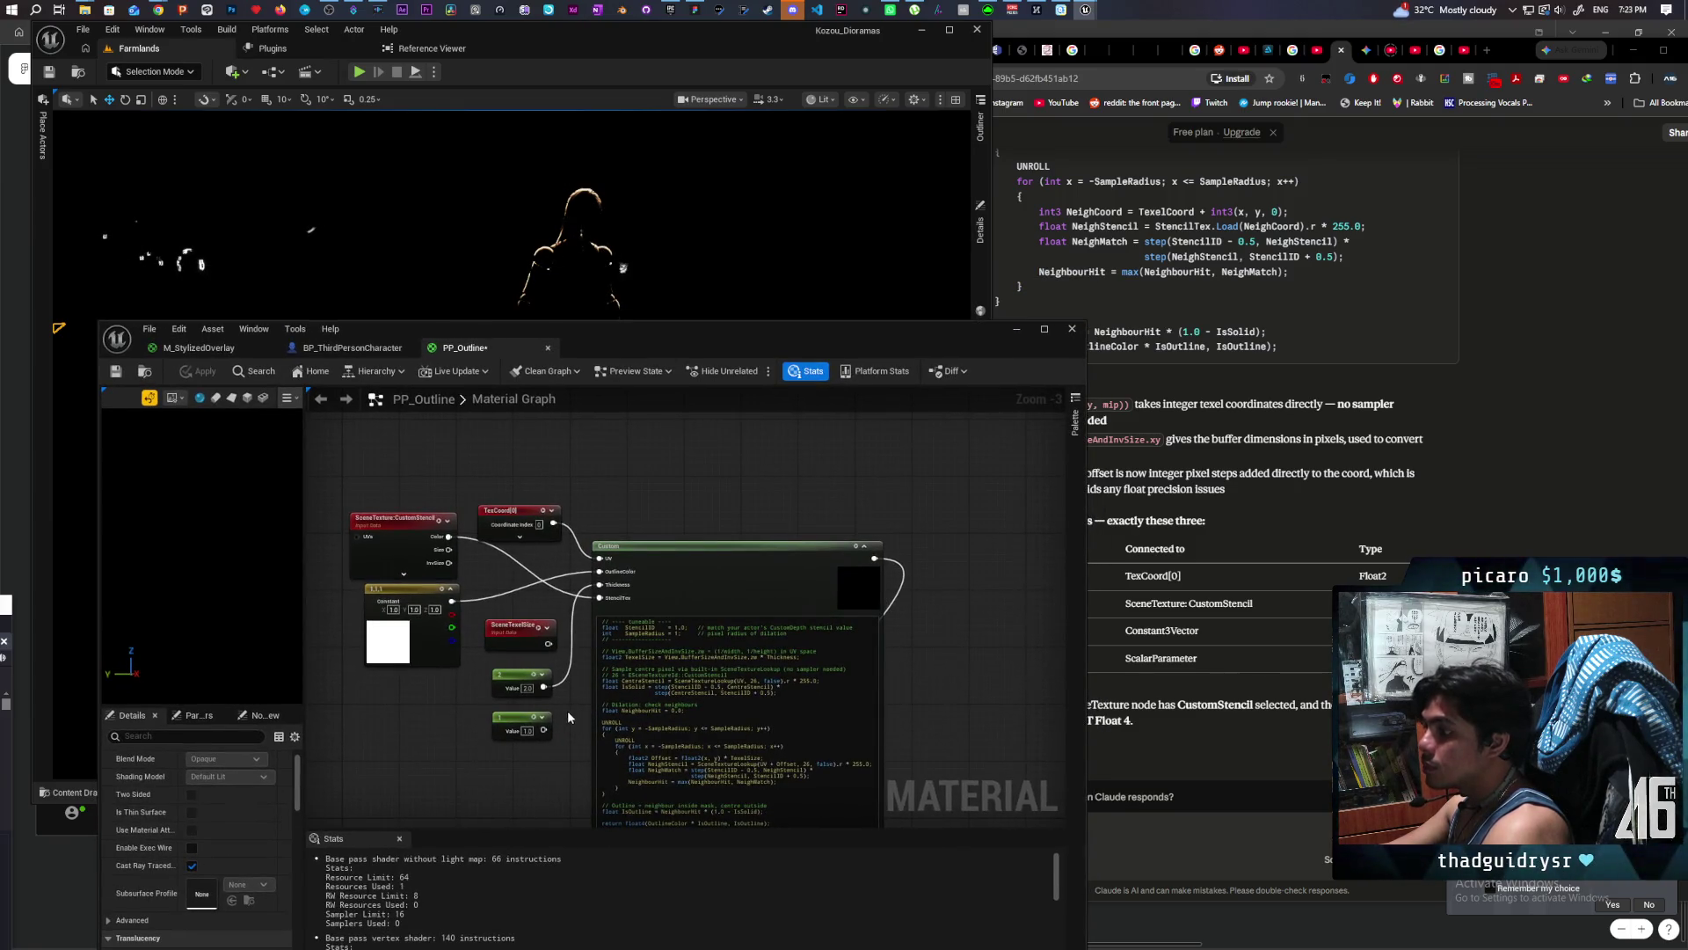
Step: Change SampleRadius to 2 in the Custom node code, apply, and check the level
scroll(561, 705, "up", 3)
left_click_drag(561, 705, 540, 629)
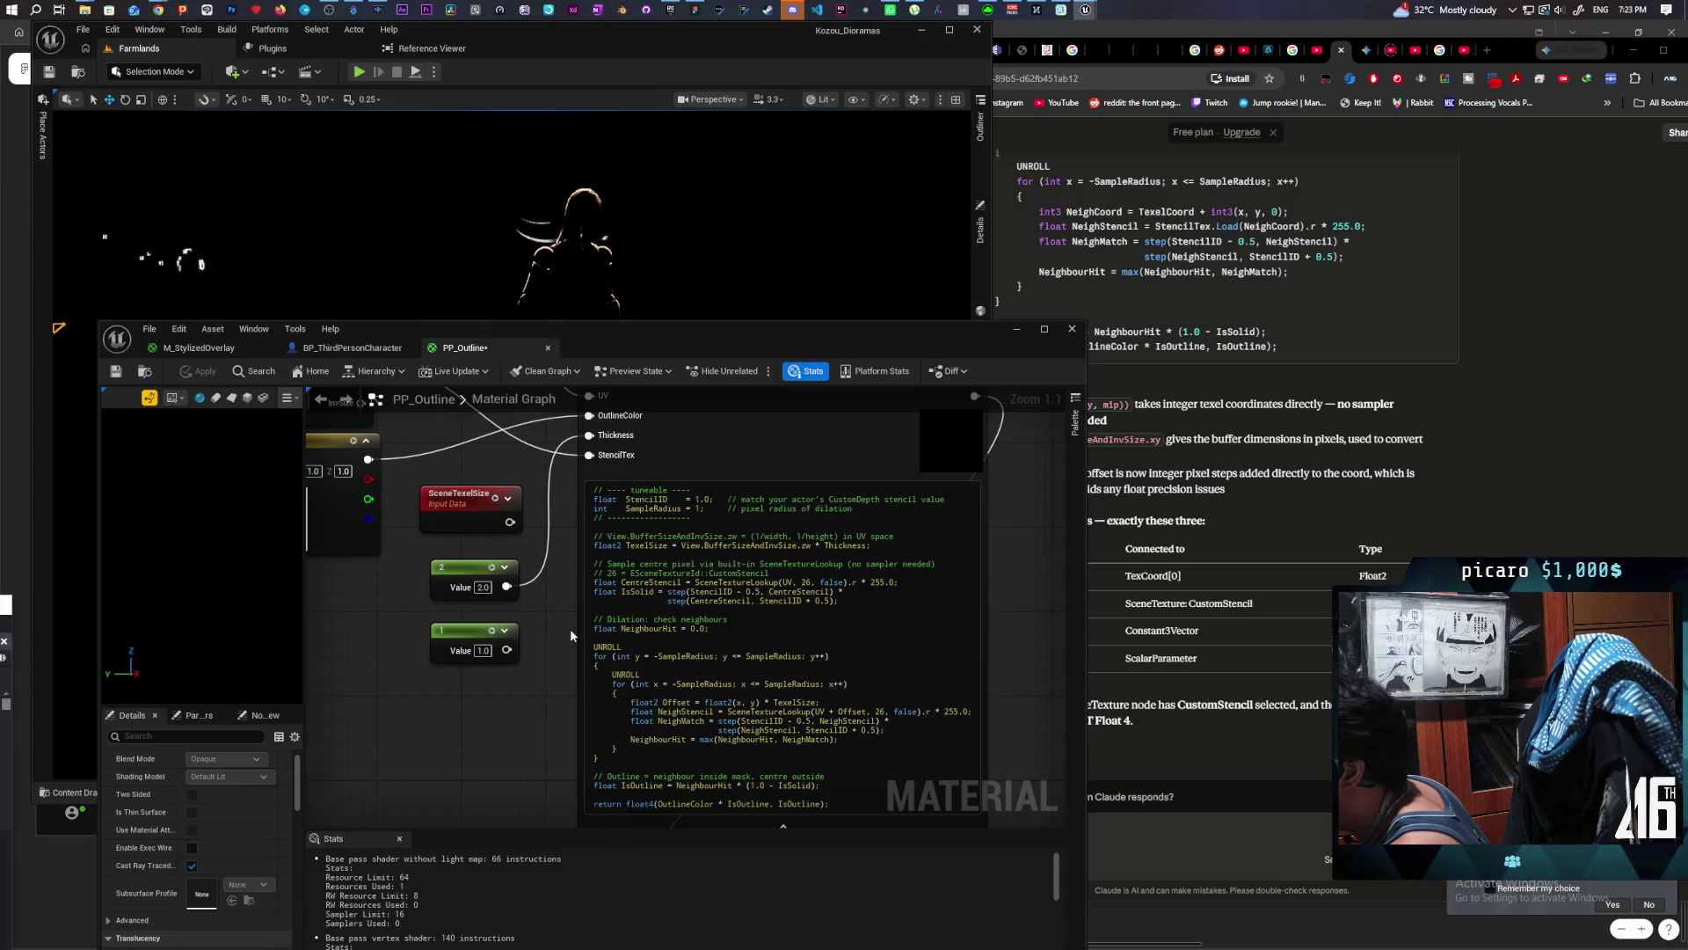
scroll(570, 628, "down", 1)
scroll(570, 628, "up", 1)
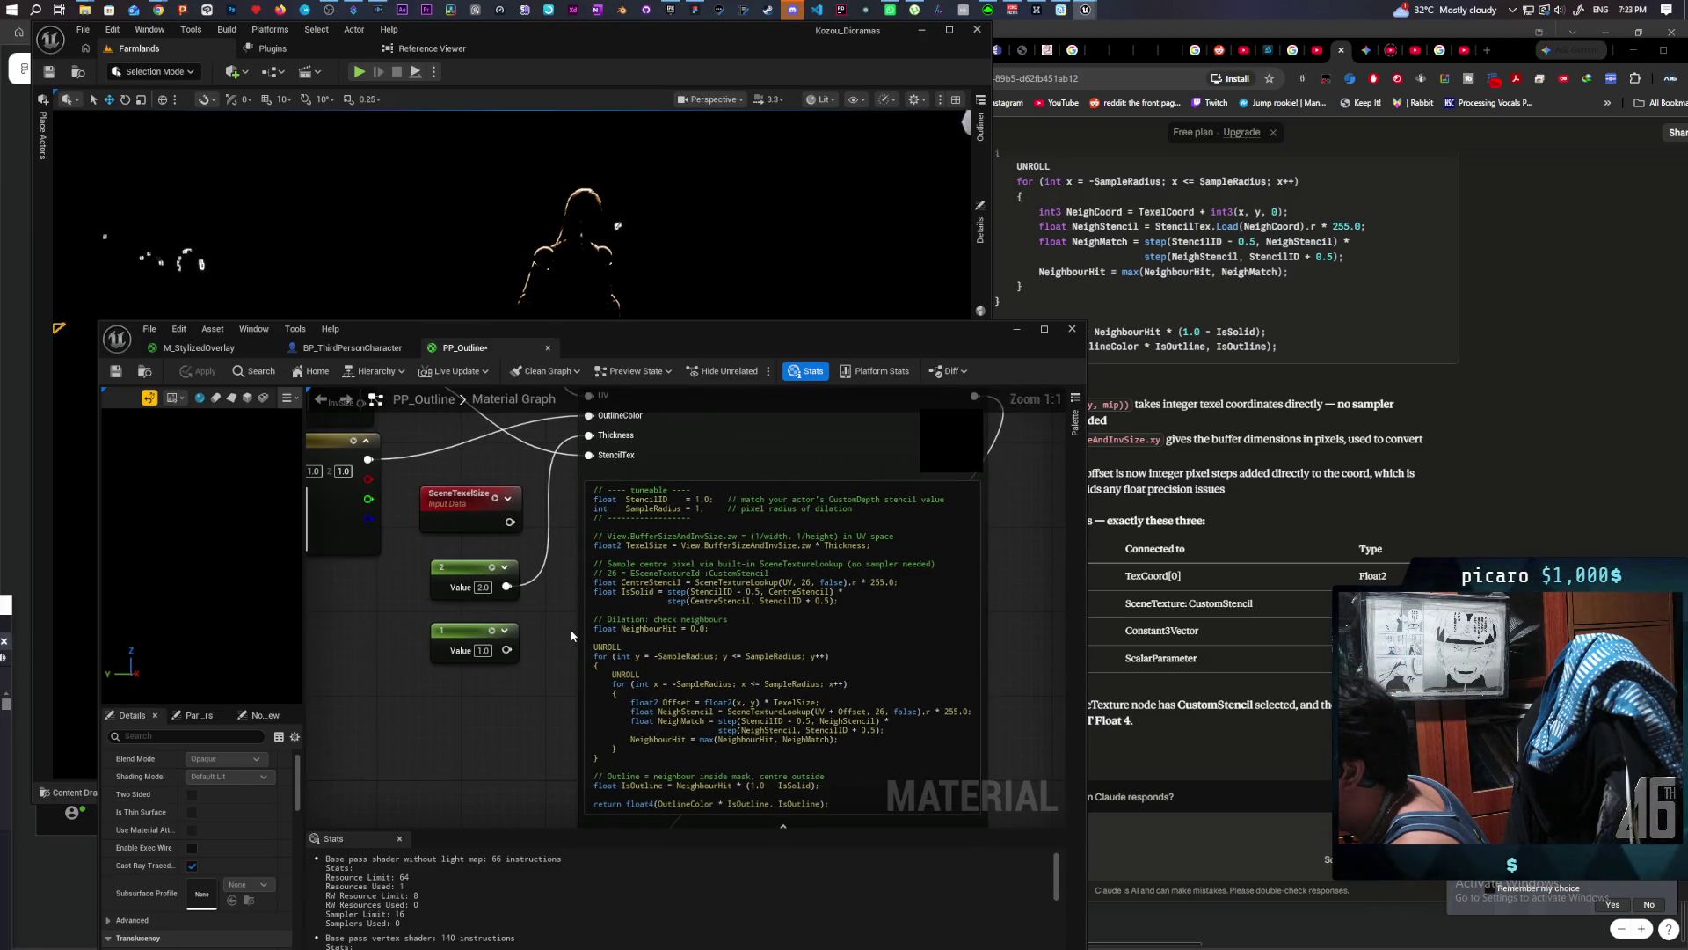
scroll(570, 627, "down", 1)
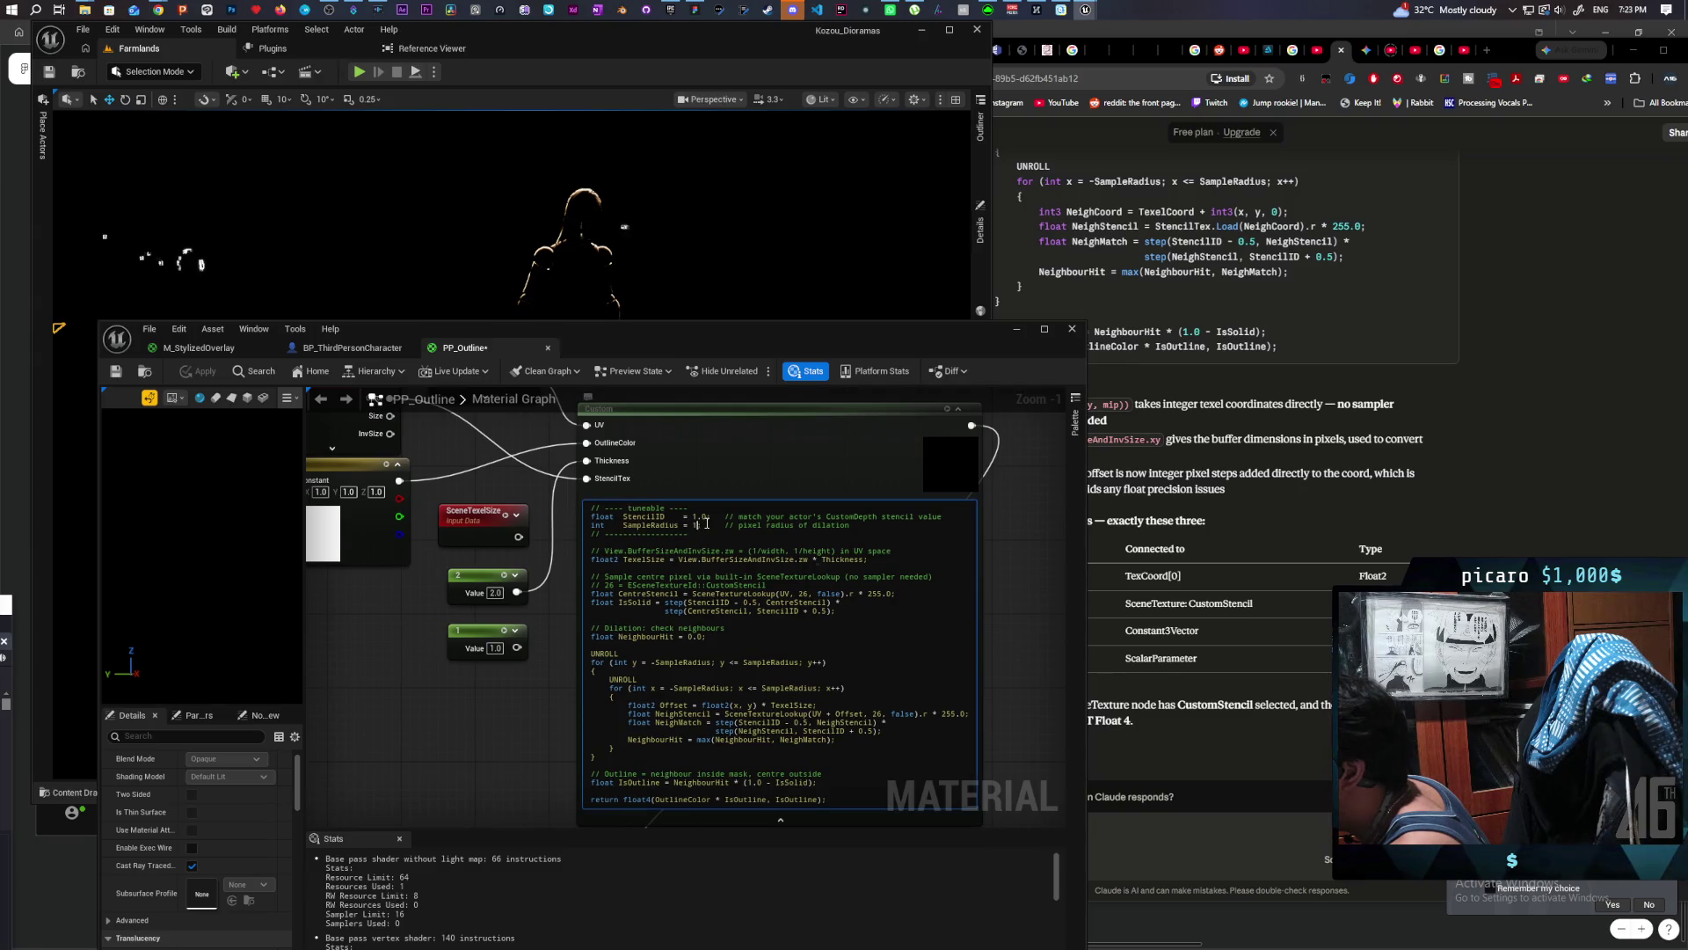
type("2")
key("Return")
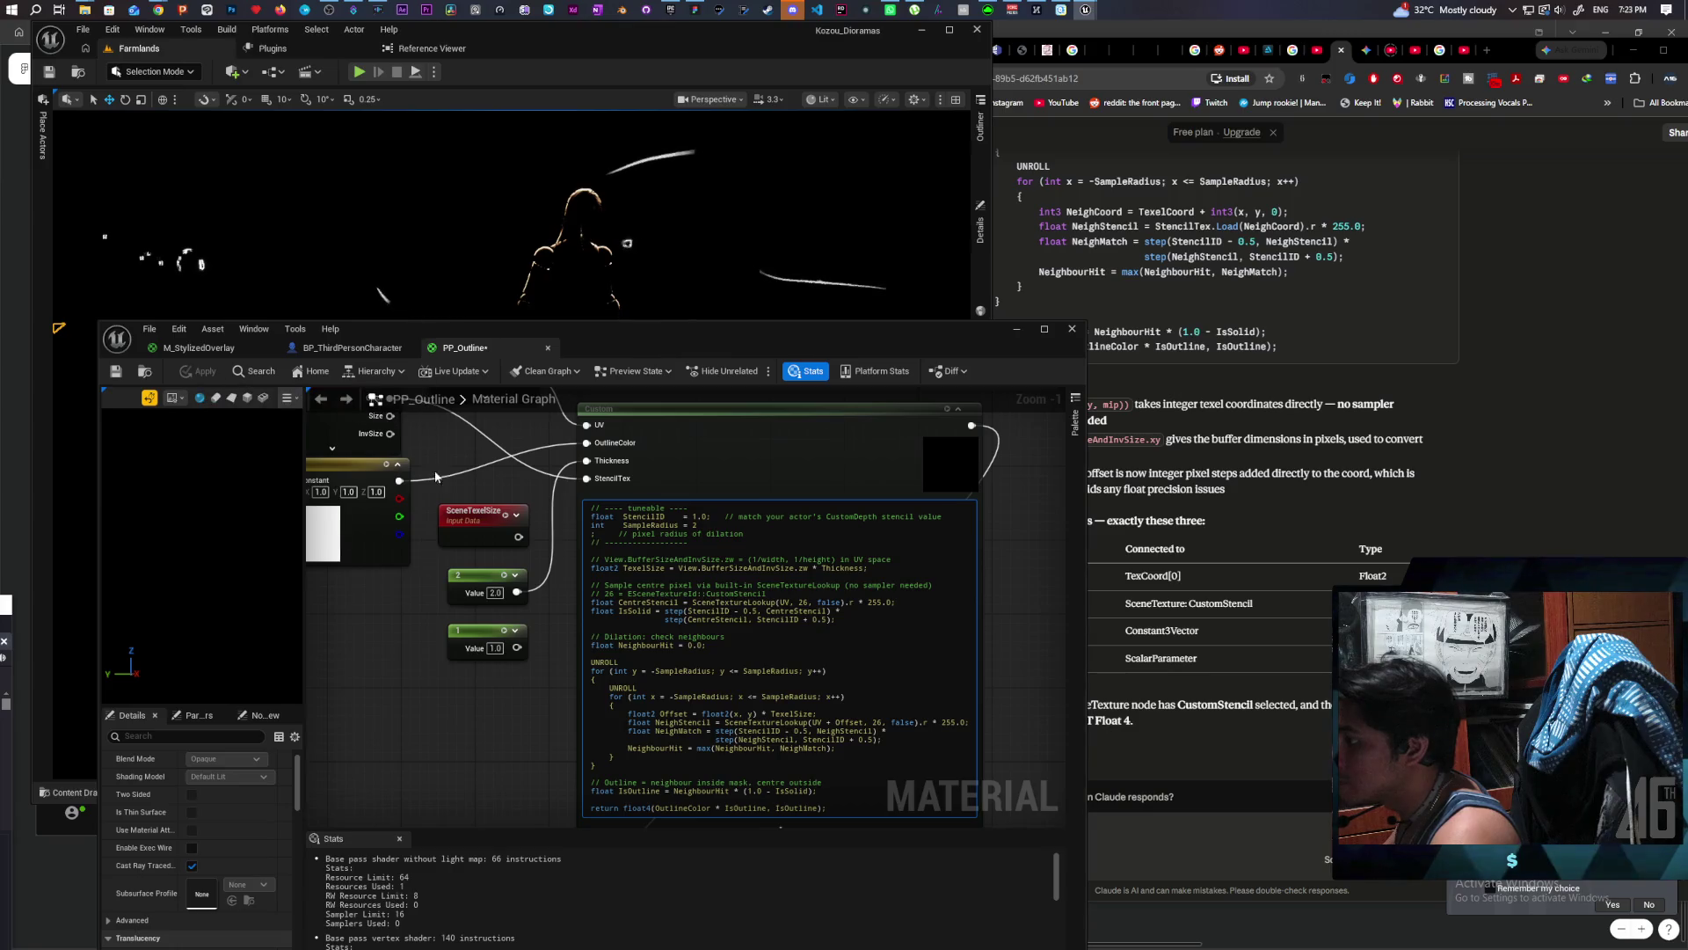
left_click(442, 726)
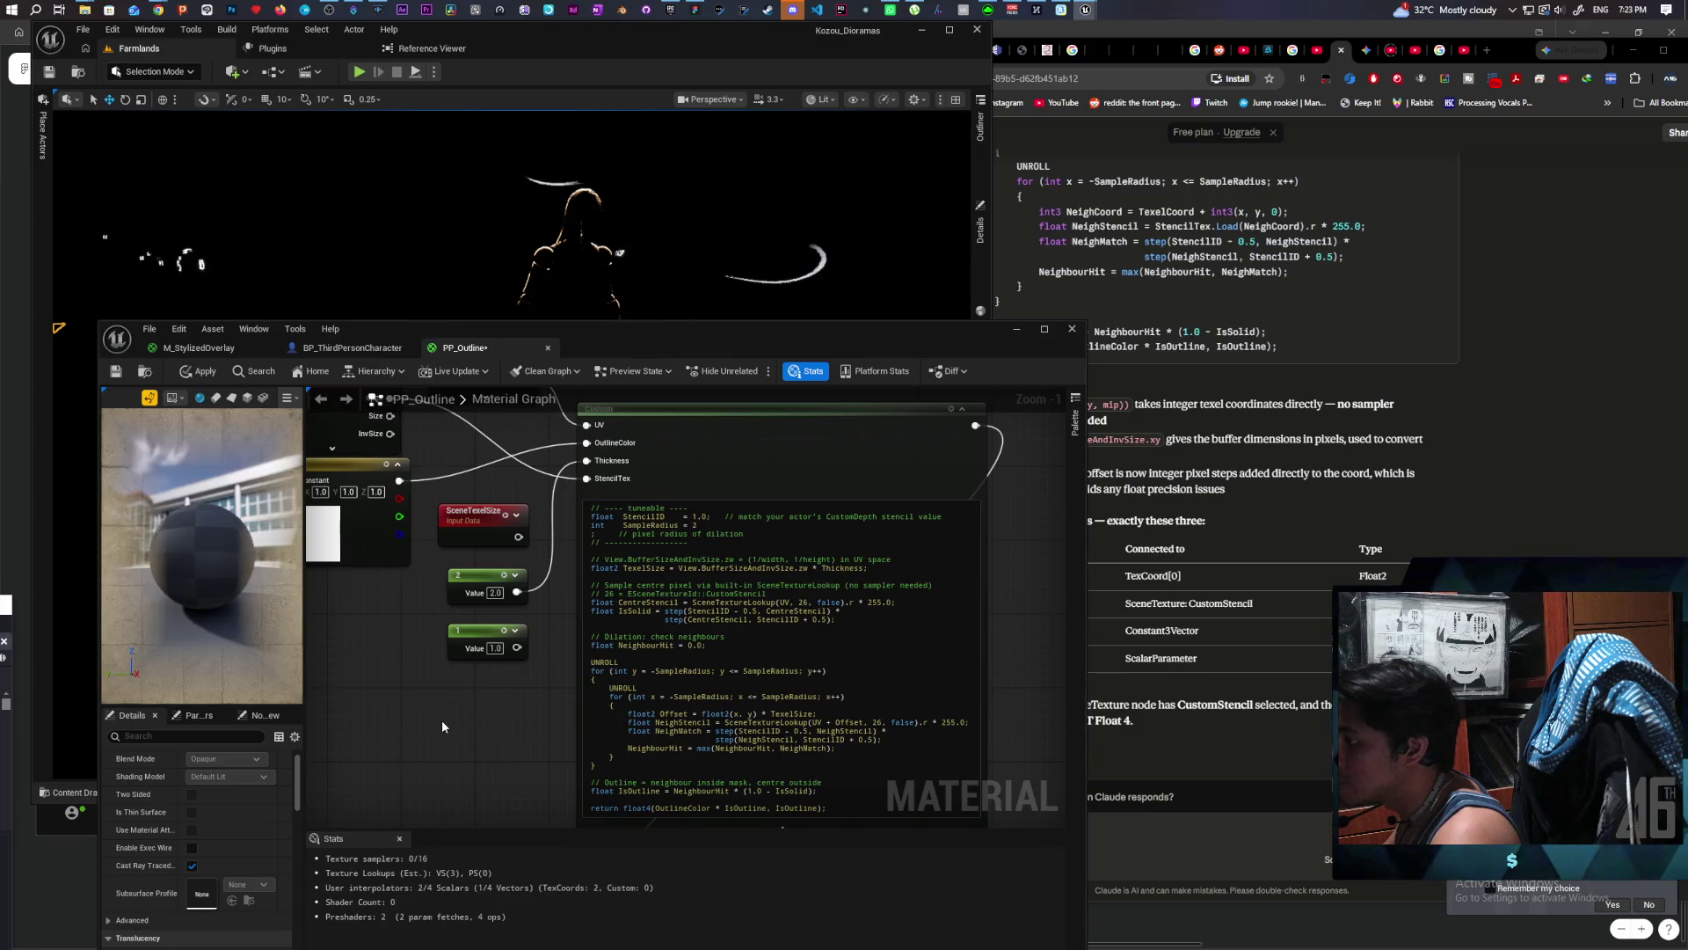
left_click(199, 373)
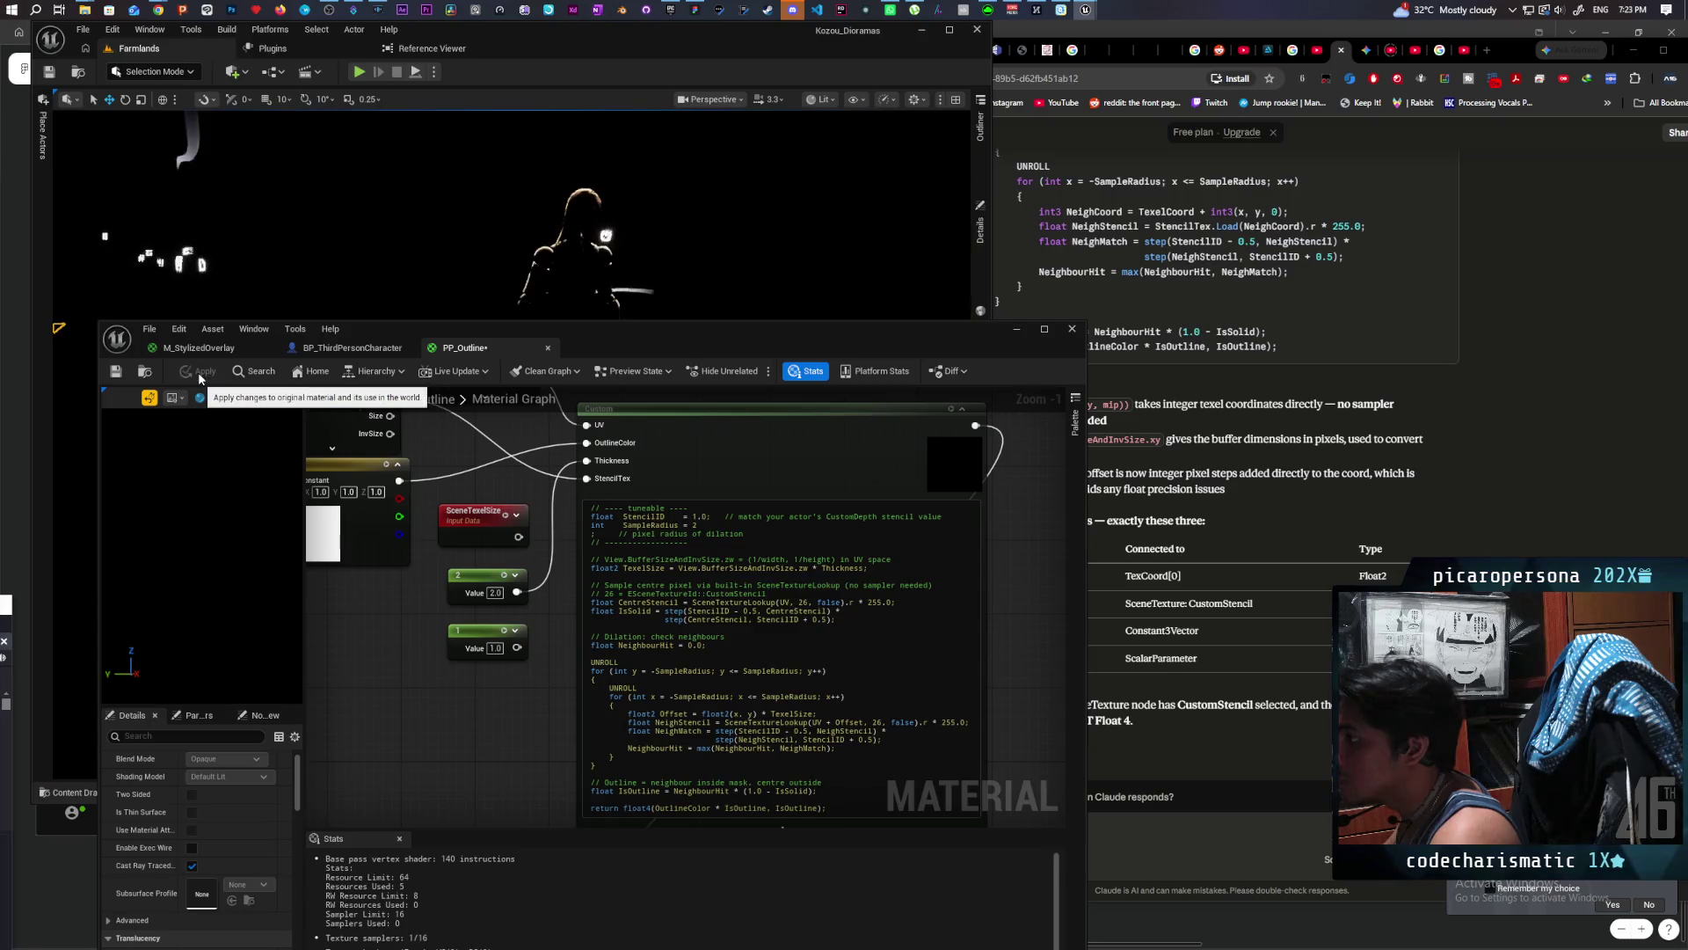
mouse_move(696, 333)
left_mouse_down()
mouse_move(674, 504)
mouse_move(680, 334)
left_mouse_up()
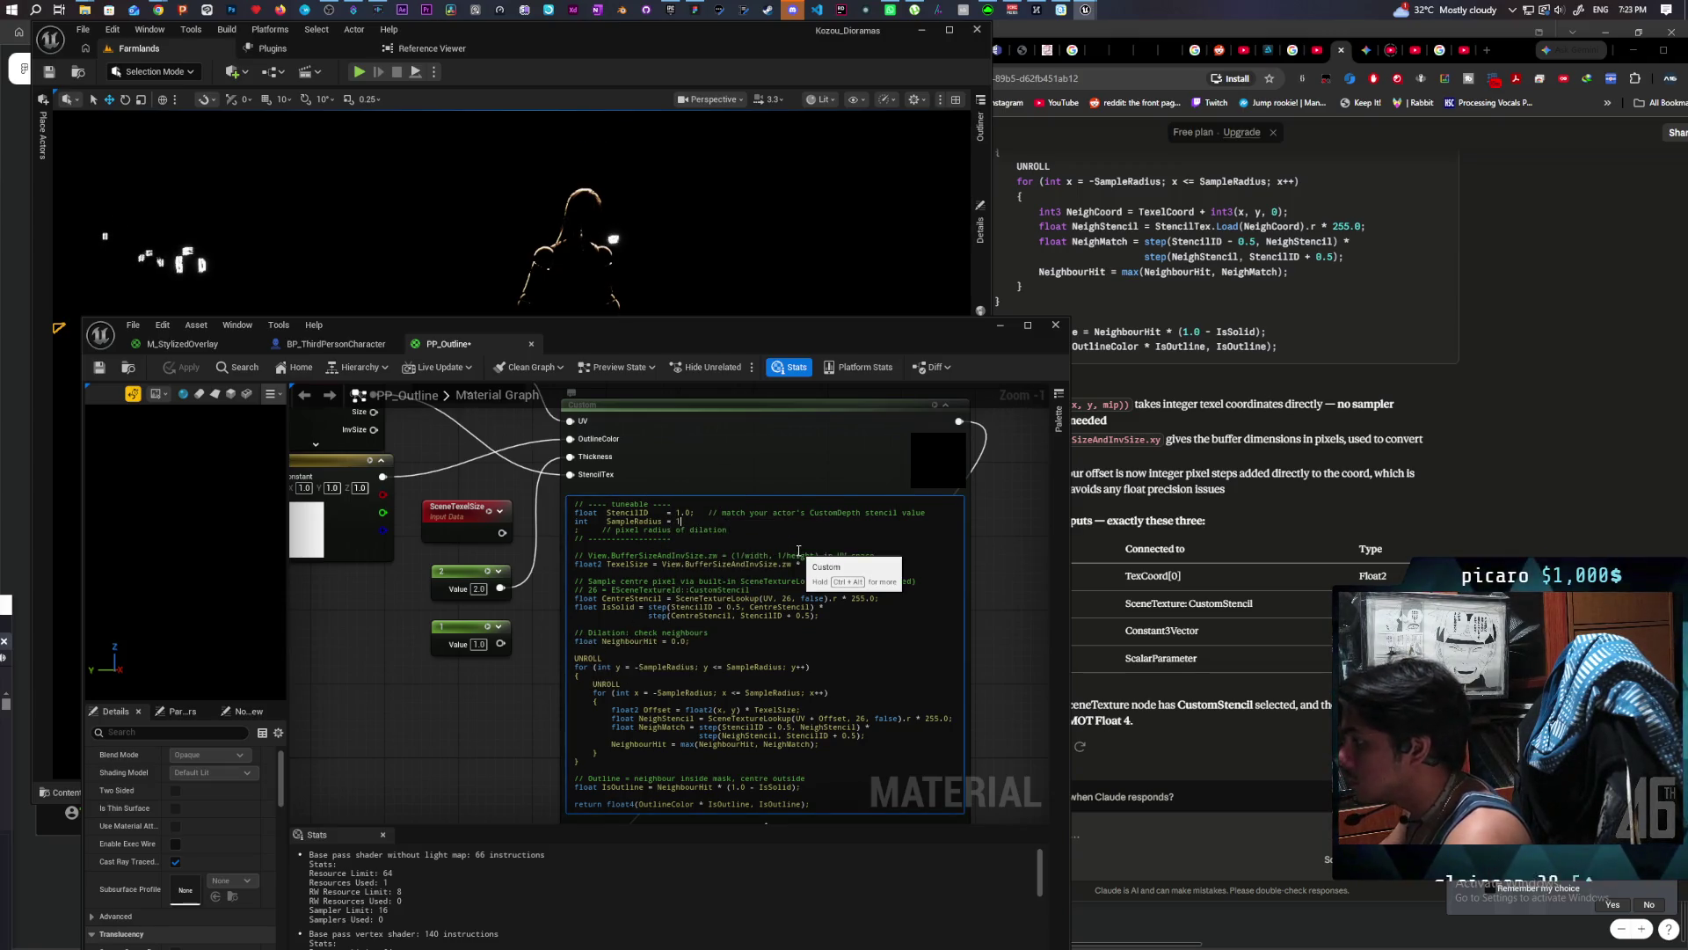
Step: Restore SampleRadius to 1, fixing the line's missing semicolon, and commit the code
left_click(465, 723)
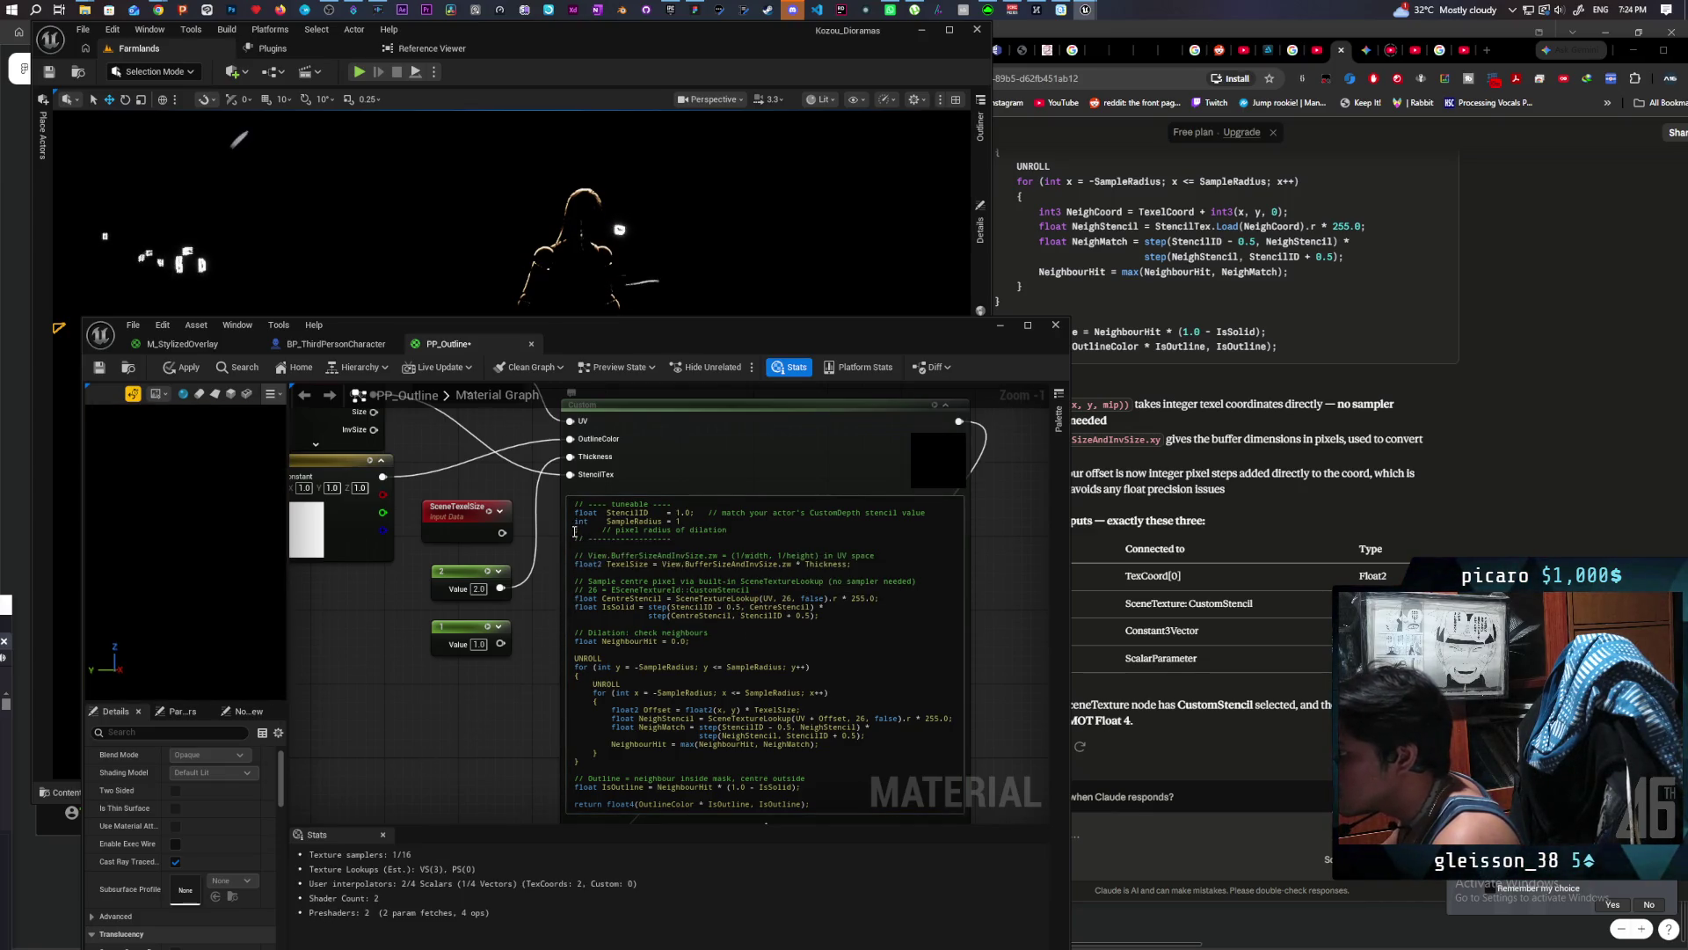
key("BackSpace")
type(";")
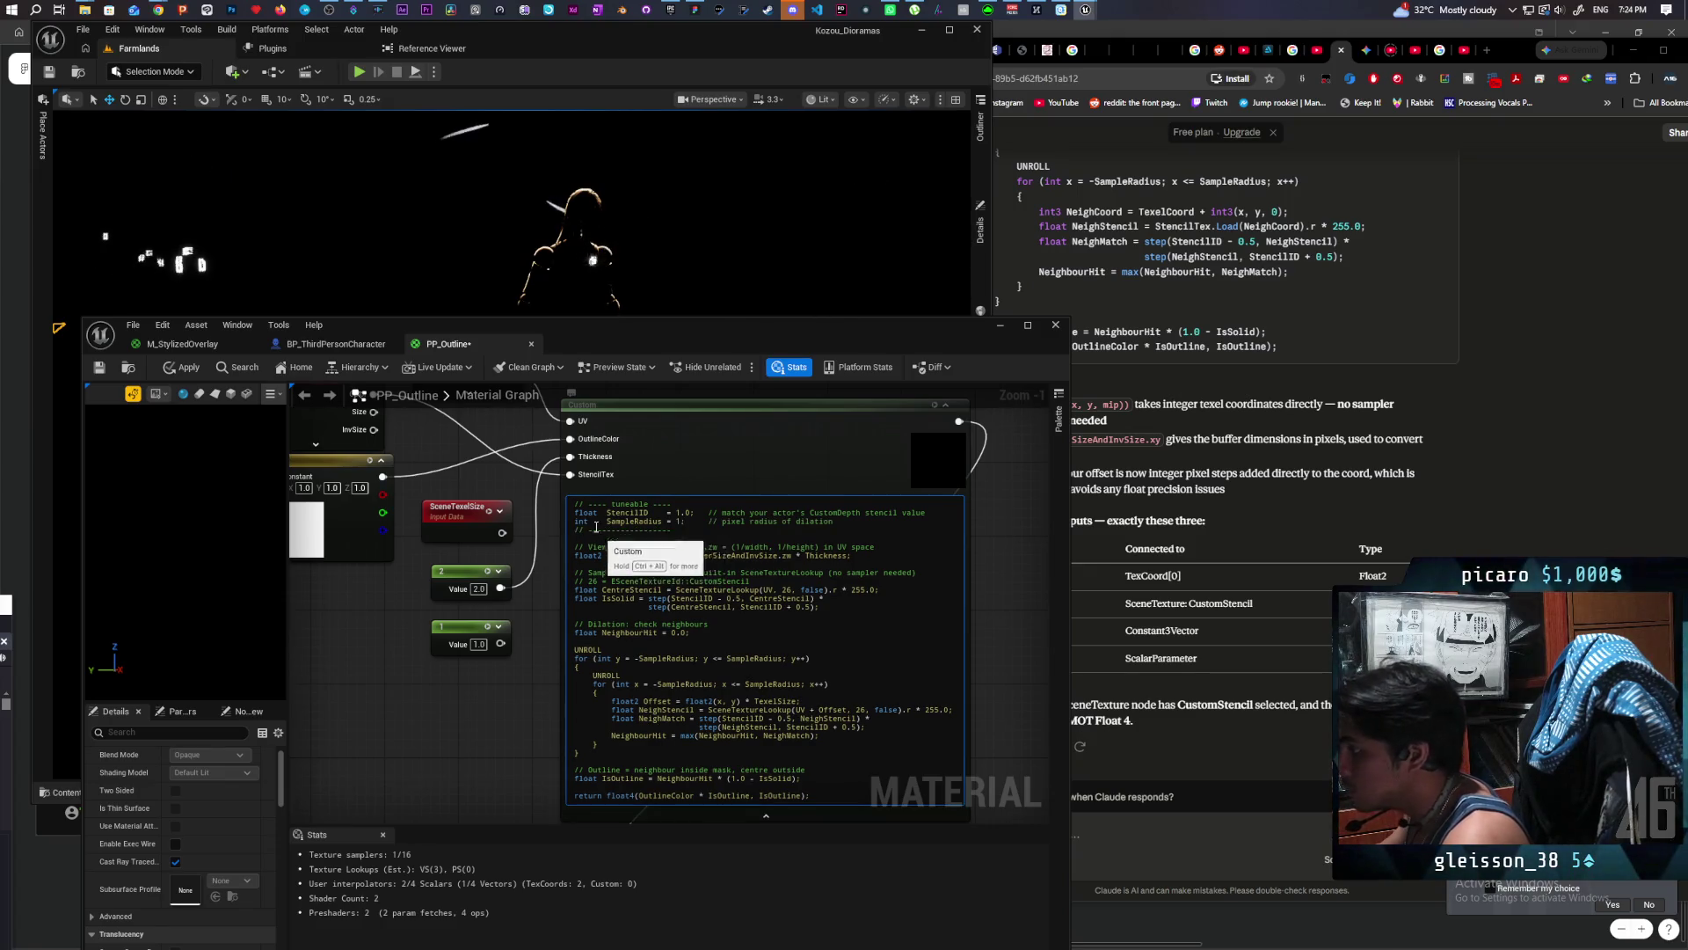
left_click(433, 706)
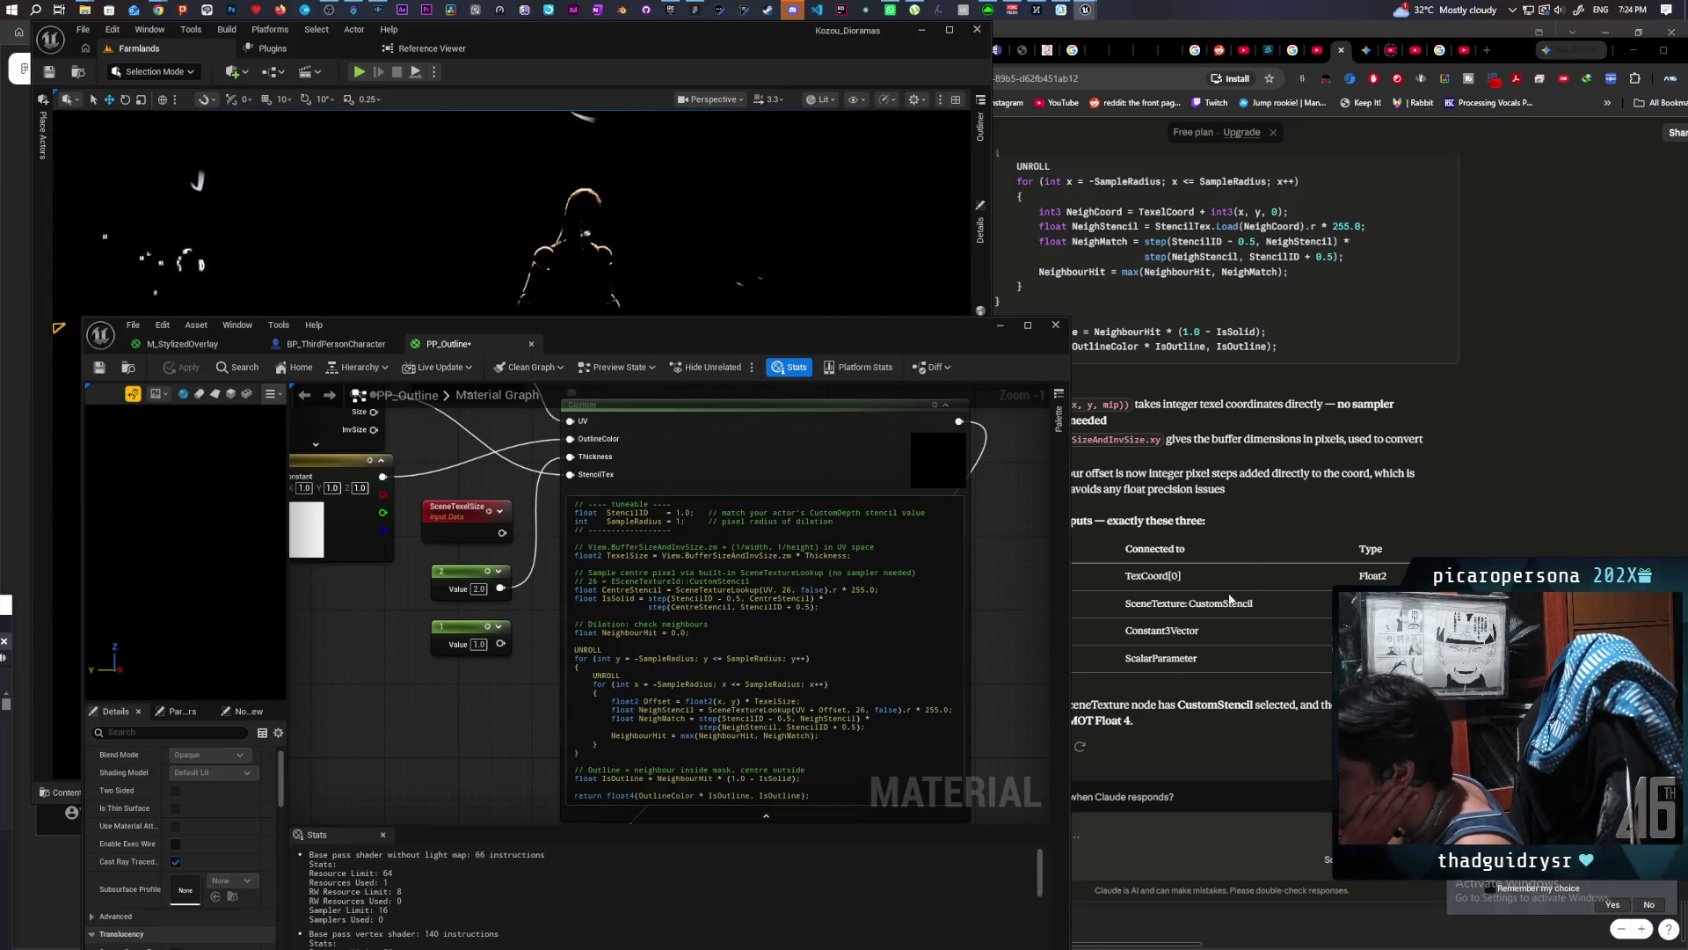
scroll(1229, 598, "down", 1)
mouse_move(858, 339)
left_mouse_down()
mouse_move(796, 279)
mouse_move(709, 235)
mouse_move(725, 235)
left_mouse_up()
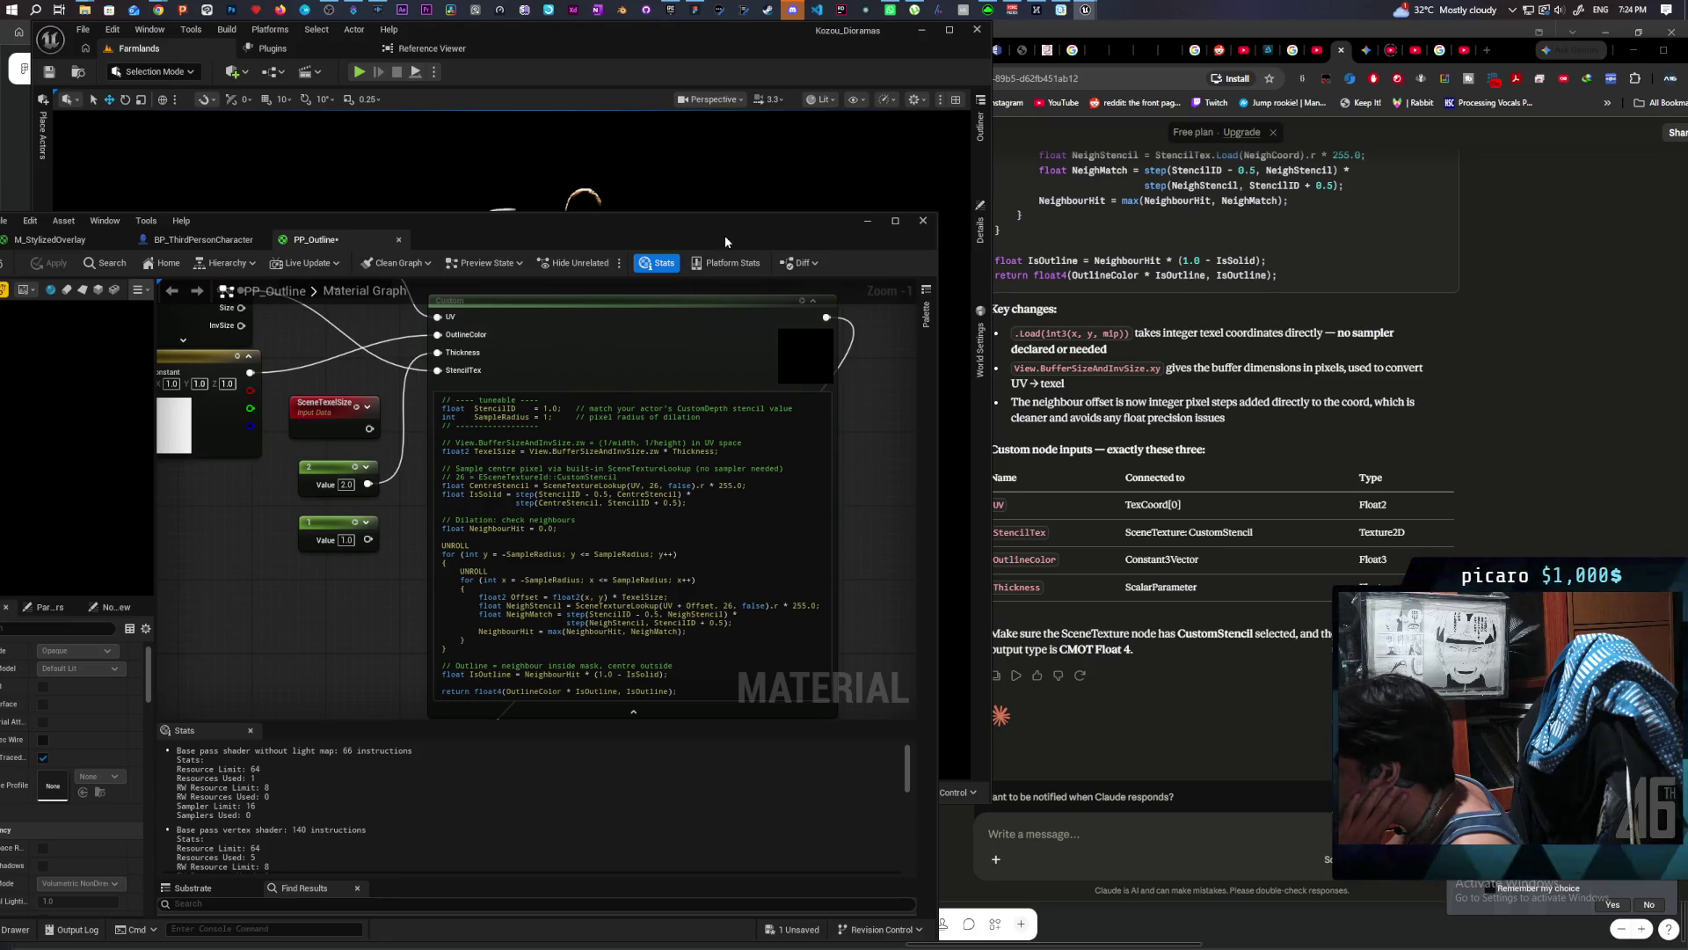
Step: Move between the Claude chat and PP_Outline editor to view the black level render
left_click(1291, 704)
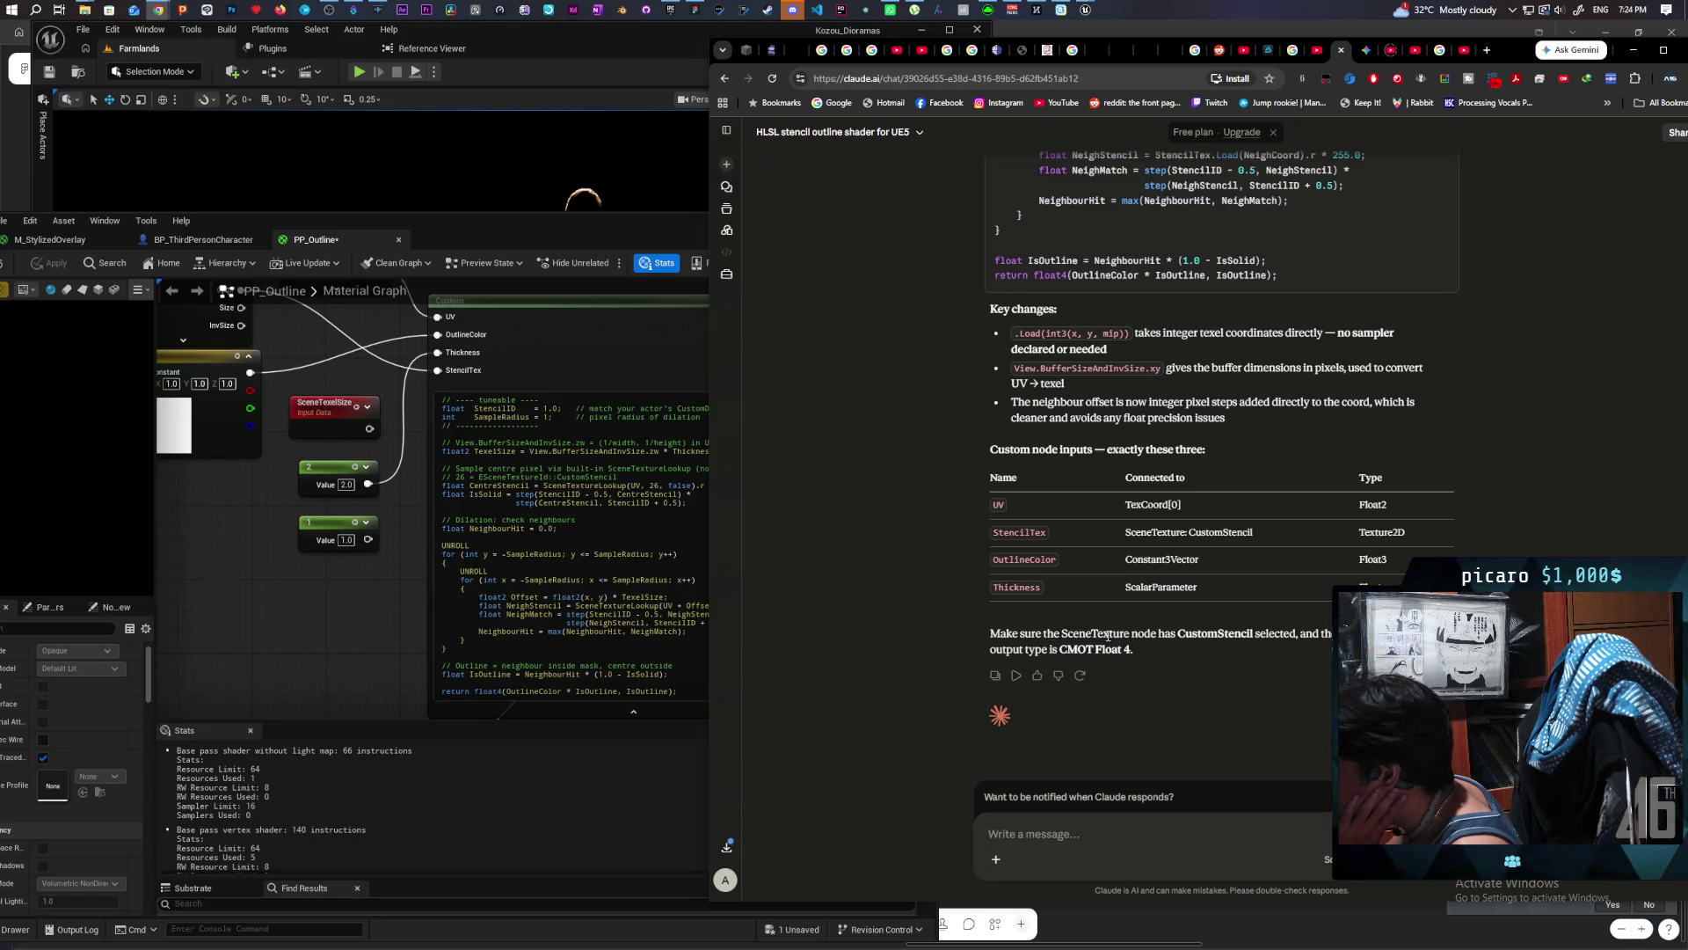
mouse_move(245, 555)
left_mouse_down()
mouse_move(478, 640)
mouse_move(476, 664)
mouse_move(349, 567)
left_mouse_up()
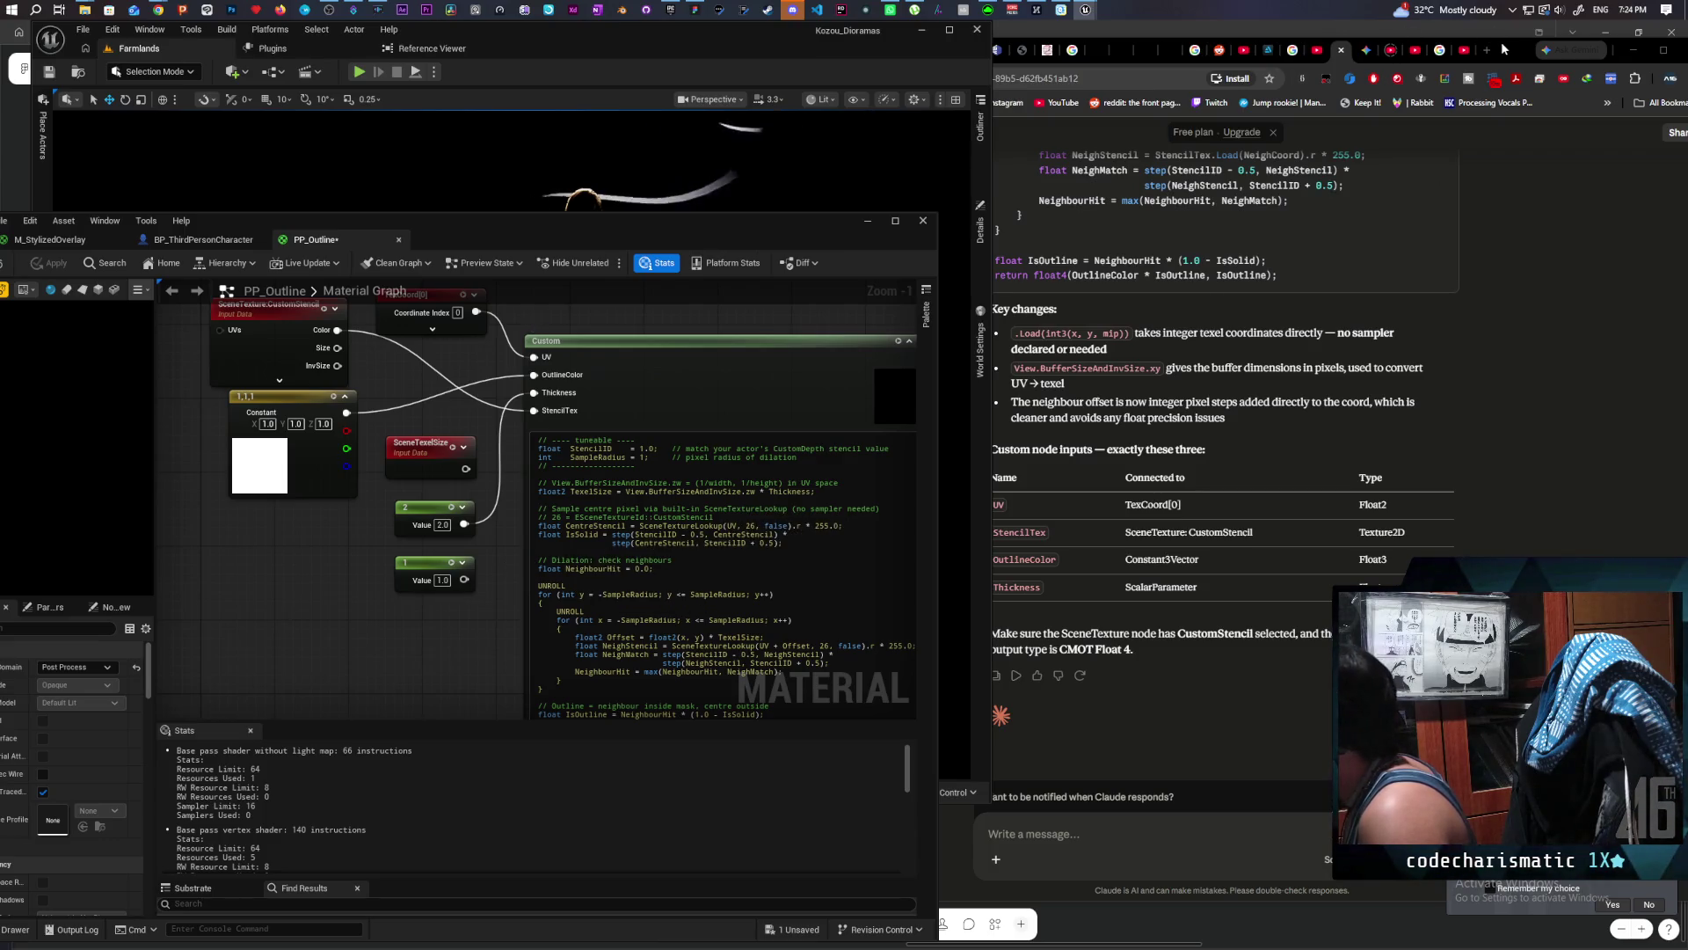
left_click(1500, 69)
left_click(181, 608)
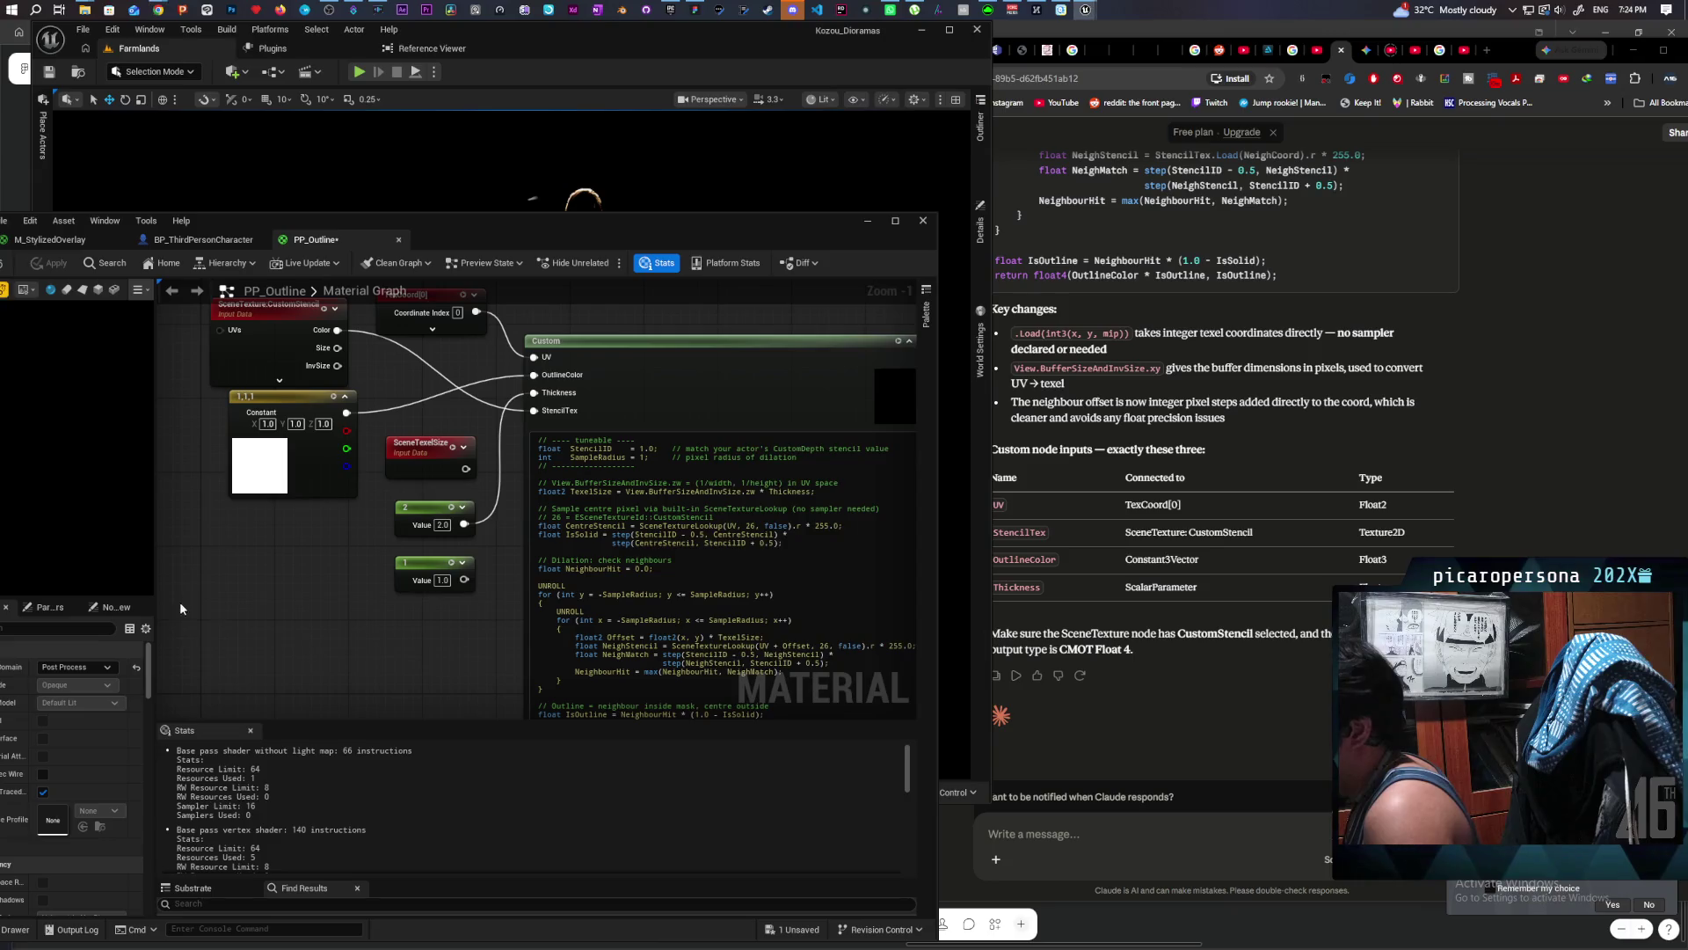
mouse_move(525, 235)
left_mouse_down()
mouse_move(662, 183)
mouse_move(594, 192)
mouse_move(497, 500)
mouse_move(488, 441)
mouse_move(511, 355)
mouse_move(479, 435)
mouse_move(457, 331)
left_mouse_up()
Step: Send Claude 'output is just black' and scroll through its stencil debugging reply
left_click(1109, 854)
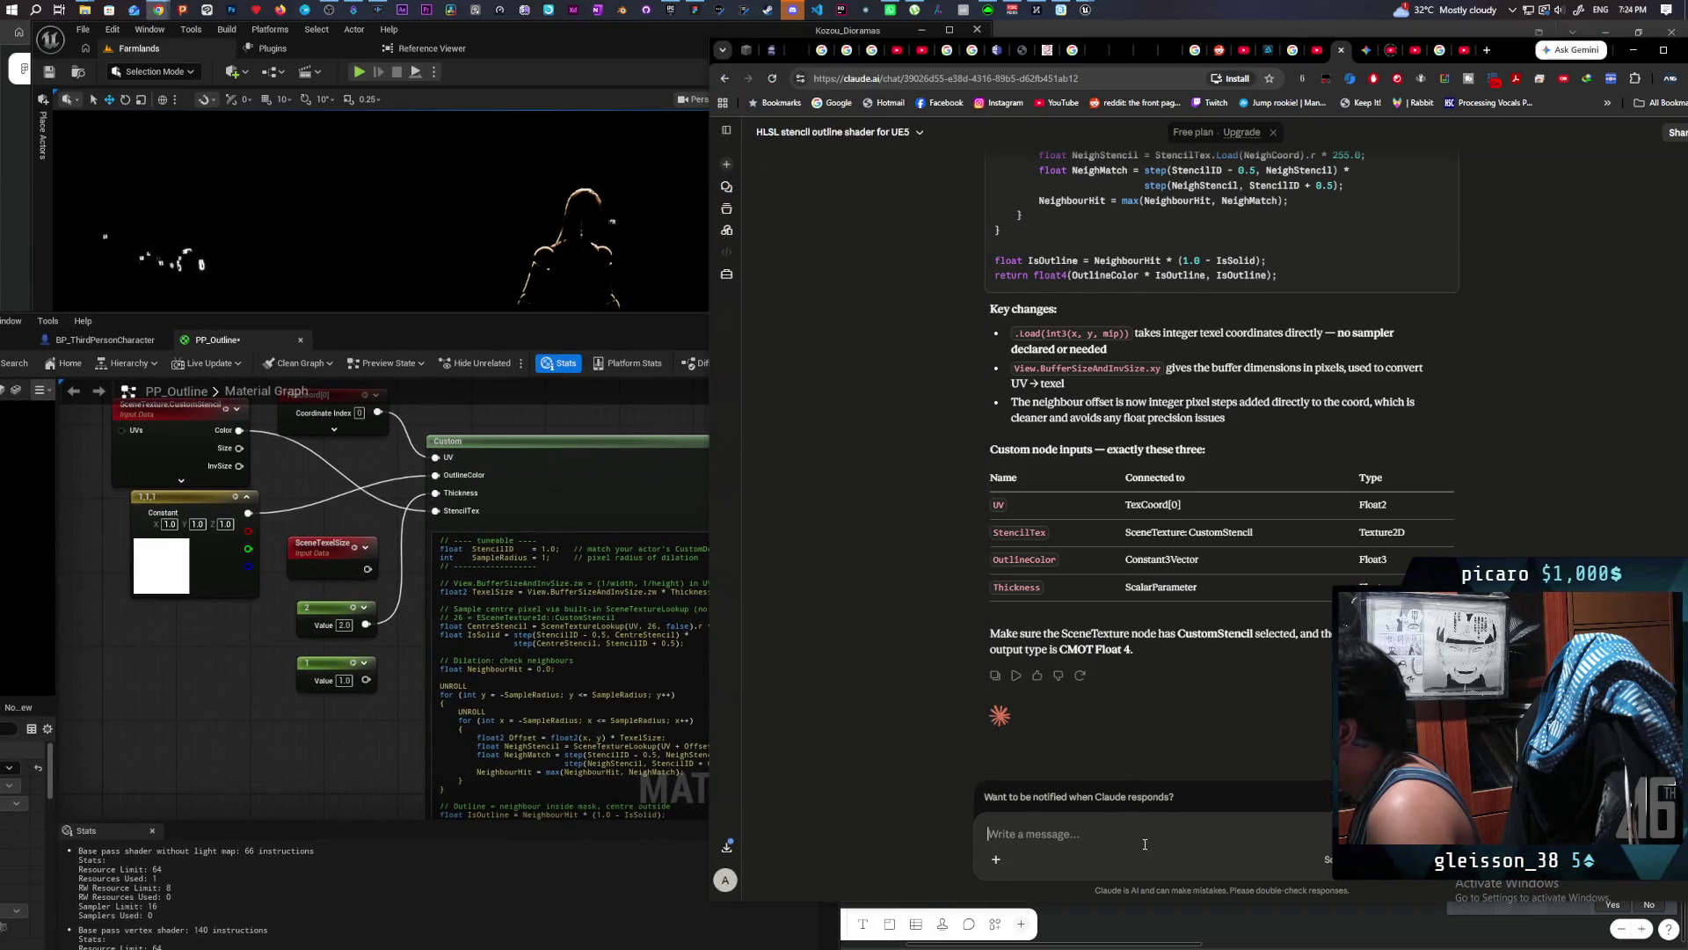
type("out")
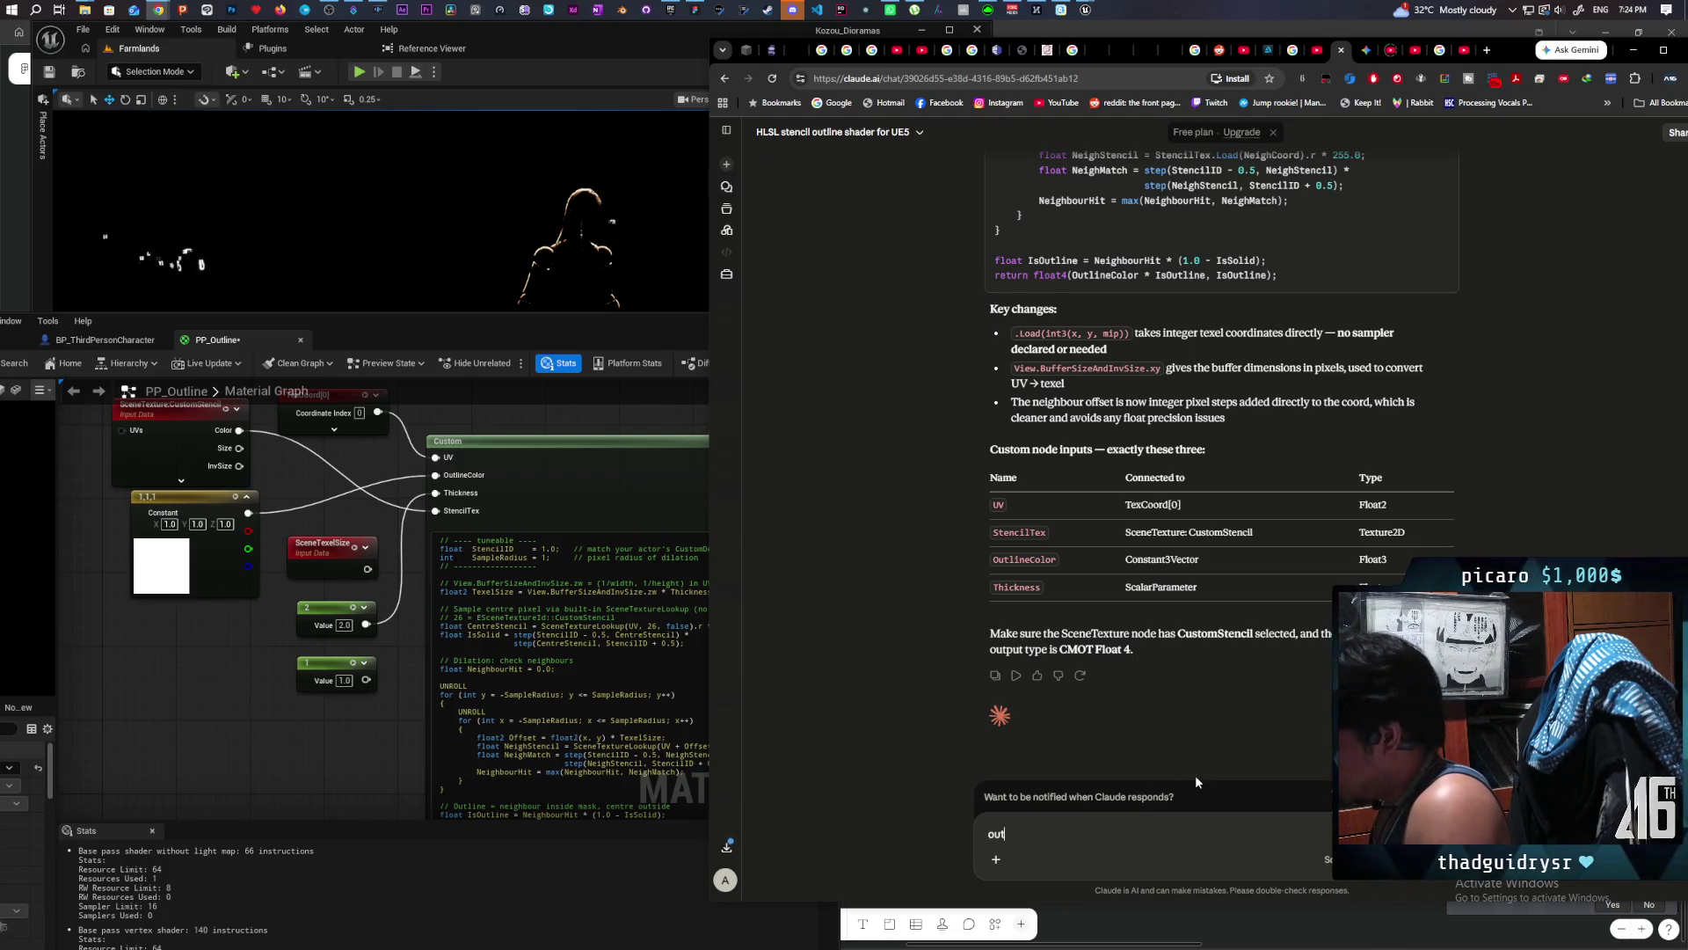
type("put is ju")
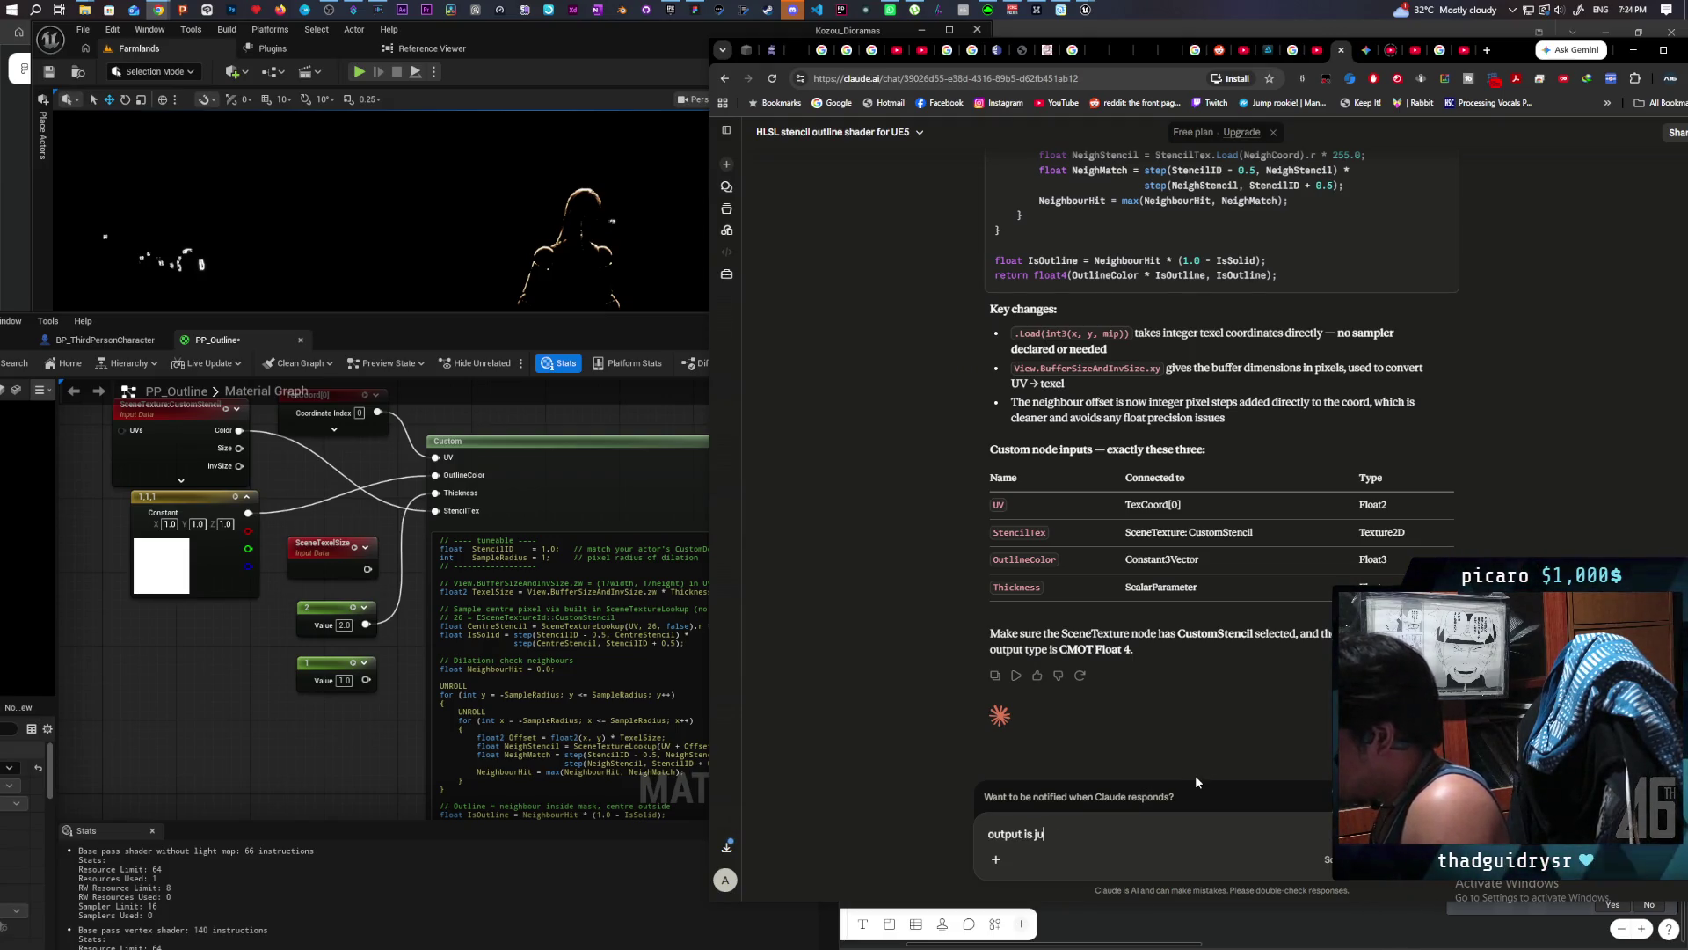
type("st black")
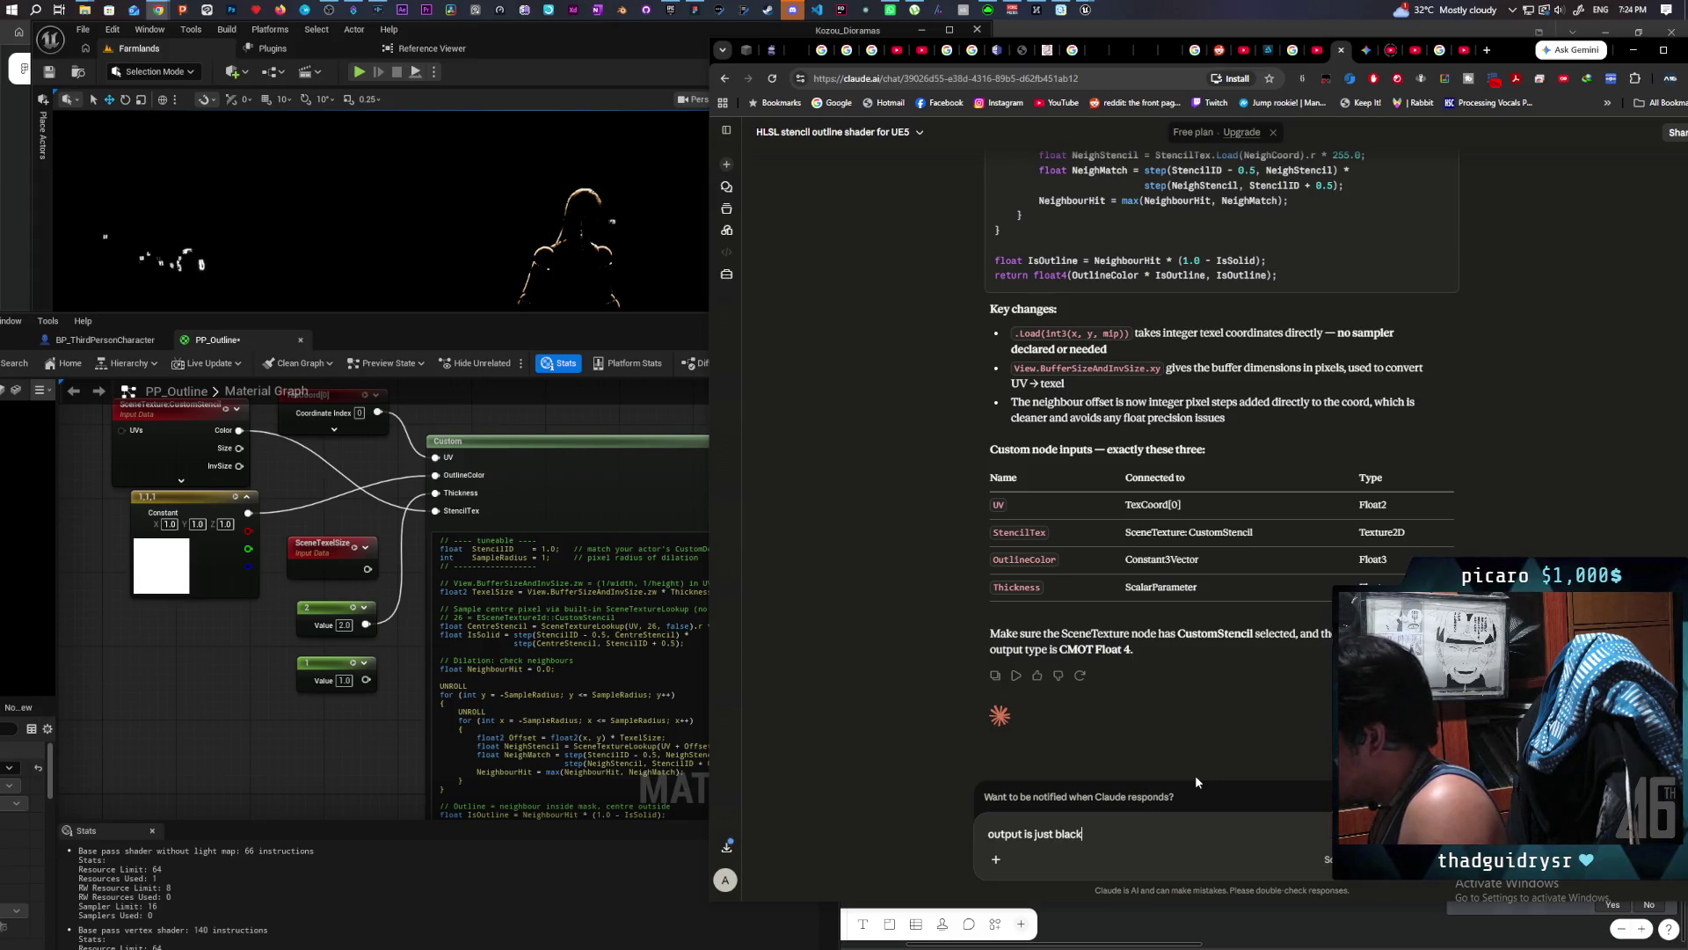
key("Return")
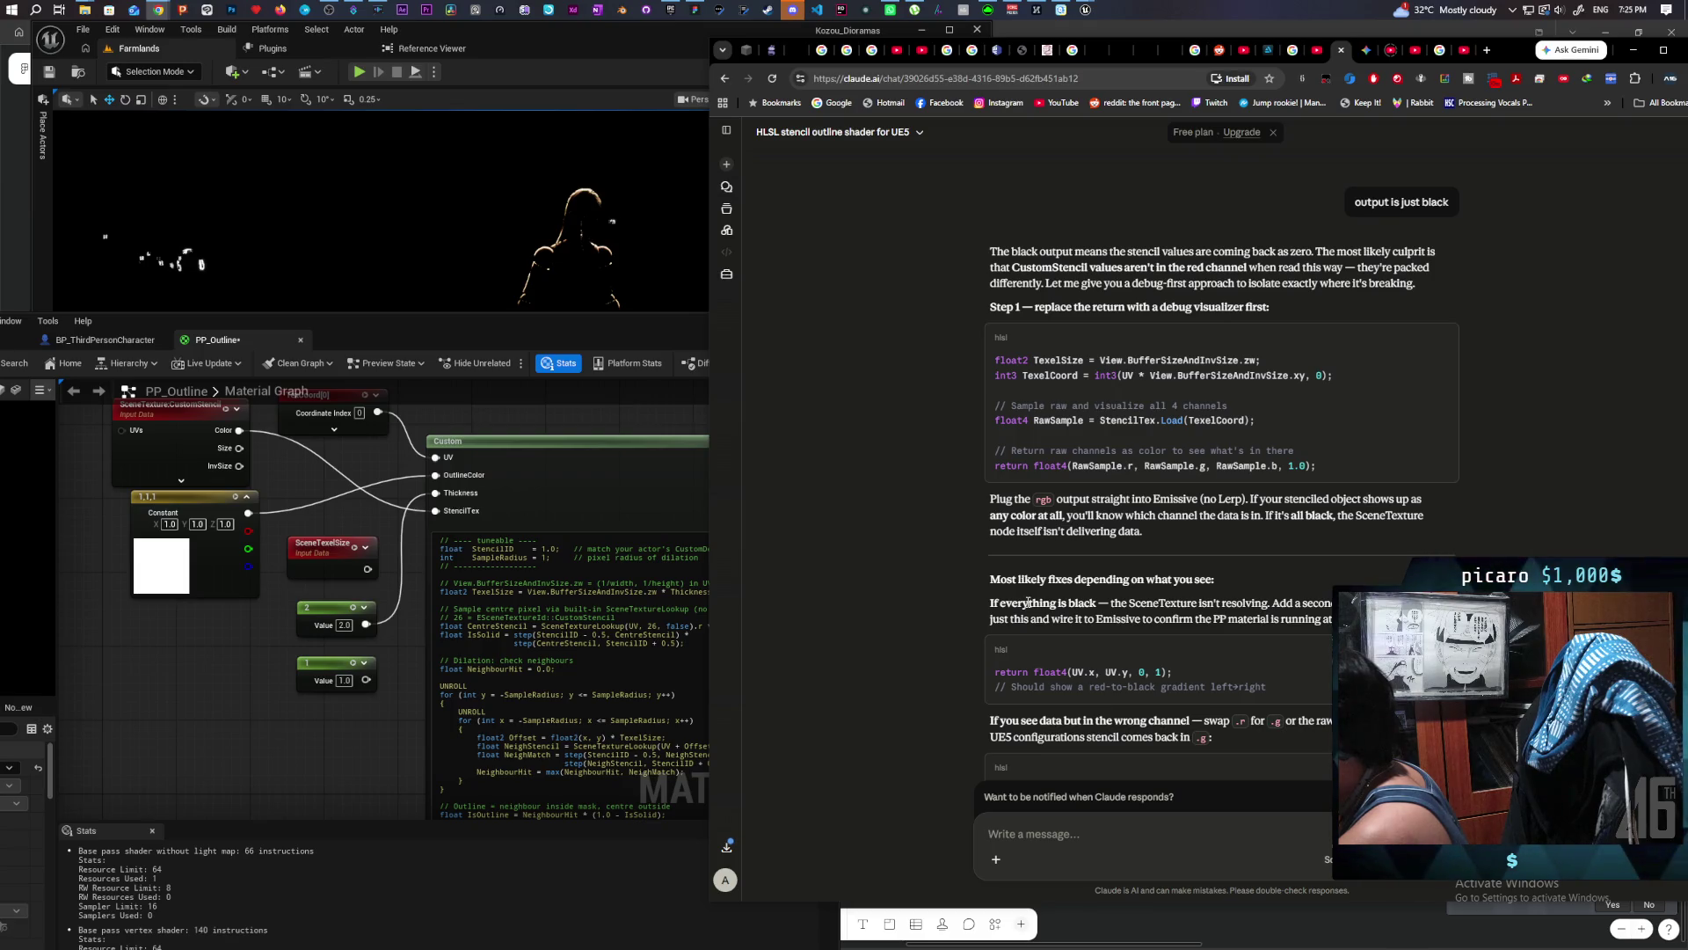
scroll(946, 589, "down", 3)
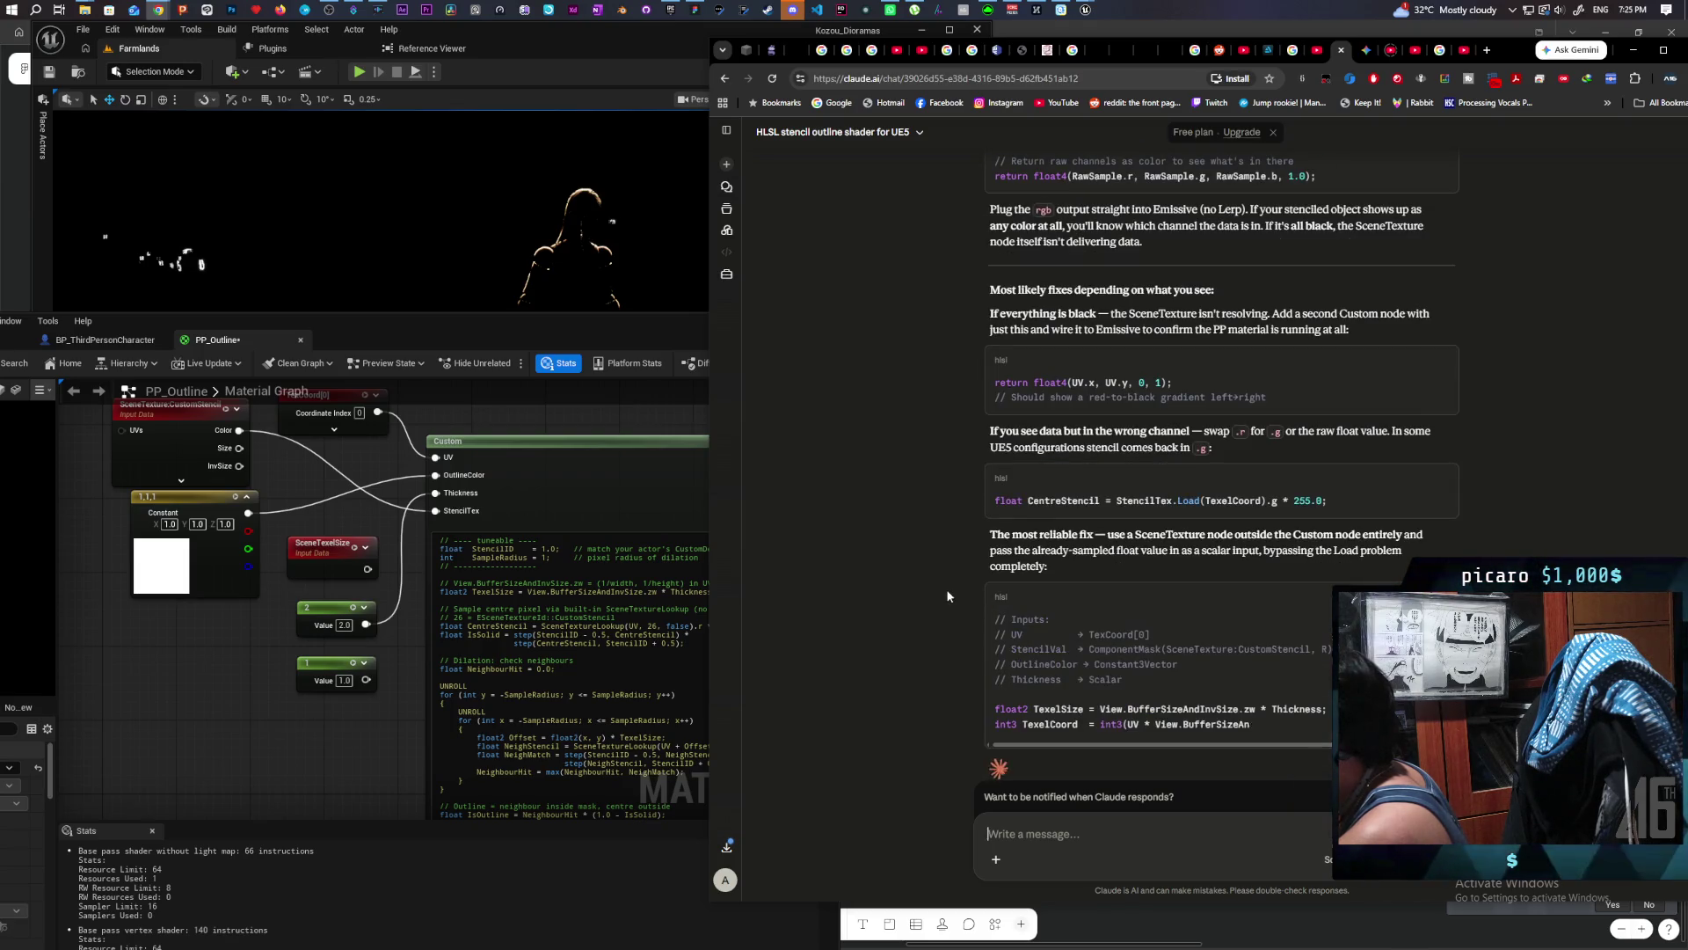
scroll(946, 586, "down", 3)
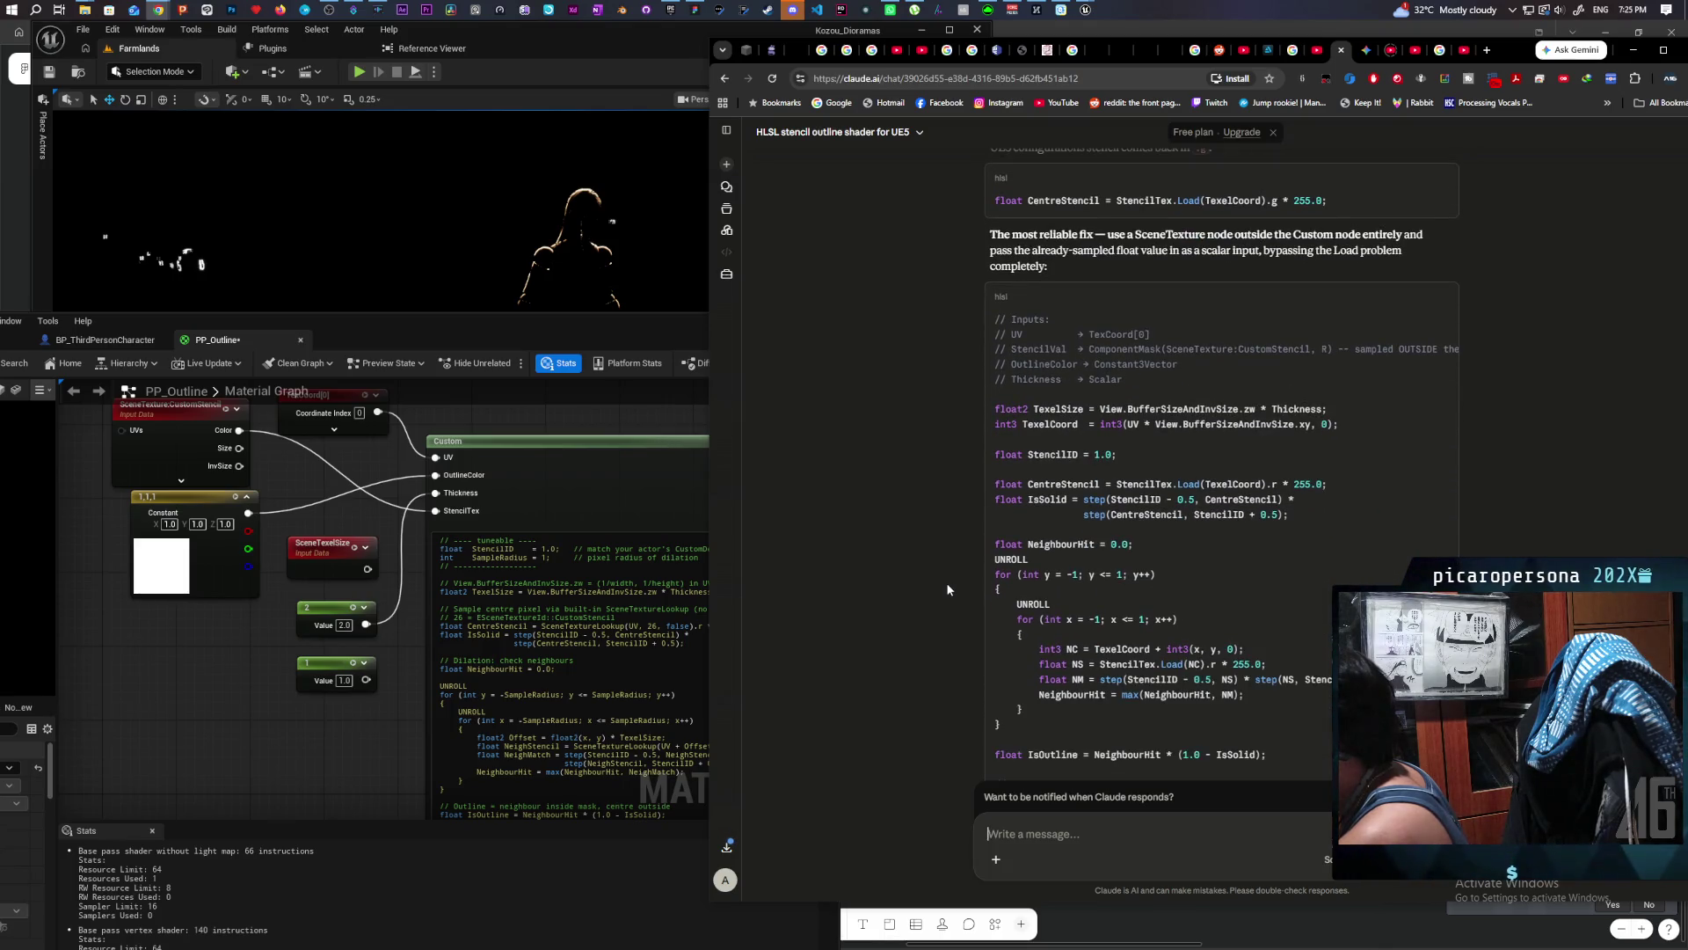
scroll(946, 582, "down", 1)
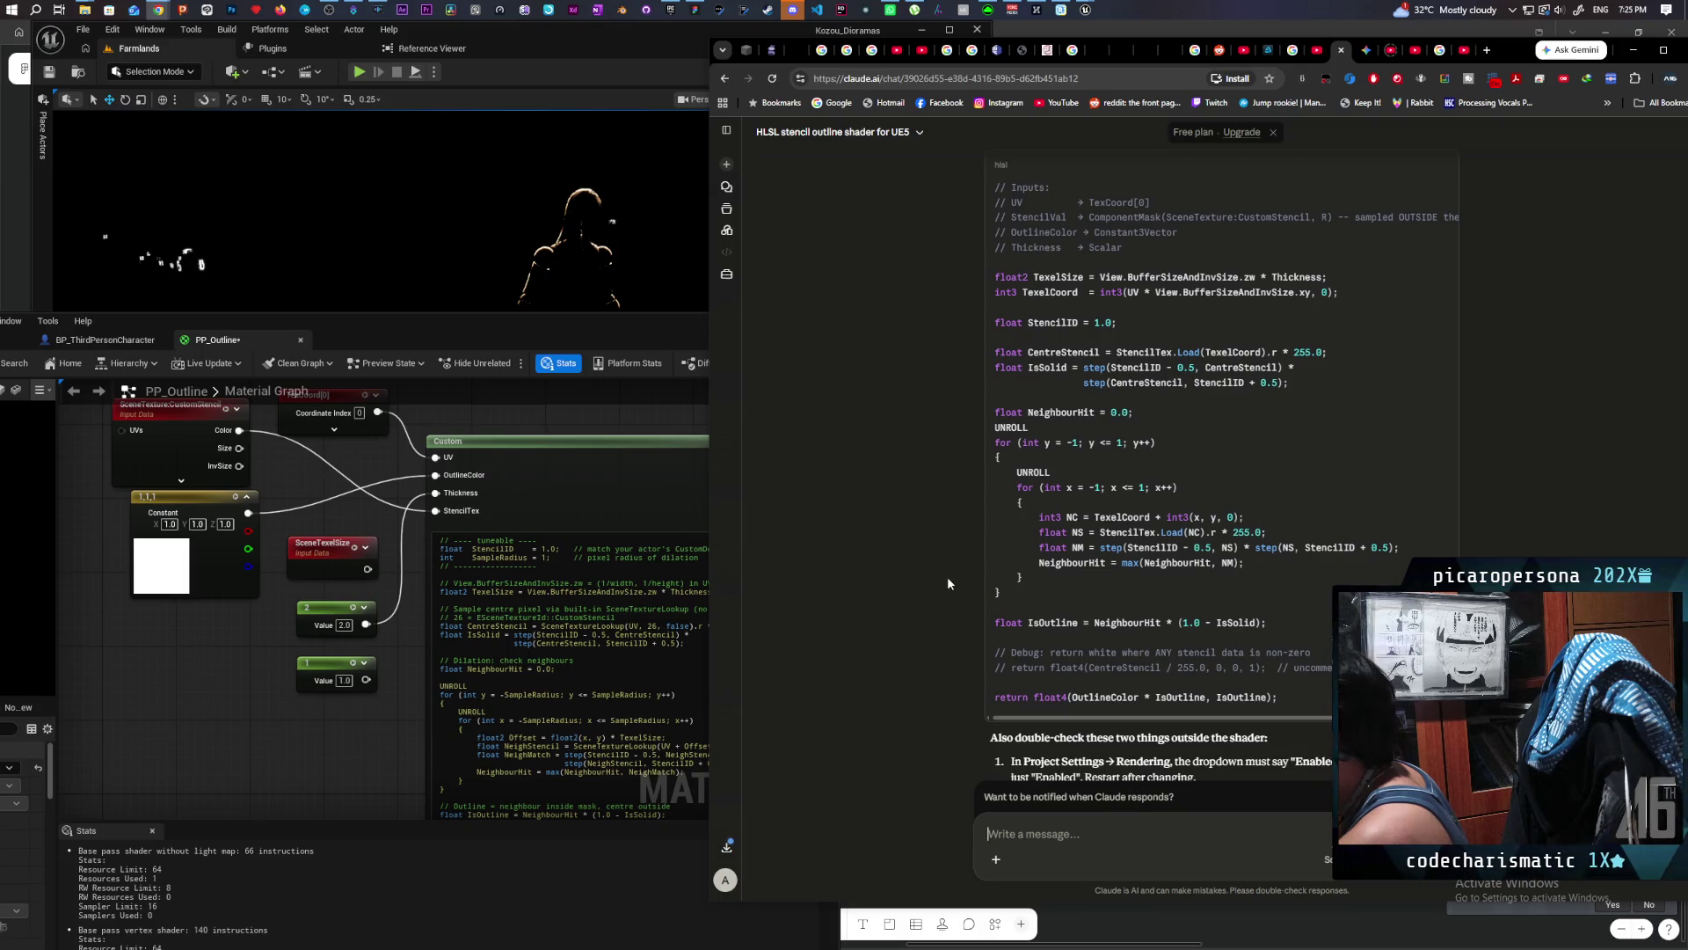
scroll(947, 577, "down", 1)
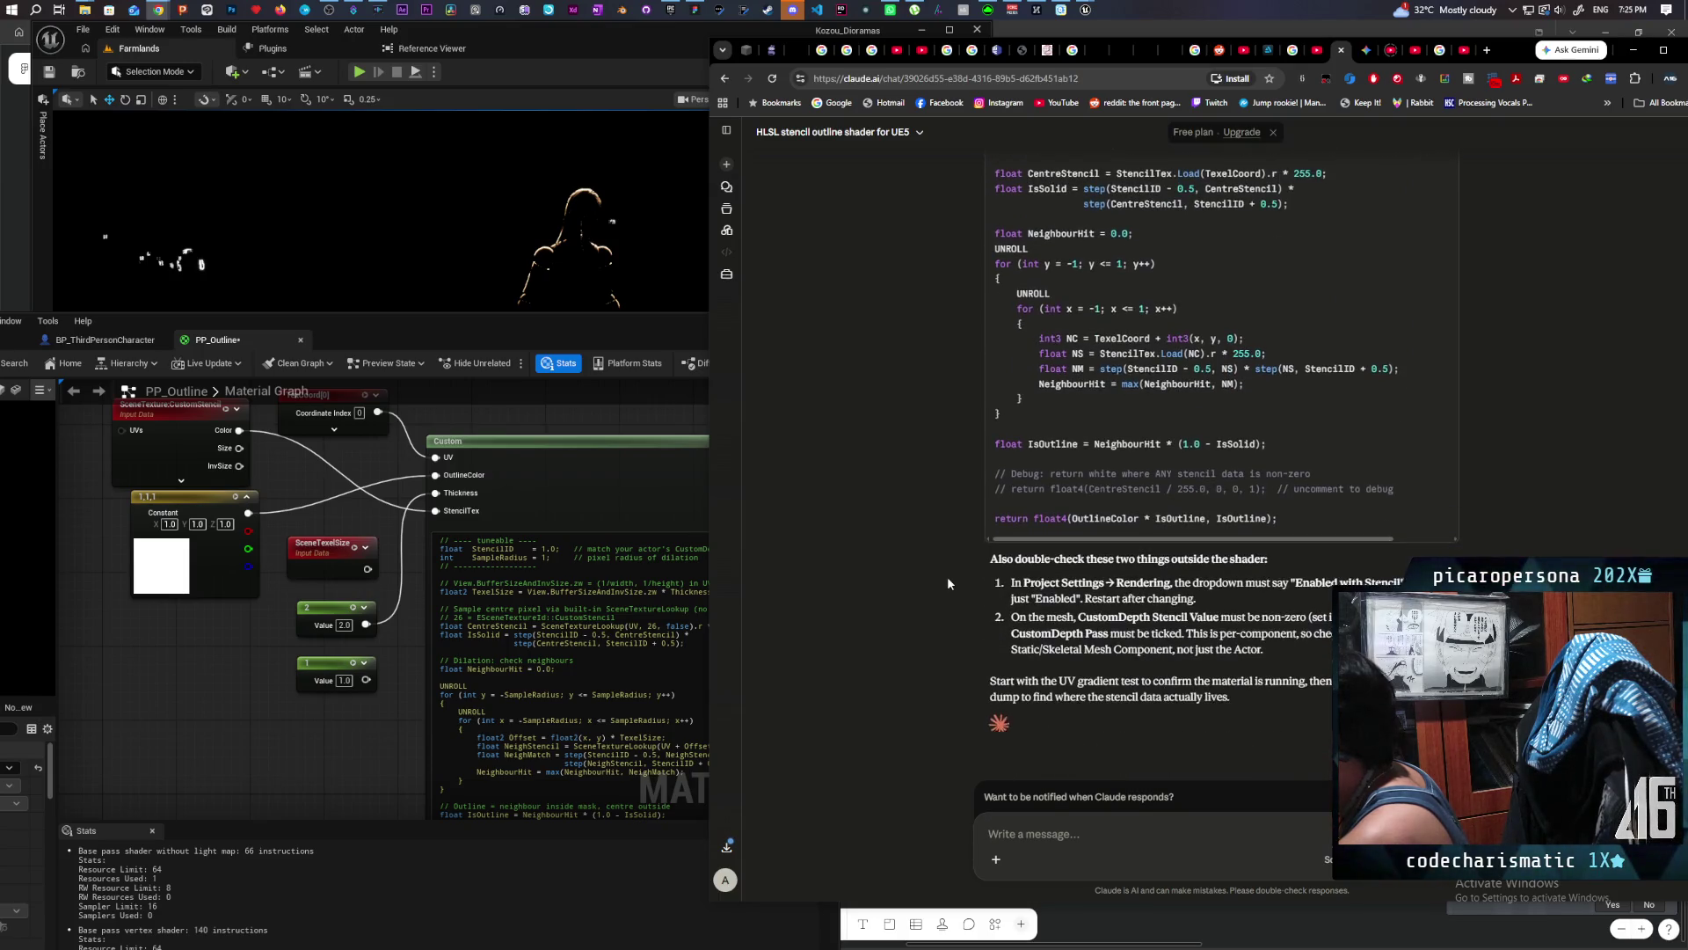
scroll(947, 577, "up", 1)
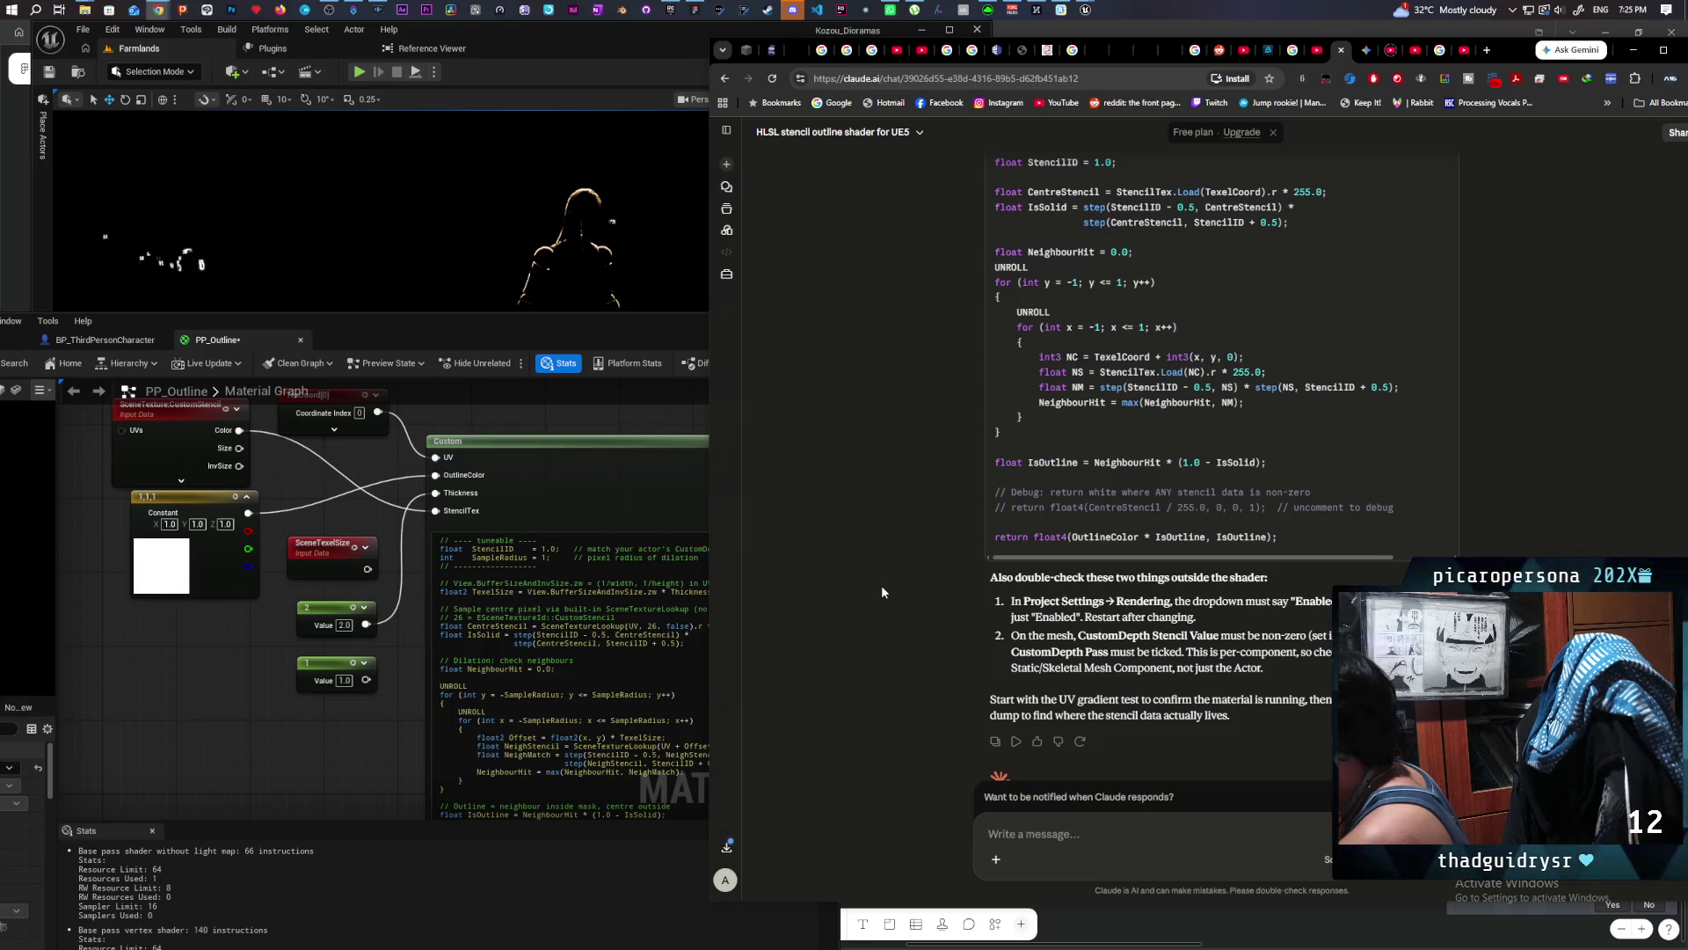
Step: Wire the SceneTexture stencil output directly into Emissive Color to preview a white silhouette
scroll(226, 650, "down", 8)
left_click(320, 522)
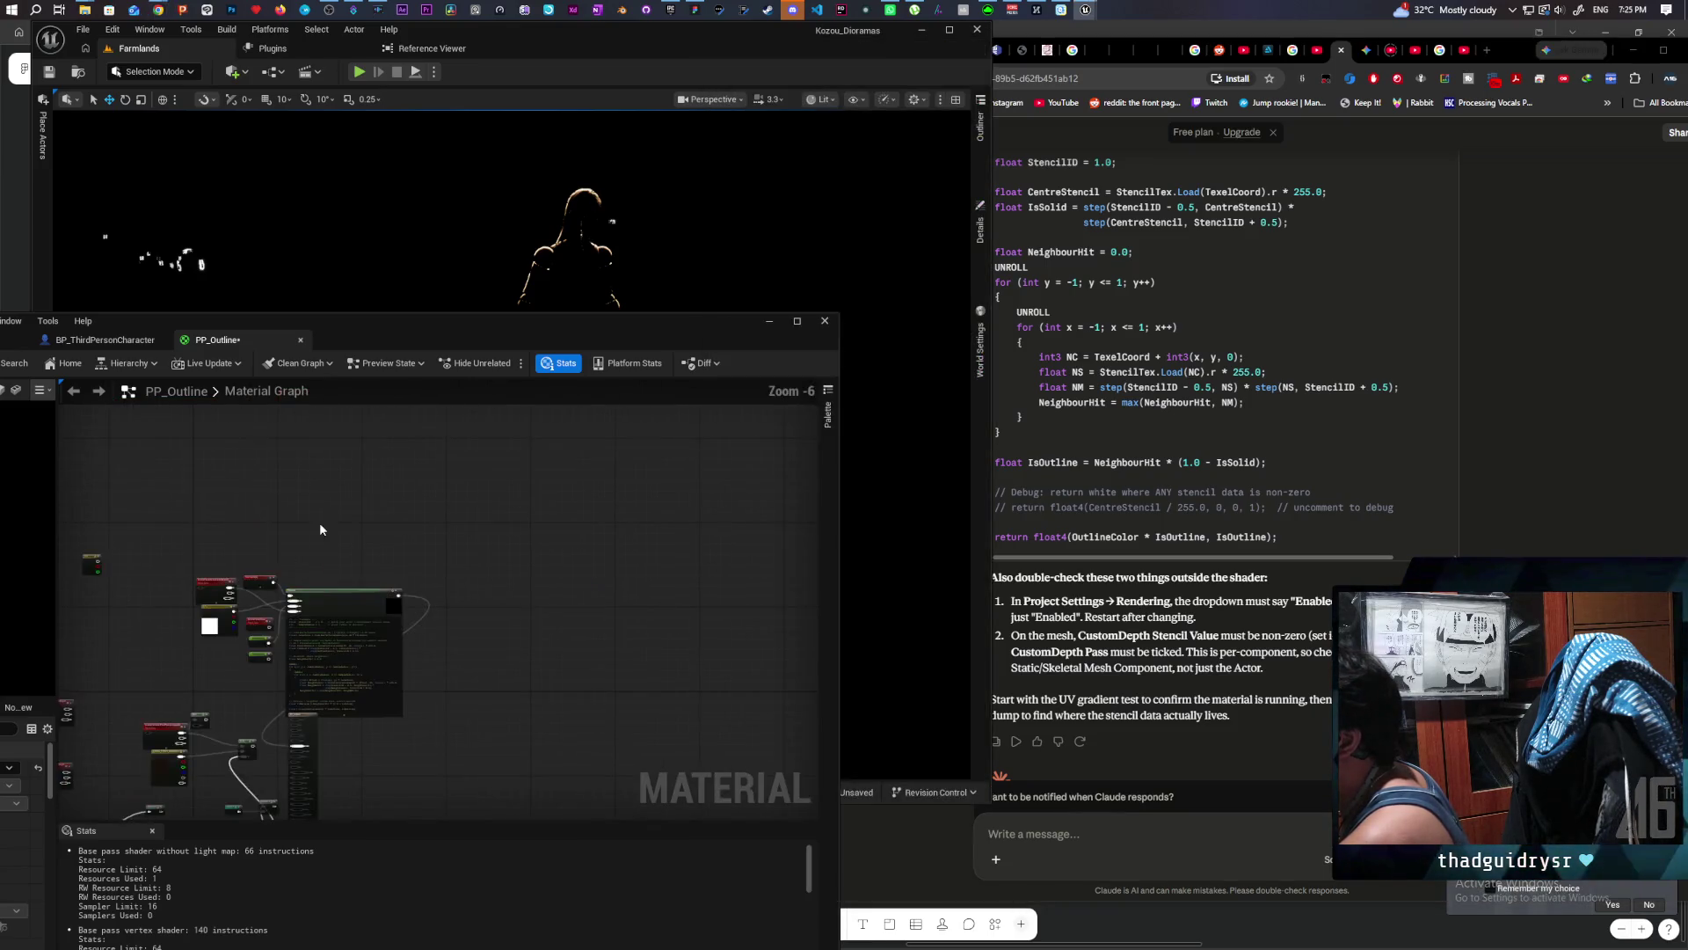
scroll(415, 569, "up", 3)
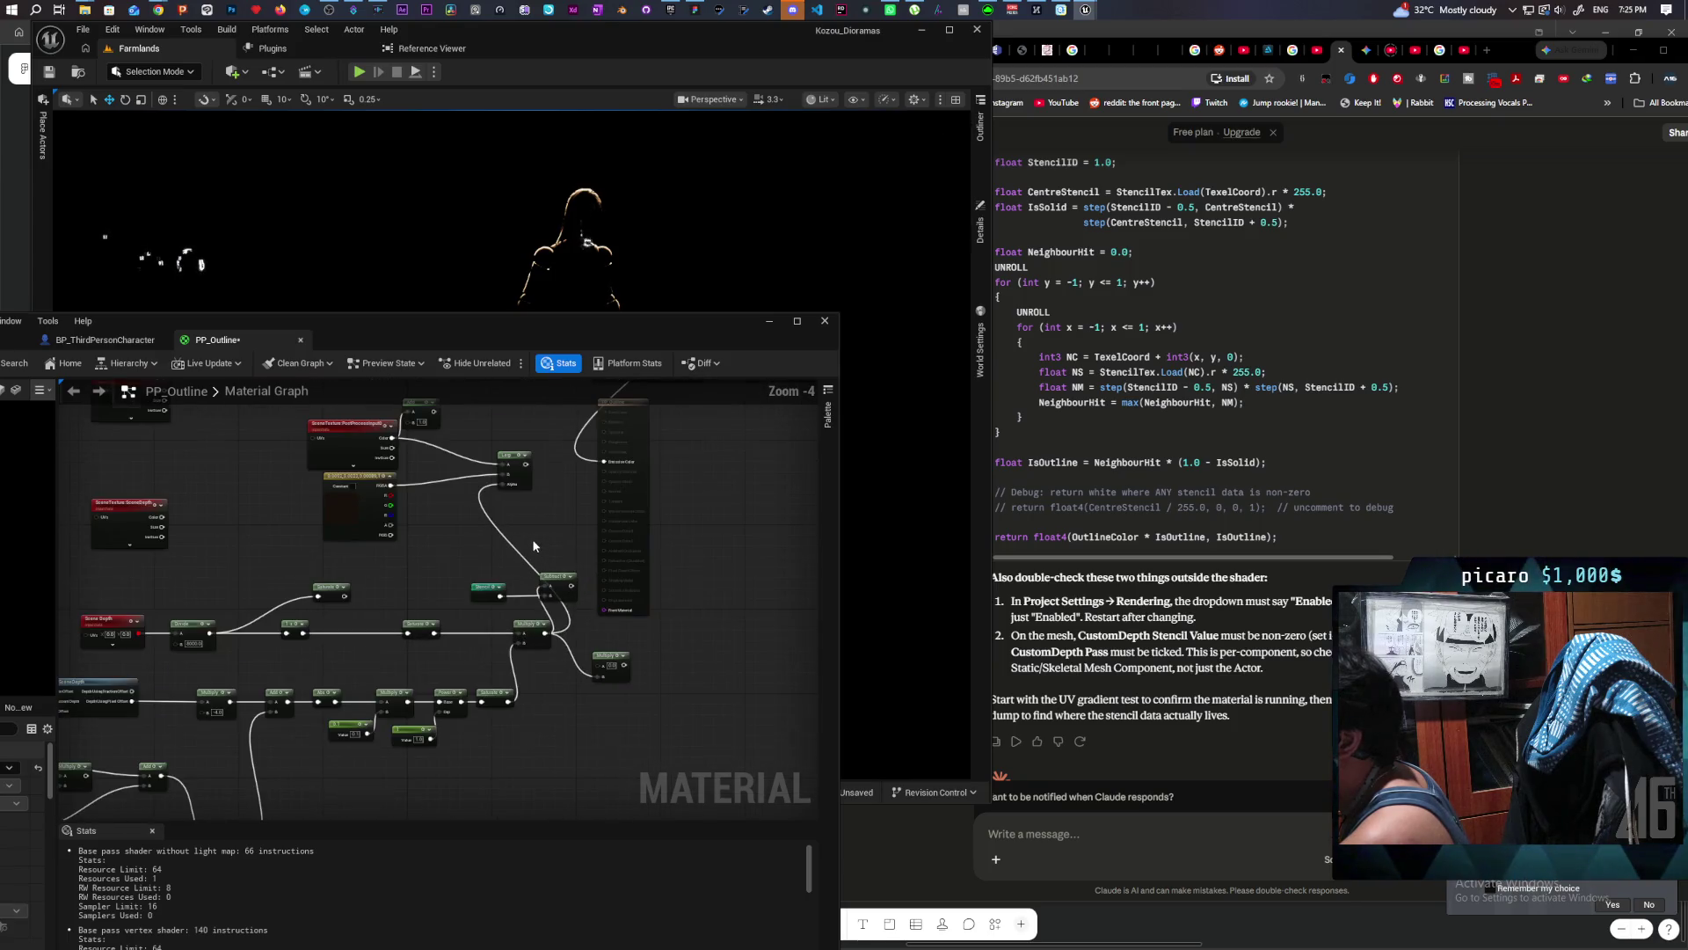
left_click_drag(490, 618, 629, 432)
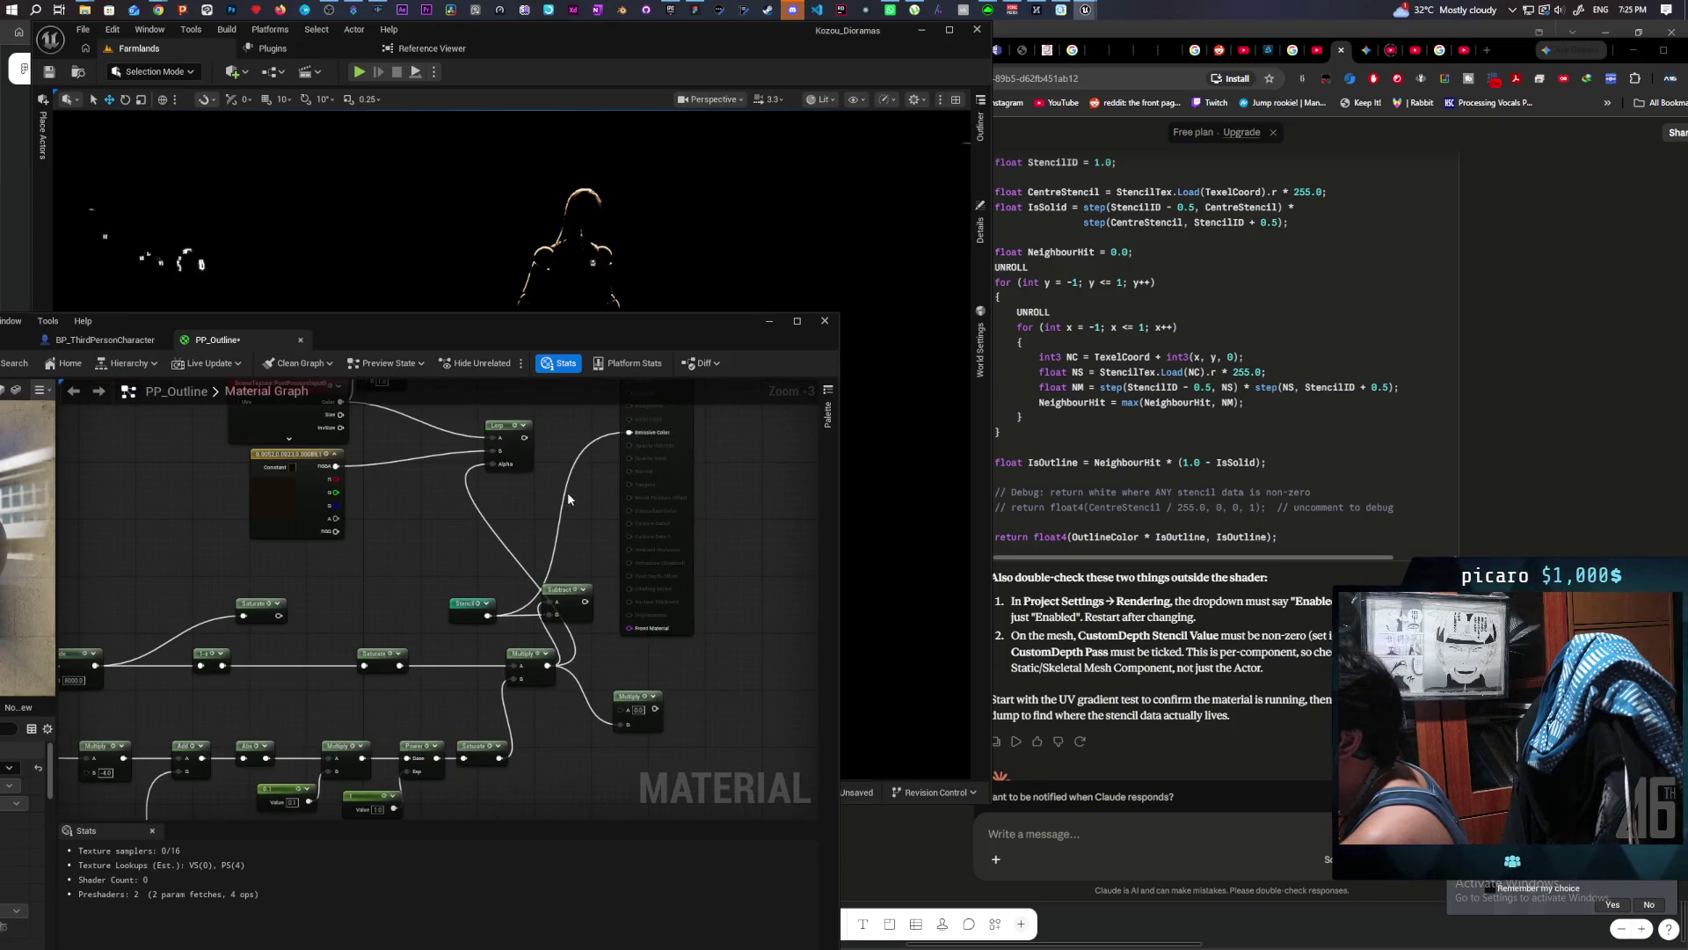
Step: Reconnect the Custom node output to Emissive Color and save PP_Outline
left_click_drag(567, 492, 580, 618)
left_click_drag(325, 350, 520, 402)
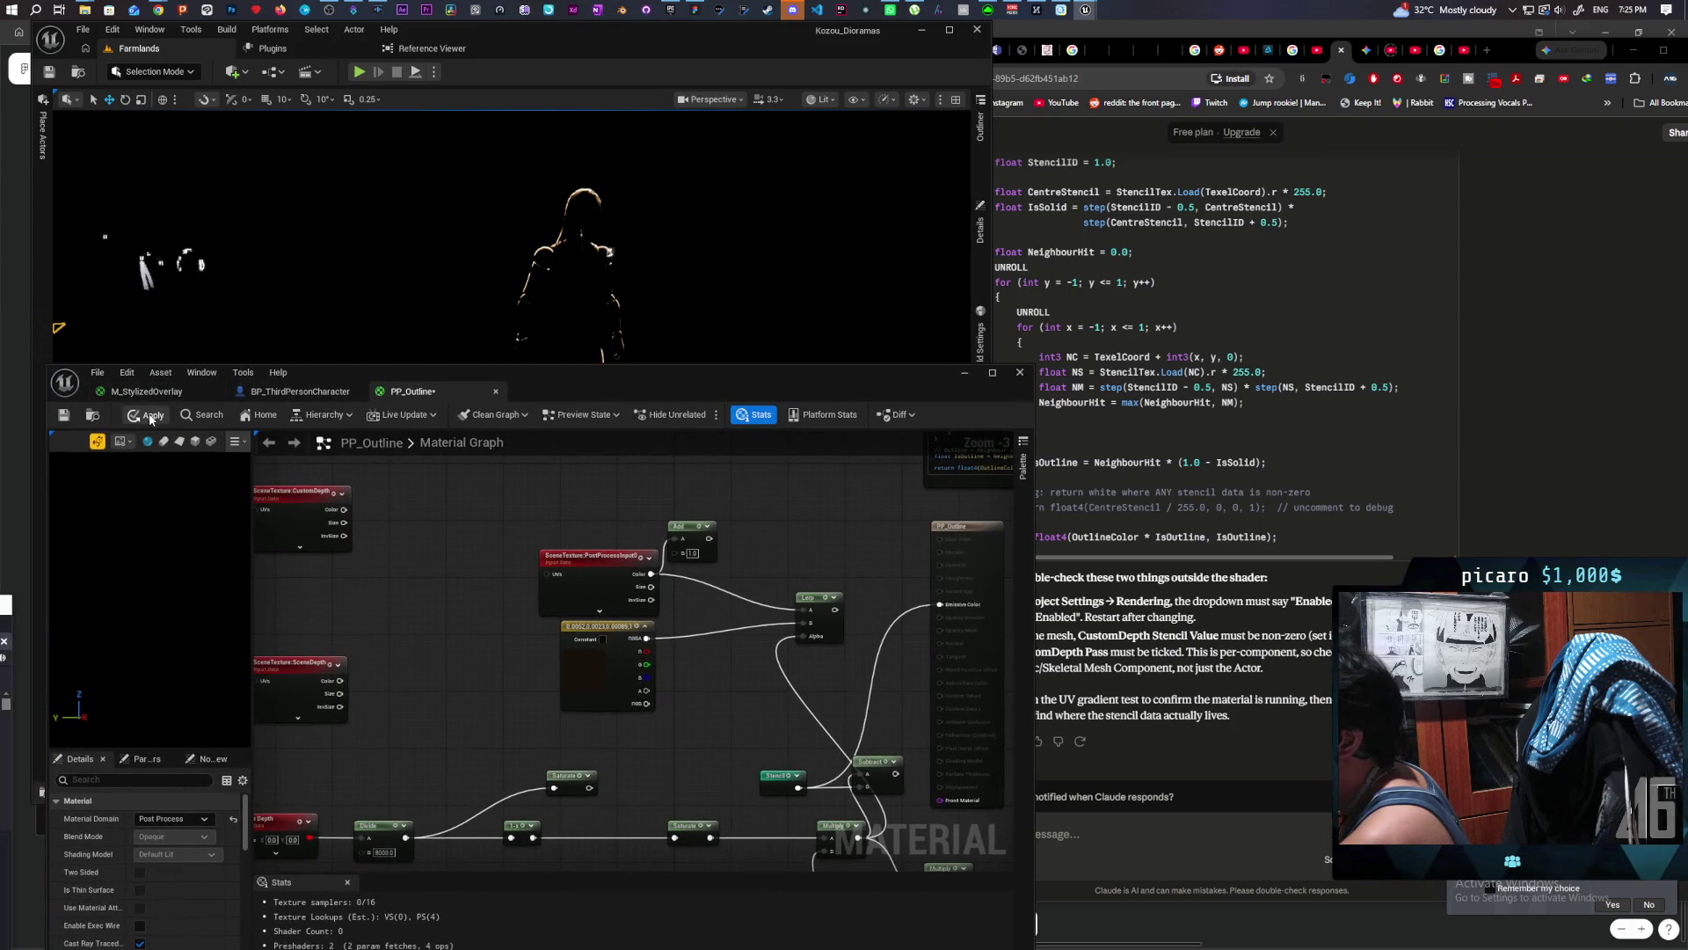
scroll(804, 553, "down", 2)
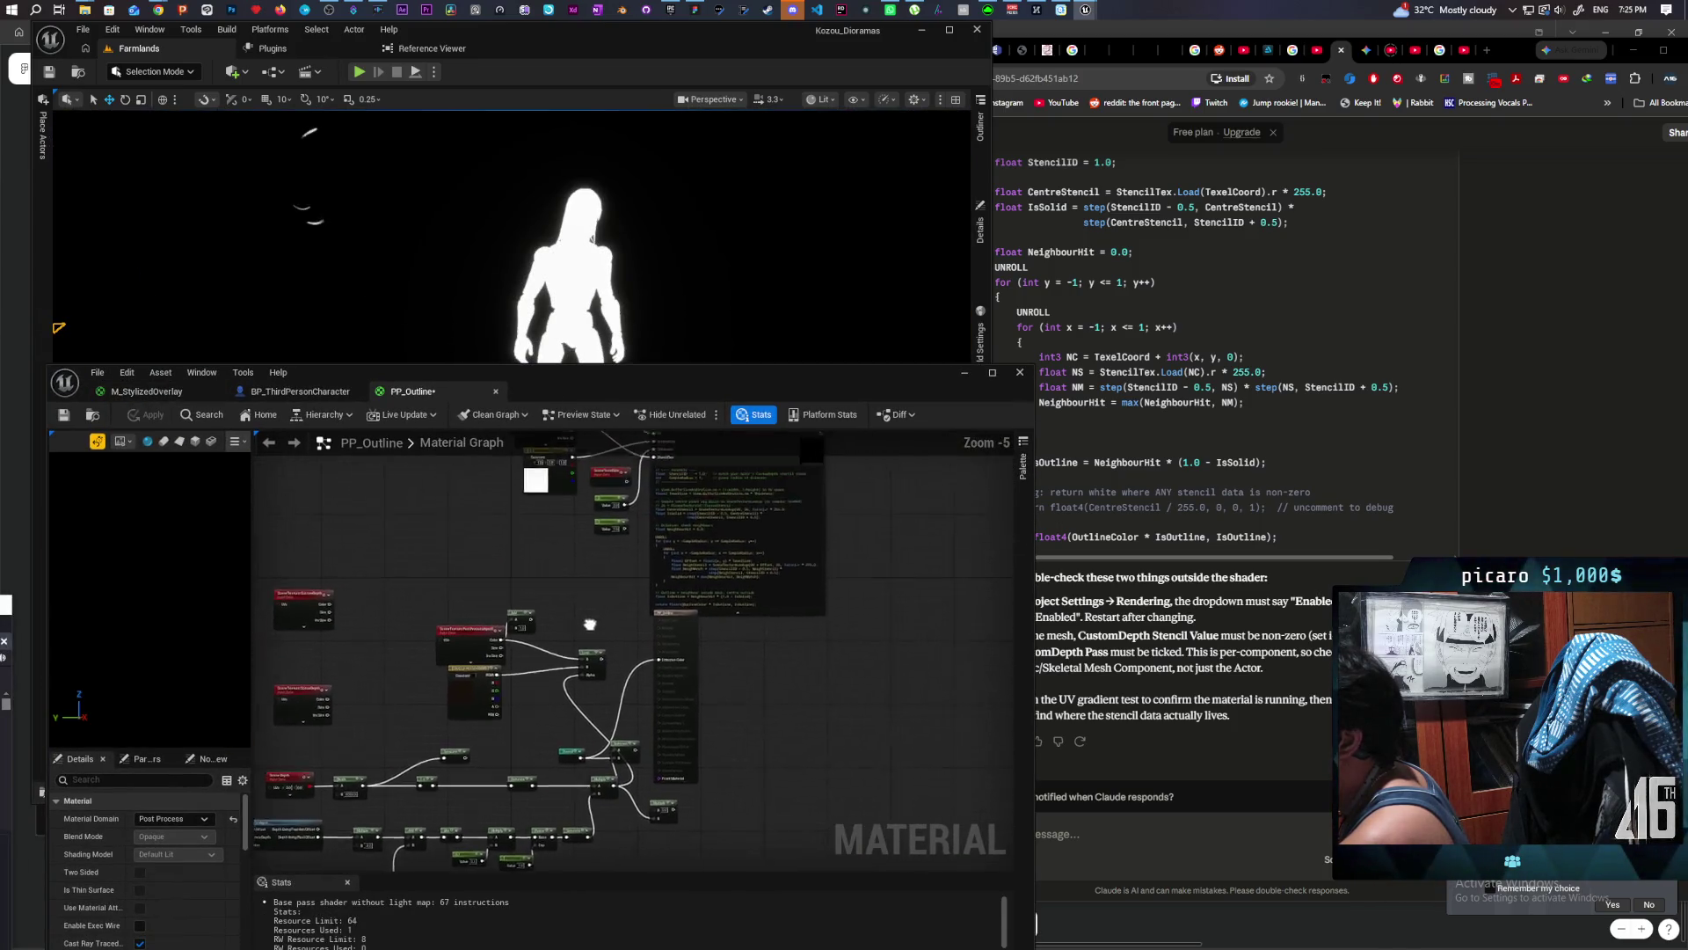
left_click_drag(853, 542, 848, 544)
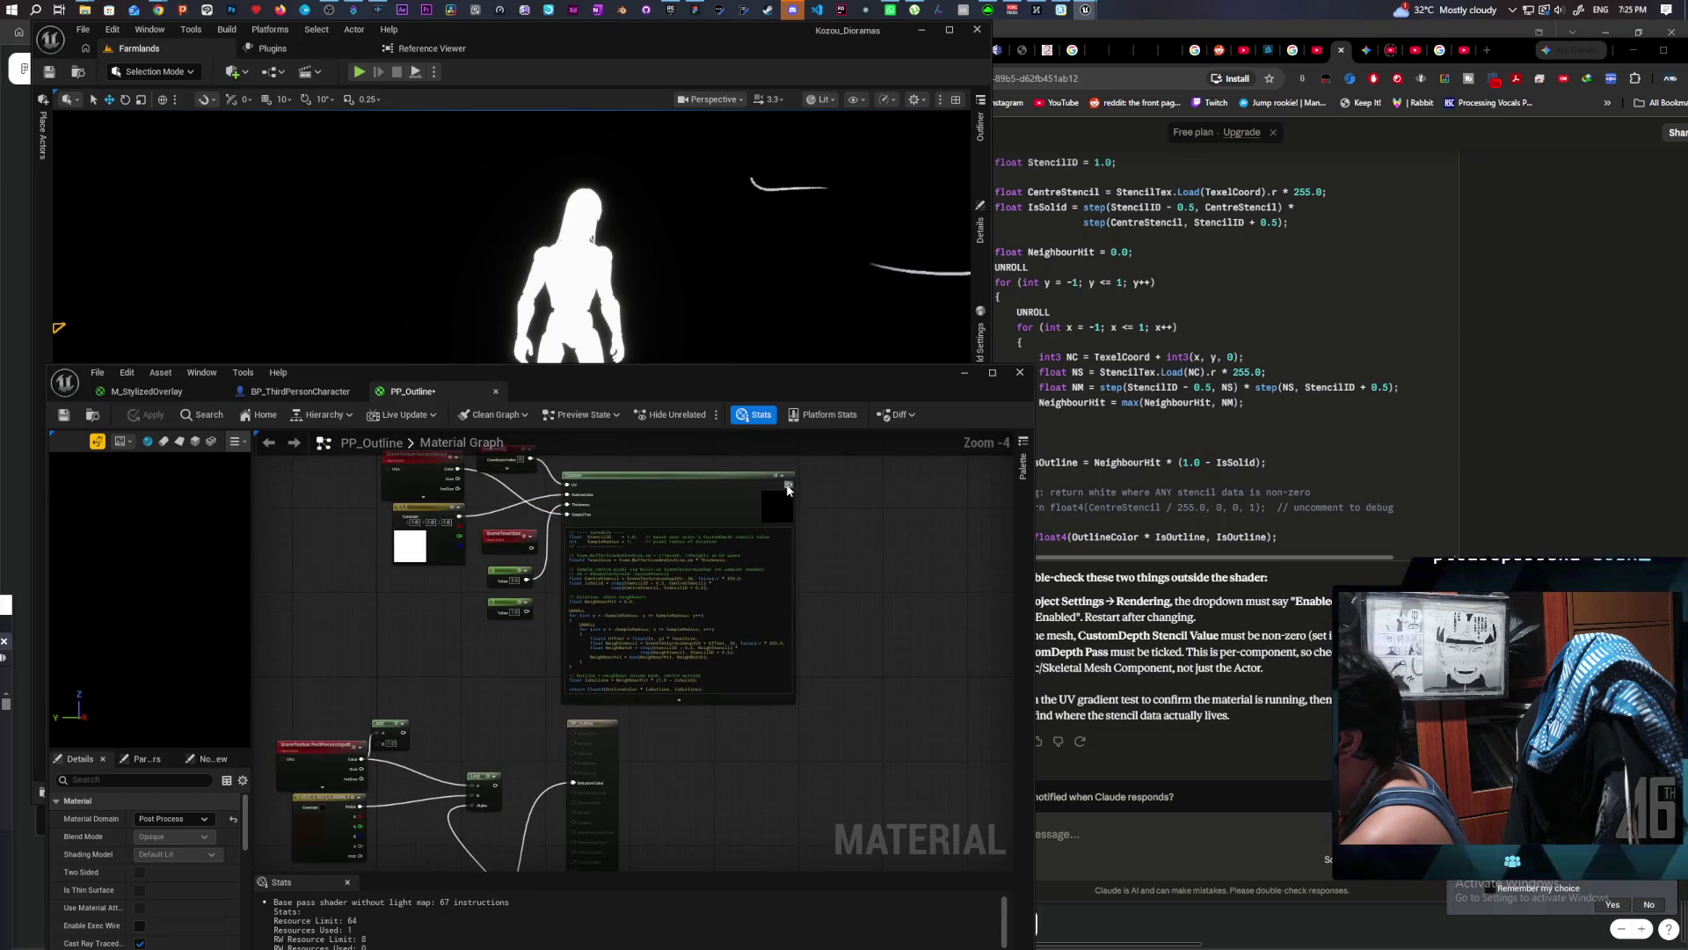
mouse_move(790, 485)
left_mouse_down()
mouse_move(832, 550)
mouse_move(573, 782)
left_mouse_up()
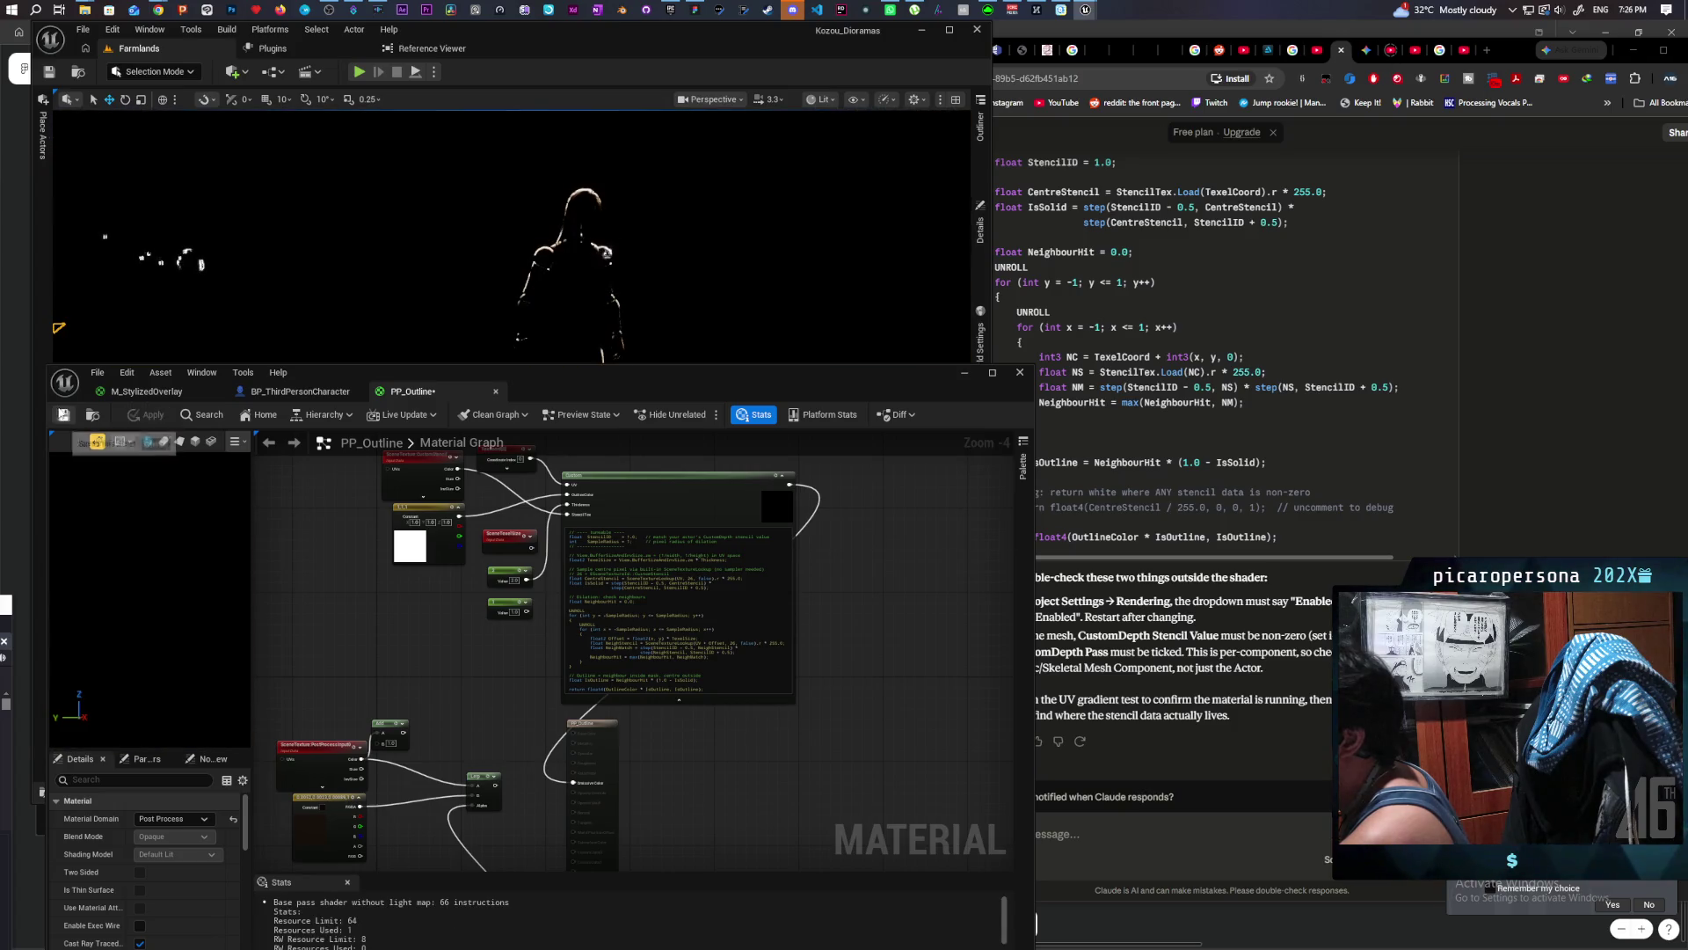
left_click(63, 415)
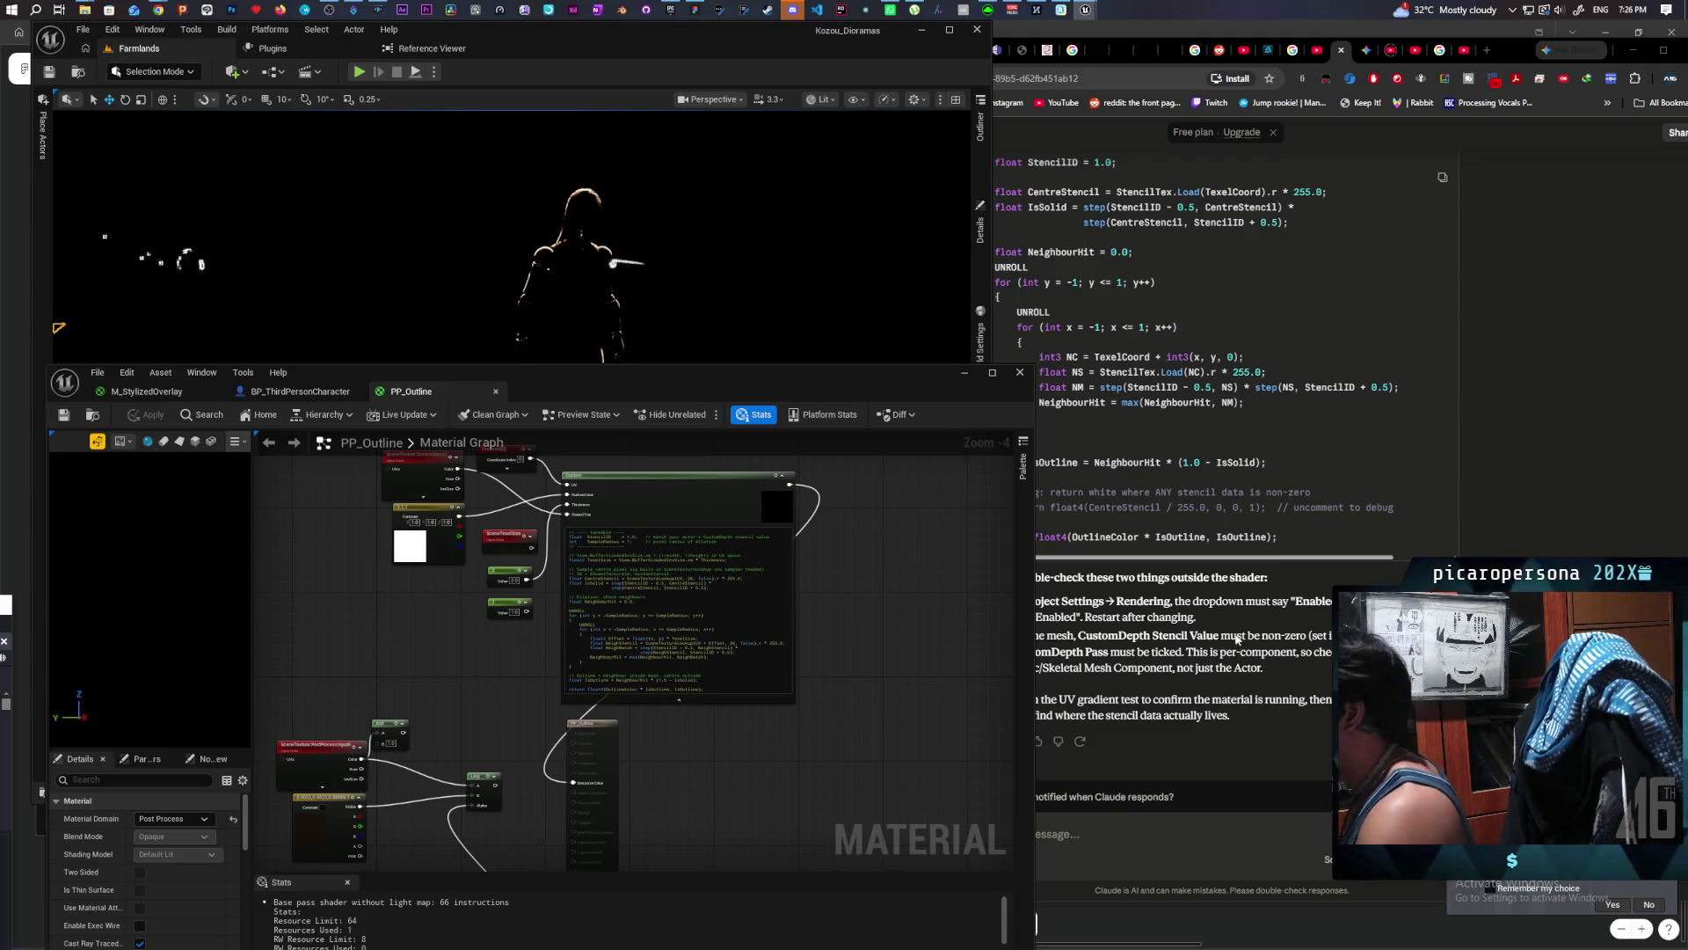
left_click(1214, 745)
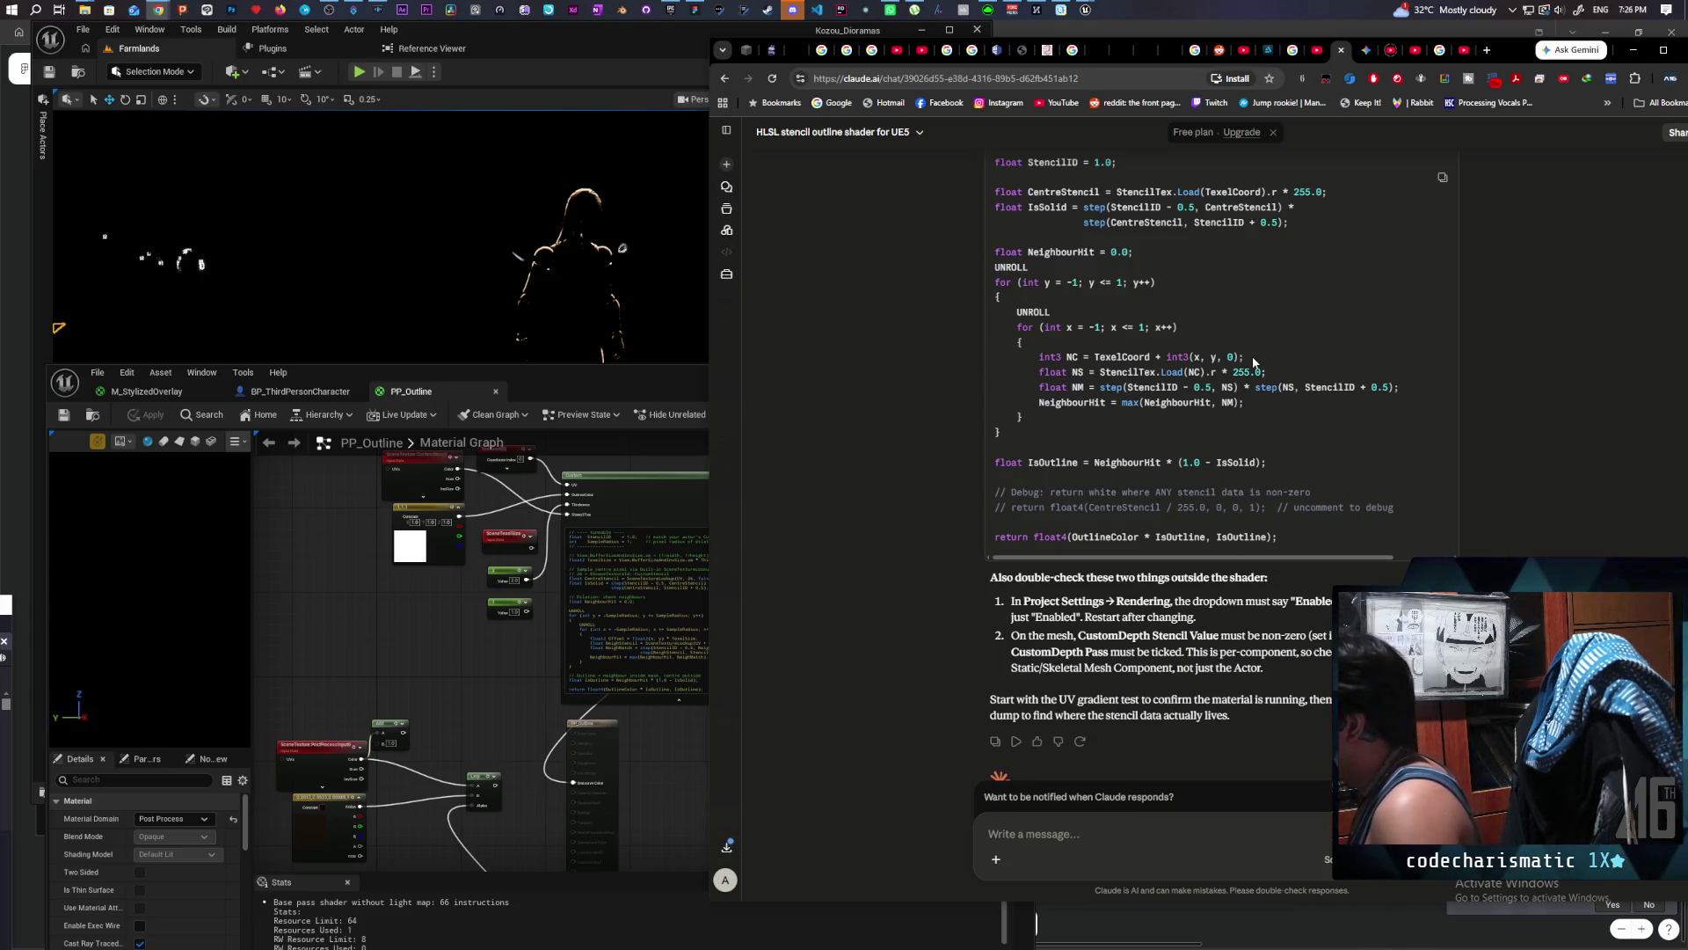
scroll(1253, 362, "up", 3)
scroll(1254, 362, "up", 3)
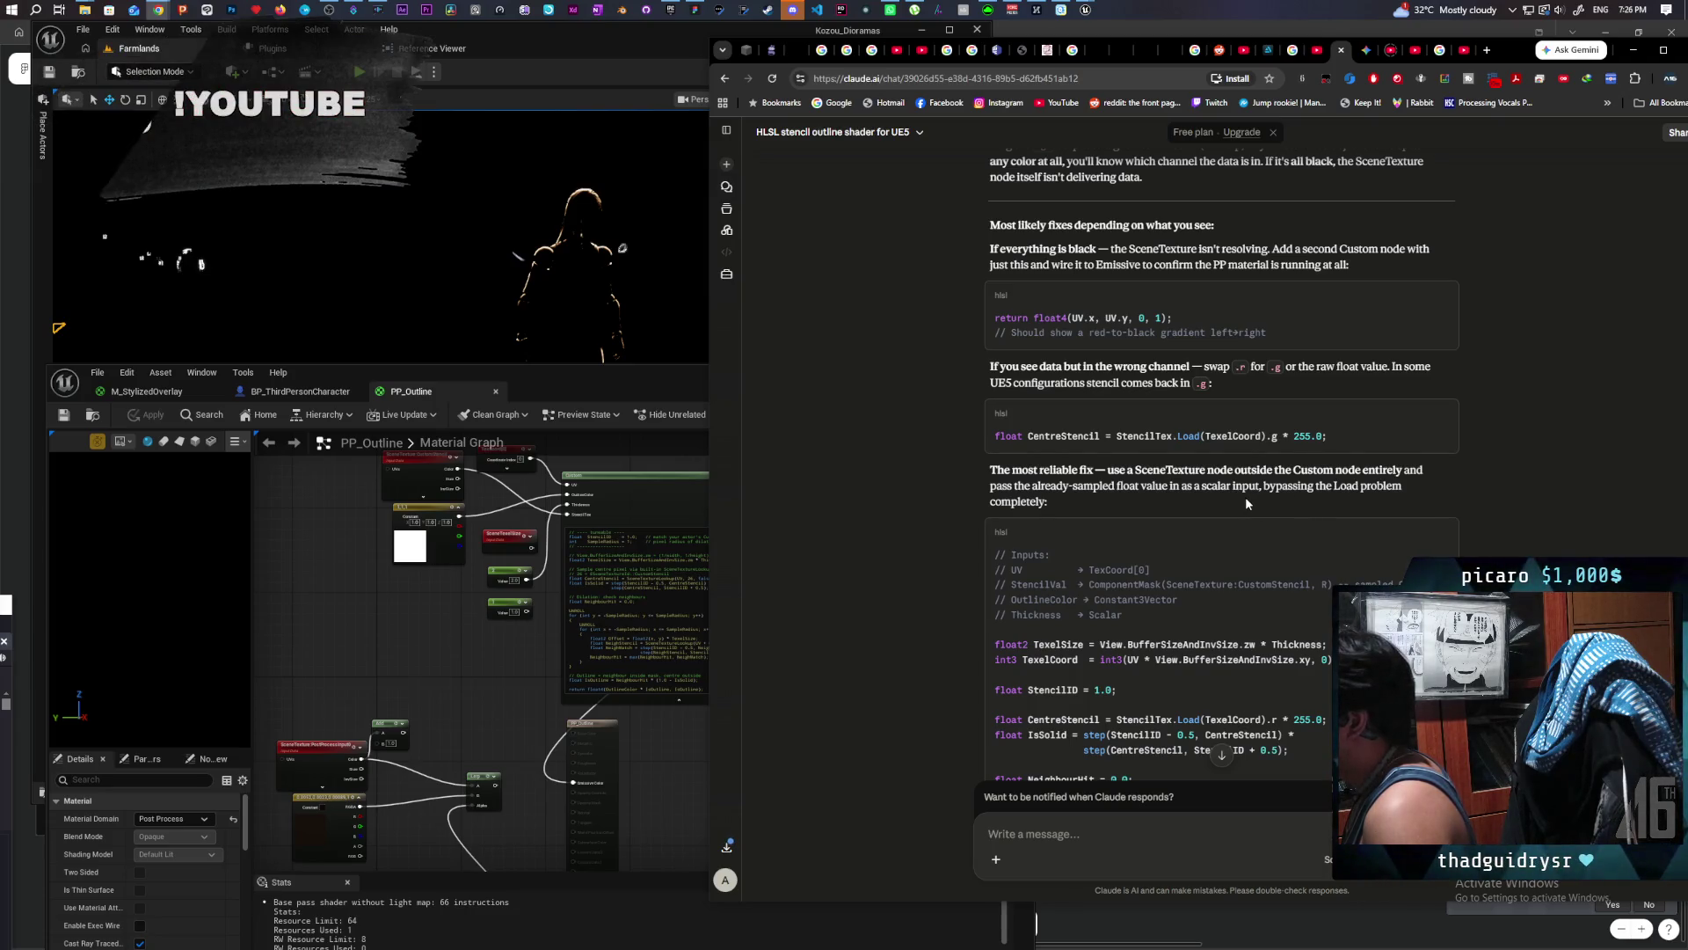
scroll(1247, 498, "down", 2)
scroll(1249, 503, "down", 3)
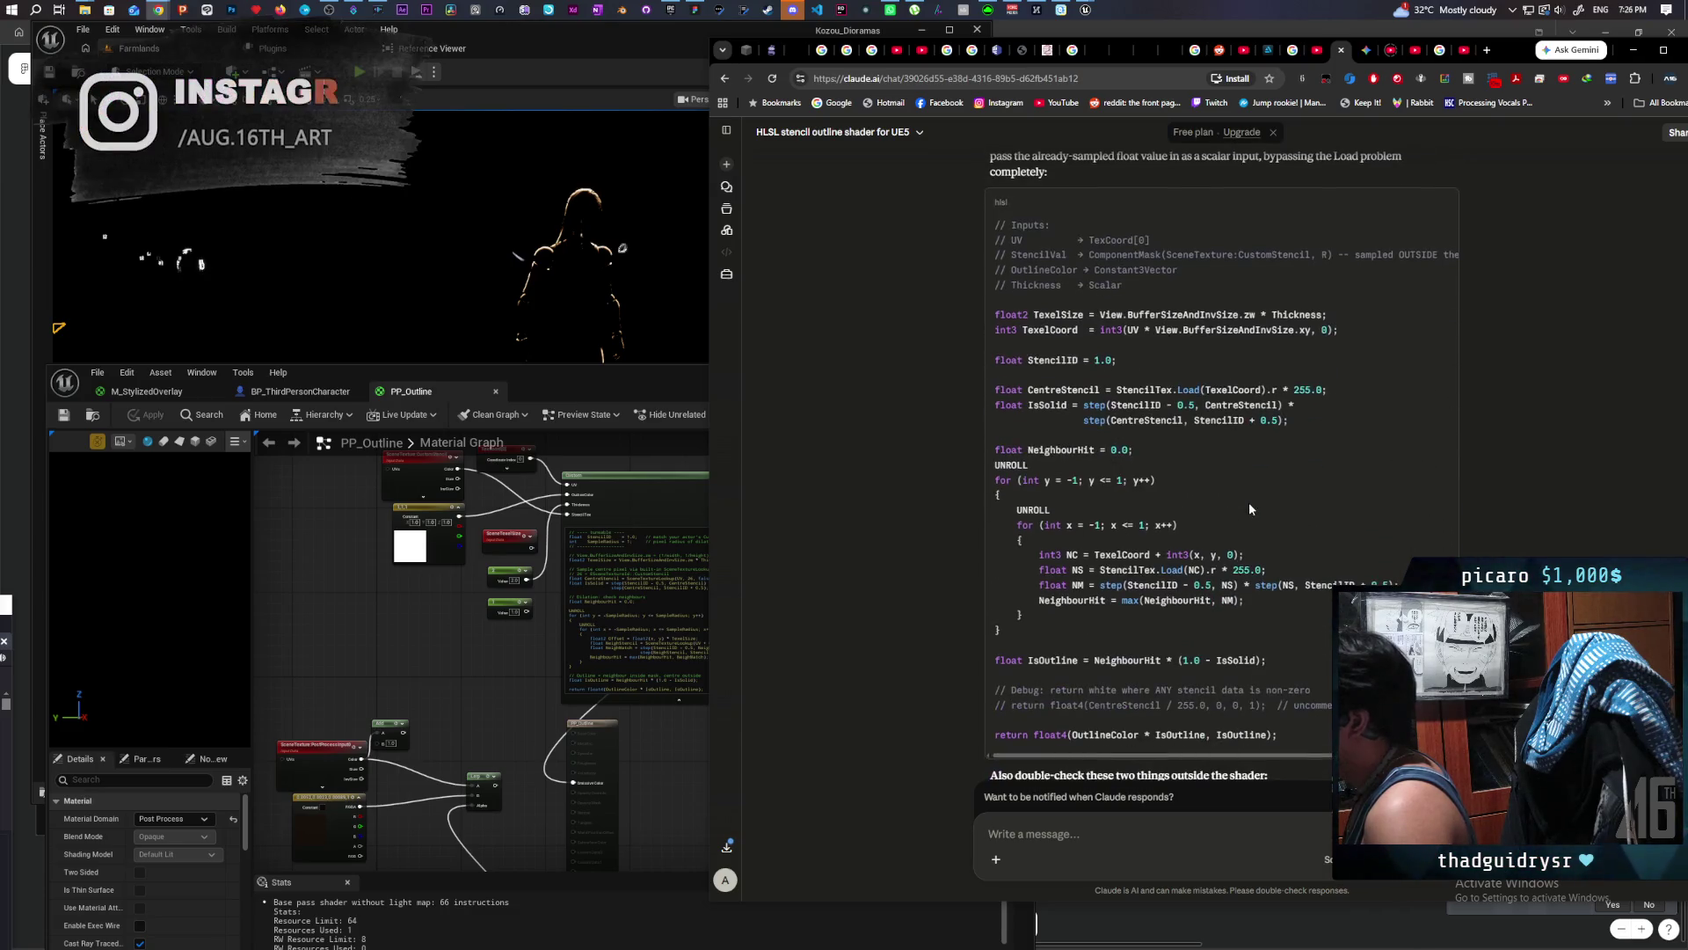
scroll(1249, 503, "down", 3)
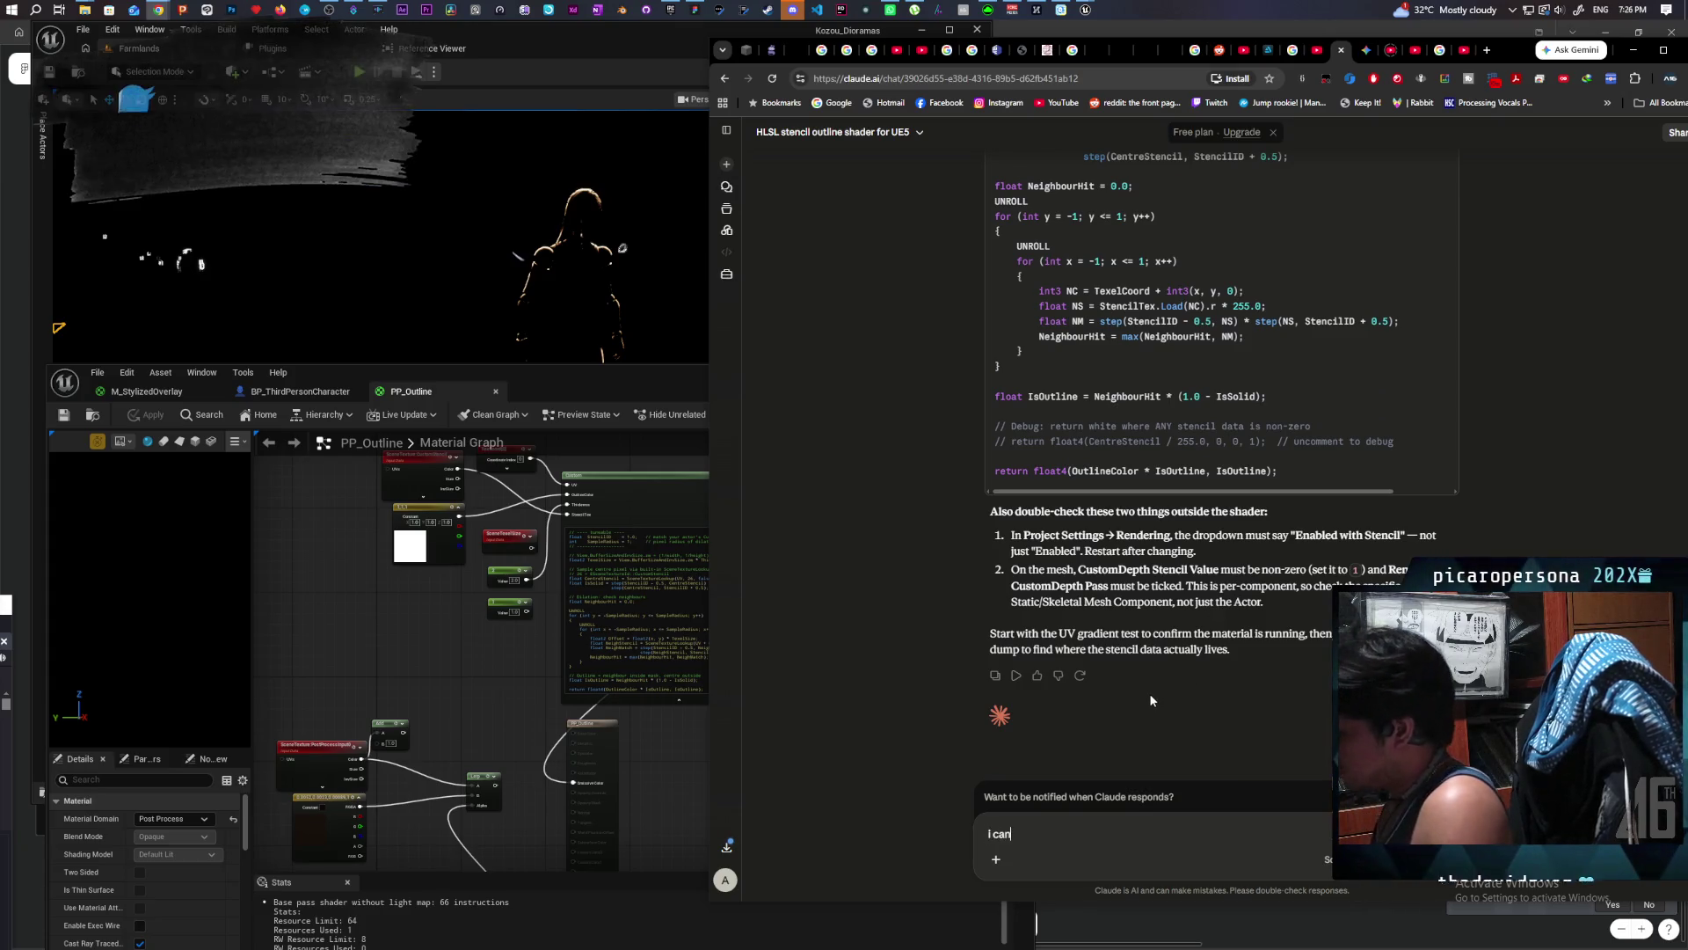
Step: Ask Claude to turn the working stencil sample into a white outline mask for a lerp
type("i can already")
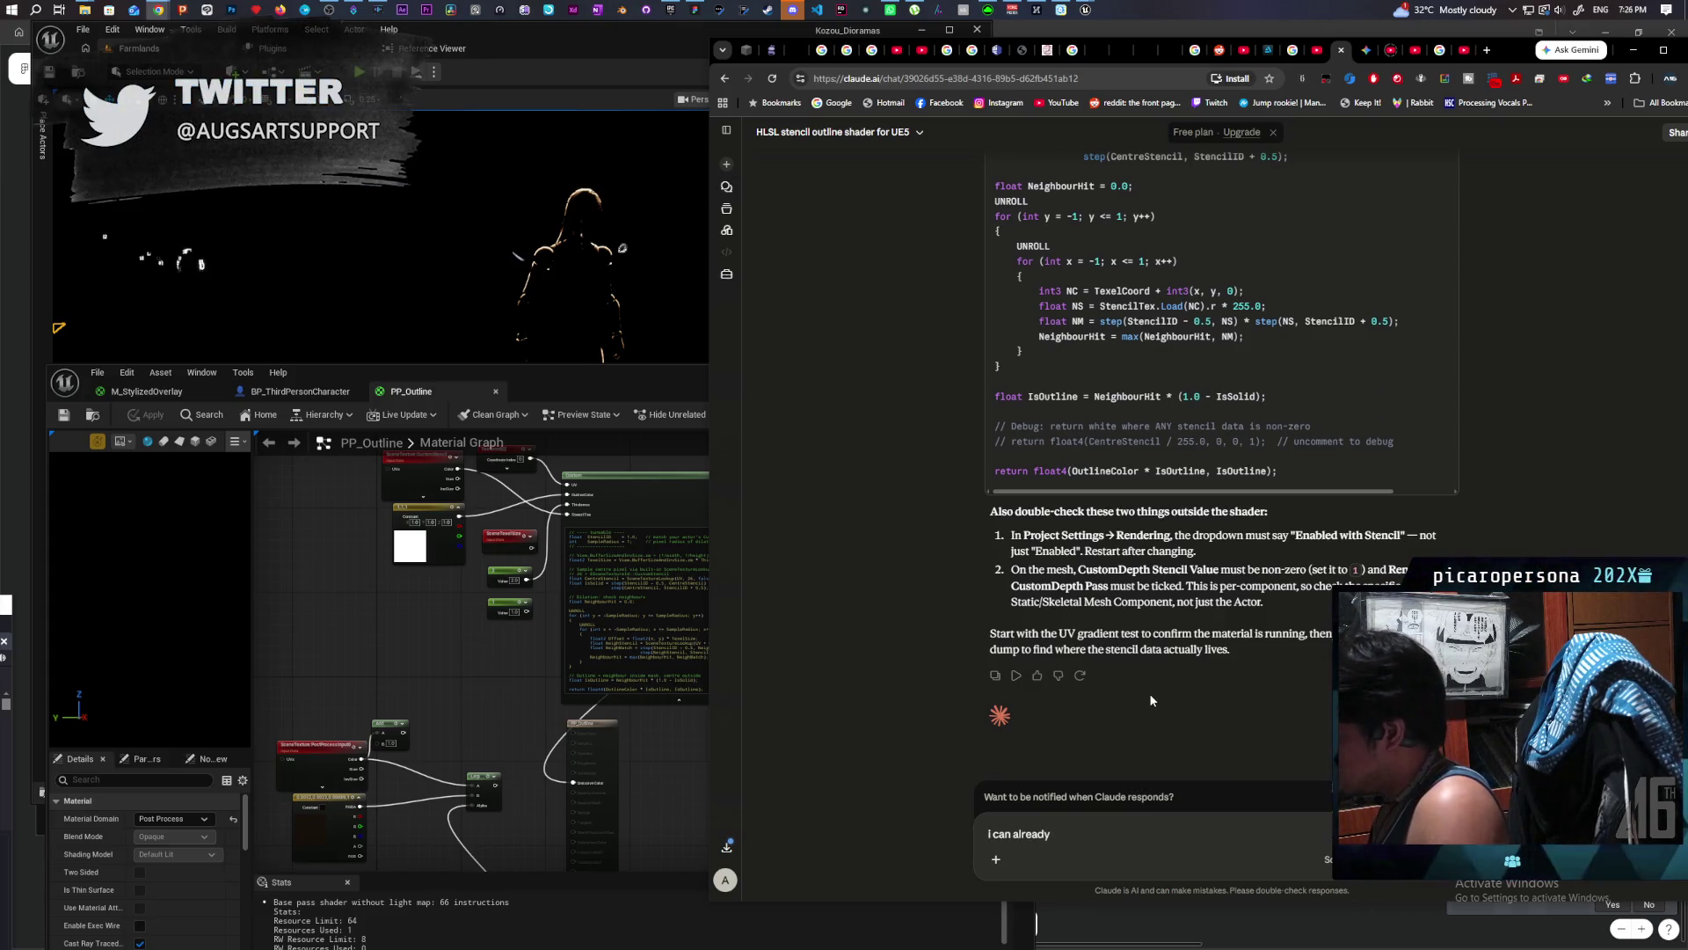
type(" sample")
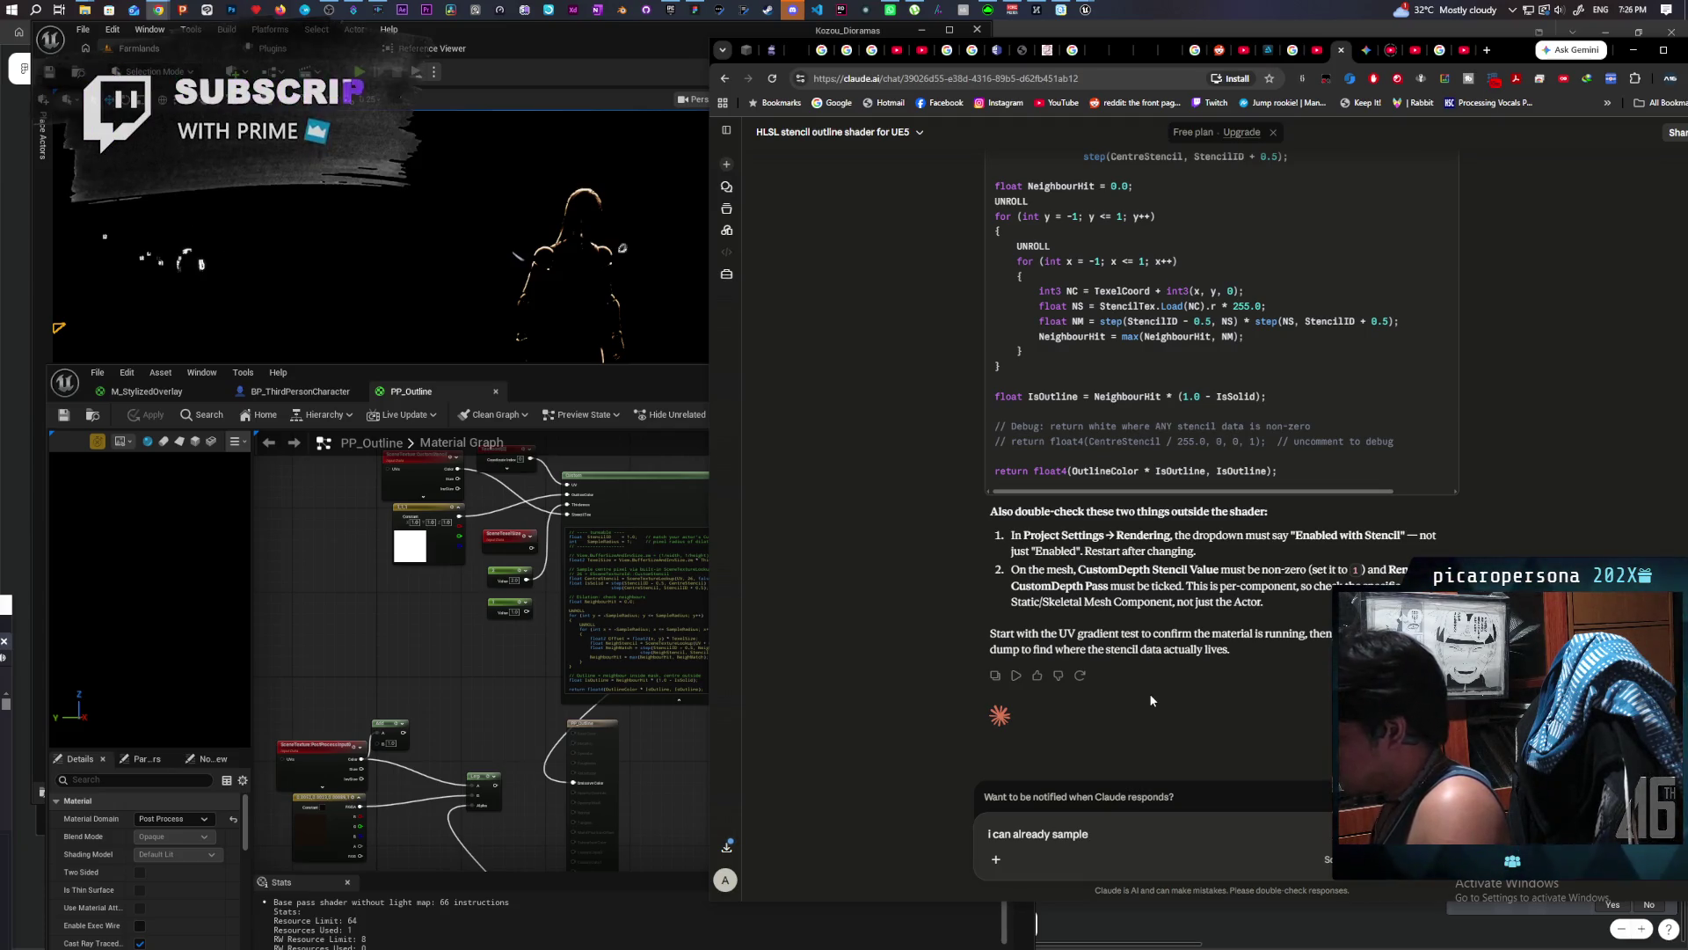
type(" the")
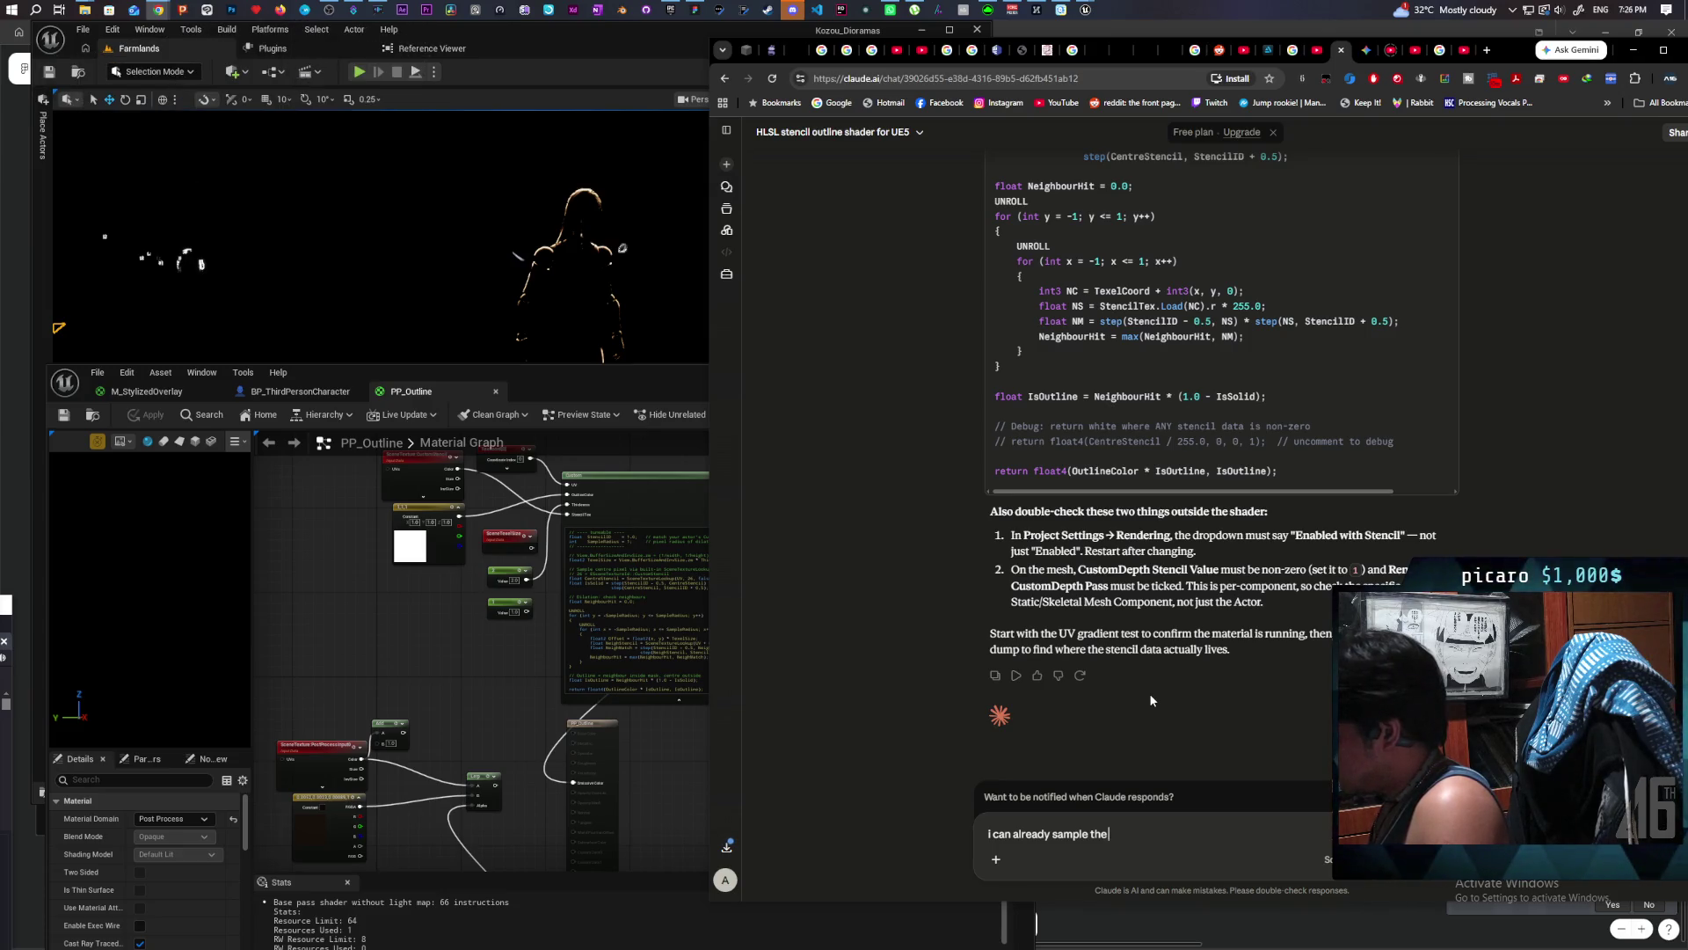
type(" te")
key("BackSpace")
key("BackSpace")
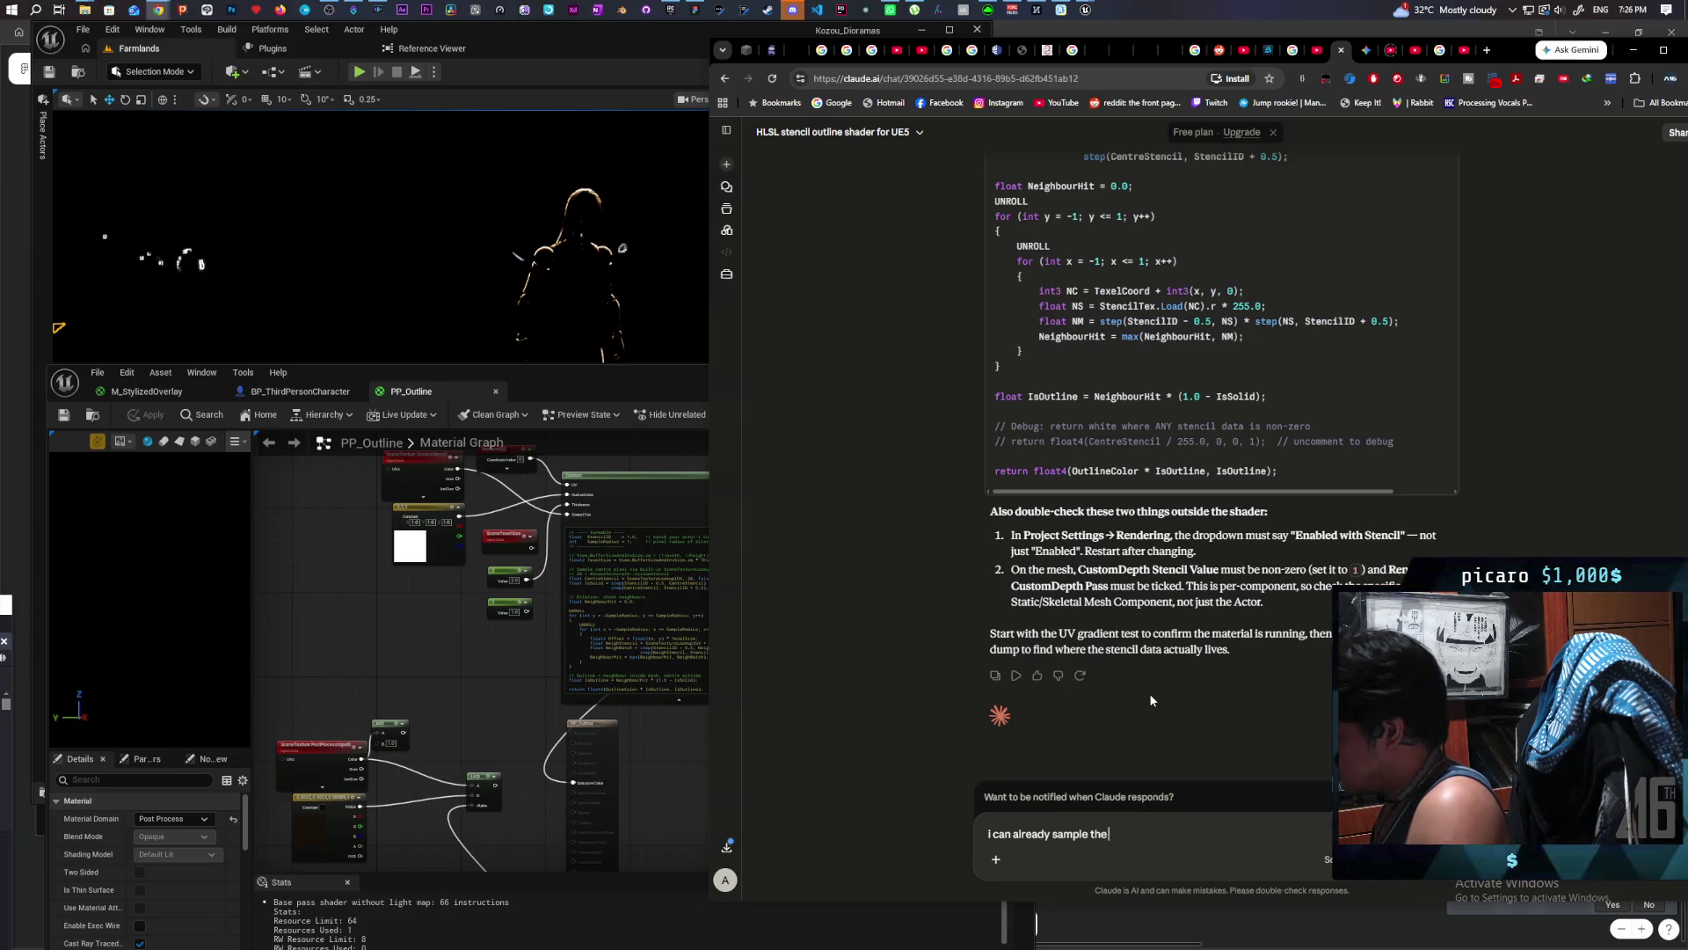
type("stencil perfect")
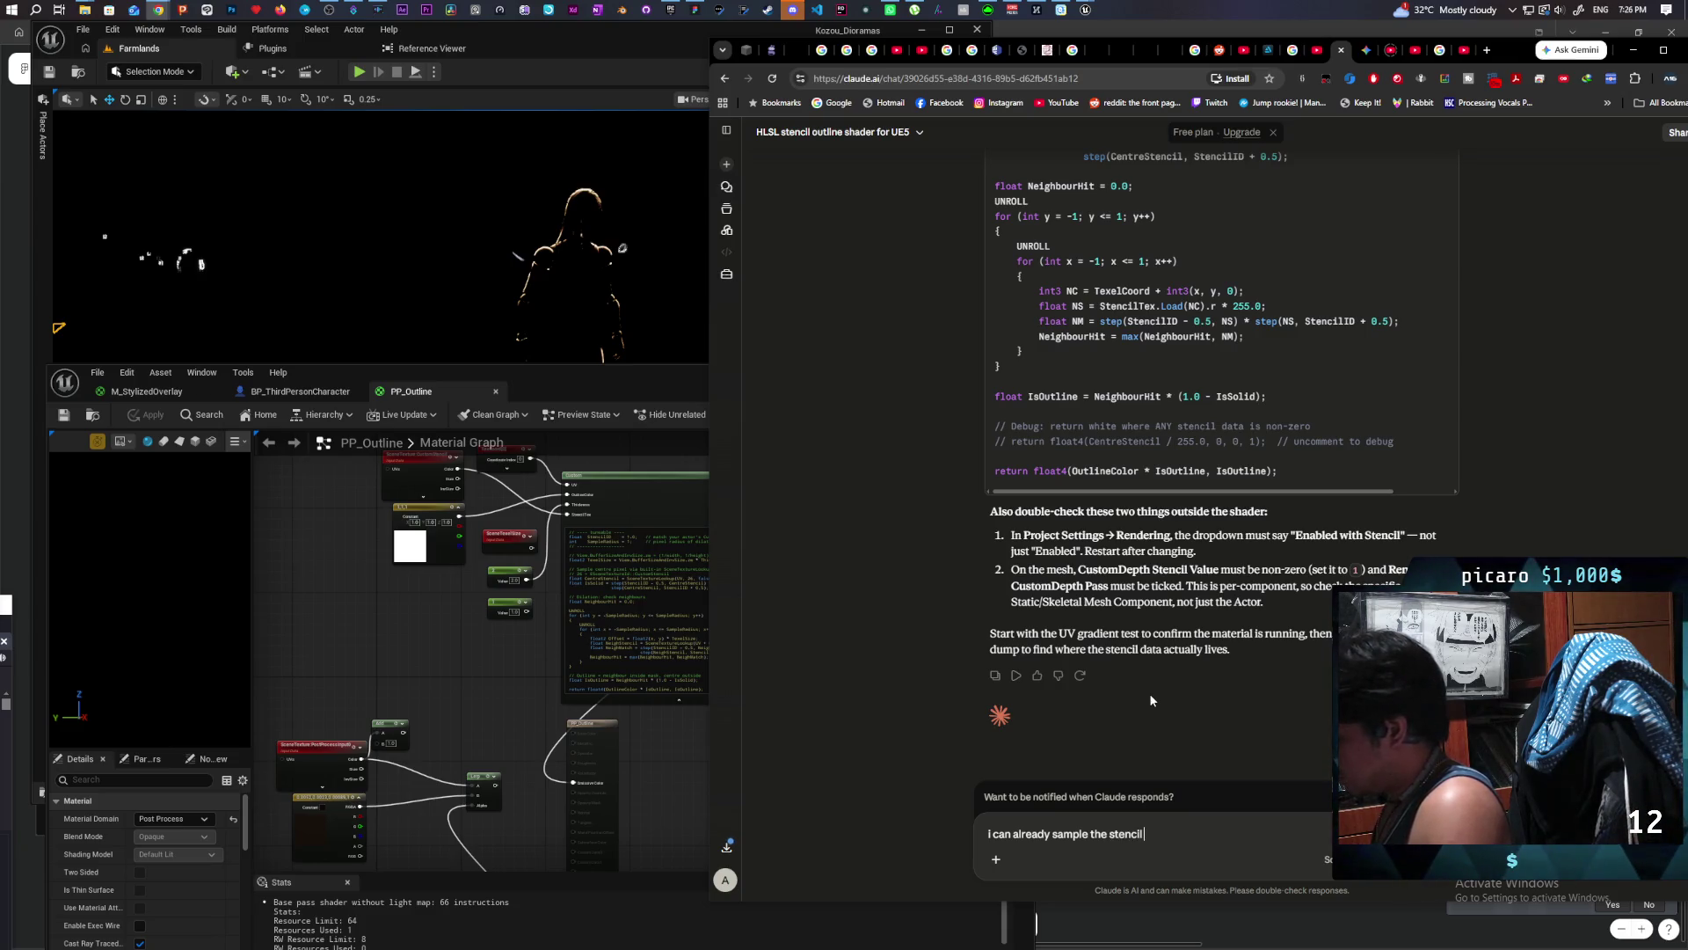
type("ly ")
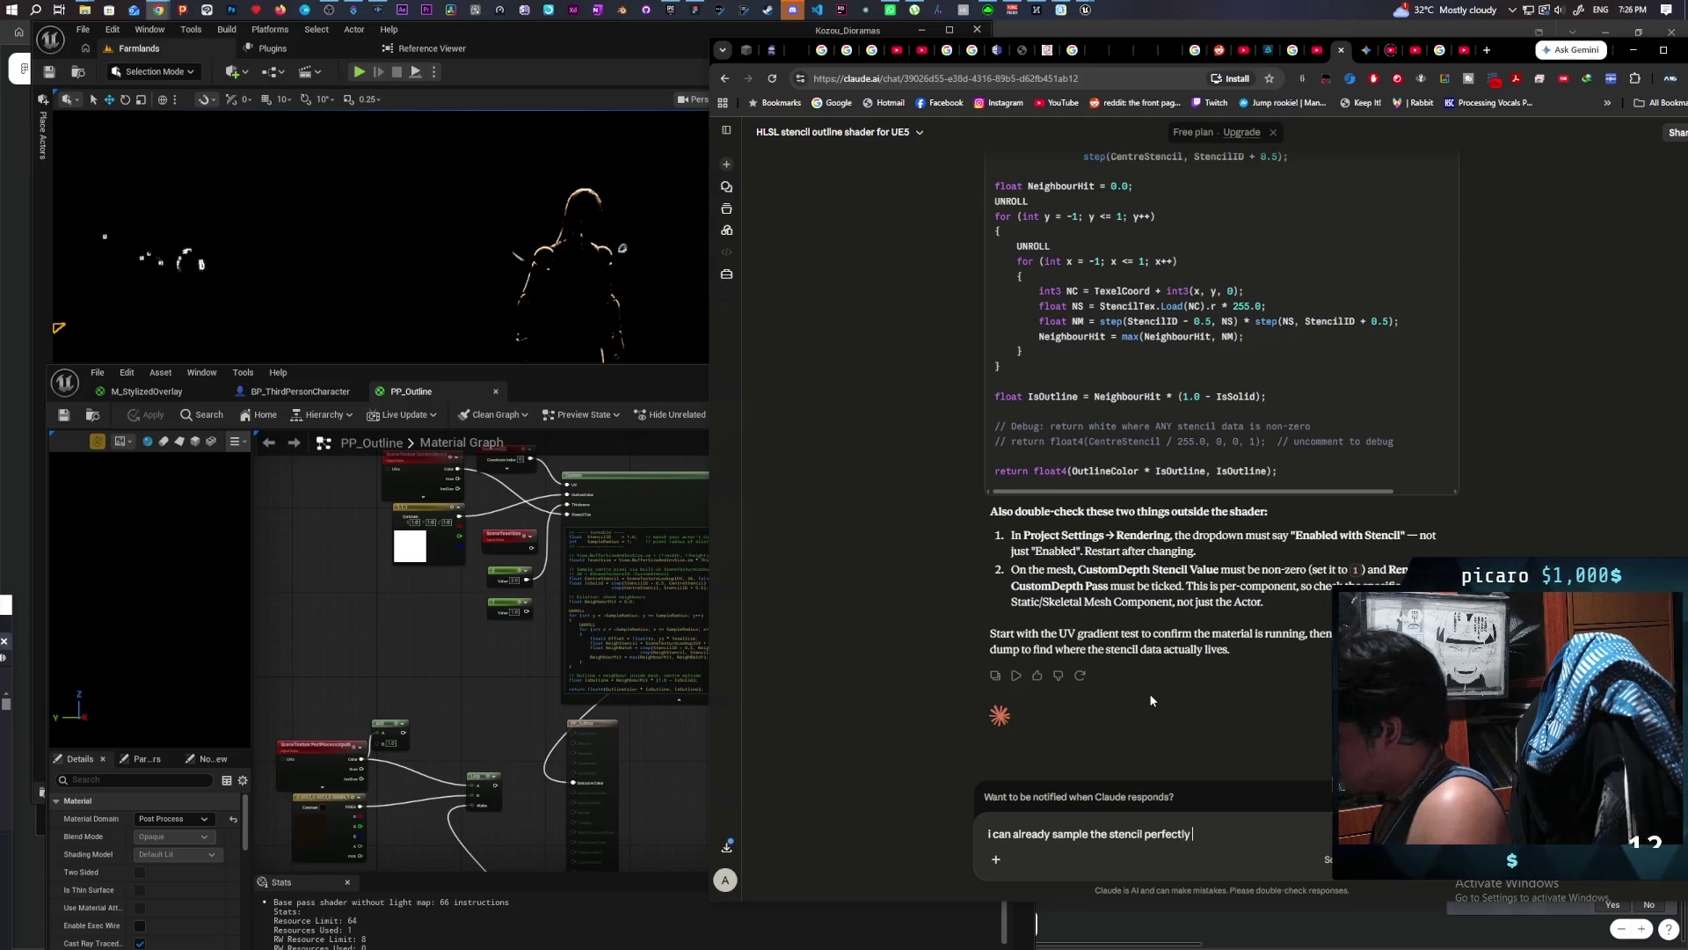
type("and outp")
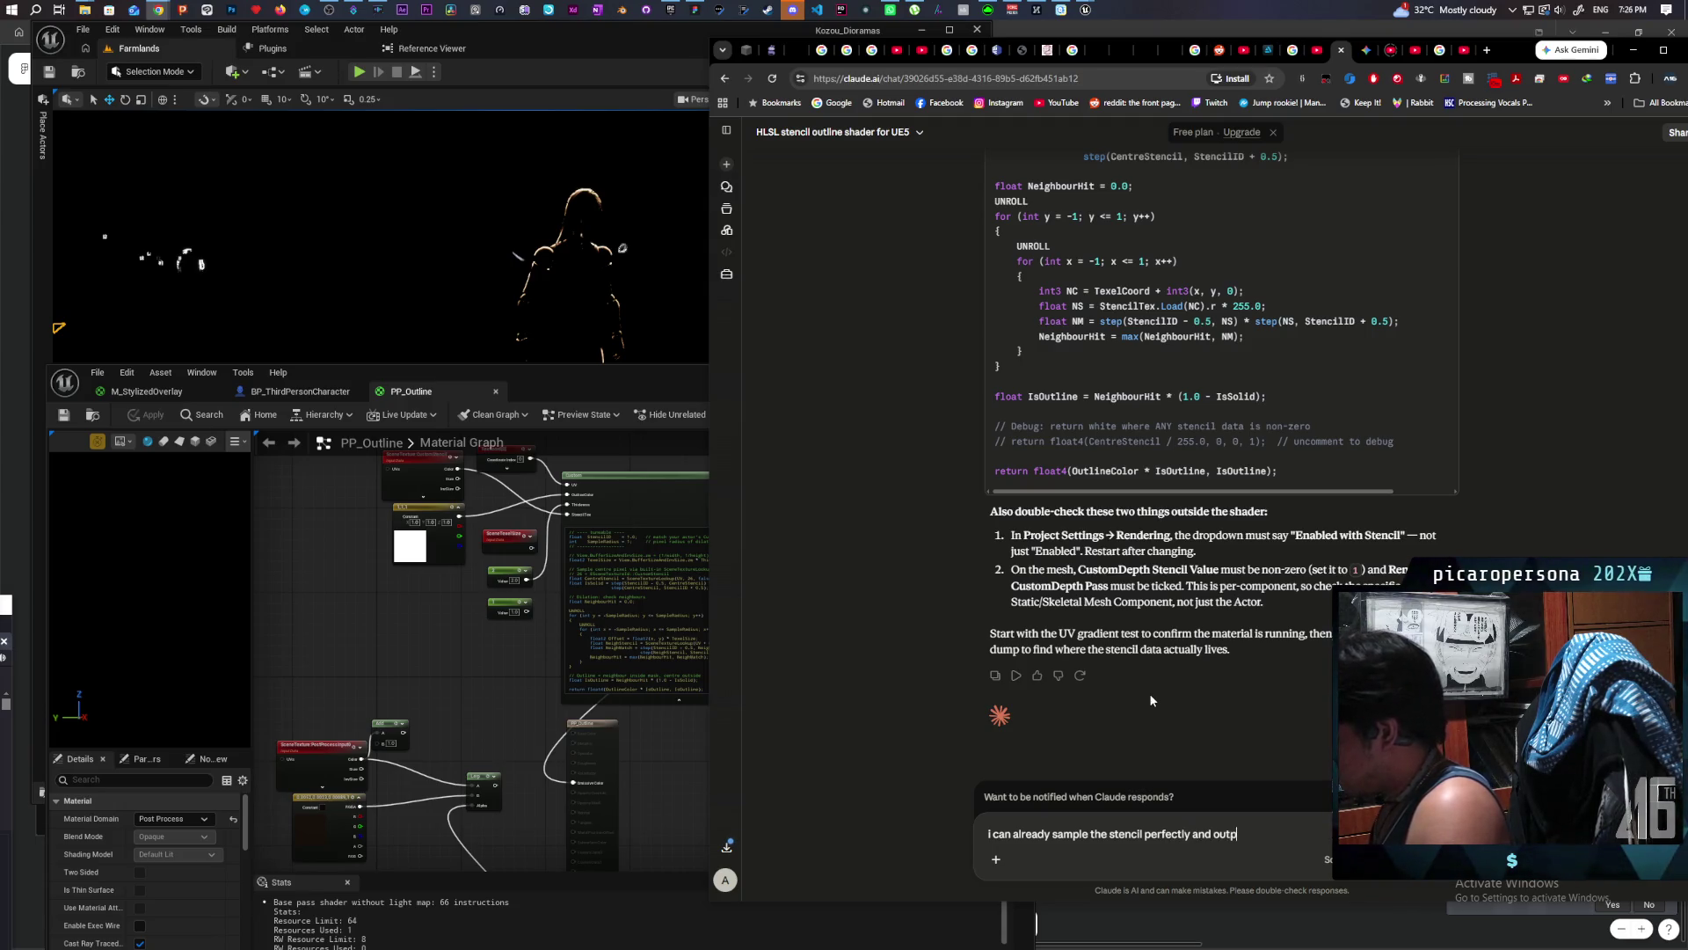
type("ut a")
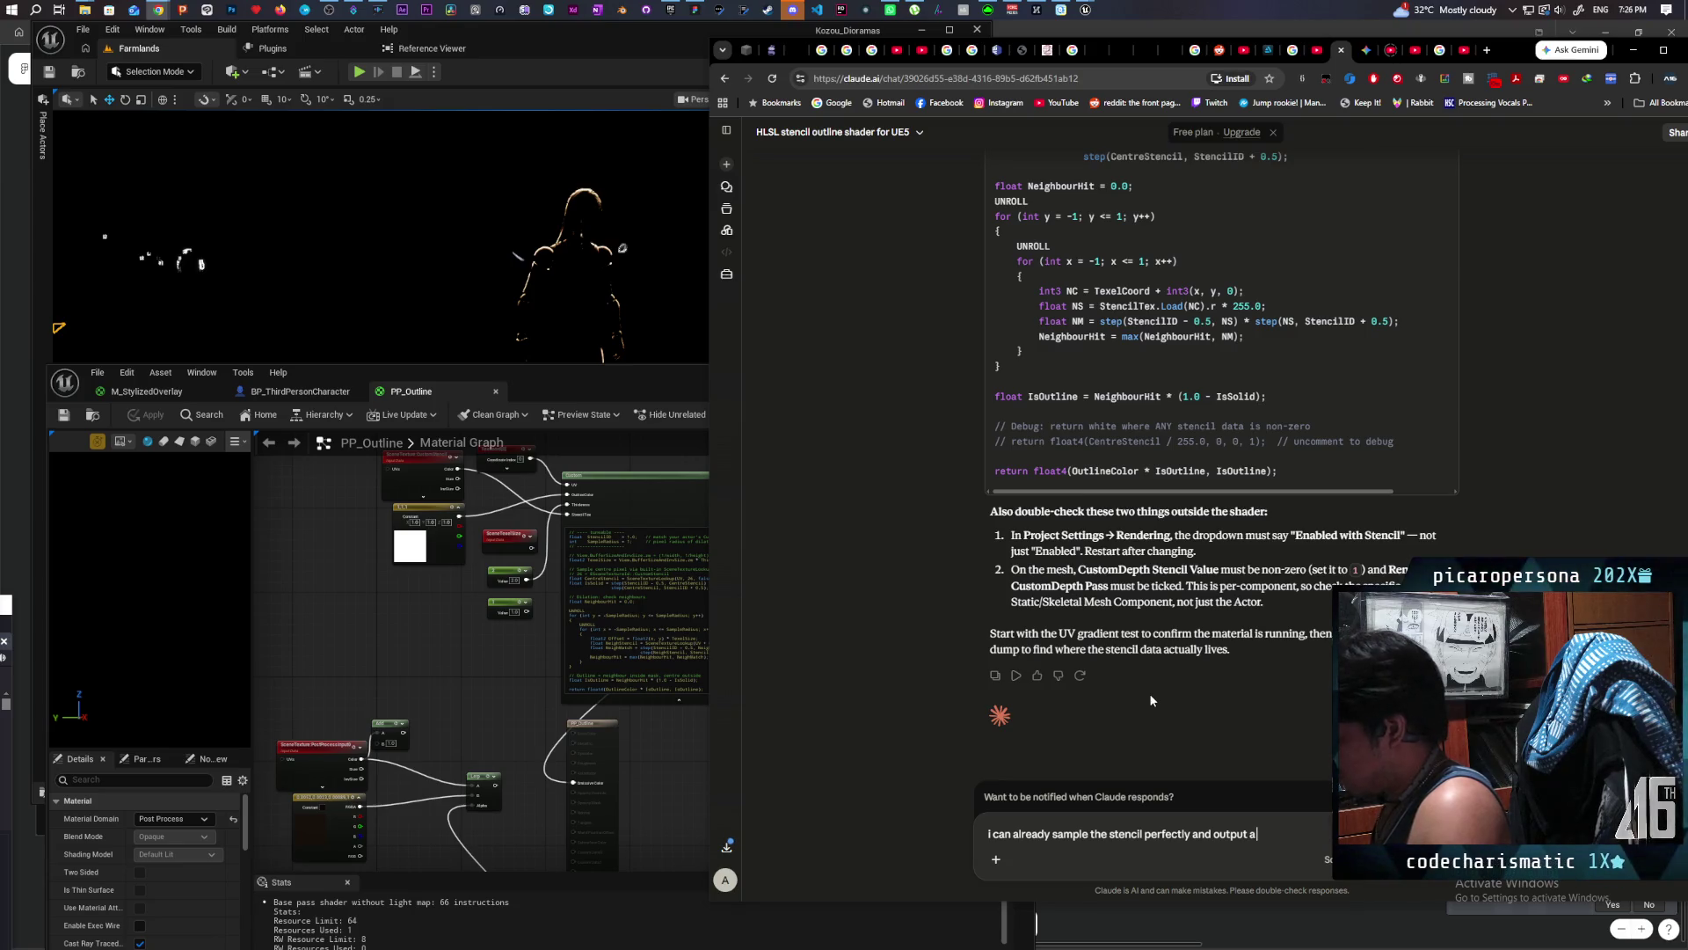
type(" perfect stens")
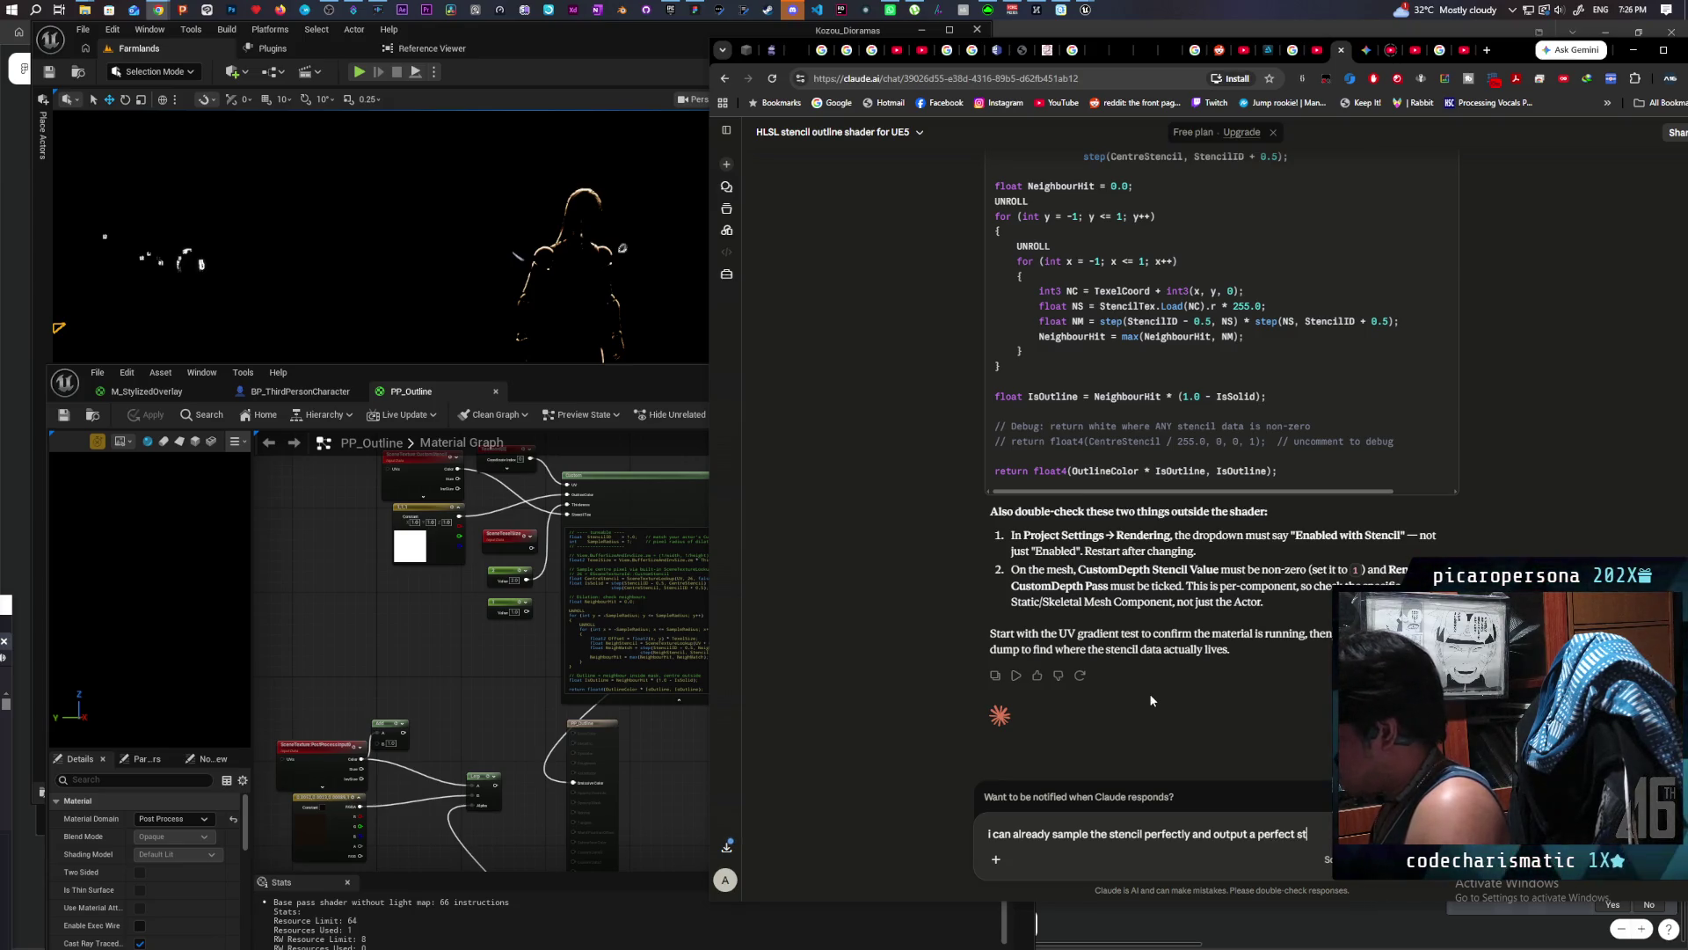
key("BackSpace")
type("cil")
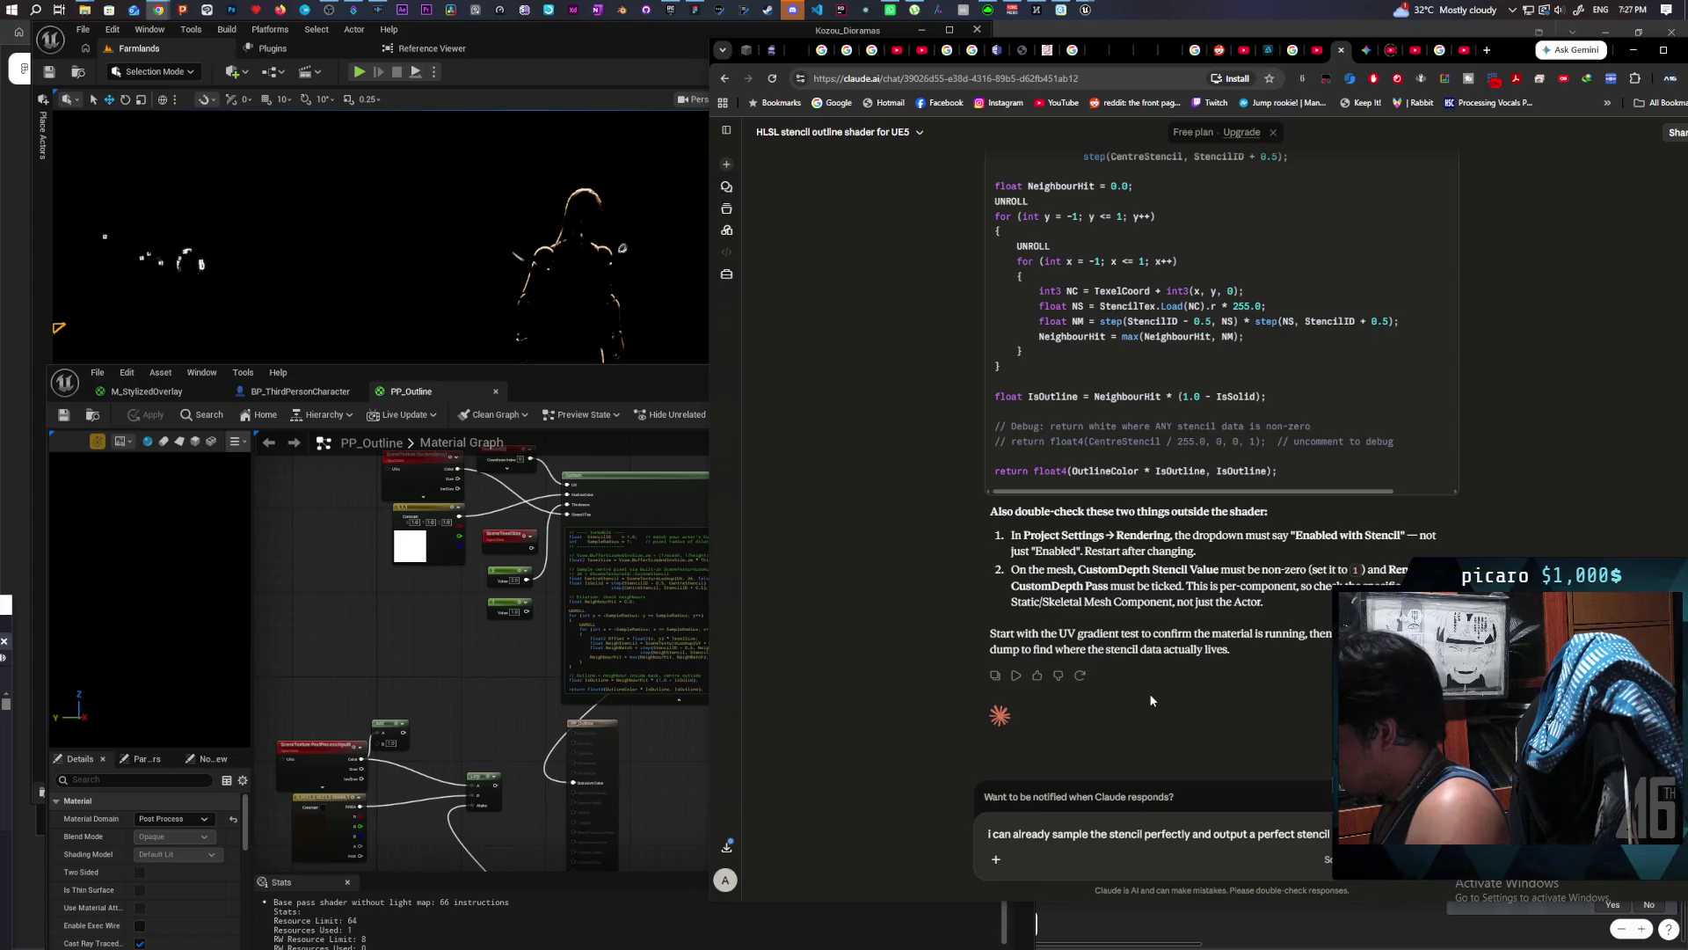
type("process")
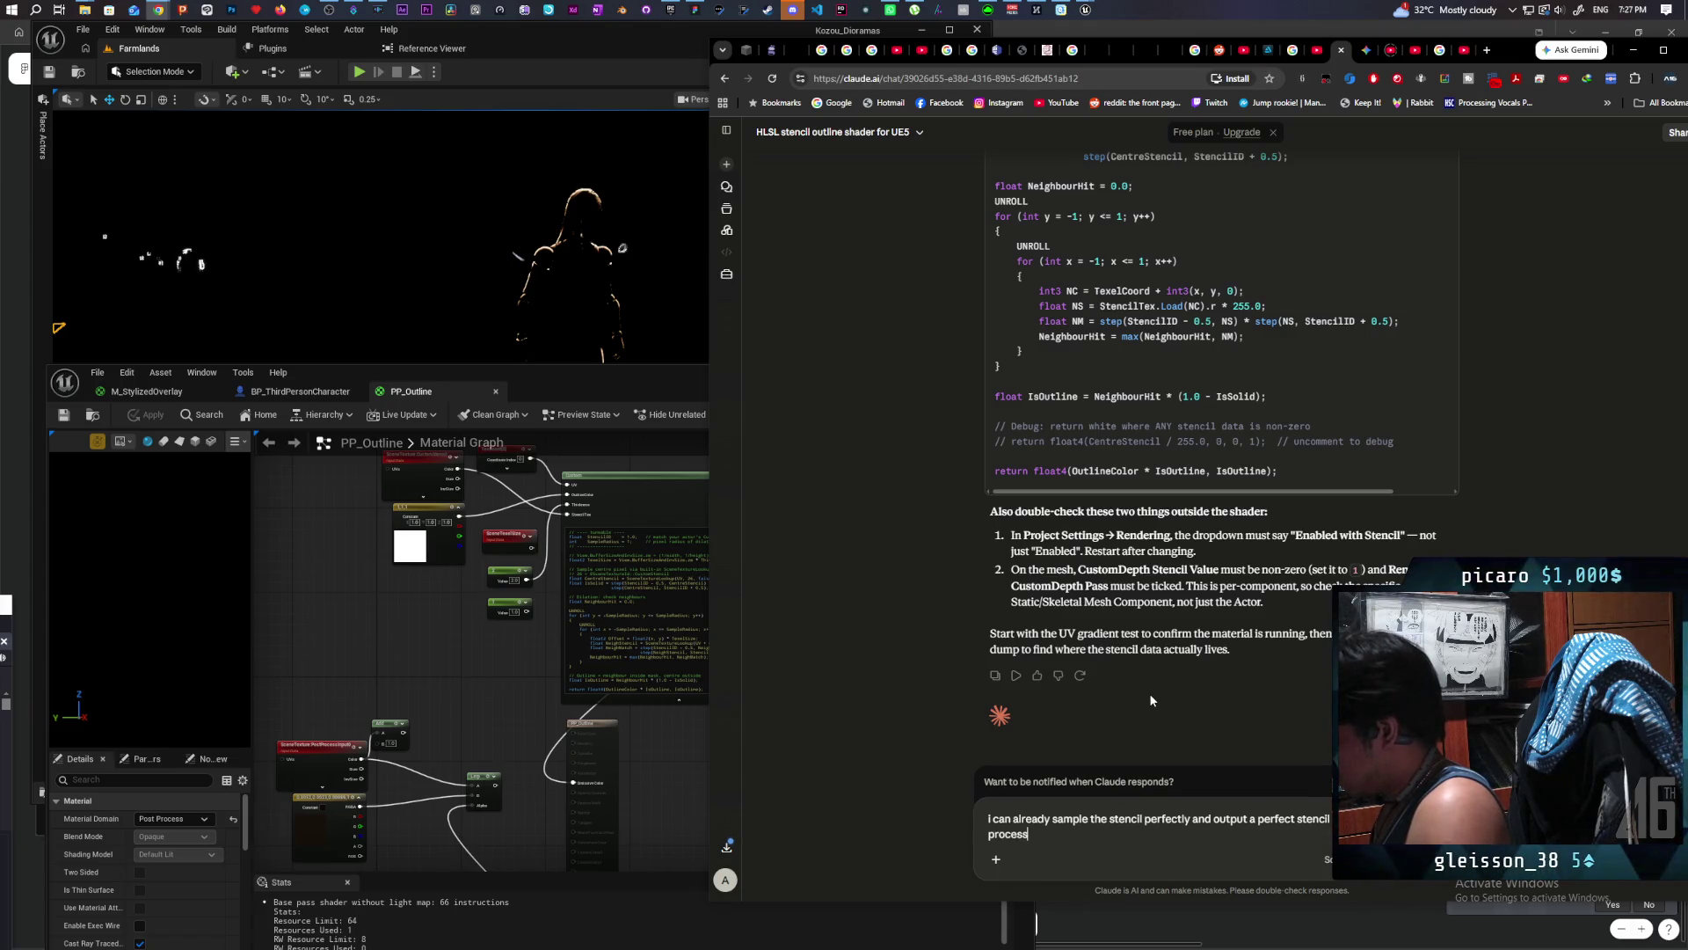
type(". is there a")
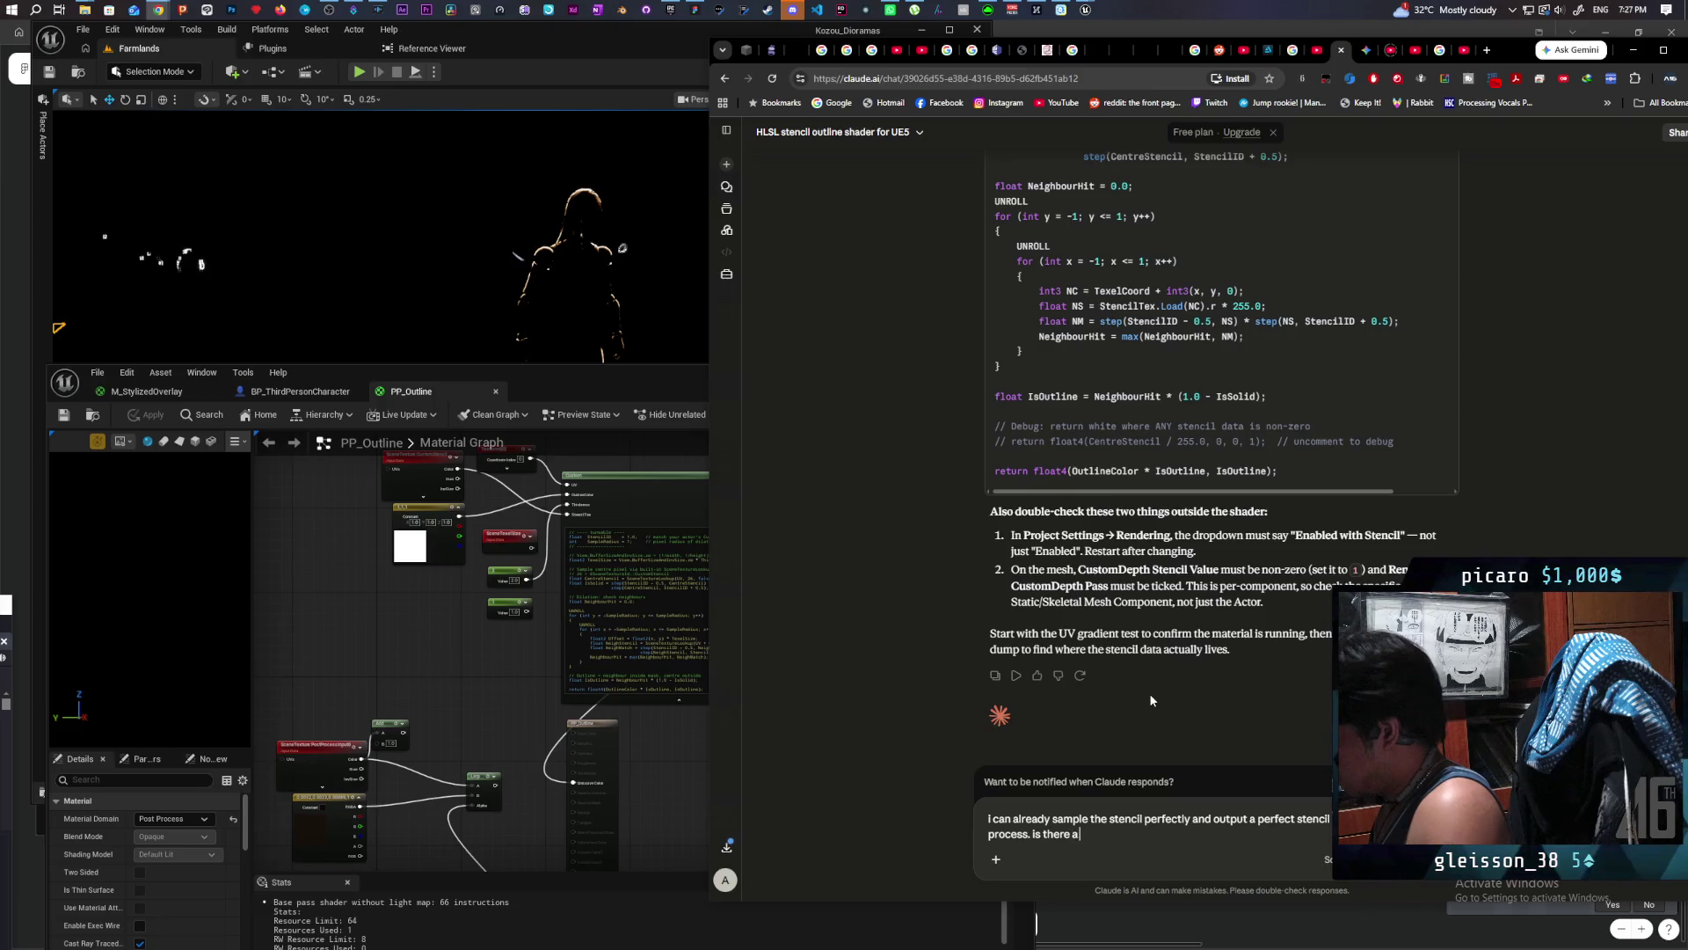
type(" wa")
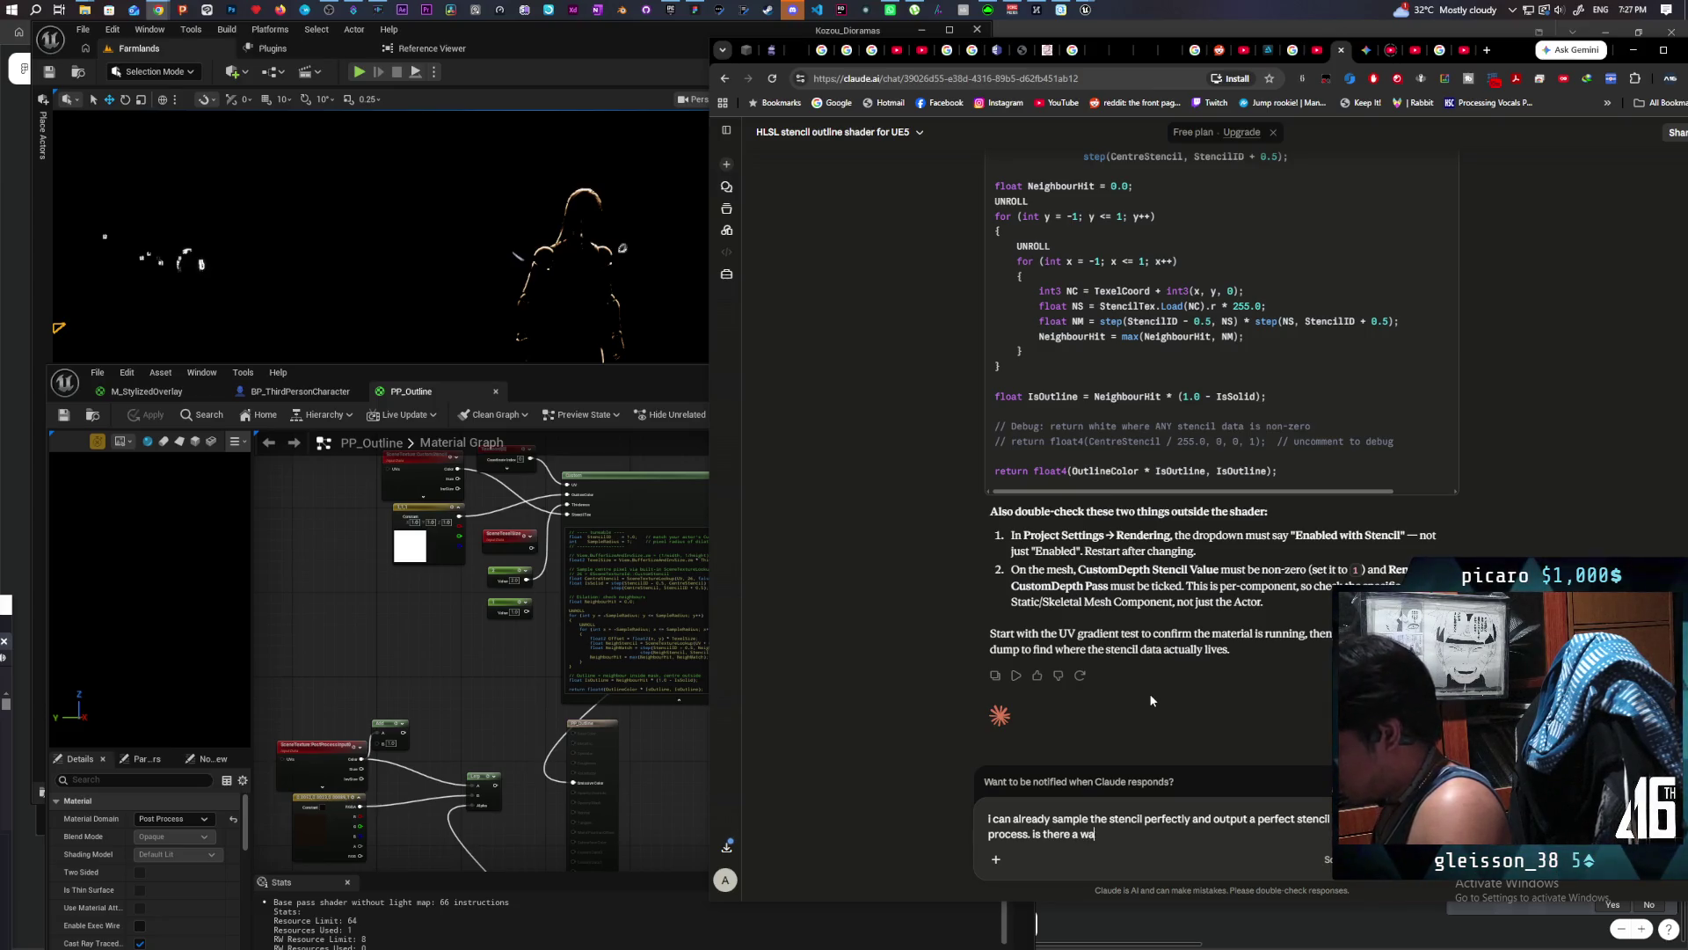
type("y ")
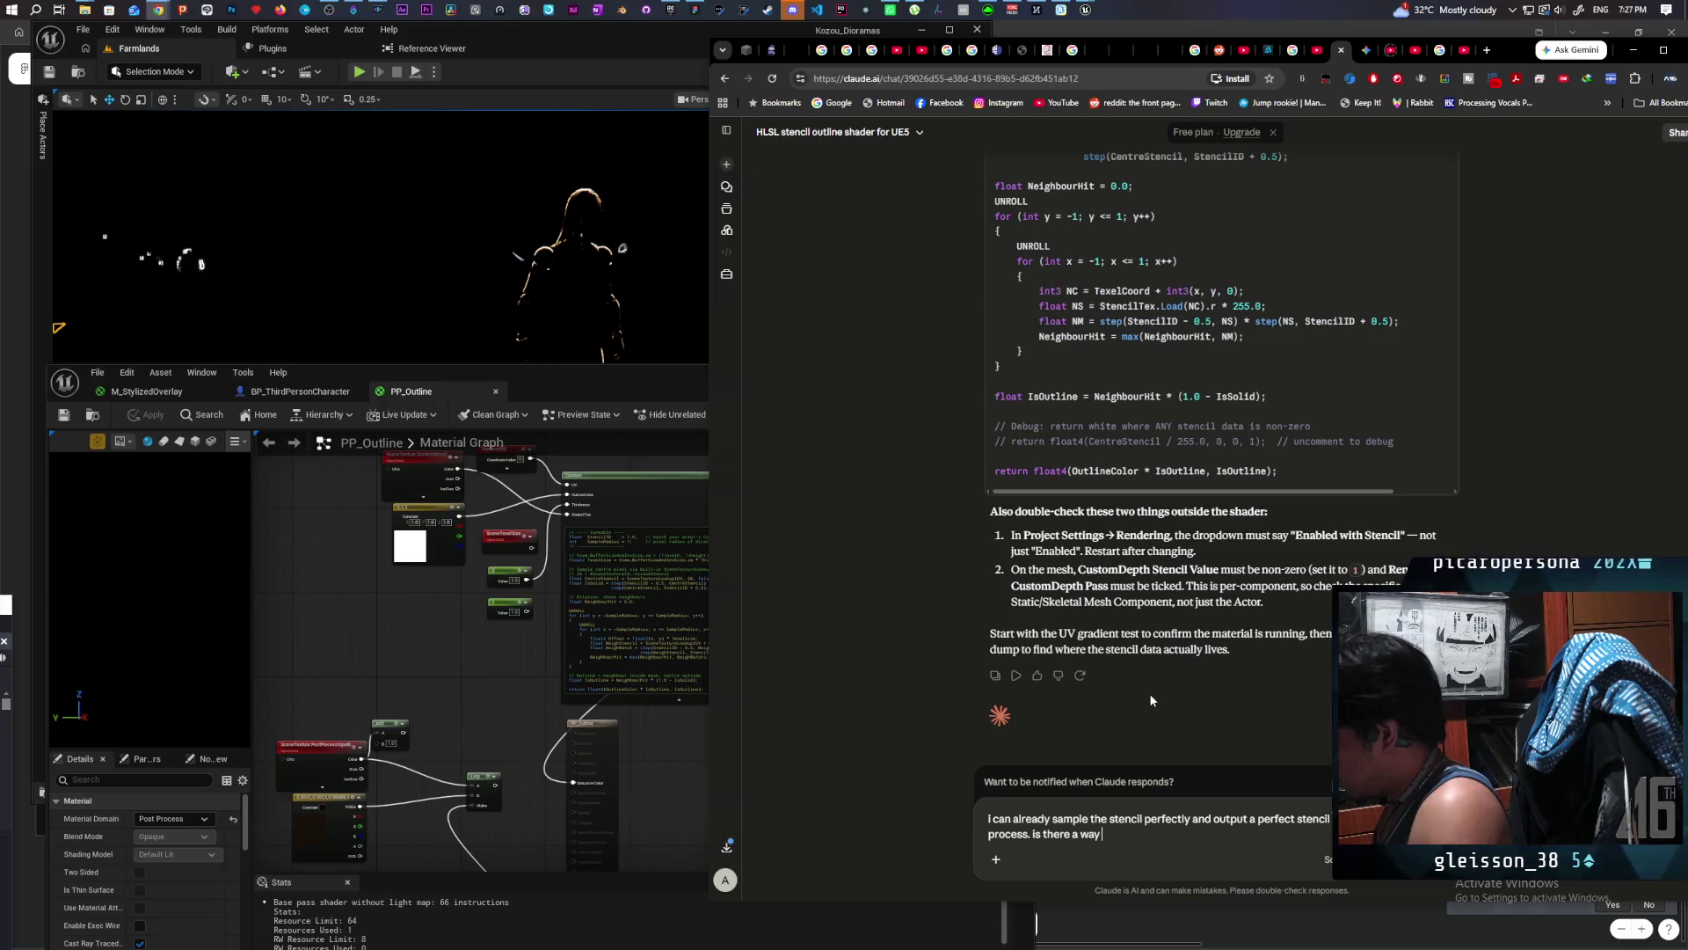
type("to just u")
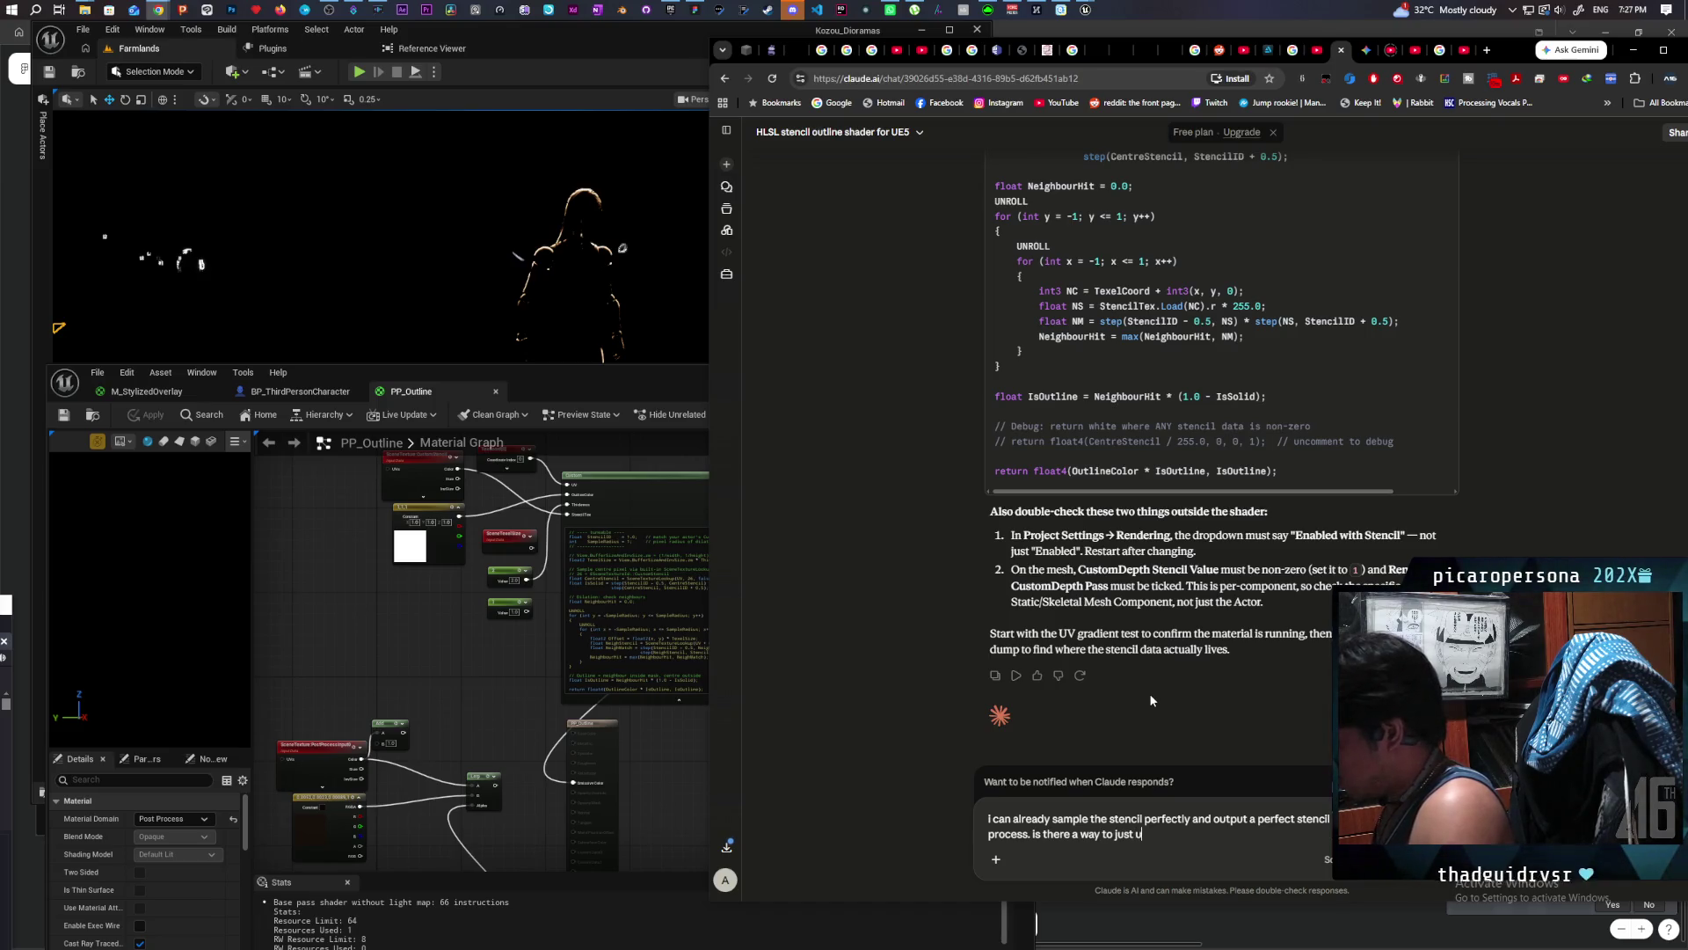
type("se that as")
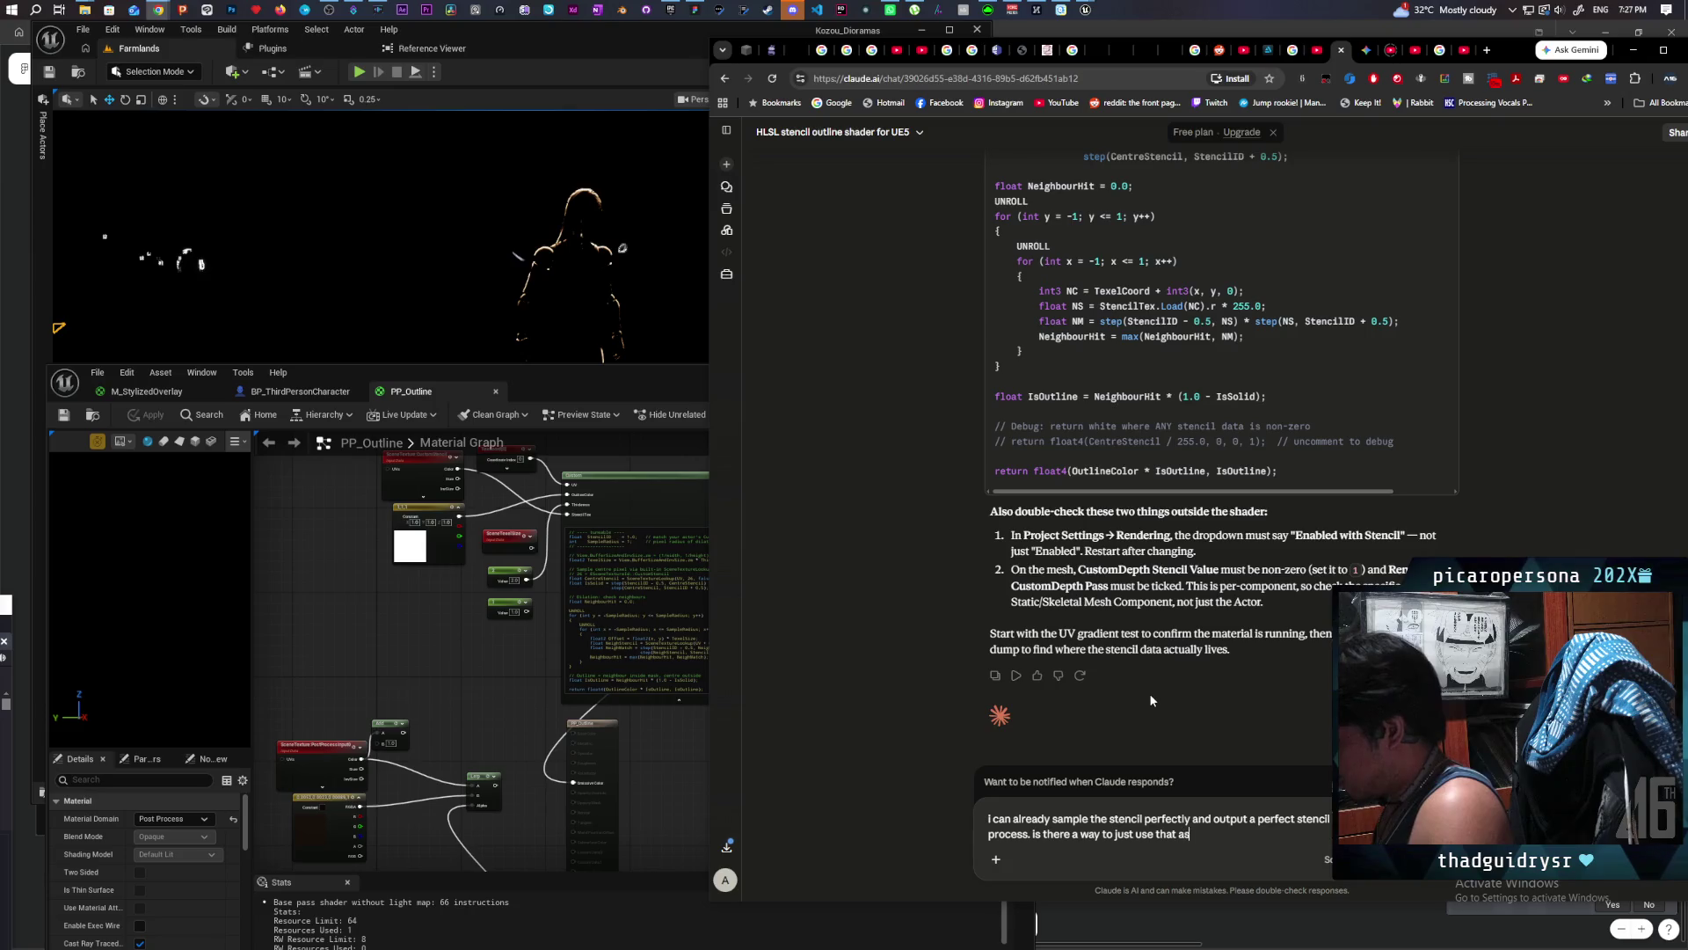
type(" a")
type(" sample")
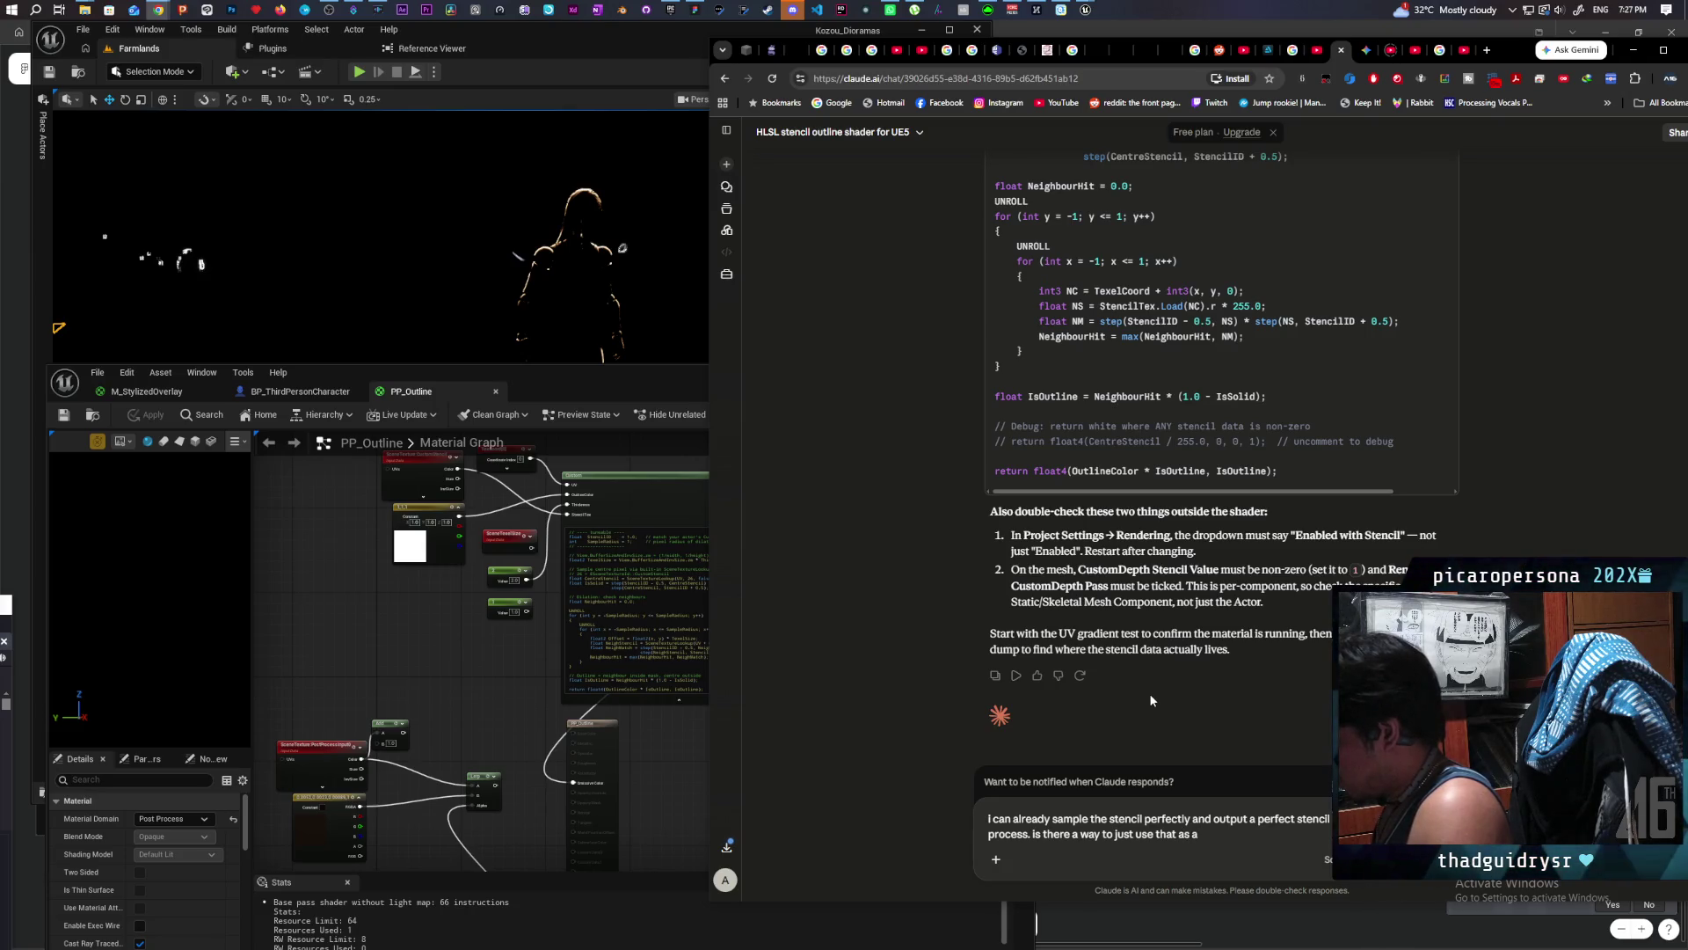
type(" and d")
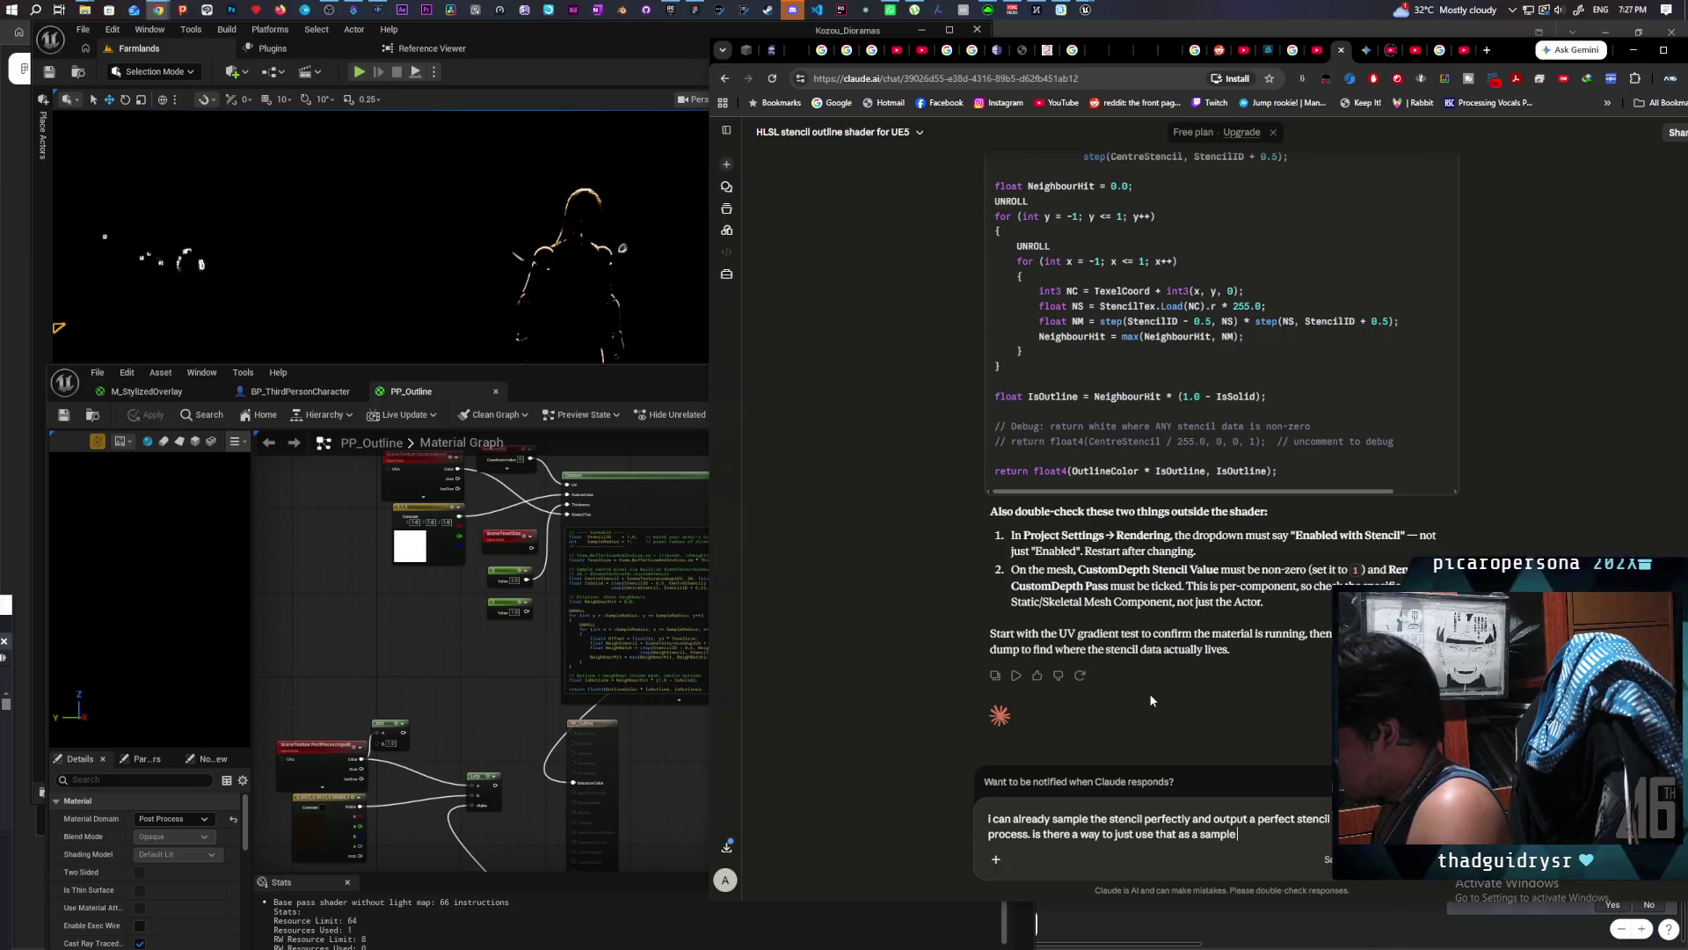
type("raw")
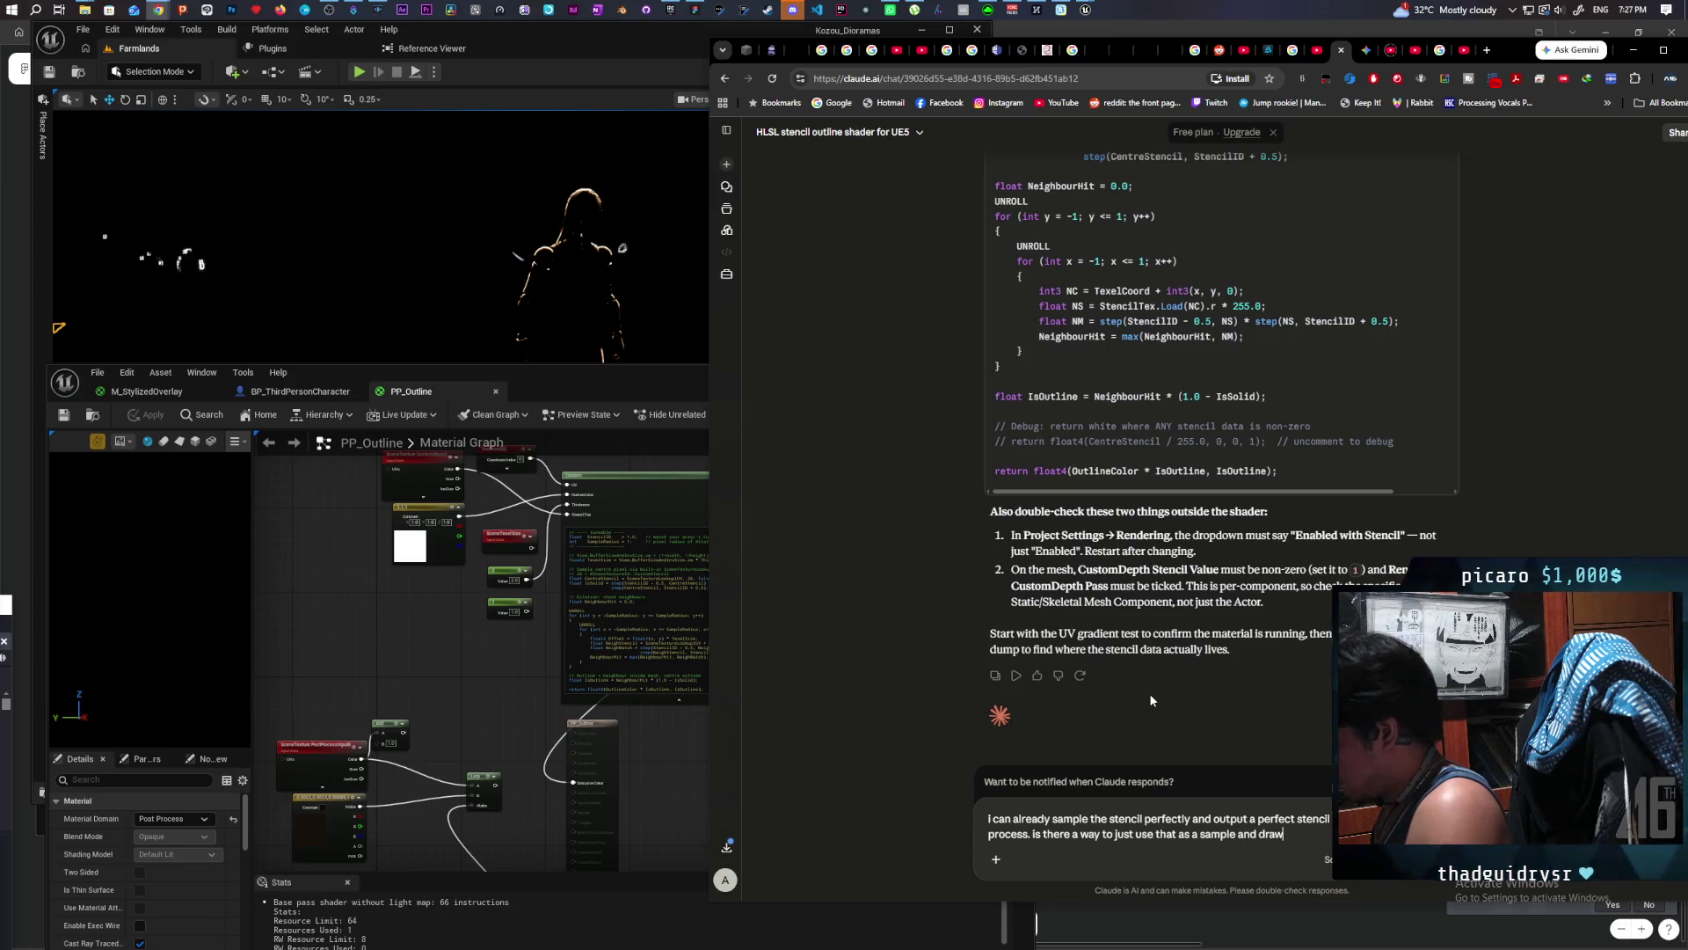
type(" the outlin")
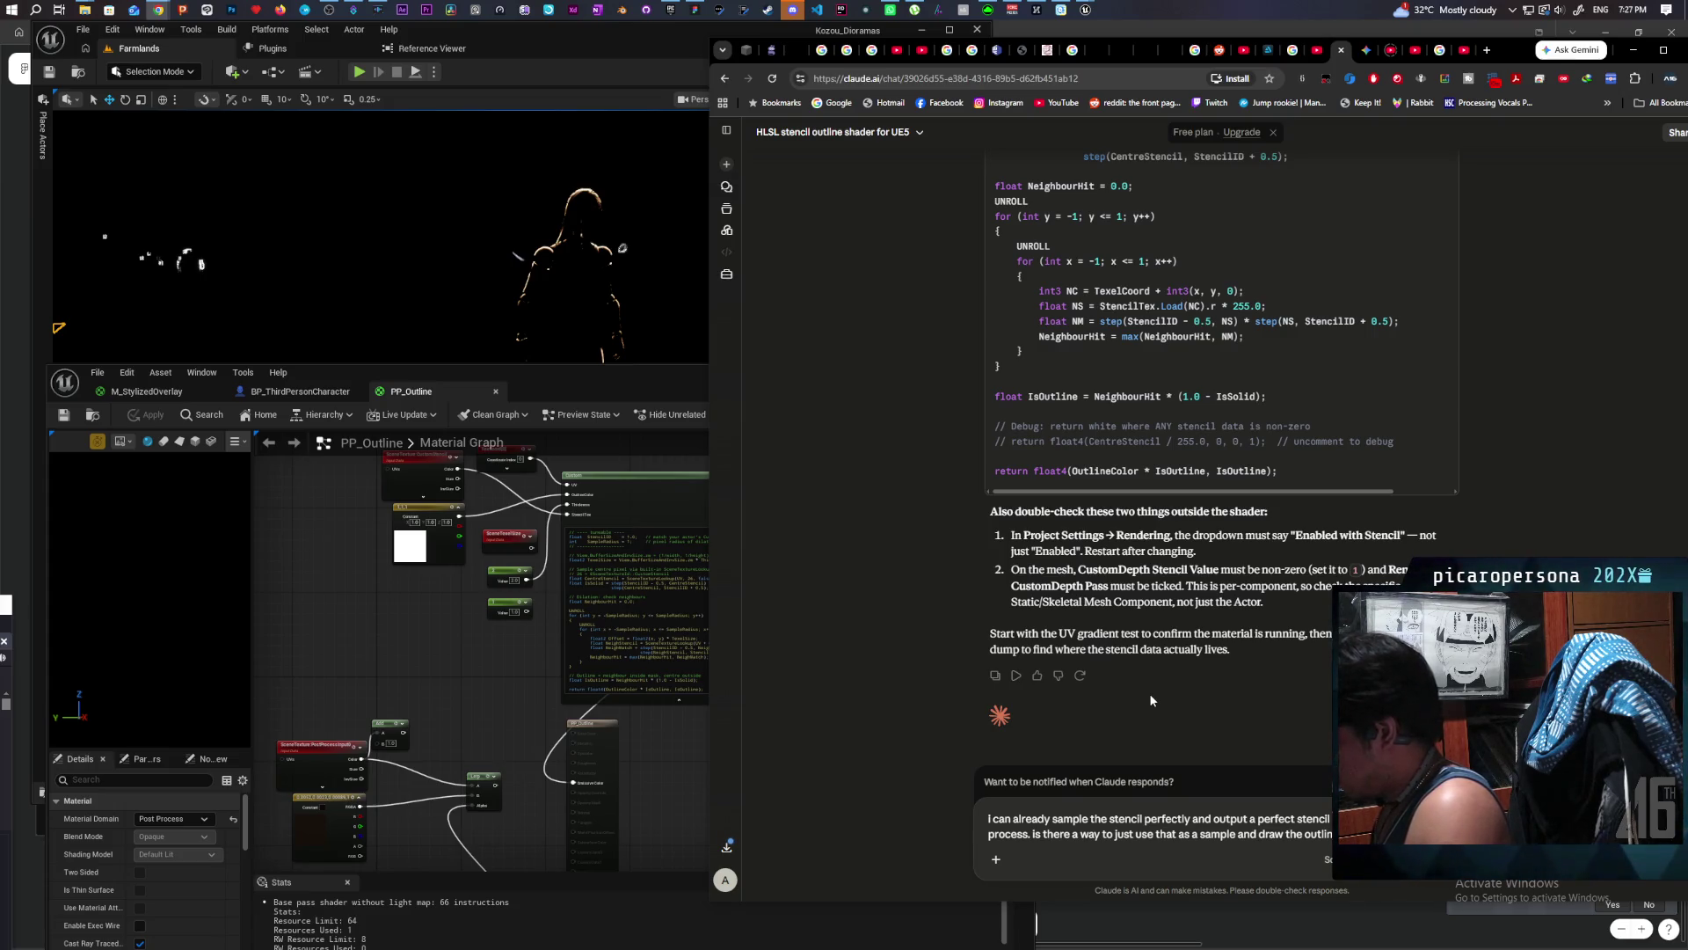
type("stencil  ")
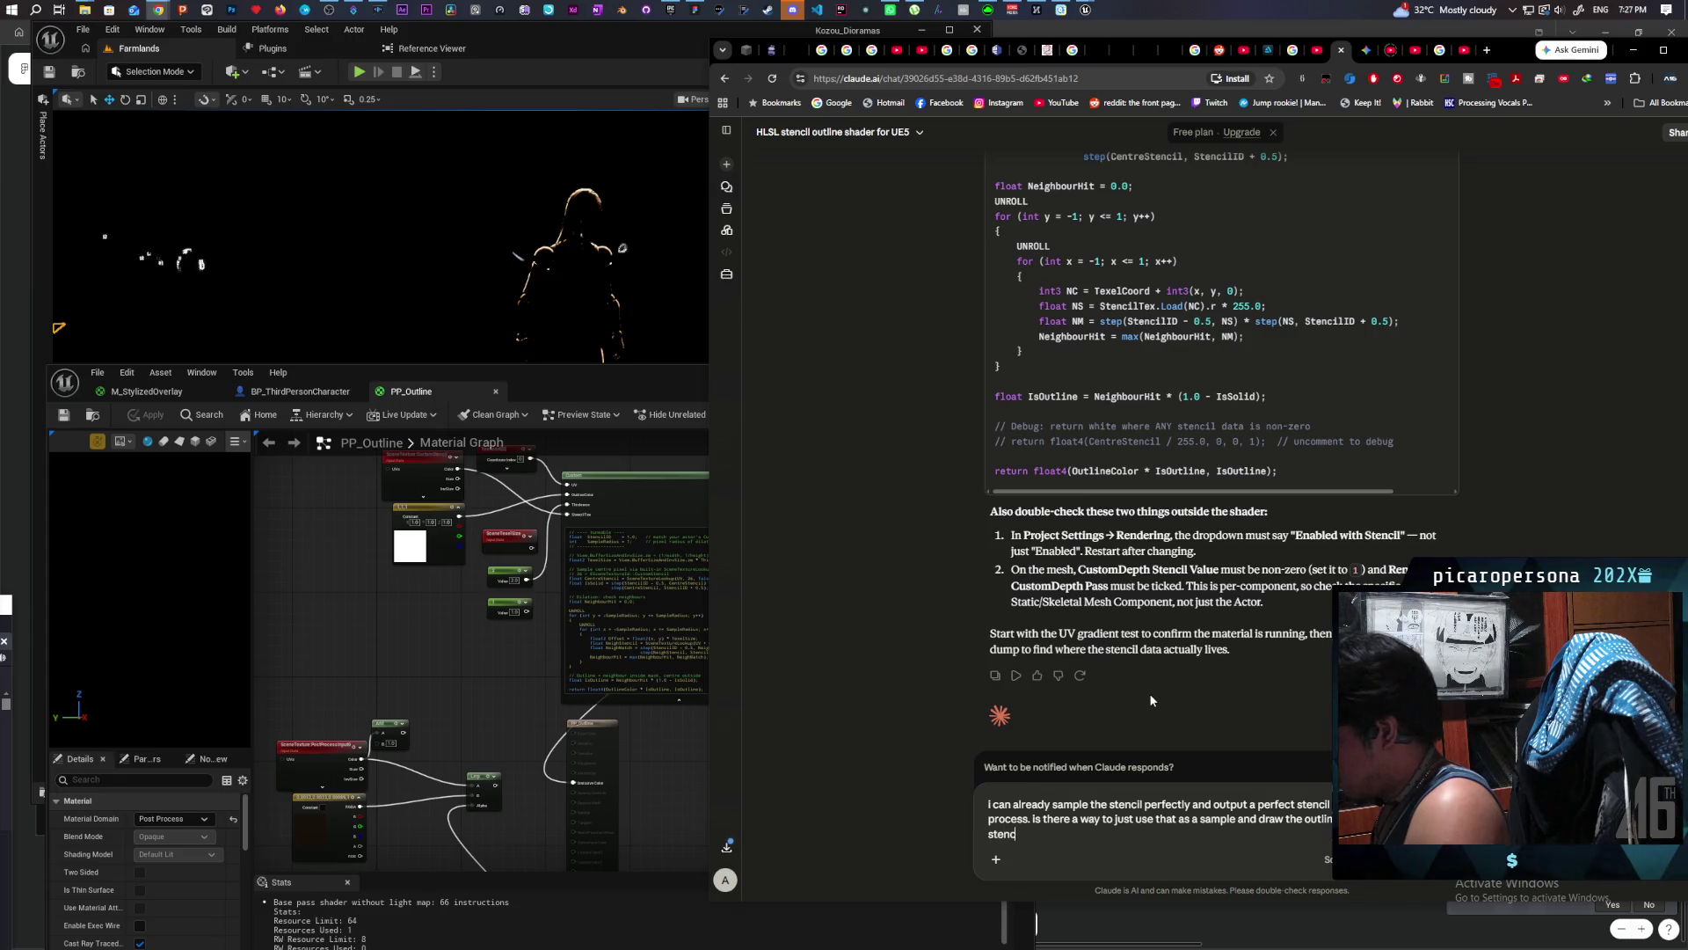
type("inst")
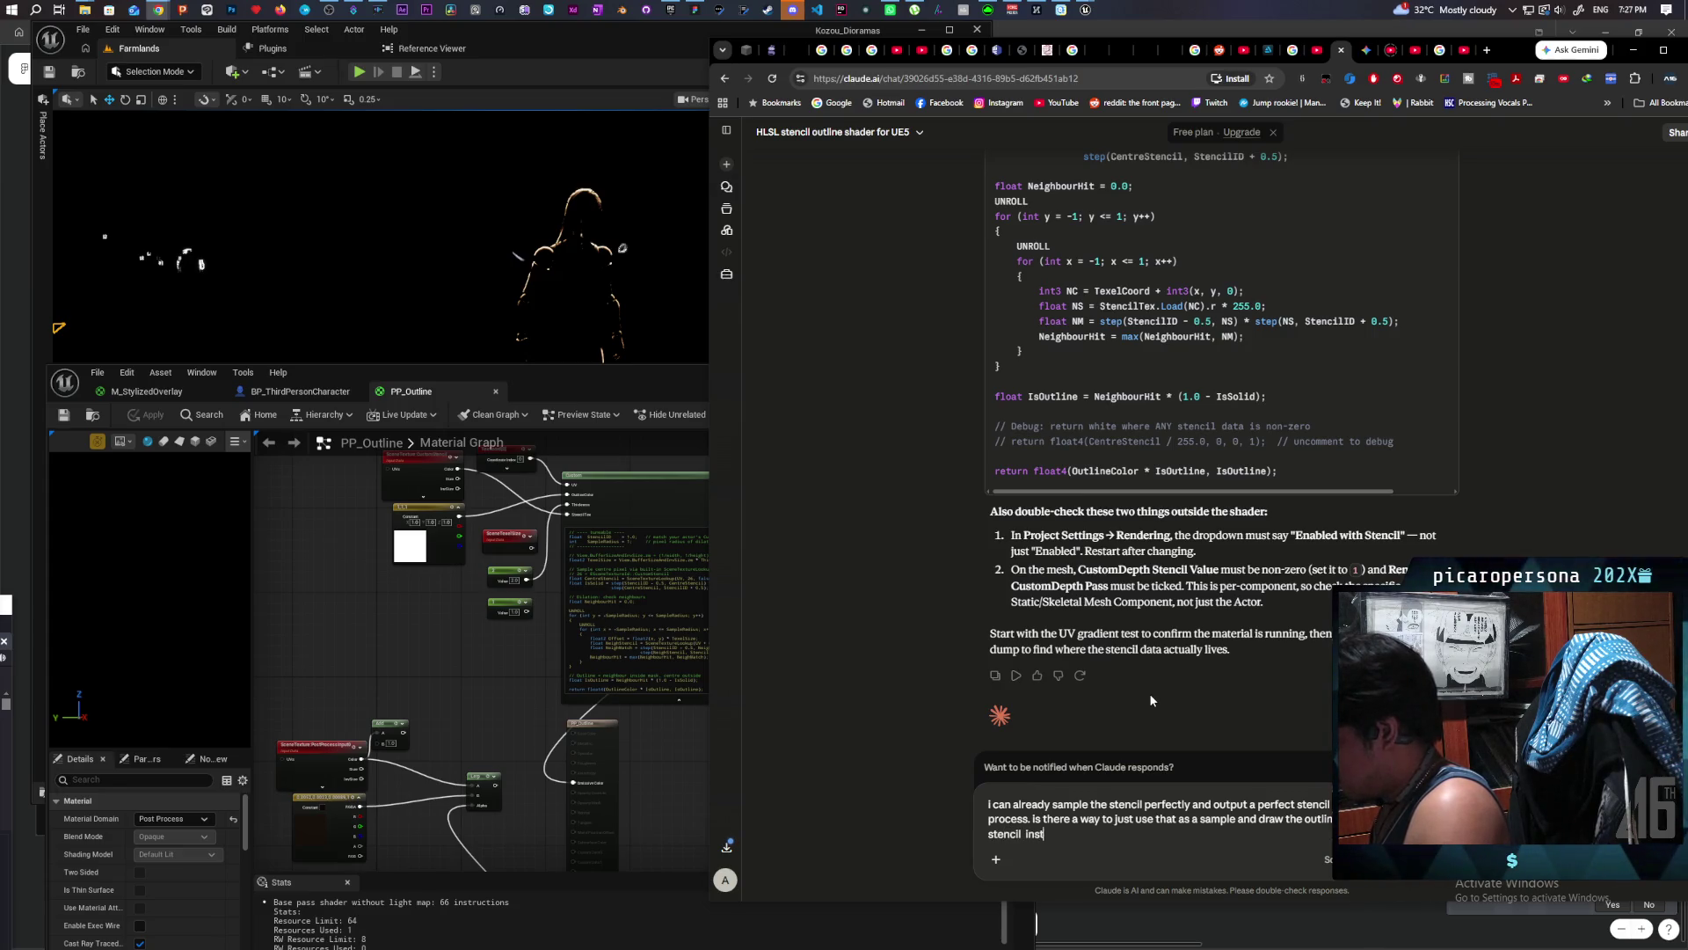
type("ead")
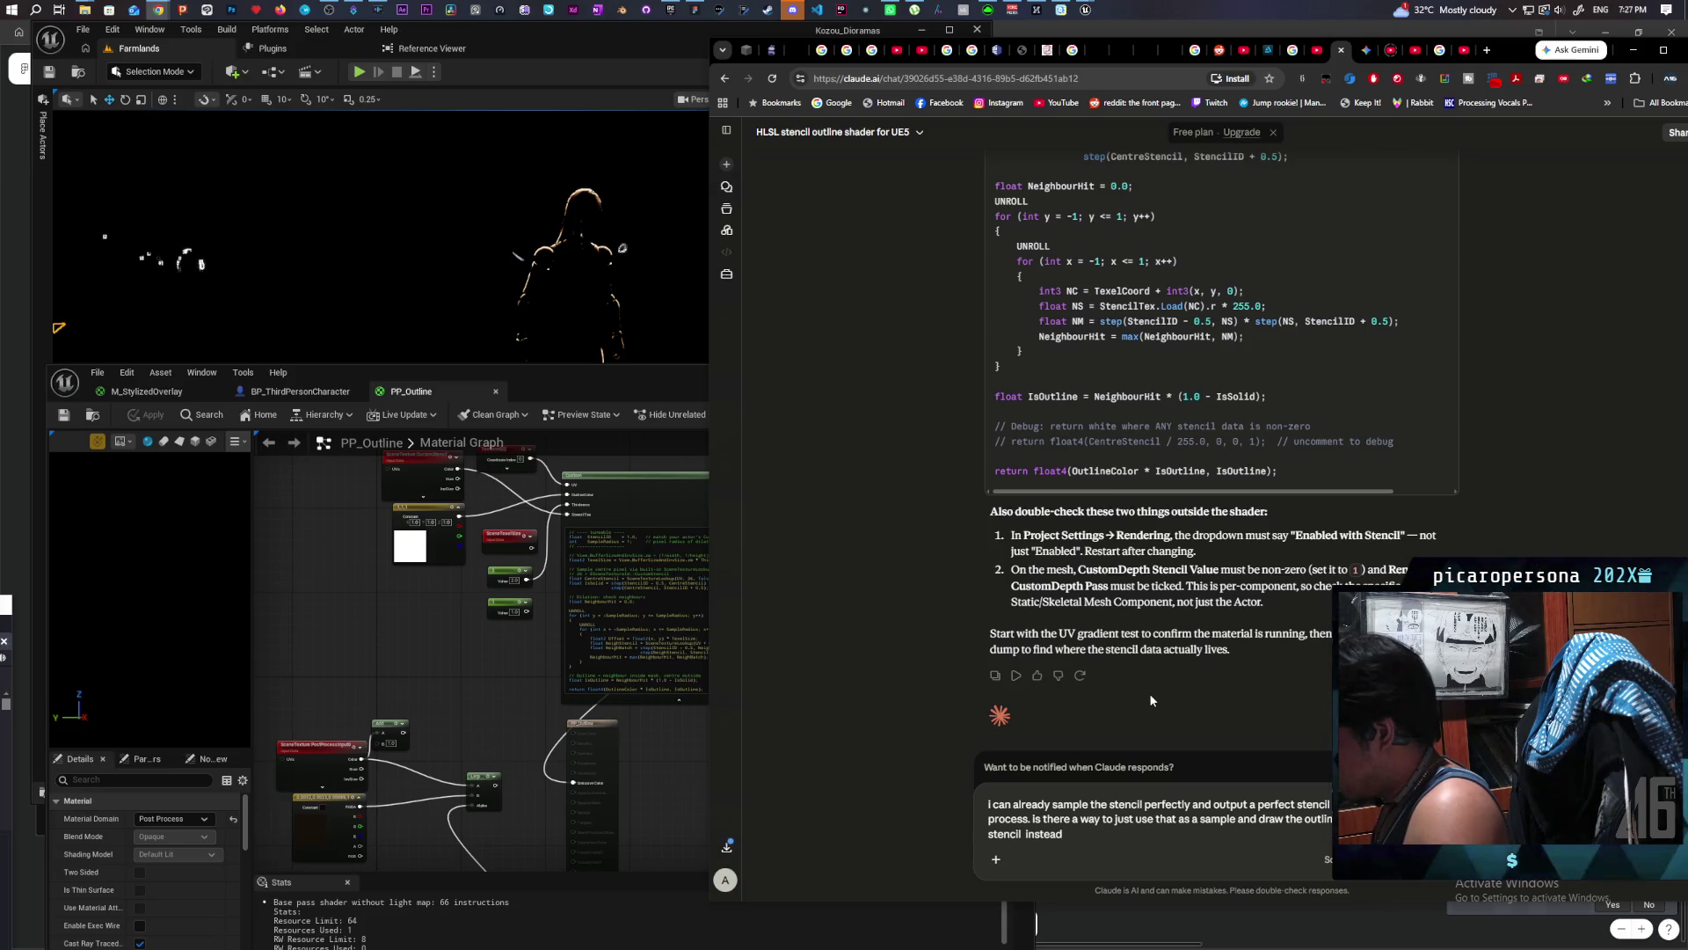
type(". you")
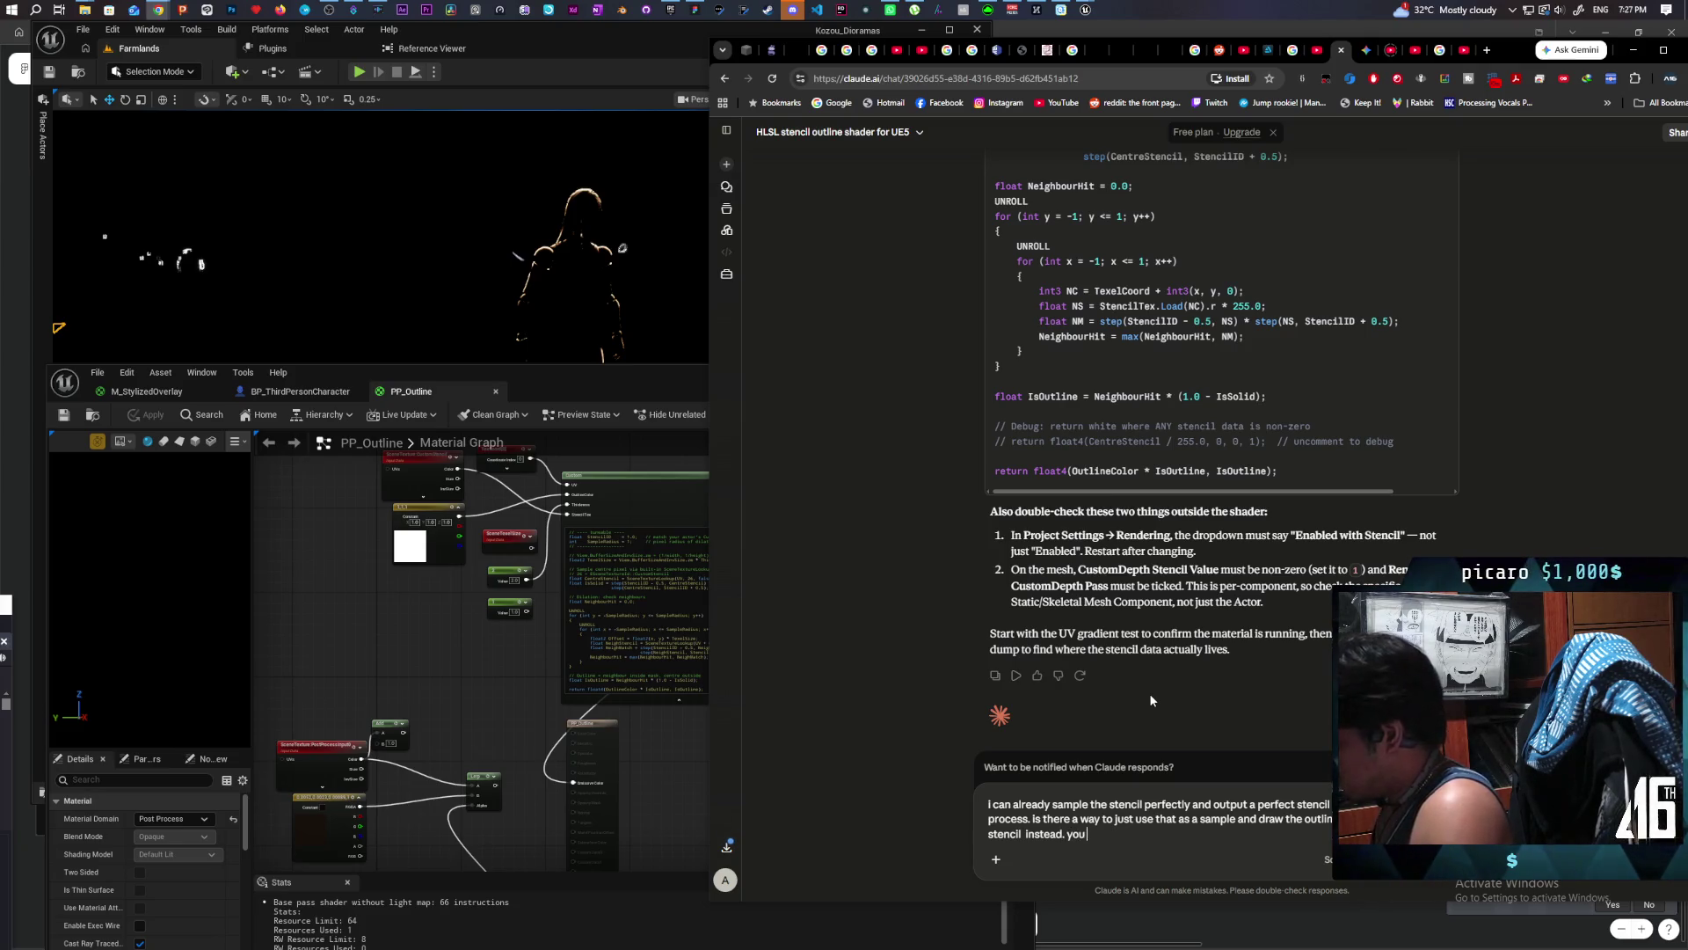
type(" could outpu")
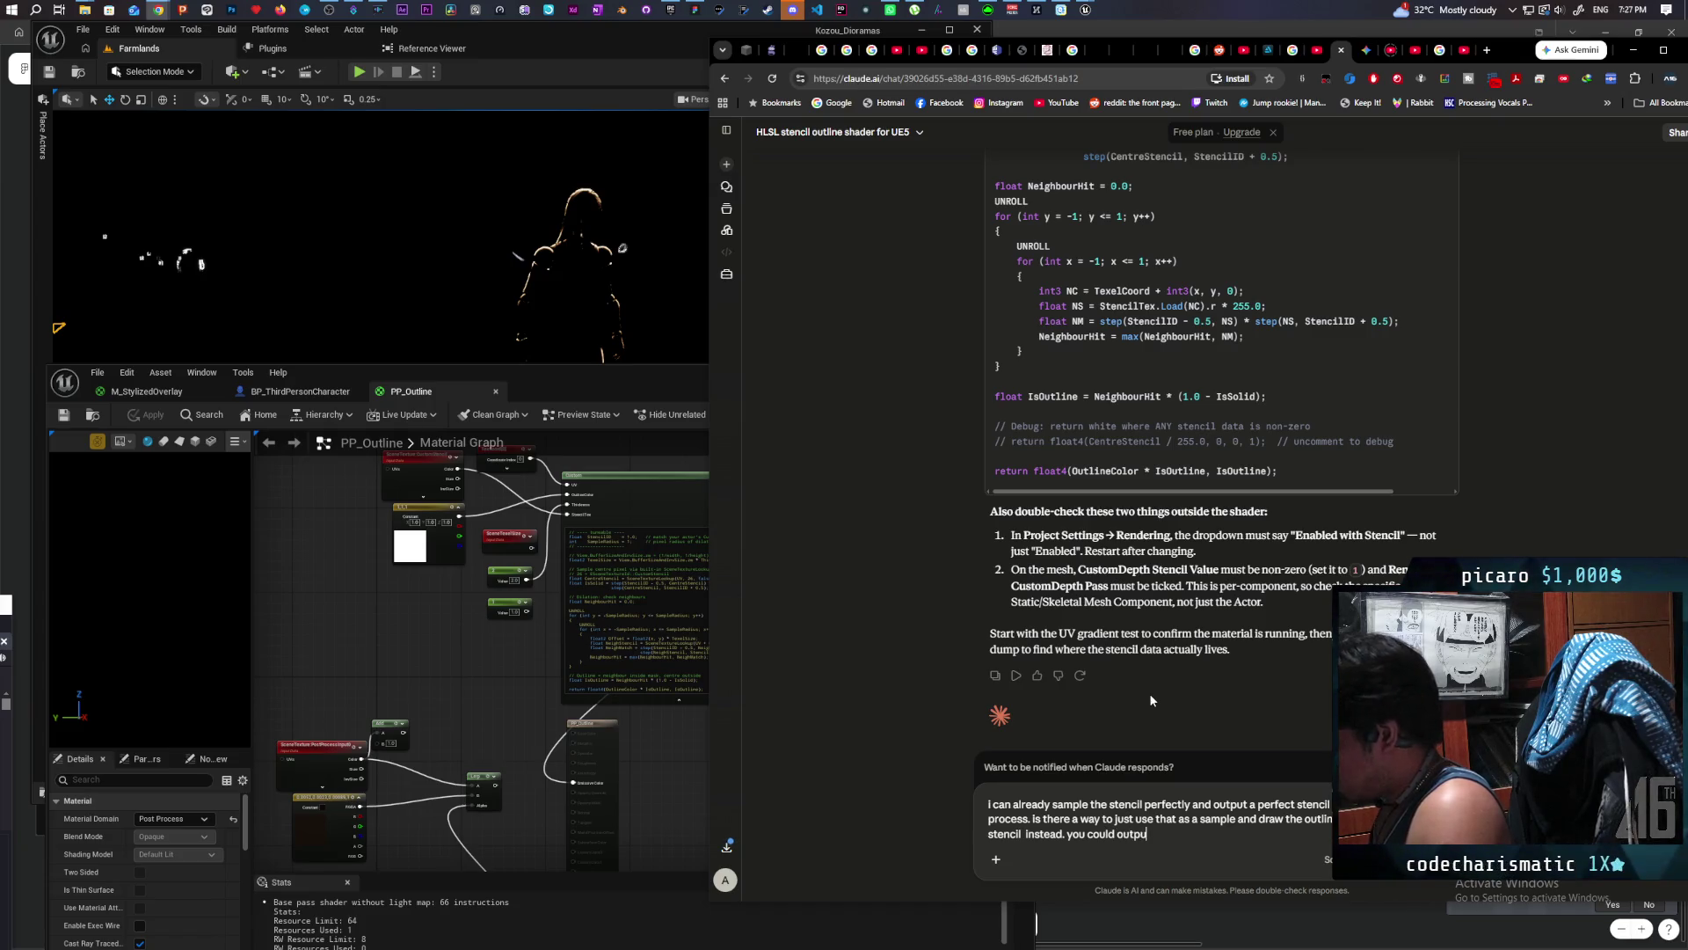
type("t just")
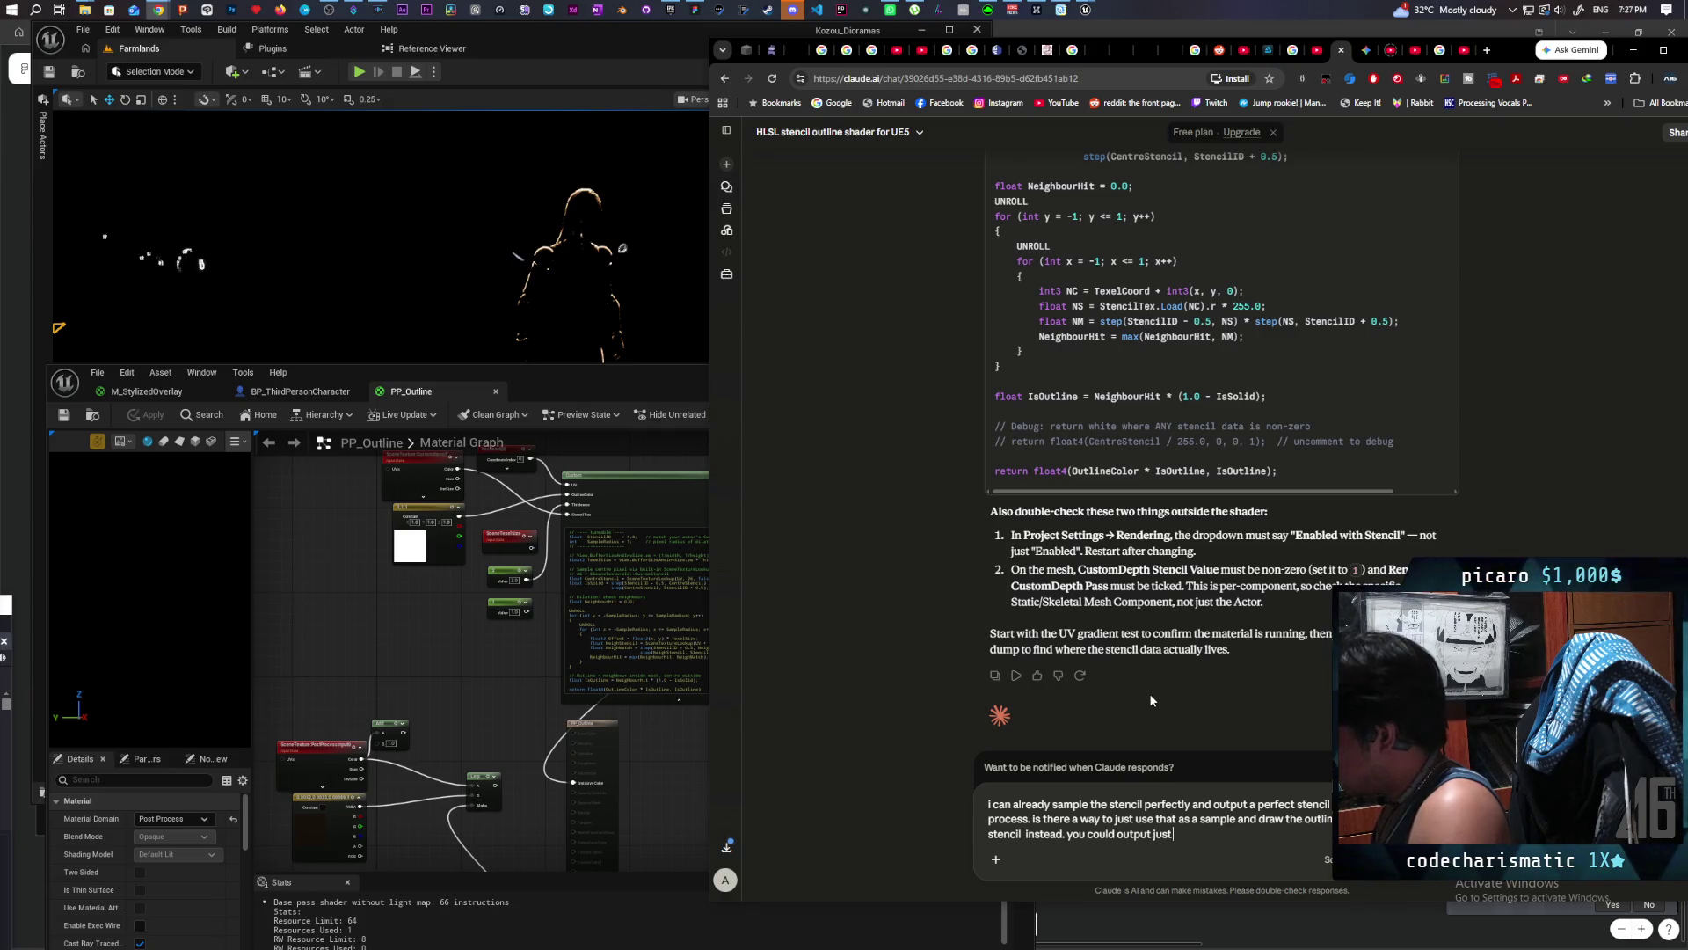
type(" a")
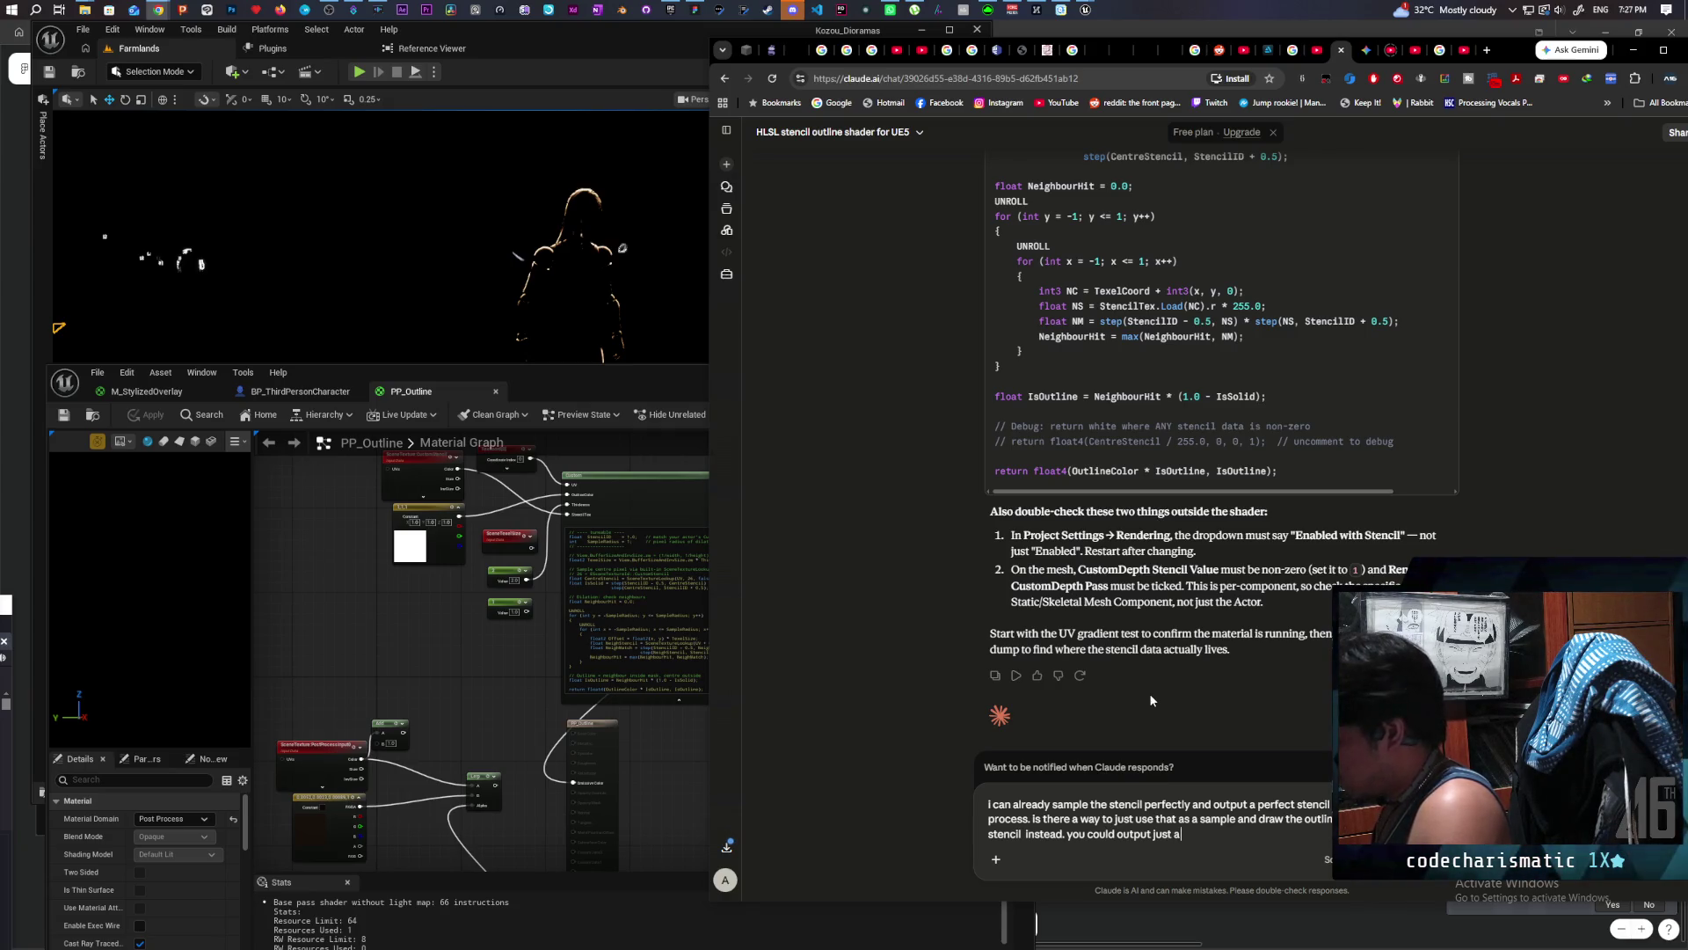
type(" white outline that i")
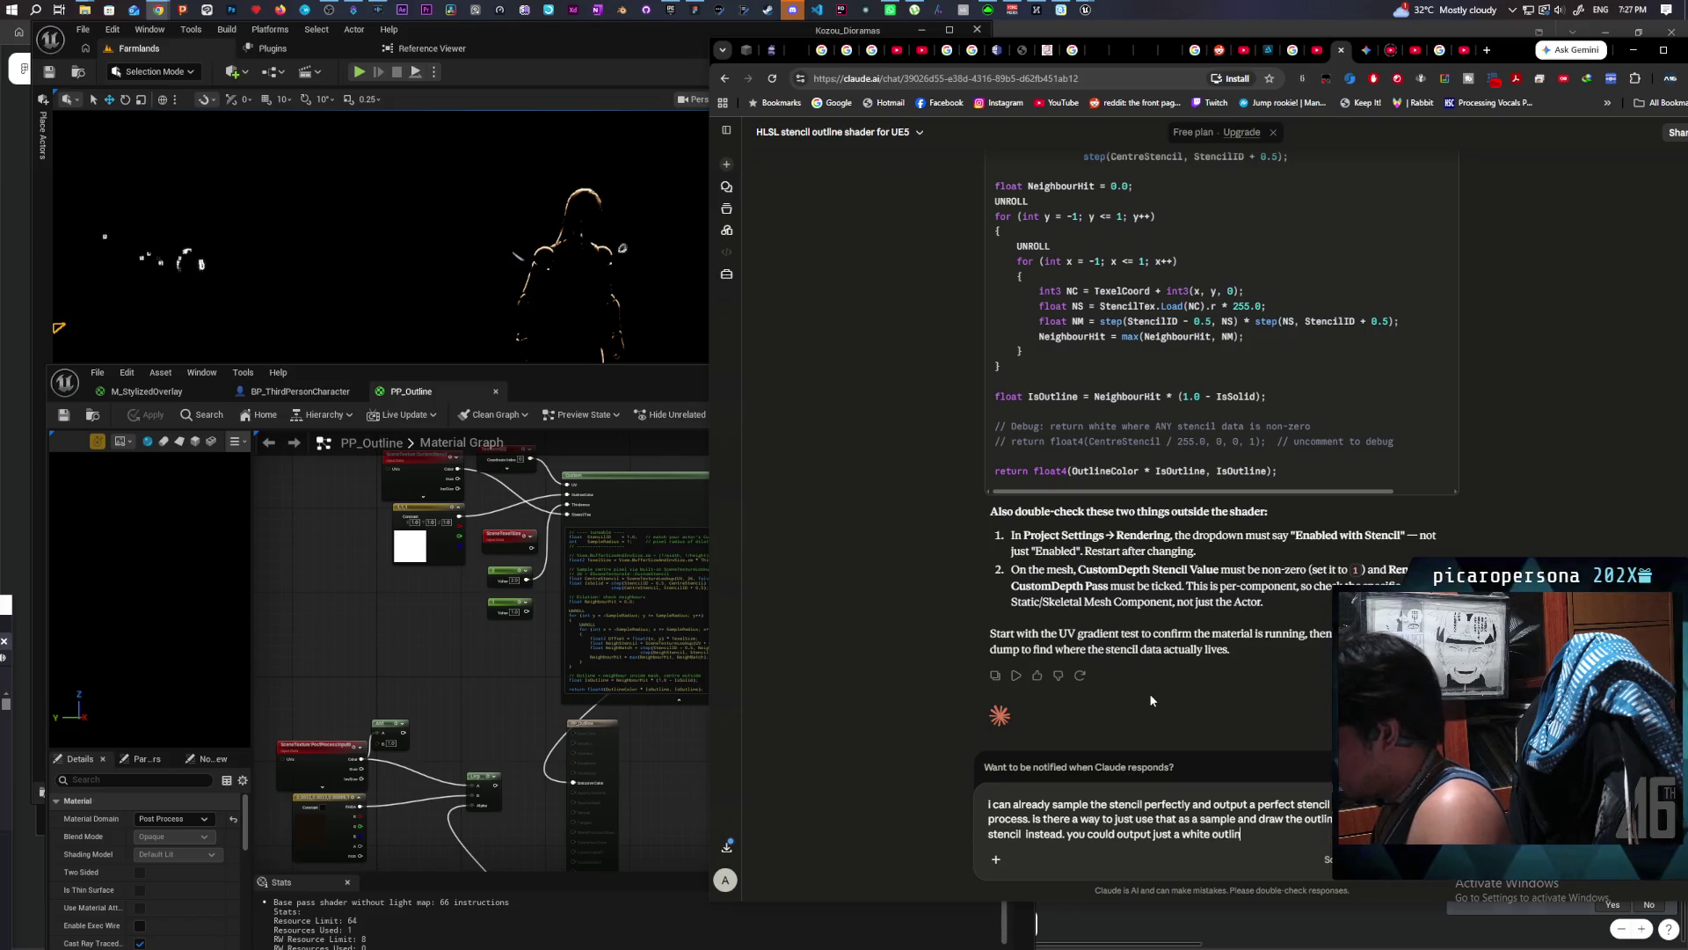
type(" can use for")
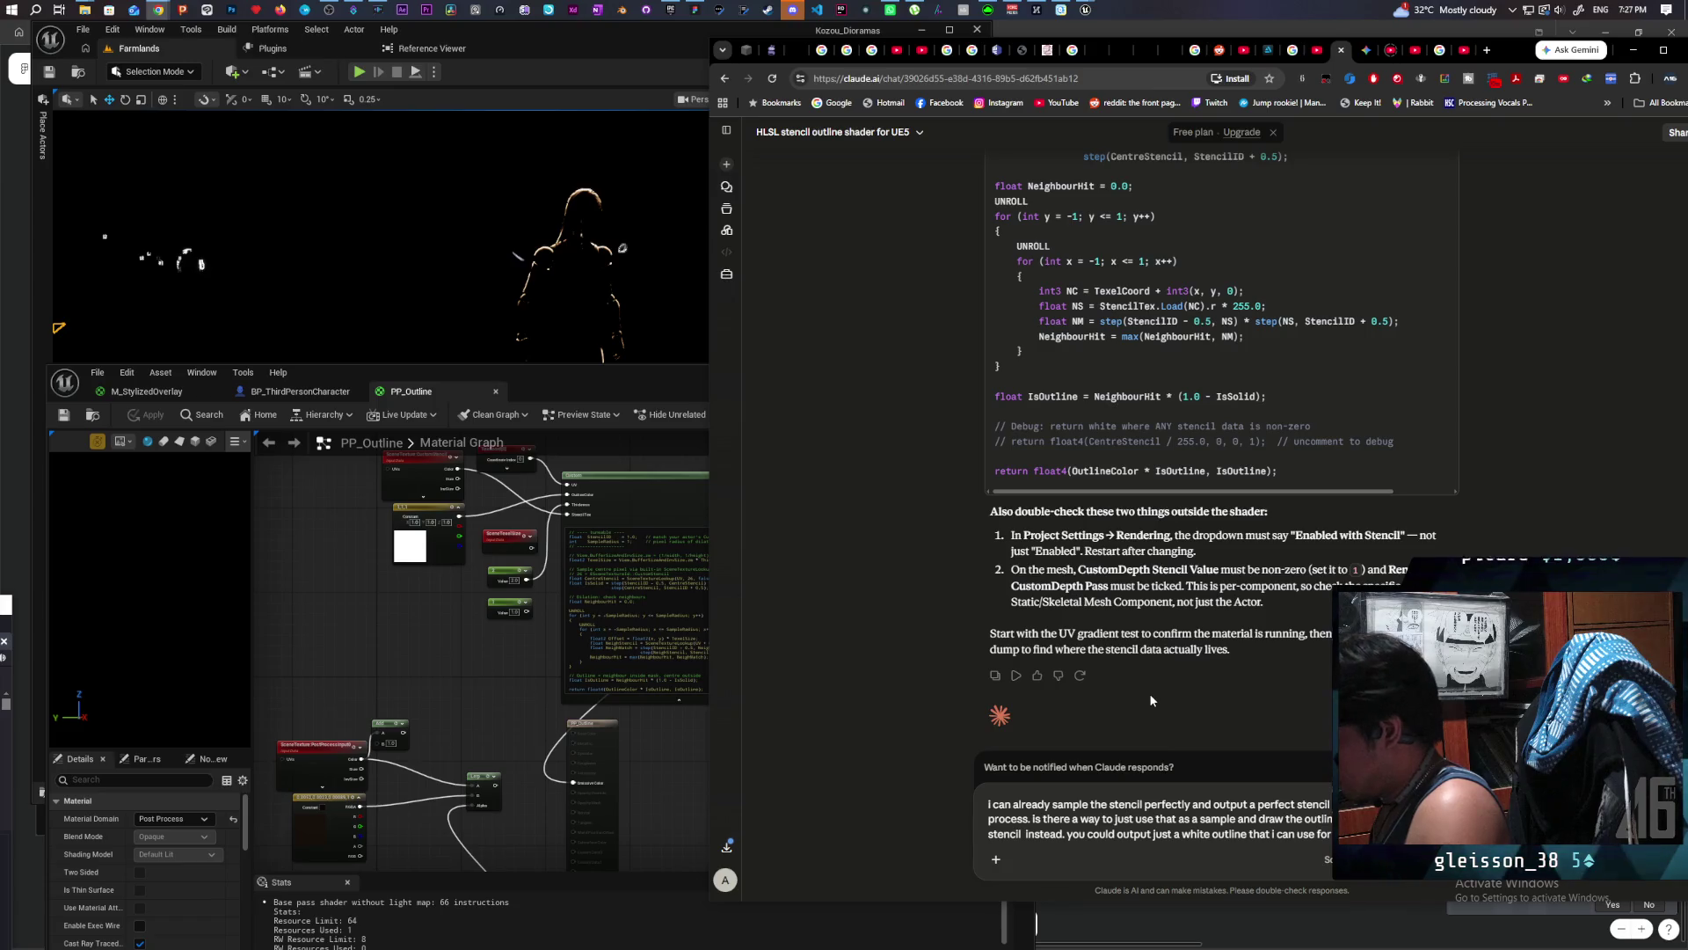
key("Return")
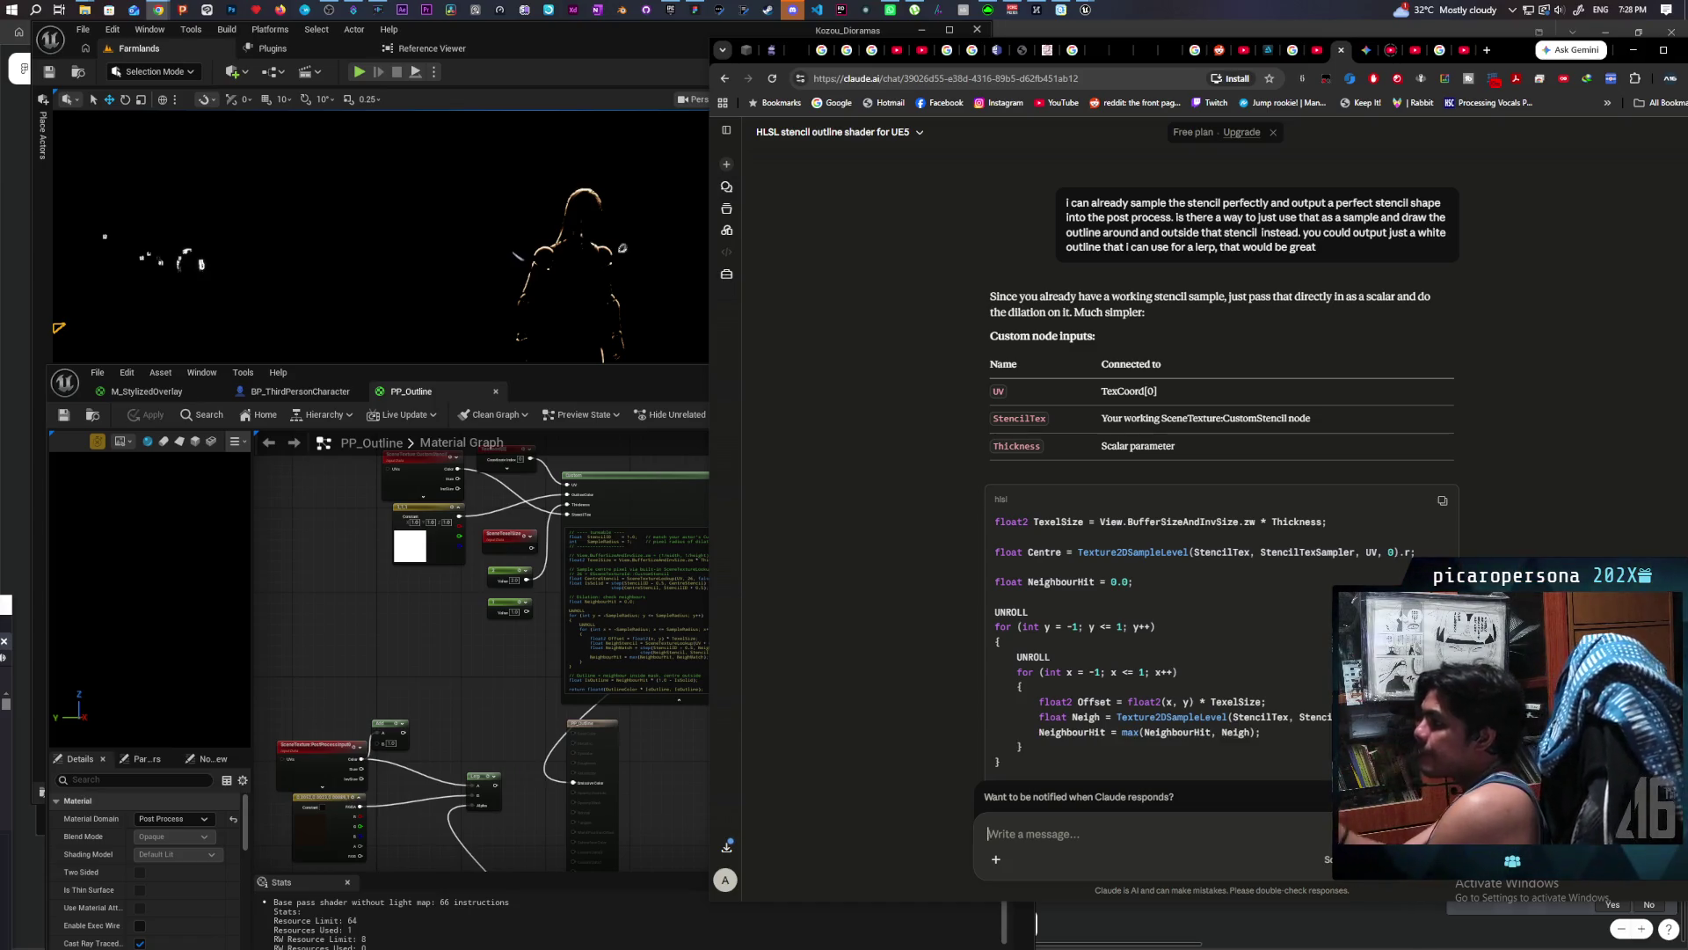
scroll(1401, 252, "down", 2)
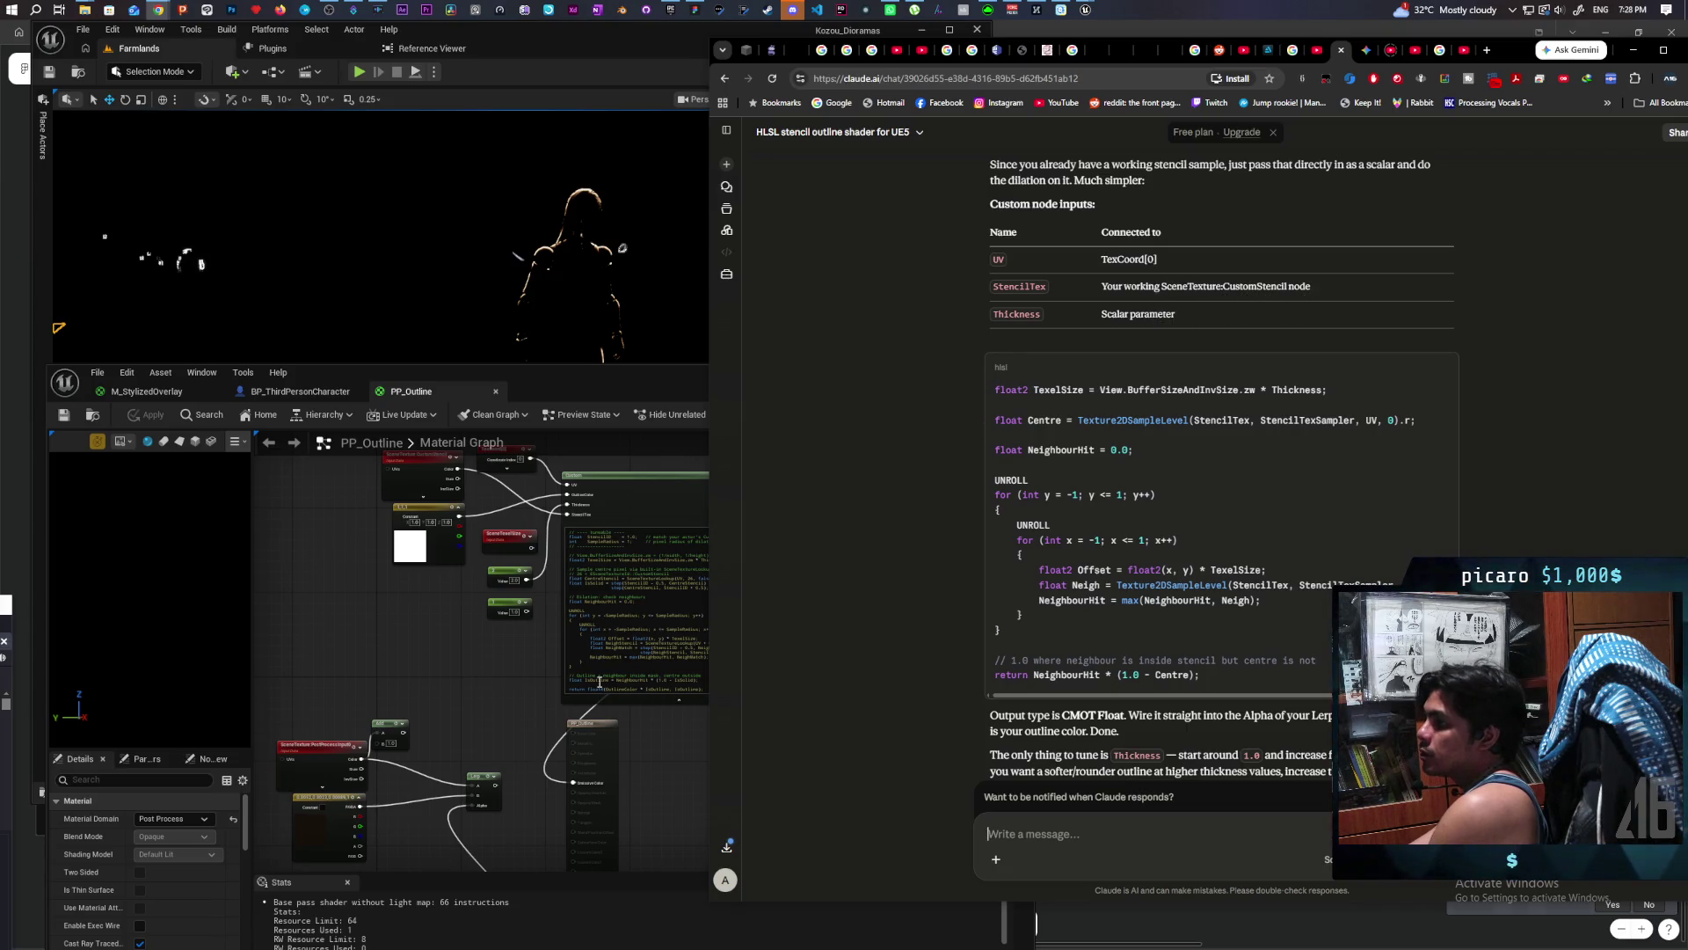
Step: Replace the Custom node's code with Claude's new outline shader code and apply it
left_click(493, 704)
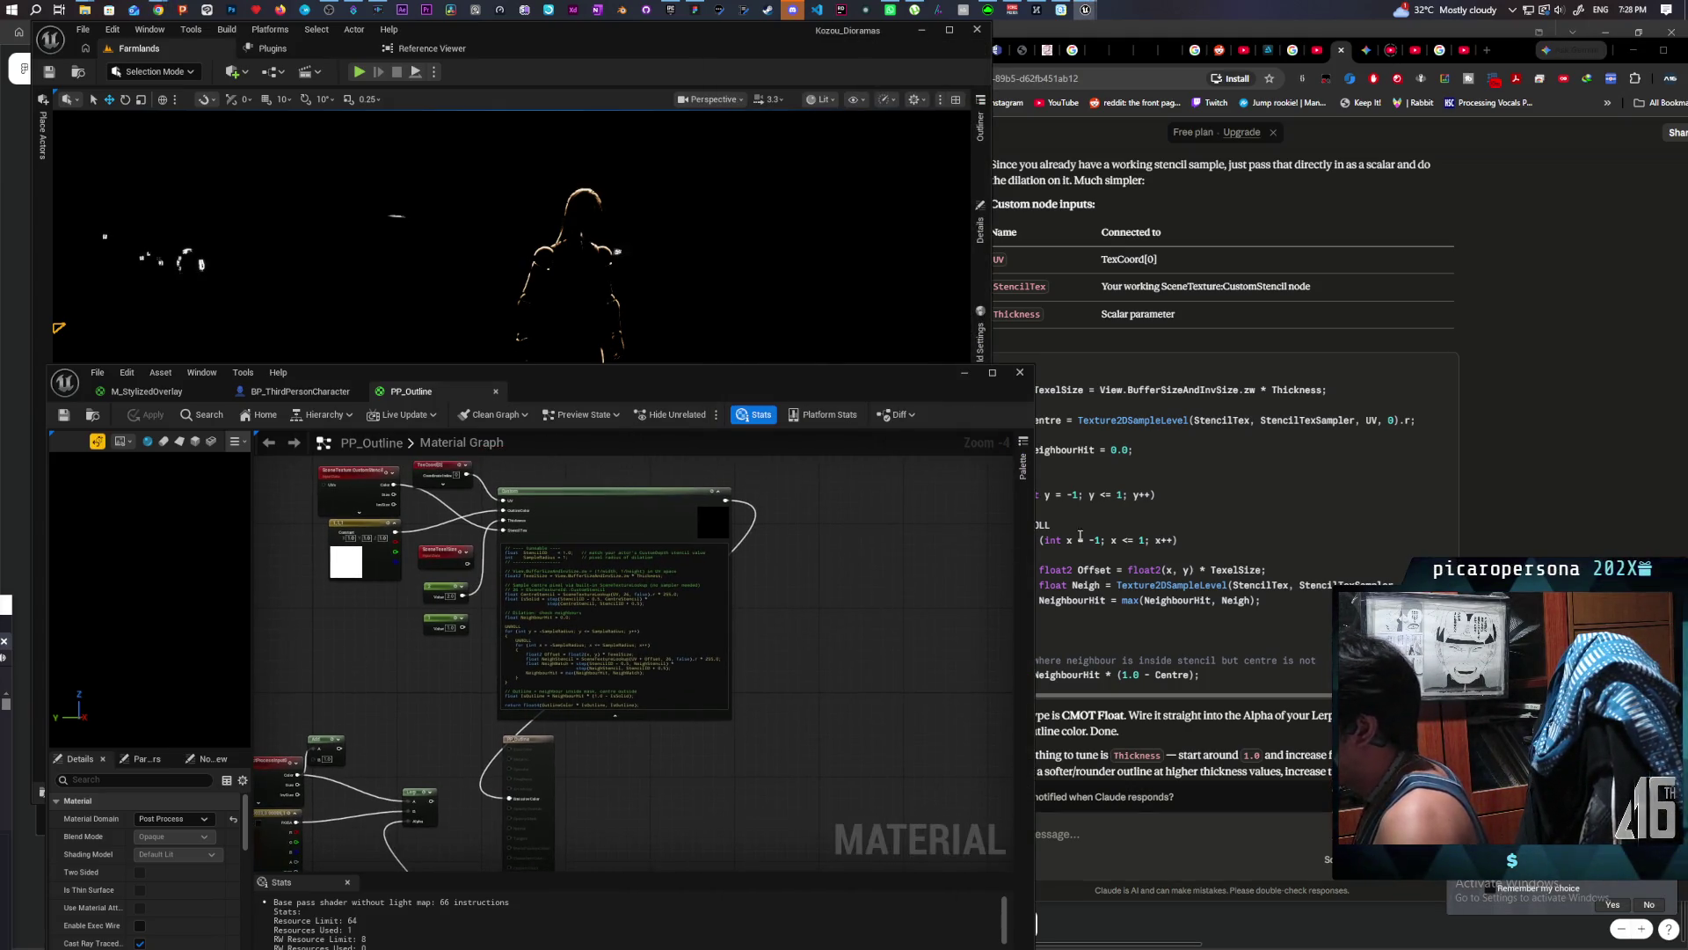
left_click(1443, 374)
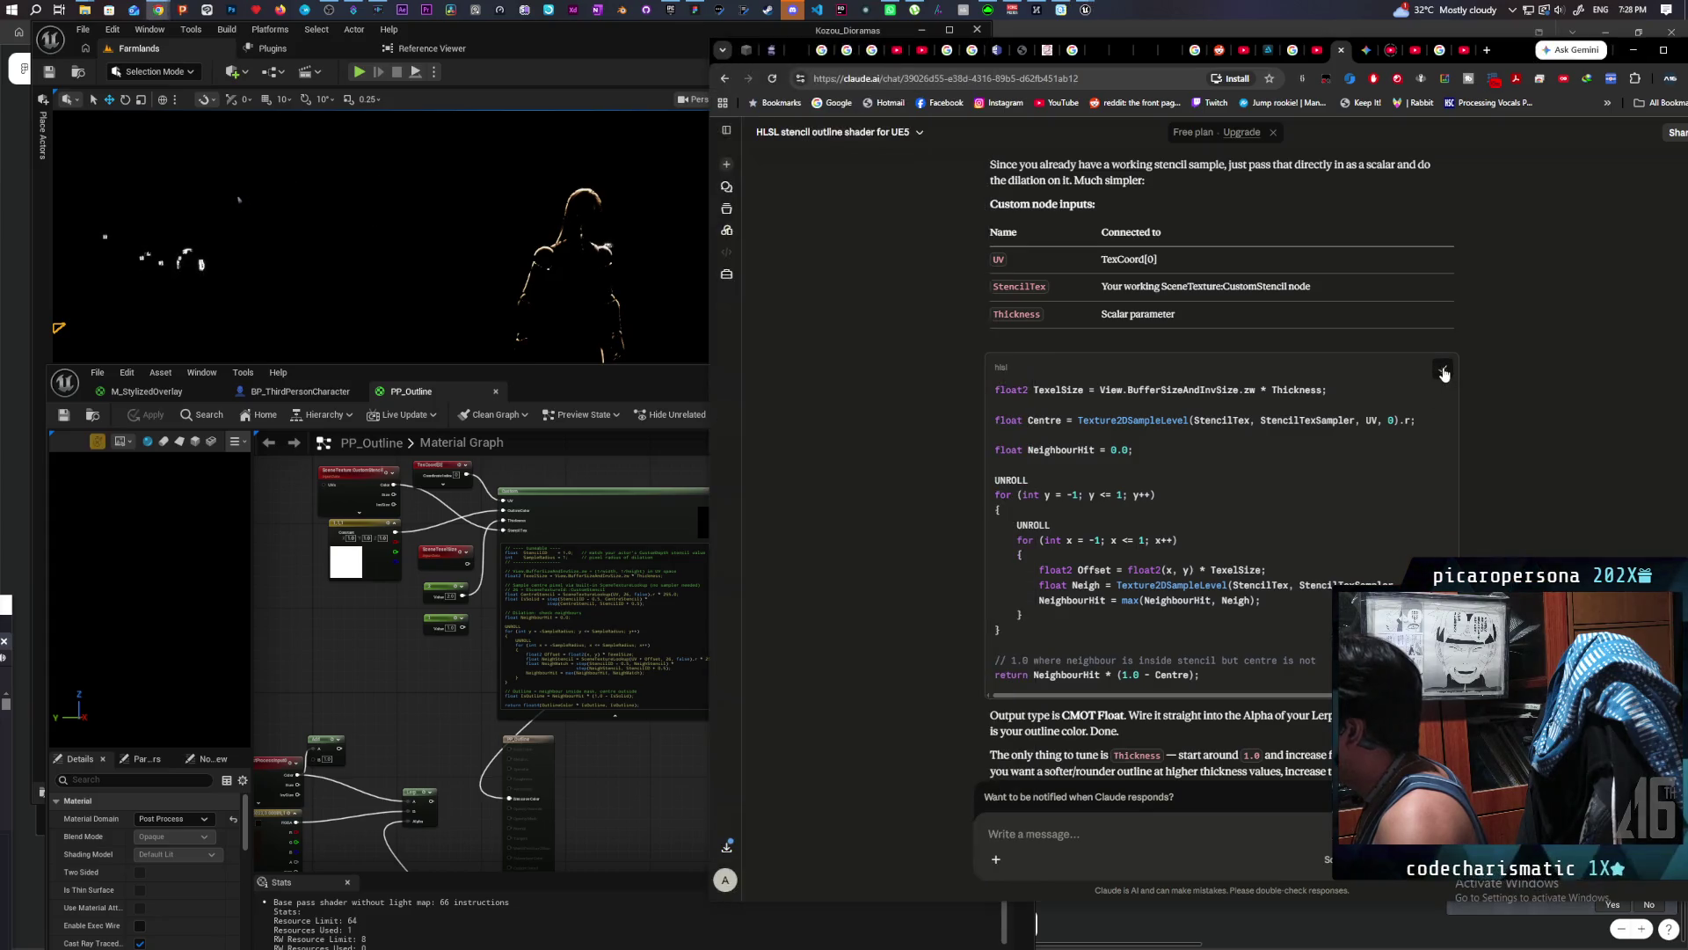
left_click(618, 590)
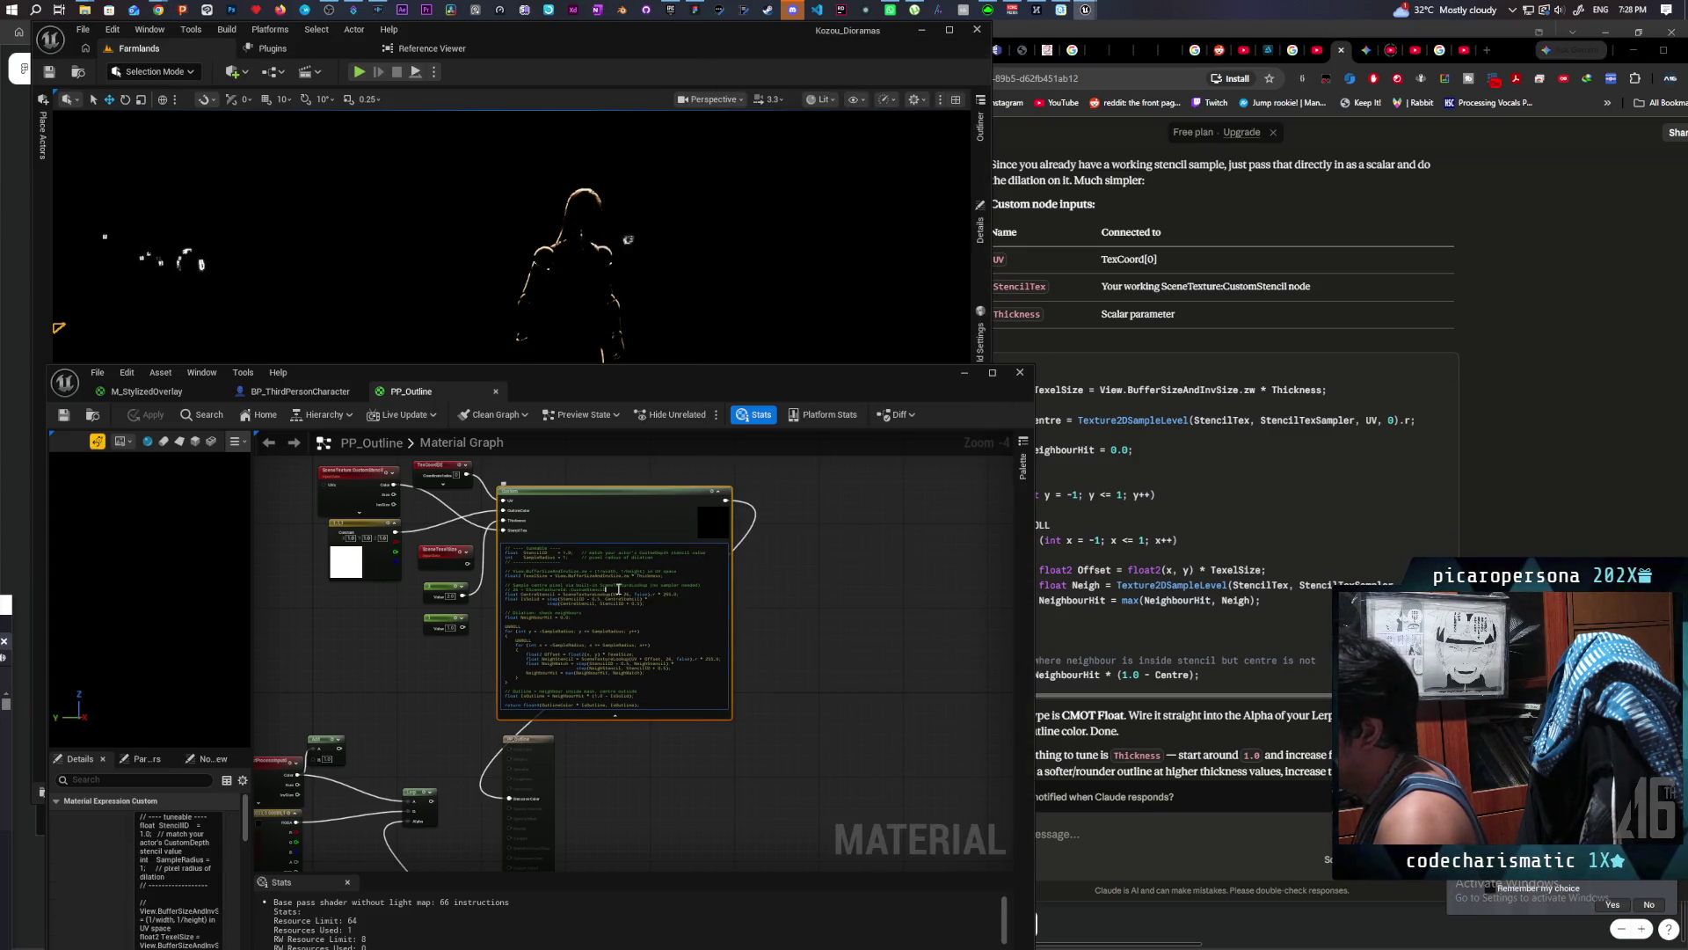
key("ctrl+a")
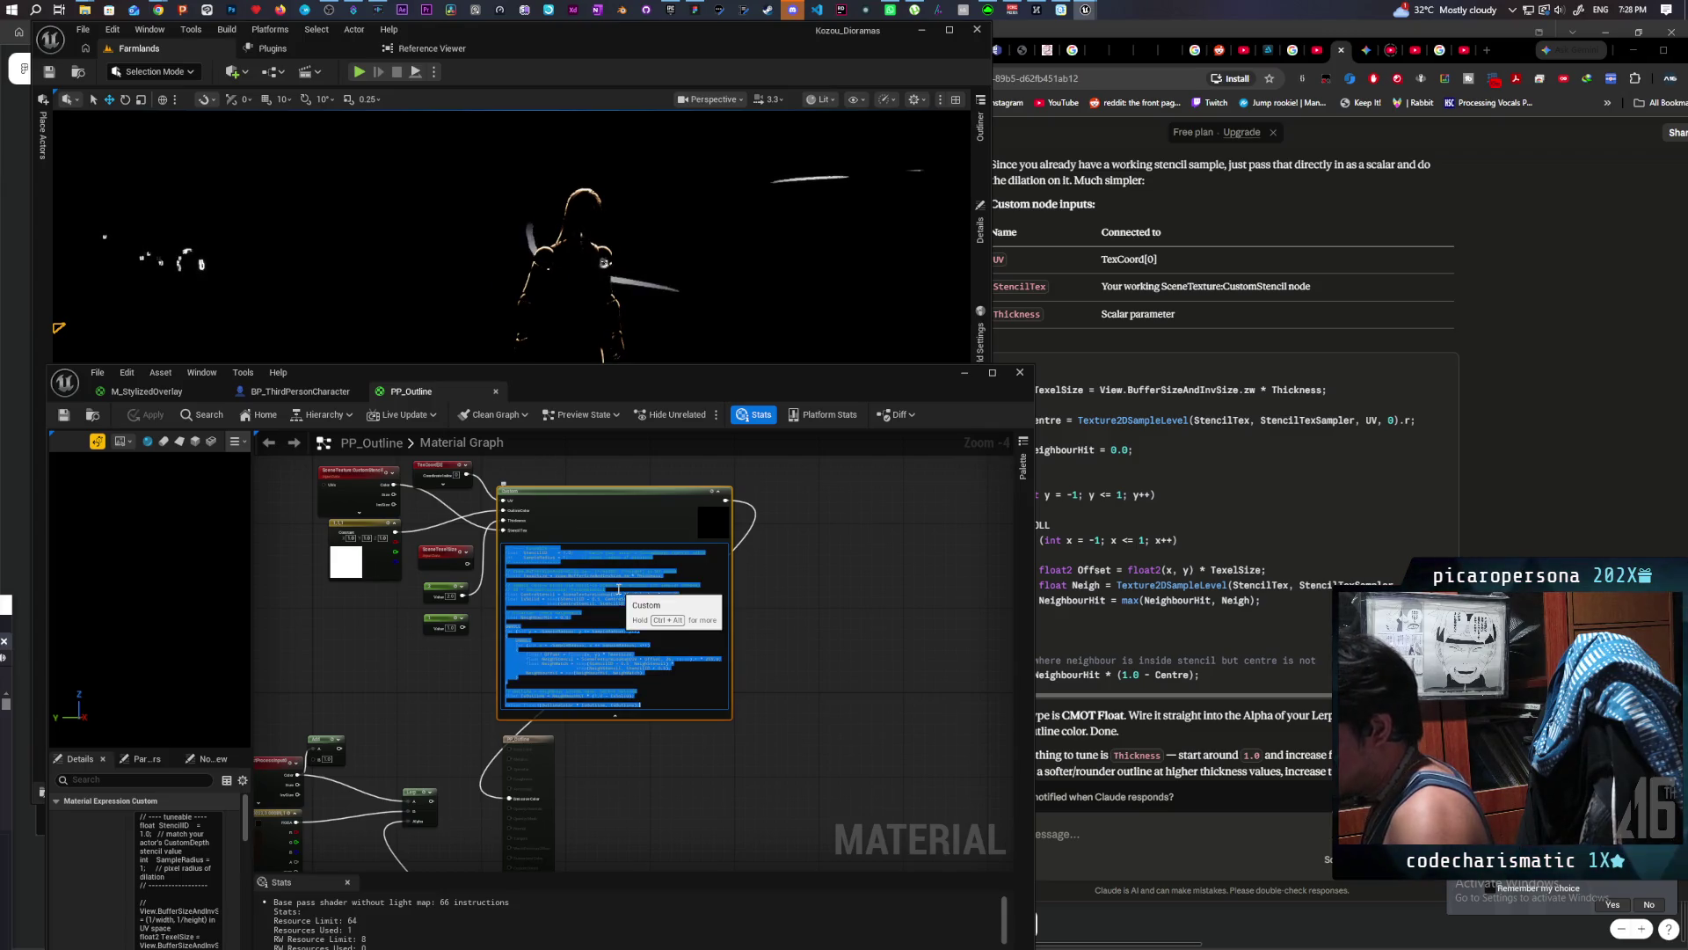
key("ctrl+v")
left_click(389, 671)
Step: Delete the OutlineColor input (Inputs index 1) from the Custom node
mouse_move(388, 670)
left_mouse_down()
mouse_move(483, 678)
mouse_move(529, 507)
mouse_move(563, 695)
left_mouse_up()
left_click(561, 746)
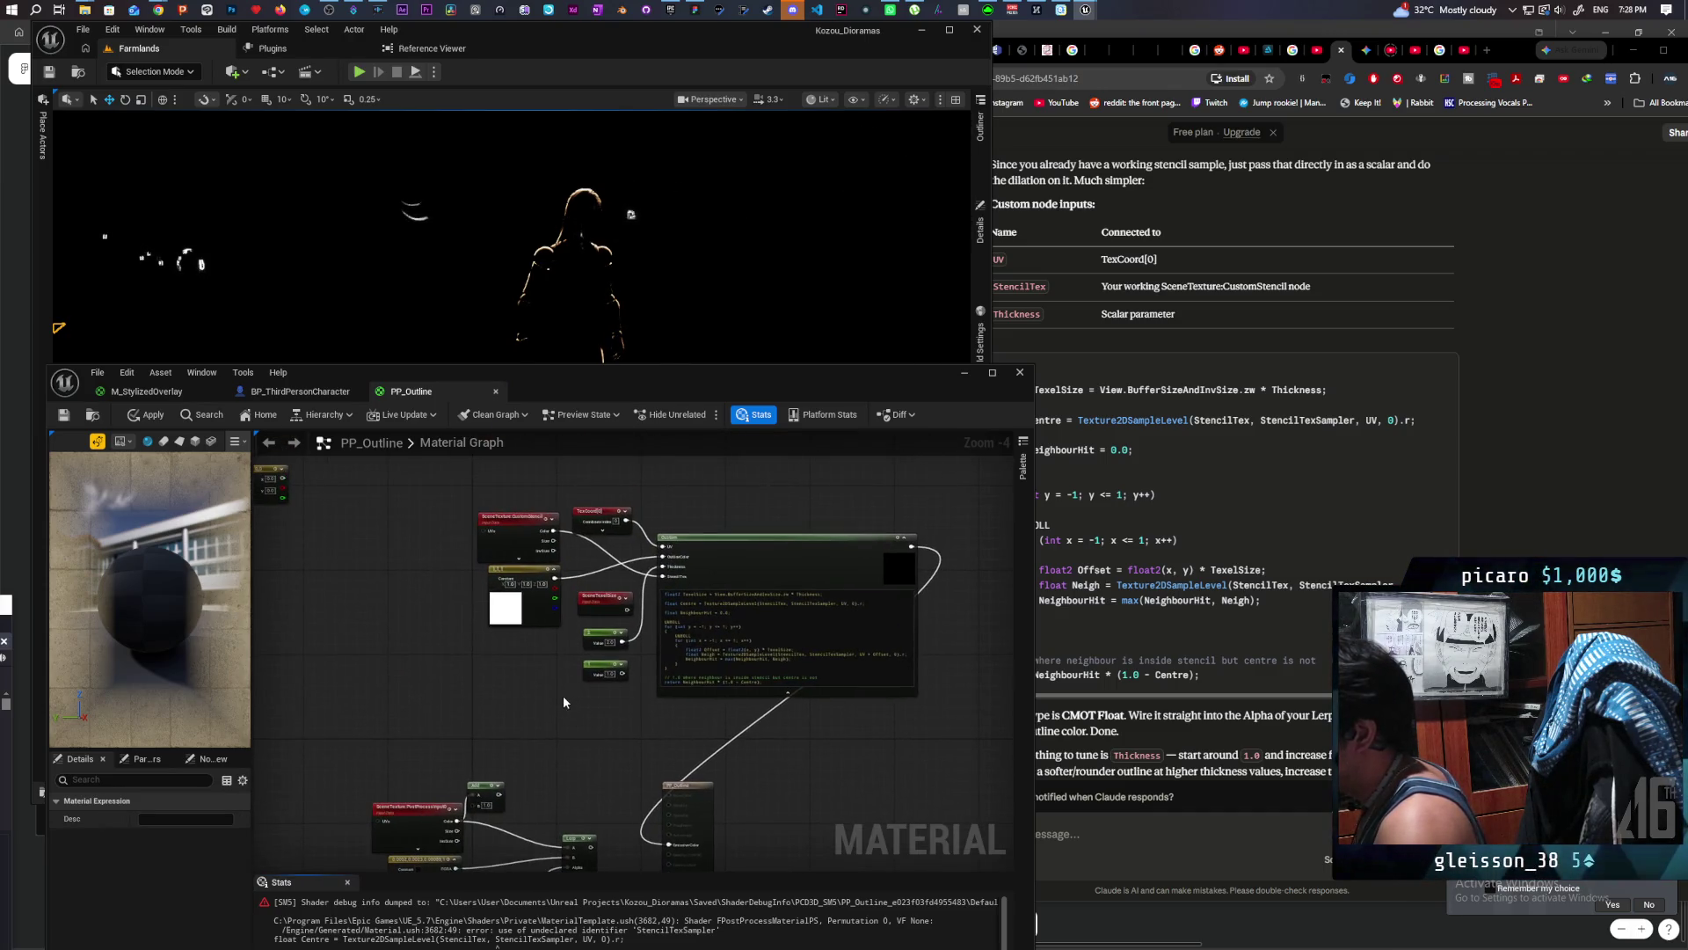
mouse_move(916, 377)
left_mouse_down()
mouse_move(815, 309)
mouse_move(851, 304)
left_mouse_up()
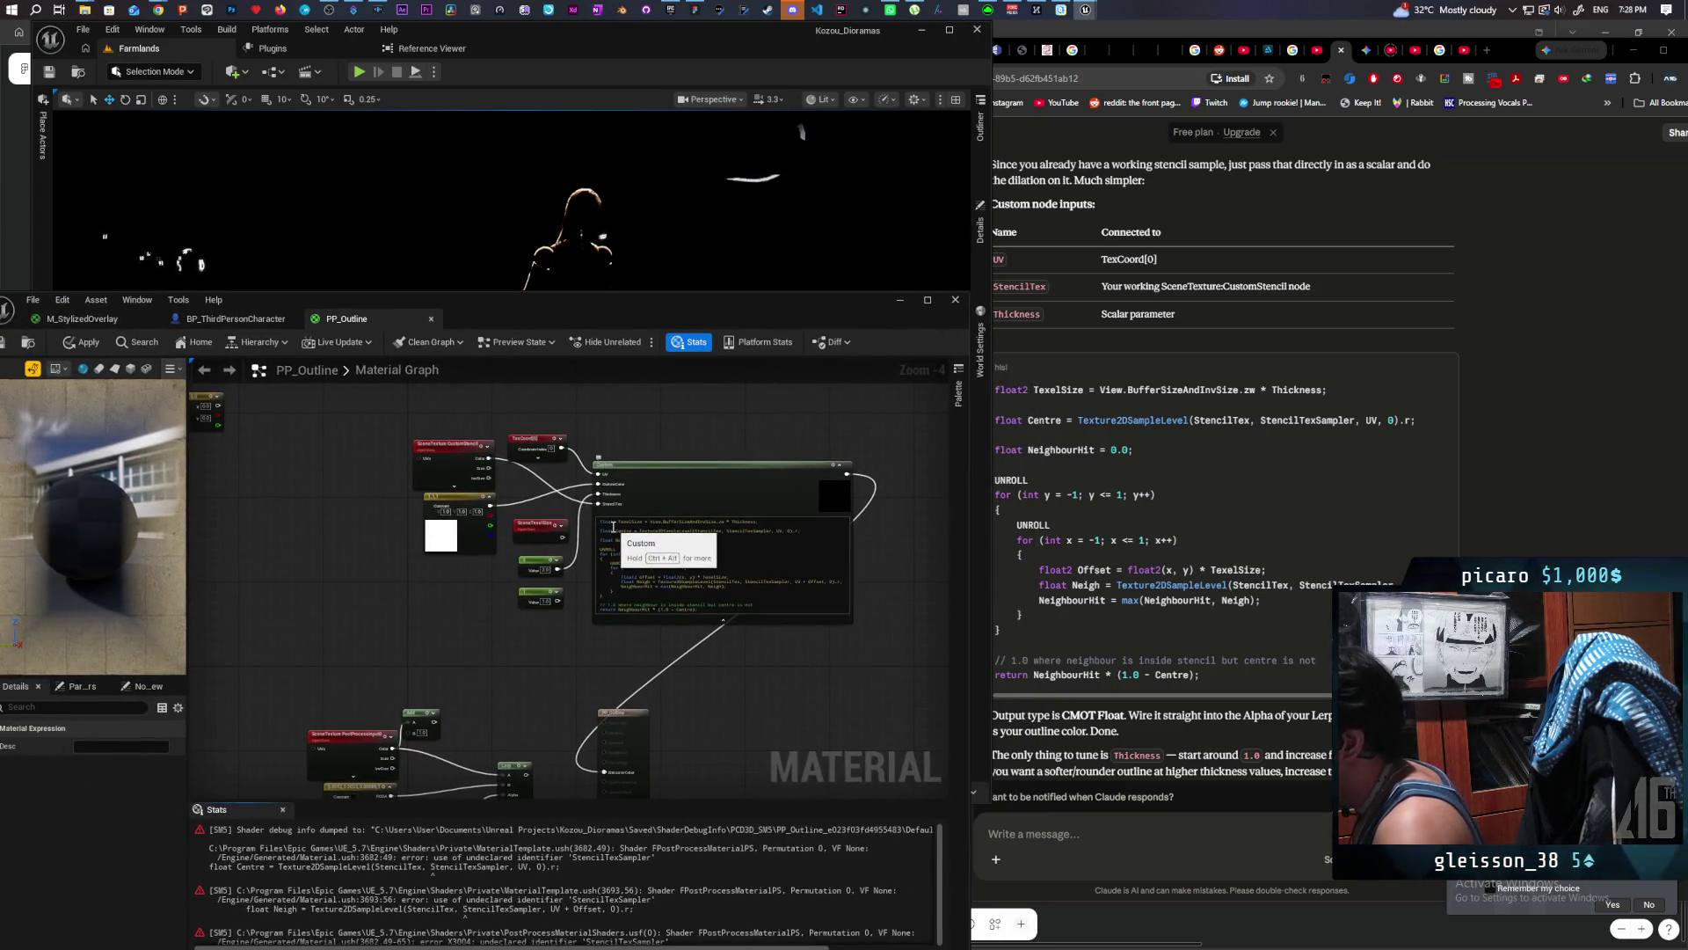
scroll(622, 510, "up", 1)
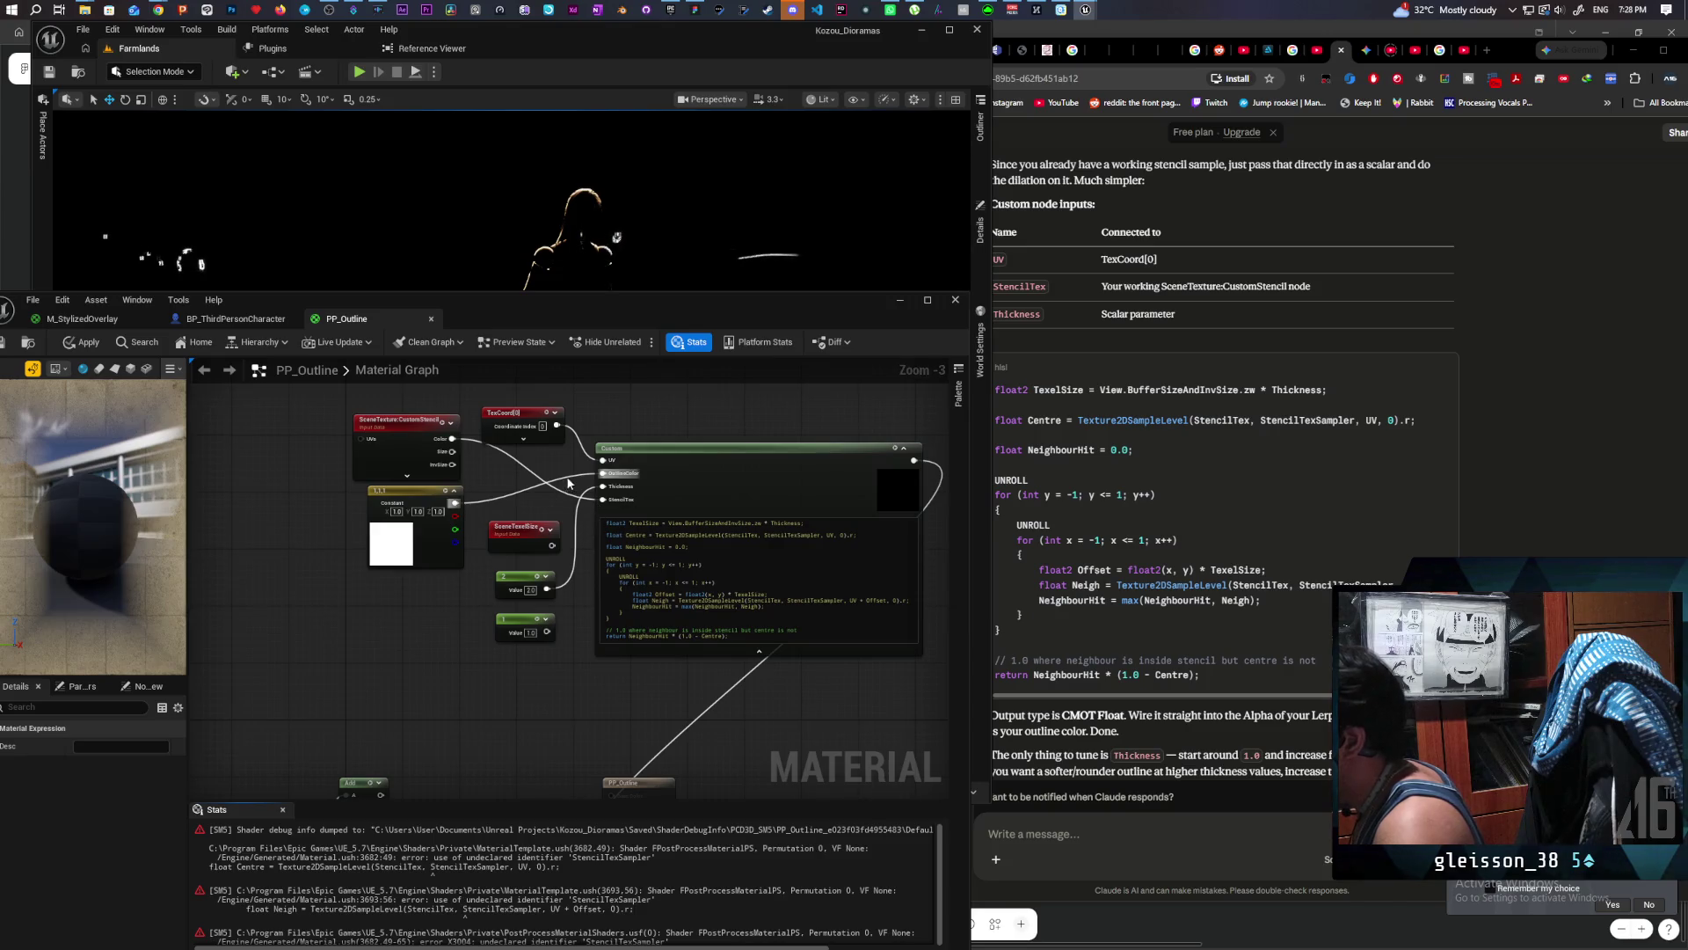
left_click(602, 473, "alt")
left_click(667, 483)
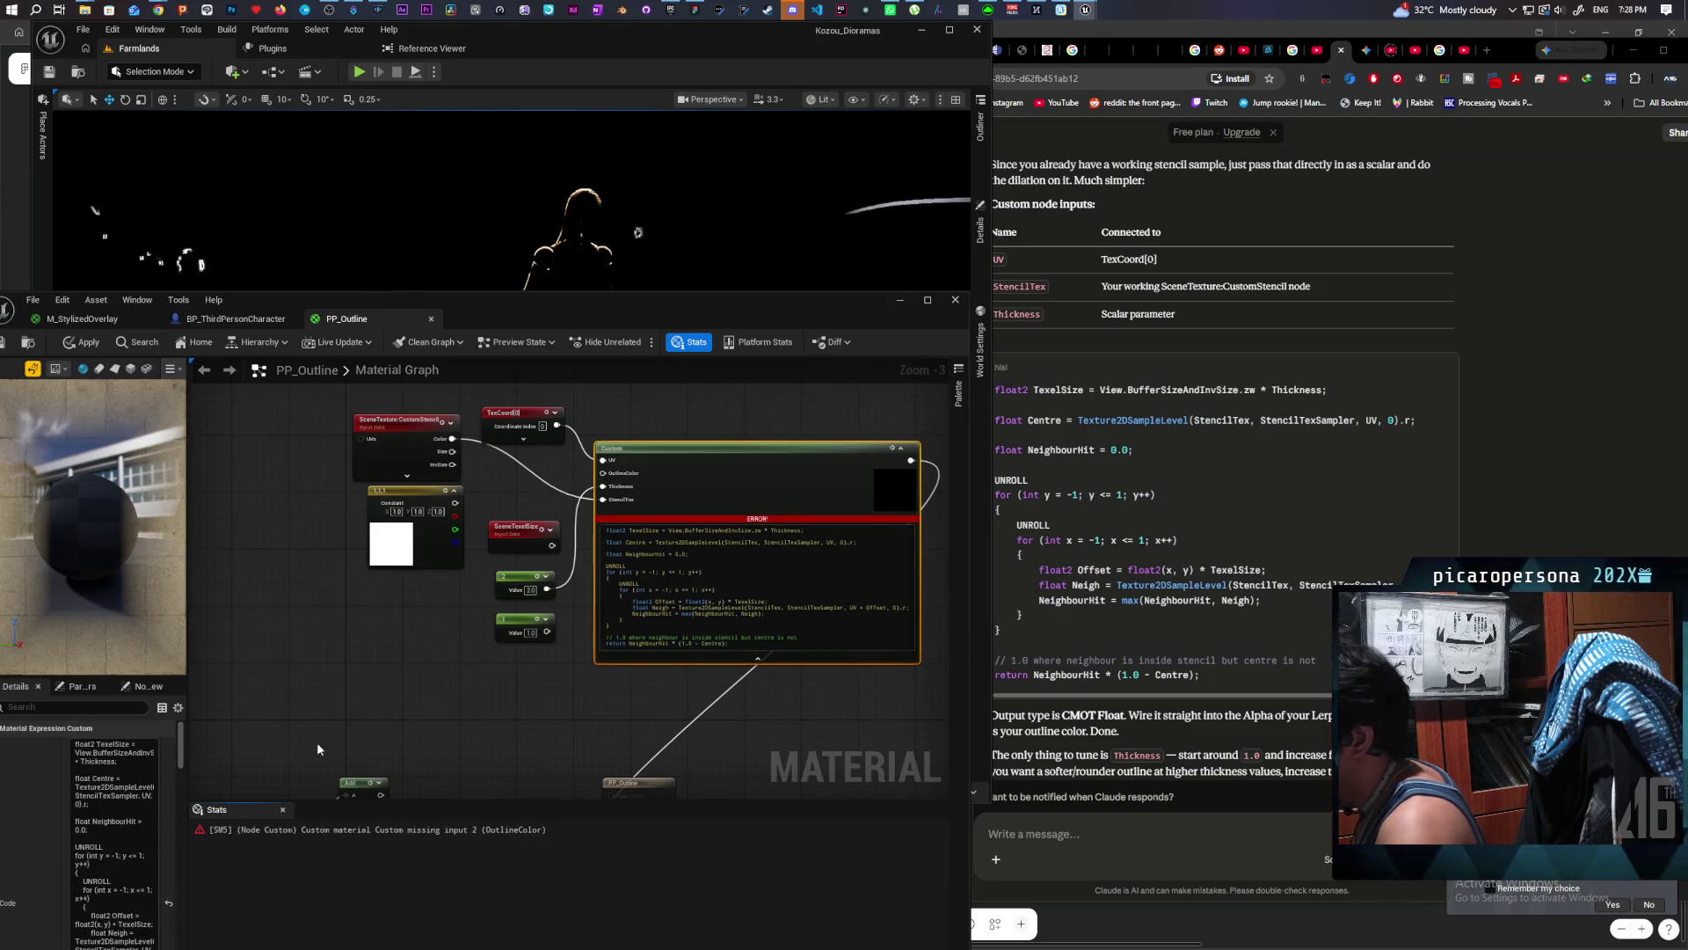
left_click_drag(528, 300, 655, 177)
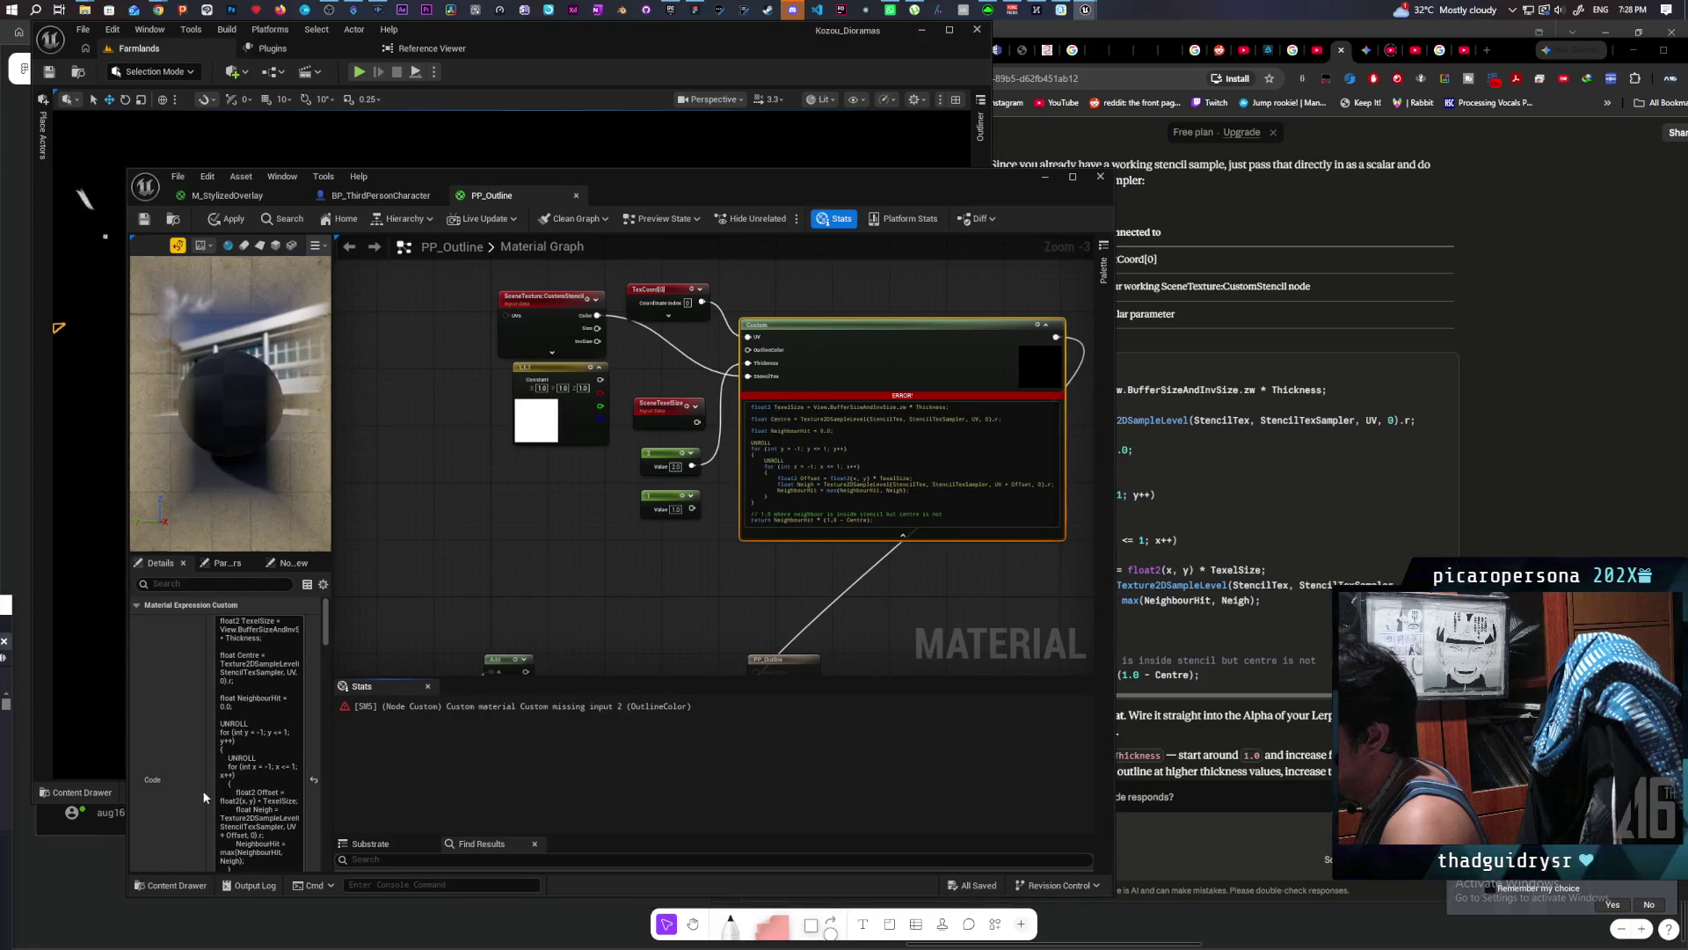
scroll(182, 750, "down", 3)
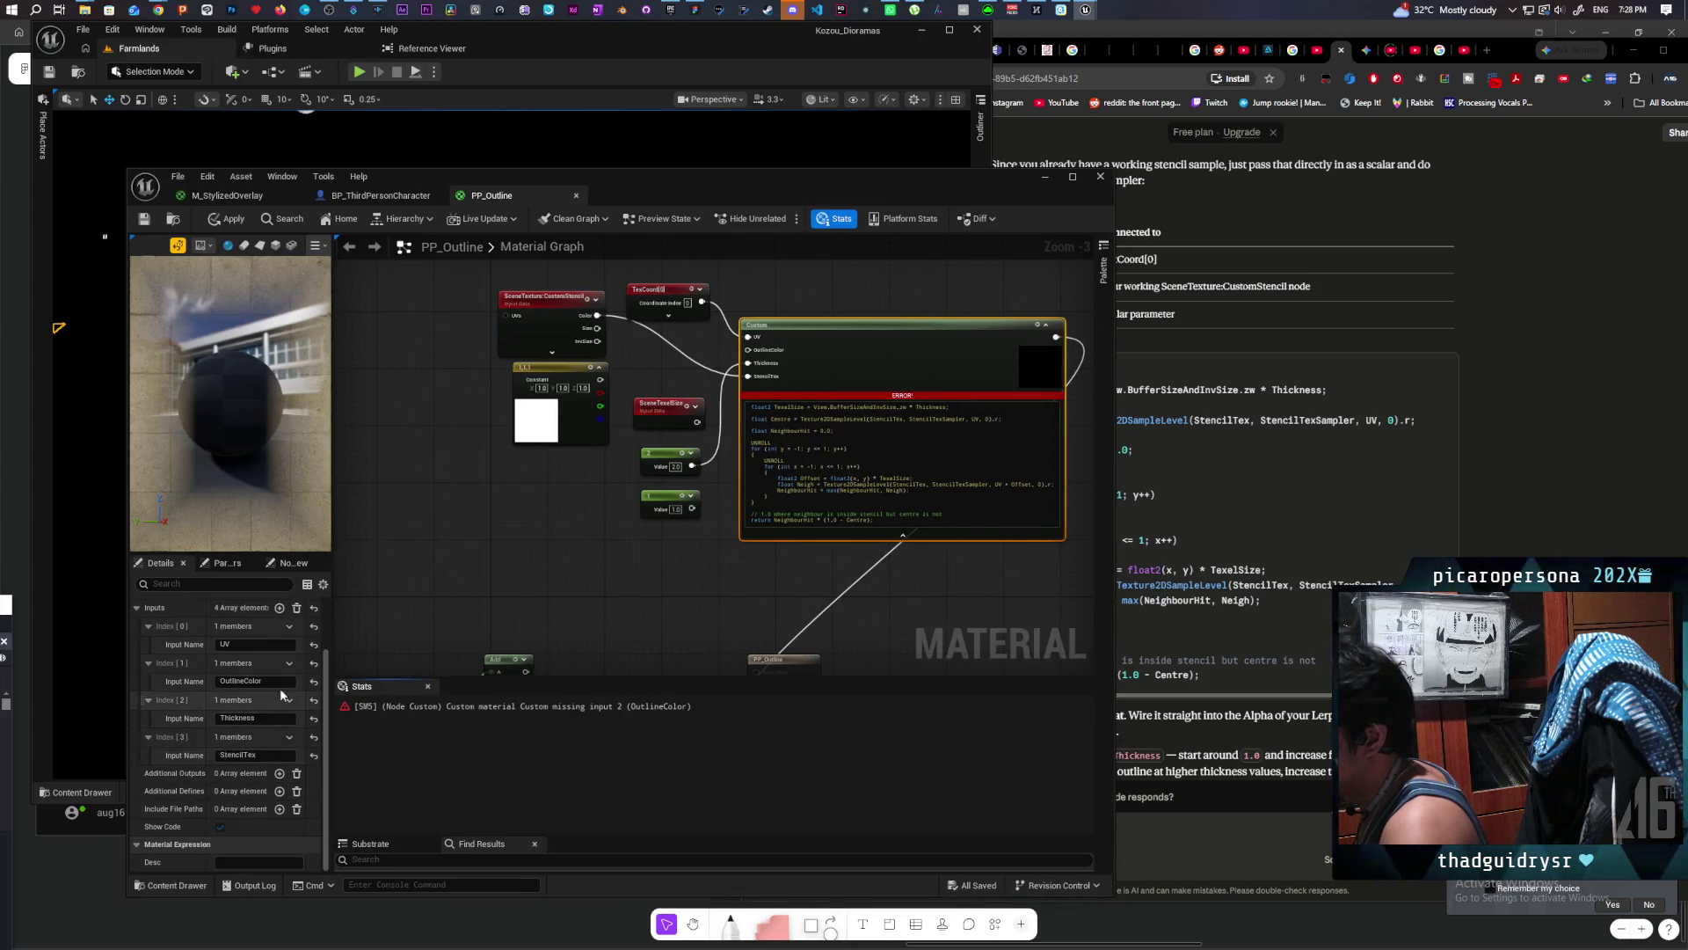
left_click(289, 663)
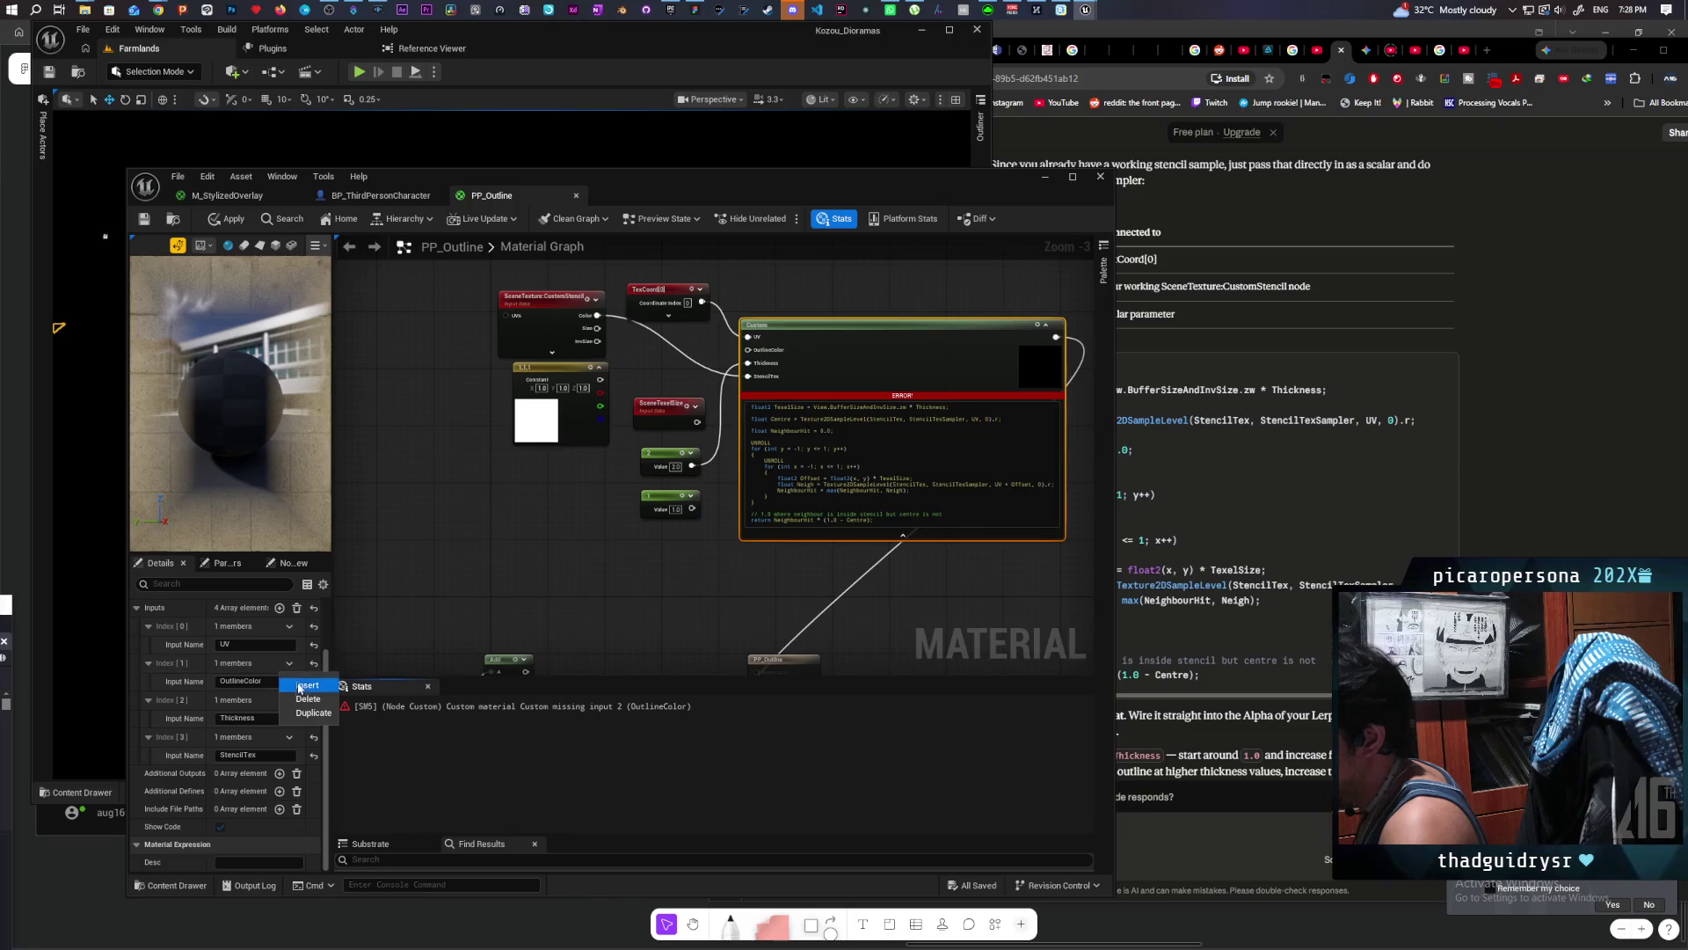
left_click(311, 701)
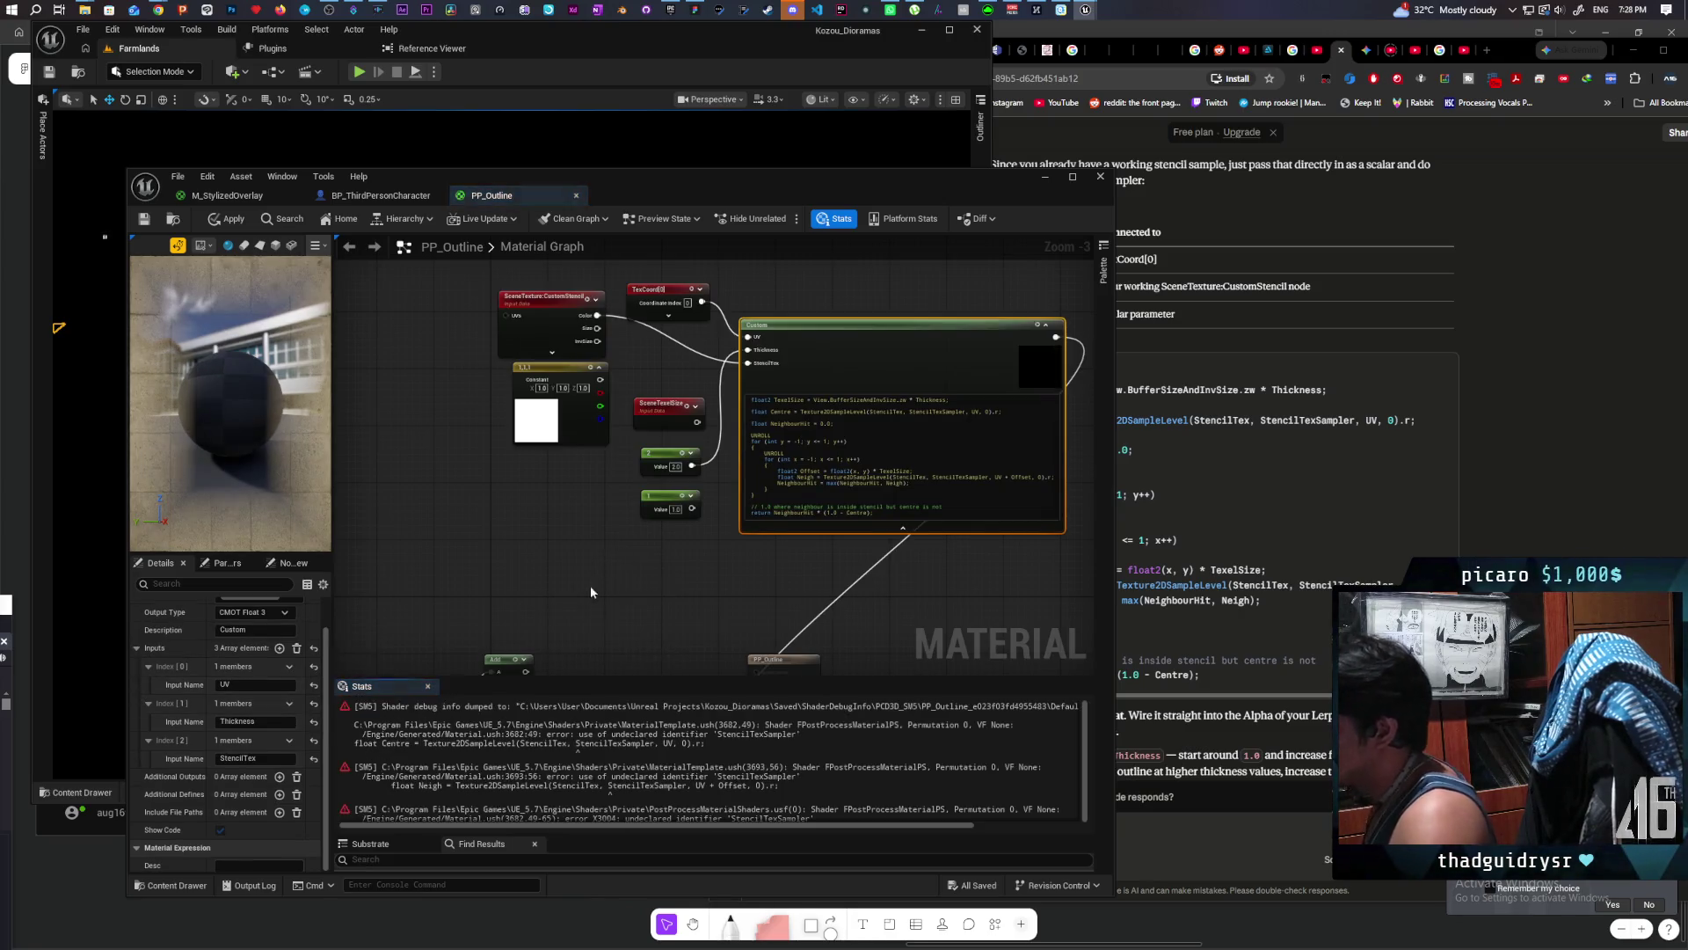
Step: Wire the stencil SceneTexture output into the Custom node's StencilTex input
left_click_drag(621, 620, 634, 596)
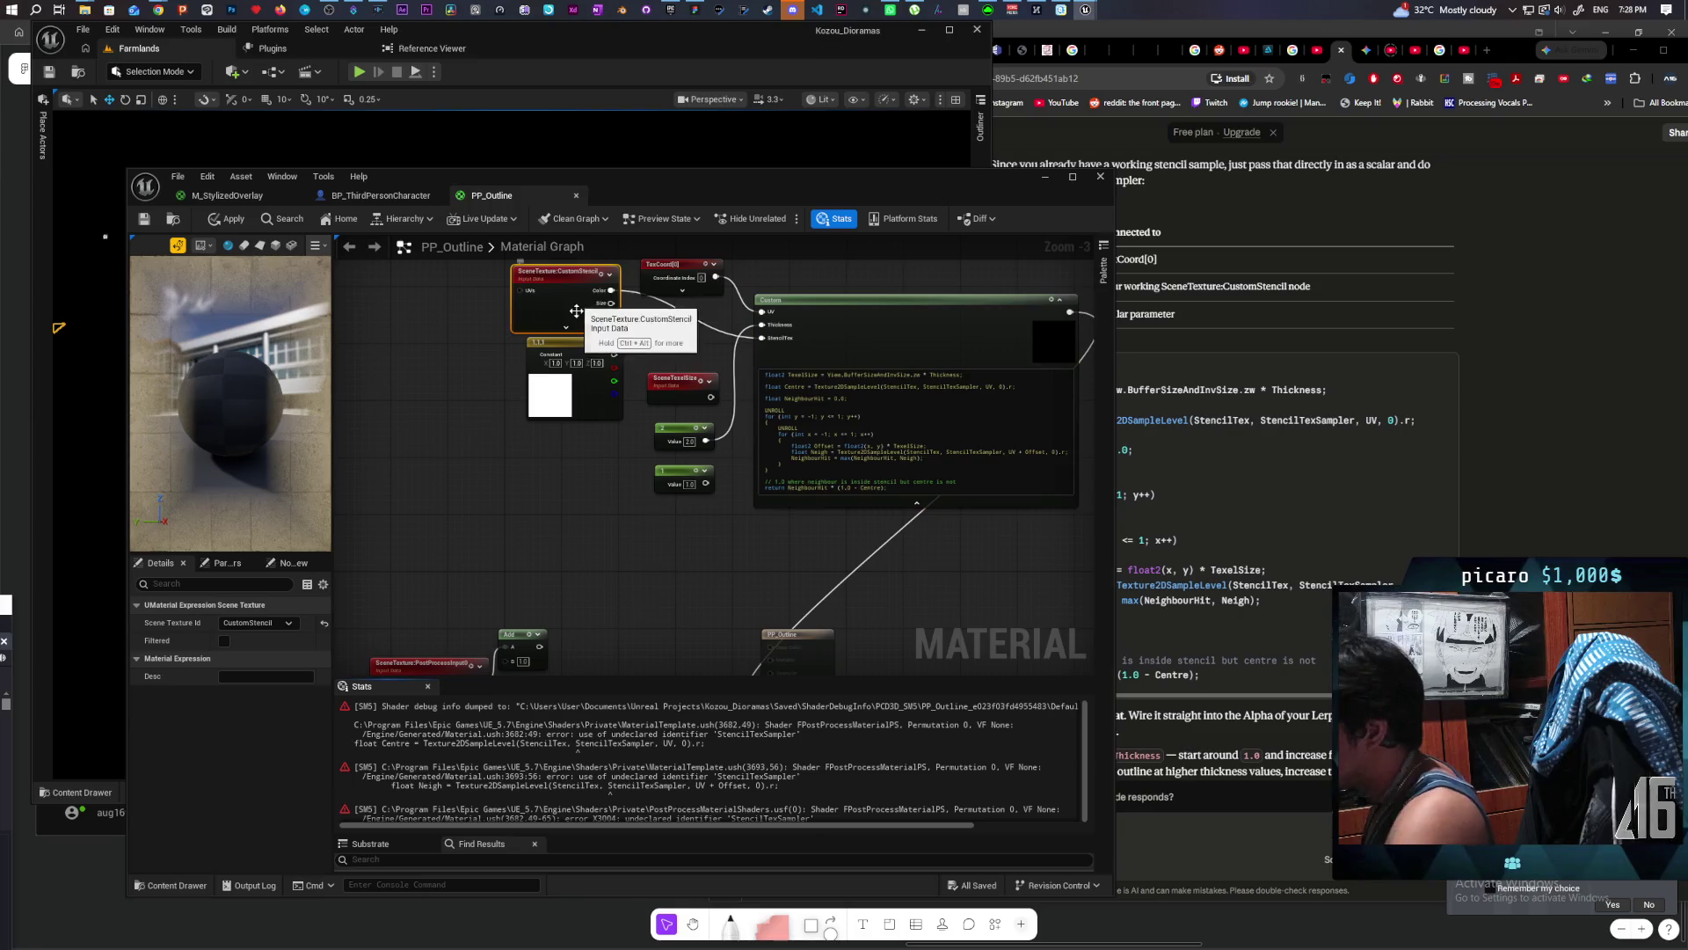
left_click(631, 654)
left_click_drag(631, 654, 630, 408)
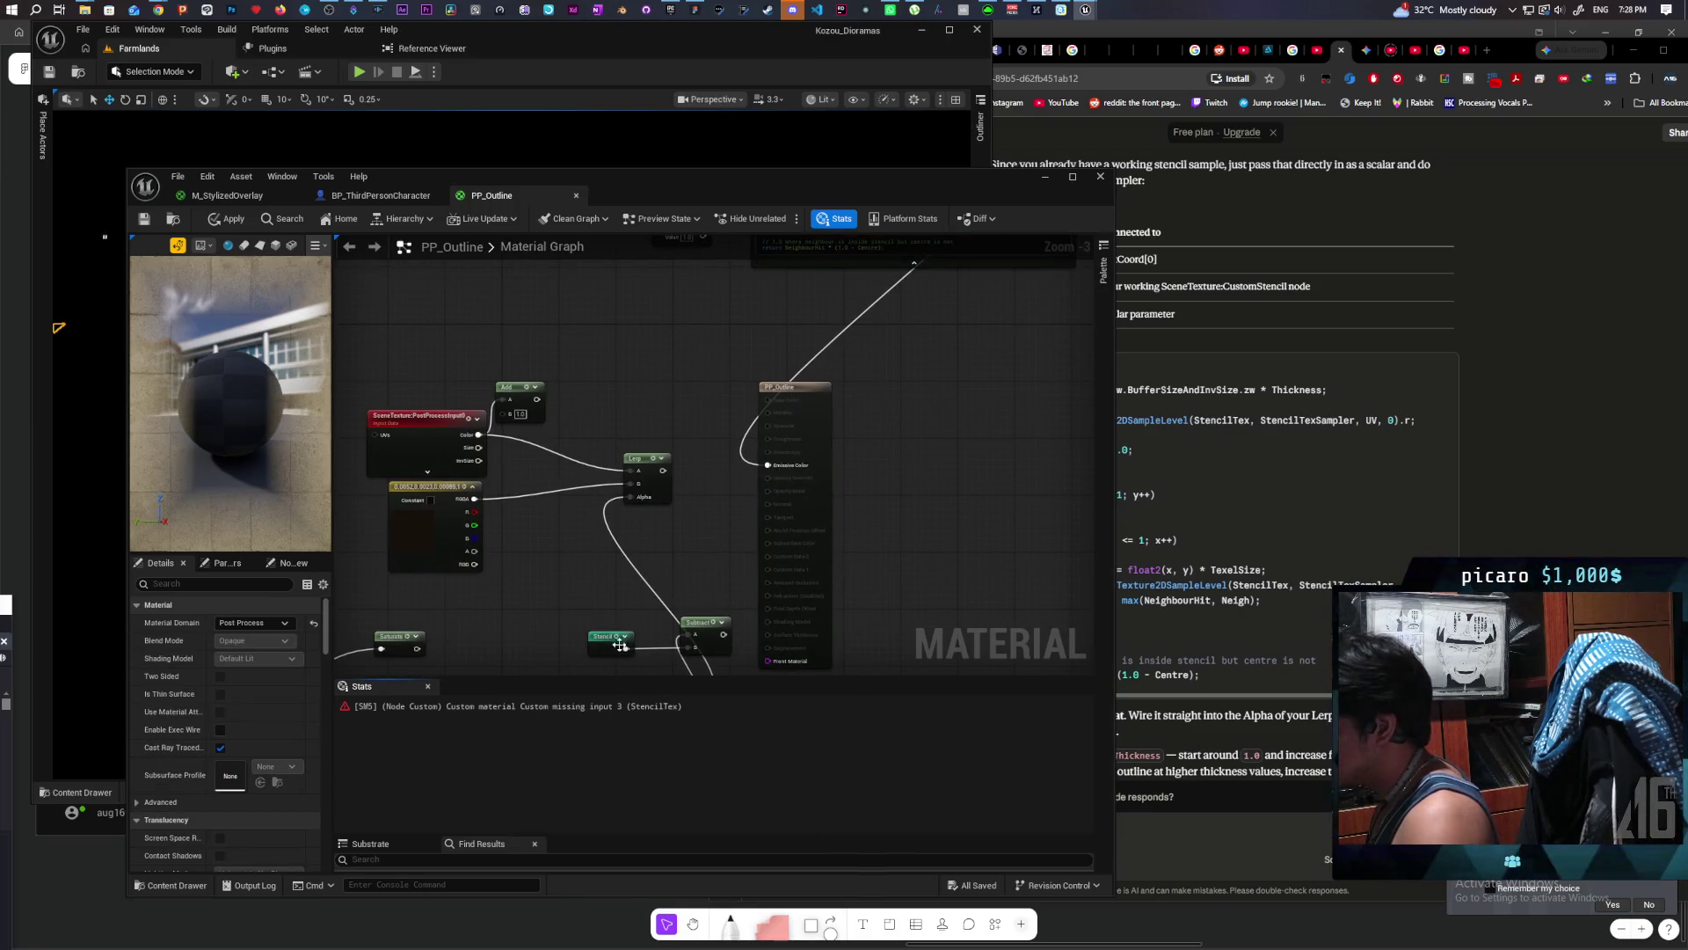
mouse_move(626, 649)
left_mouse_down()
mouse_move(714, 330)
mouse_move(743, 467)
left_mouse_up()
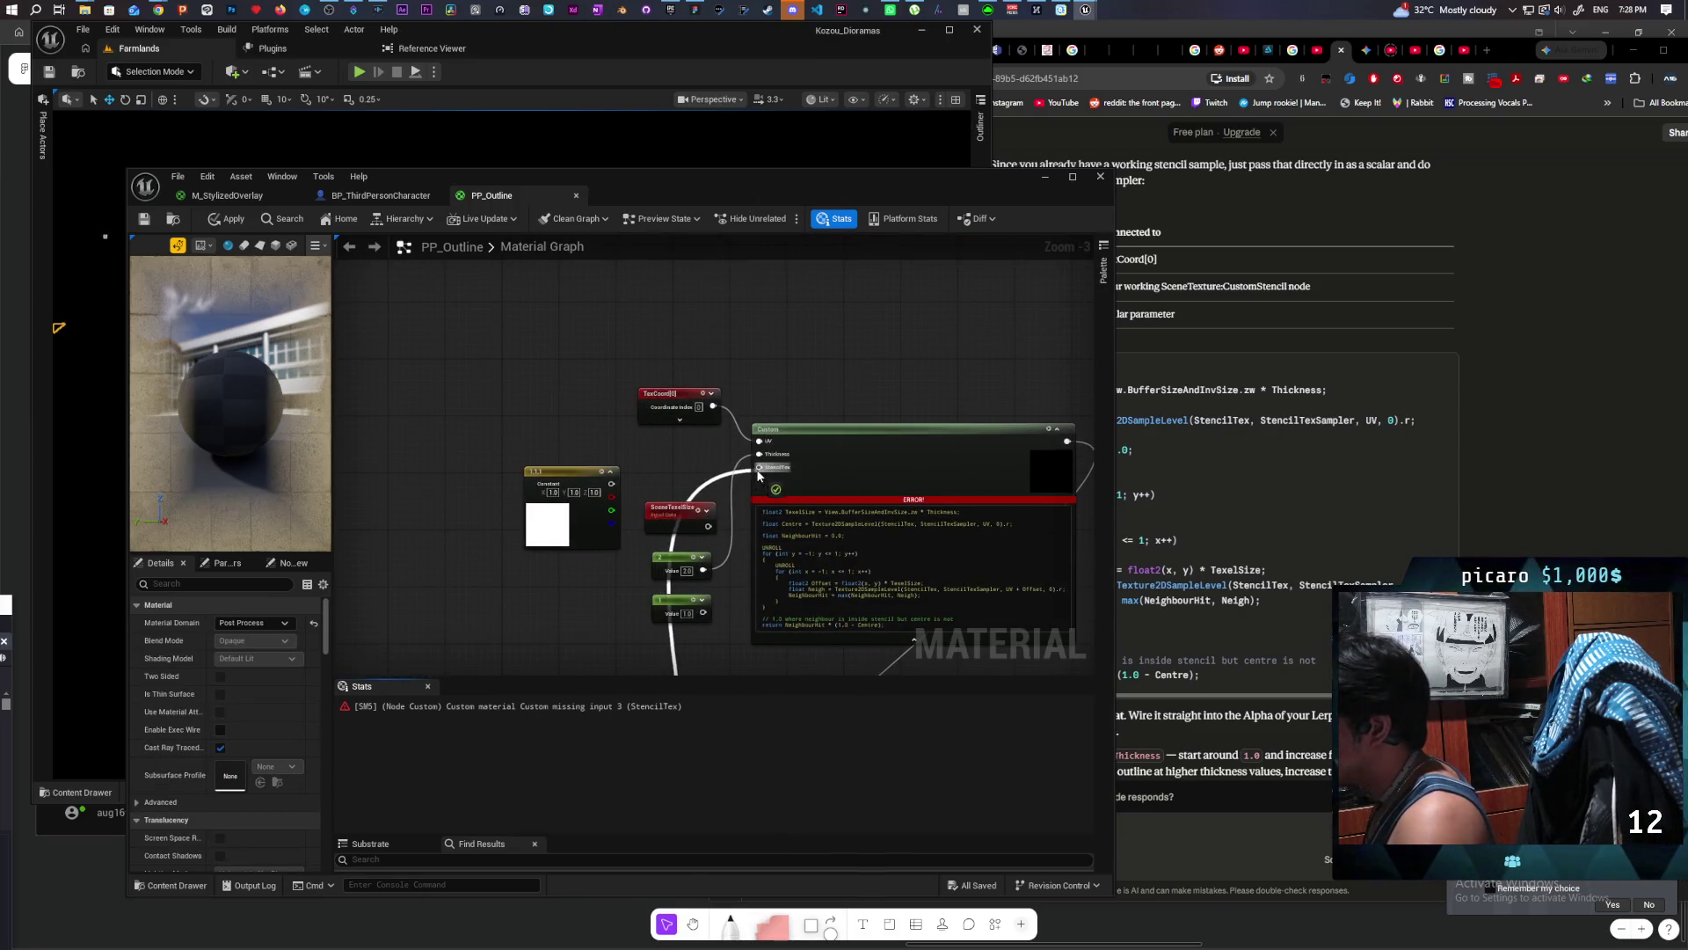
left_click_drag(872, 610, 690, 473)
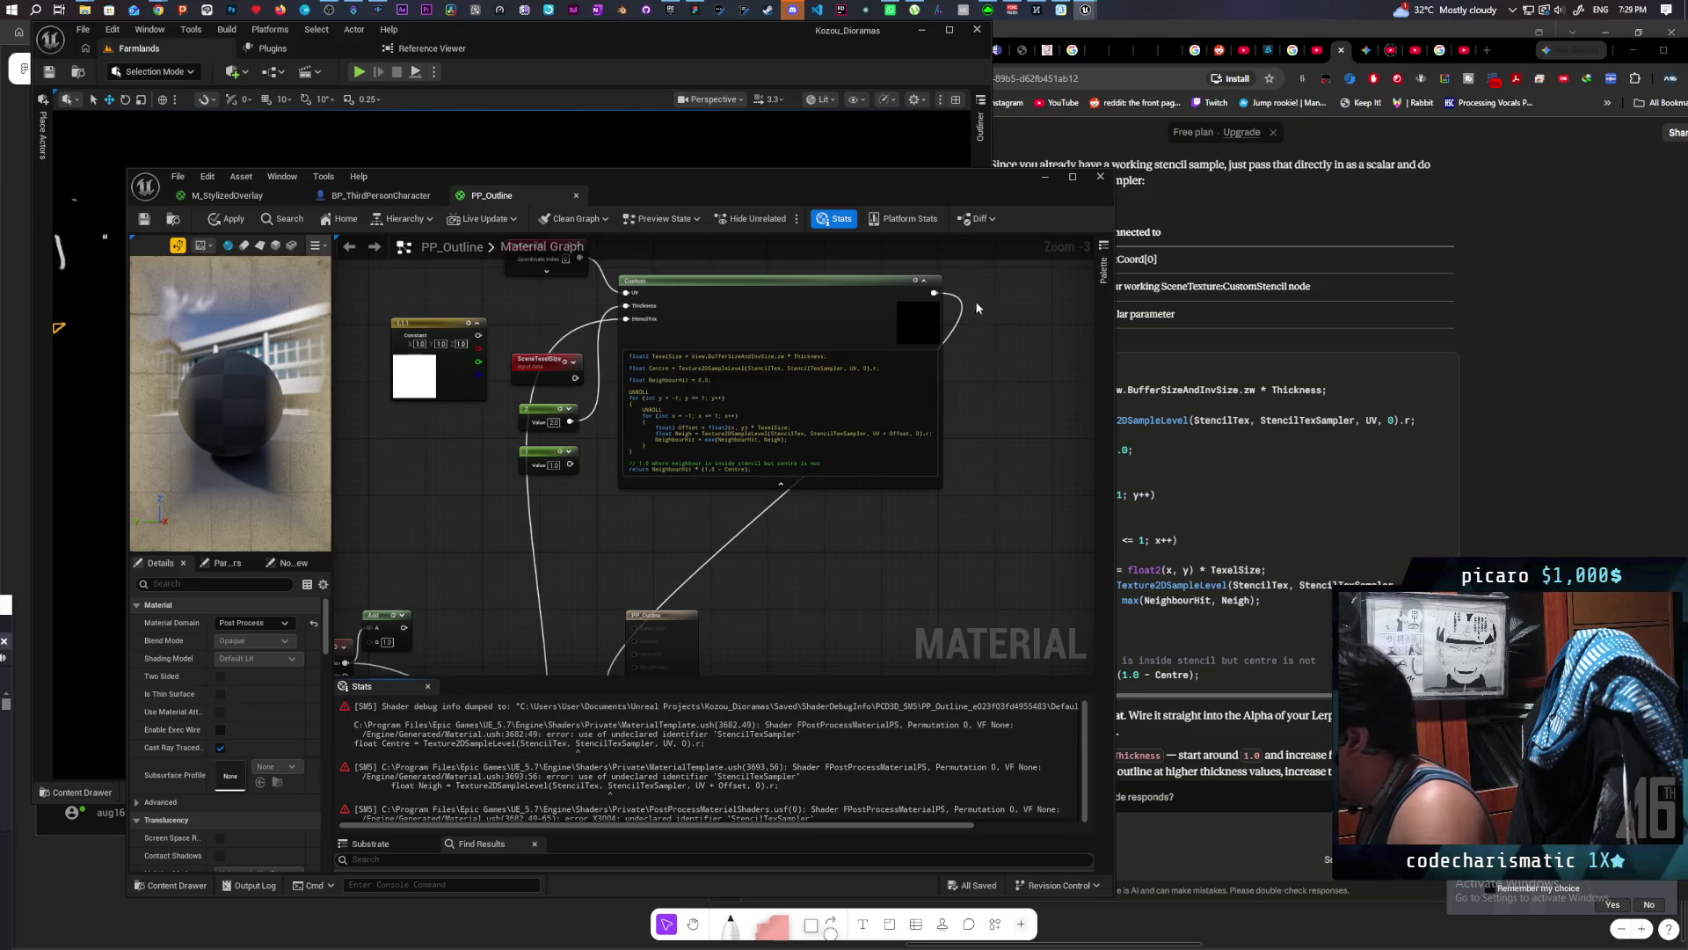
Step: Check the Custom node's output and input wiring, then return to the Claude chat's HLSL answer
mouse_move(959, 316)
left_mouse_down()
mouse_move(990, 415)
mouse_move(739, 607)
mouse_move(624, 320)
mouse_move(636, 287)
left_mouse_up()
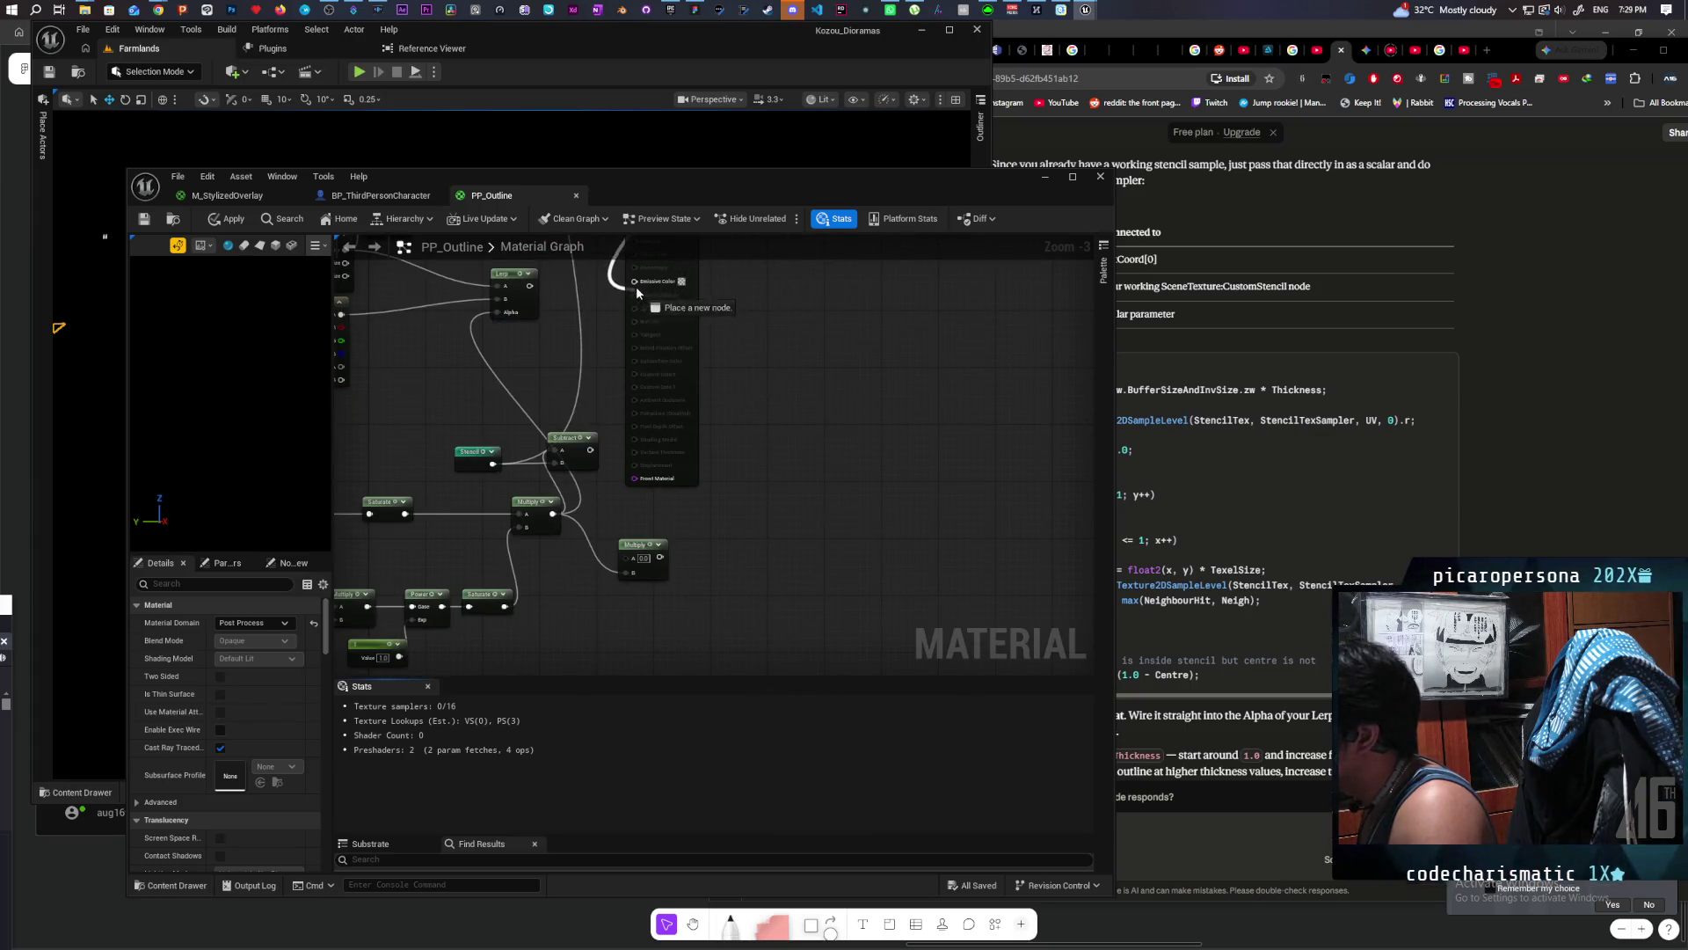
left_click_drag(867, 319, 836, 694)
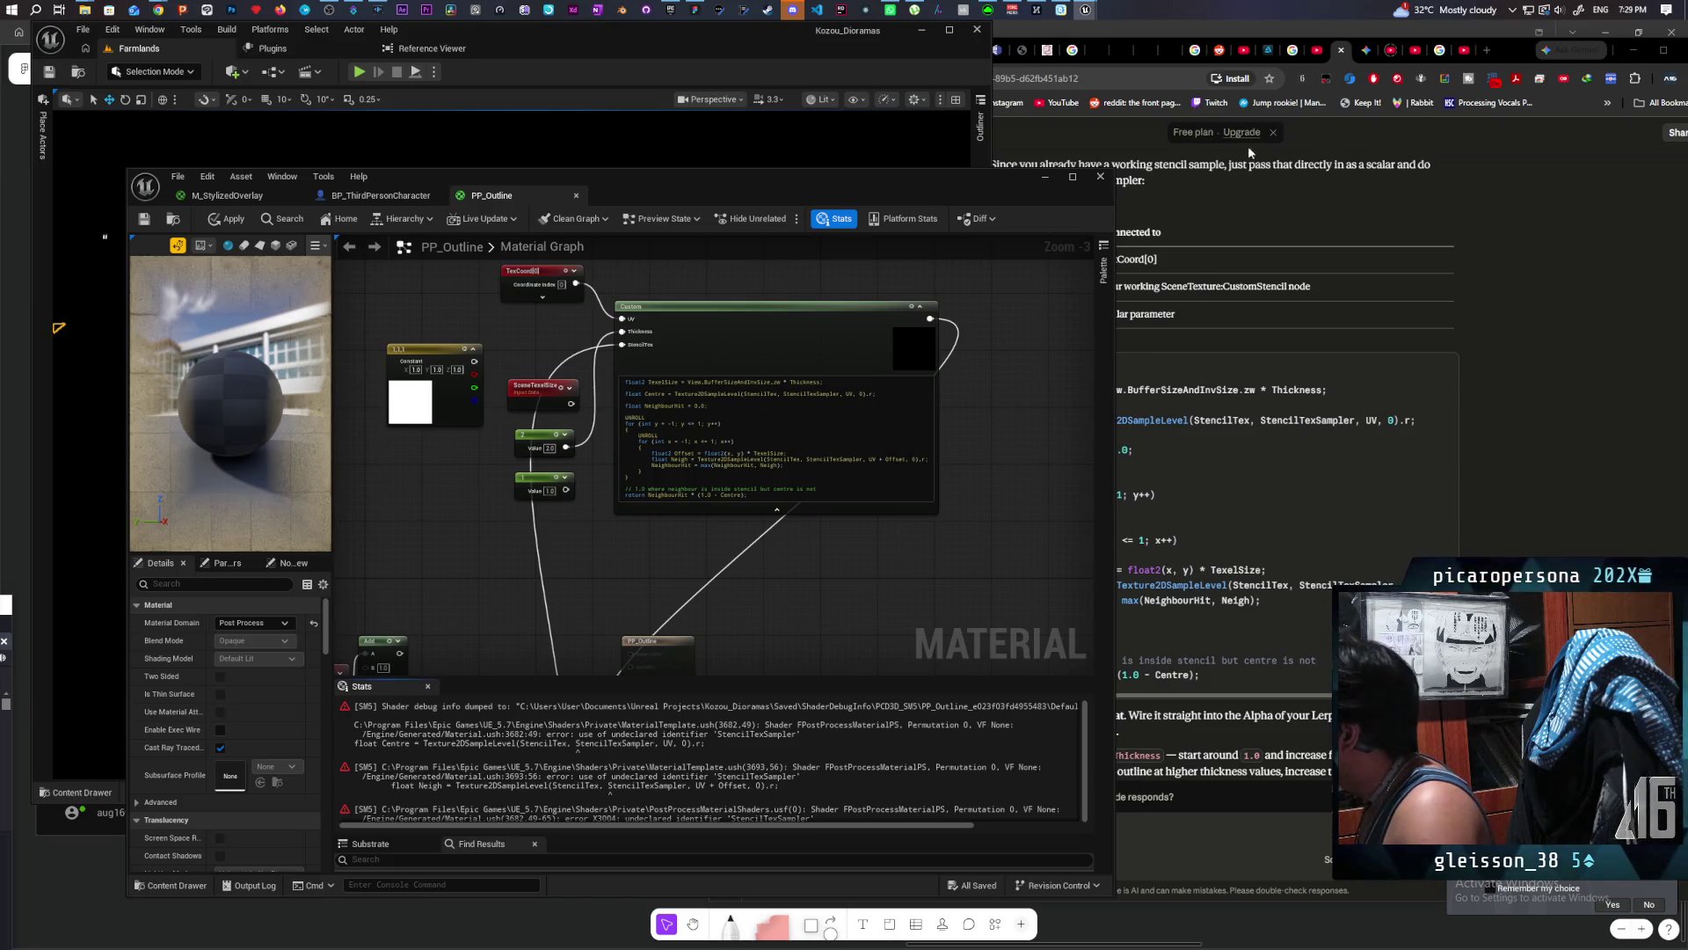
left_click_drag(989, 183, 833, 150)
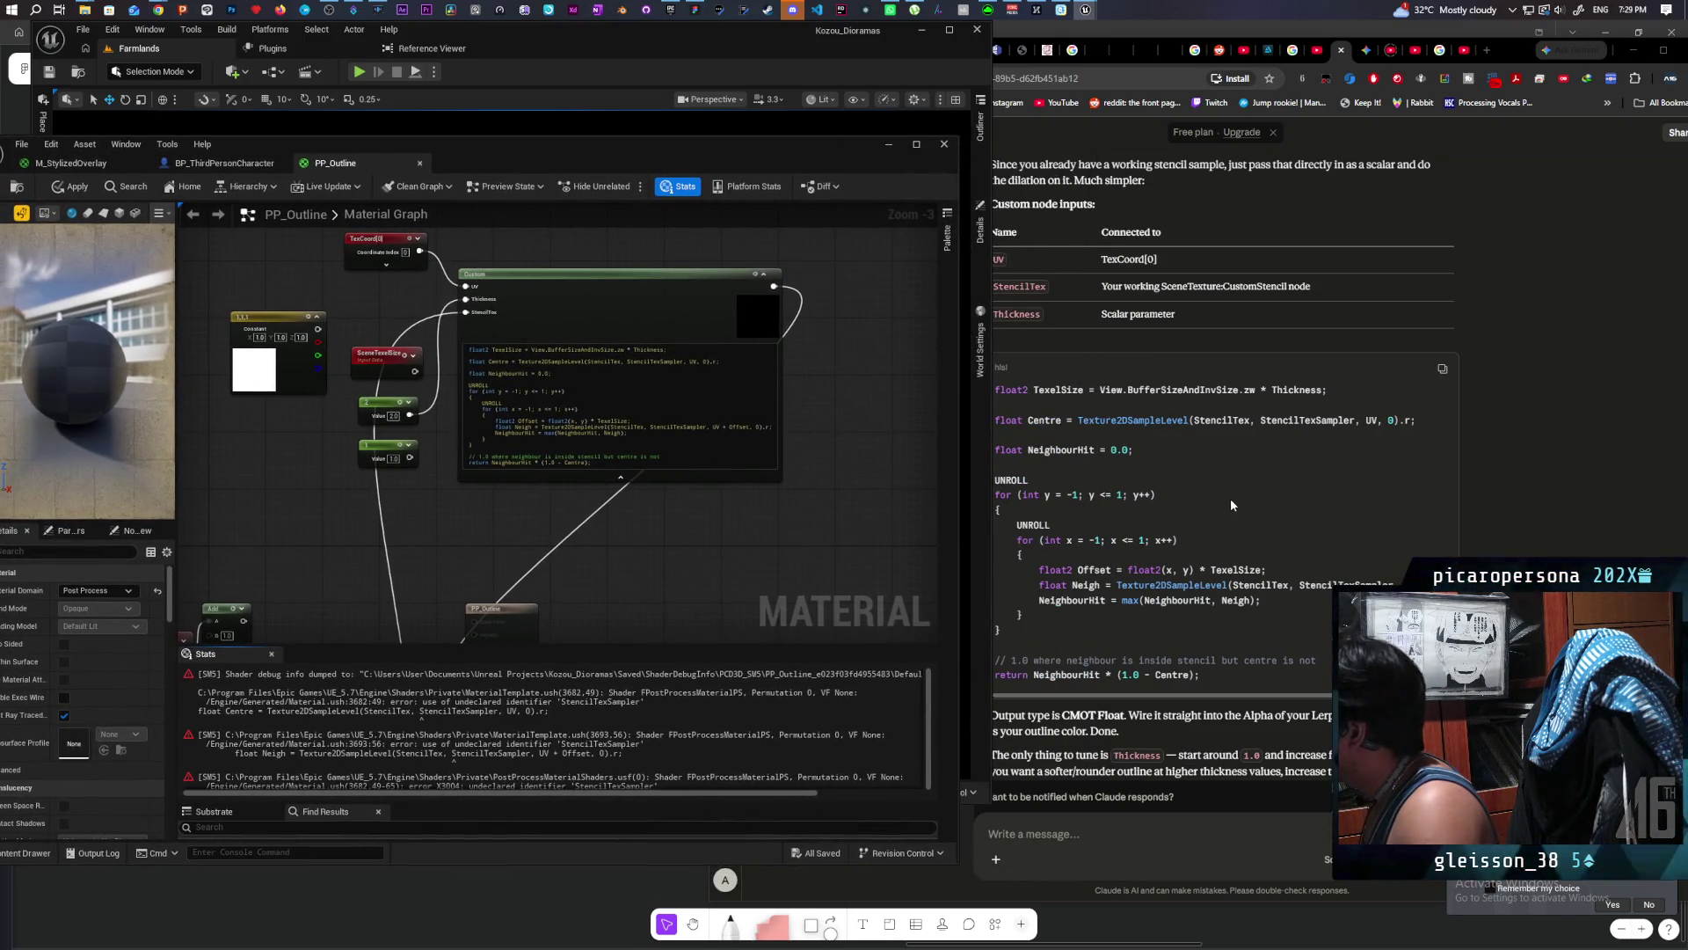
left_click(1230, 497)
scroll(1202, 491, "up", 1)
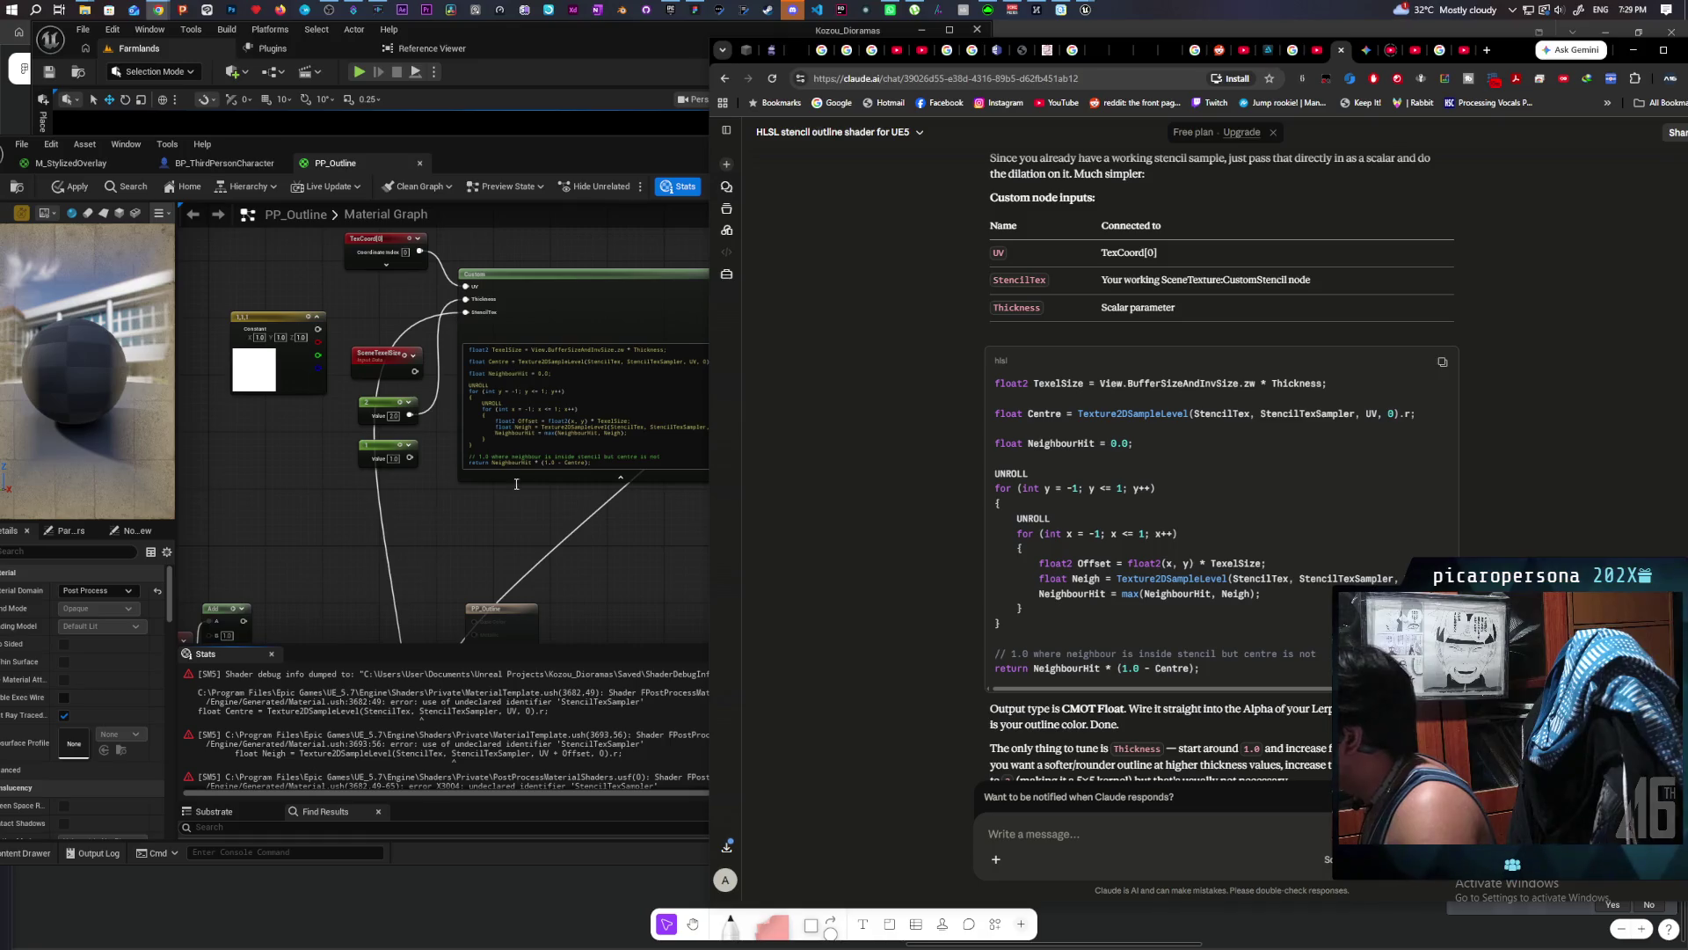
Step: Send Claude the undeclared 'StencilTexSampler' errors copied from the Stats log
left_click(567, 686)
mouse_move(549, 684)
left_mouse_down()
mouse_move(598, 700)
mouse_move(572, 773)
left_mouse_up()
key("ctrl+c")
left_click(1099, 833)
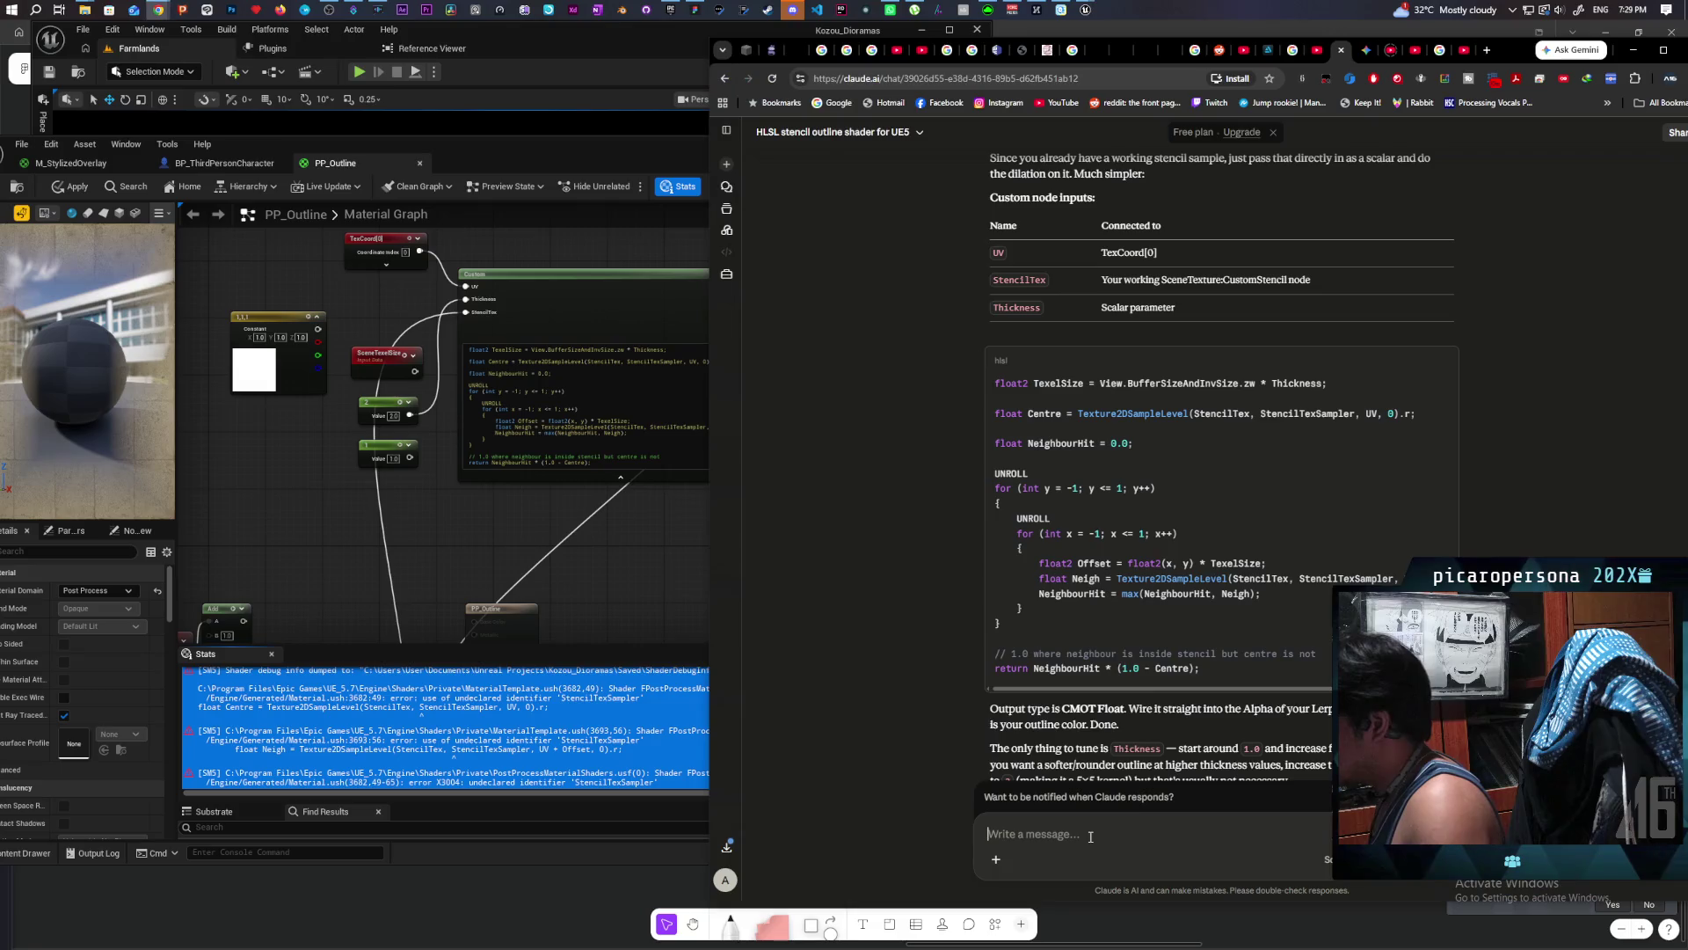
key("ctrl+v")
key("Return")
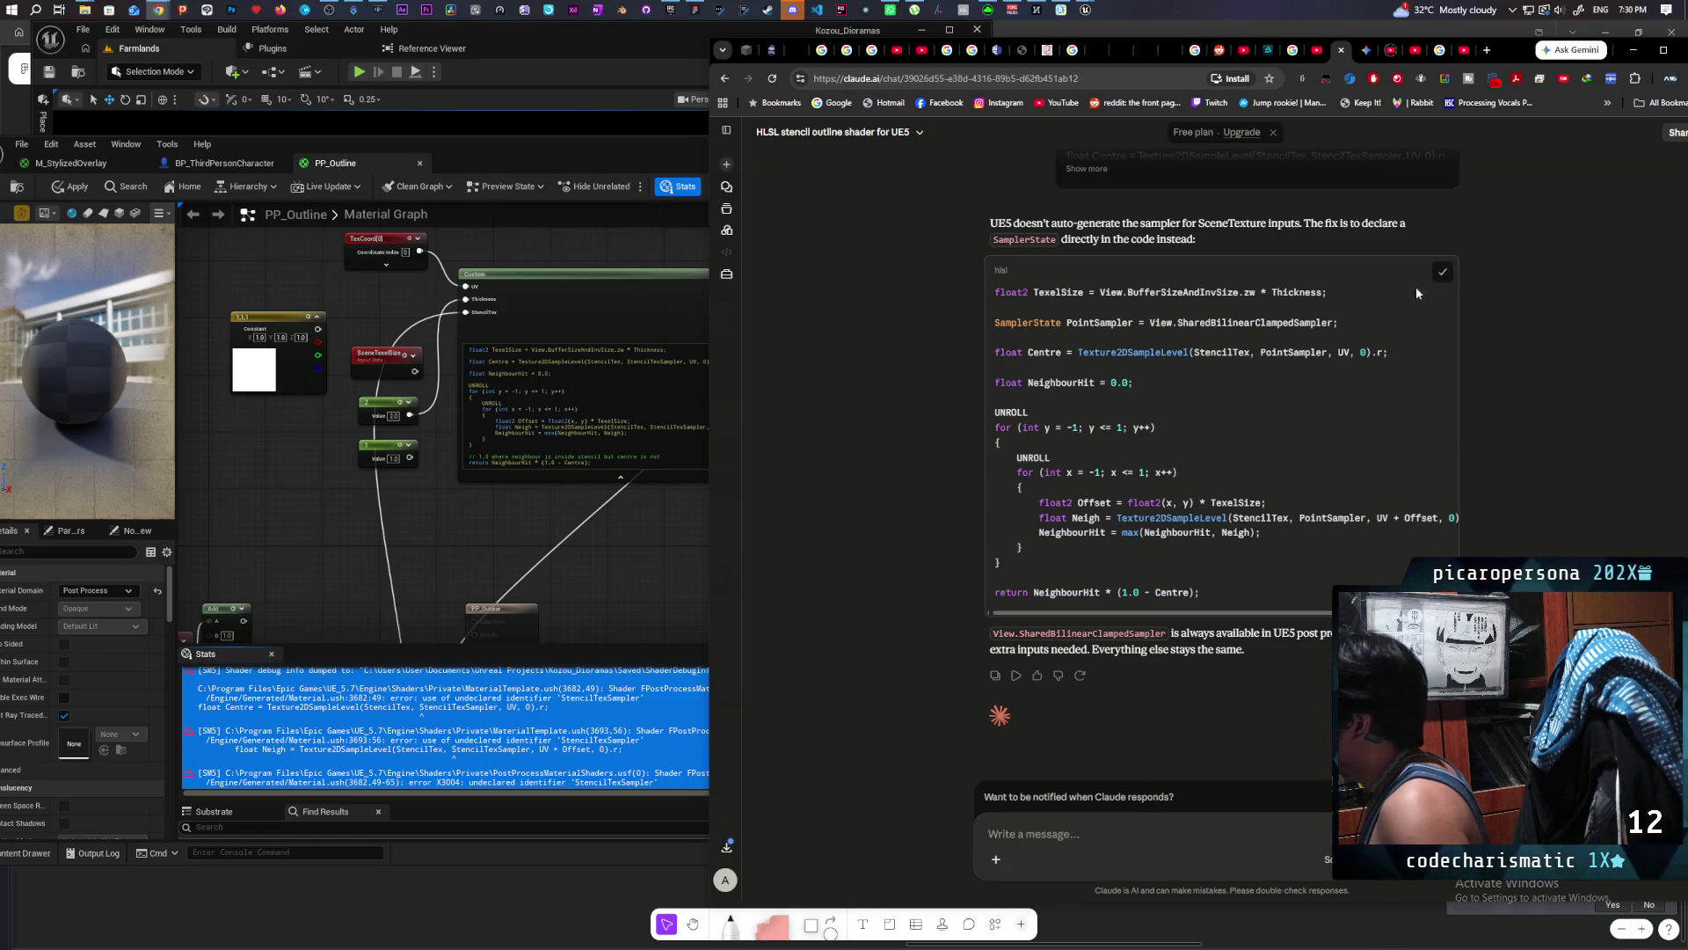
Step: Replace the Custom node's HLSL with Claude's revised code that declares its own sampler
left_click(626, 405)
left_click(626, 405)
key("ctrl+a")
key("ctrl+v")
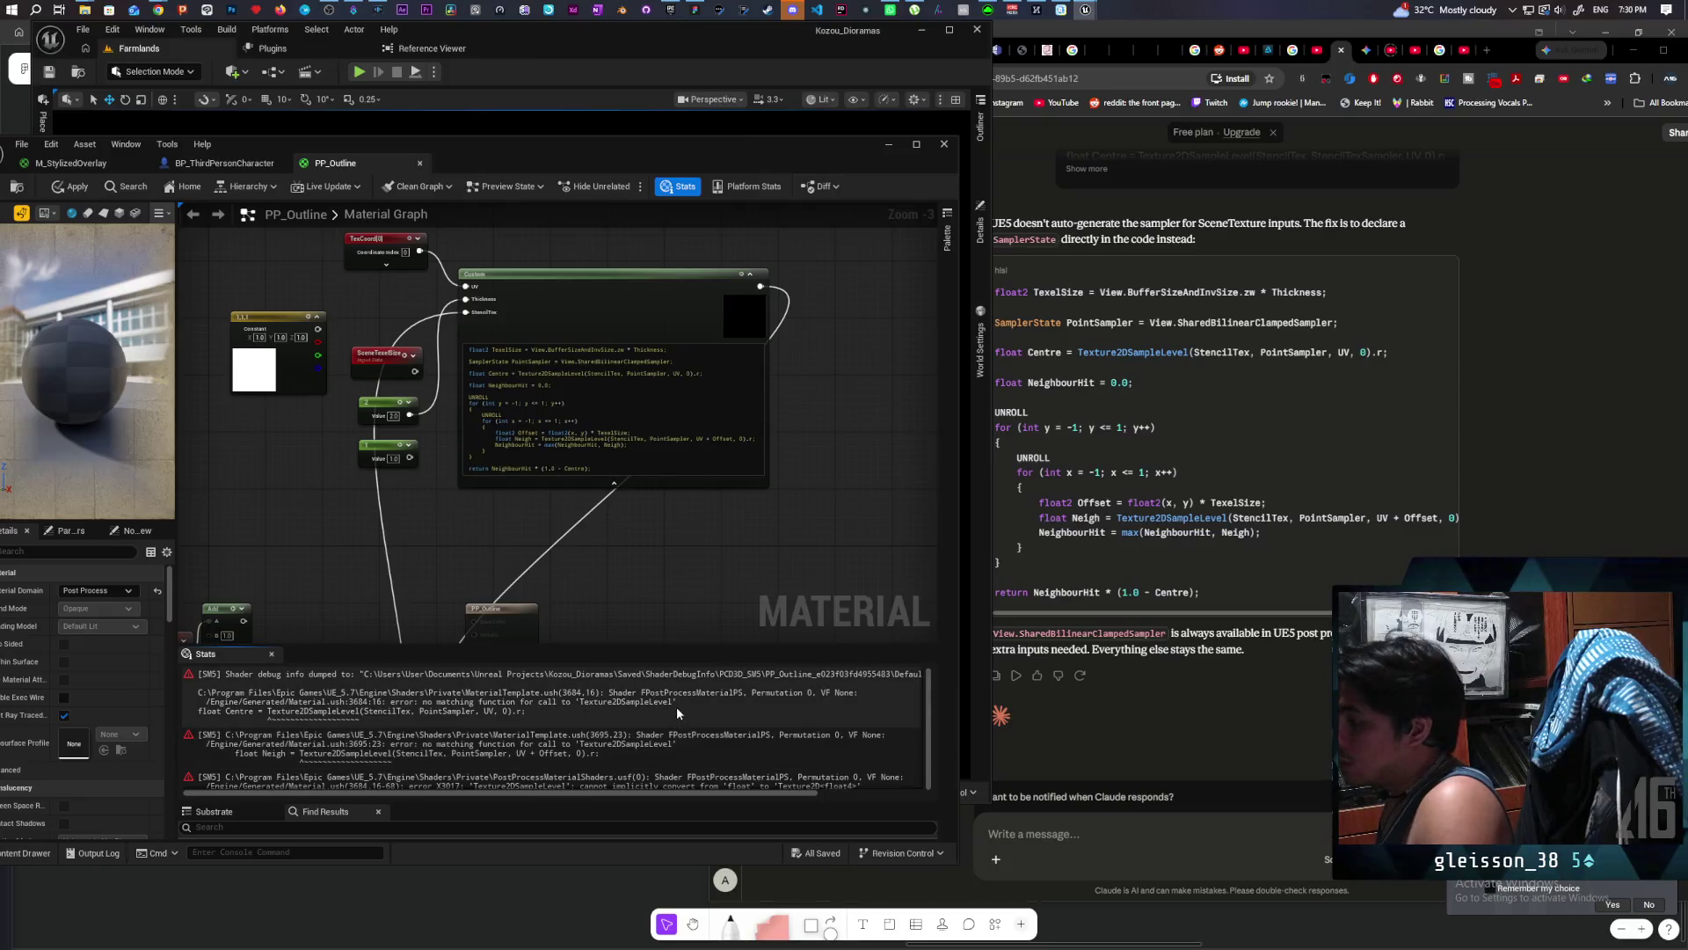
Step: Select the new Texture2DSampleLevel errors in Stats and focus Claude's message box
left_click_drag(677, 703, 659, 774)
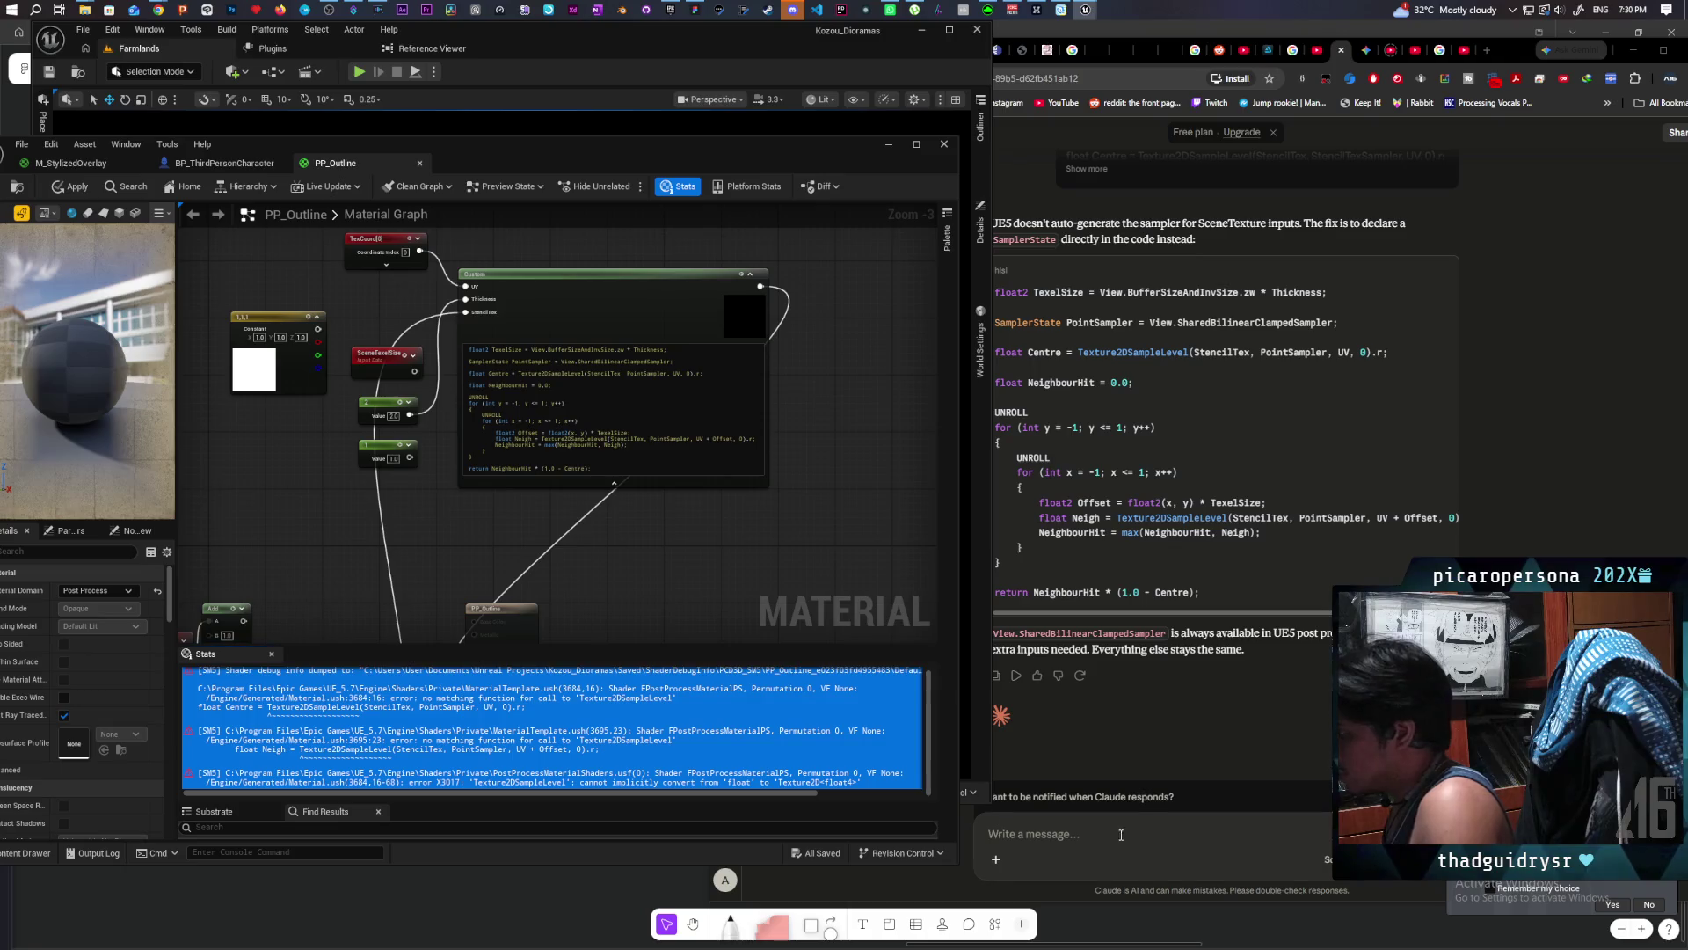
left_click(1121, 833)
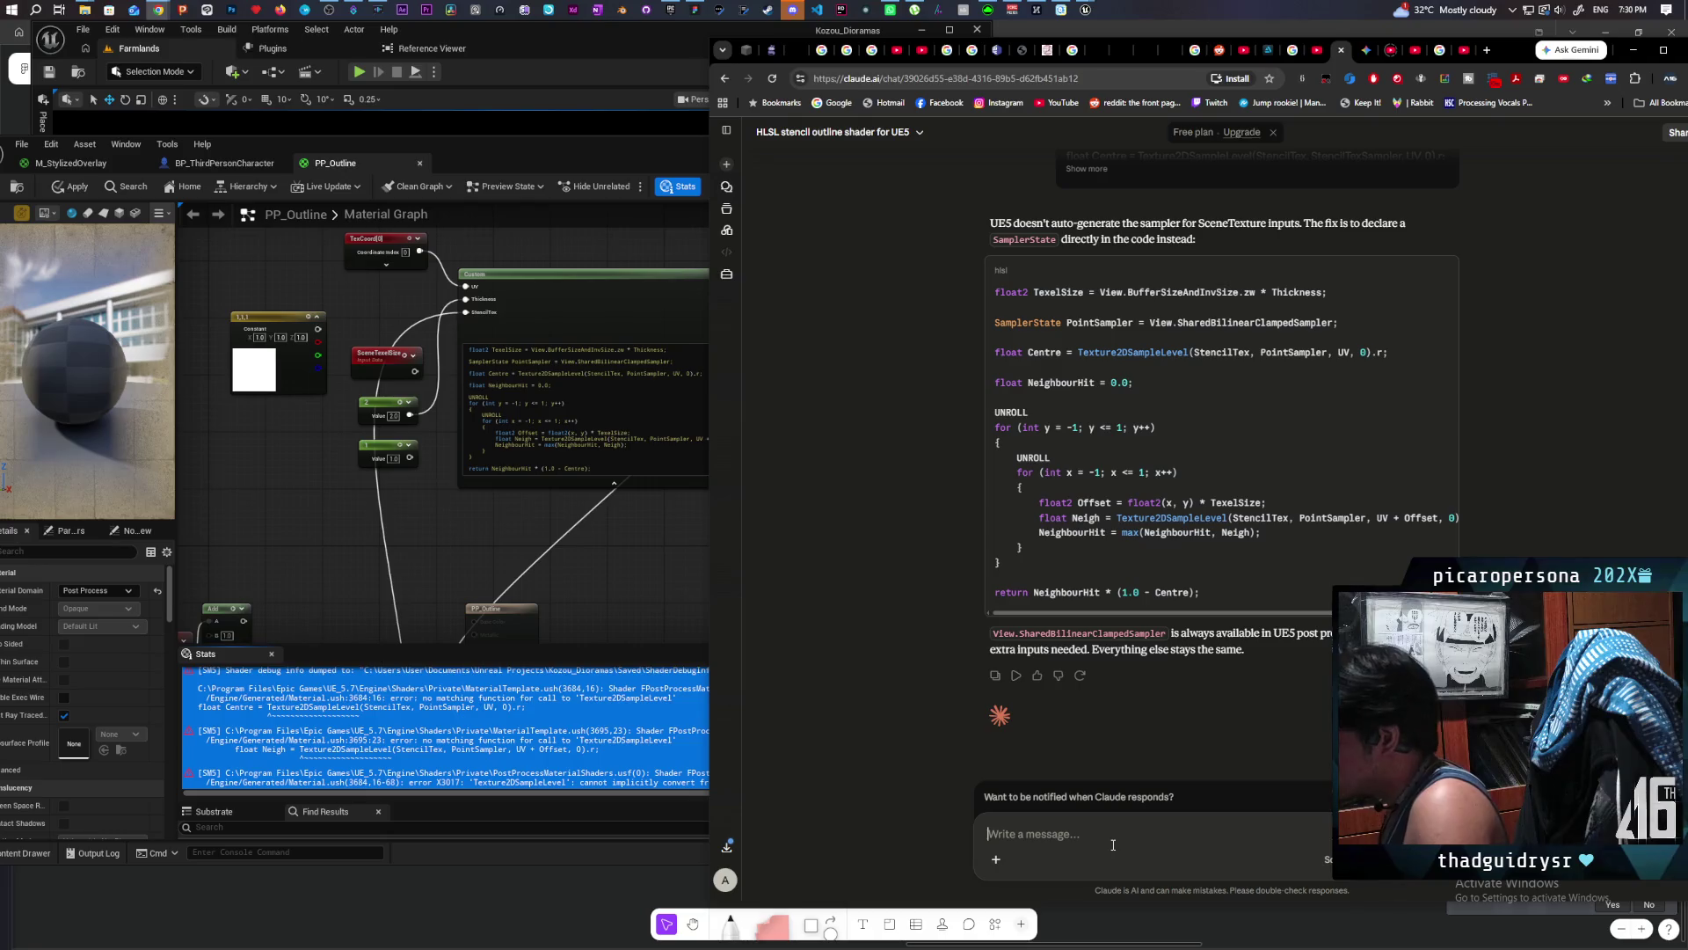
Step: Send Claude the Texture2DSampleLevel and X3017 errors and read its four-offset CustomStencil Max-node suggestion
key("ctrl+v")
key("Return")
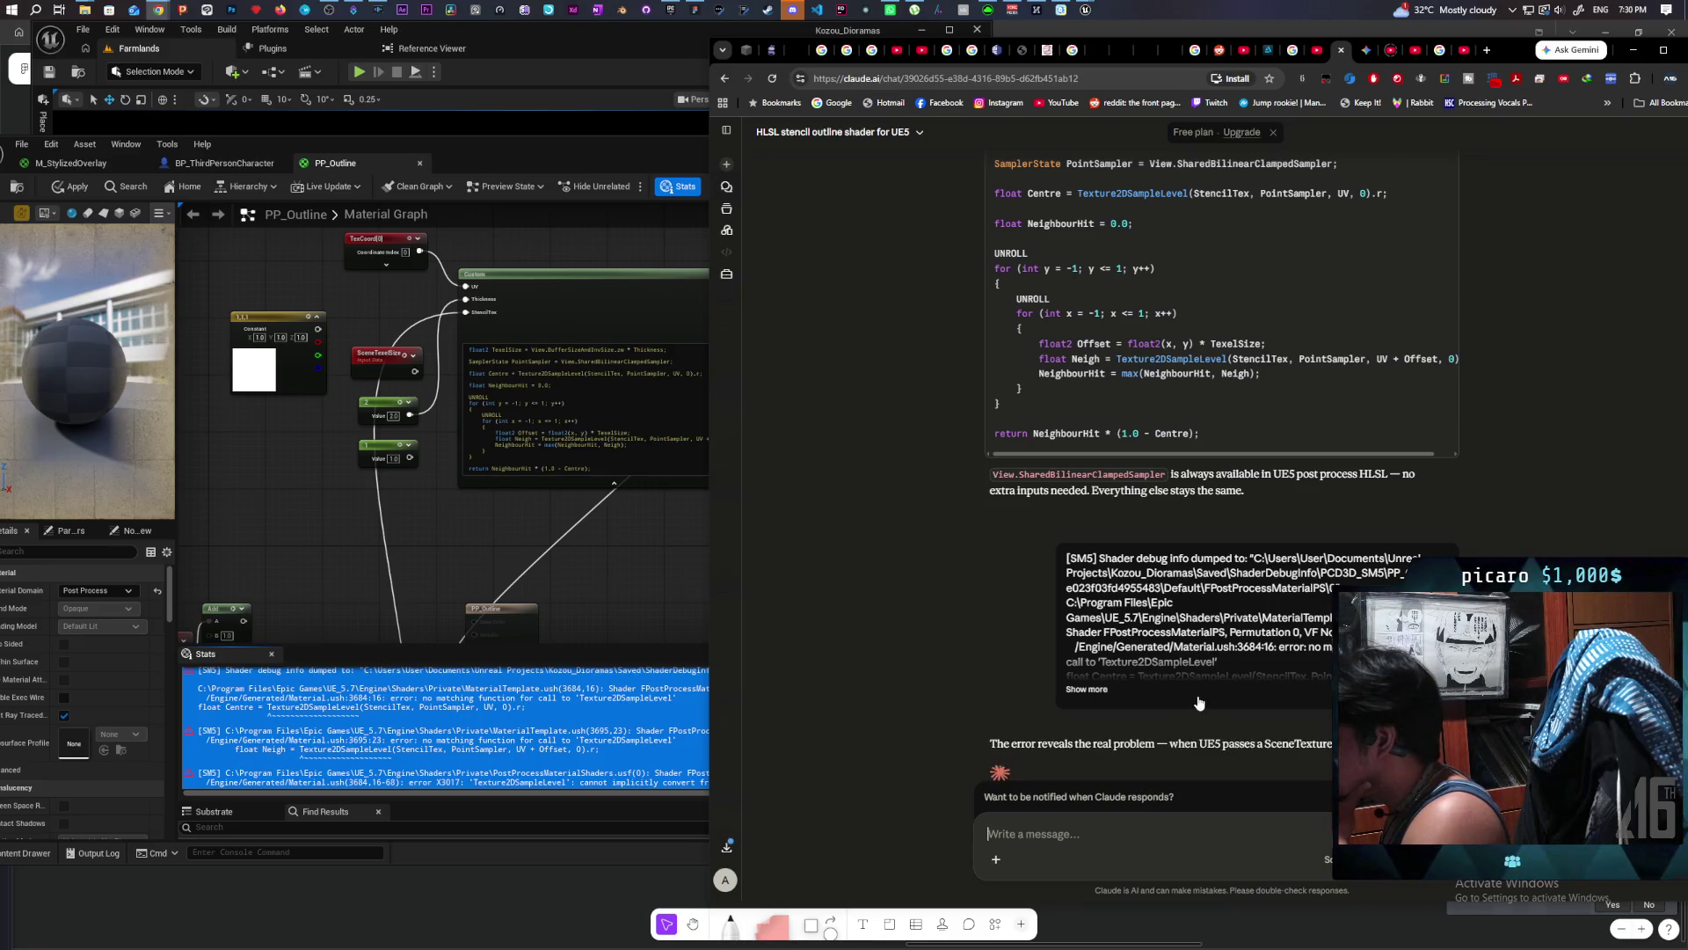
scroll(1193, 700, "down", 3)
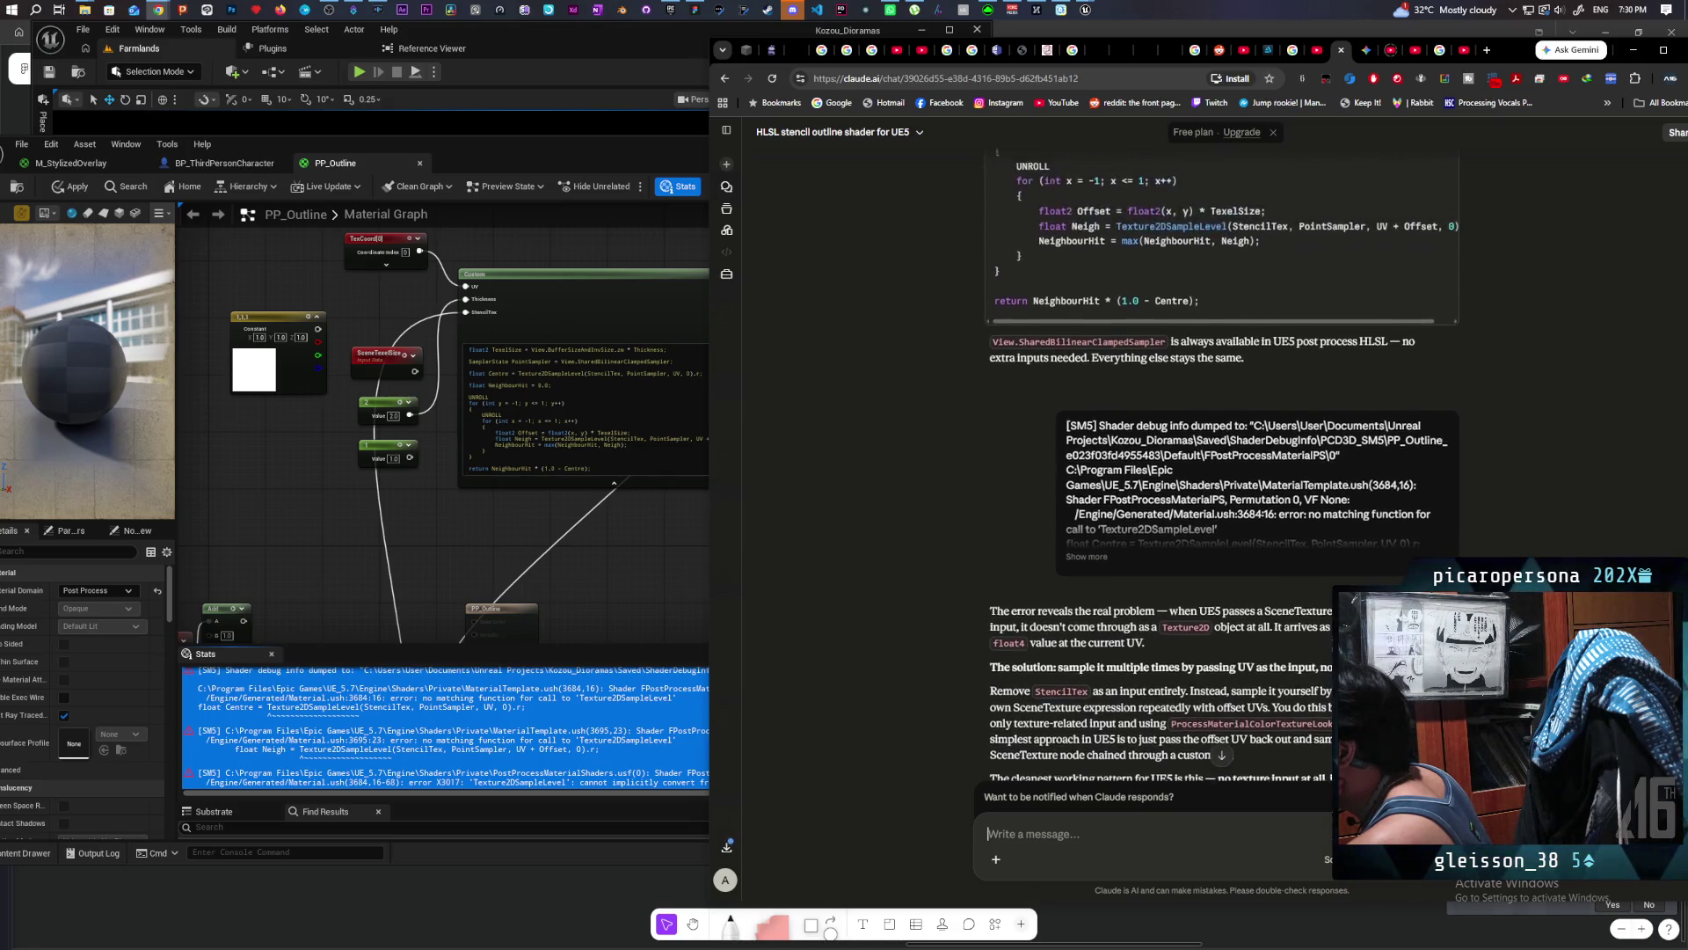
scroll(1223, 466, "down", 2)
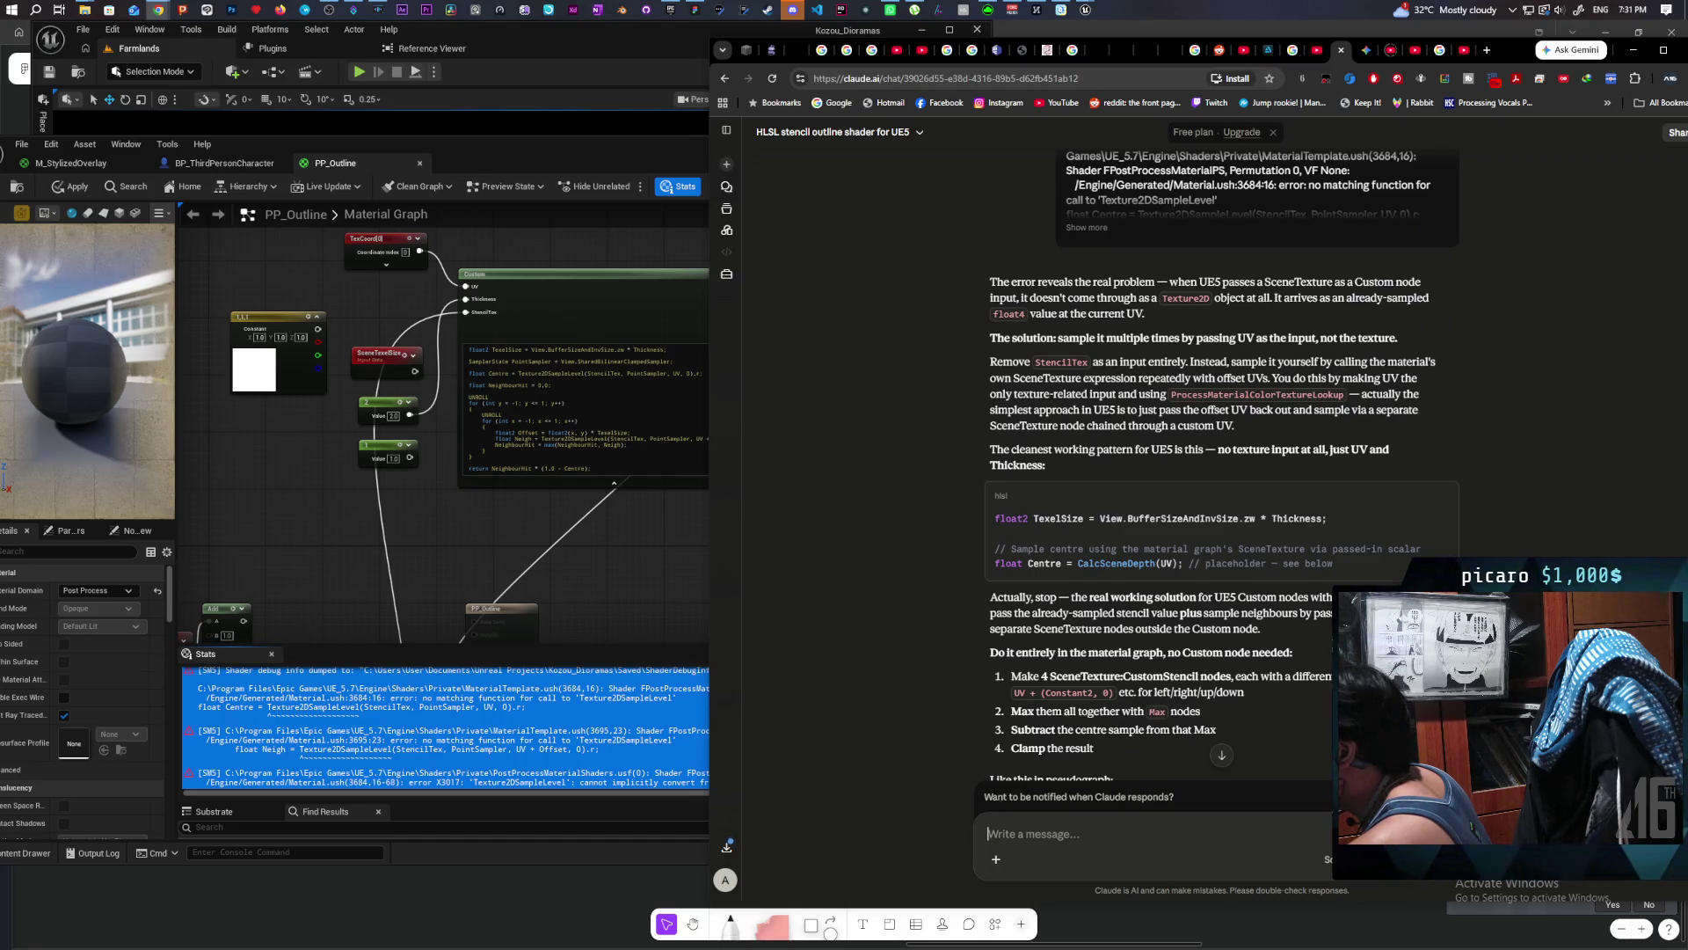
scroll(1222, 466, "down", 1)
scroll(1222, 466, "down", 1)
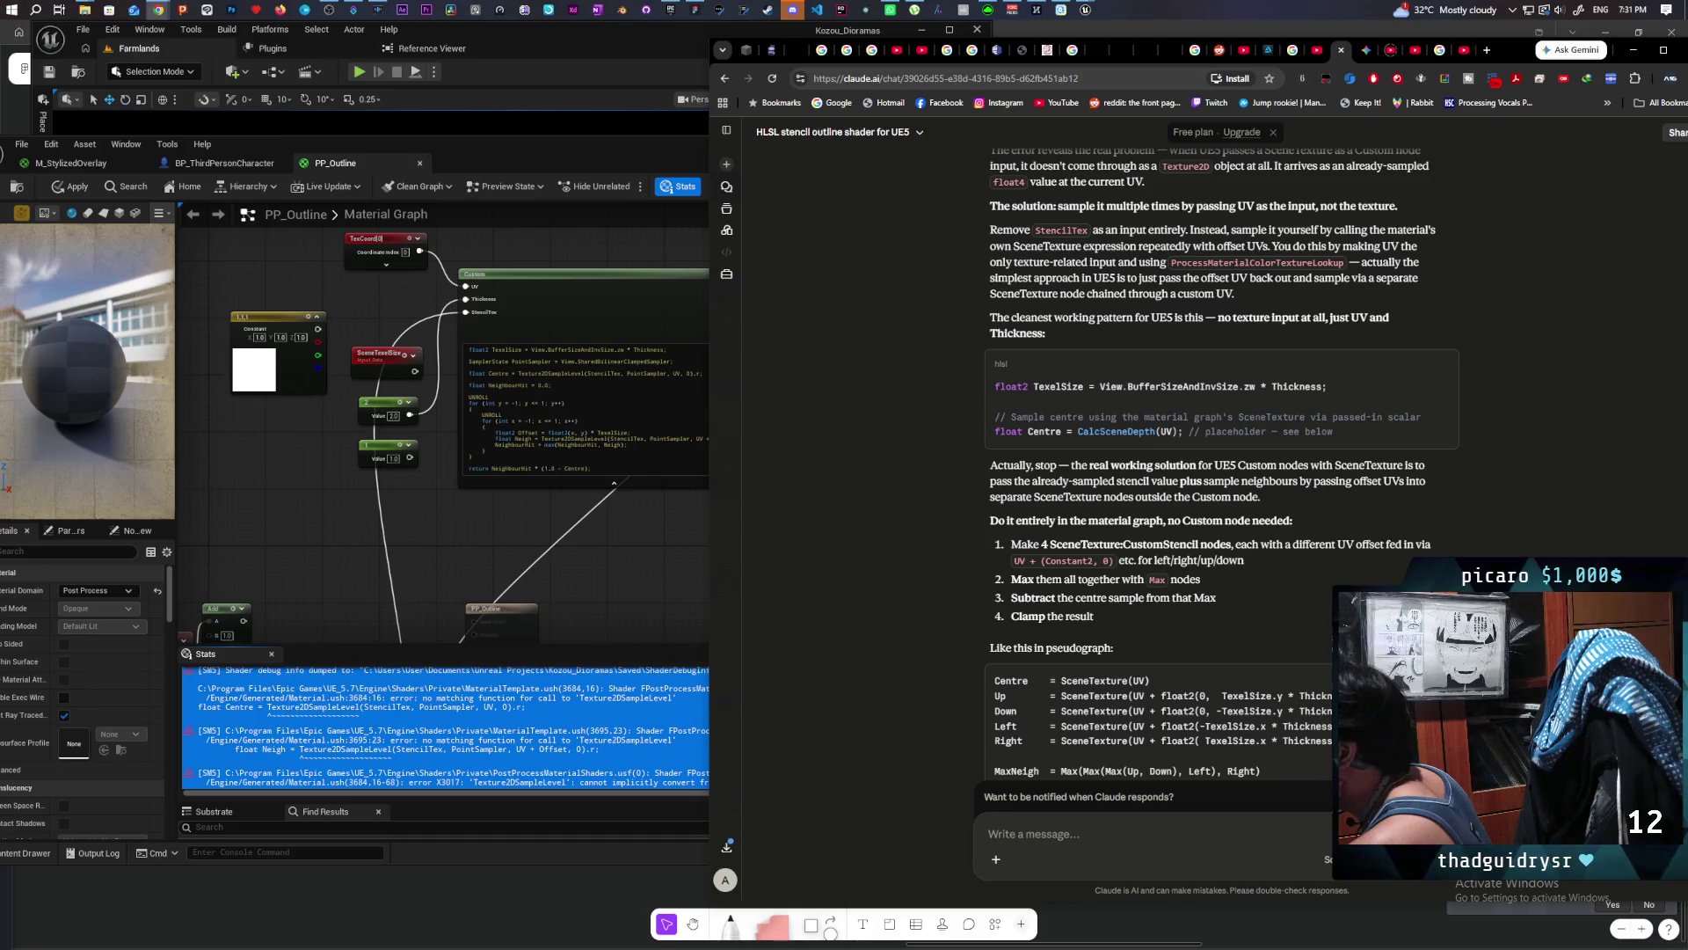
scroll(1328, 558, "down", 1)
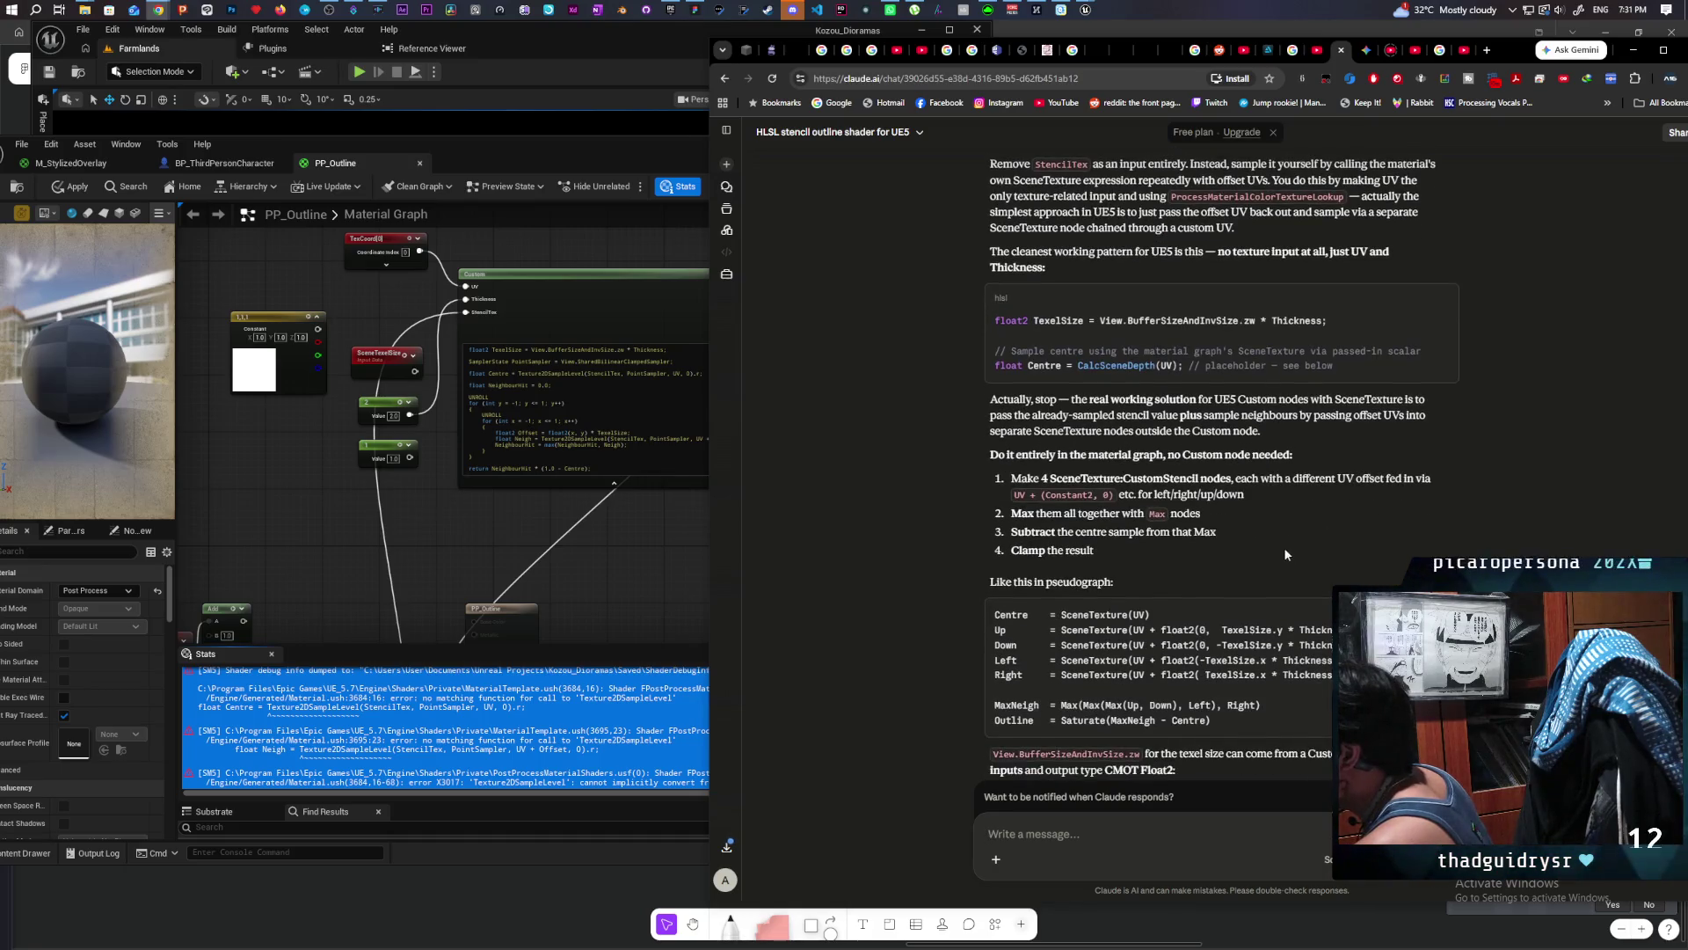
scroll(1284, 554, "down", 1)
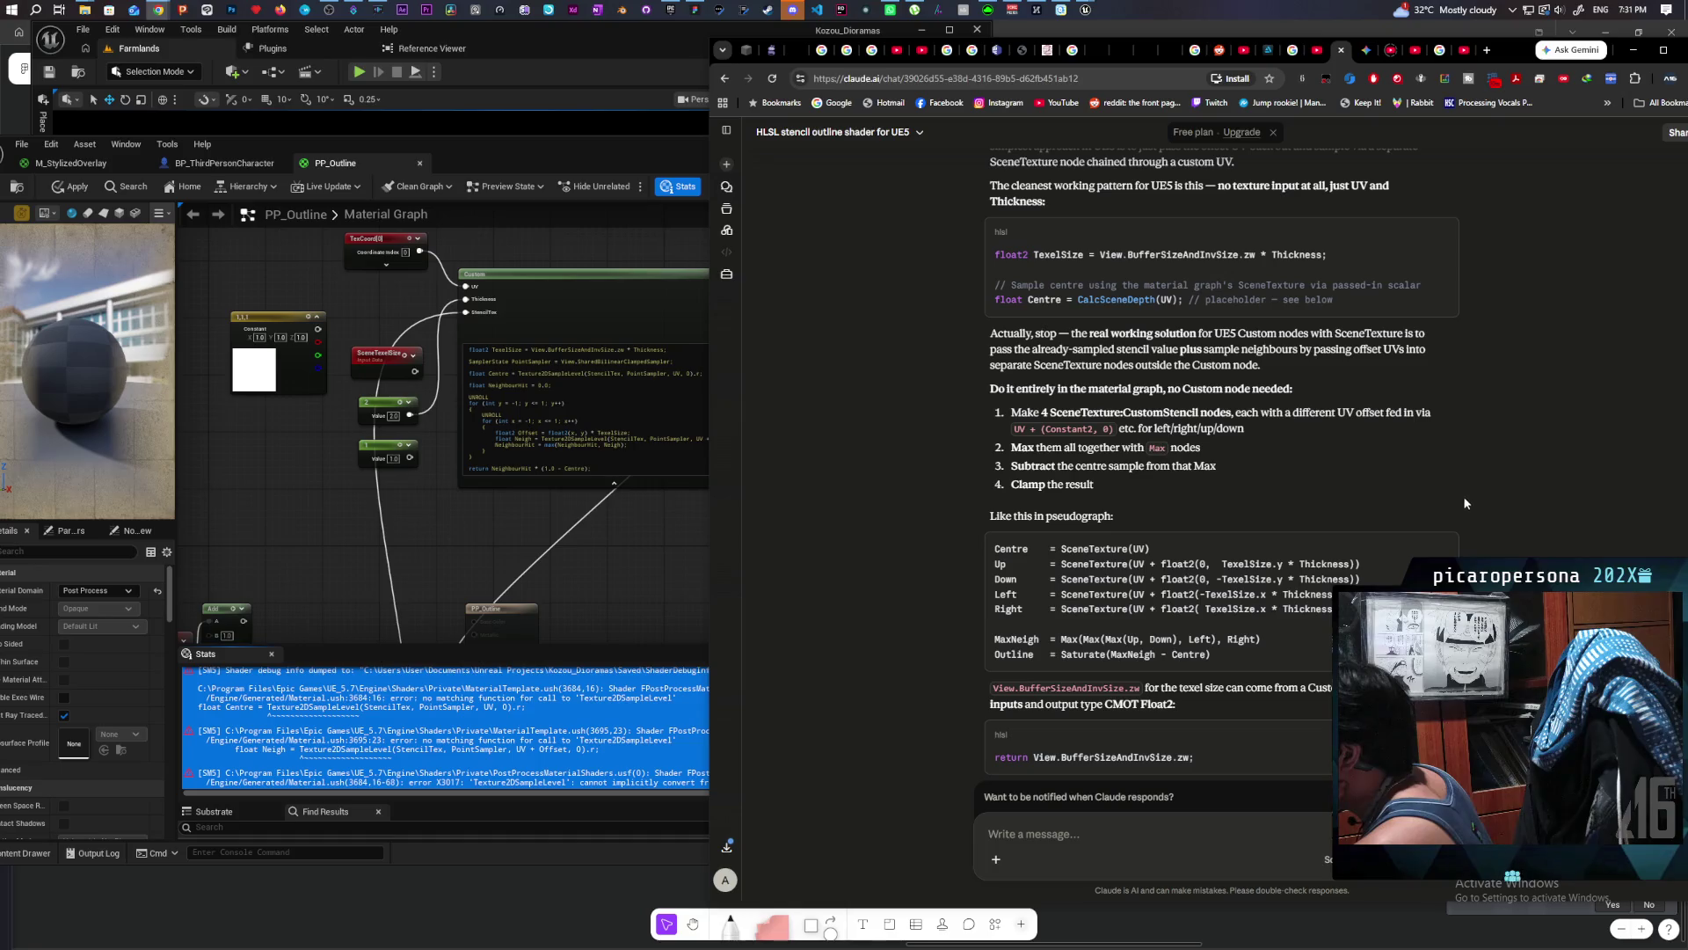
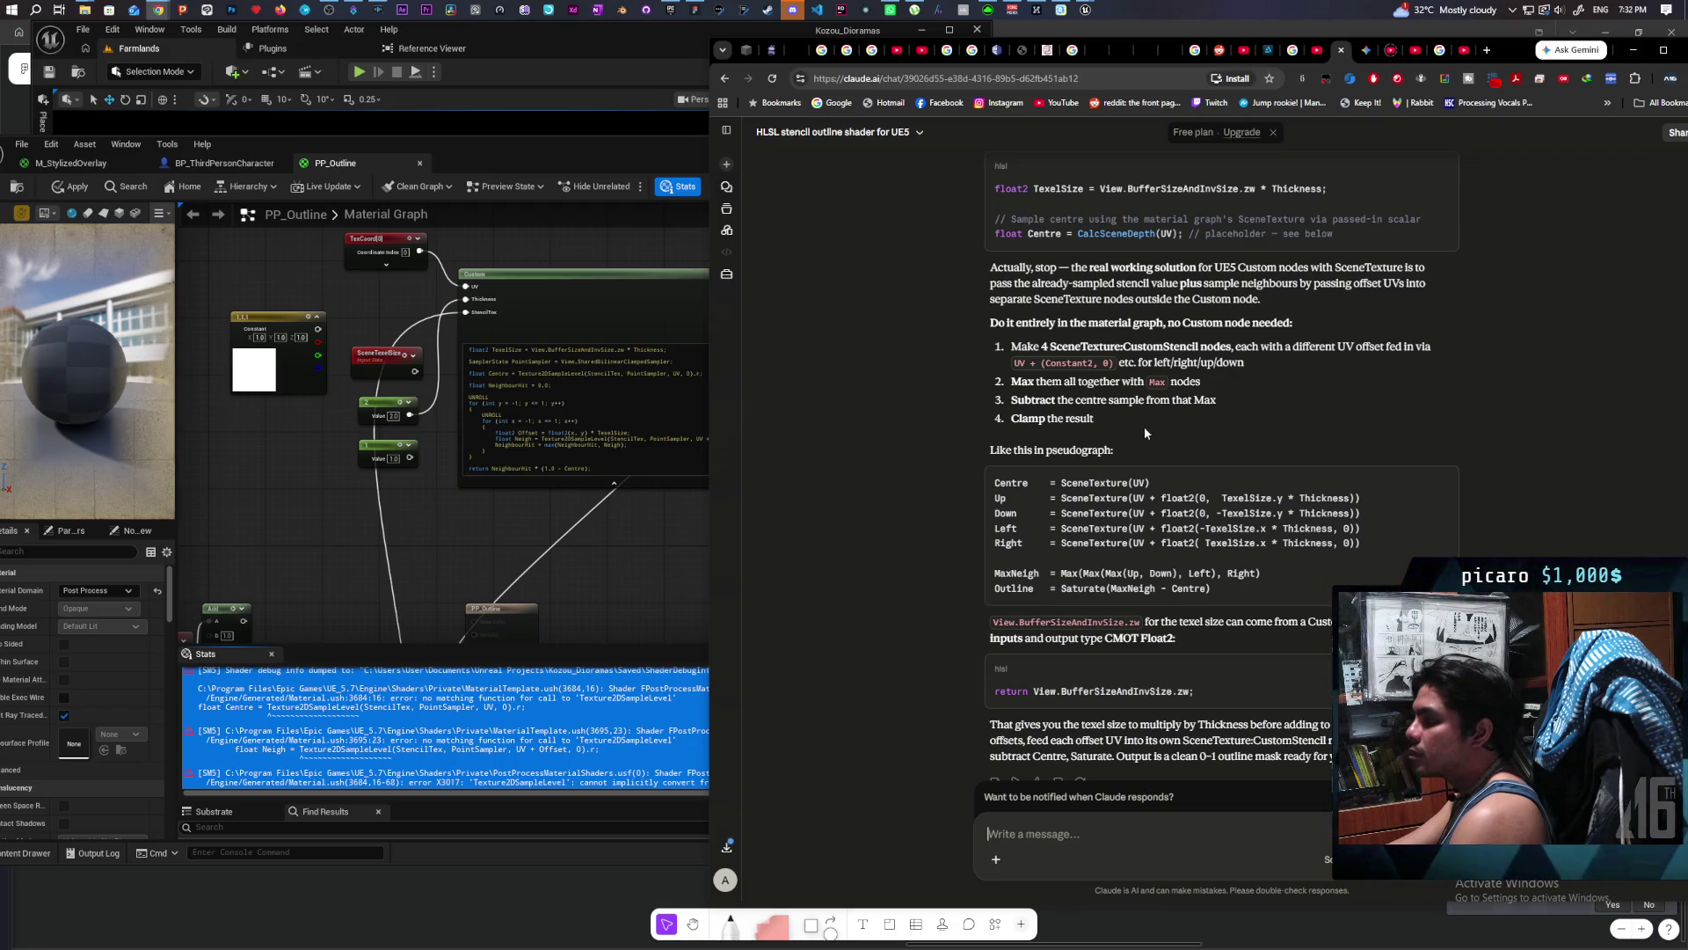
Step: Read Claude's SceneTexture:CustomStencil pseudocode, then return to the PP_Outline material editor
scroll(1144, 426, "down", 1)
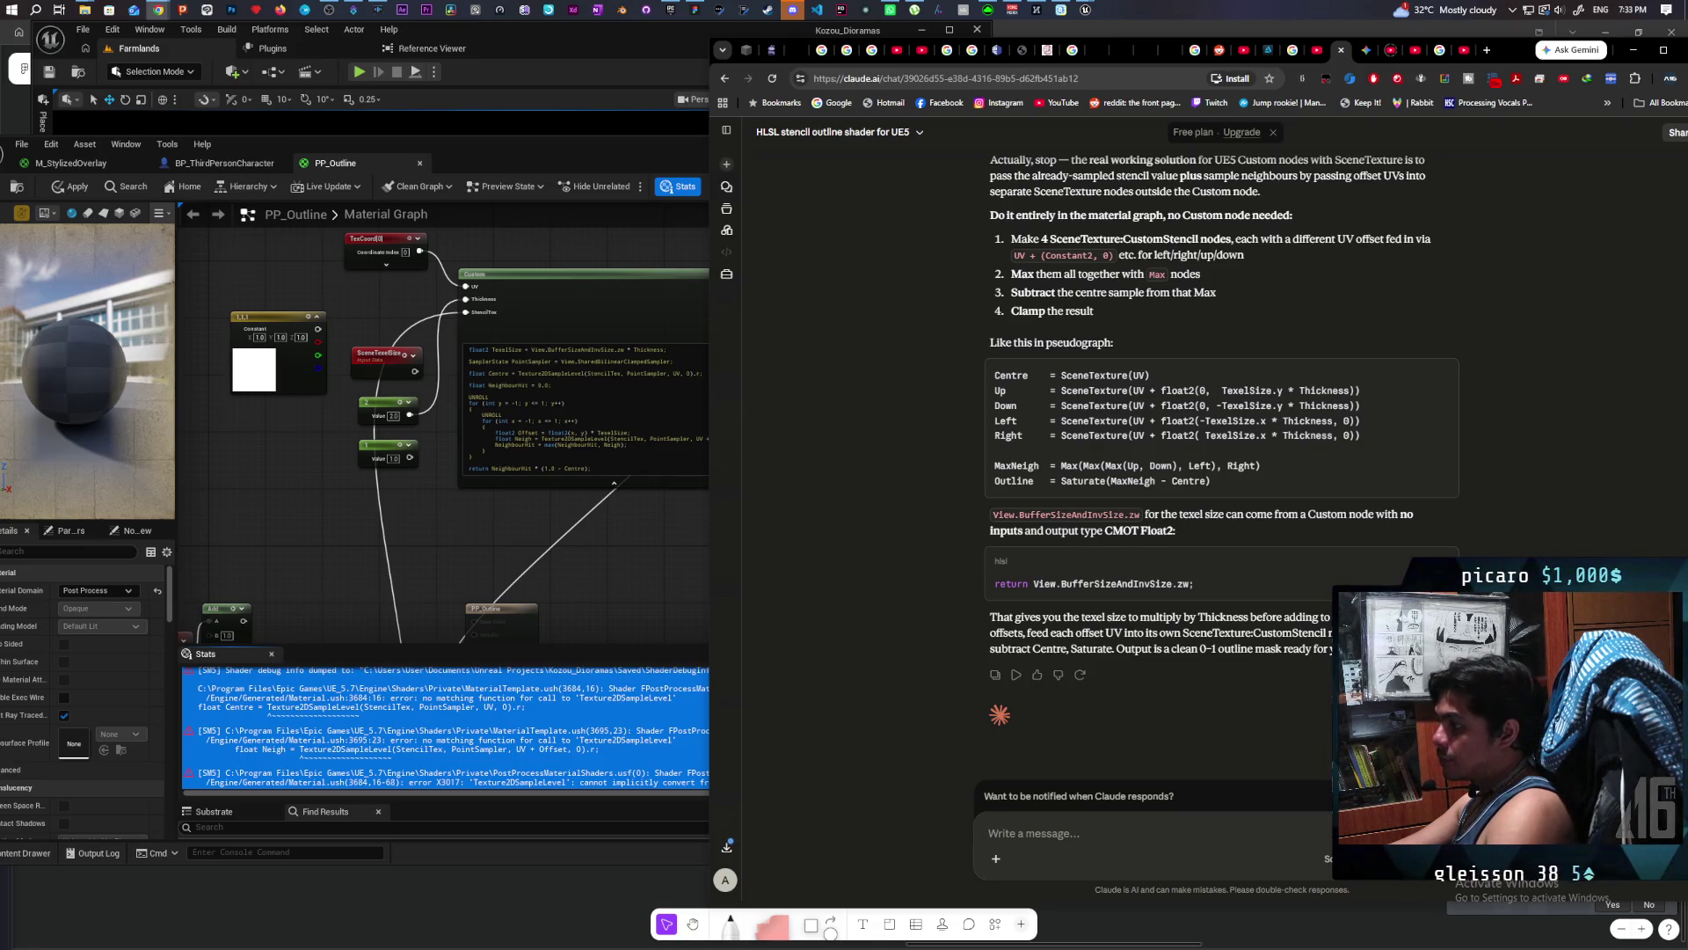
left_click(437, 563)
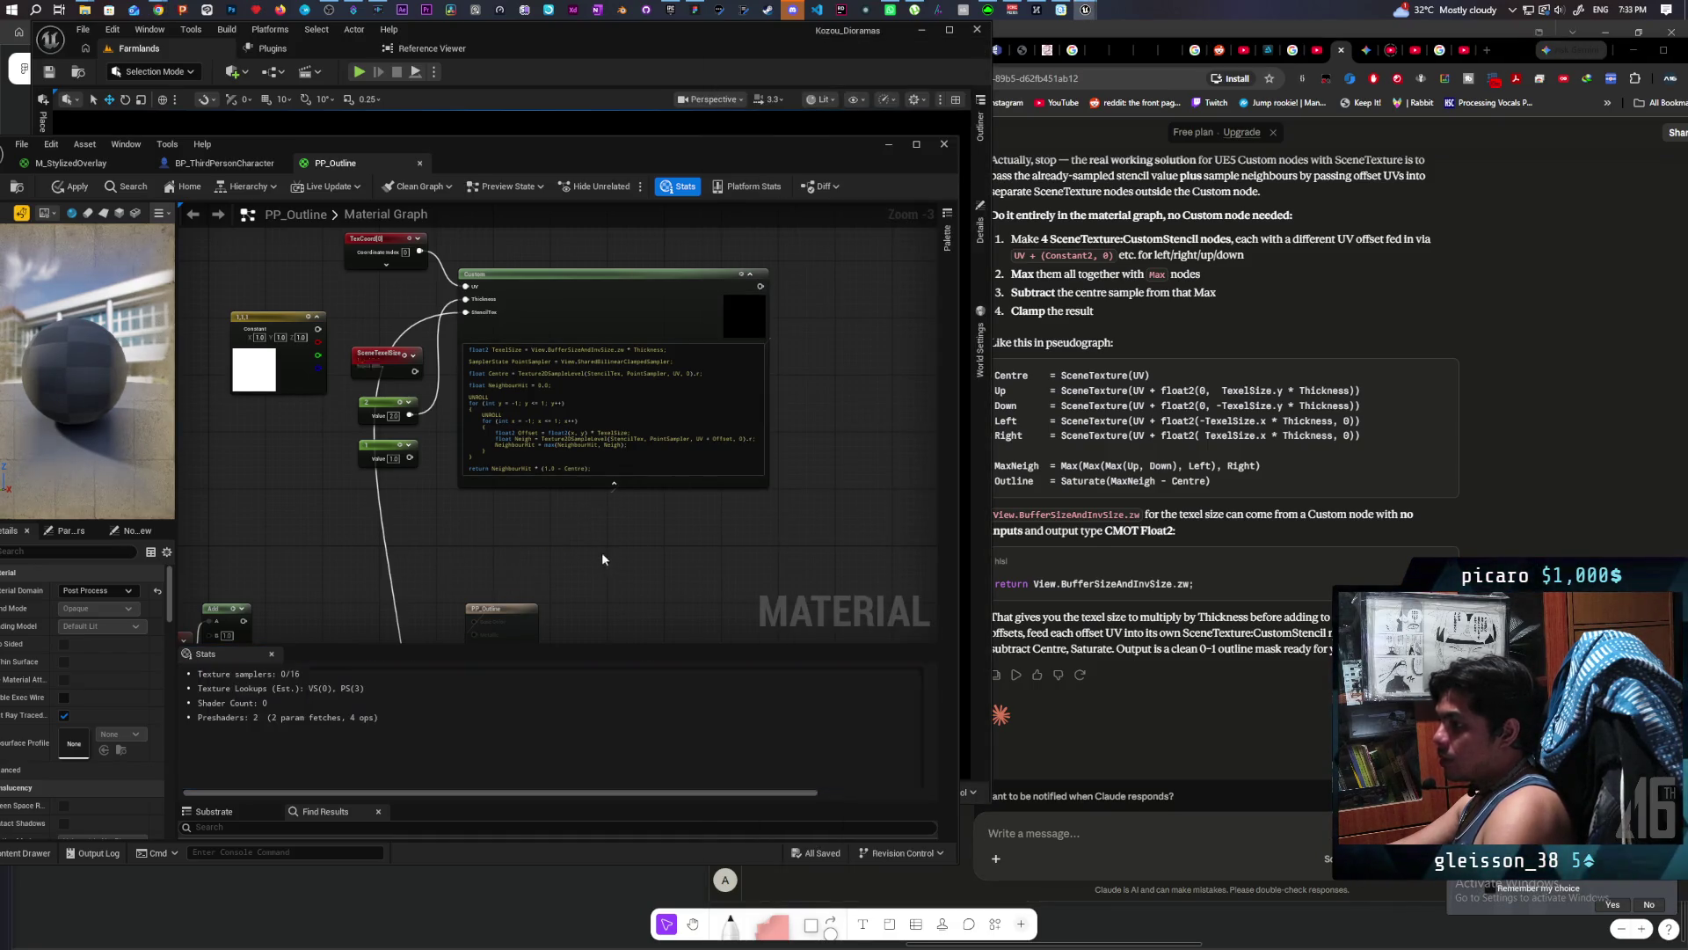
Step: Move the constant, StencilMaskCompare and Stencil node chain further left in the graph
scroll(532, 540, "down", 3)
scroll(527, 475, "up", 4)
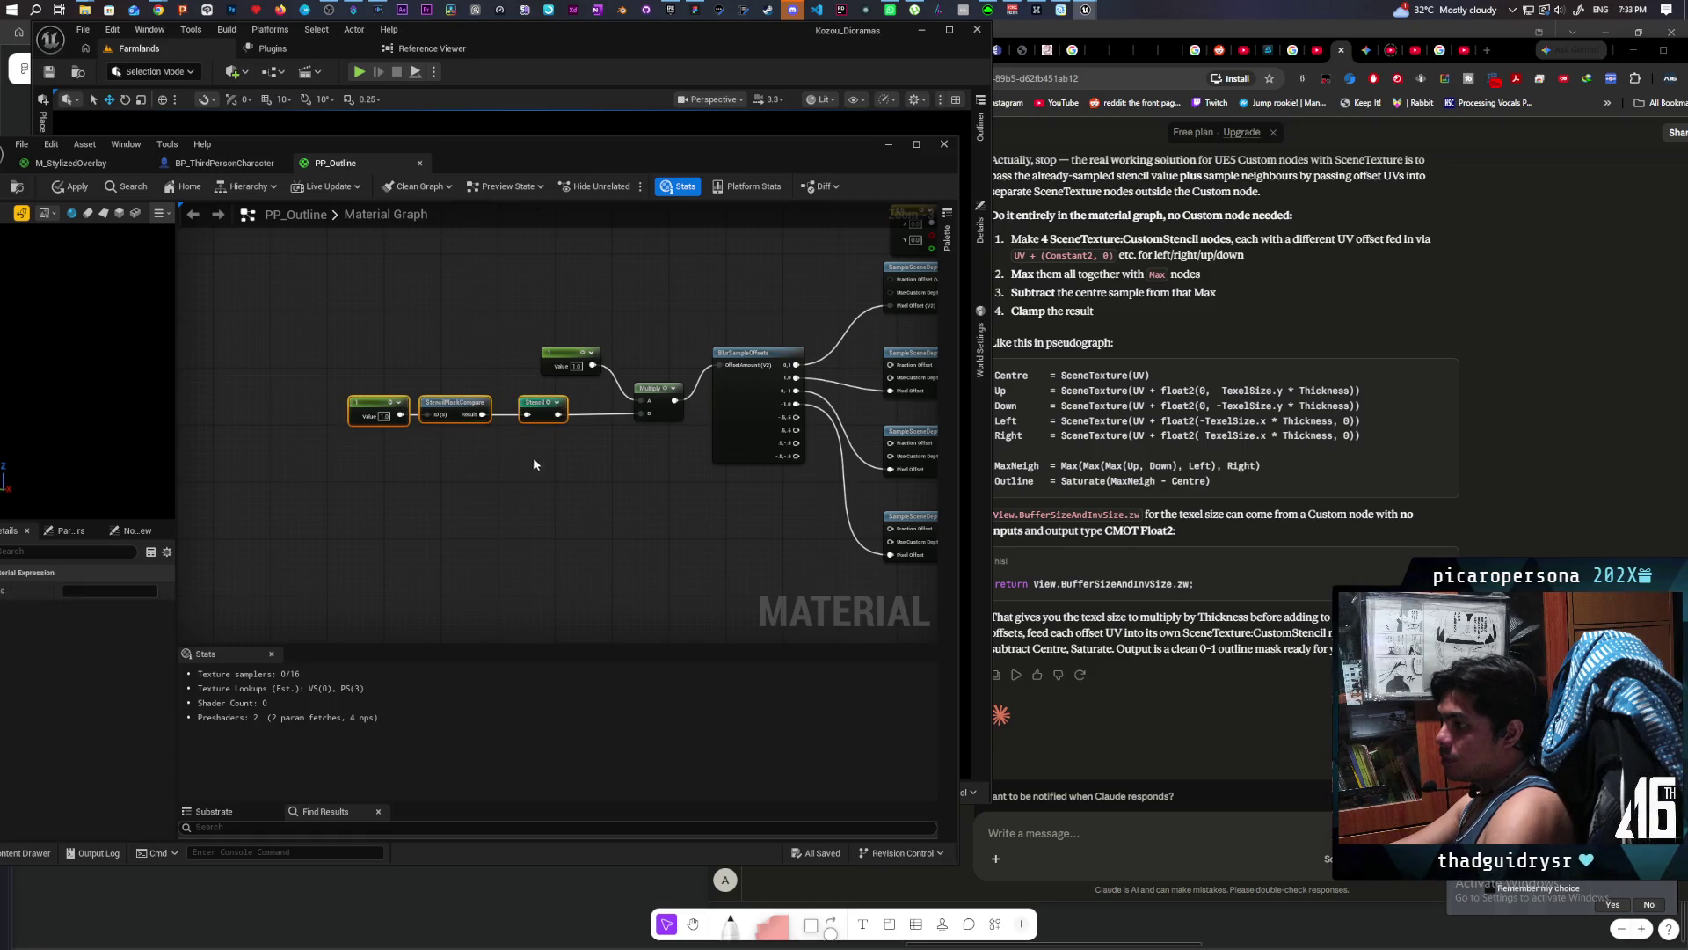
left_click_drag(458, 414, 464, 415)
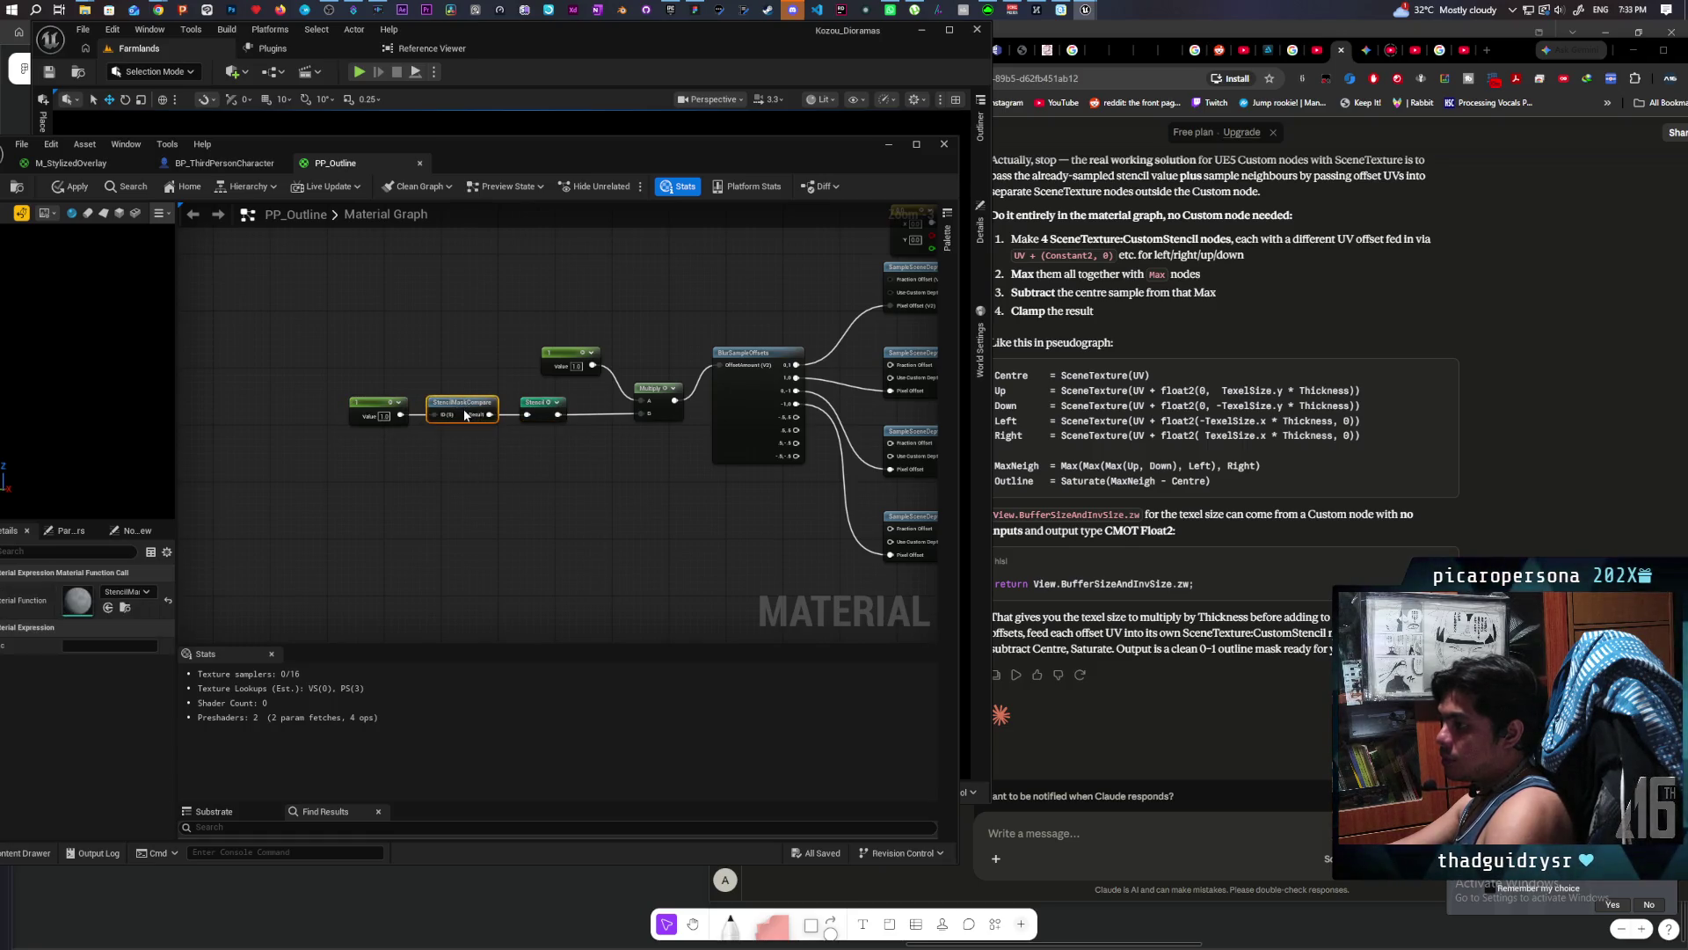
left_click_drag(510, 467, 352, 396)
left_click(545, 414, "shift")
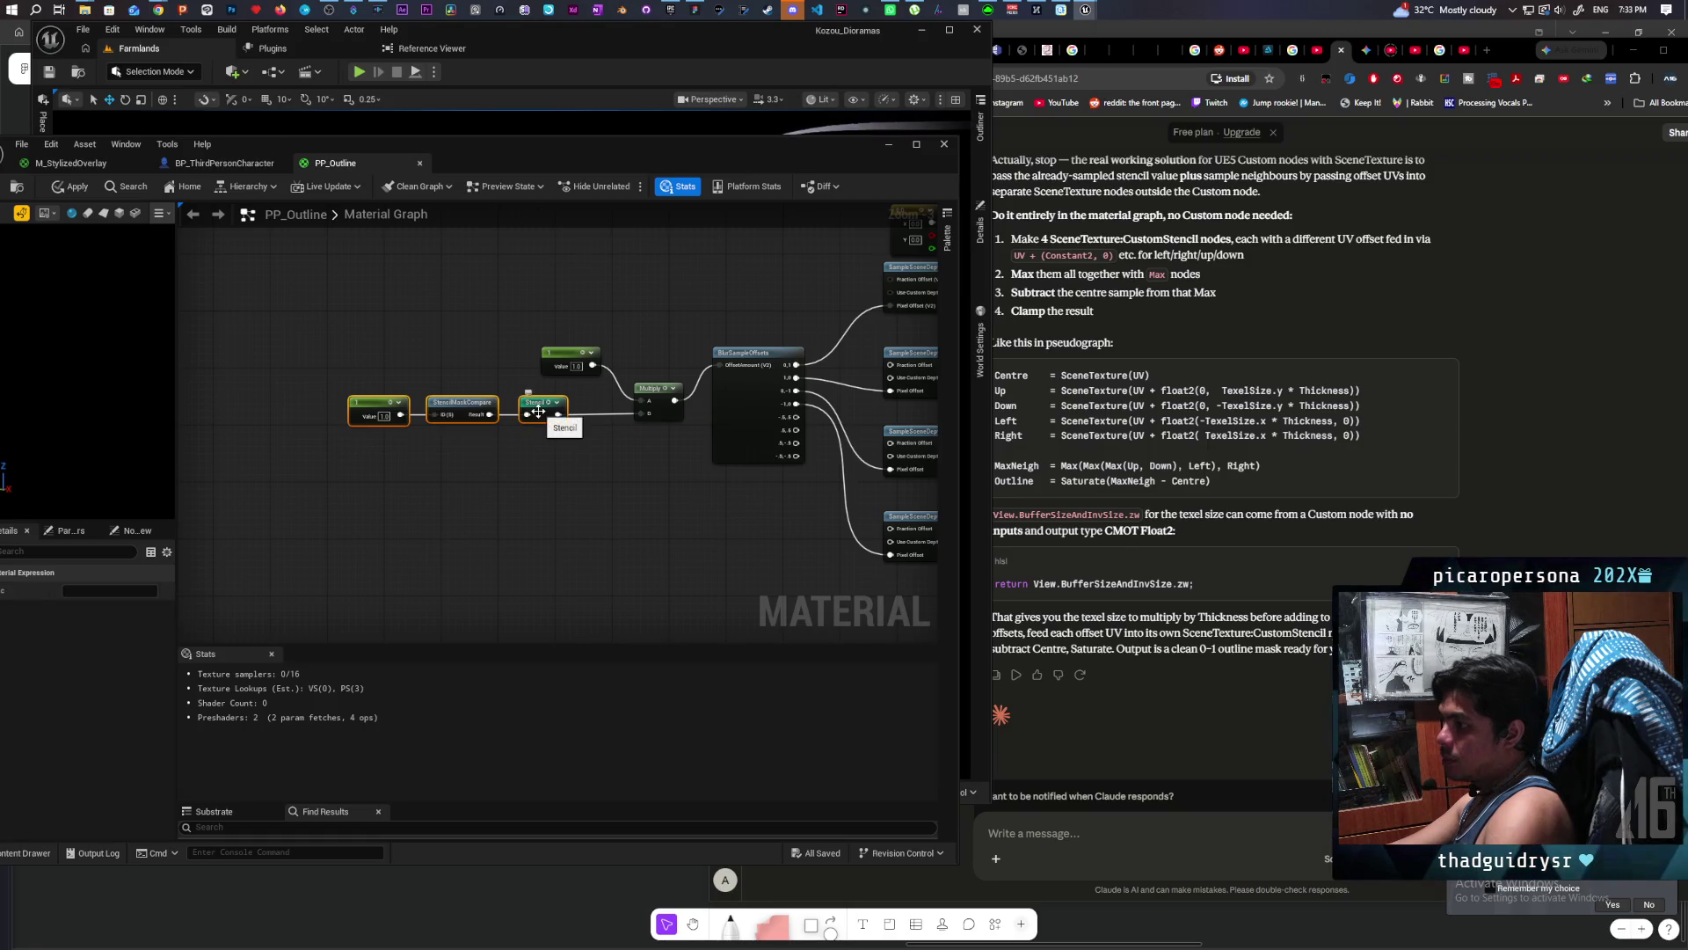
left_click_drag(545, 414, 346, 419)
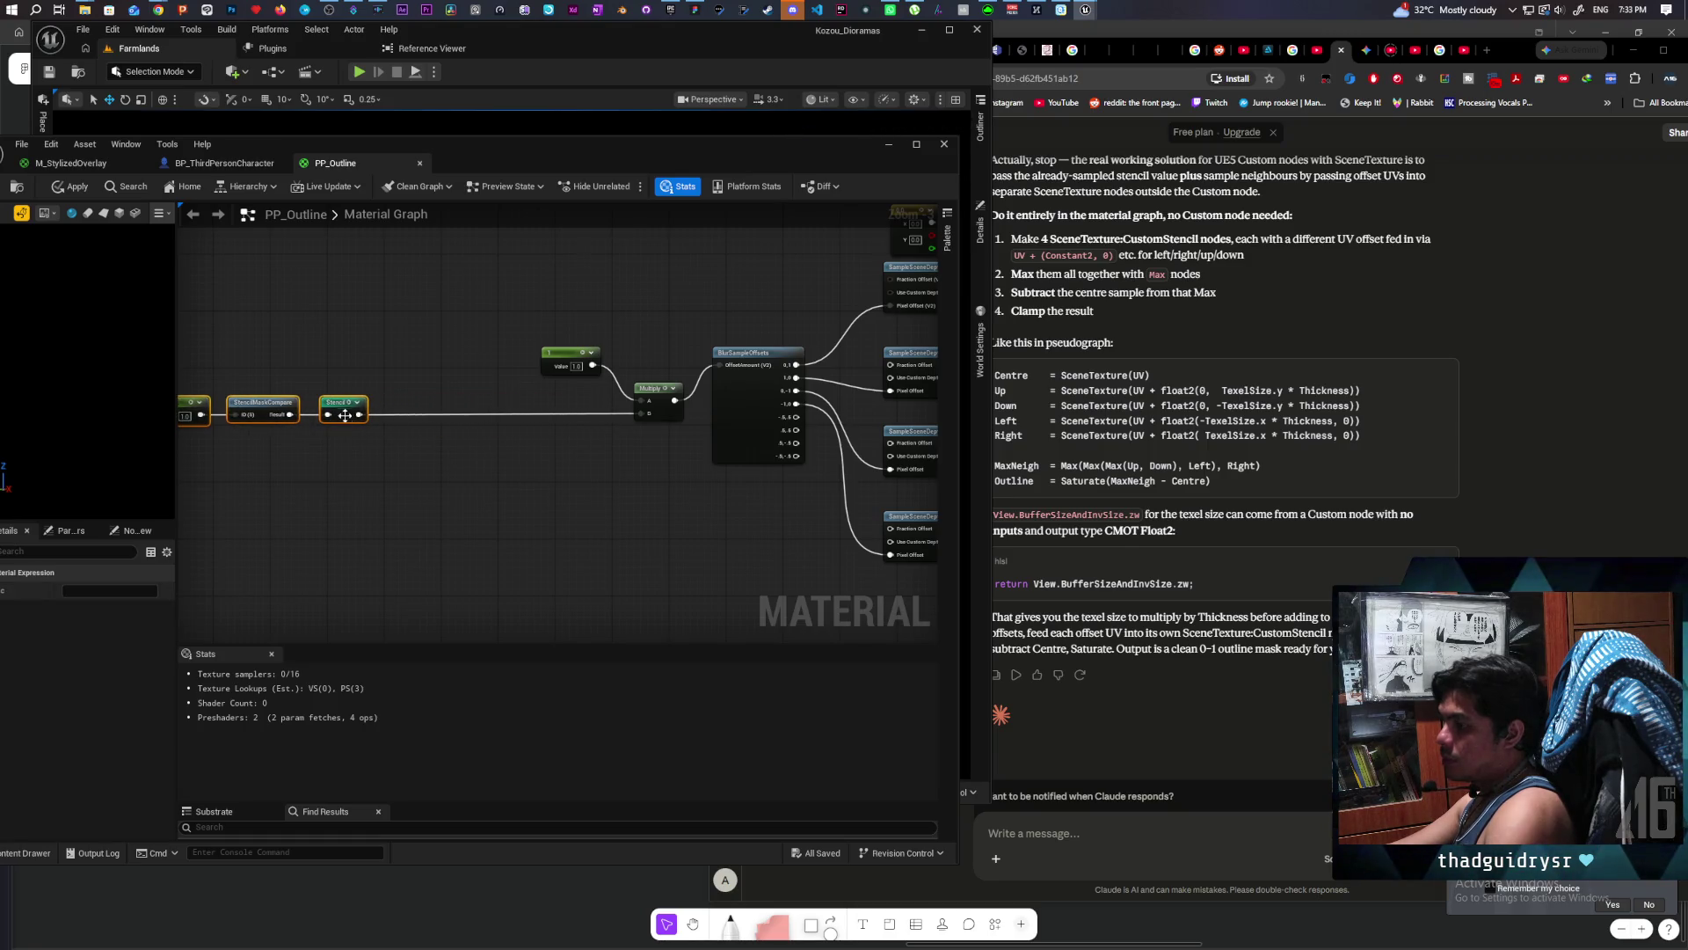
left_click(366, 478)
left_click(387, 450)
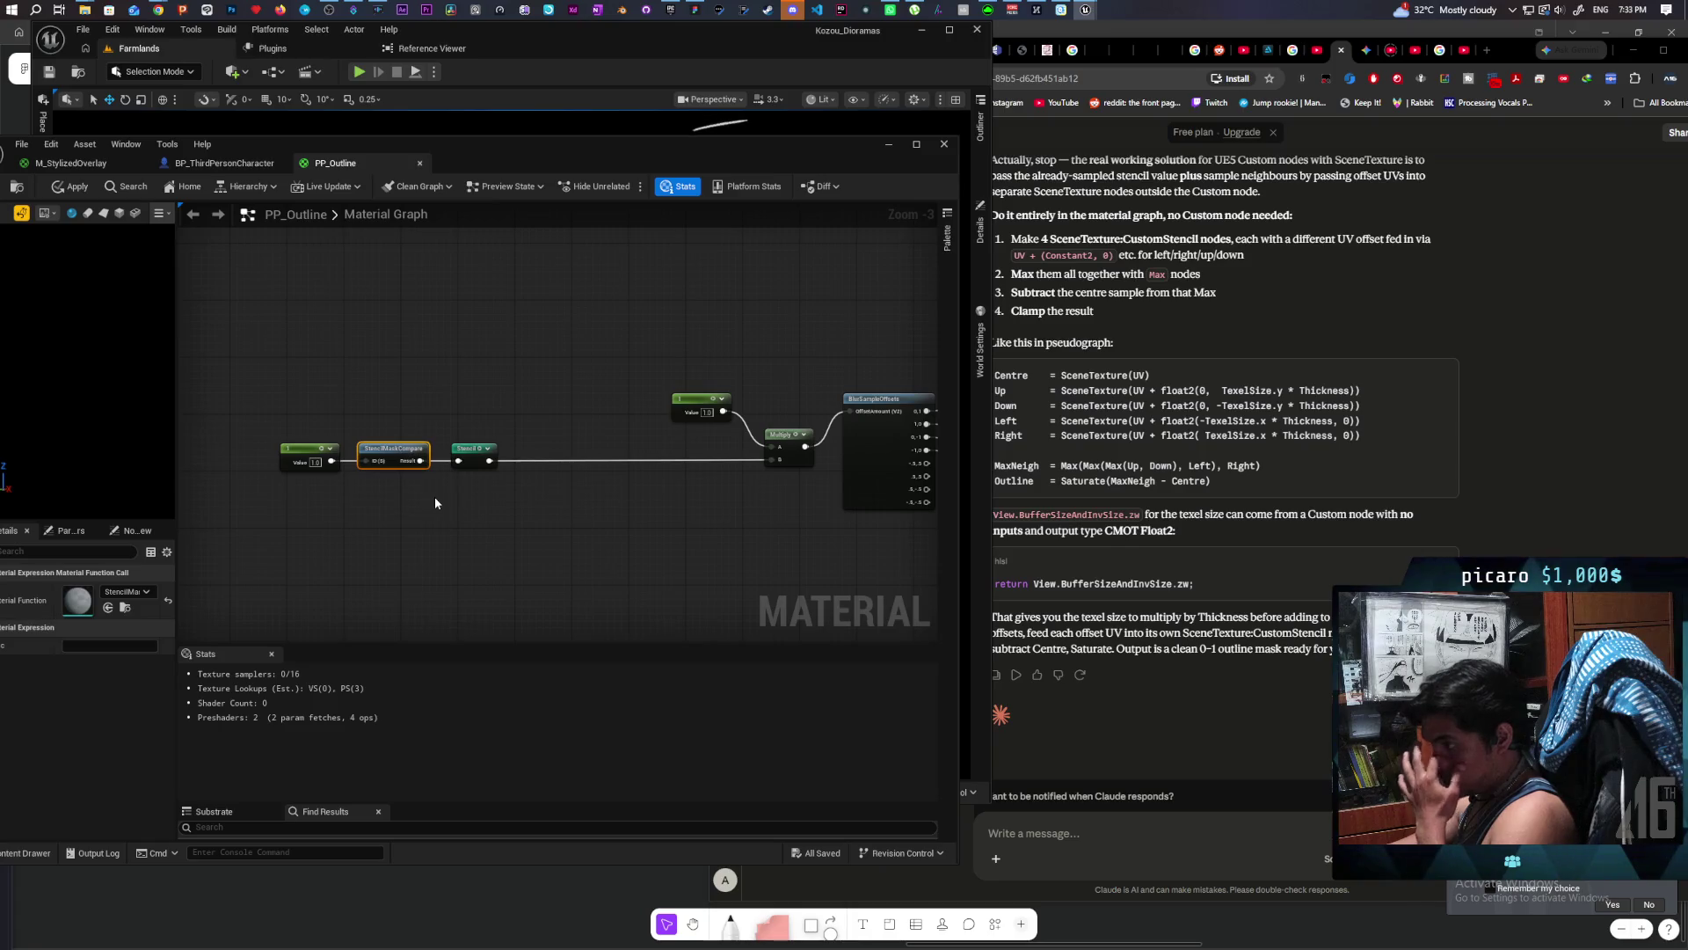
Step: Centre the SceneTexture and offset-sampling node chain, glance at Claude, and return to the editor
scroll(658, 503, "down", 2)
mouse_move(658, 502)
left_mouse_down()
mouse_move(711, 455)
mouse_move(620, 500)
left_mouse_up()
left_click_drag(831, 482, 603, 510)
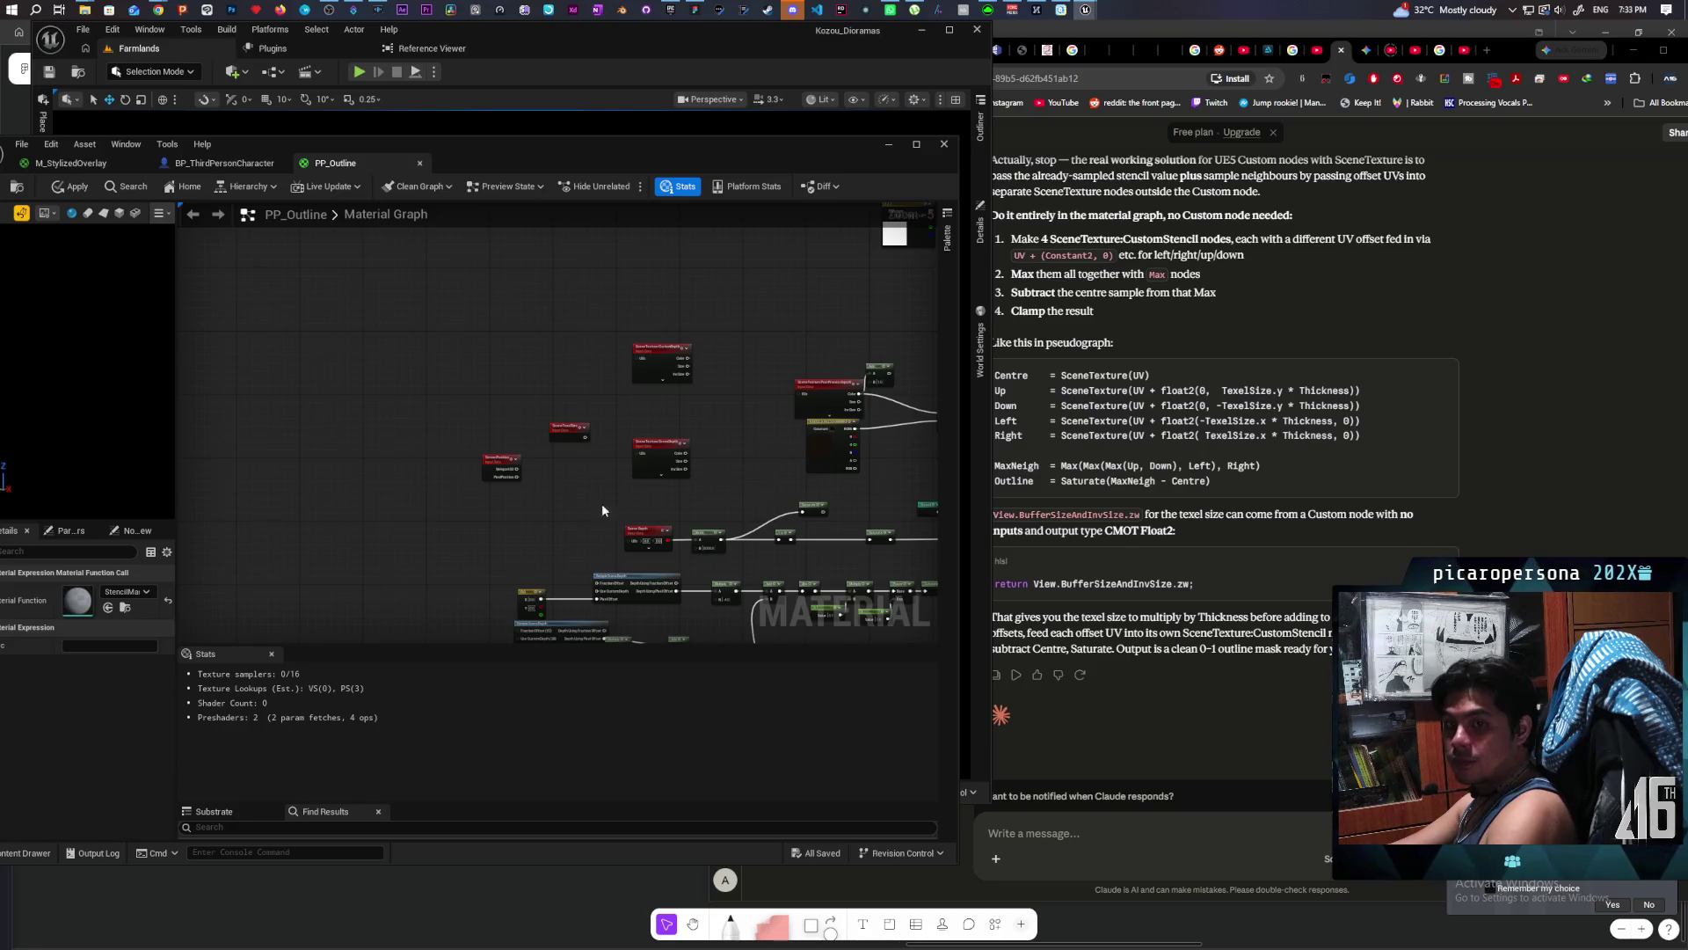
mouse_move(413, 570)
left_mouse_down()
mouse_move(636, 303)
mouse_move(522, 534)
left_mouse_up()
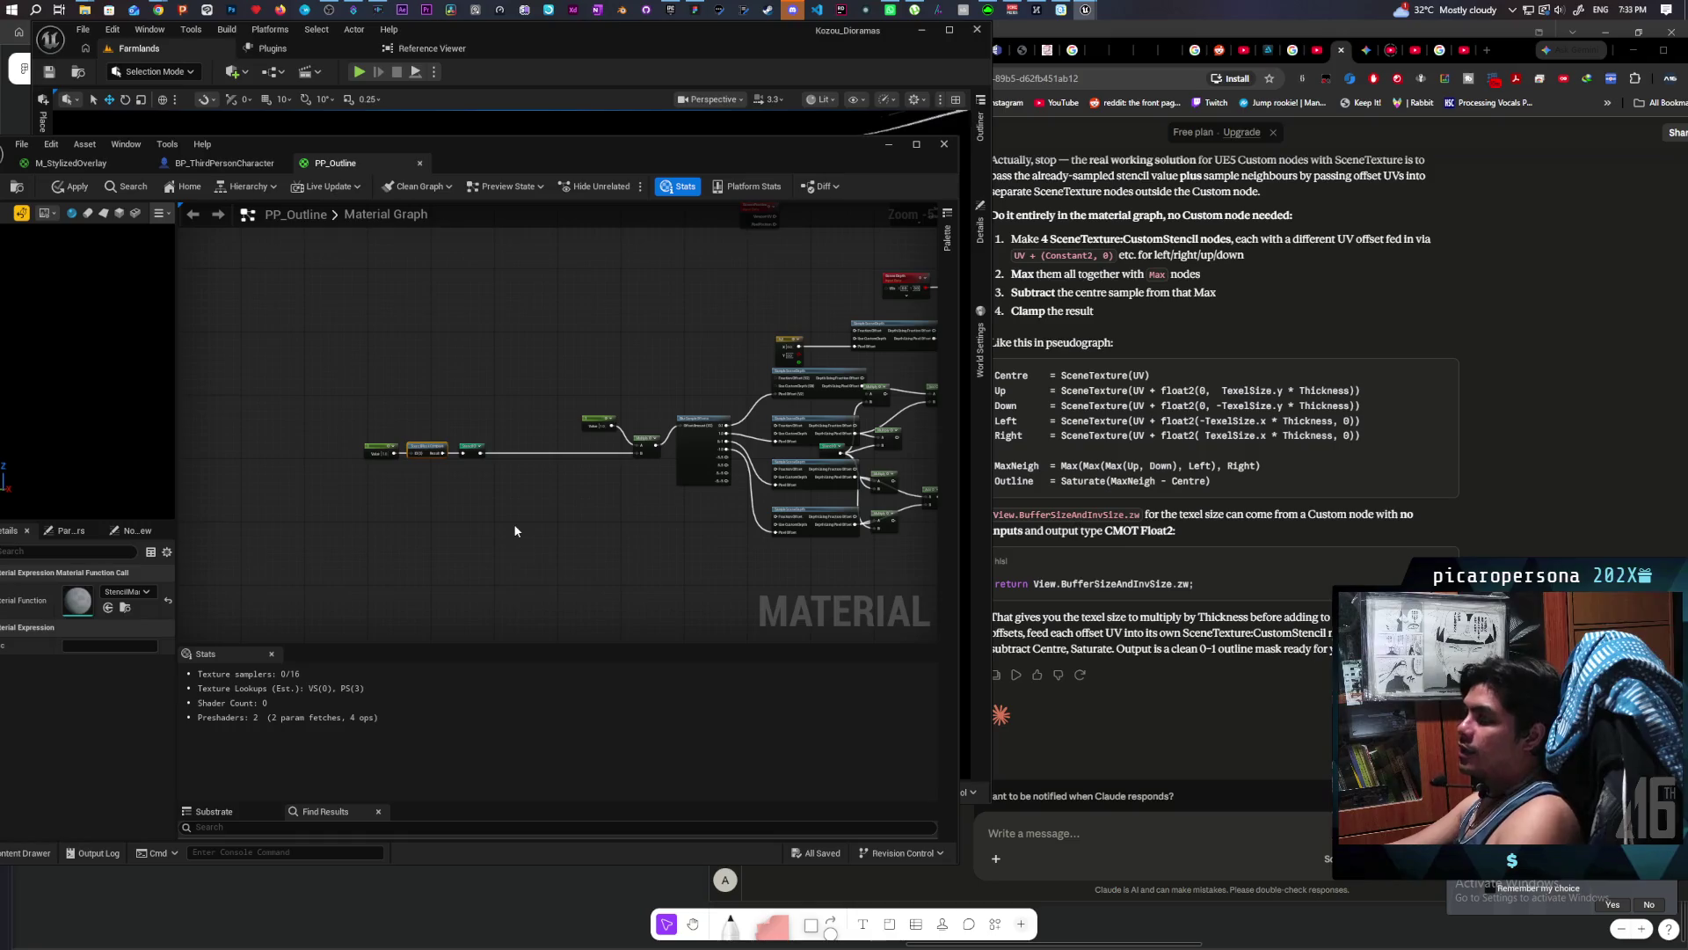
left_click(1190, 847)
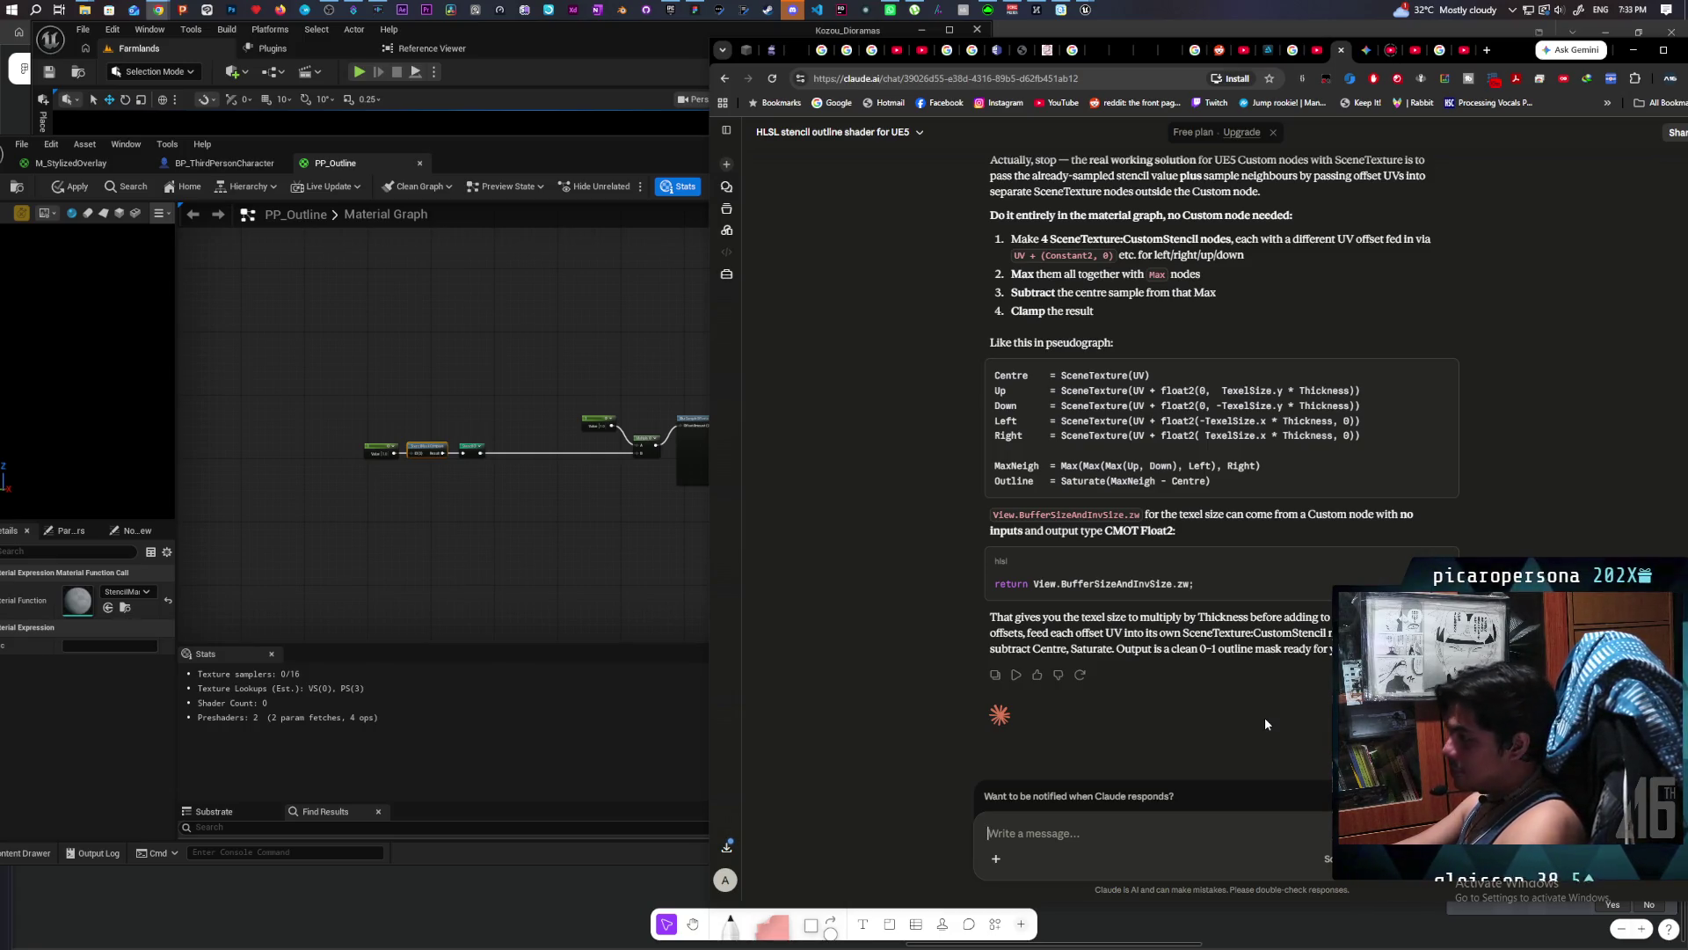
left_click(619, 529)
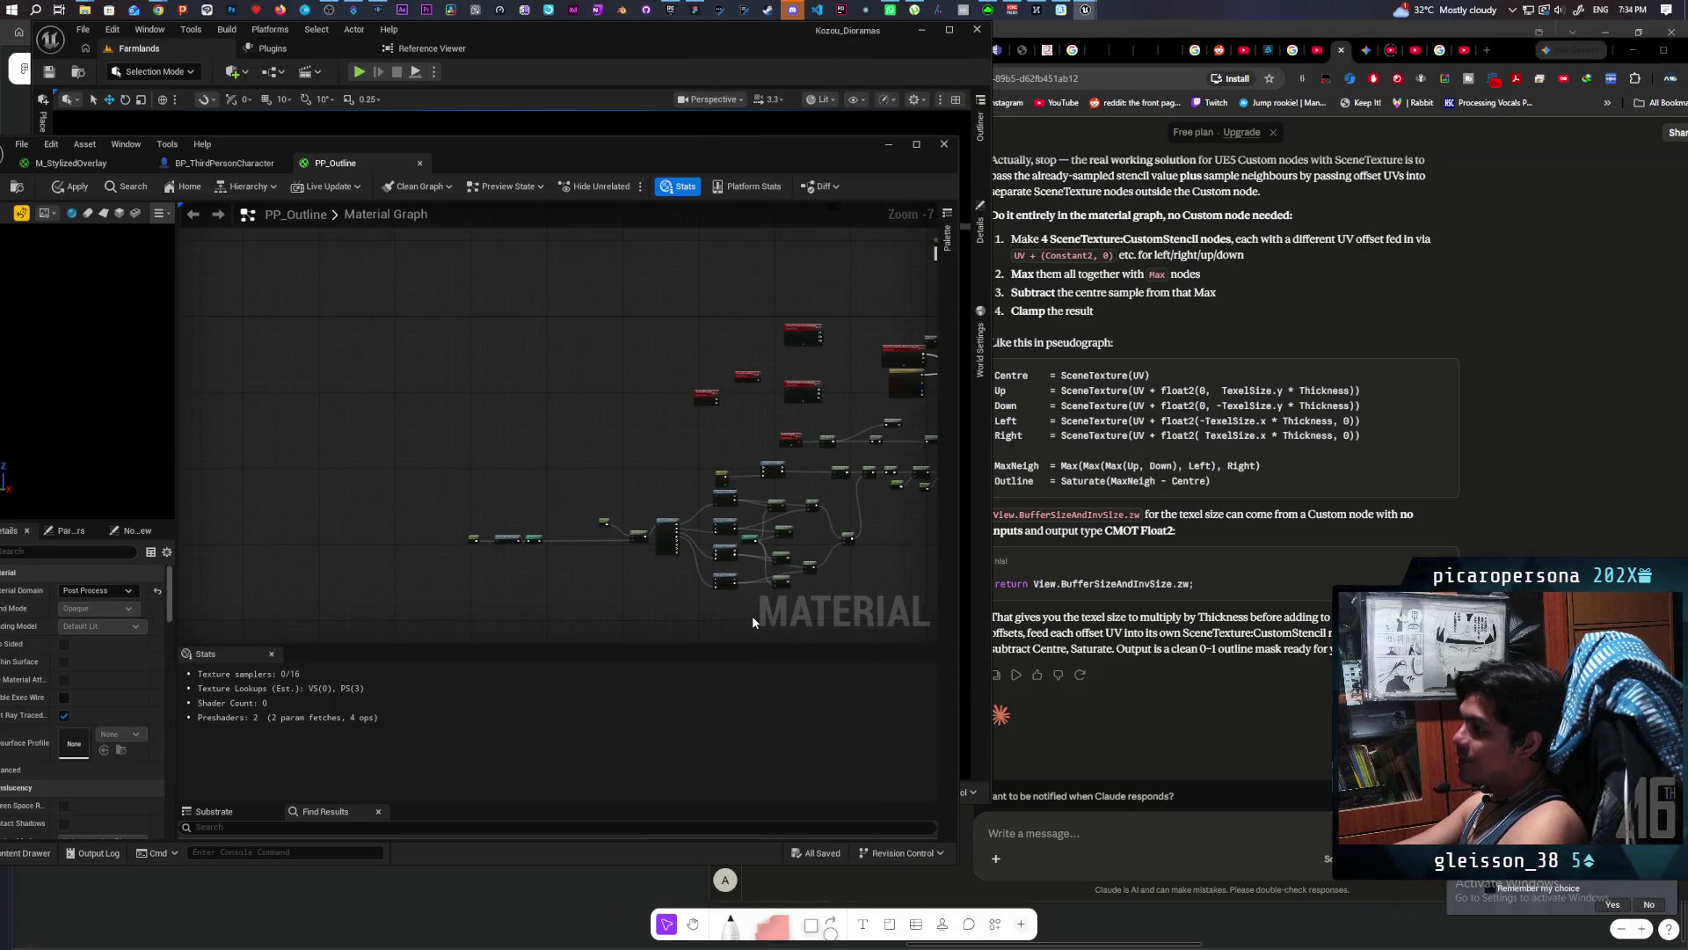
Step: Survey the TexCoord, Constant, Custom code and SceneTexture nodes of the PP_Outline graph
scroll(658, 538, "up", 5)
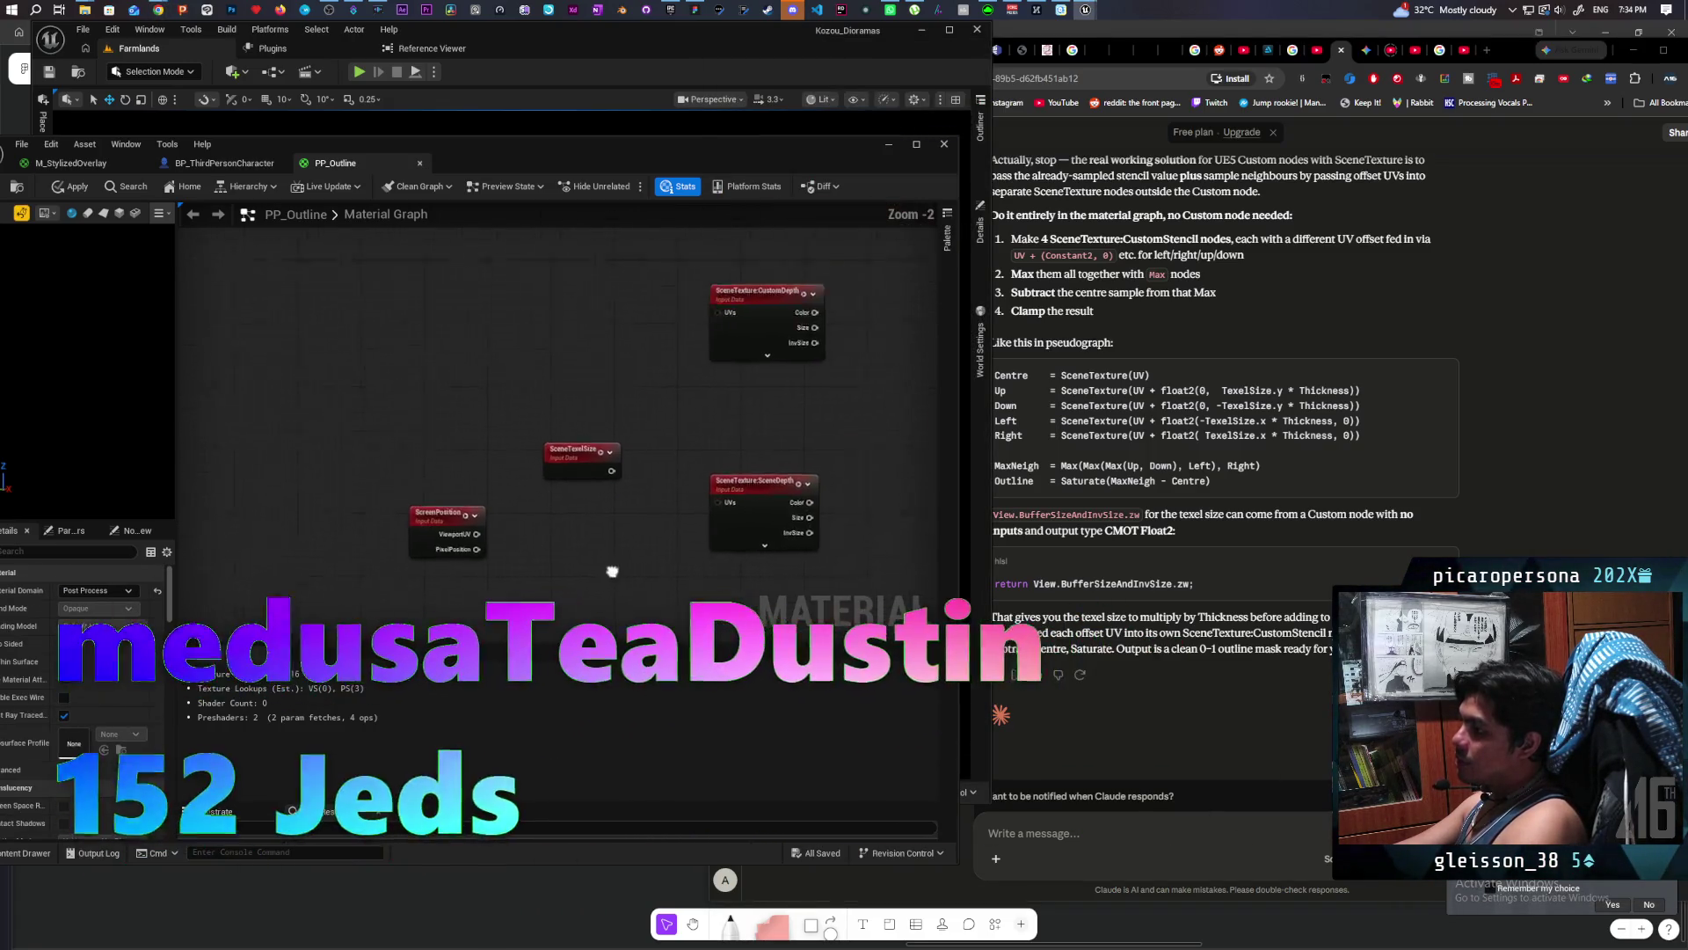
scroll(644, 444, "down", 5)
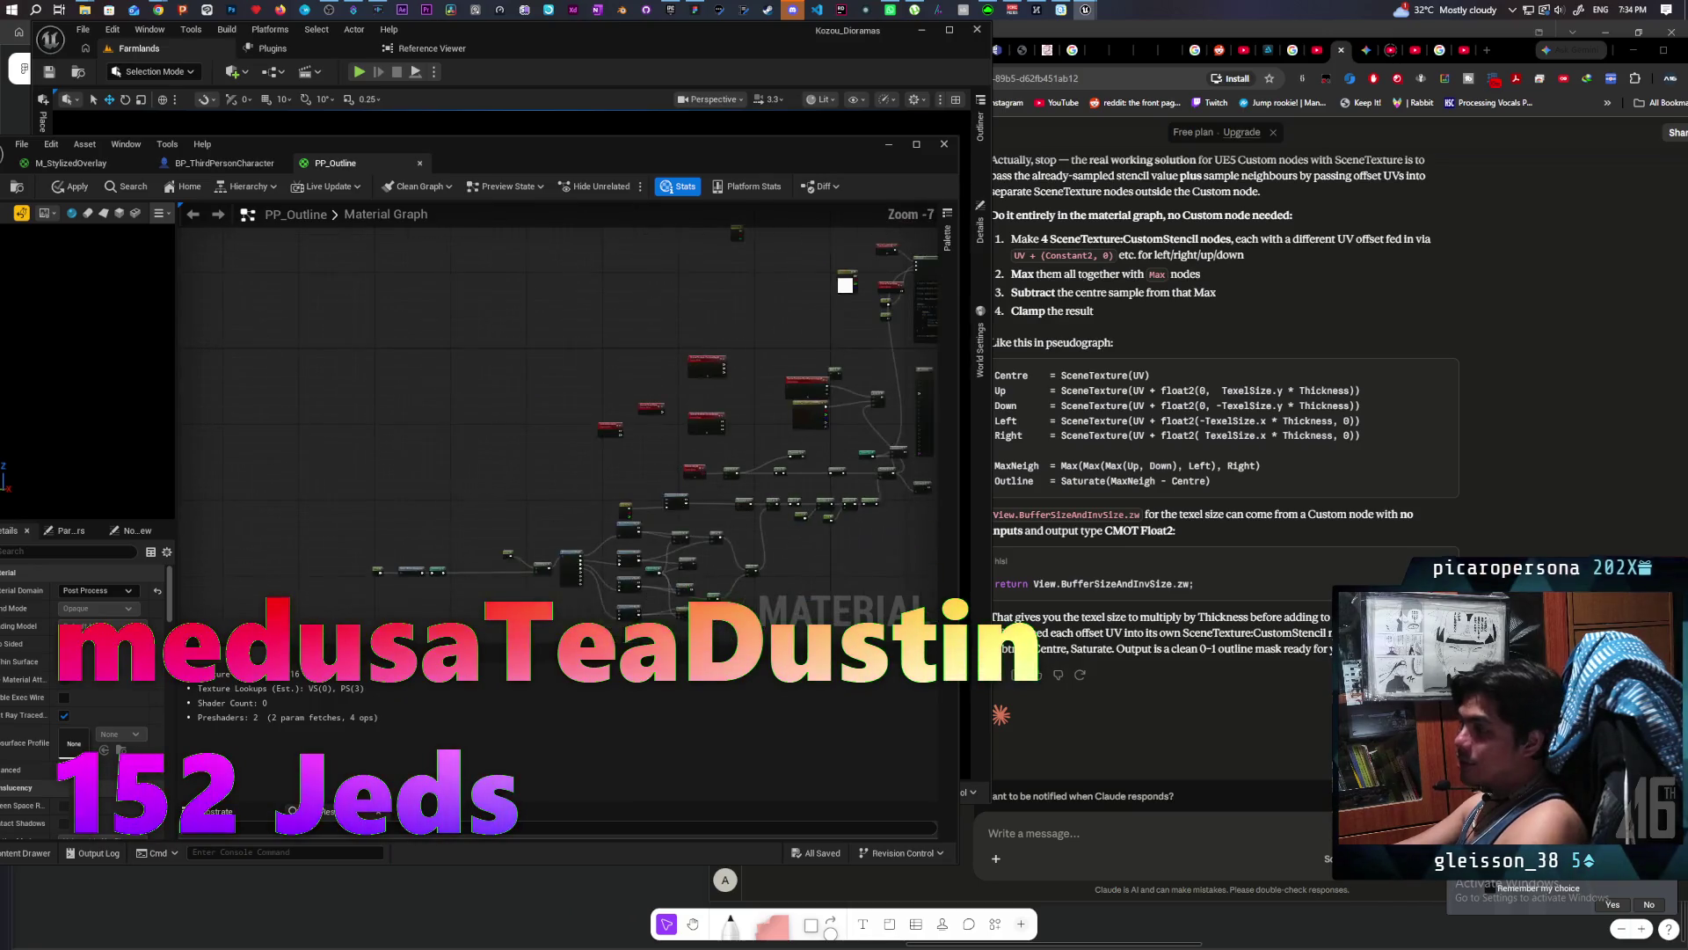
scroll(669, 397, "up", 4)
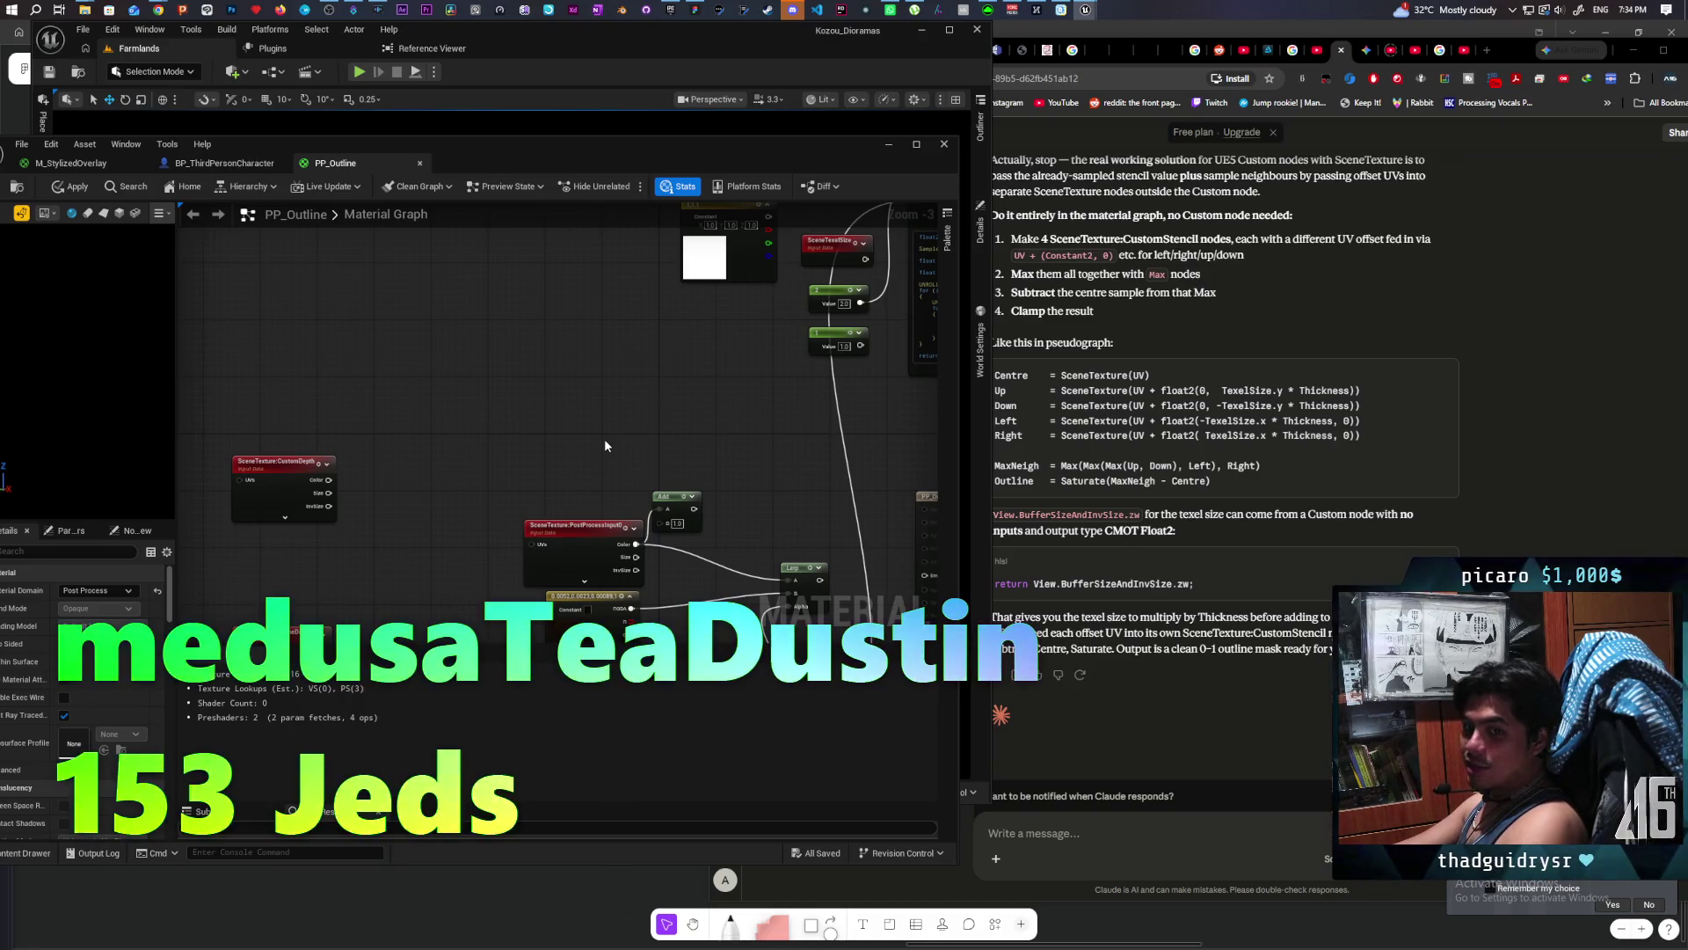
left_click_drag(582, 413, 451, 521)
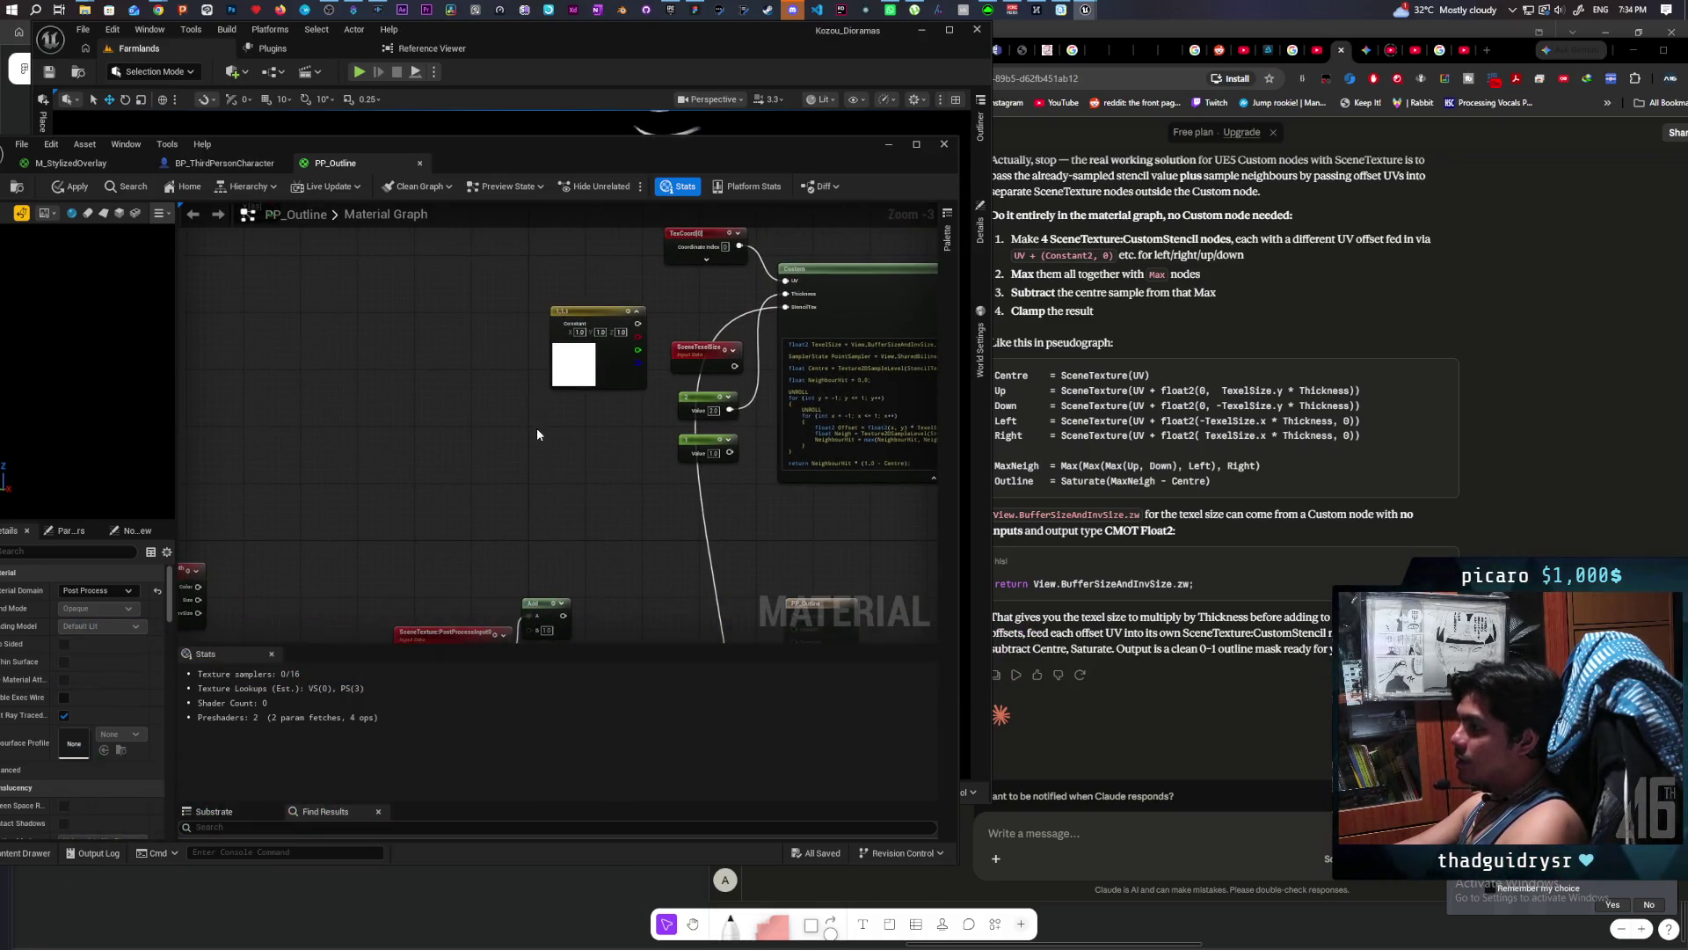
mouse_move(508, 456)
left_mouse_down()
mouse_move(656, 290)
mouse_move(660, 422)
mouse_move(679, 315)
left_mouse_up()
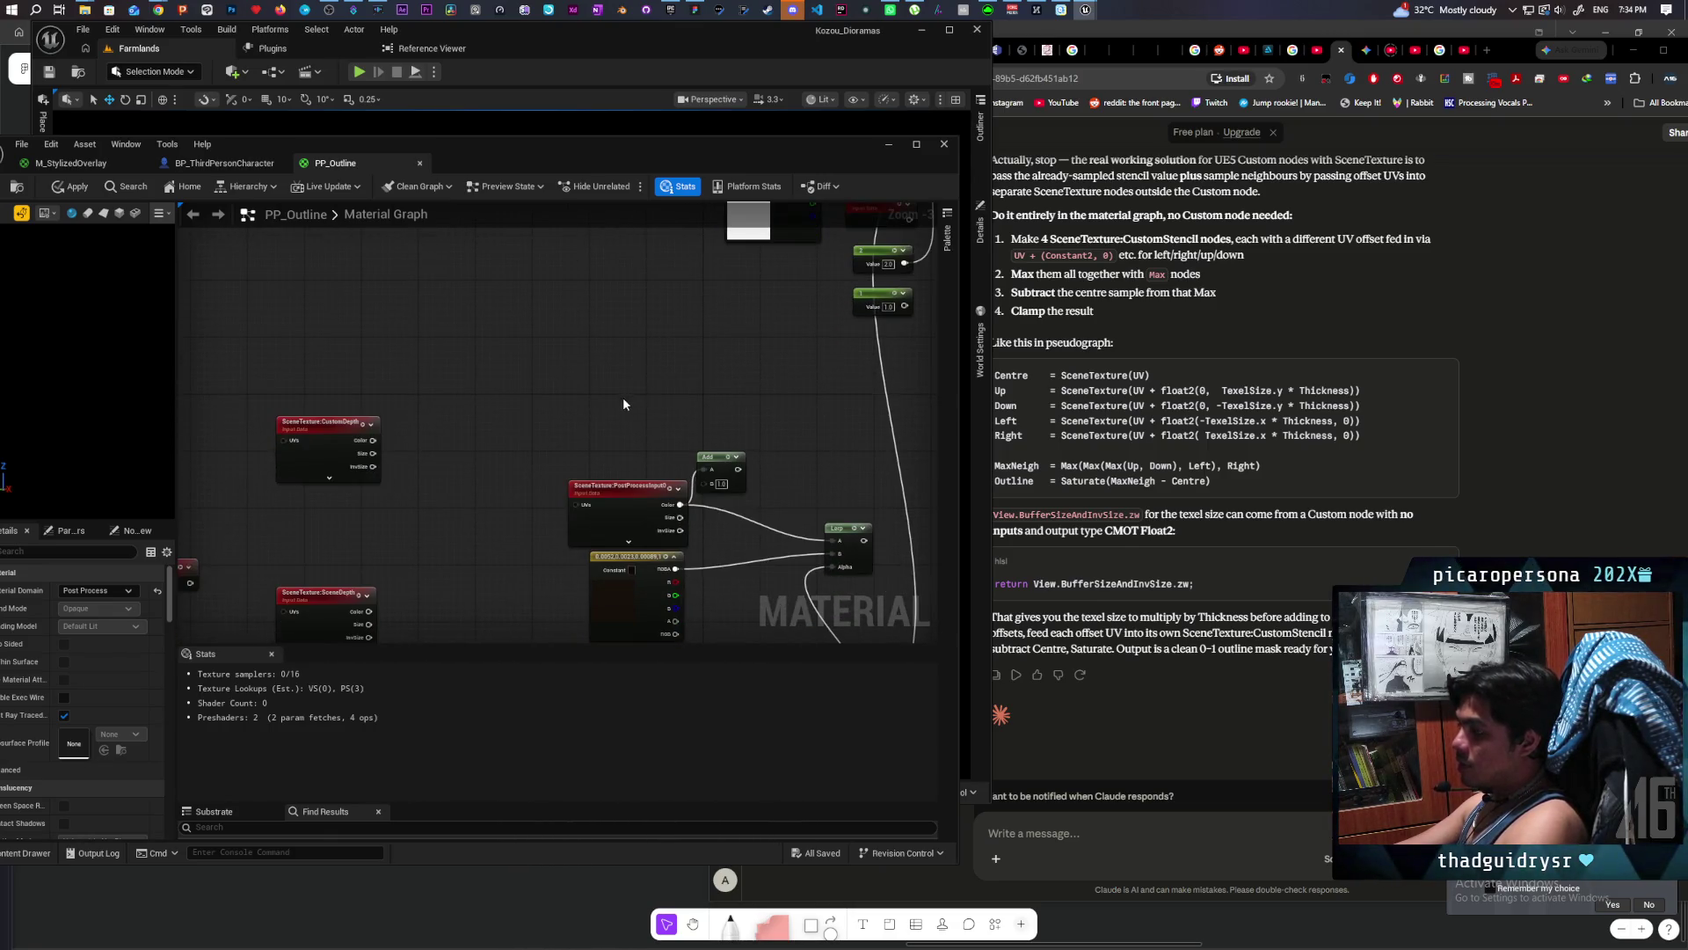
right_click(614, 446)
mouse_move(598, 494)
left_mouse_down()
mouse_move(580, 610)
mouse_move(371, 597)
left_mouse_up()
Step: Pan over the Lerp, Add, output, depth and Custom code nodes, then start a wire from SceneTexture Color
mouse_move(552, 415)
left_mouse_down()
mouse_move(883, 297)
mouse_move(778, 313)
left_mouse_up()
mouse_move(547, 454)
left_mouse_down()
mouse_move(546, 382)
mouse_move(663, 420)
left_mouse_up()
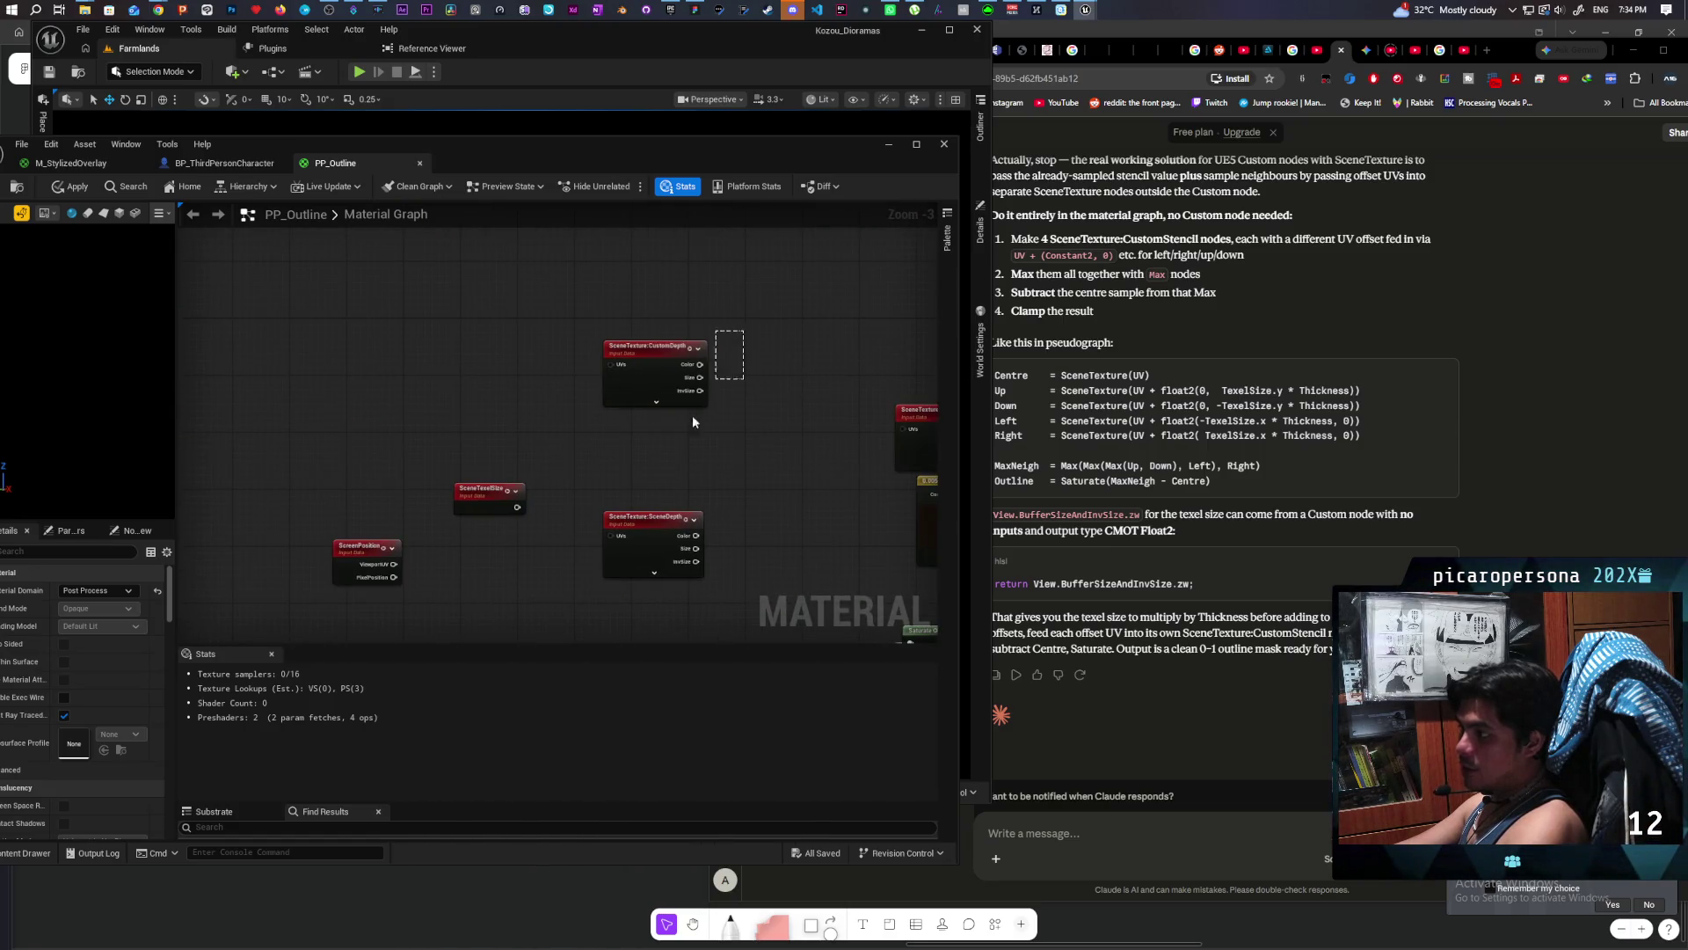
scroll(586, 461, "down", 5)
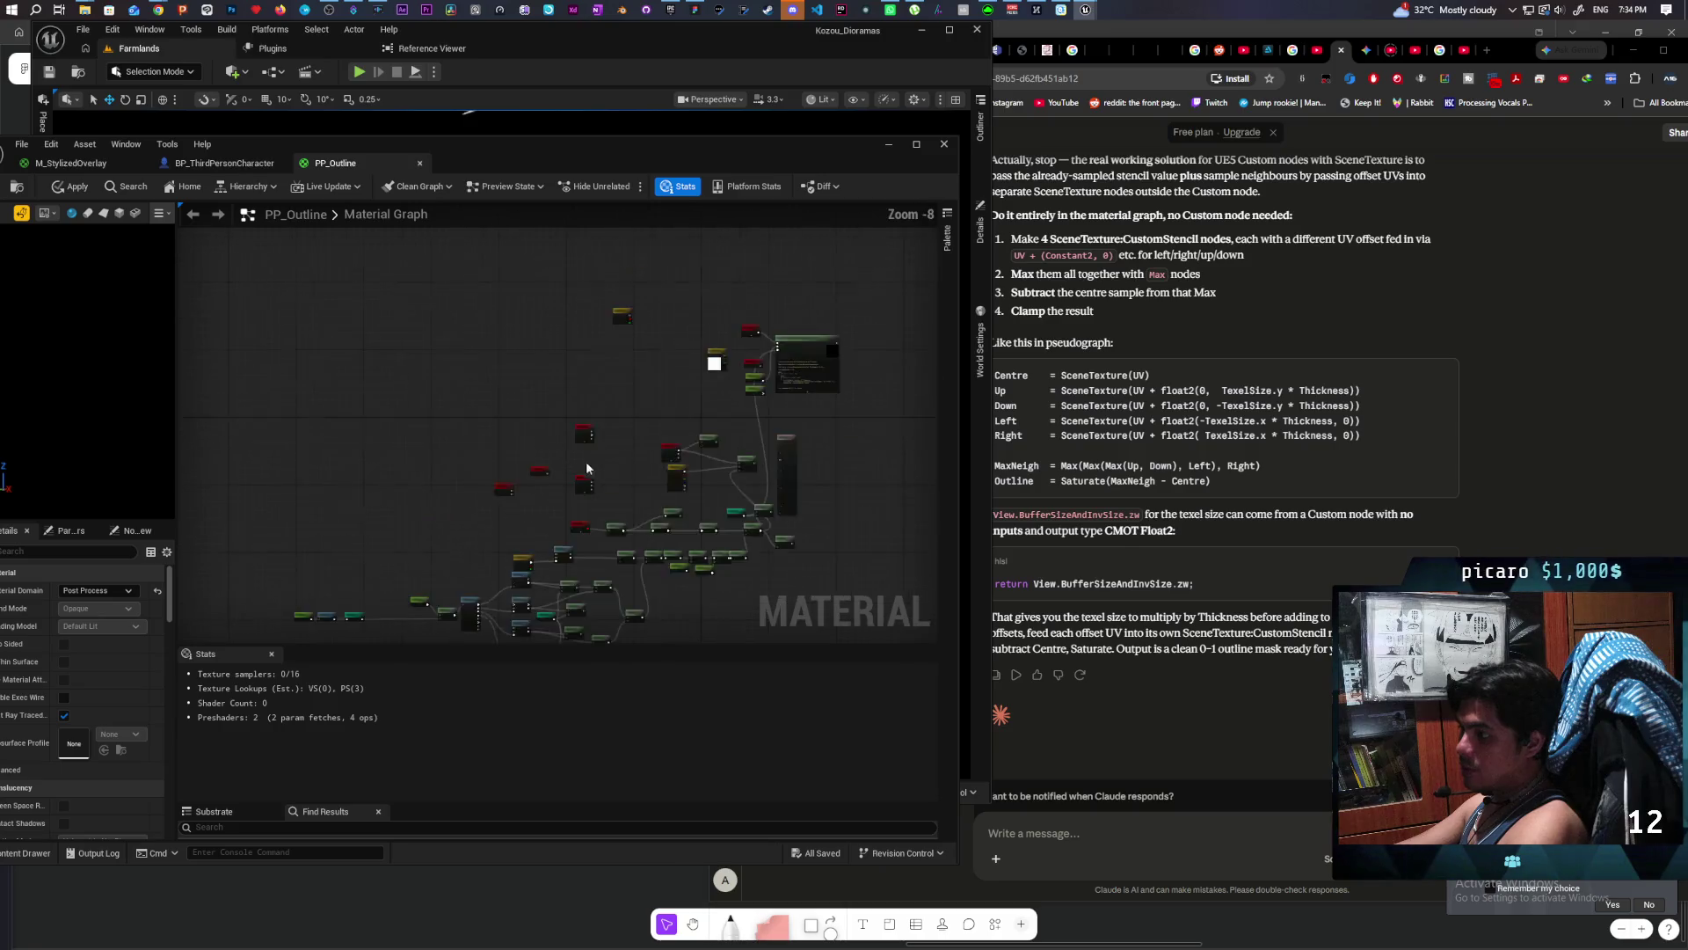
scroll(587, 468, "up", 6)
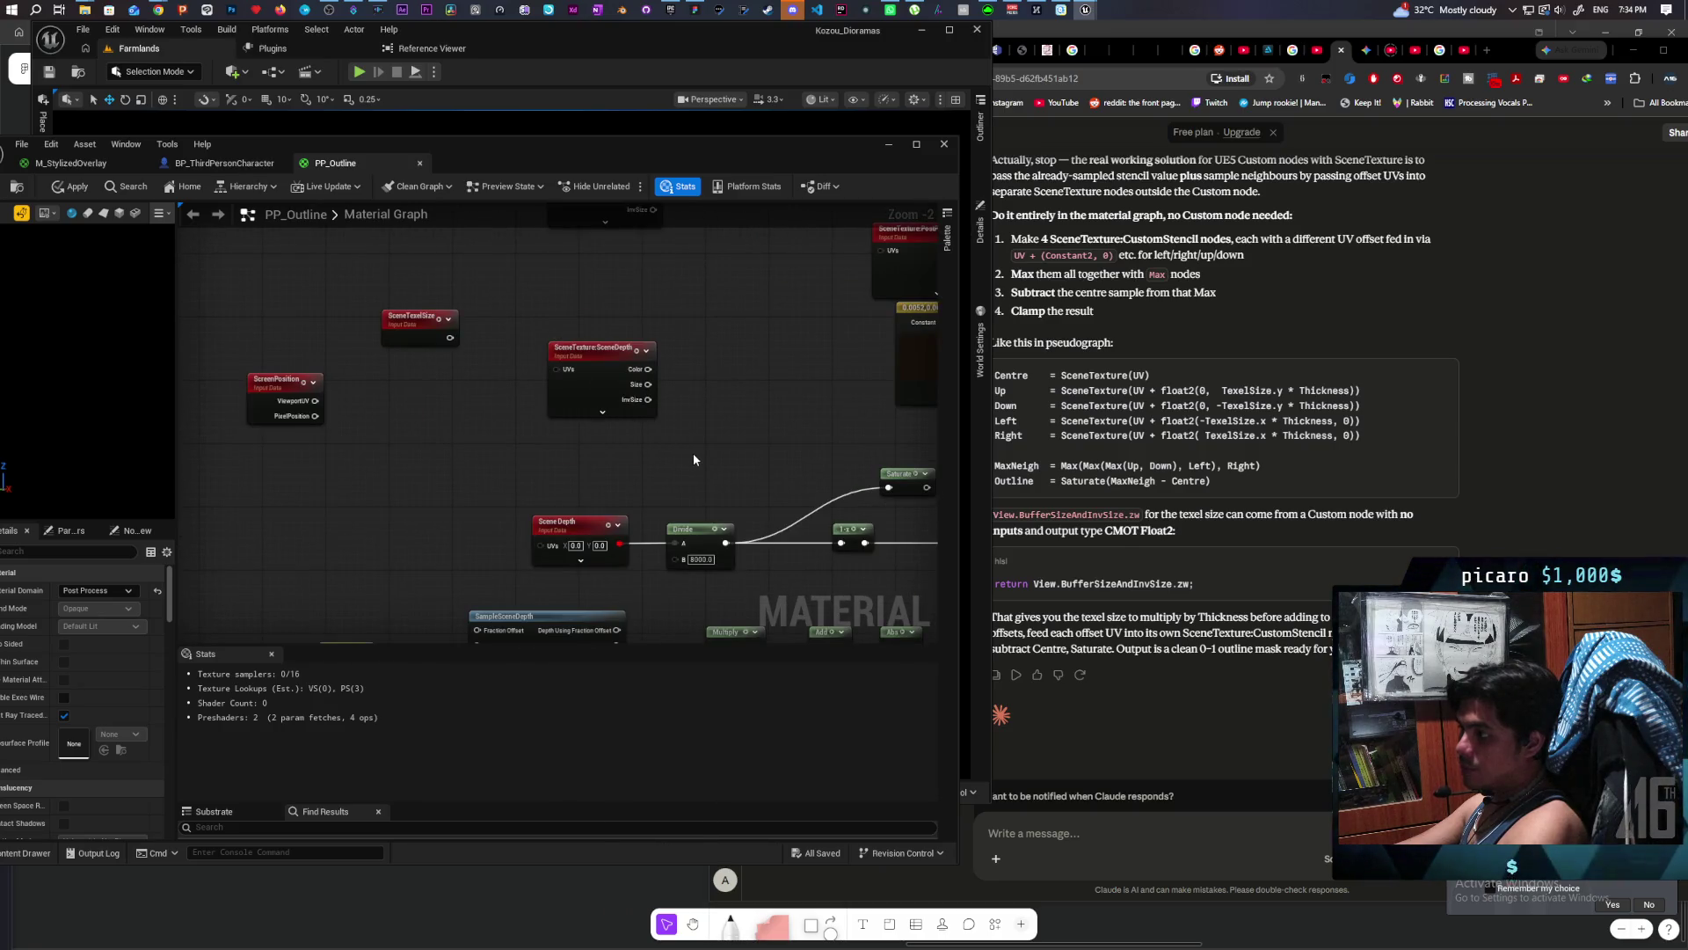
mouse_move(692, 452)
left_mouse_down()
mouse_move(715, 417)
mouse_move(579, 489)
mouse_move(469, 598)
mouse_move(521, 536)
mouse_move(545, 615)
left_mouse_up()
scroll(579, 488, "down", 3)
scroll(521, 536, "up", 1)
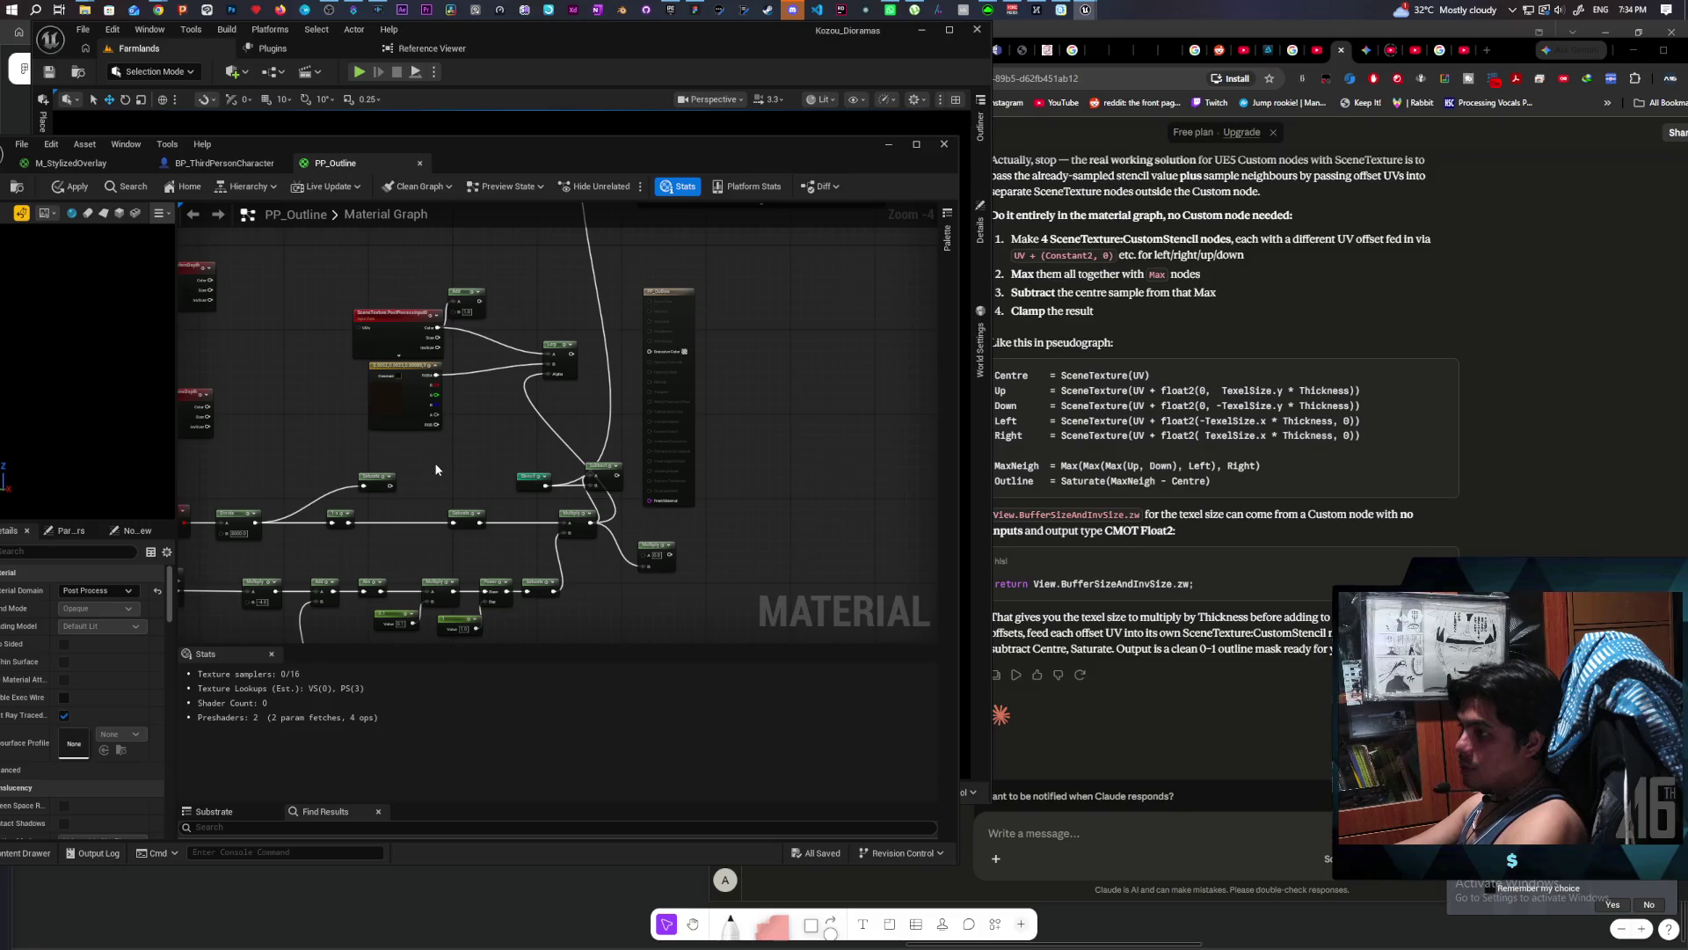
scroll(489, 393, "up", 1)
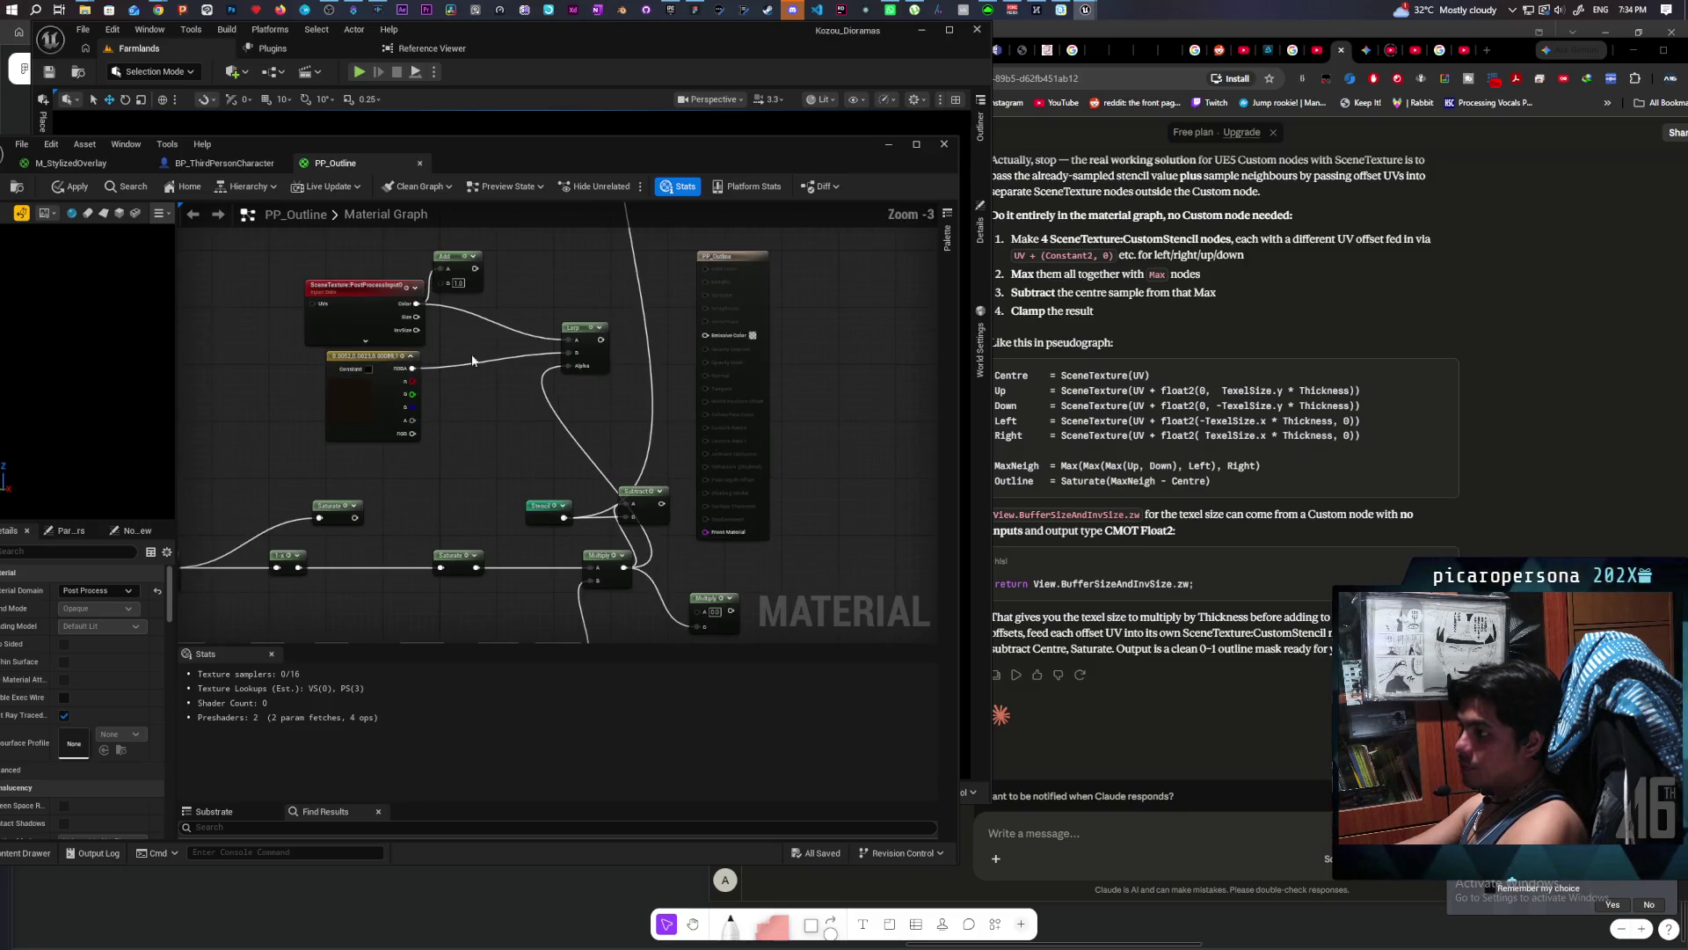
mouse_move(419, 304)
left_mouse_down()
mouse_move(563, 338)
mouse_move(752, 327)
mouse_move(506, 319)
mouse_move(569, 340)
left_mouse_up()
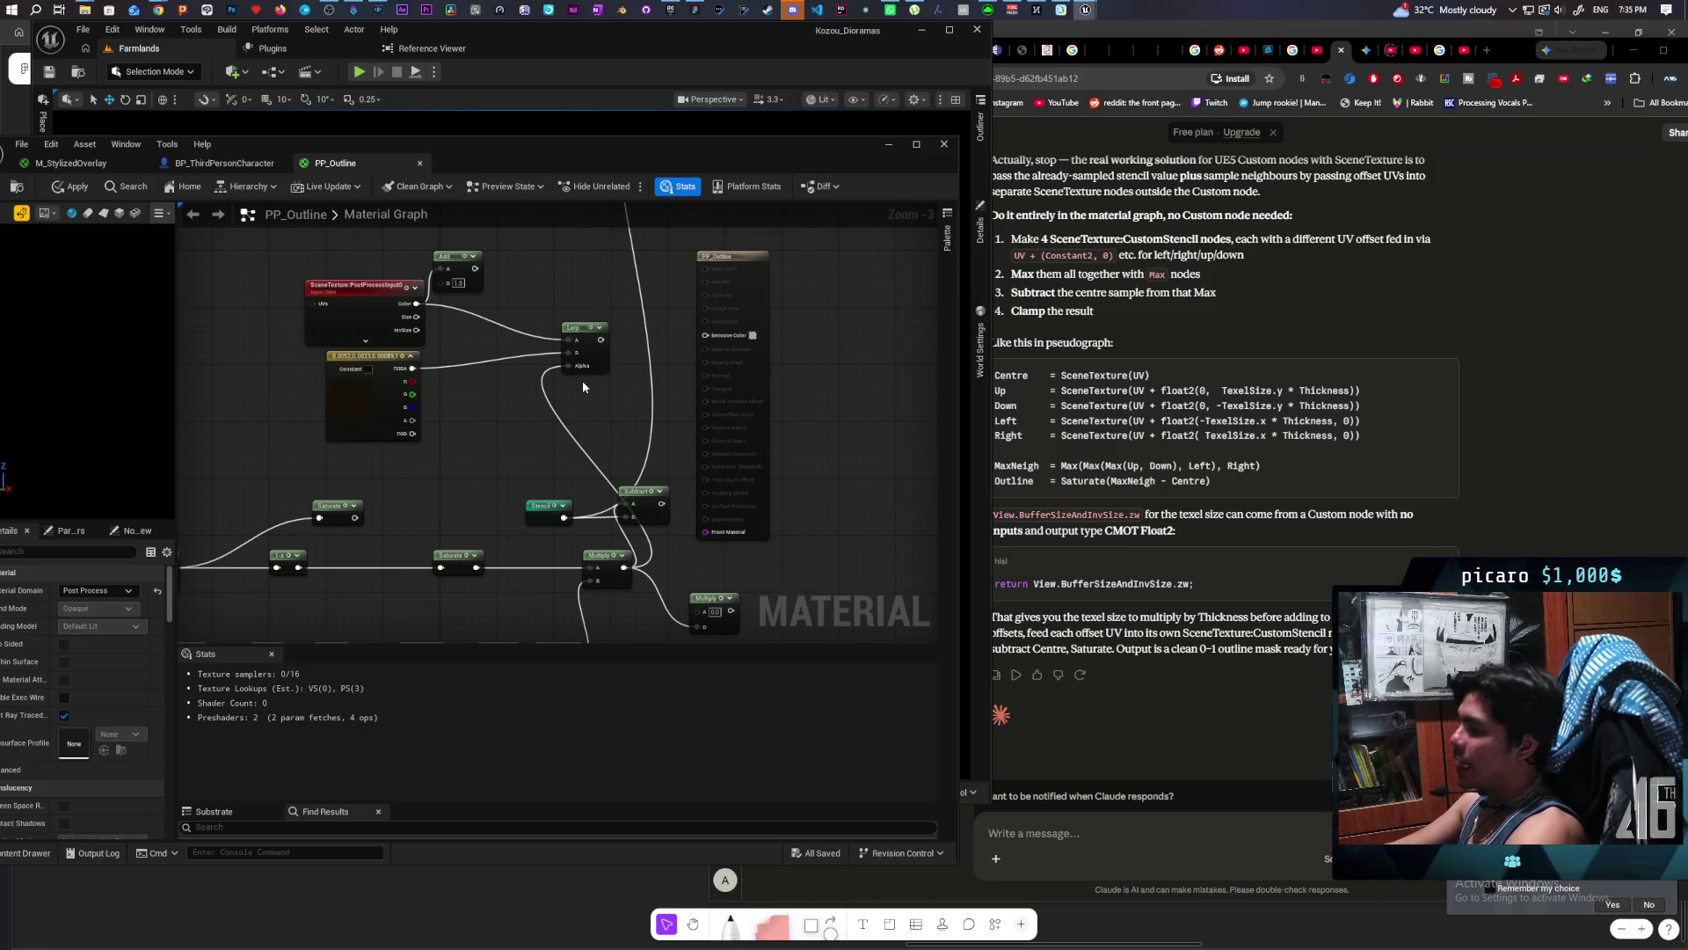
Step: Move the material editor aside to uncover the viewport and wire the Select result into Emissive Color
scroll(540, 424, "down", 2)
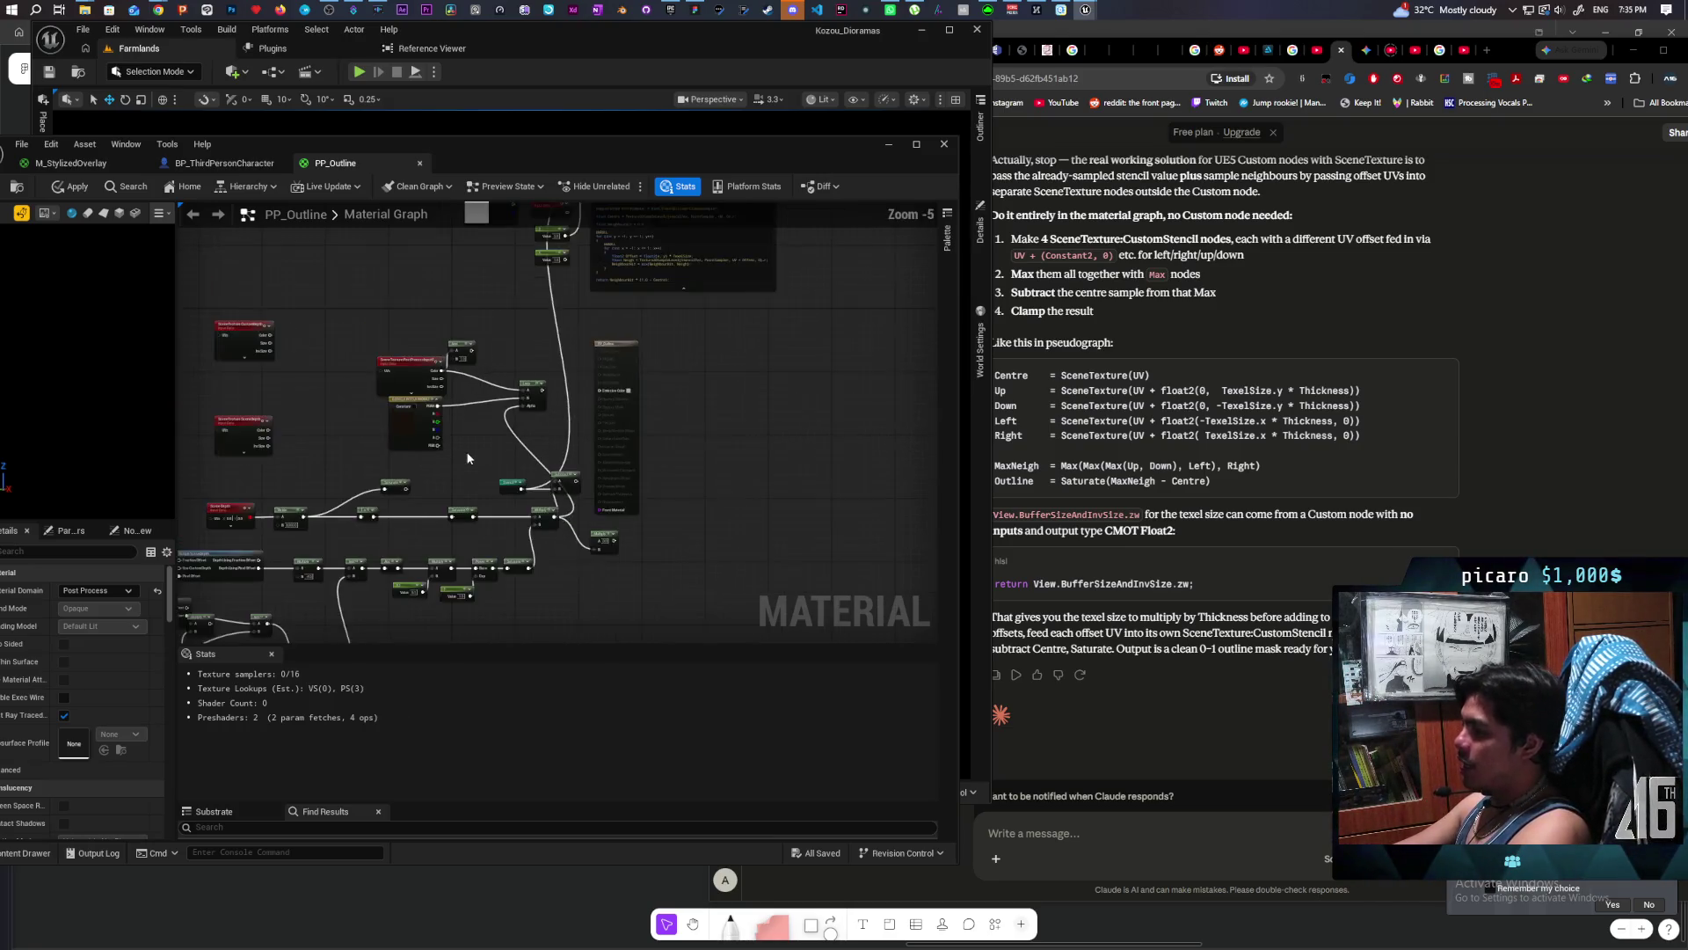
mouse_move(540, 424)
left_mouse_down()
mouse_move(603, 498)
mouse_move(447, 552)
left_mouse_up()
scroll(515, 527, "up", 1)
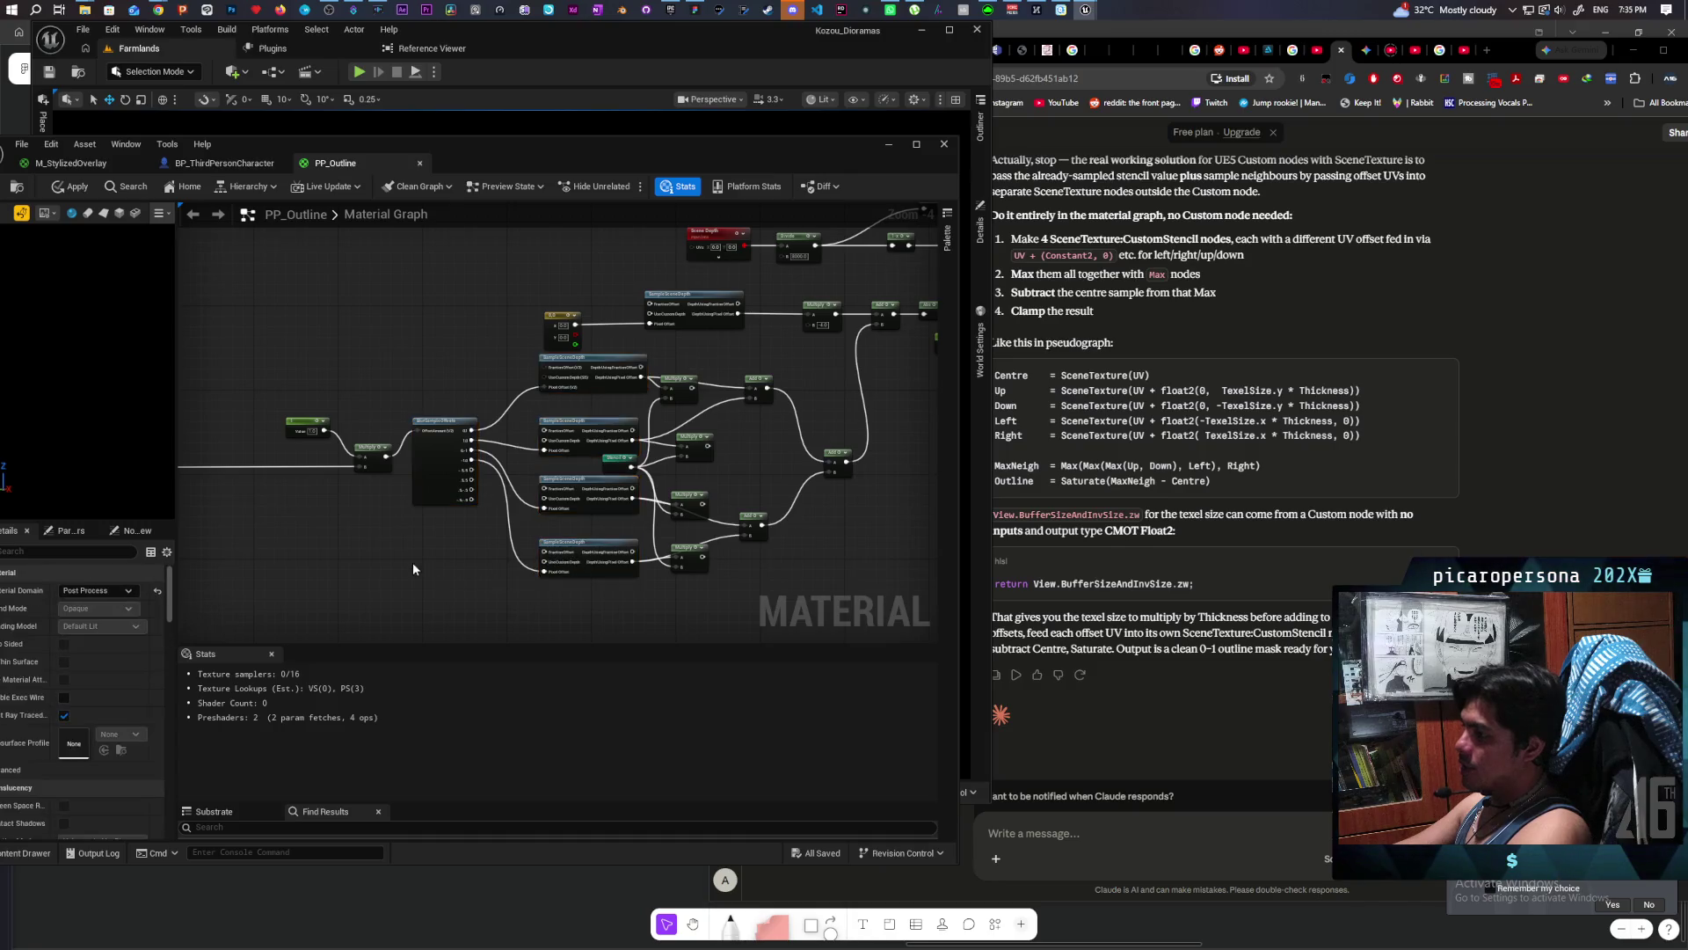
left_click_drag(413, 562, 607, 533)
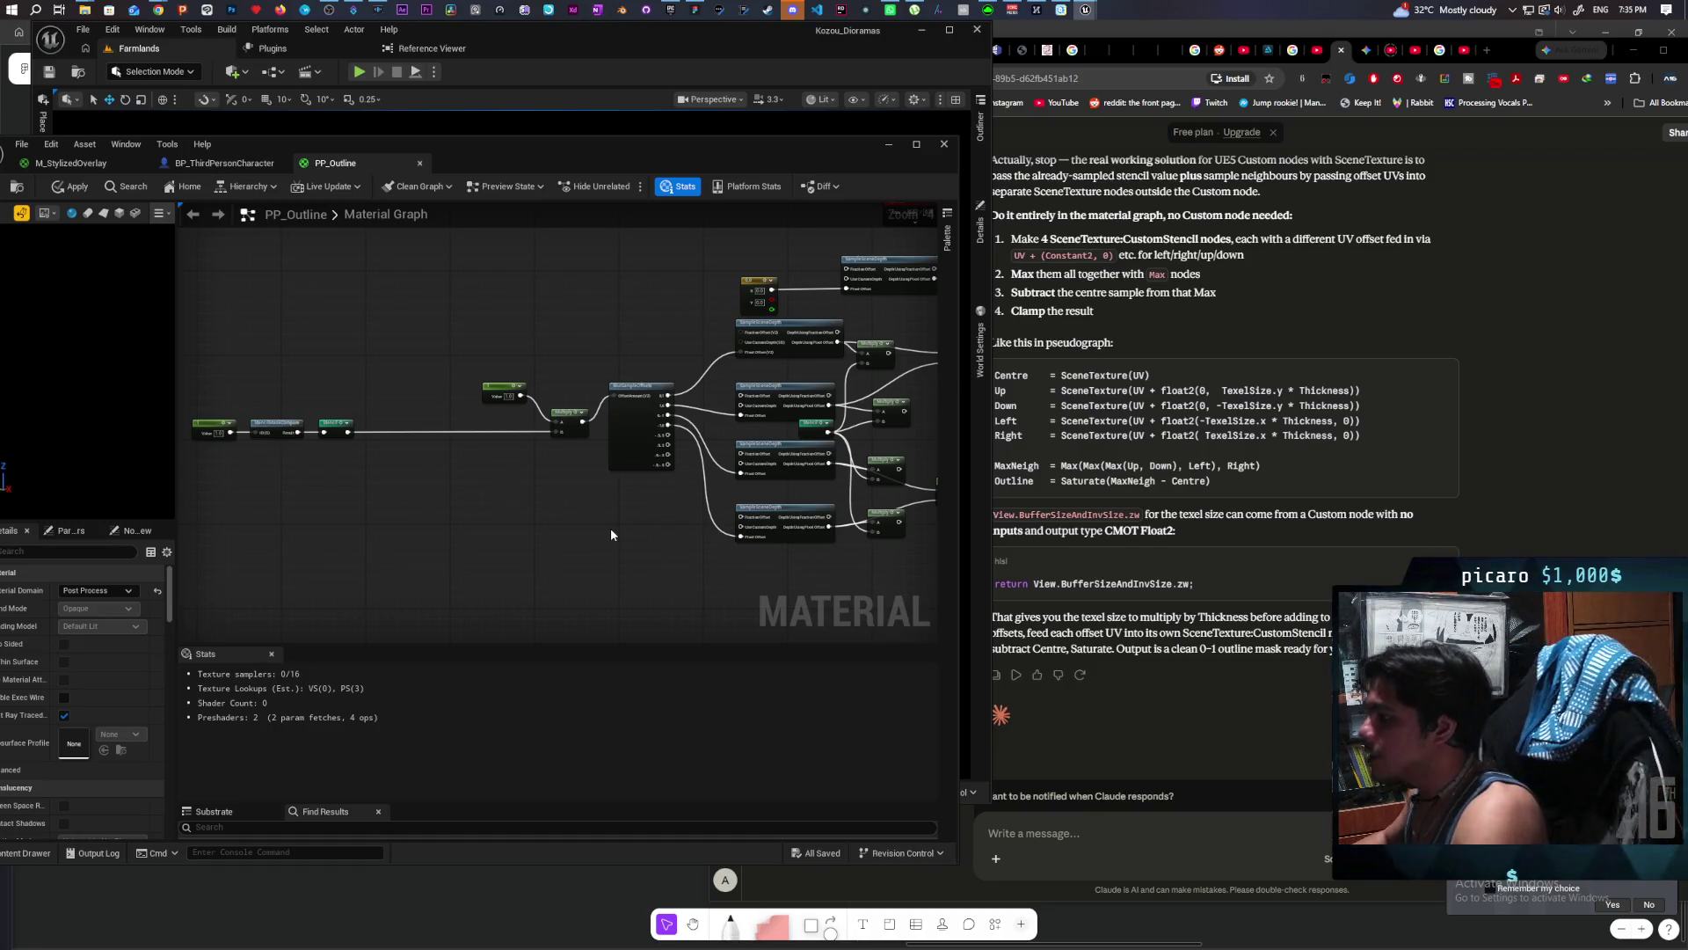
left_click_drag(681, 166, 1275, 126)
mouse_move(1244, 378)
left_mouse_down()
mouse_move(1126, 272)
mouse_move(843, 512)
left_mouse_up()
mouse_move(1087, 450)
left_mouse_down()
mouse_move(1130, 459)
mouse_move(1188, 319)
left_mouse_up()
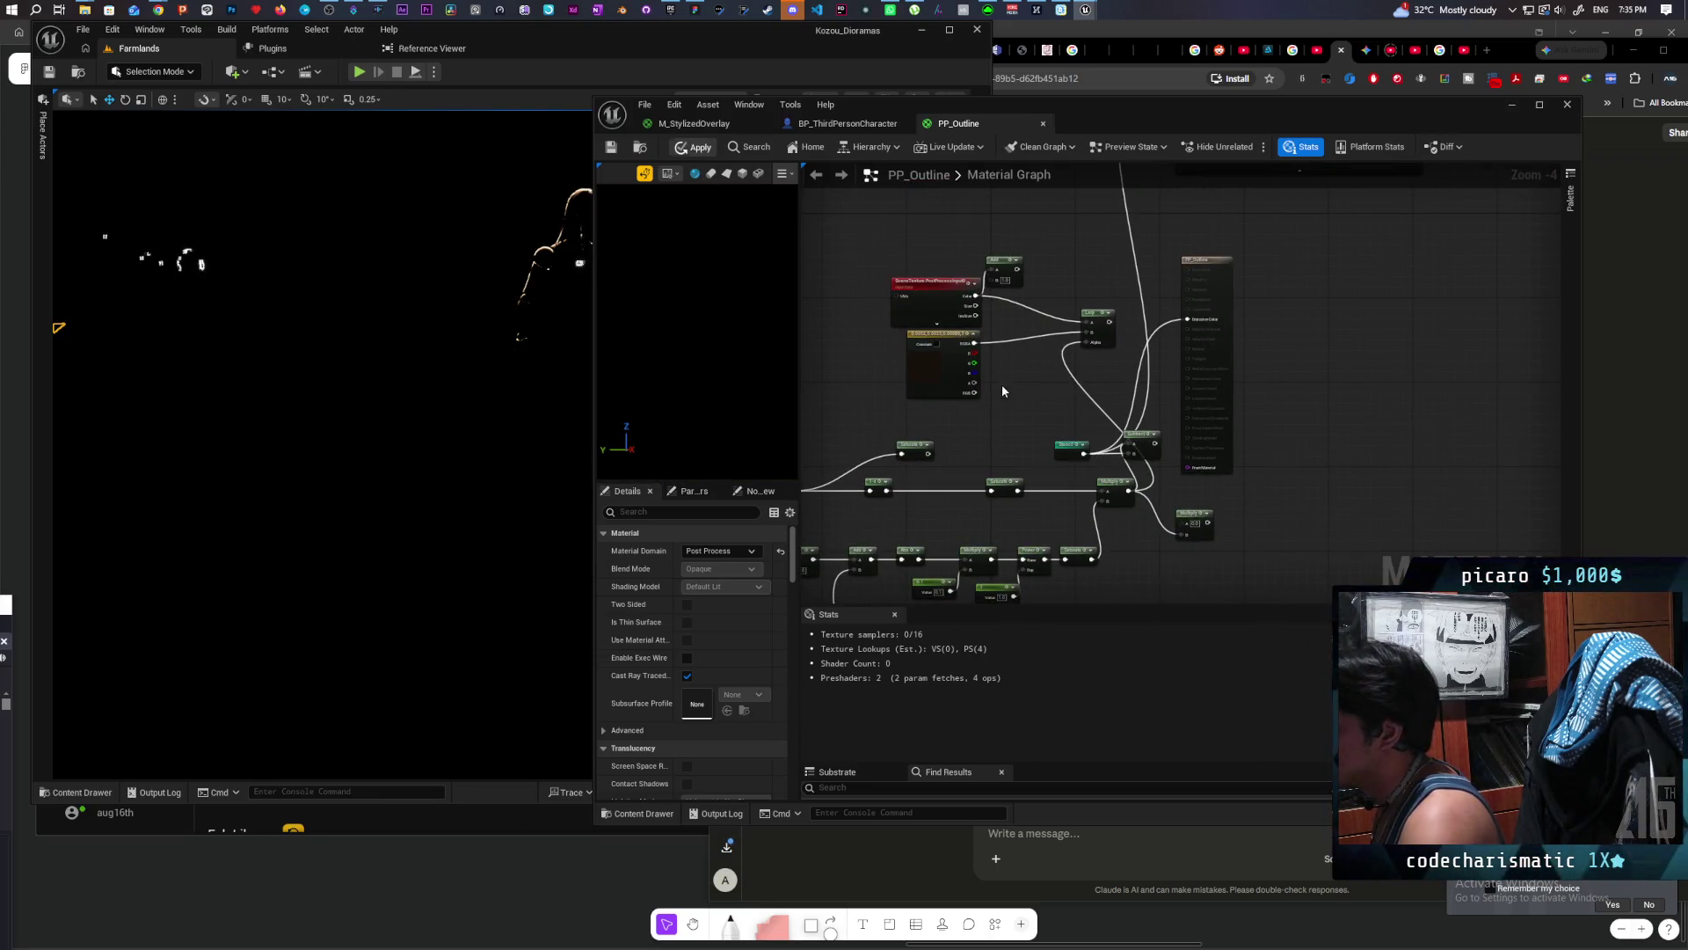
Step: Push the material editor further aside and move the viewport camera toward the character
left_click(1125, 86)
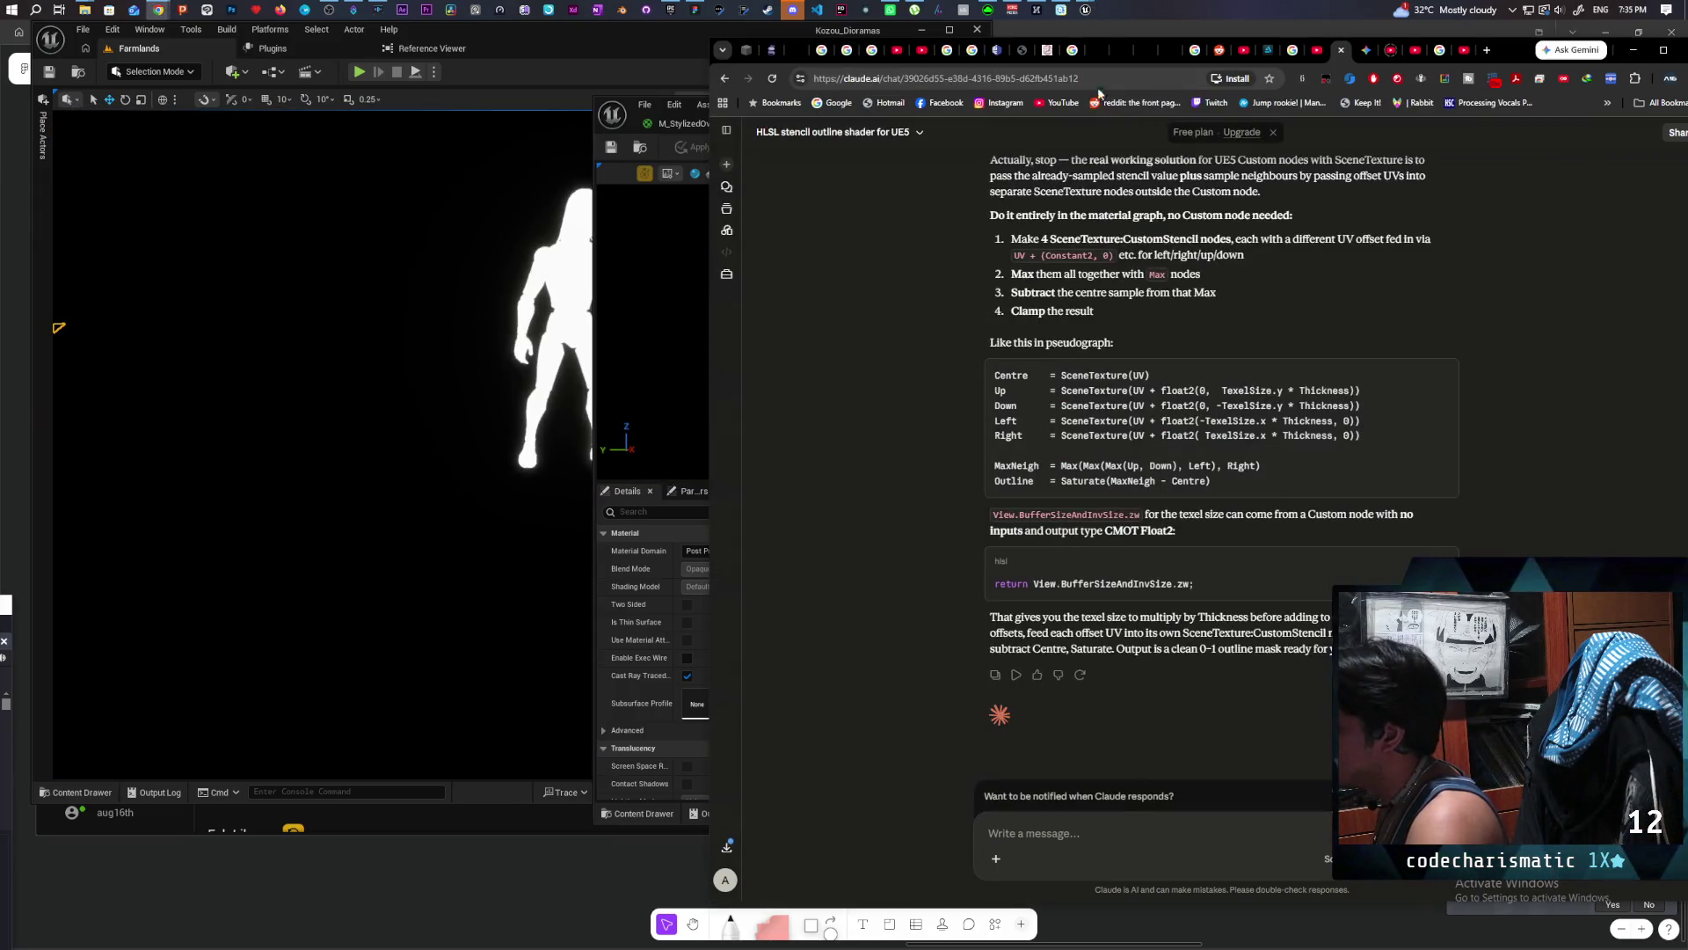
left_click(677, 273)
left_click_drag(1117, 118, 1286, 76)
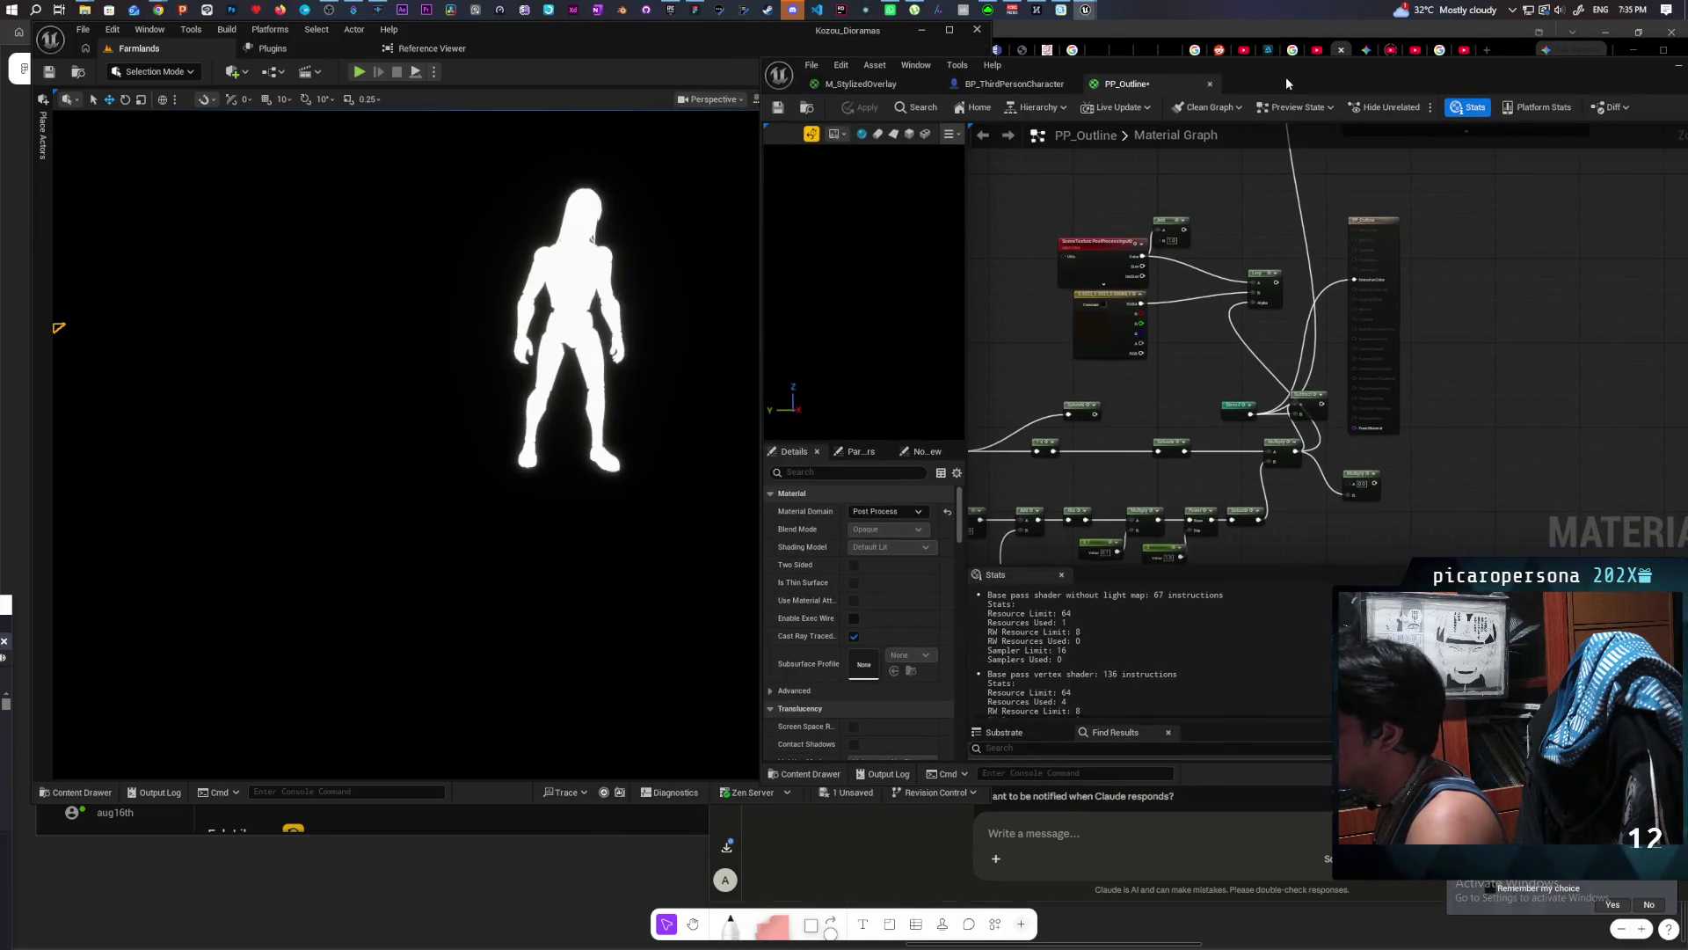
mouse_move(563, 222)
left_mouse_down()
mouse_move(566, 207)
mouse_move(536, 220)
mouse_move(592, 279)
mouse_move(629, 268)
left_mouse_up()
scroll(476, 368, "up", 3)
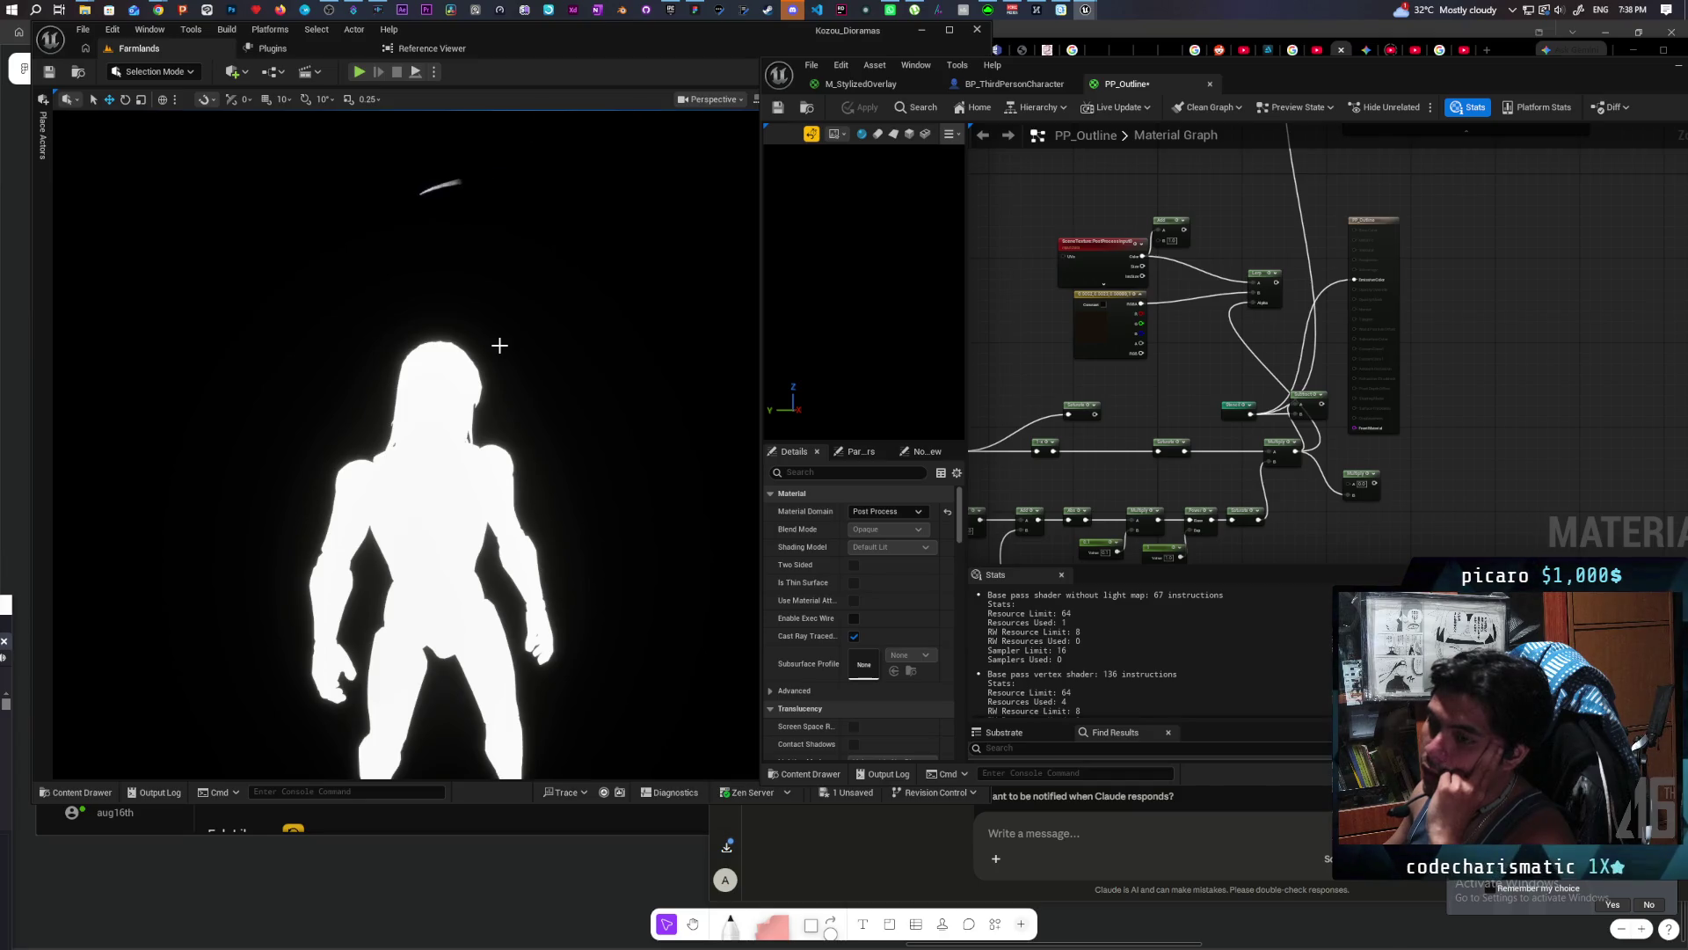
scroll(1024, 342, "down", 5)
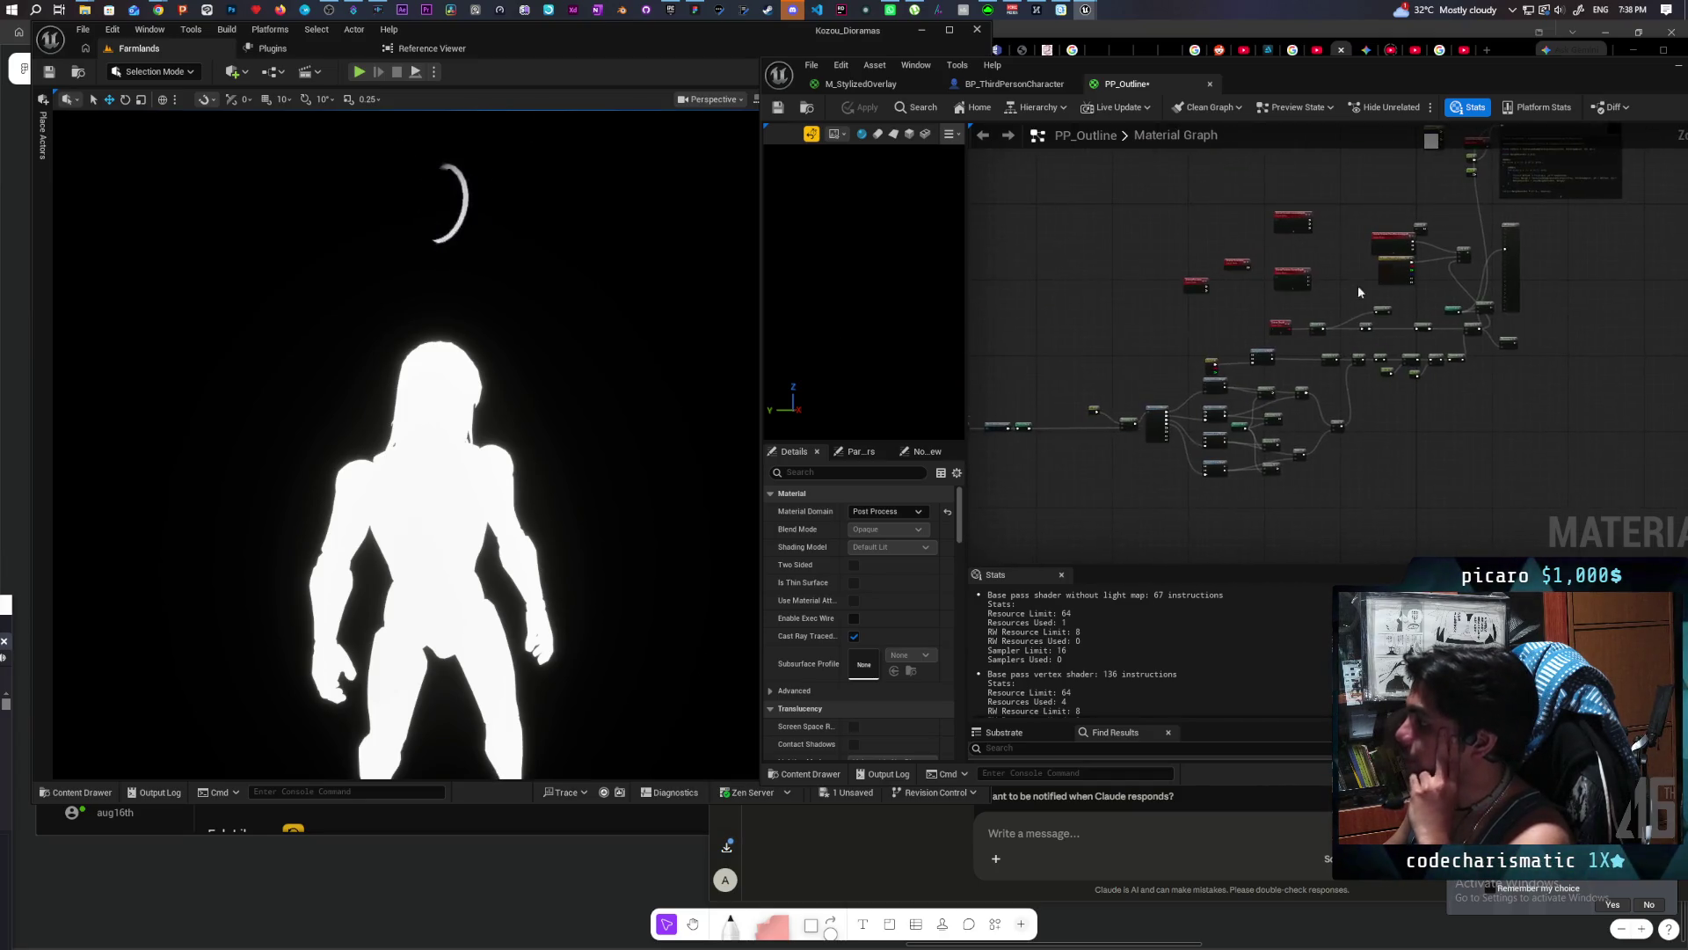
scroll(1170, 356, "up", 5)
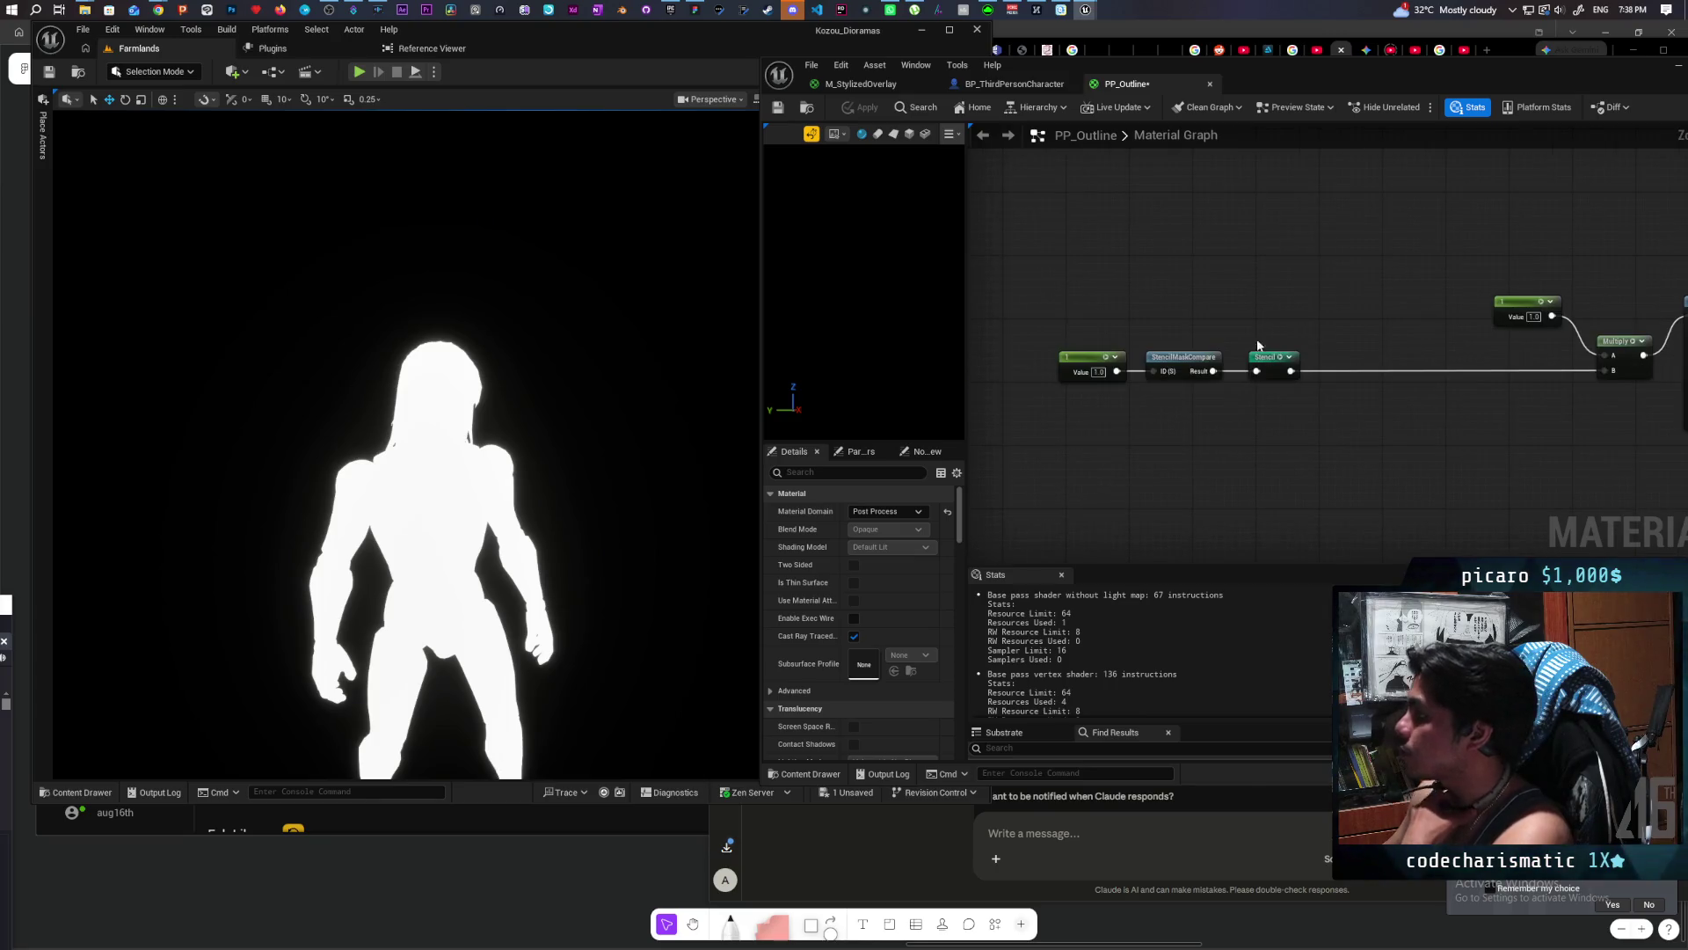
mouse_move(1300, 311)
left_mouse_down()
mouse_move(1051, 393)
mouse_move(1051, 422)
left_mouse_up()
left_click(1187, 365)
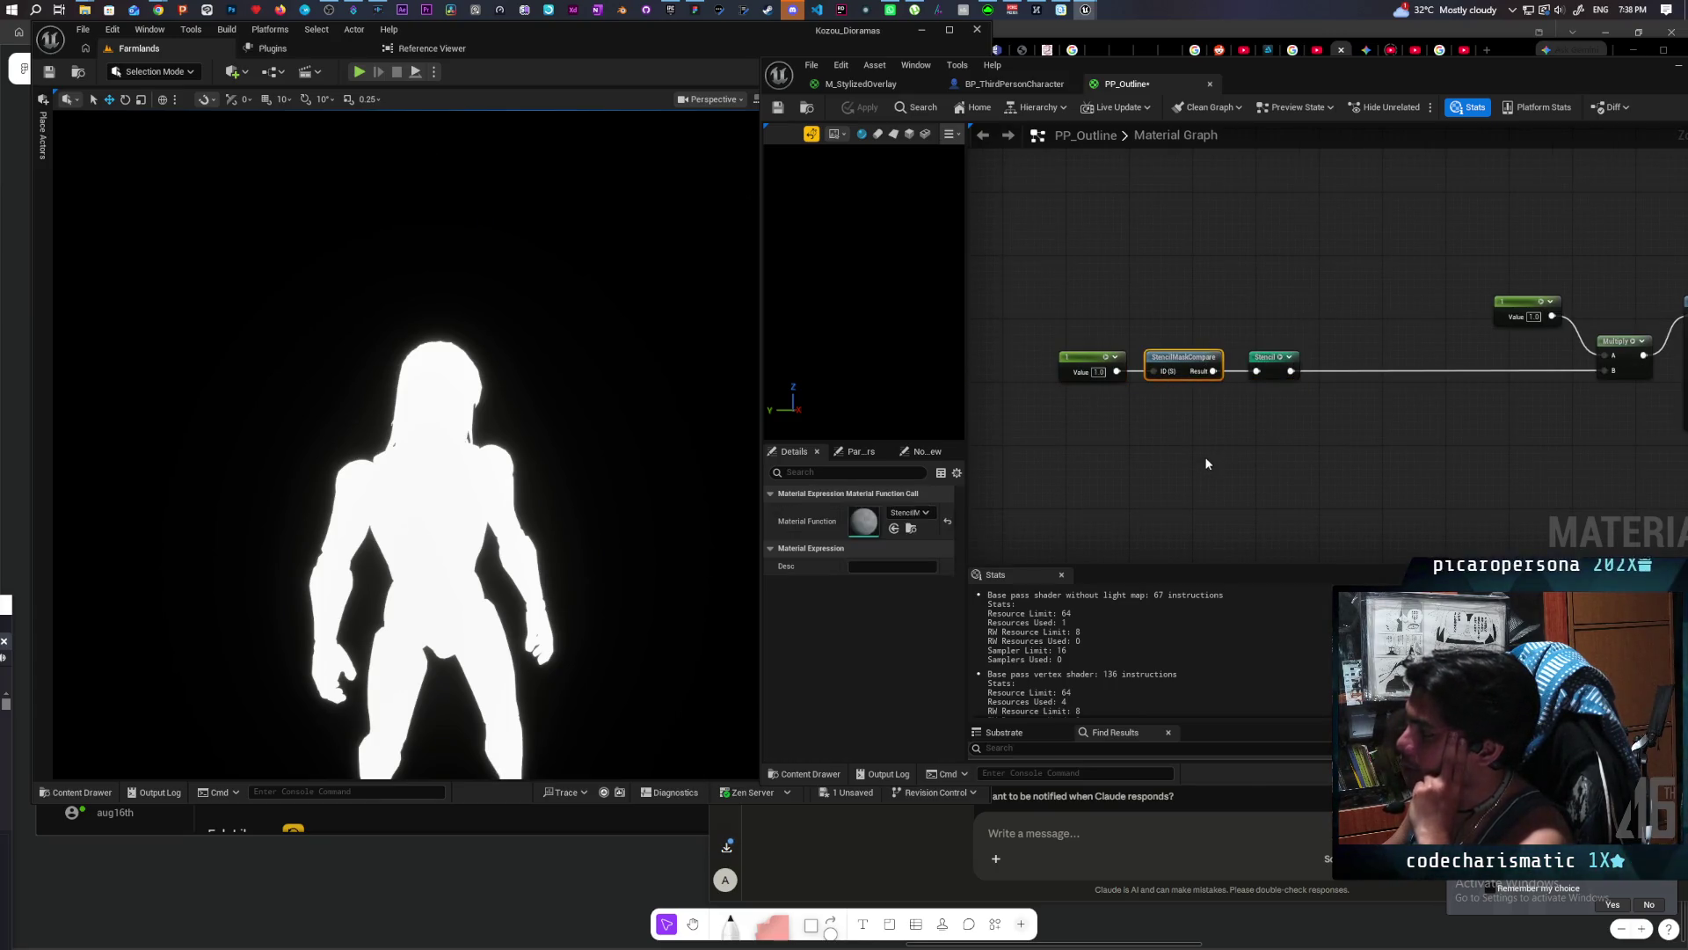
left_click(1117, 307)
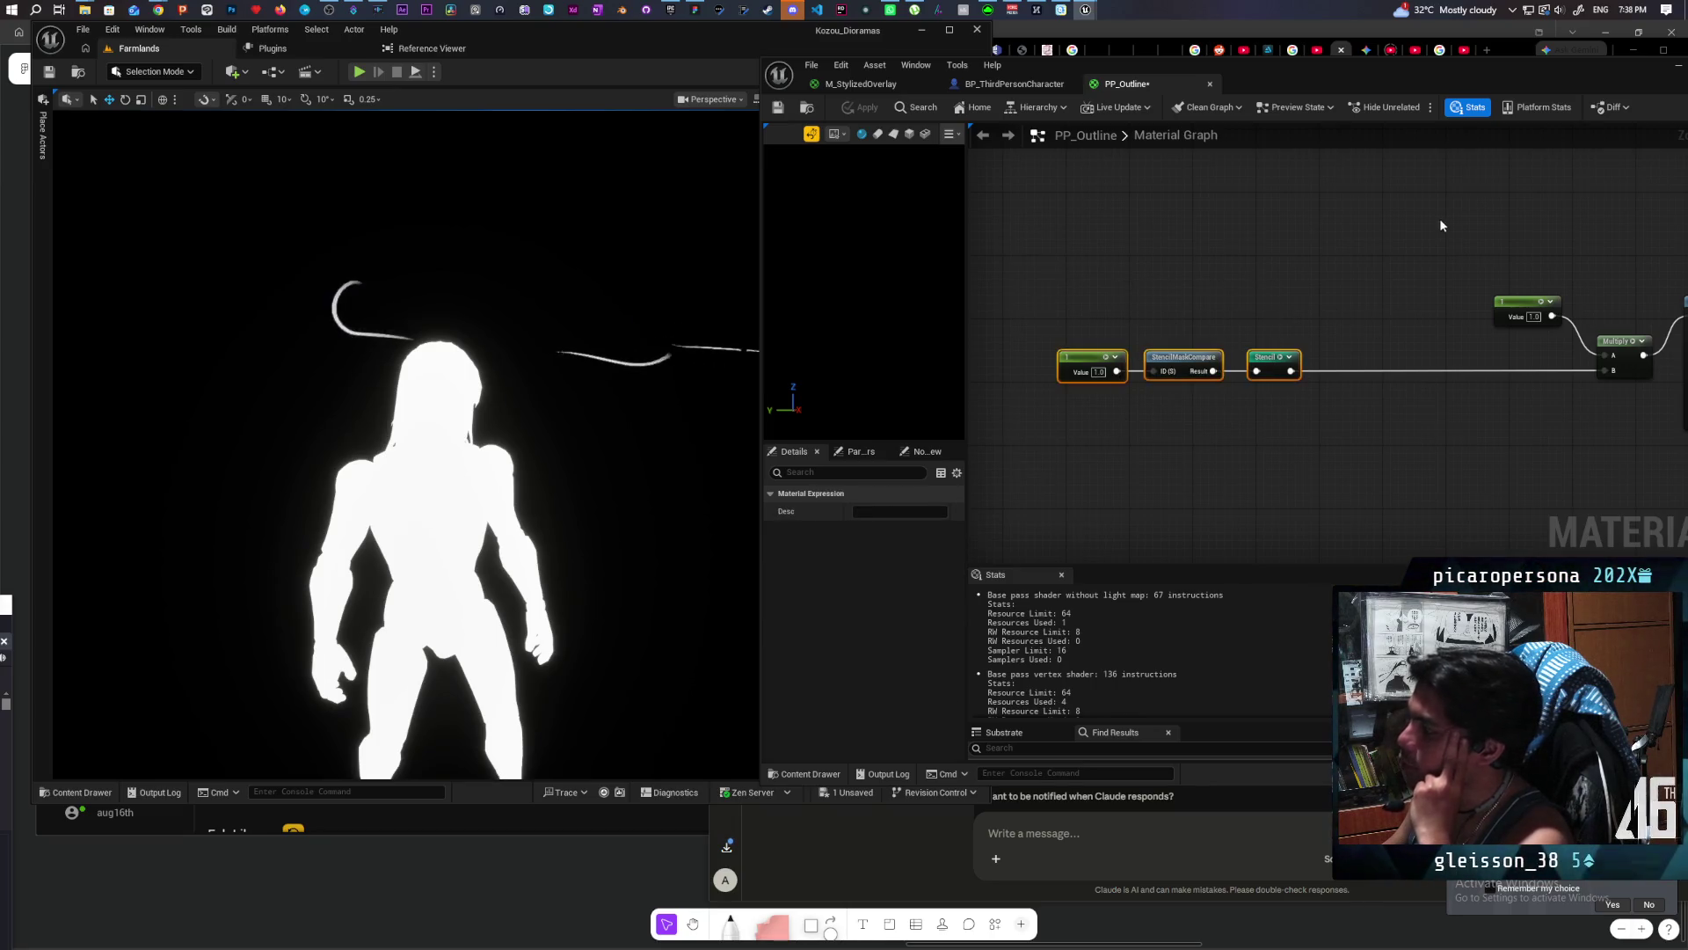
scroll(1201, 383, "down", 5)
scroll(1143, 423, "up", 5)
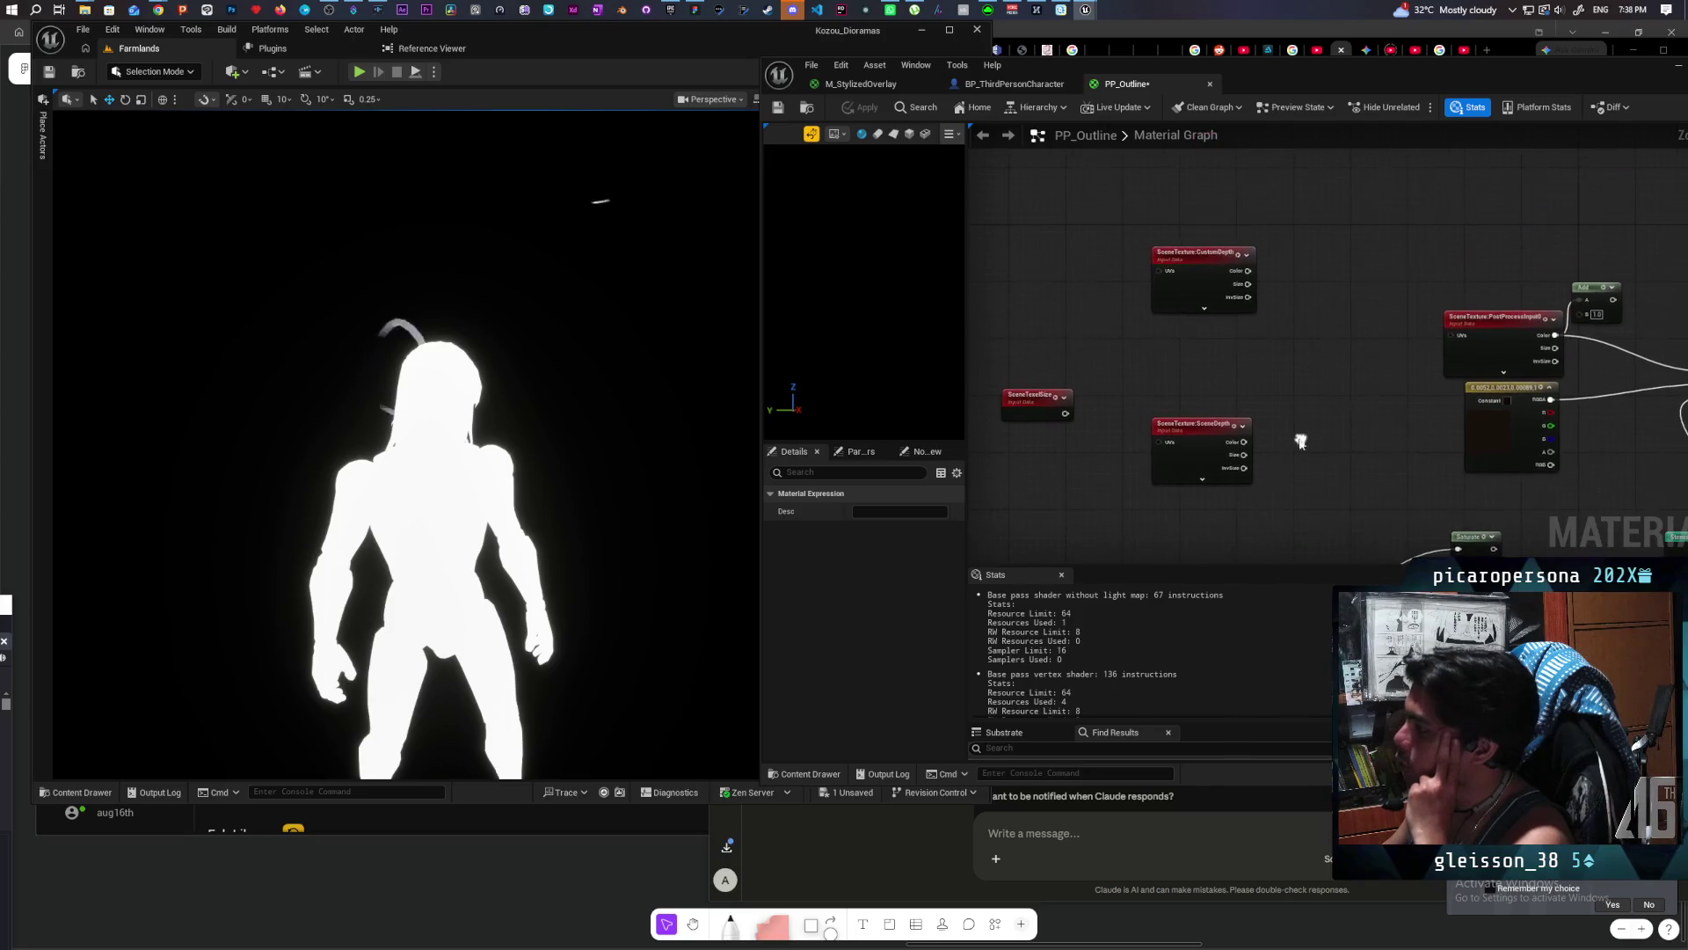
mouse_move(1267, 282)
left_mouse_down()
mouse_move(980, 255)
mouse_move(1253, 193)
mouse_move(1045, 239)
mouse_move(1144, 214)
mouse_move(1130, 207)
left_mouse_up()
left_click(1338, 282)
Step: Change the SceneTexture node's Scene Texture Id from CustomDepth to CustomStencil
left_click_drag(1319, 273, 1254, 311)
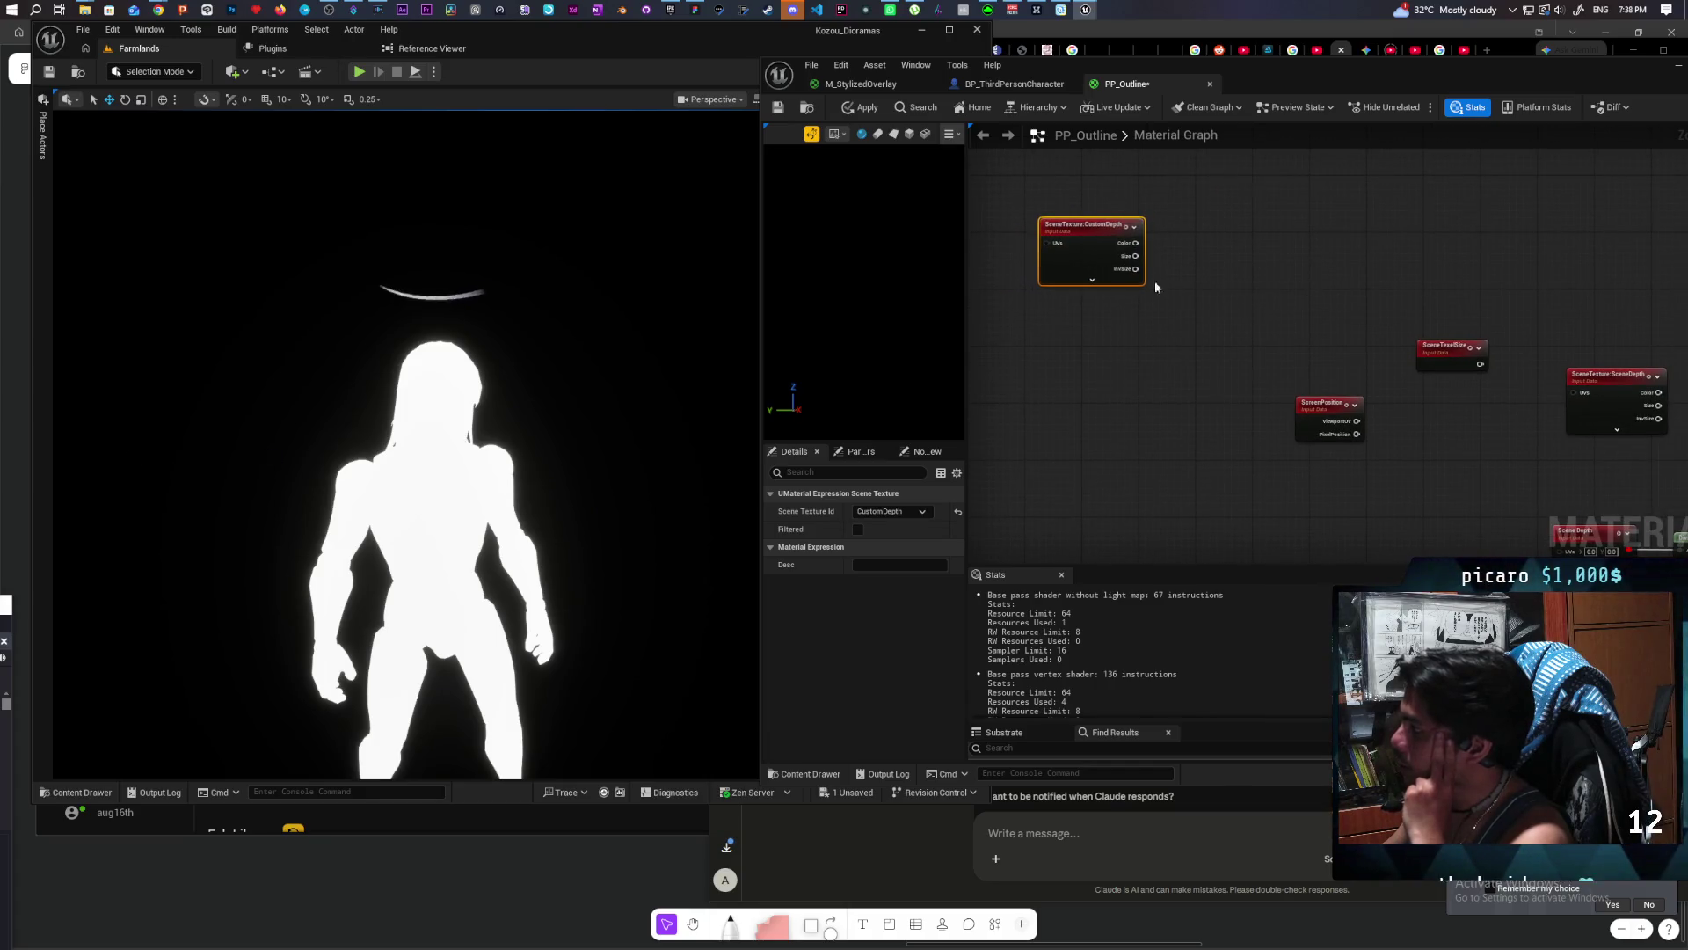
left_click(889, 510)
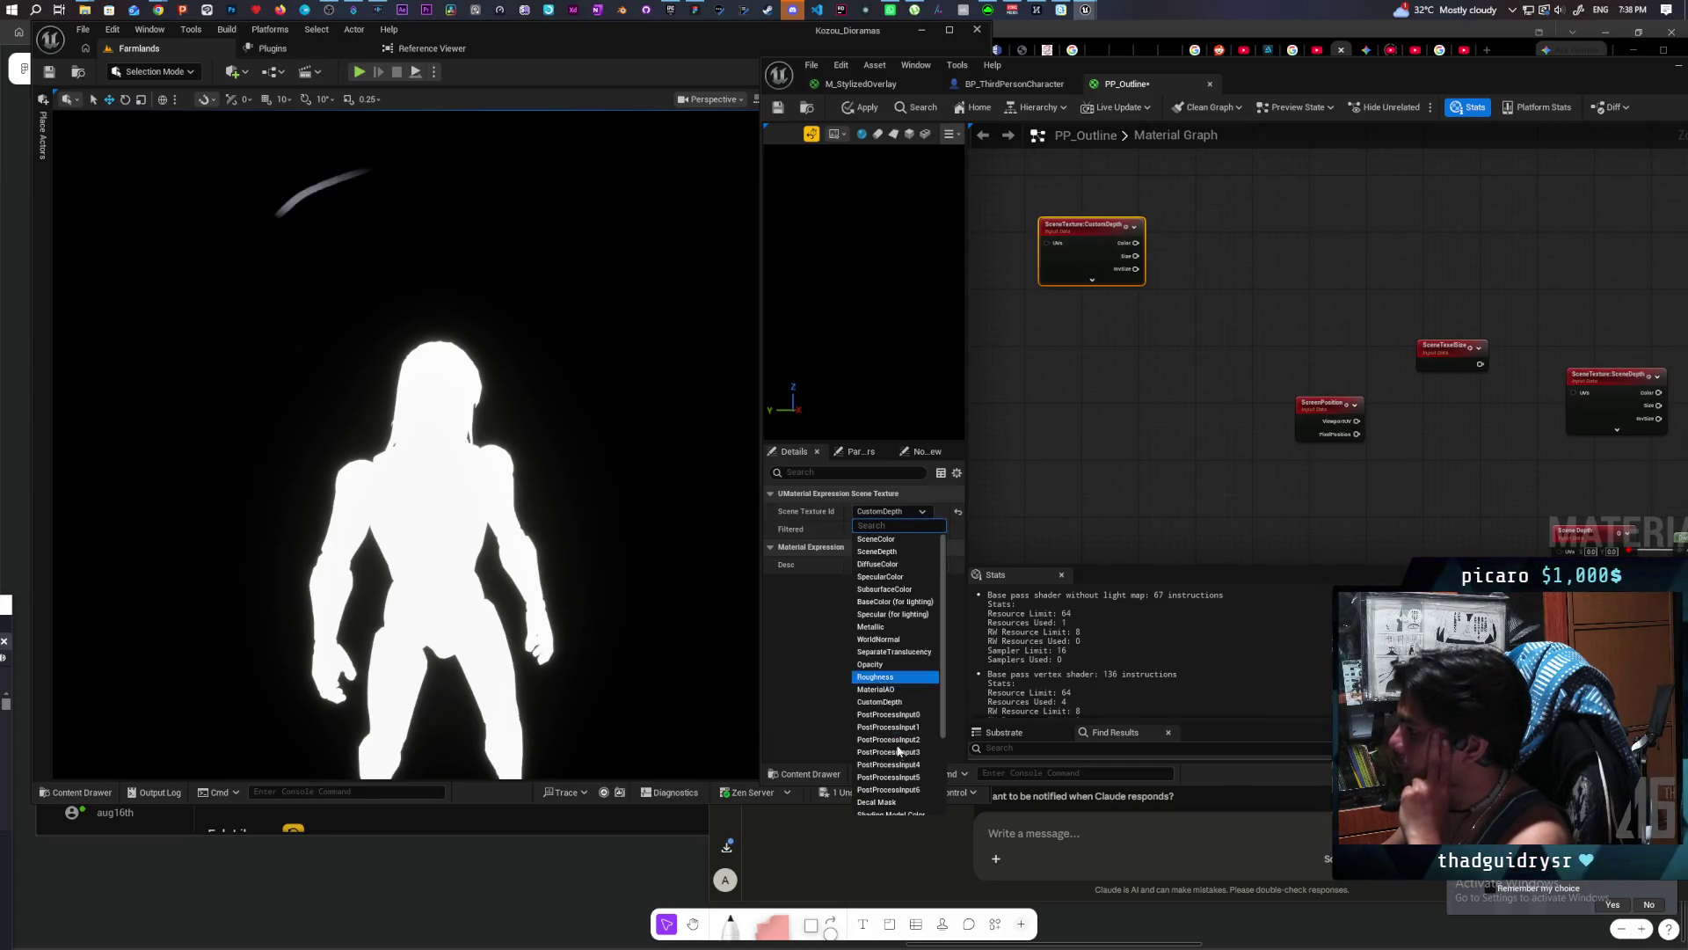
scroll(921, 774, "down", 3)
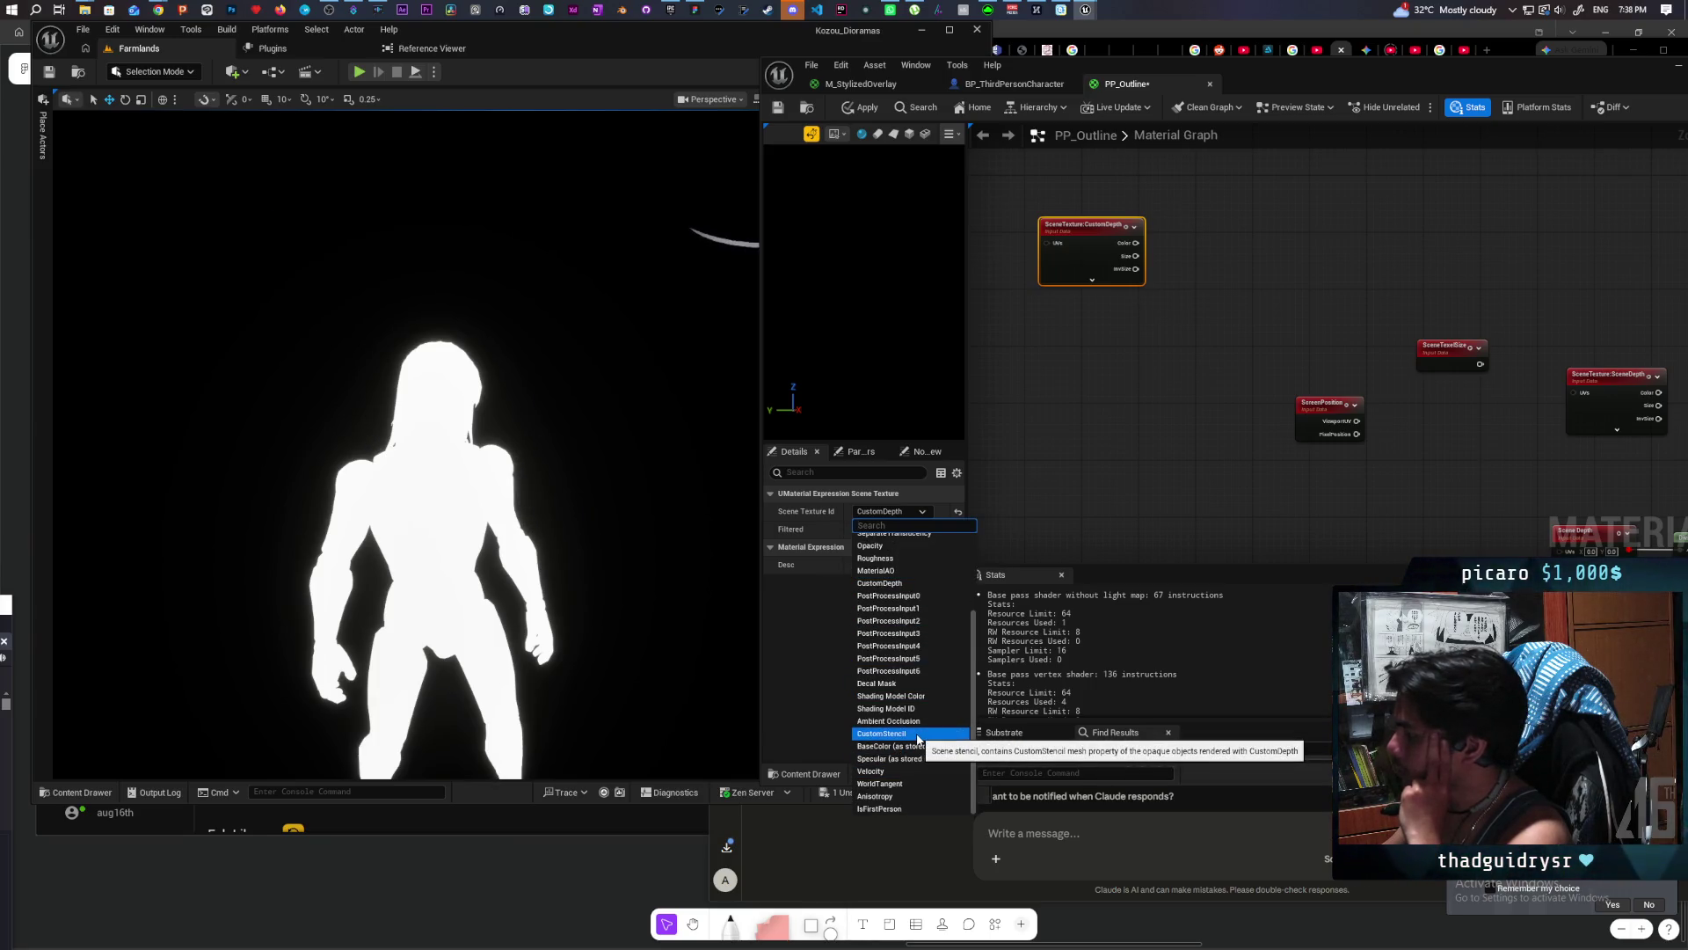
left_click(915, 734)
left_click(1063, 535)
mouse_move(1093, 388)
left_mouse_down()
mouse_move(1237, 445)
mouse_move(1104, 445)
mouse_move(1122, 449)
left_mouse_up()
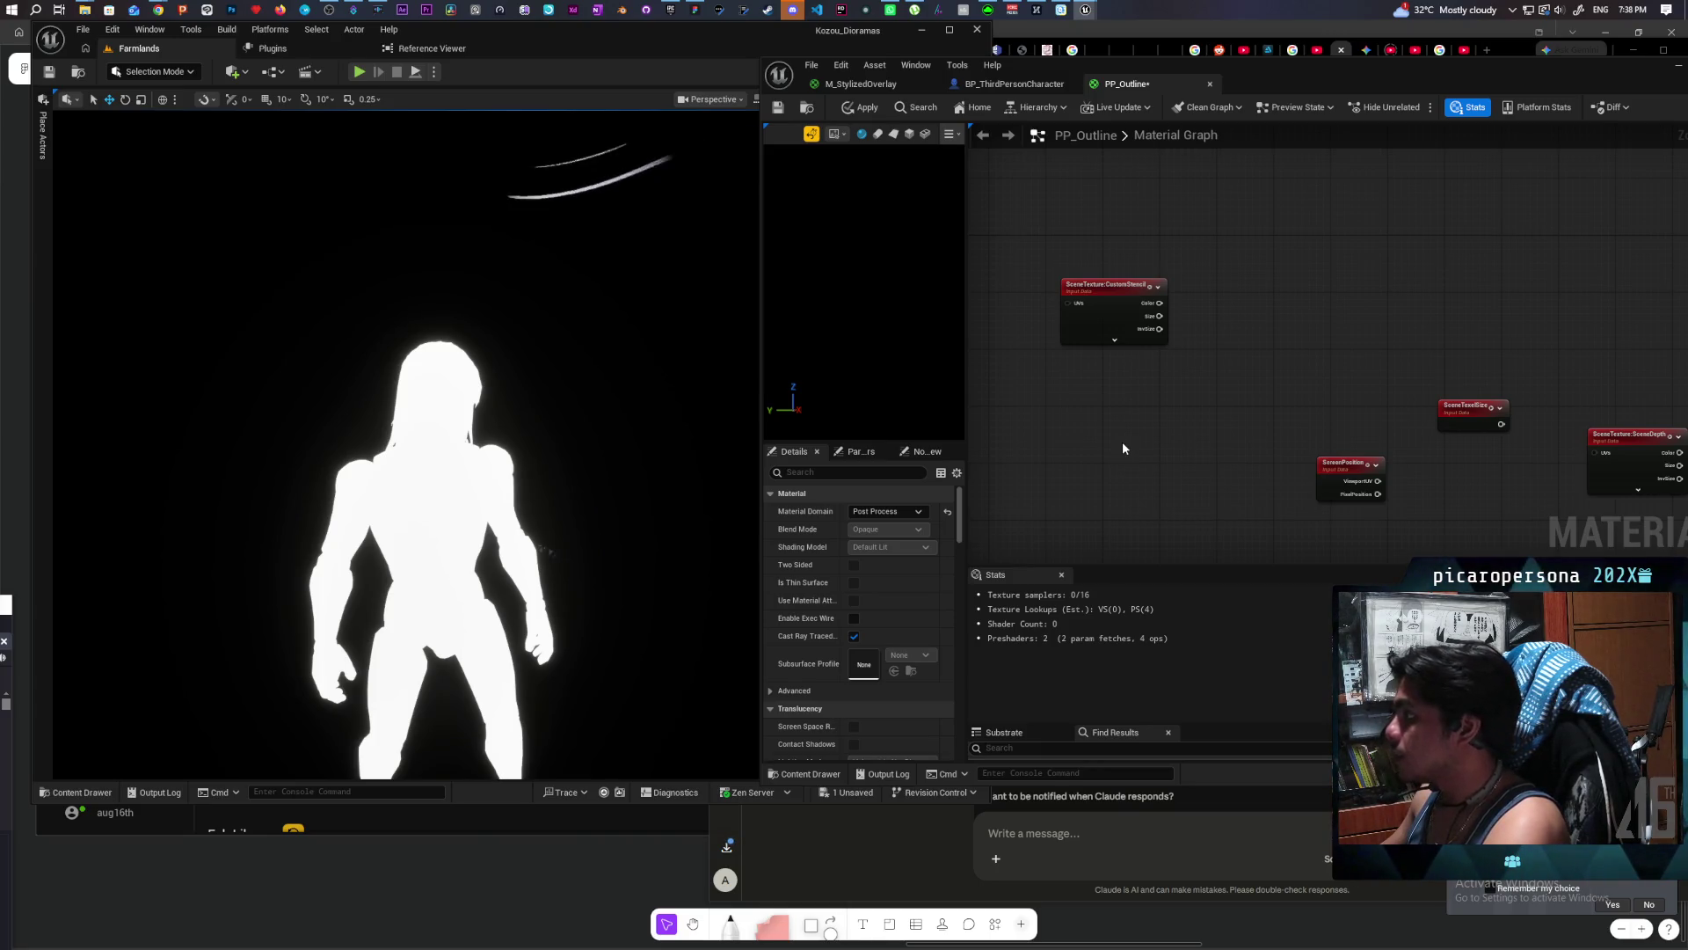
mouse_move(1122, 442)
left_mouse_down()
mouse_move(1240, 402)
mouse_move(1085, 438)
left_mouse_up()
mouse_move(1381, 345)
left_mouse_down()
mouse_move(1402, 332)
mouse_move(1433, 351)
mouse_move(1077, 415)
mouse_move(1291, 326)
mouse_move(1372, 264)
mouse_move(1363, 331)
mouse_move(1176, 307)
left_mouse_up()
Step: Place a TexCoord node to the left of the CustomStencil node
left_click(1285, 283)
left_click(1124, 306)
key("ctrl+v")
scroll(1178, 315, "up", 3)
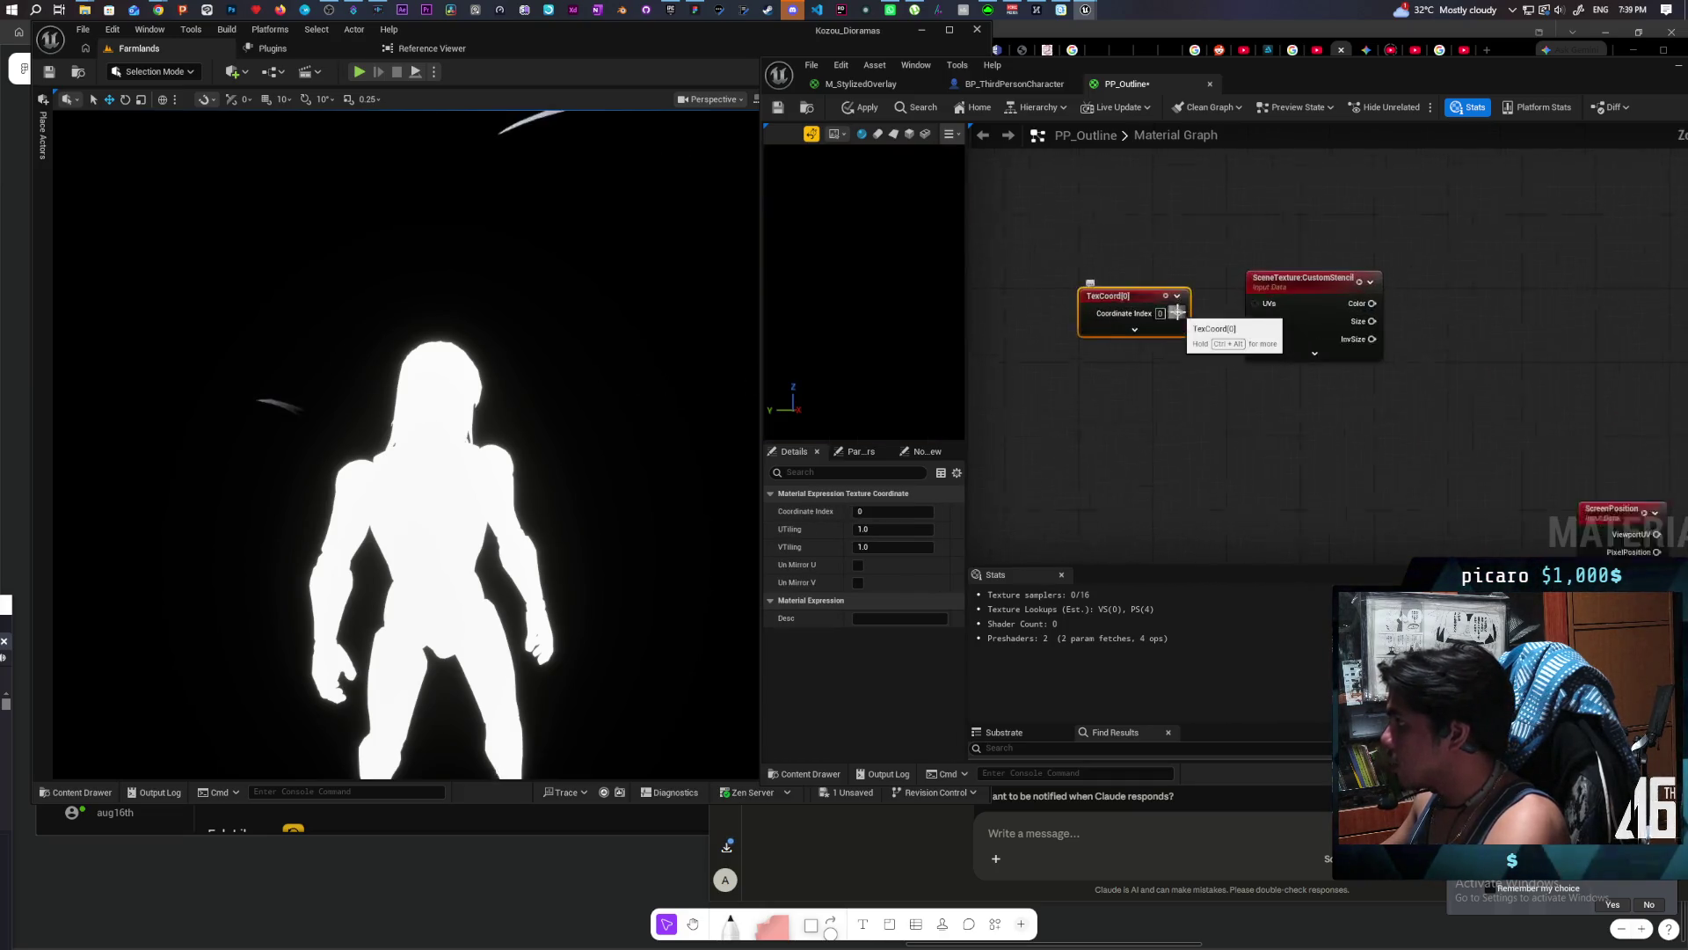
left_click(1316, 334, "ctrl")
mouse_move(1316, 334)
left_mouse_down()
mouse_move(1230, 273)
mouse_move(1062, 275)
left_mouse_up()
left_click(1056, 236)
Step: Add an Add node with TexCoord wired into its A input
left_click_drag(1163, 290, 1214, 293)
type("offset")
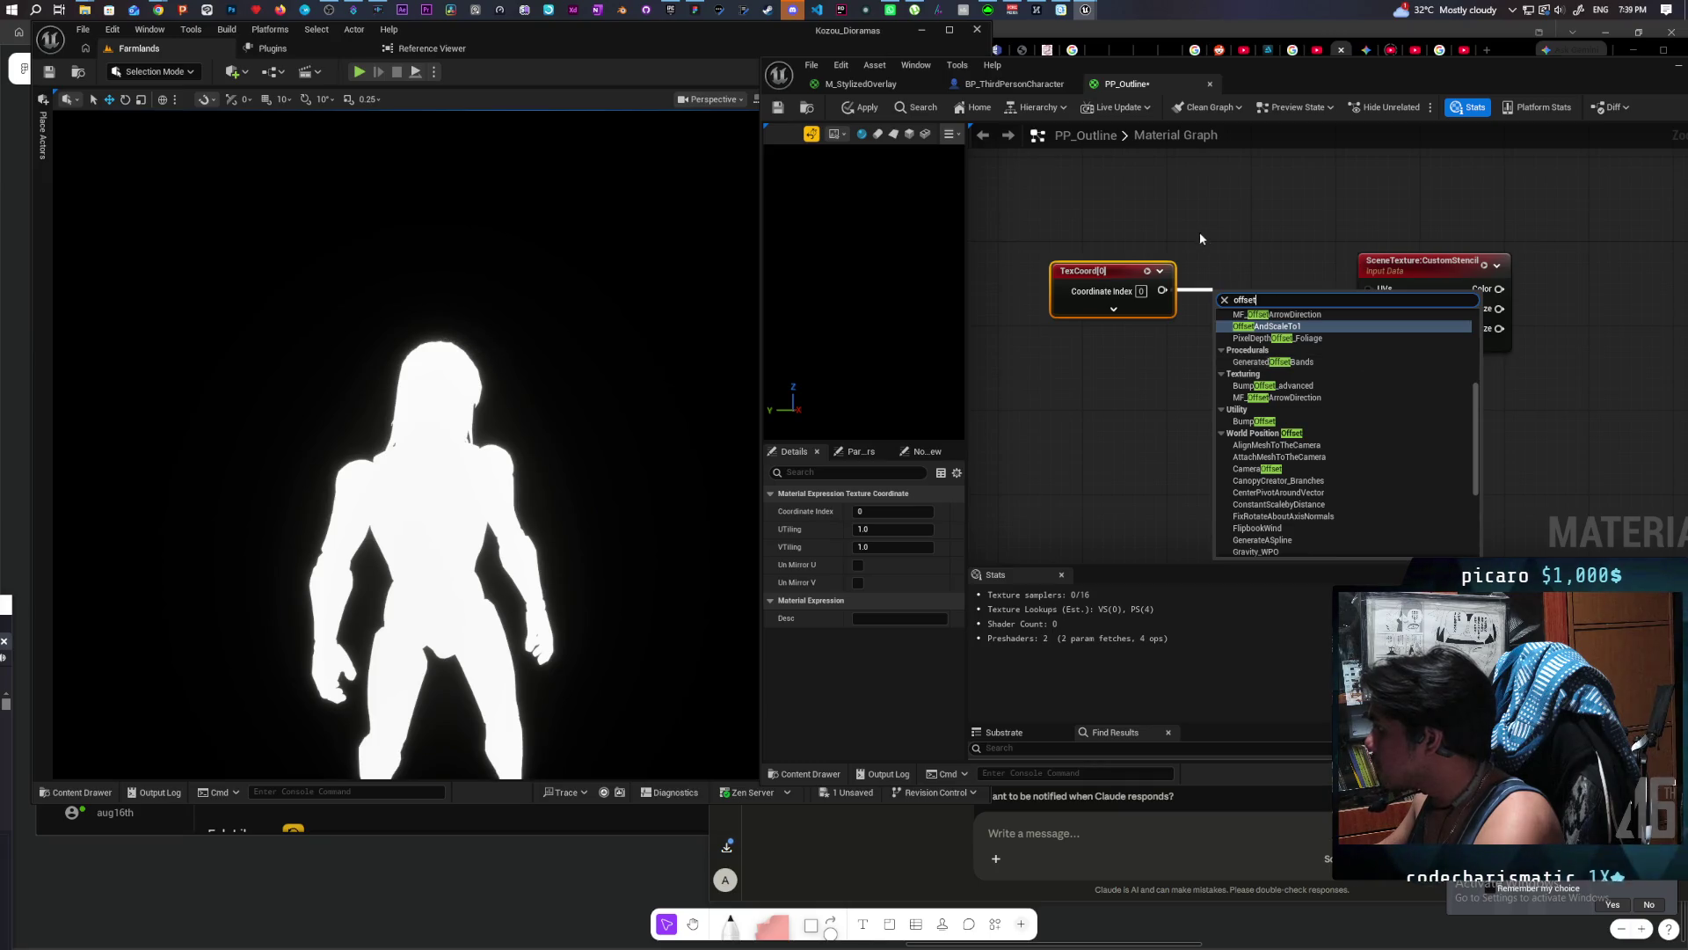
left_click(1199, 230)
left_click_drag(1261, 295, 1217, 280)
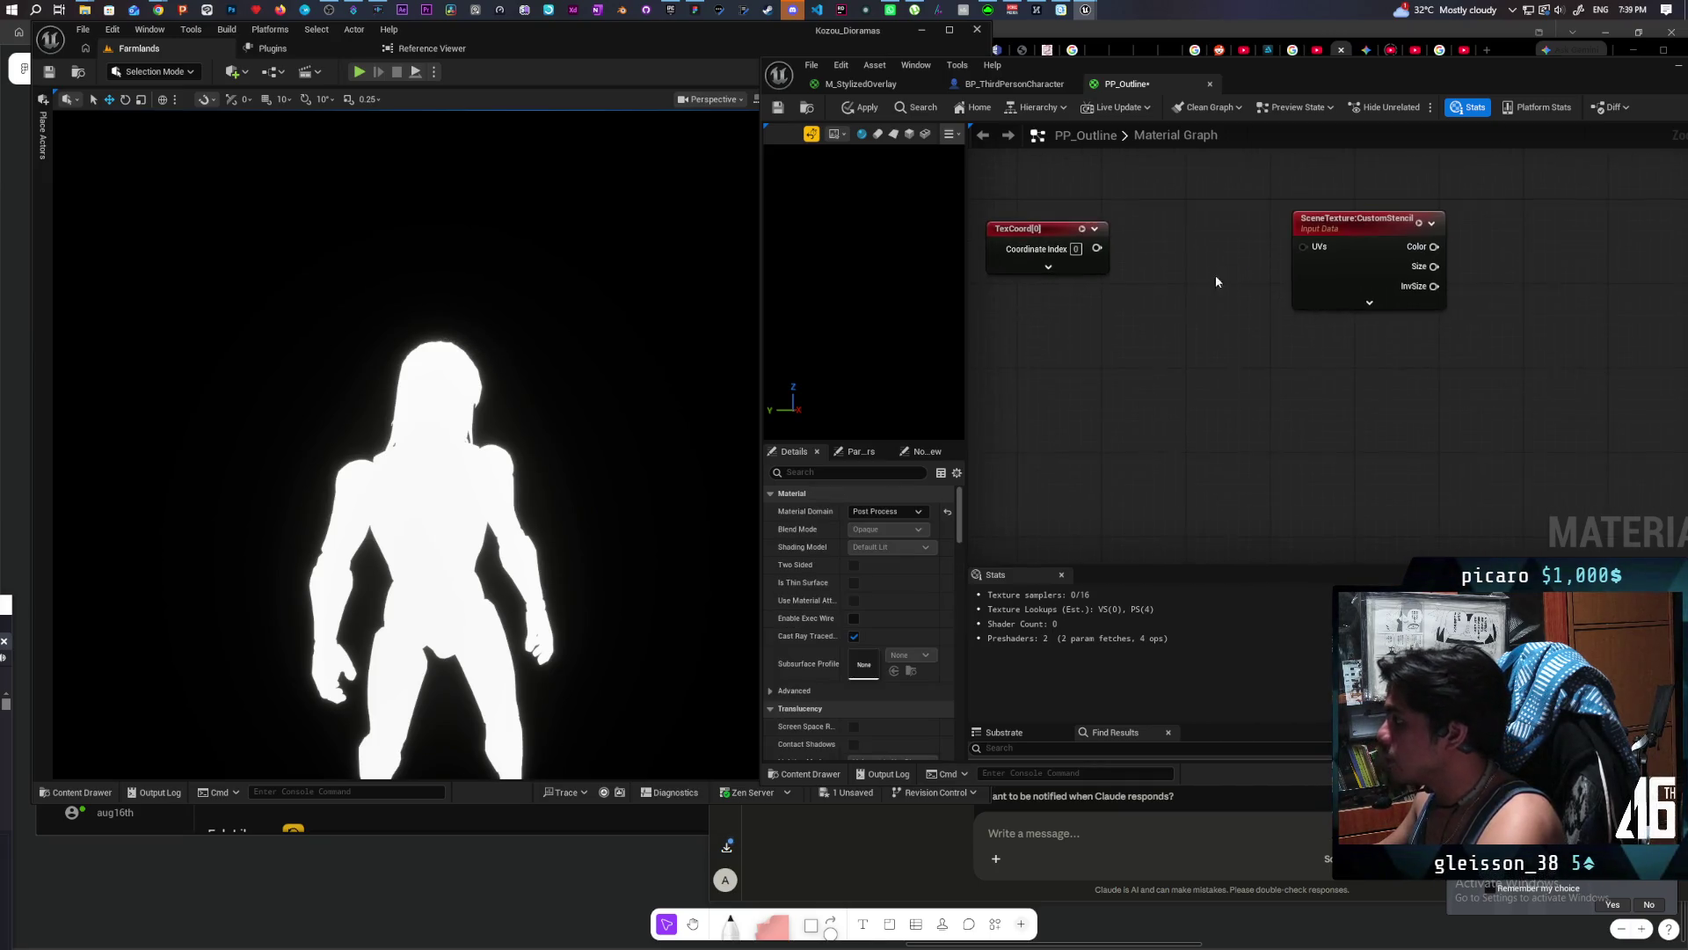
left_click(1130, 246)
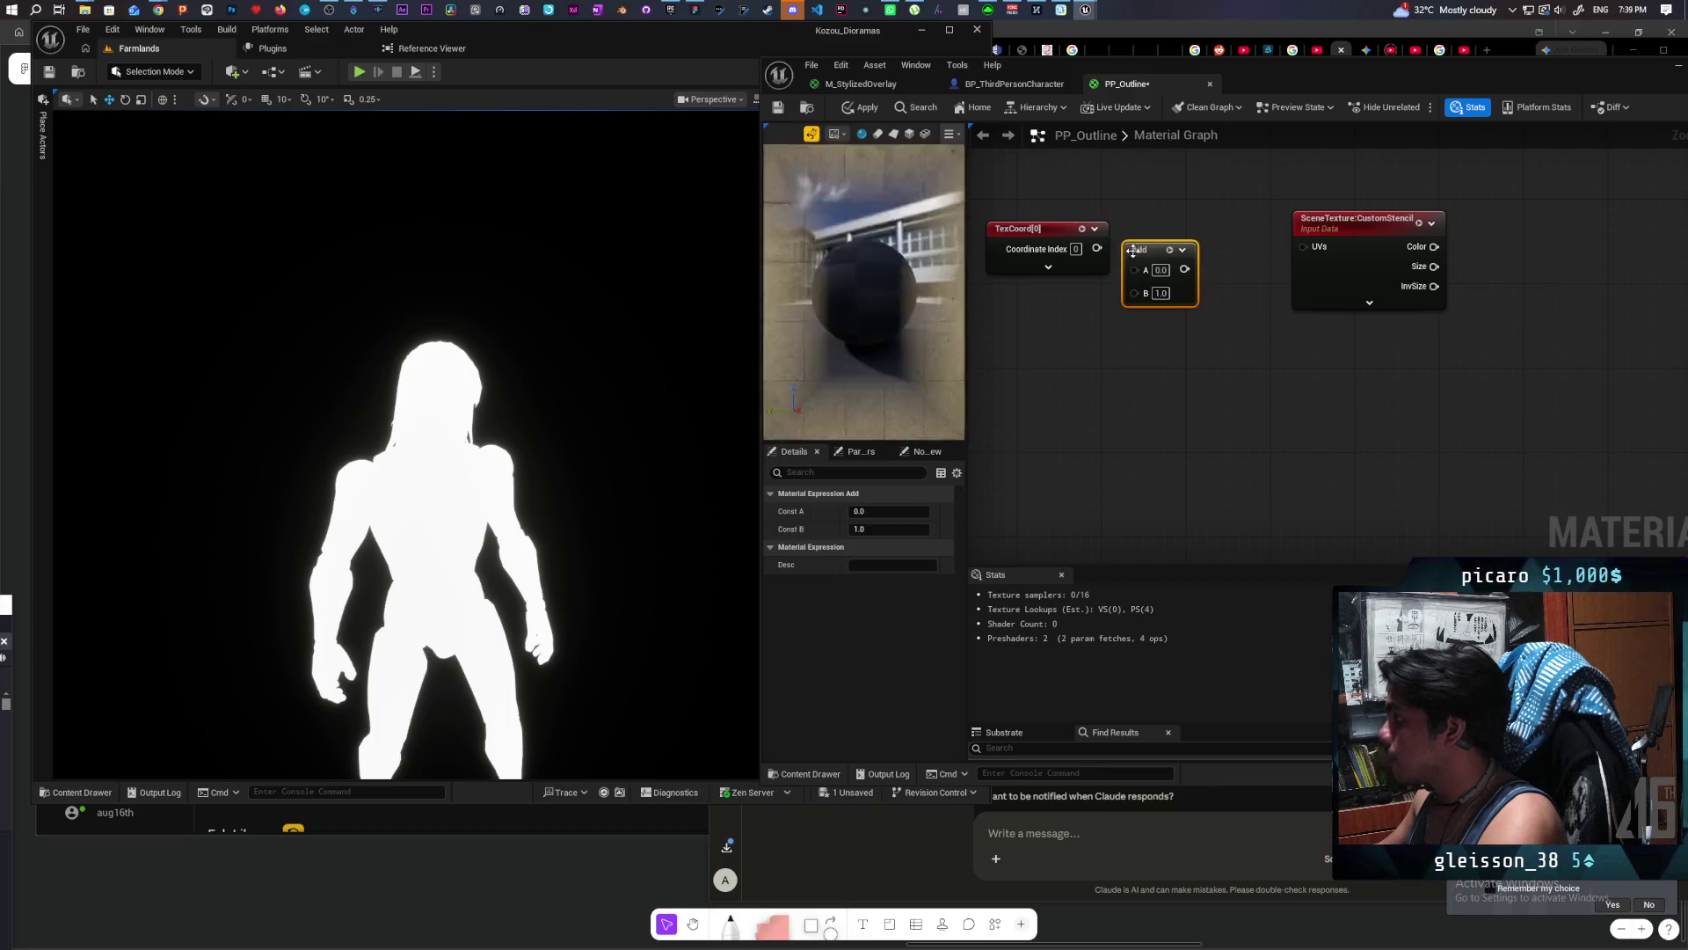
mouse_move(1141, 270)
left_mouse_down()
mouse_move(1154, 231)
mouse_move(1302, 246)
left_mouse_up()
Step: Create a Constant2Vector of (1, 0) and connect it to the Add node's B input
left_click_drag(1135, 334, 1189, 315)
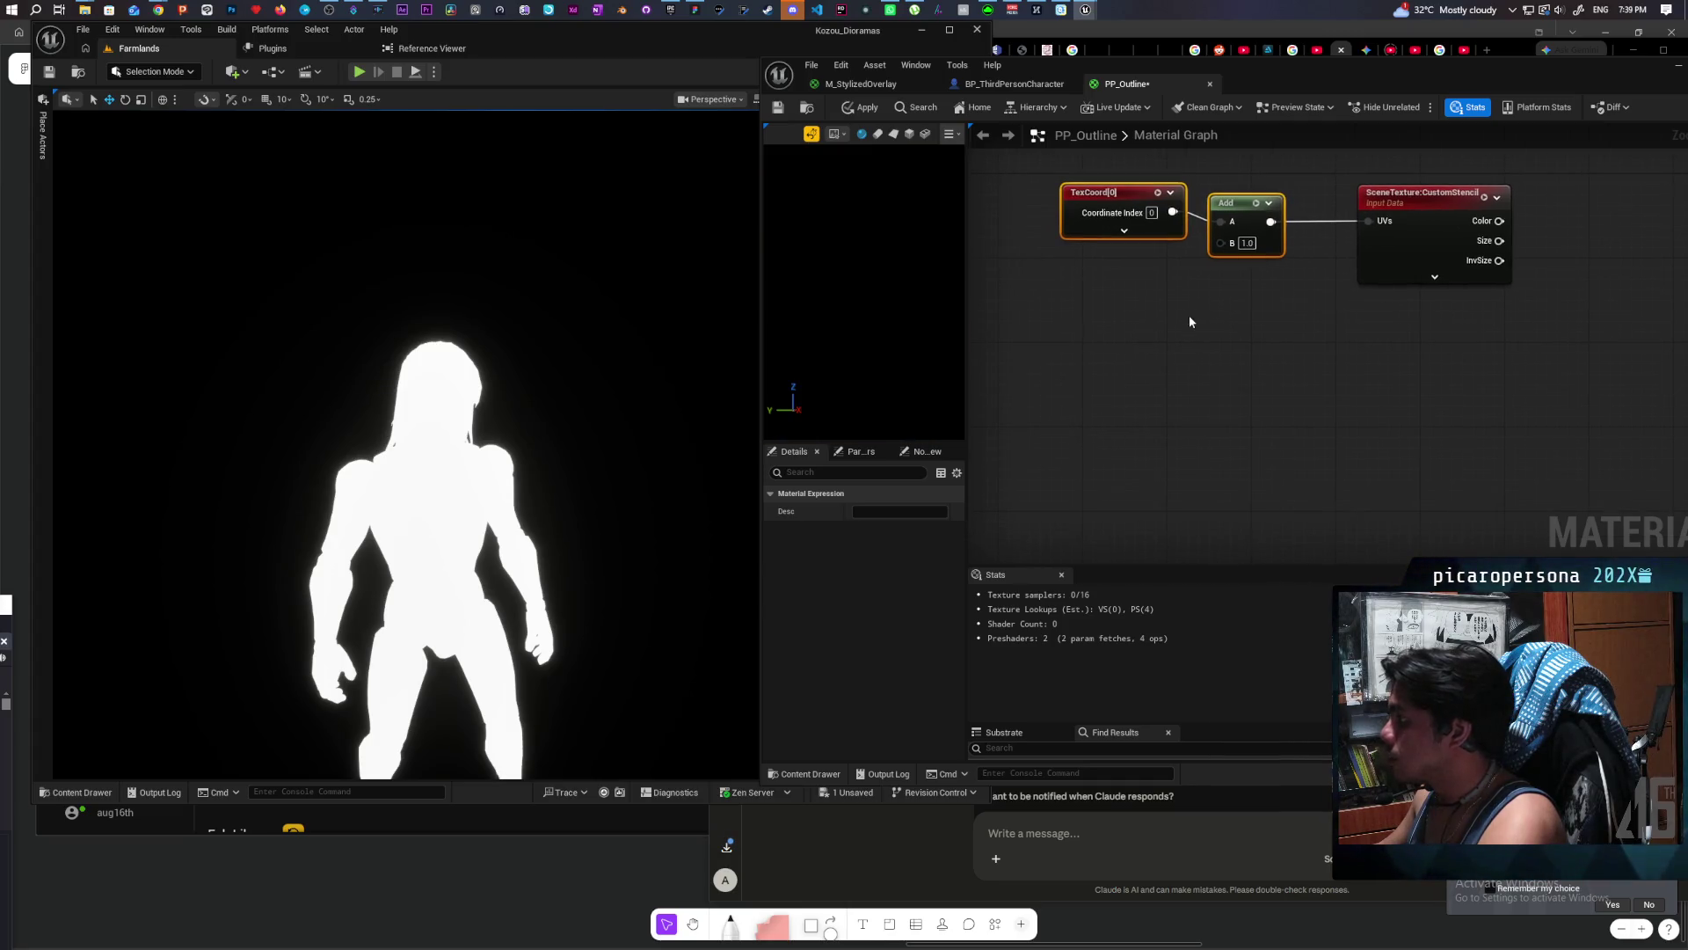
left_click(1095, 259)
left_click(1133, 310)
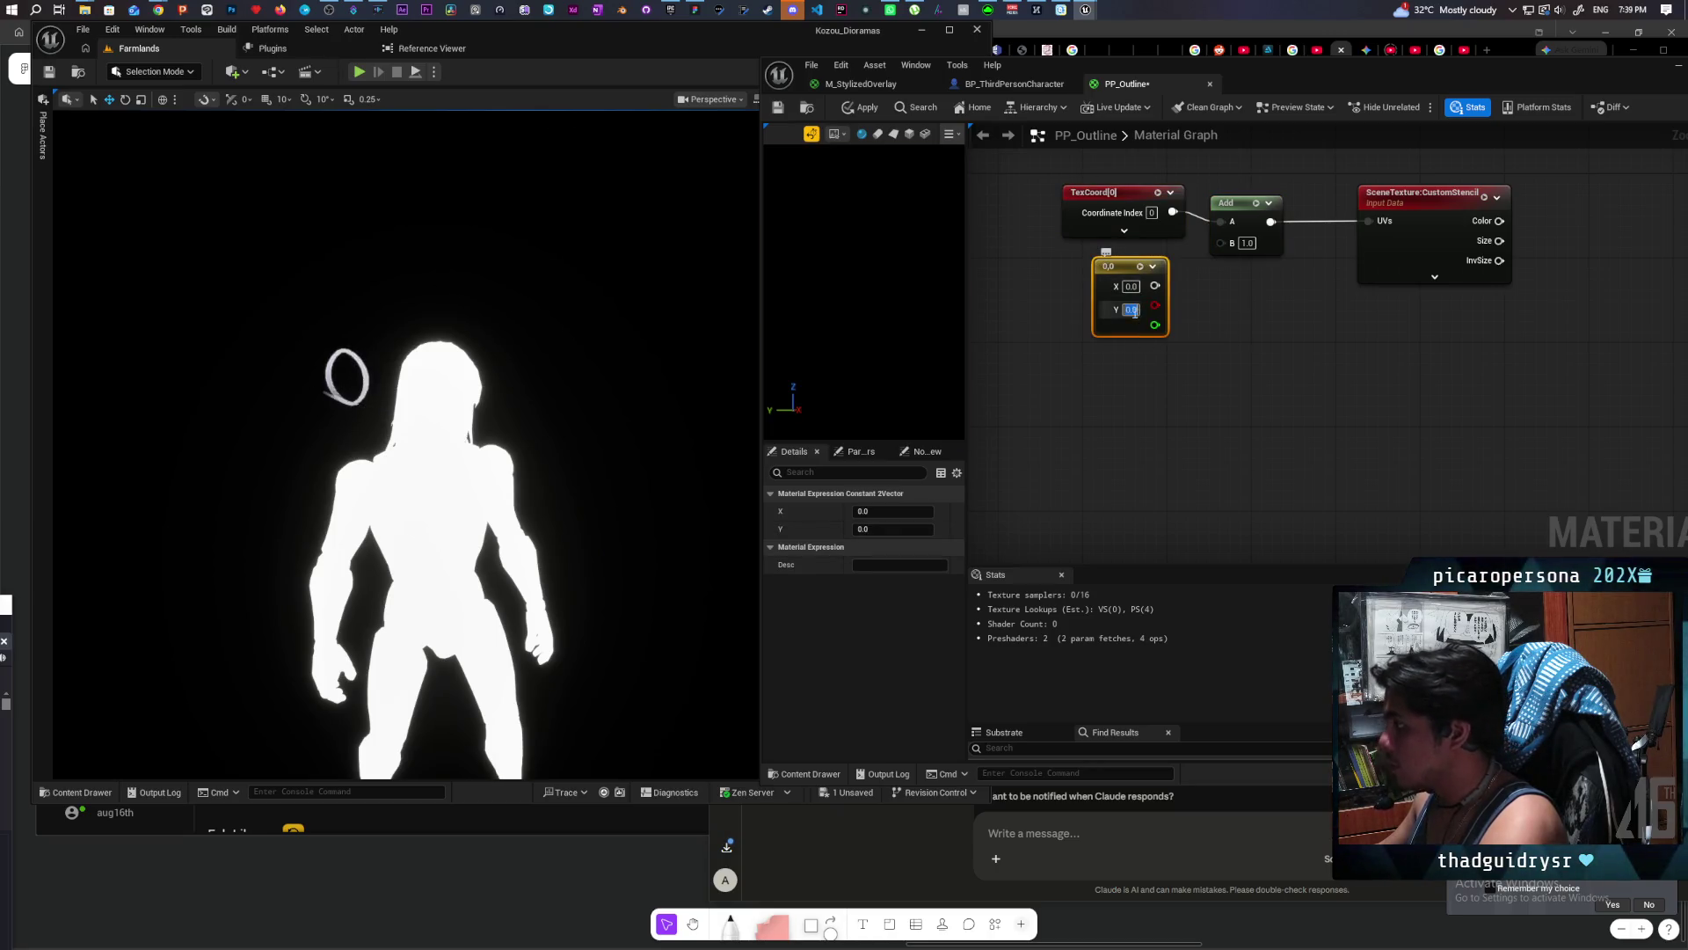
type("1")
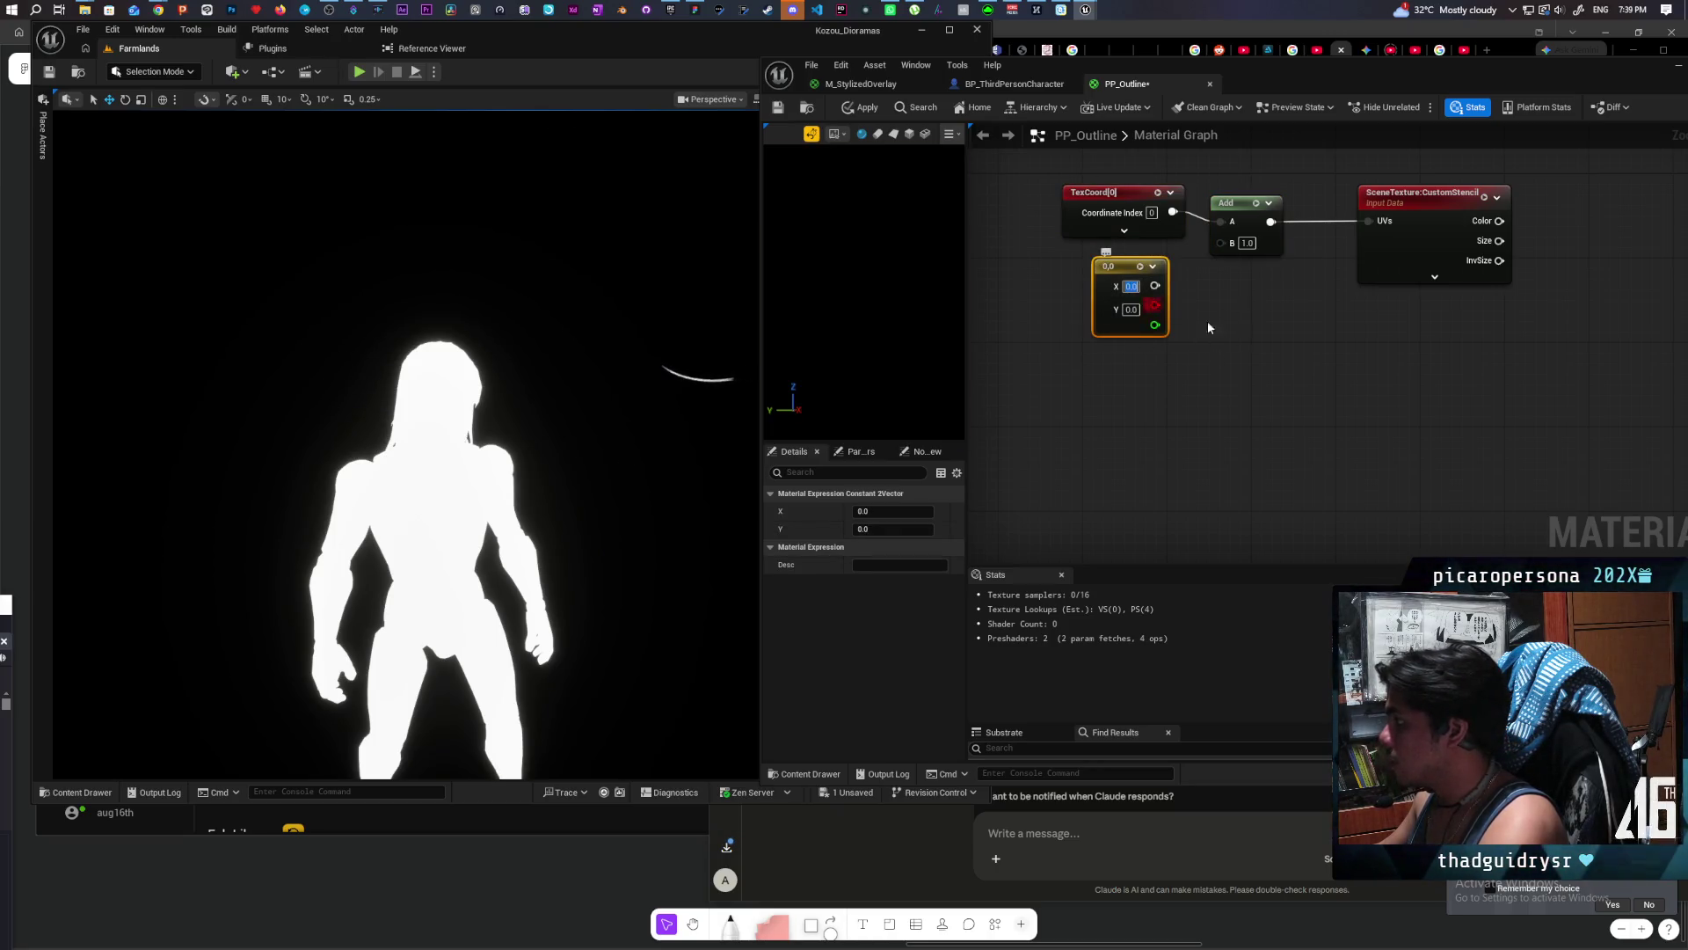
left_click(1244, 331)
left_click_drag(1244, 330, 1184, 423)
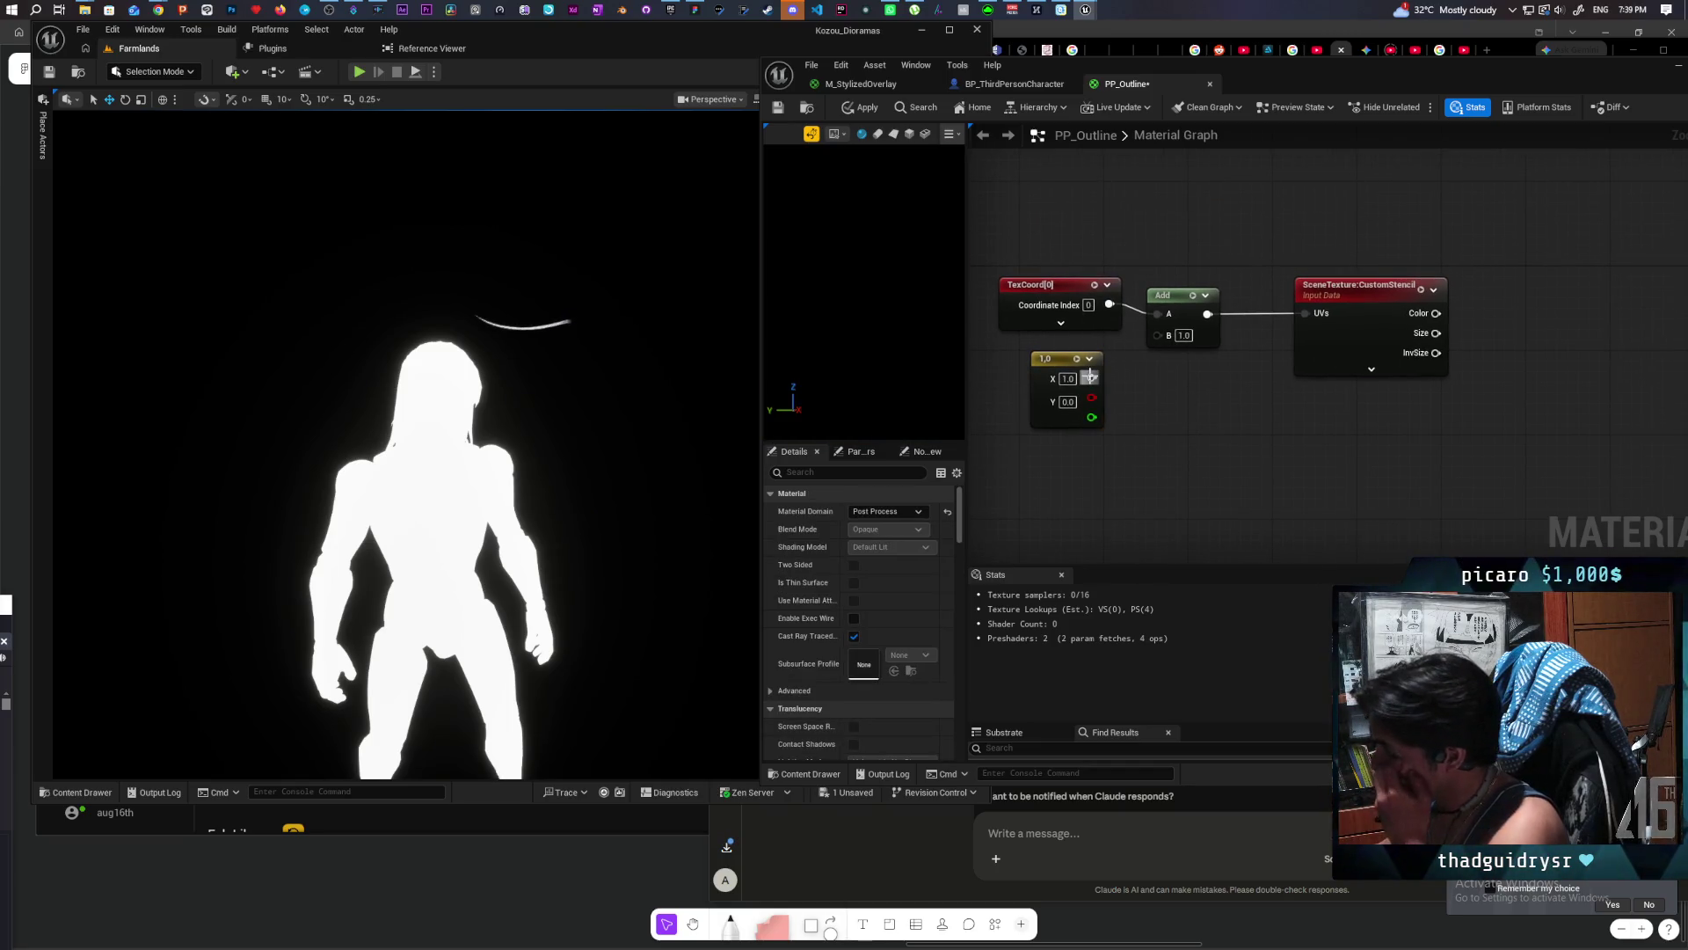
left_click_drag(1092, 378, 1184, 336)
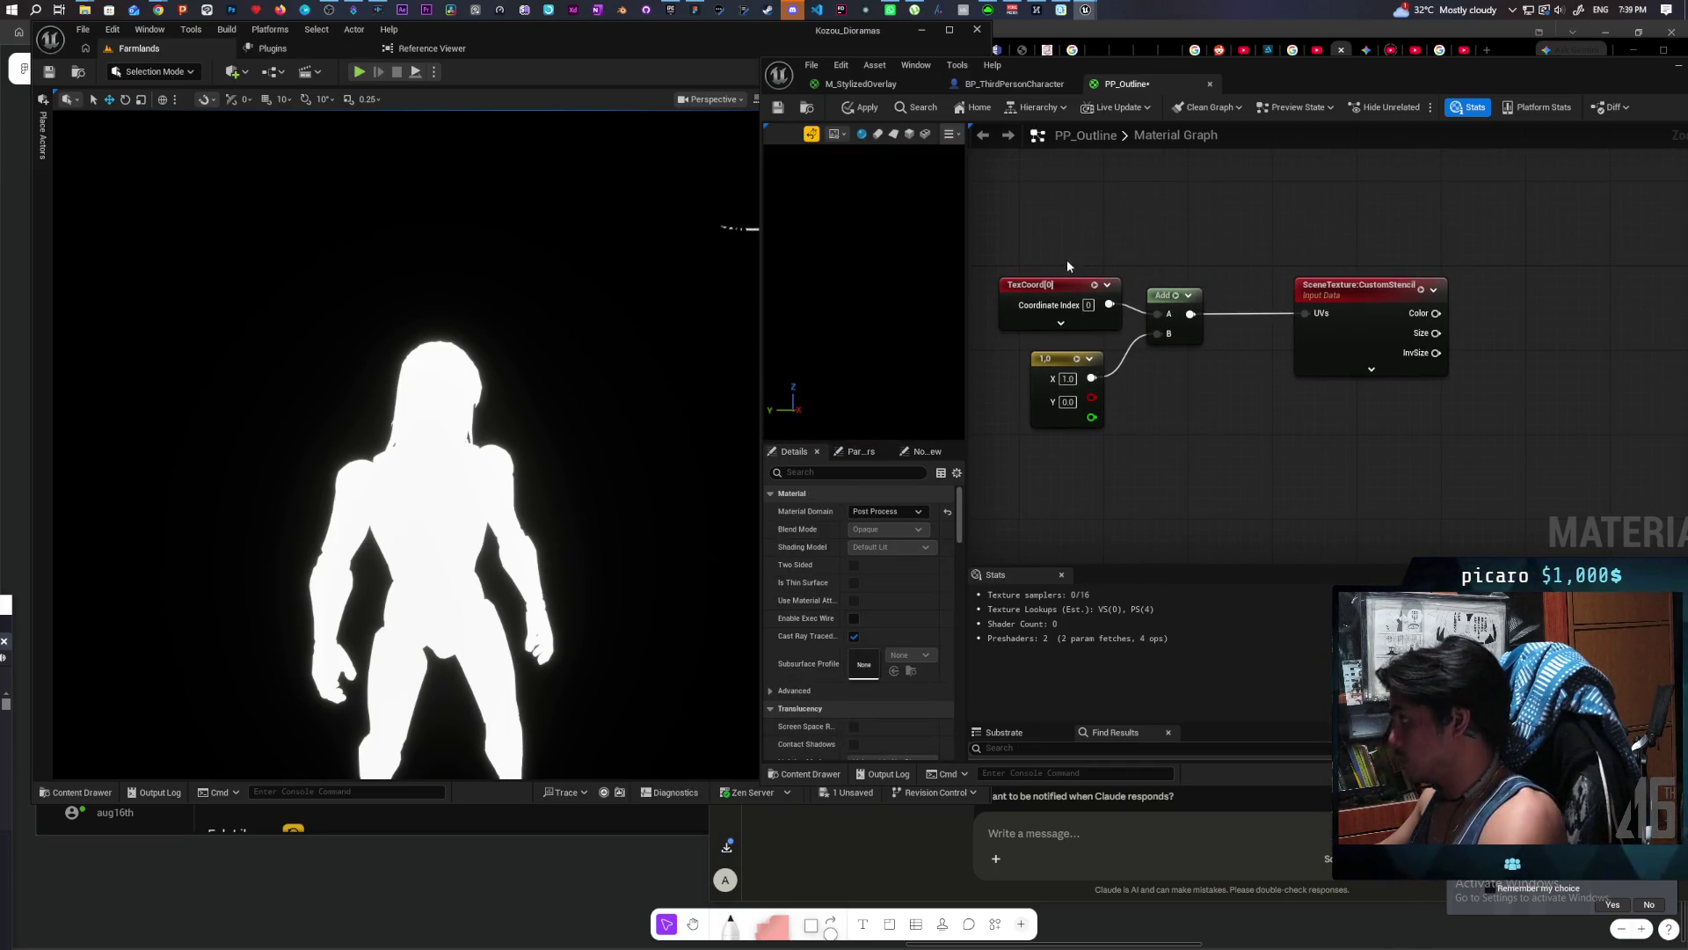
Step: Duplicate the CustomStencil node and place the copy above the original
left_click(1319, 288)
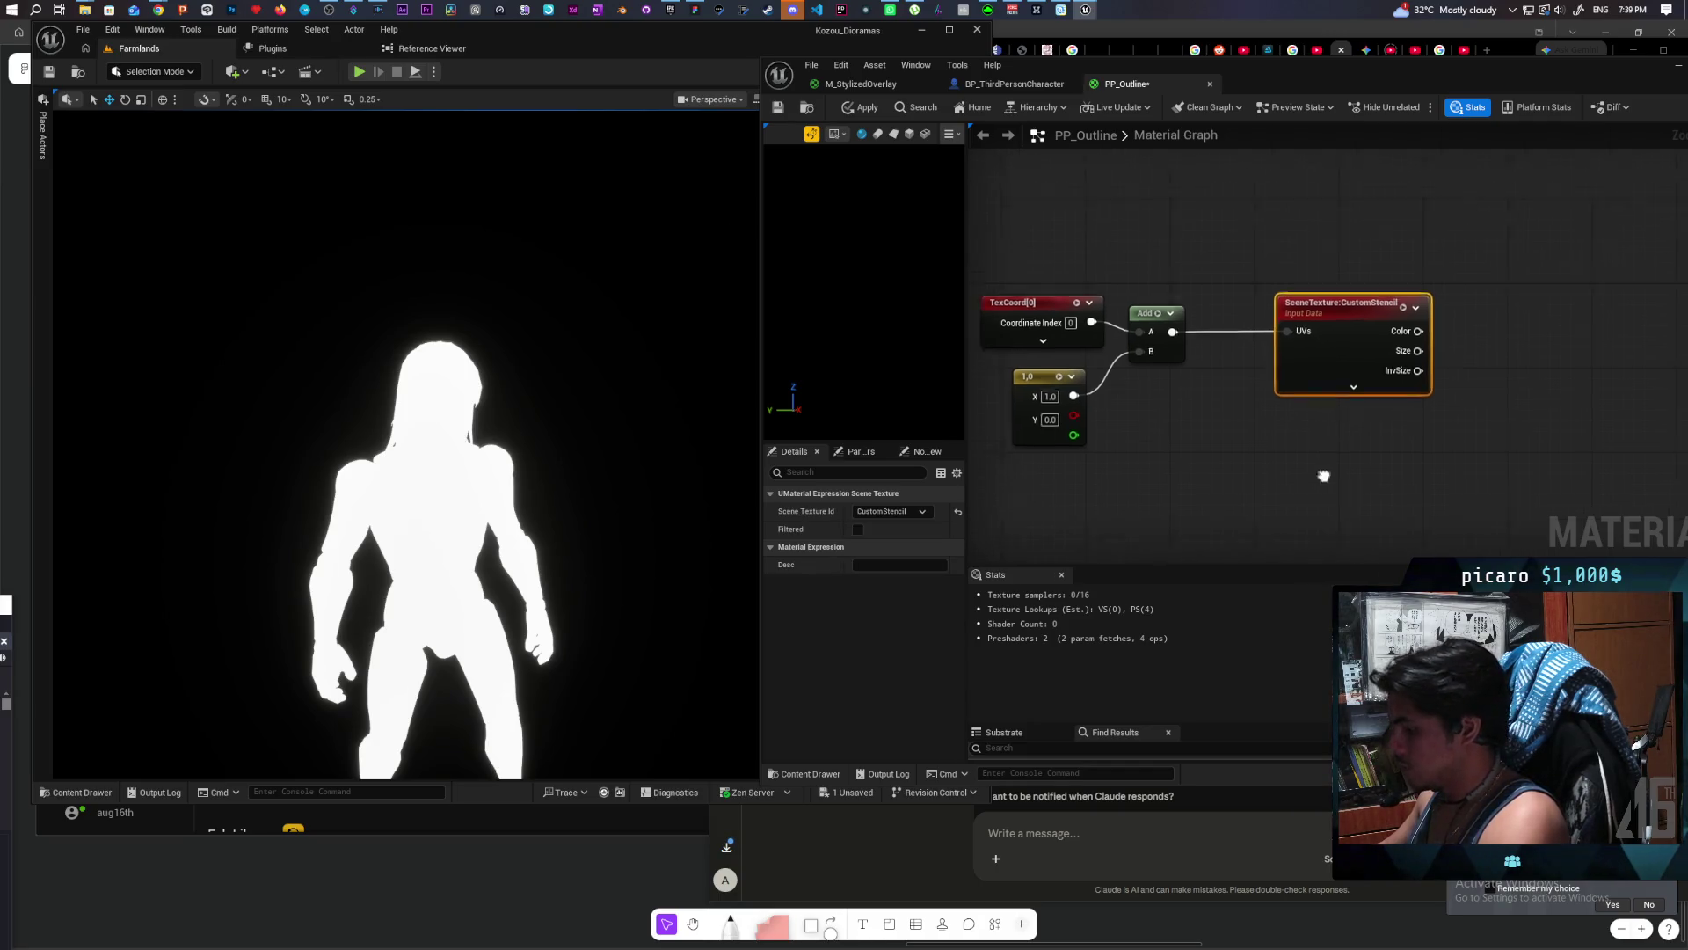
key("ctrl+d")
left_click_drag(1306, 234, 1297, 224)
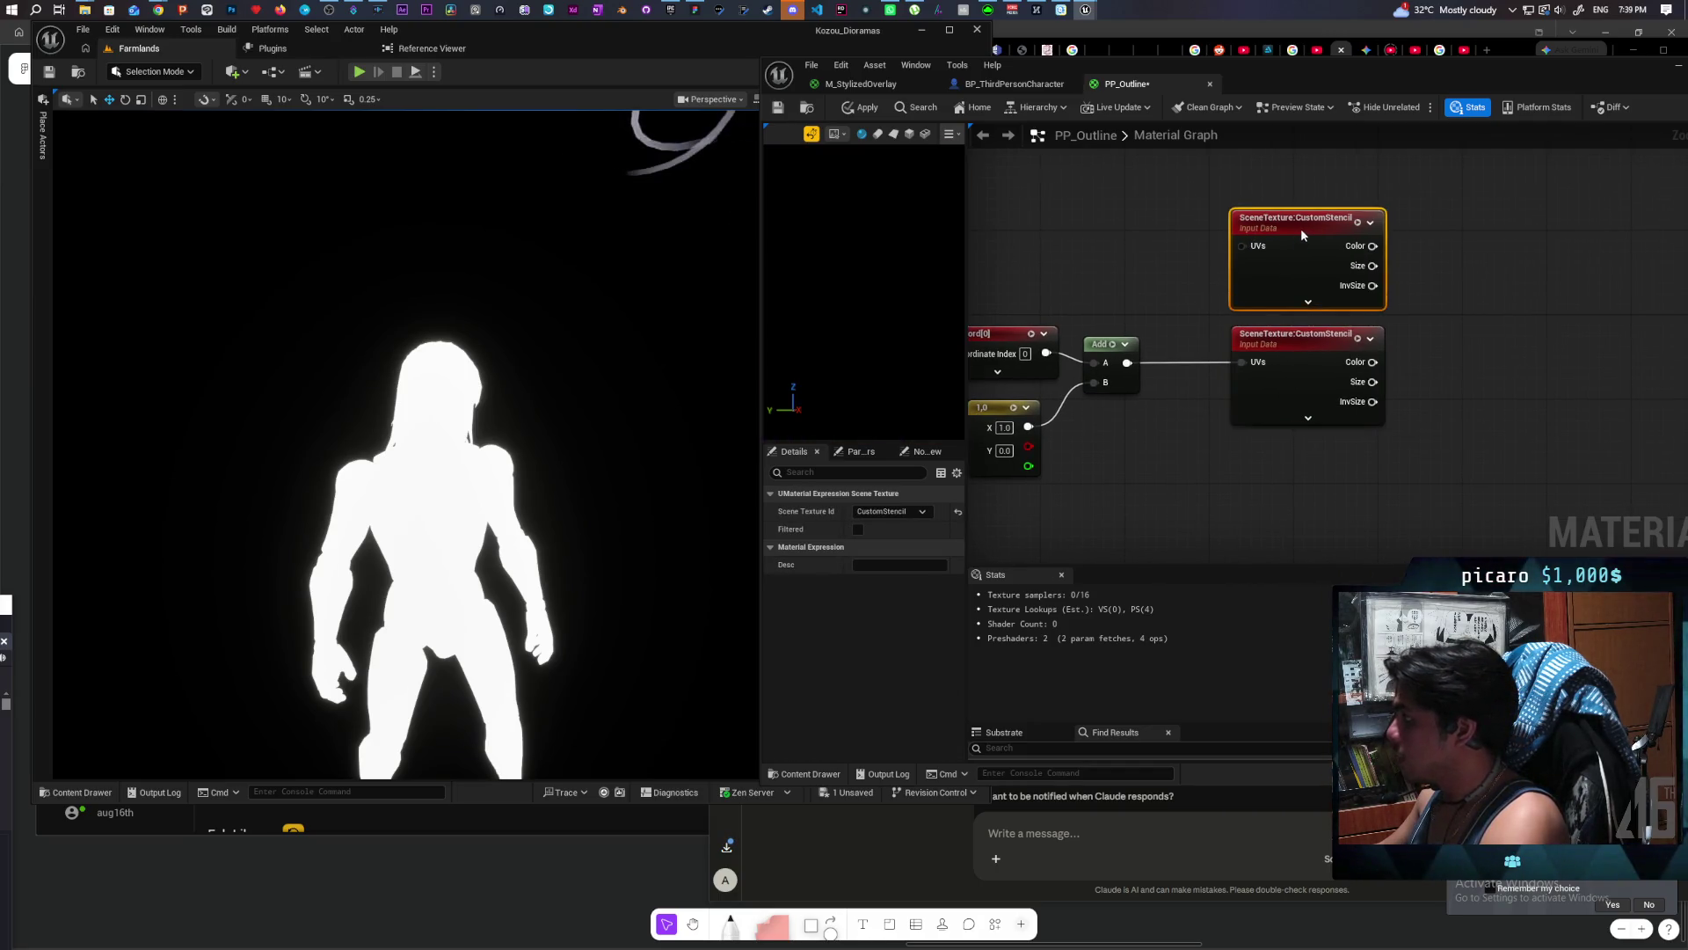
left_click(1184, 293)
scroll(1206, 256, "down", 2)
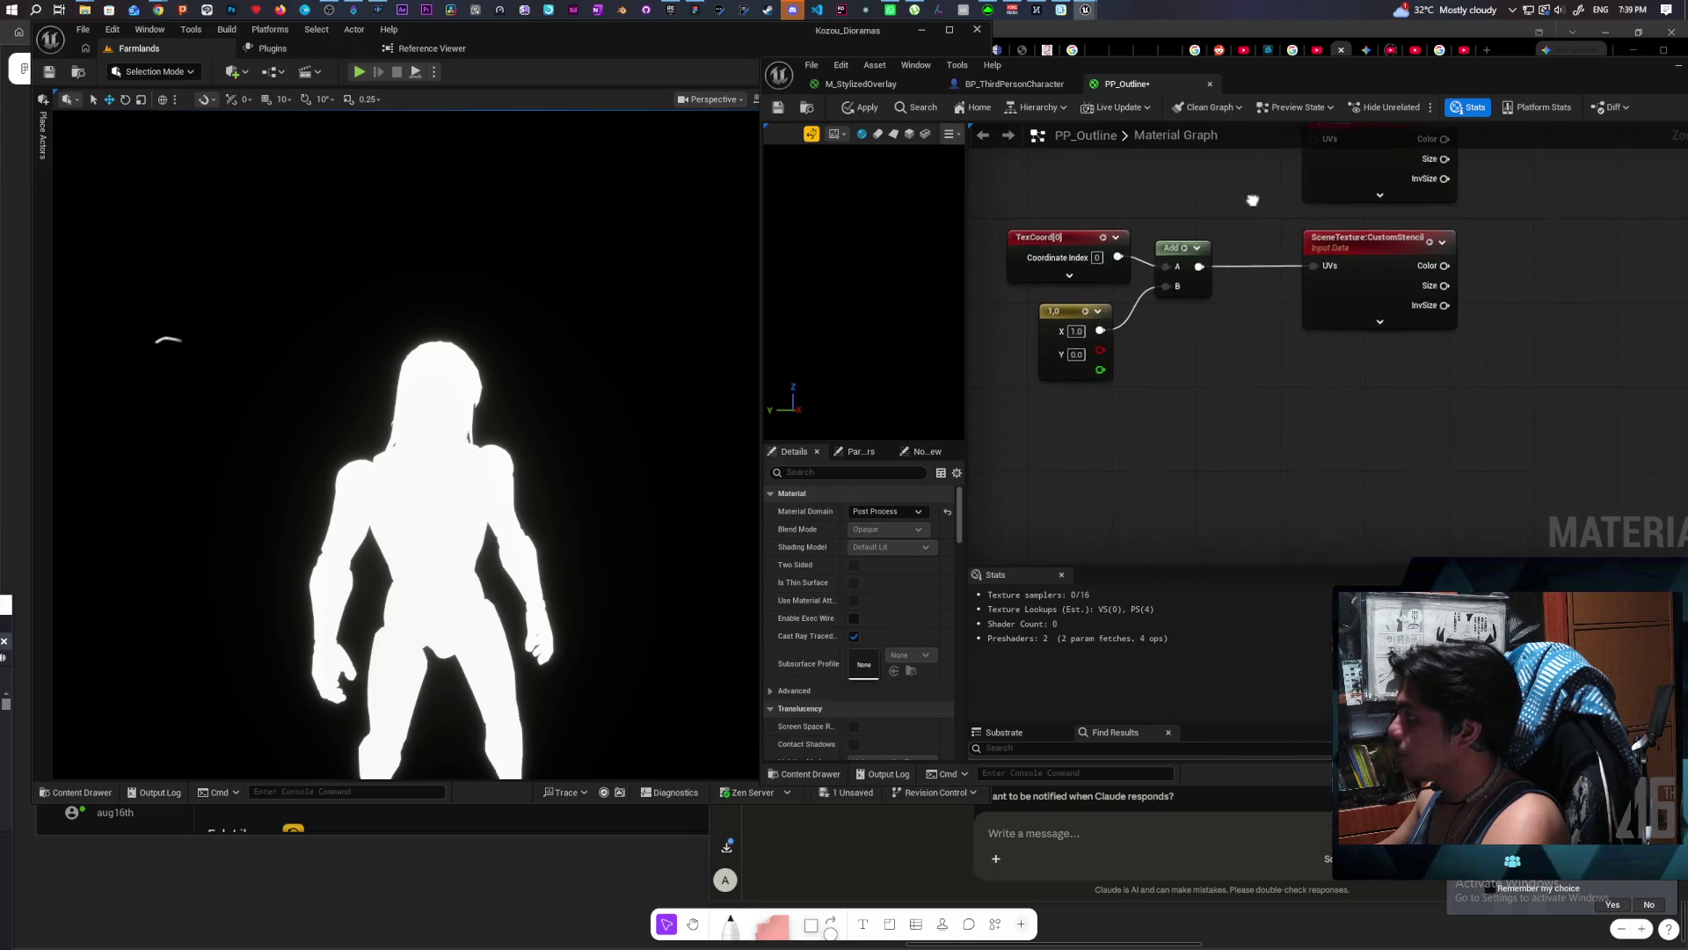
Step: Copy the TexCoord, Add, constant and CustomStencil group and paste two more copies
scroll(1206, 249, "down", 2)
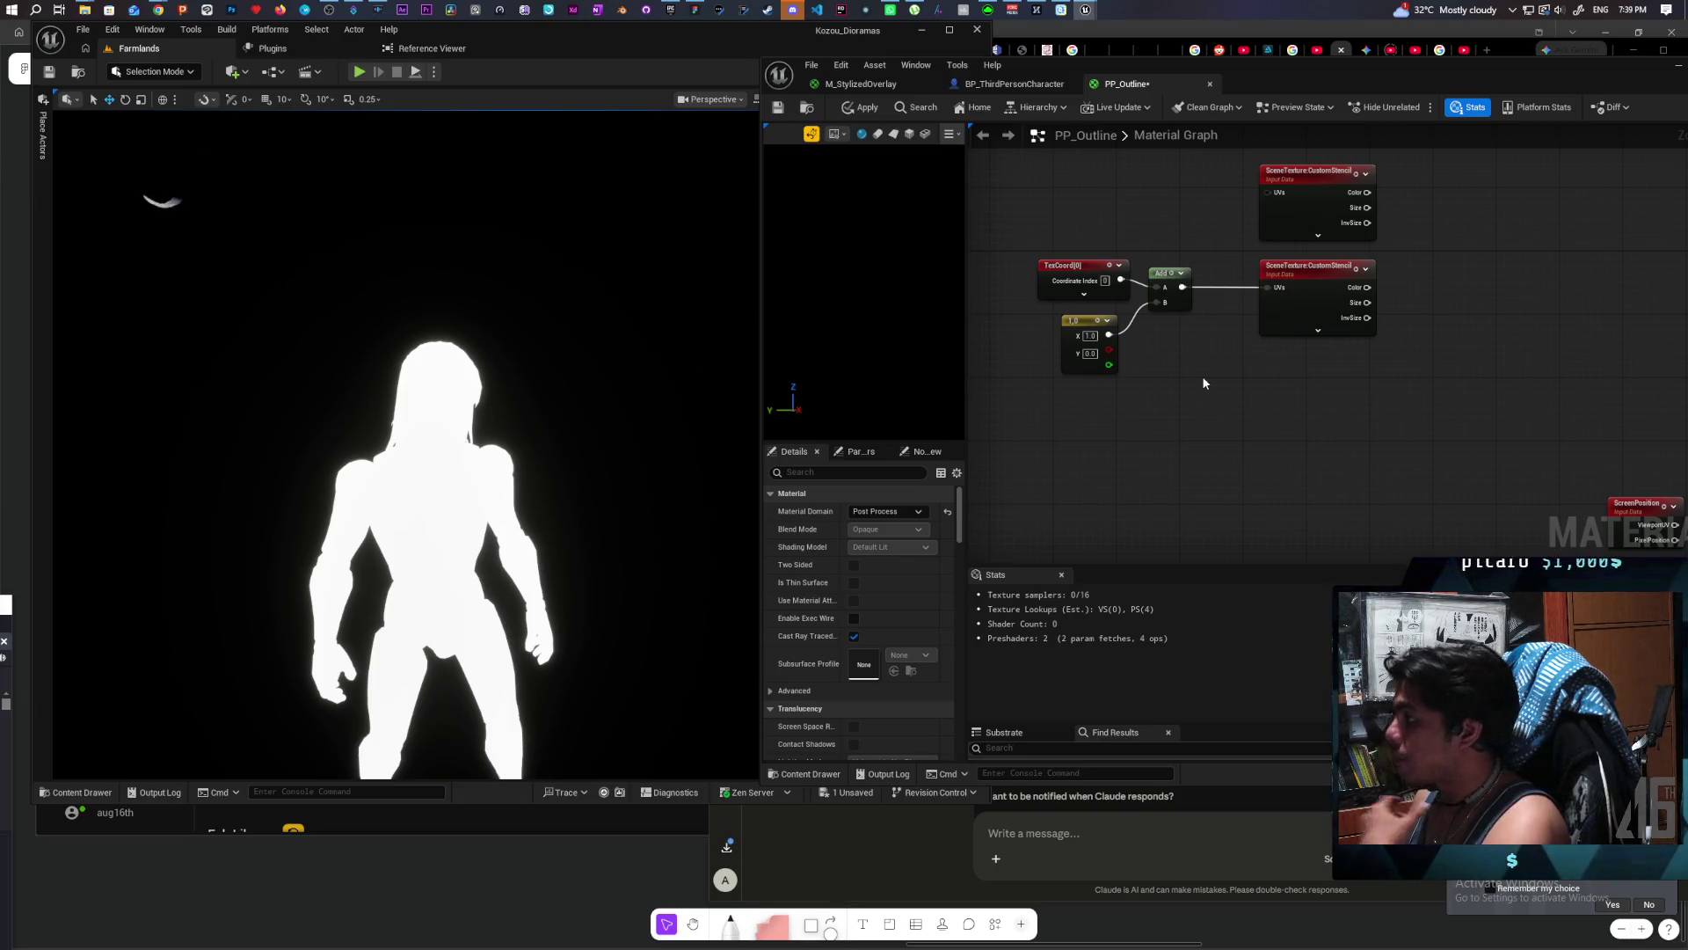
left_click_drag(1203, 378, 1140, 318)
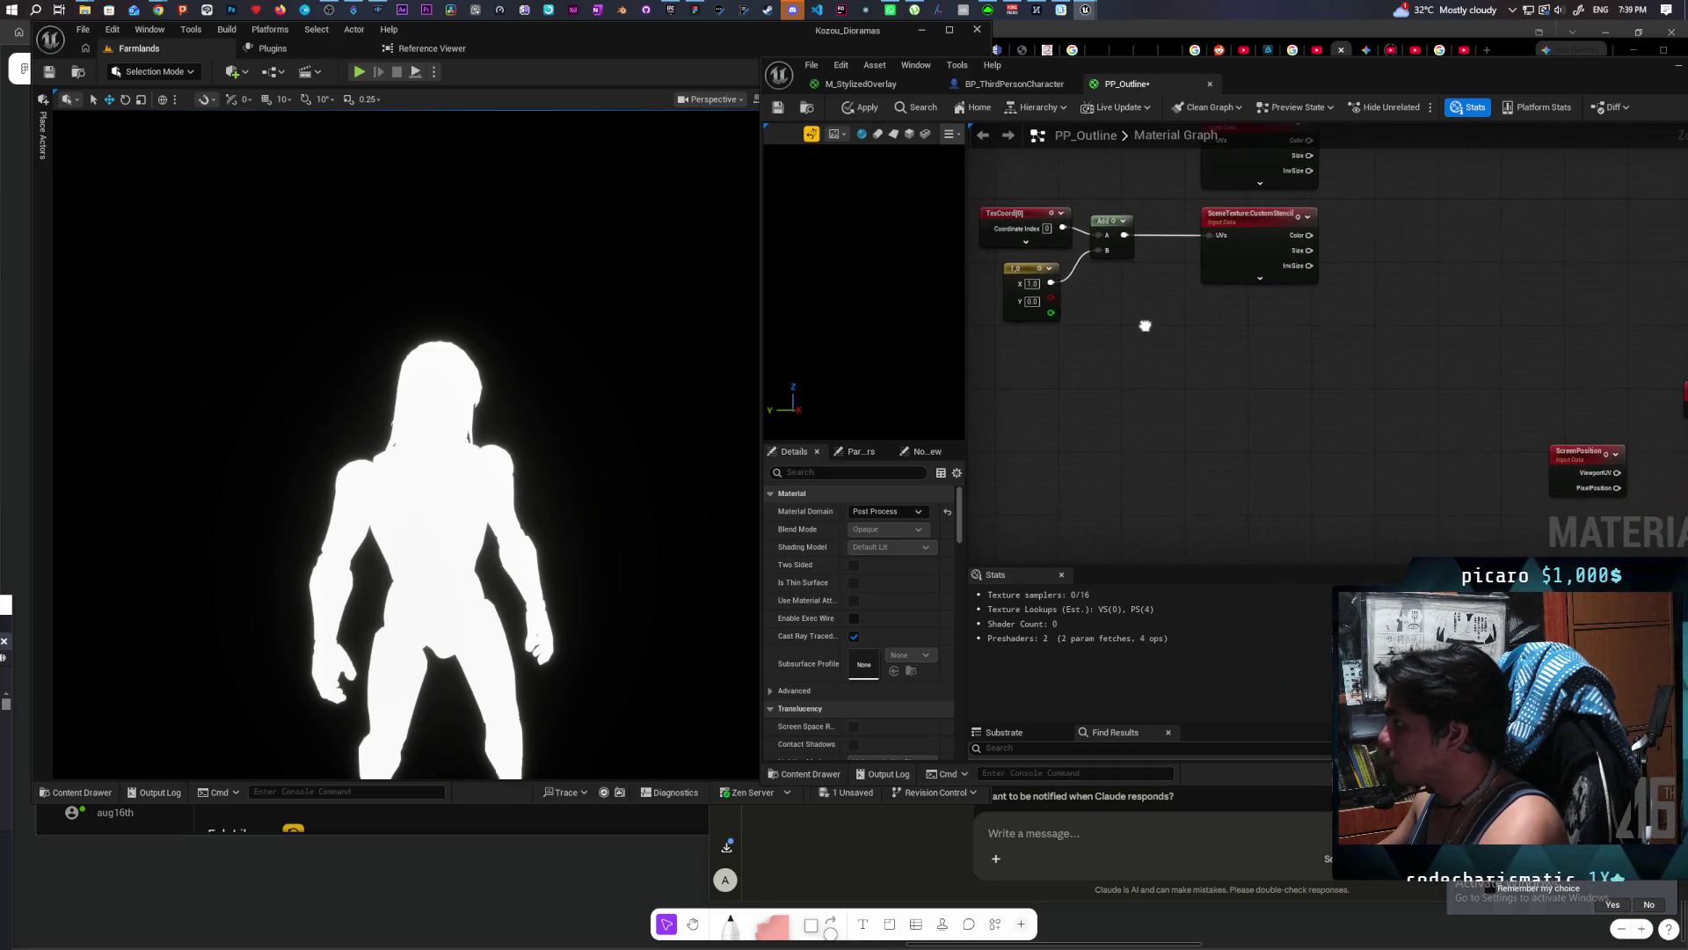
mouse_move(1026, 356)
left_mouse_down()
mouse_move(1147, 255)
mouse_move(1225, 245)
left_mouse_up()
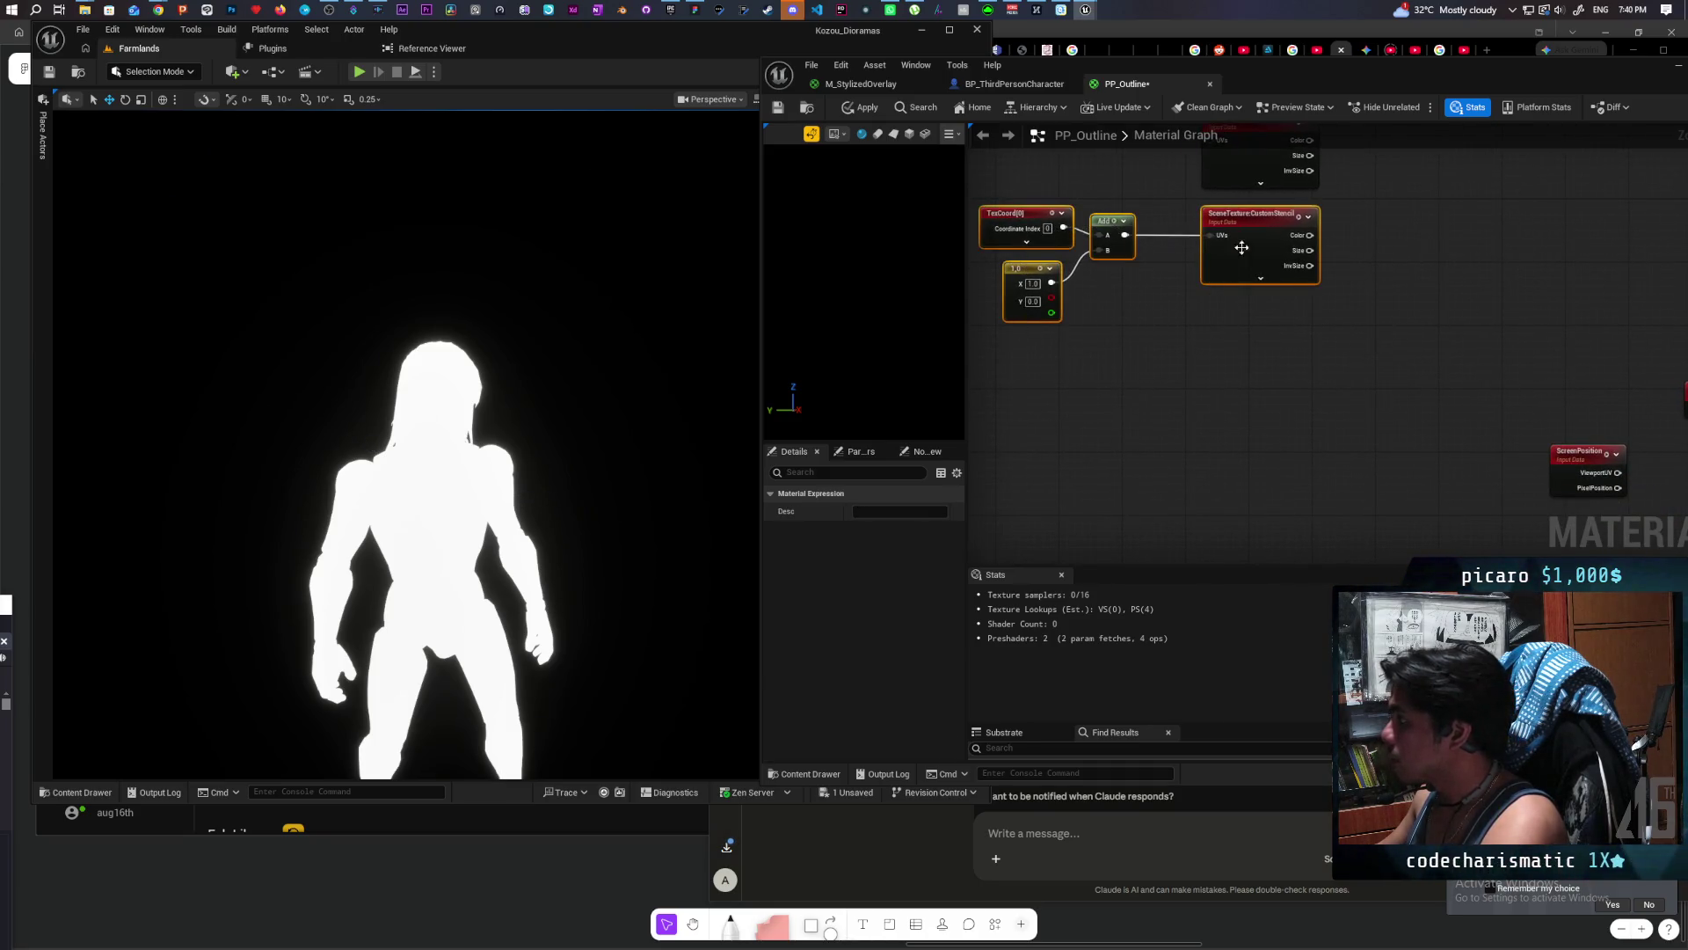
left_click_drag(1111, 354, 1106, 276)
key("ctrl+z")
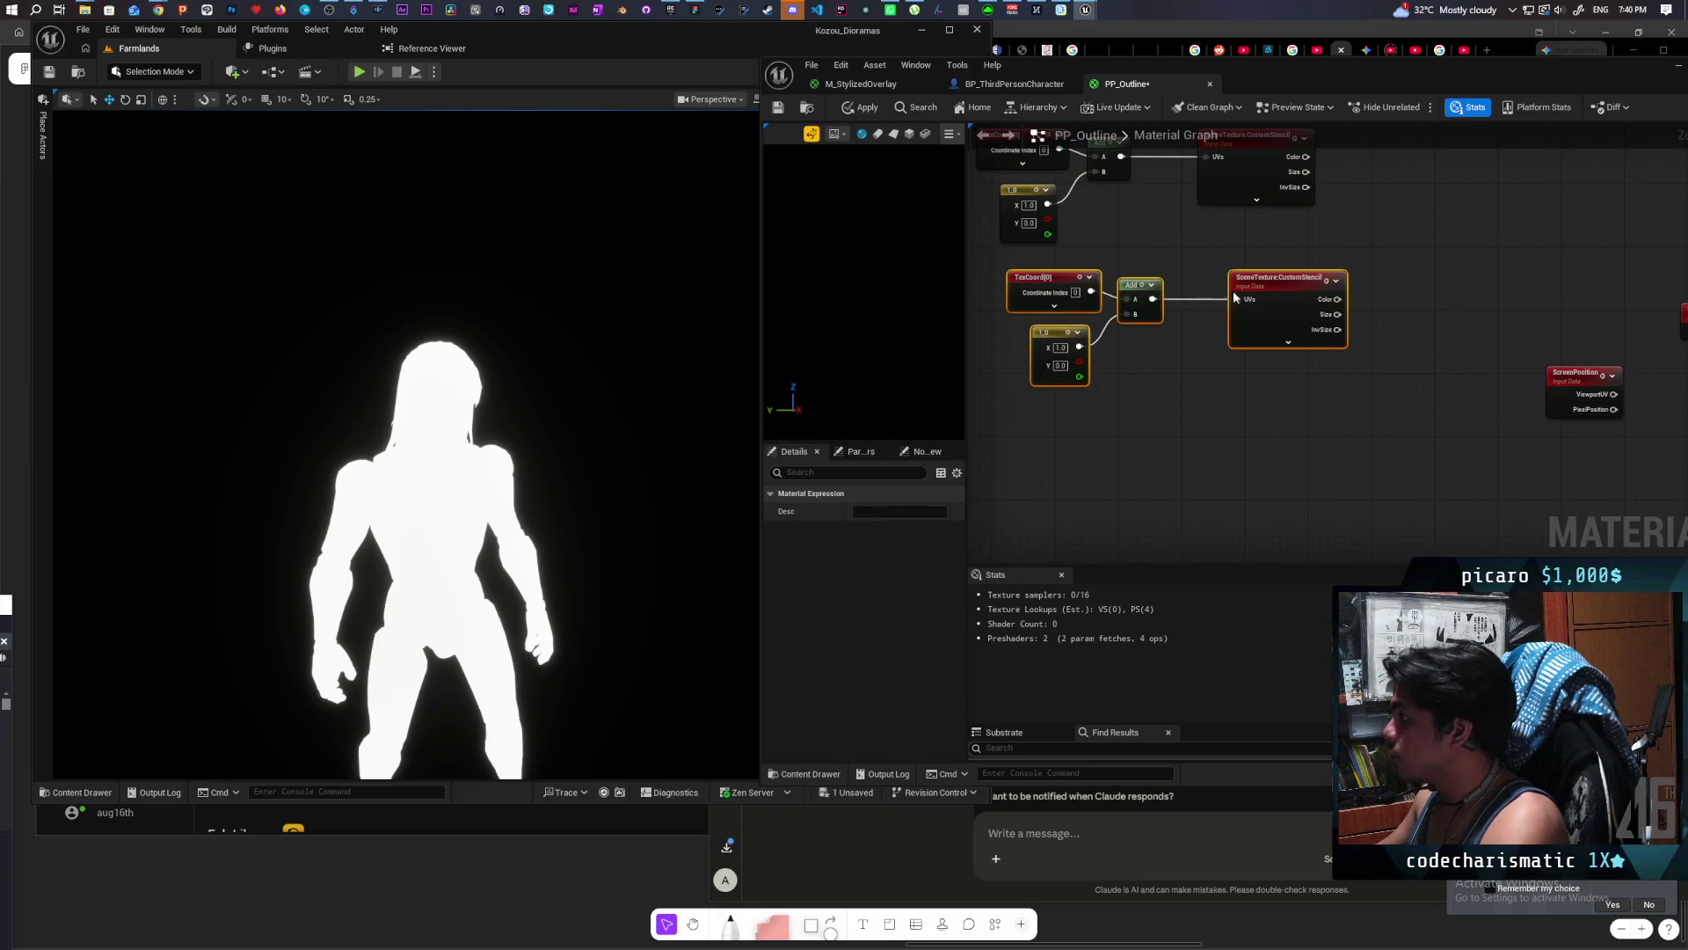
left_click_drag(1153, 424, 1123, 306)
key("ctrl+v")
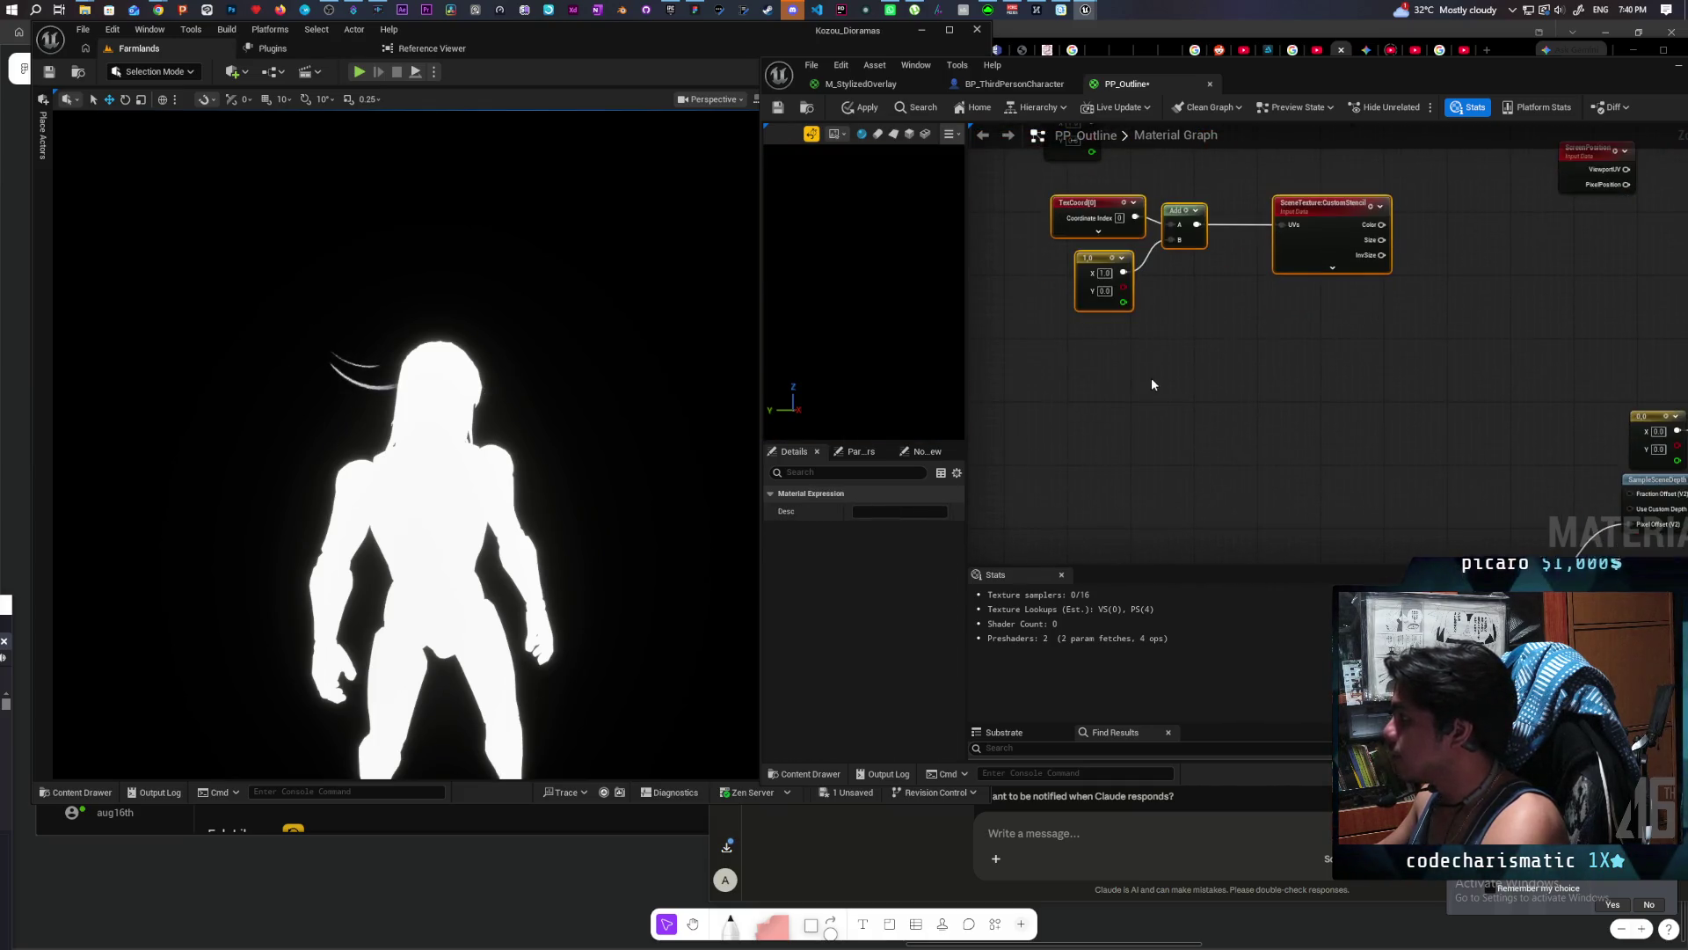
key("ctrl+v")
left_click_drag(1218, 417, 1215, 418)
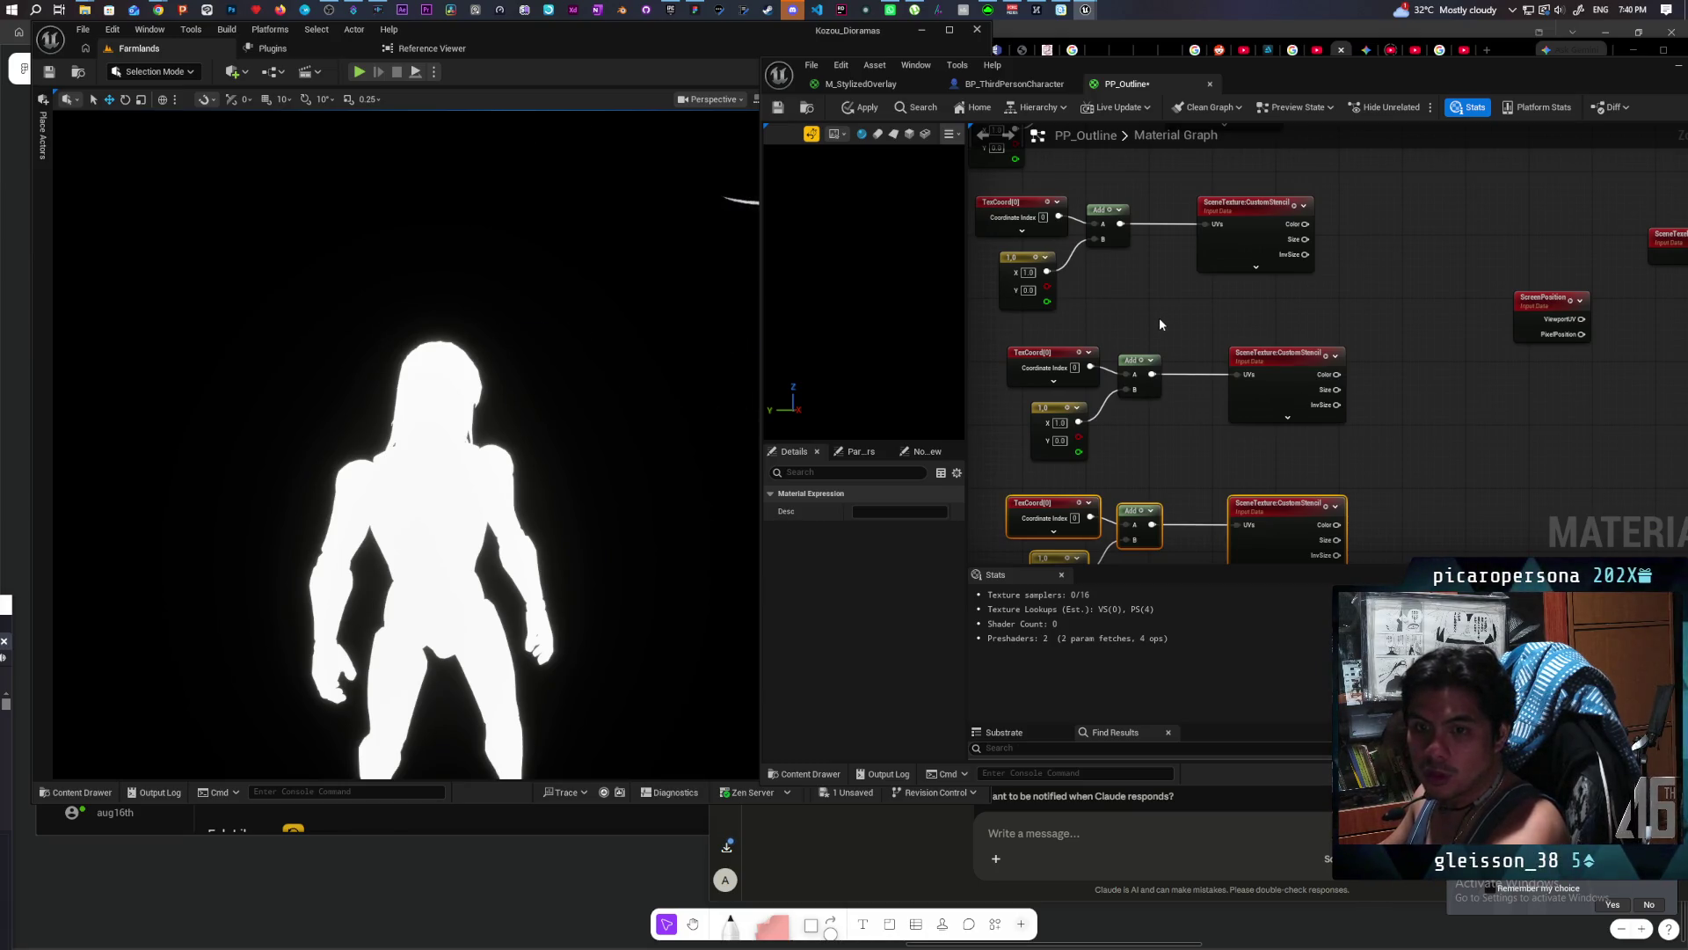
Step: Arrange the pasted sampling chains so the CustomStencil nodes line up in a column
mouse_move(1159, 324)
left_mouse_down()
mouse_move(1174, 375)
mouse_move(1332, 474)
left_mouse_up()
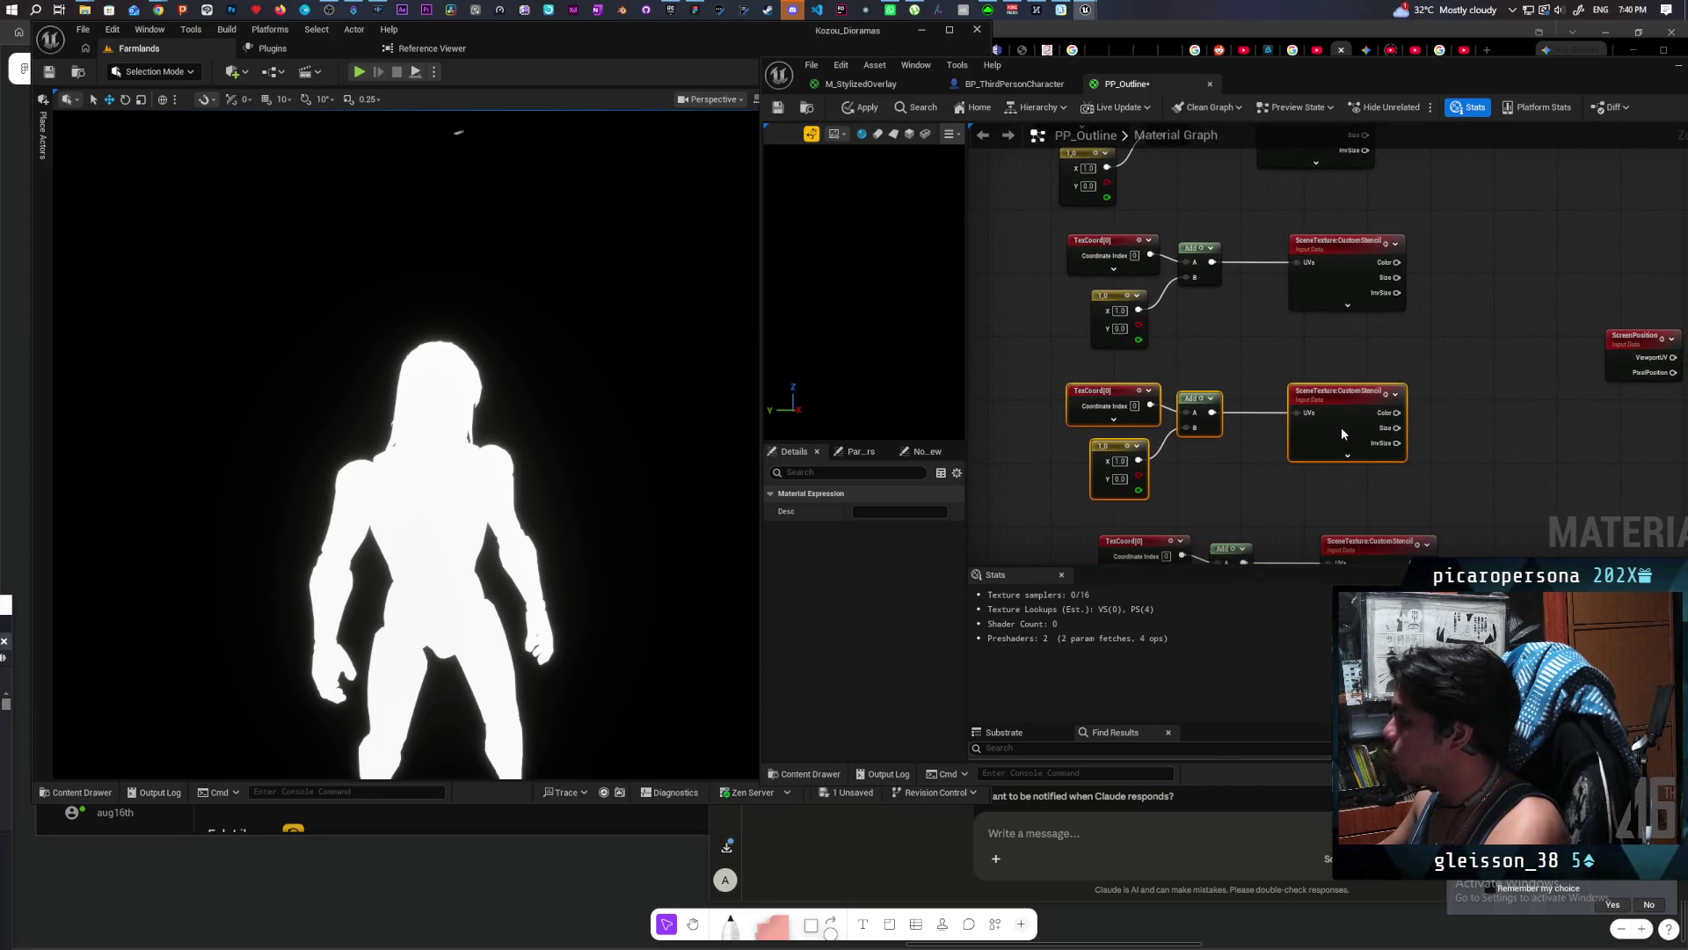
left_click(1270, 357)
left_click_drag(1146, 367, 1346, 452)
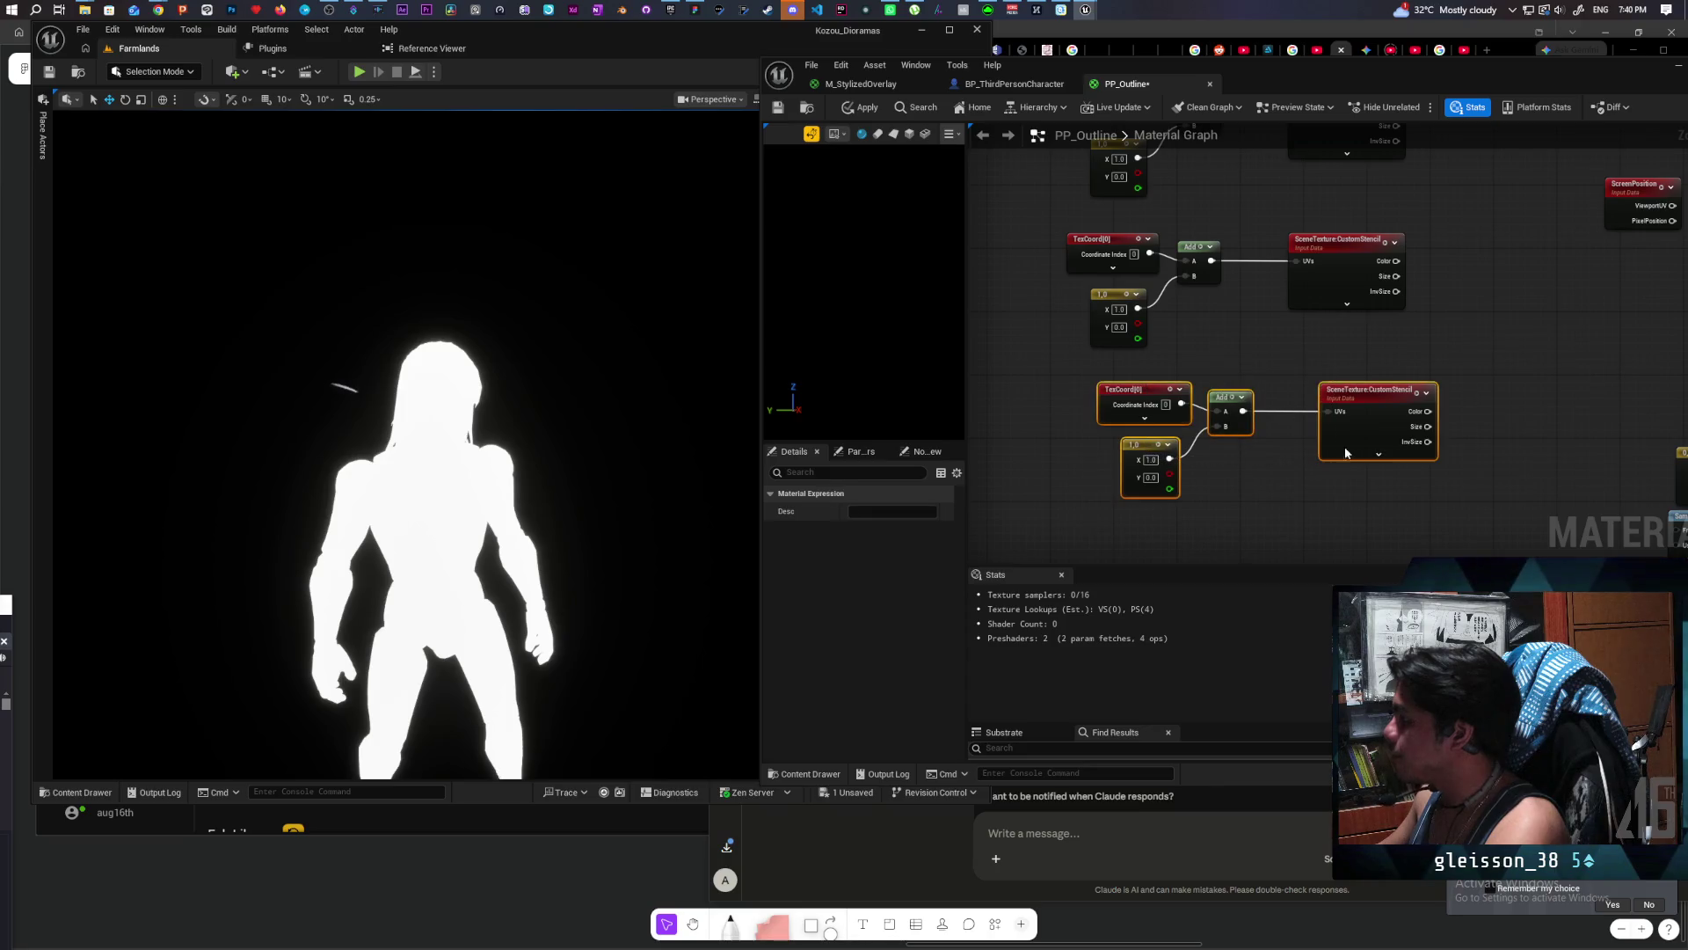
left_click(1268, 355)
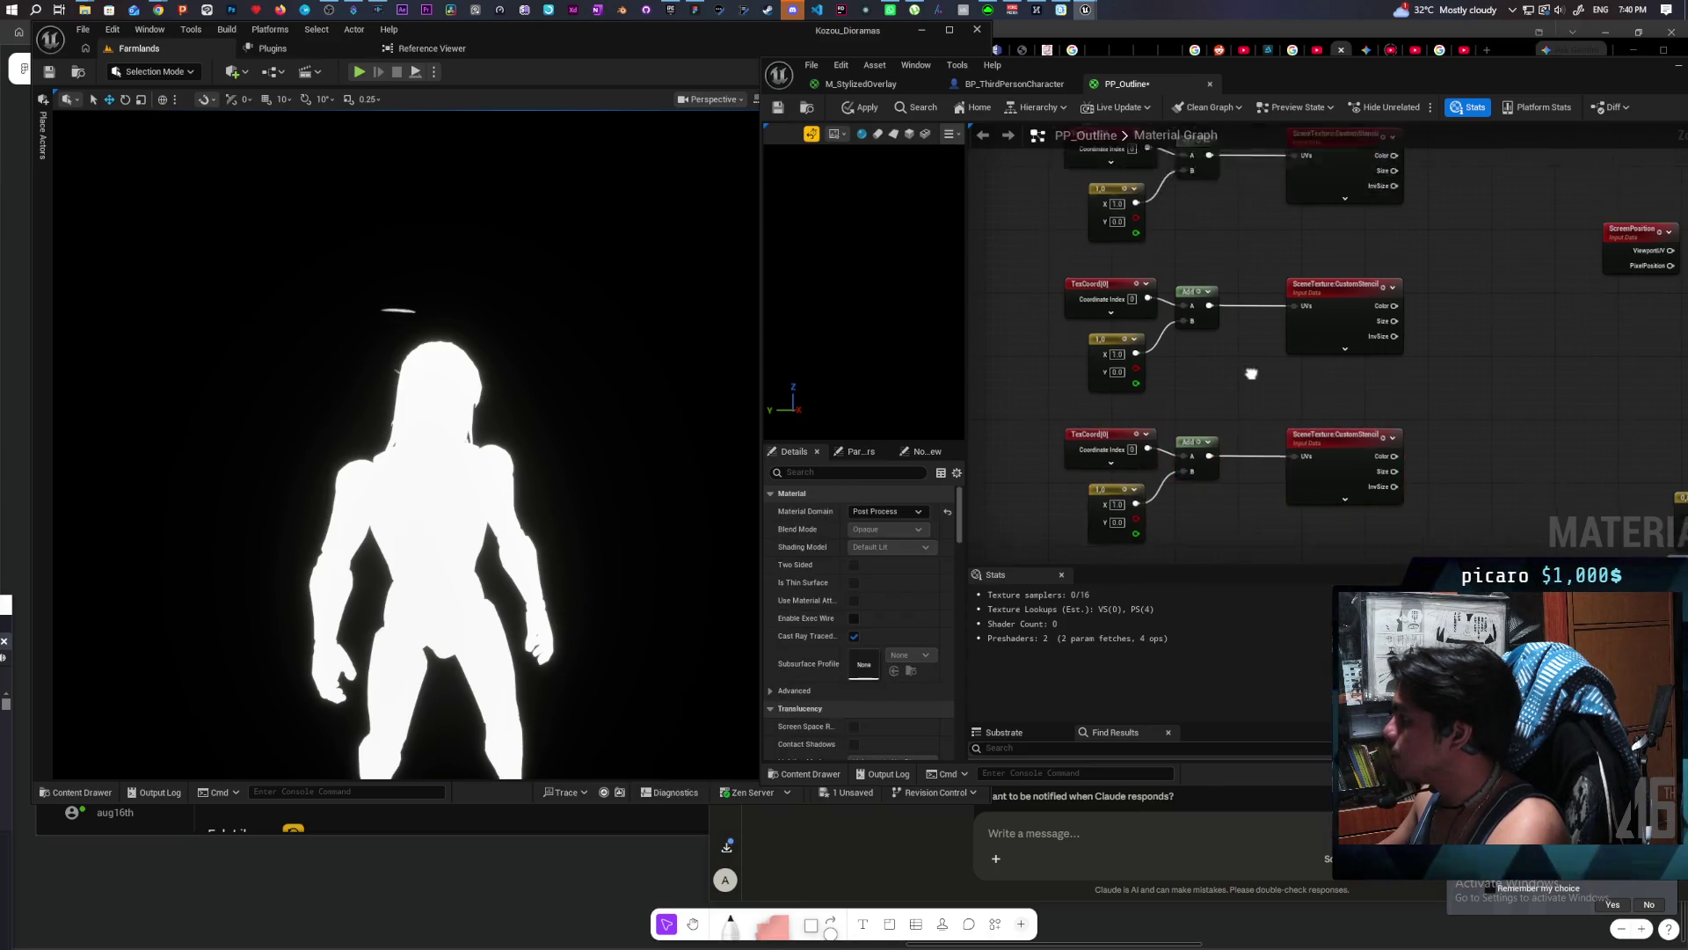
scroll(1089, 308, "down", 4)
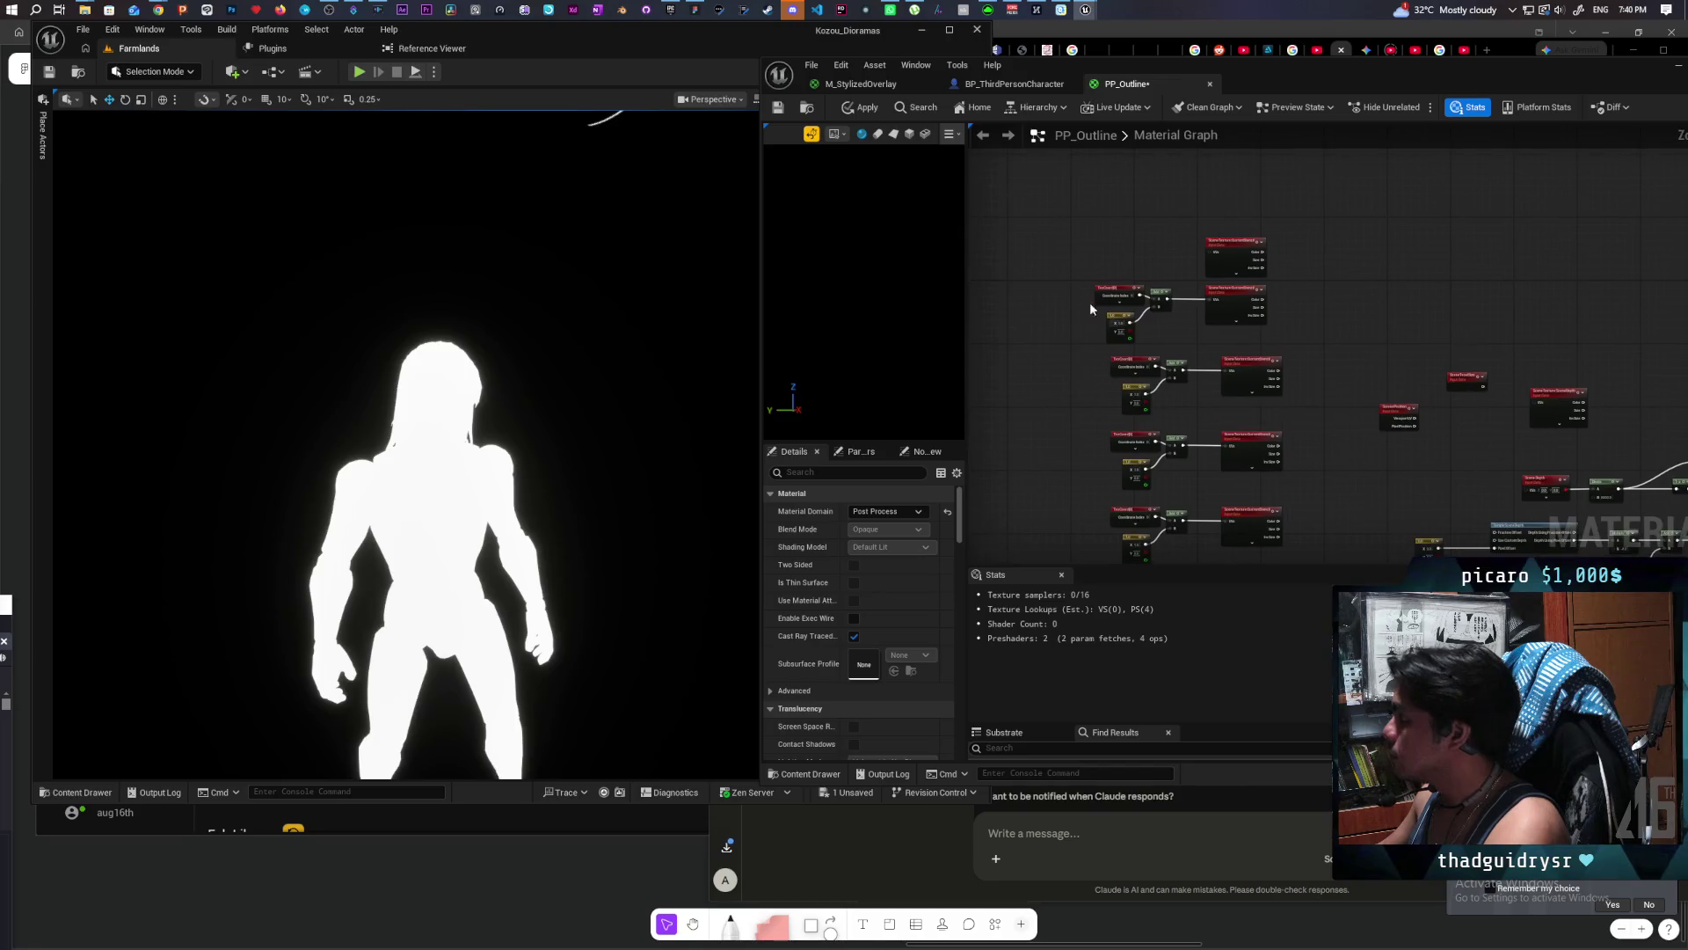
left_click_drag(1233, 325, 1238, 312)
left_click_drag(1236, 249, 1243, 244)
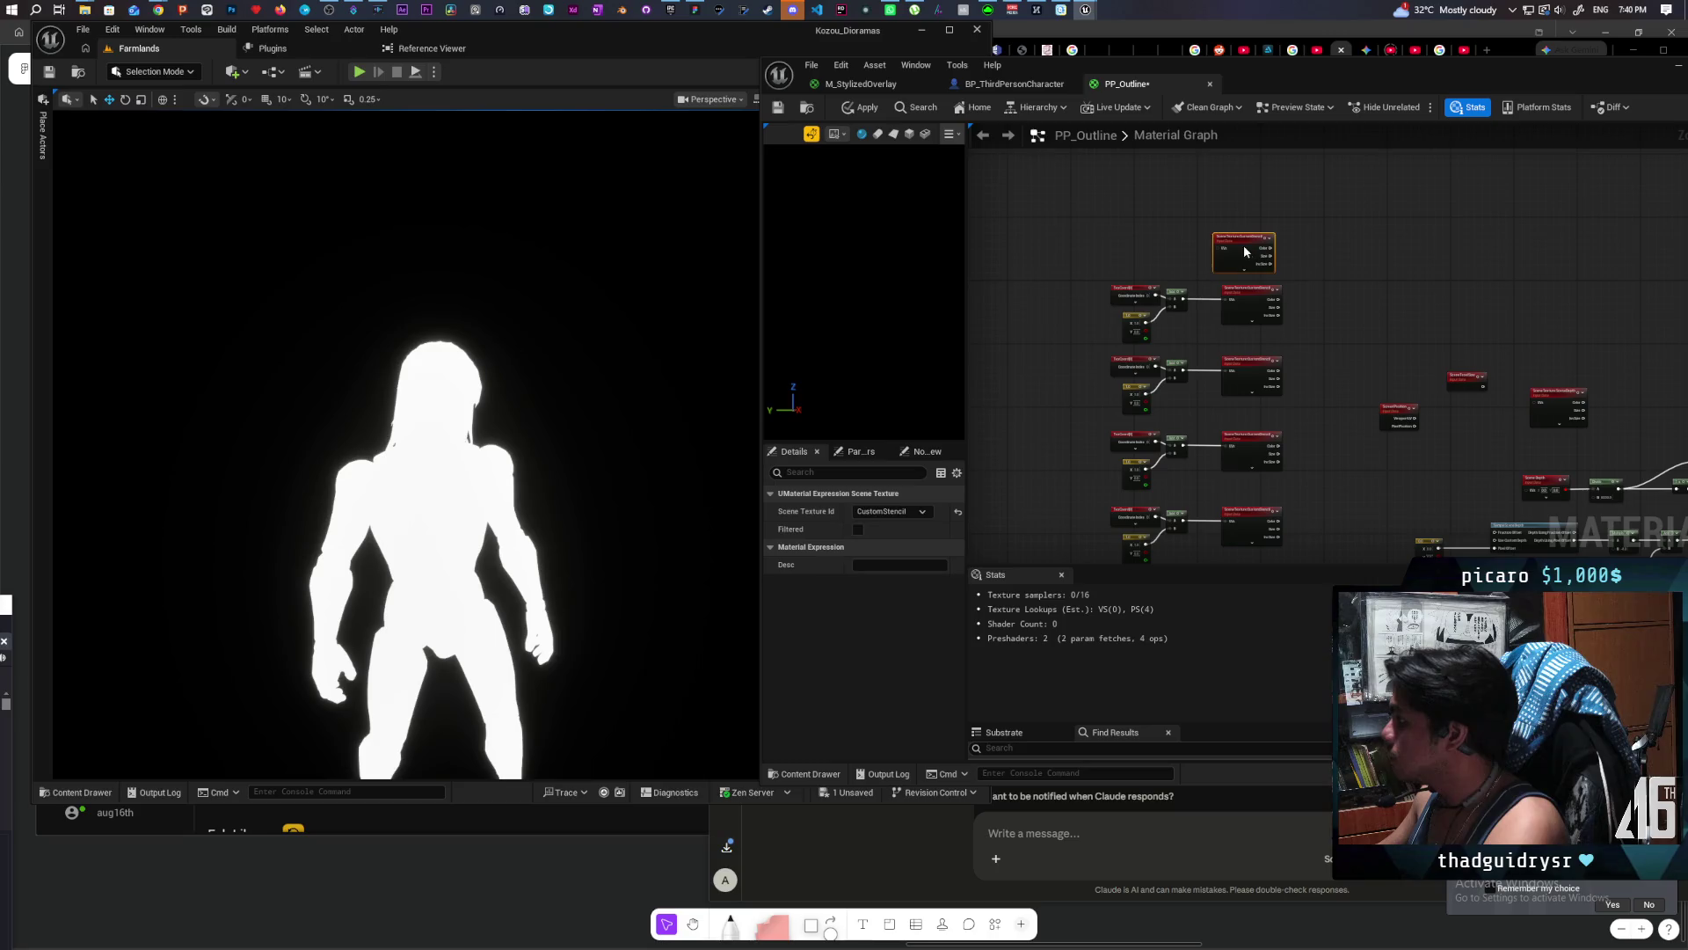
mouse_move(1298, 186)
left_mouse_down()
mouse_move(1249, 445)
mouse_move(1225, 444)
left_mouse_up()
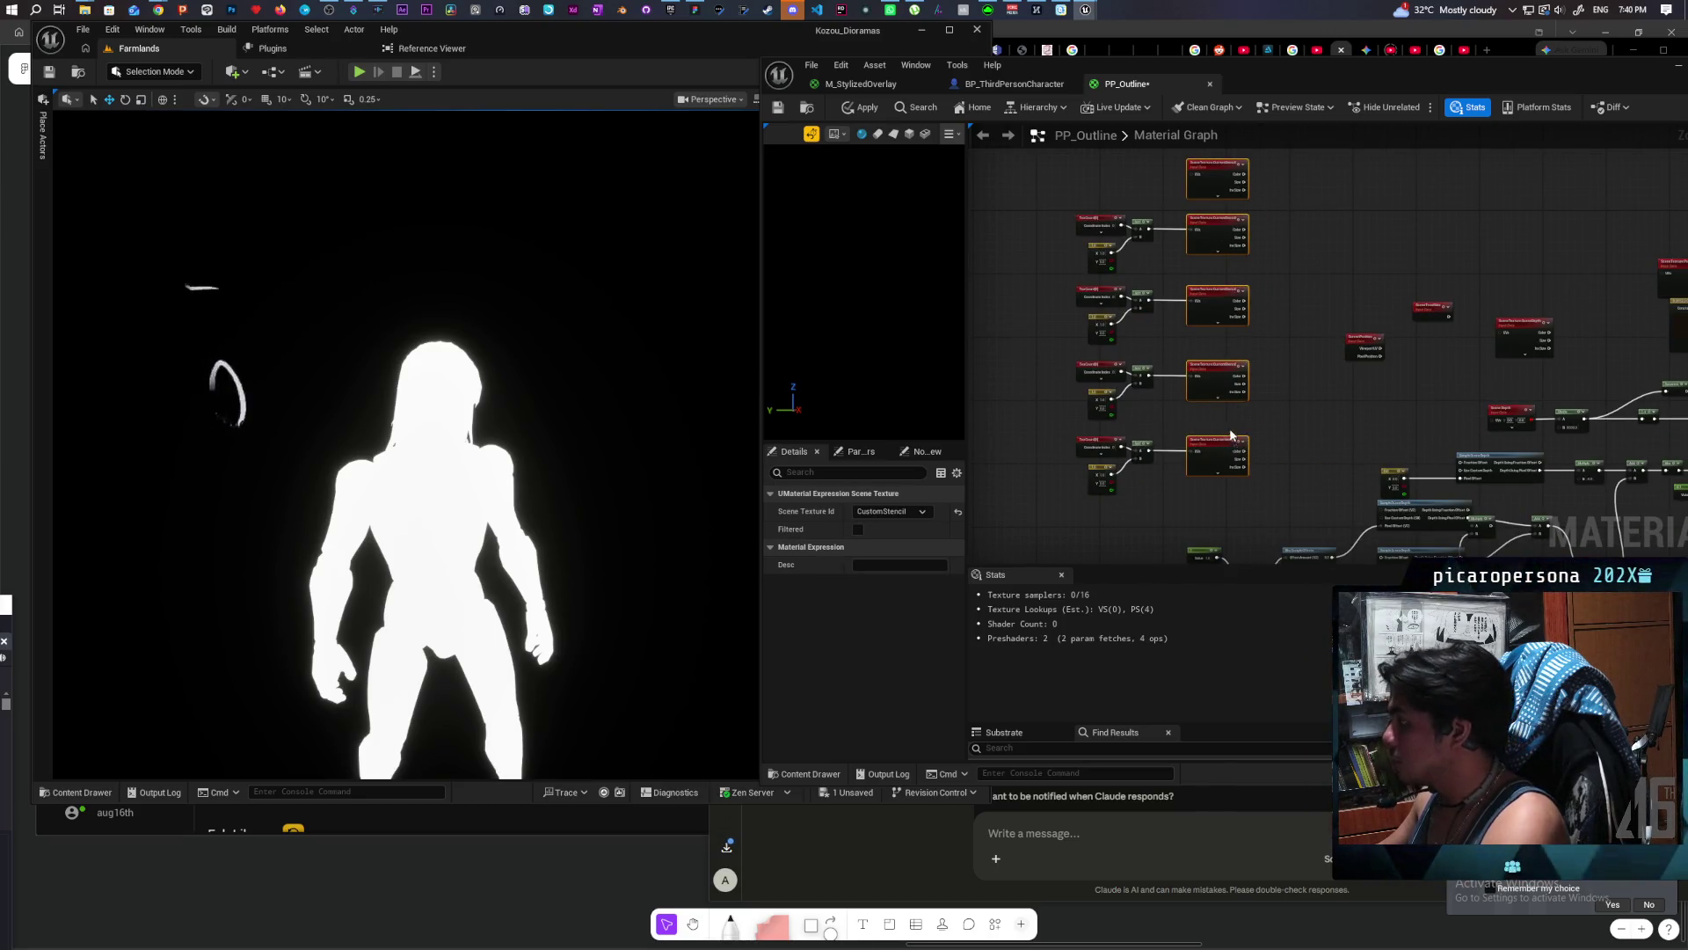
left_click(1292, 360)
scroll(1161, 256, "up", 4)
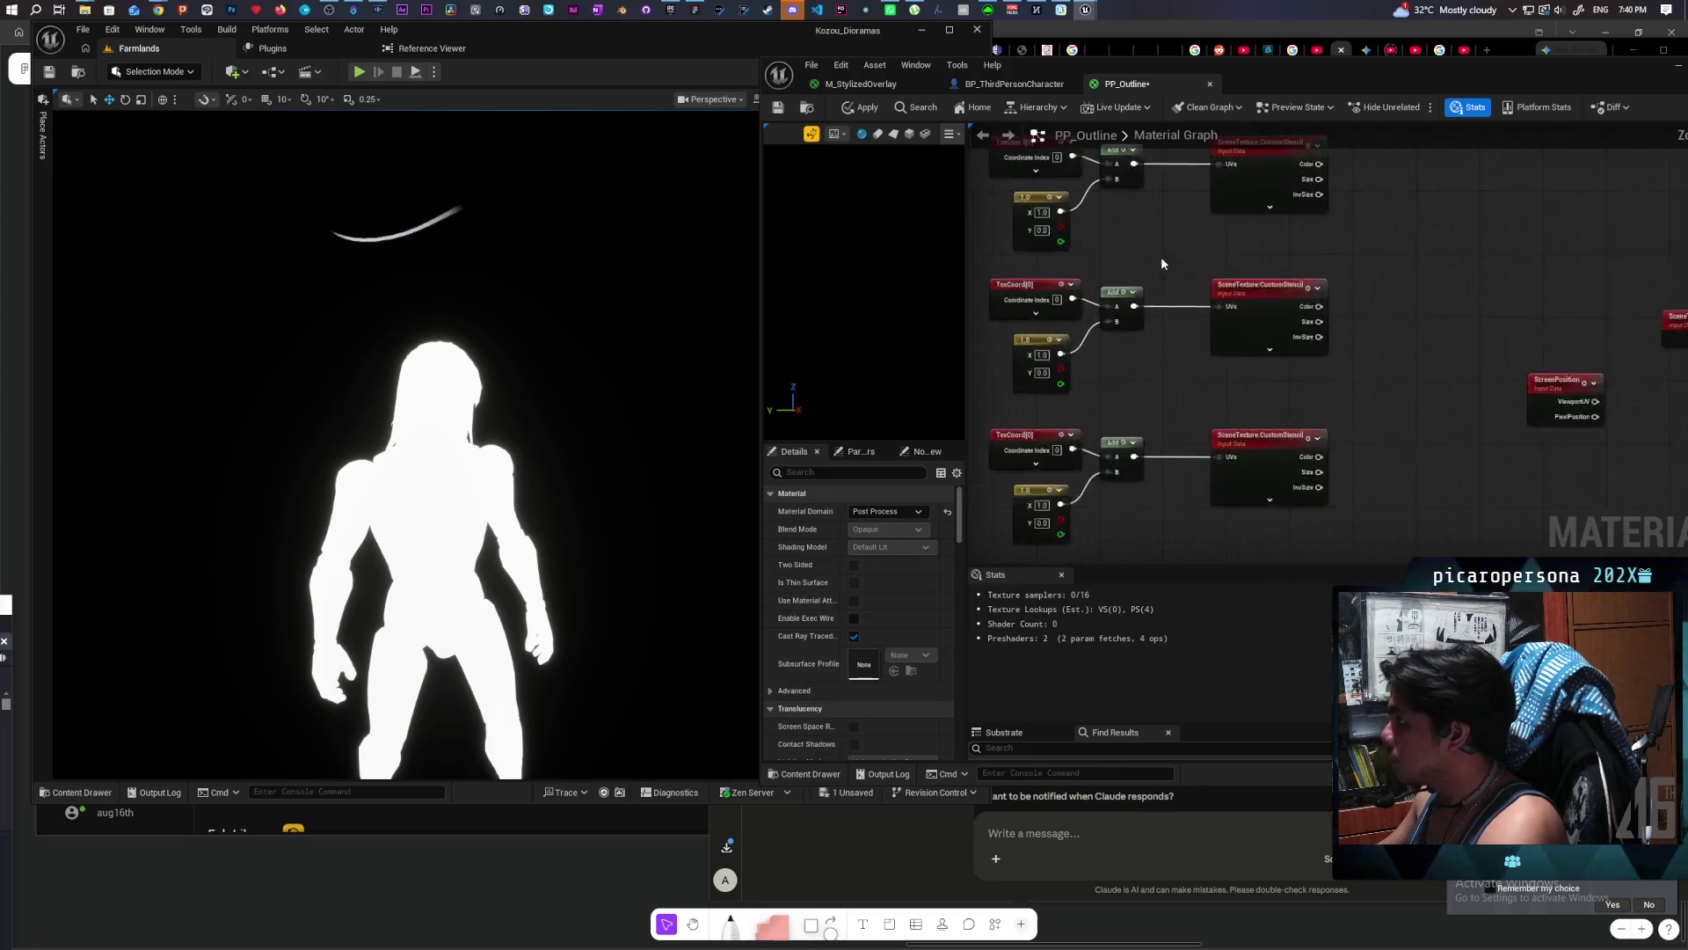
left_click_drag(1107, 398, 1126, 329)
Step: Set the first copied offset constant to (0, 1)
left_click(1123, 307)
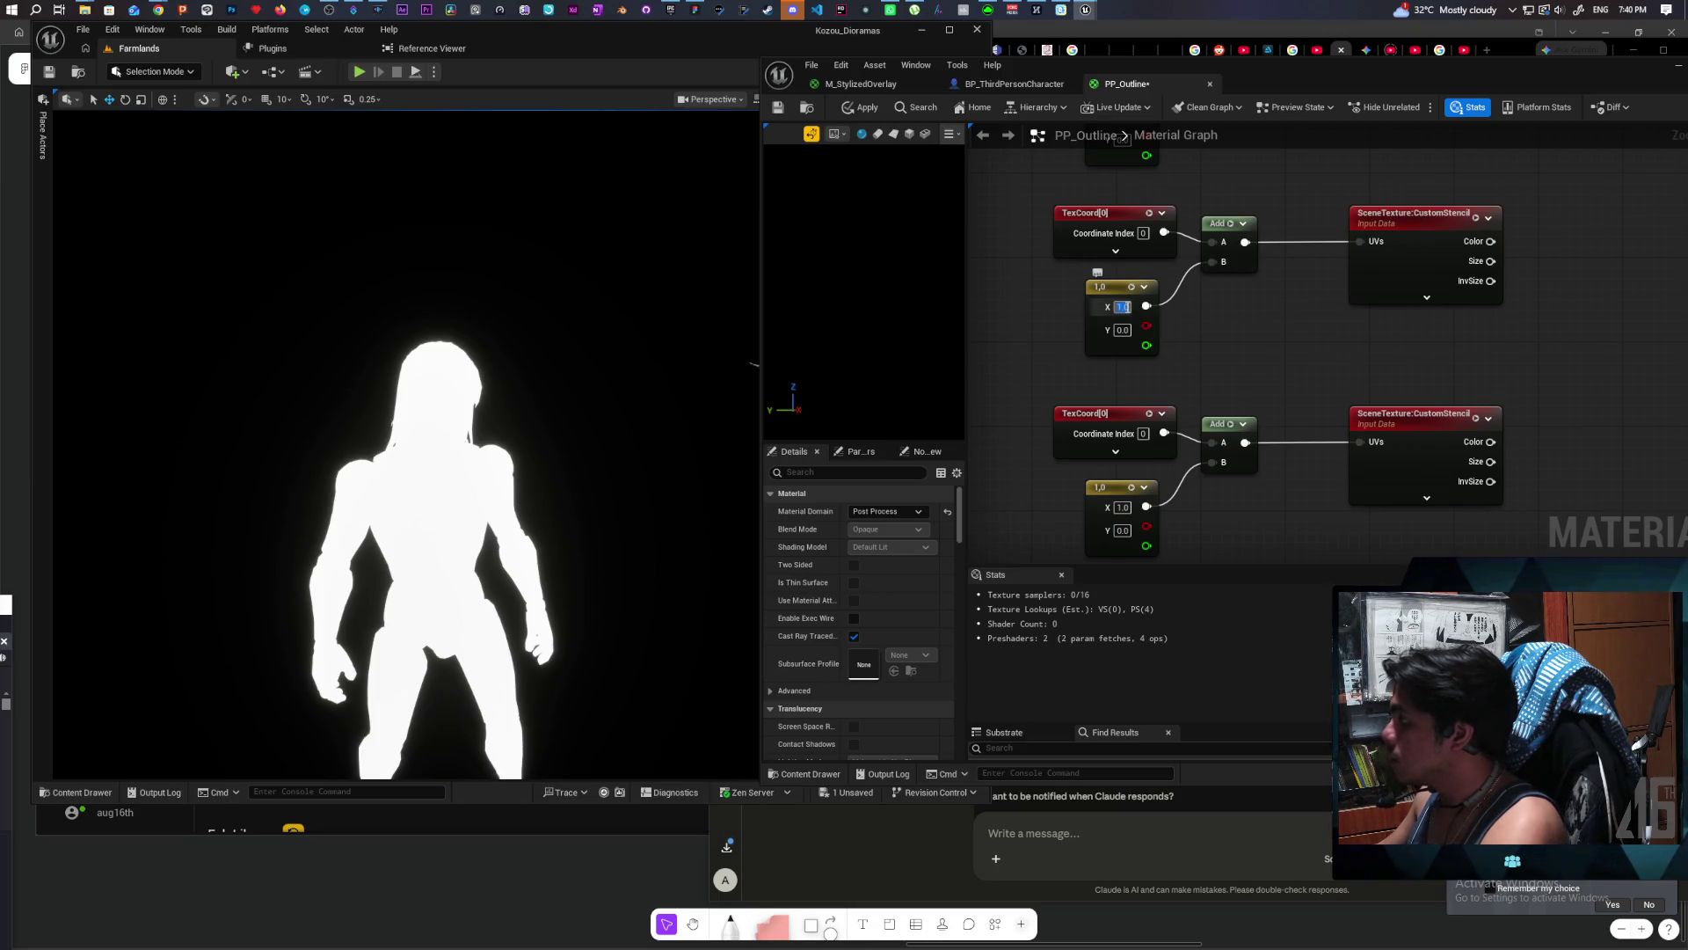
type("0")
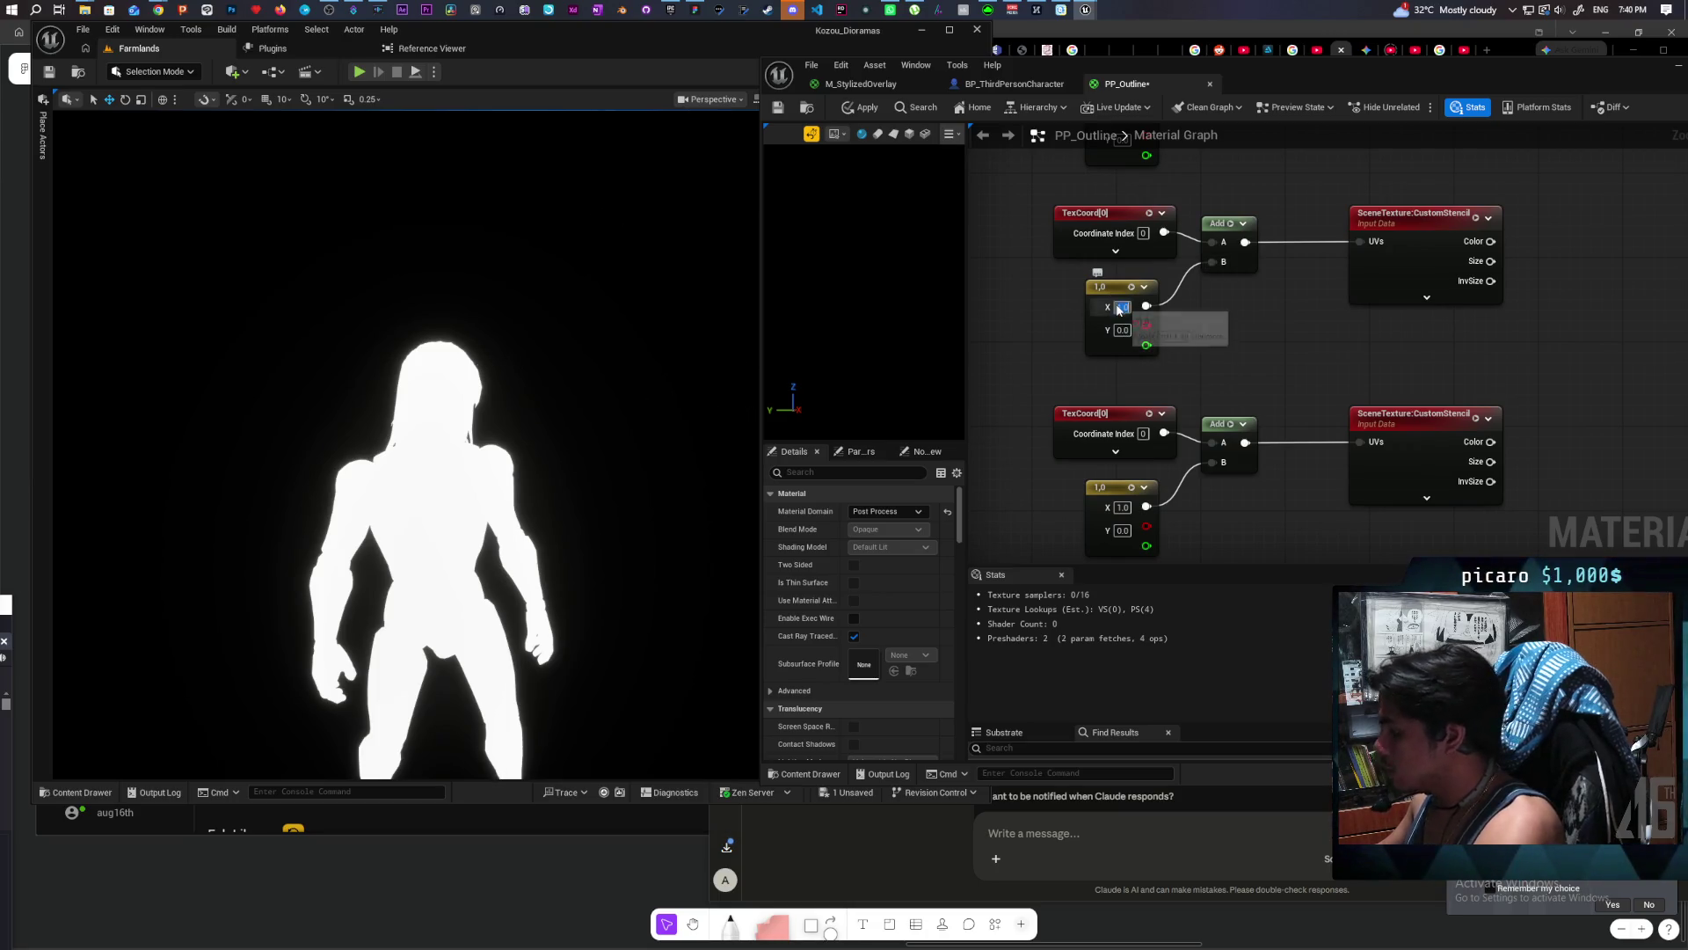
left_click(1118, 332)
type("1")
left_click(1178, 362)
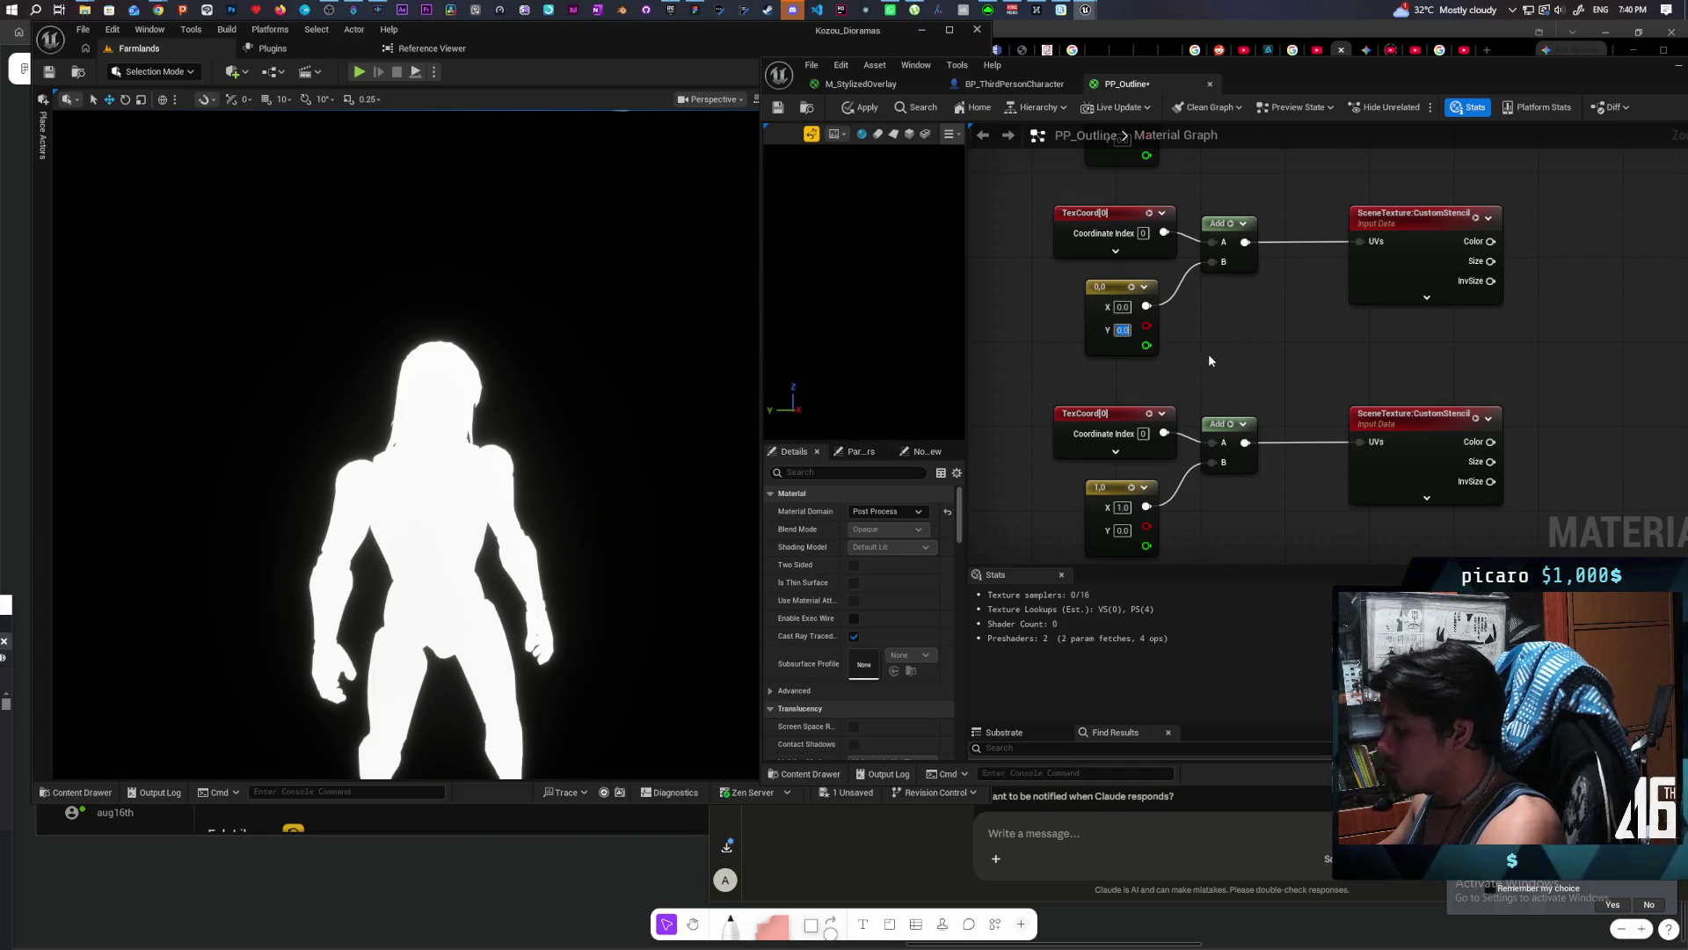
scroll(1215, 335, "down", 2)
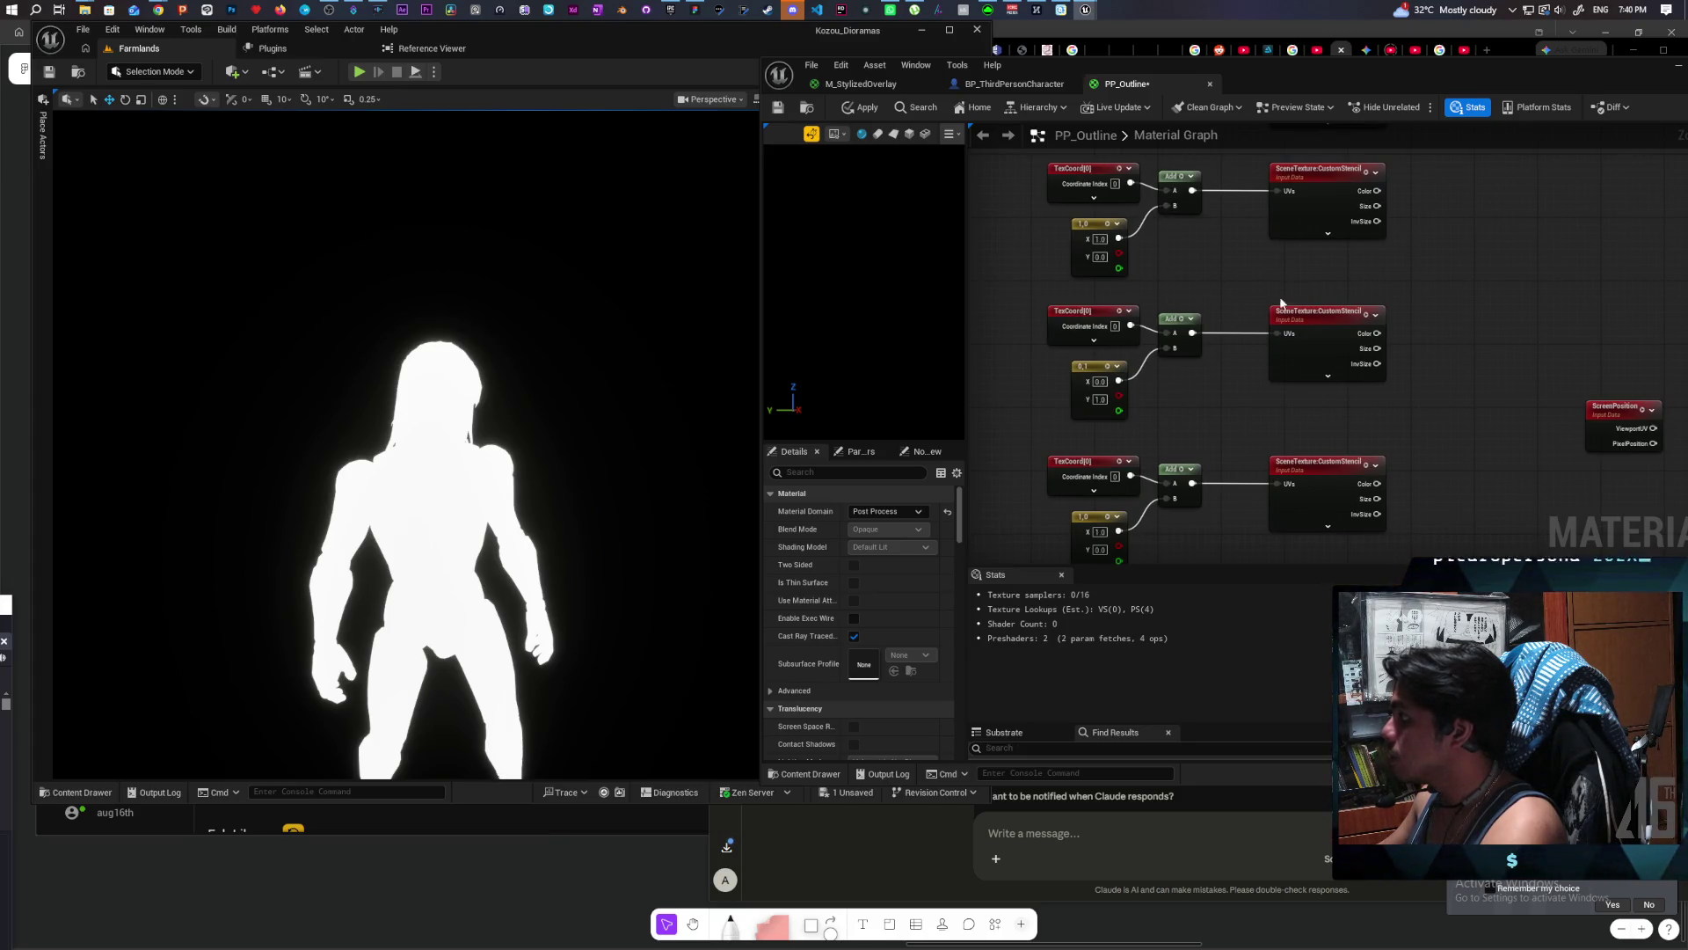
scroll(1218, 403, "down", 4)
scroll(1104, 244, "up", 5)
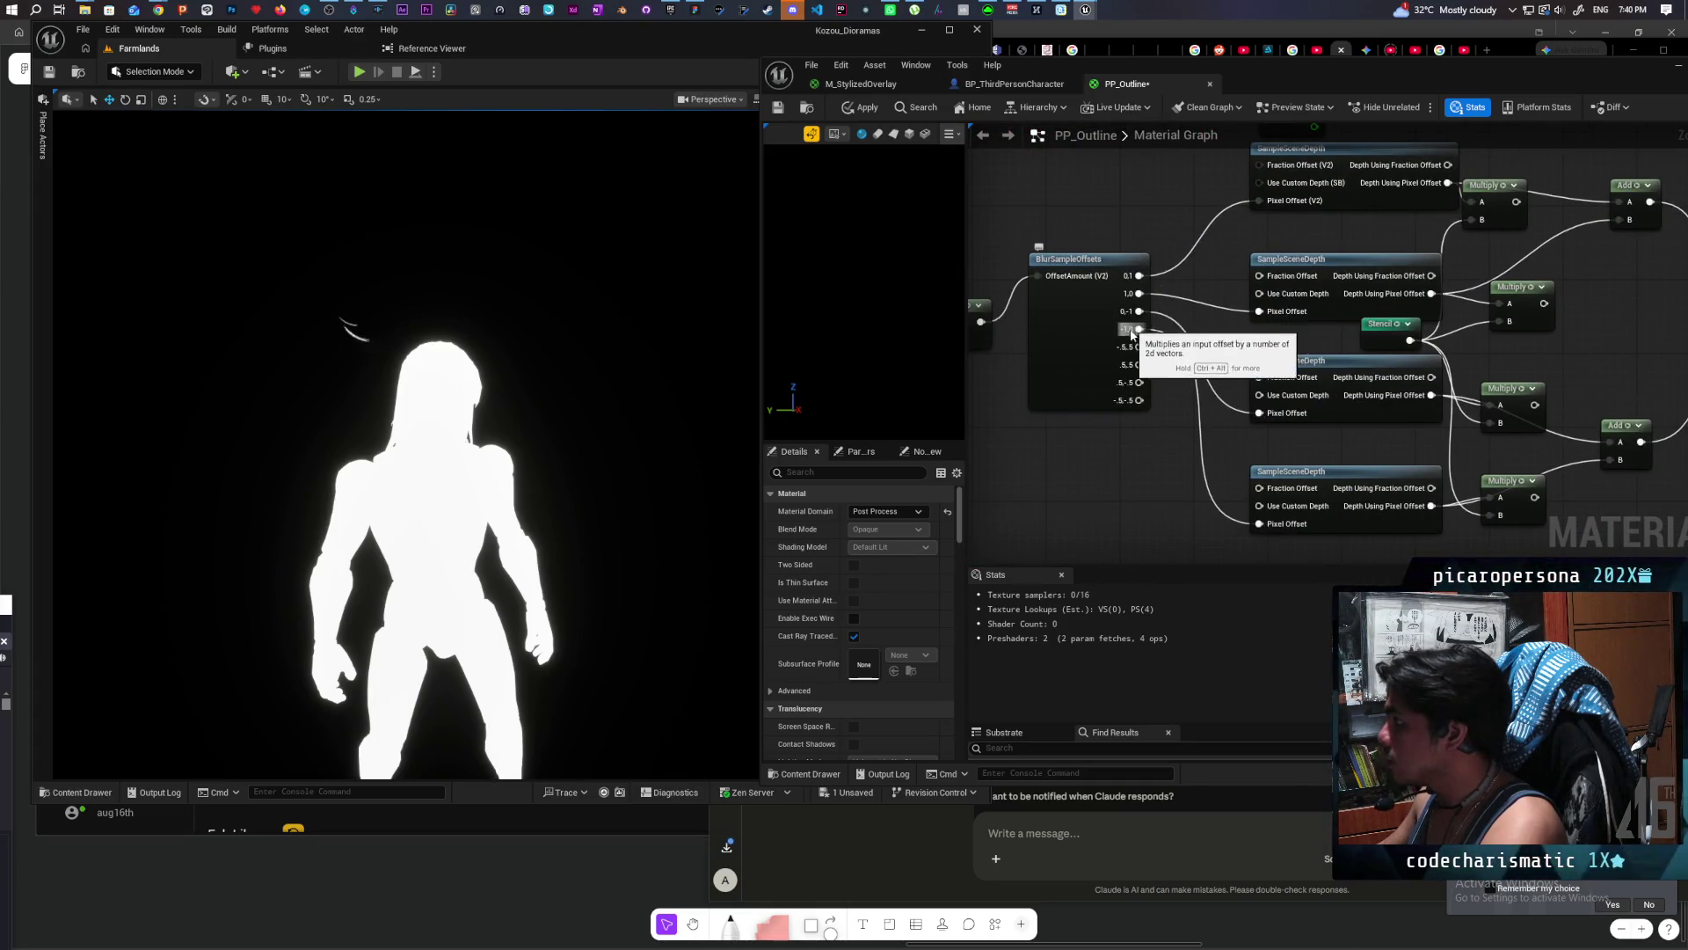
scroll(1116, 209, "down", 3)
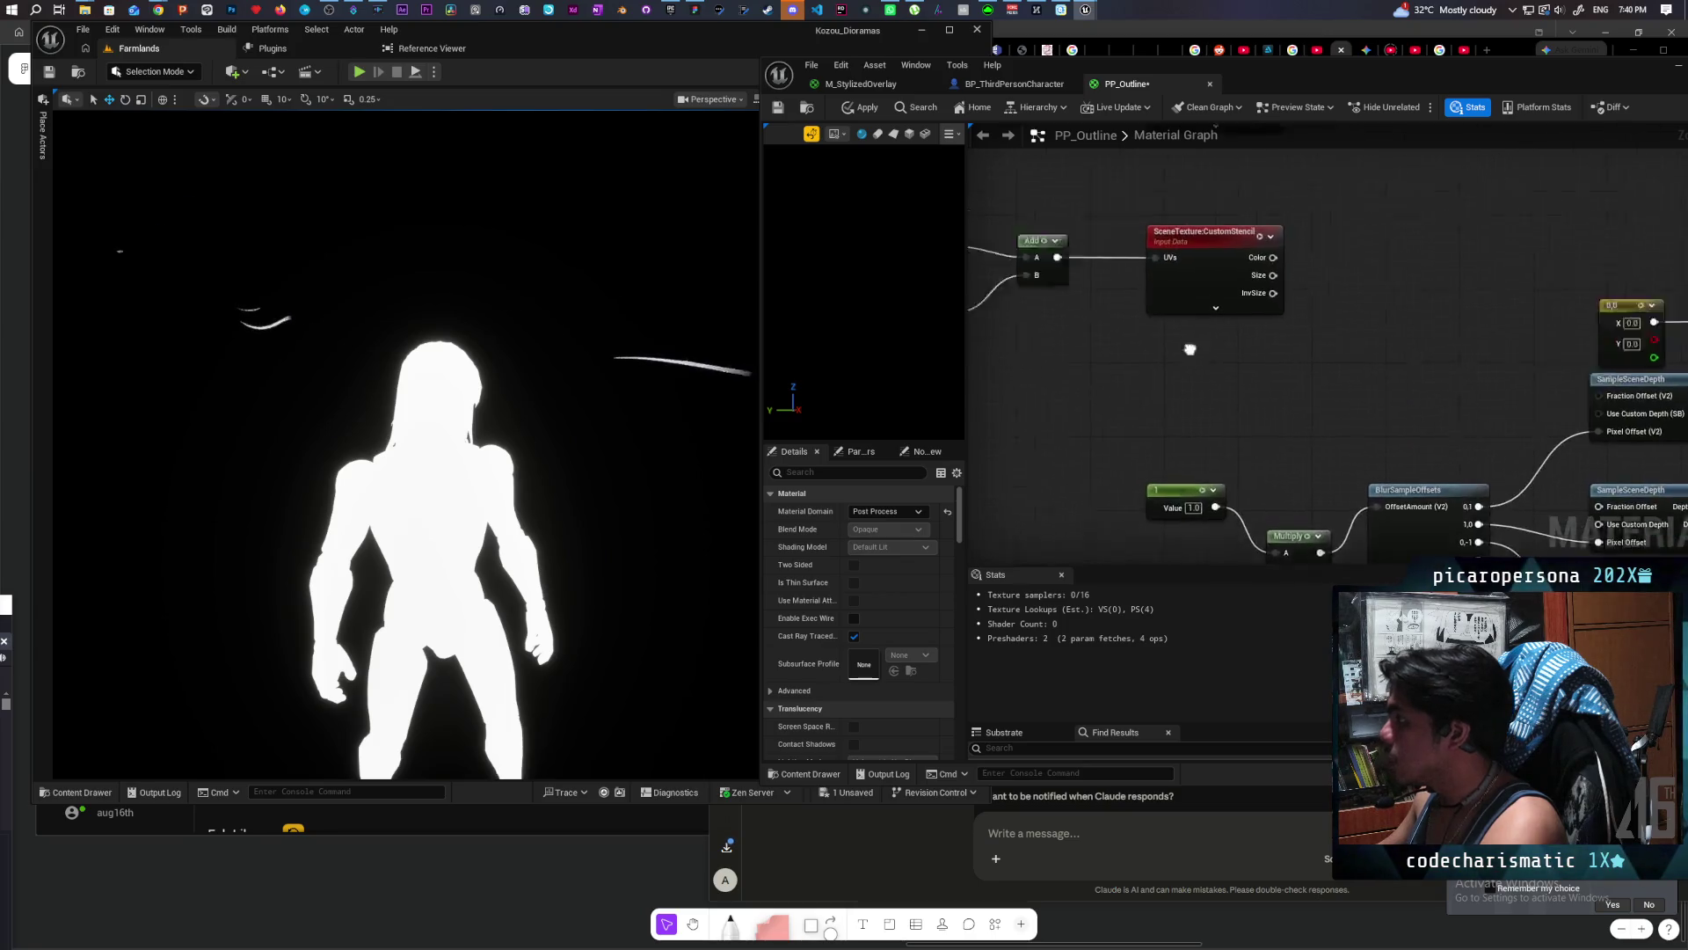
scroll(1249, 407, "up", 4)
Step: Set the lower offset constant to (0, -1) and save PP_Outline
left_click_drag(1217, 478, 1225, 415)
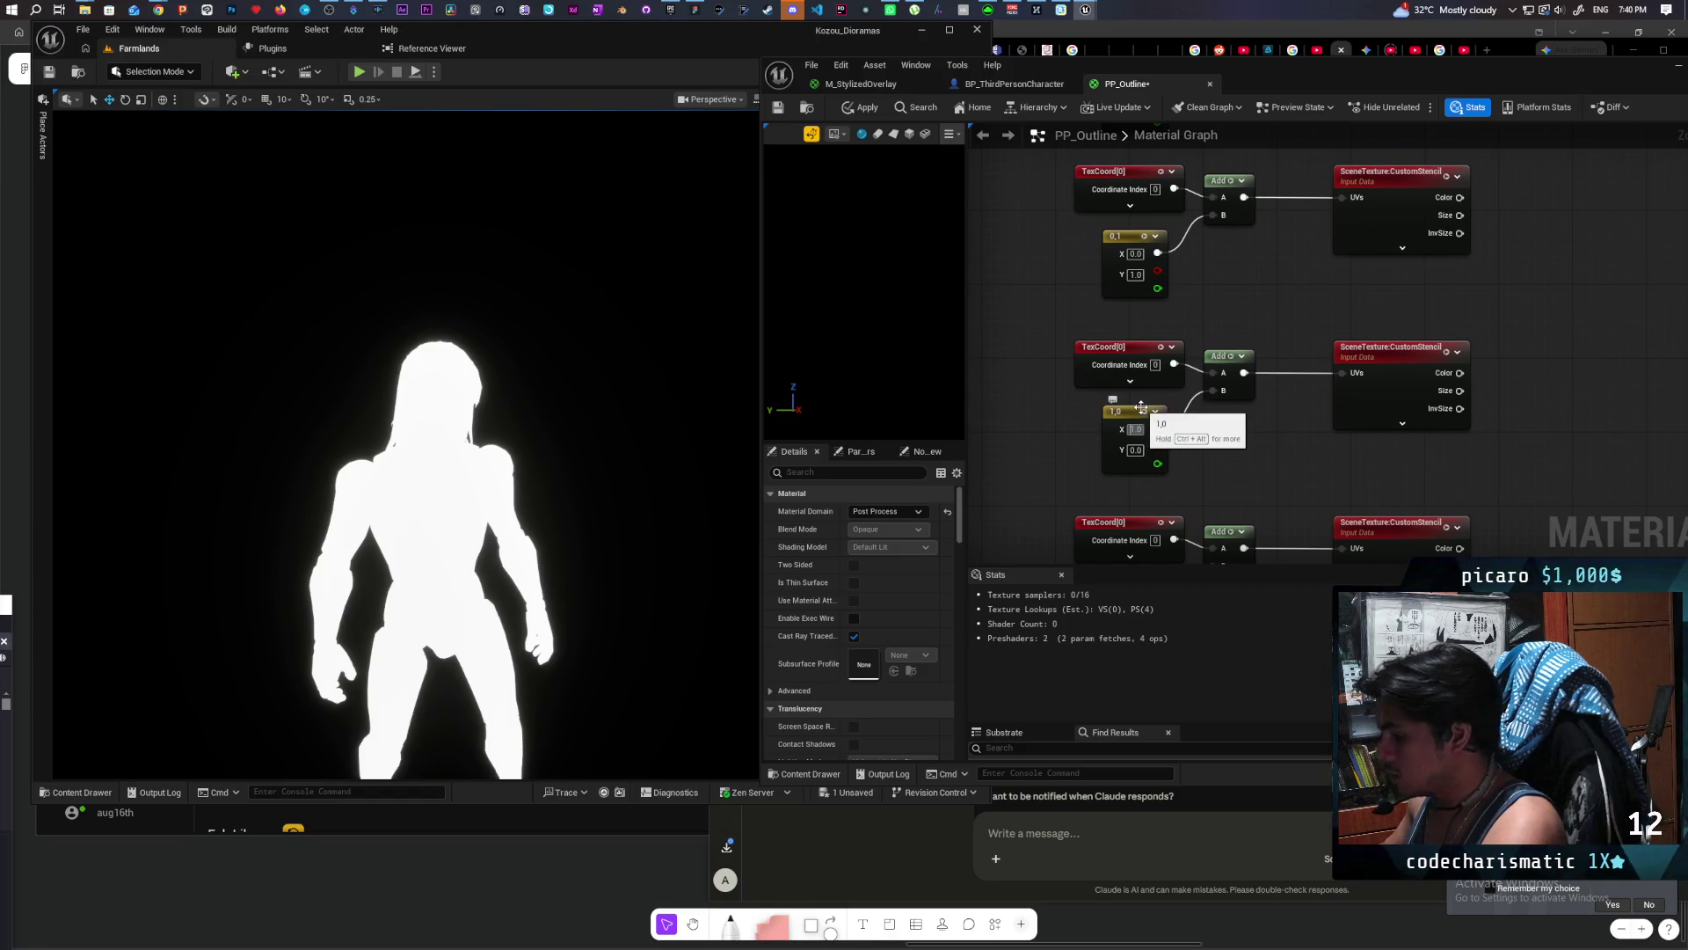
left_click_drag(1218, 496, 1218, 388)
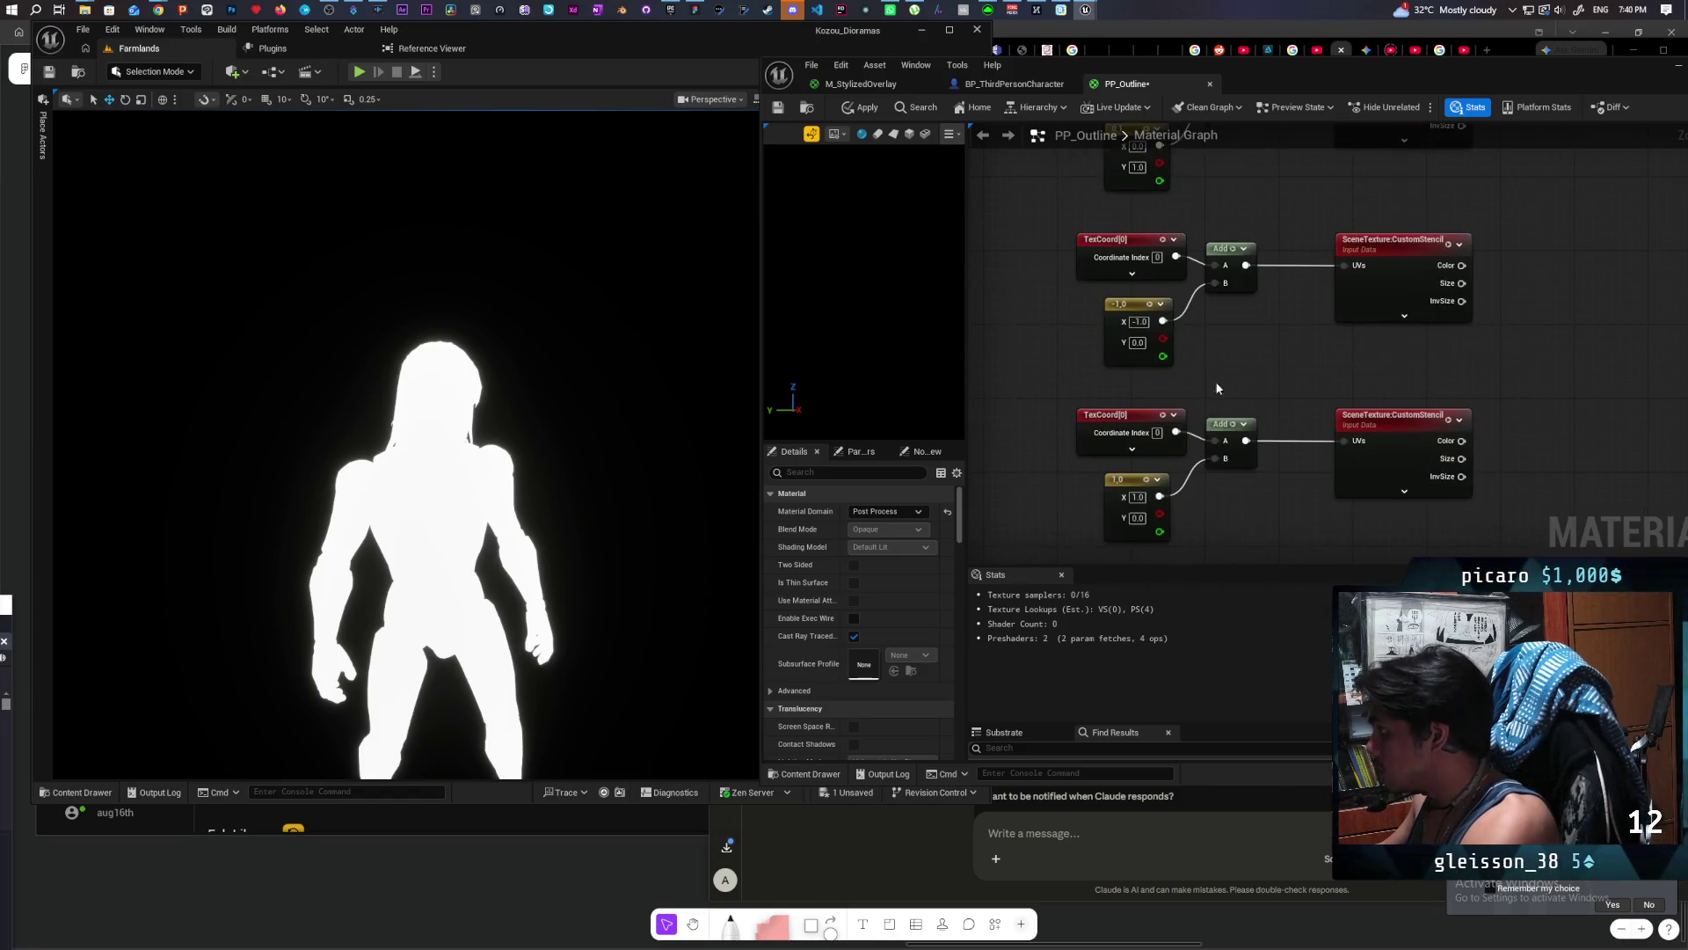
left_click(1138, 497)
type("0")
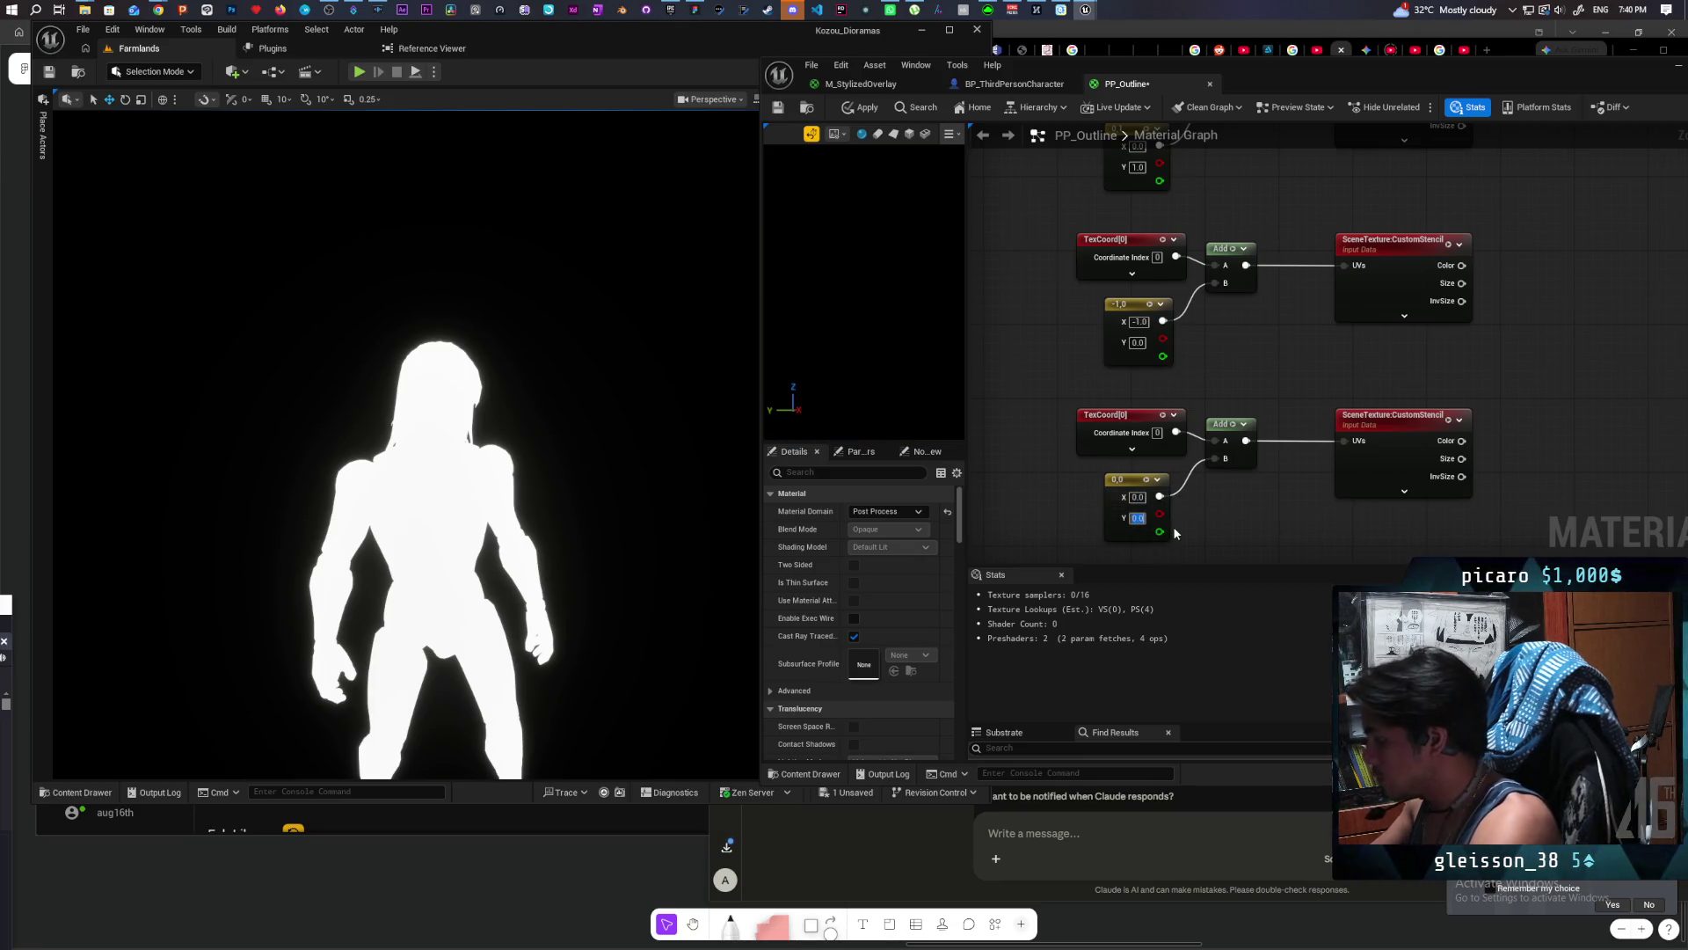
type("1")
key("Return")
scroll(1265, 528, "down", 2)
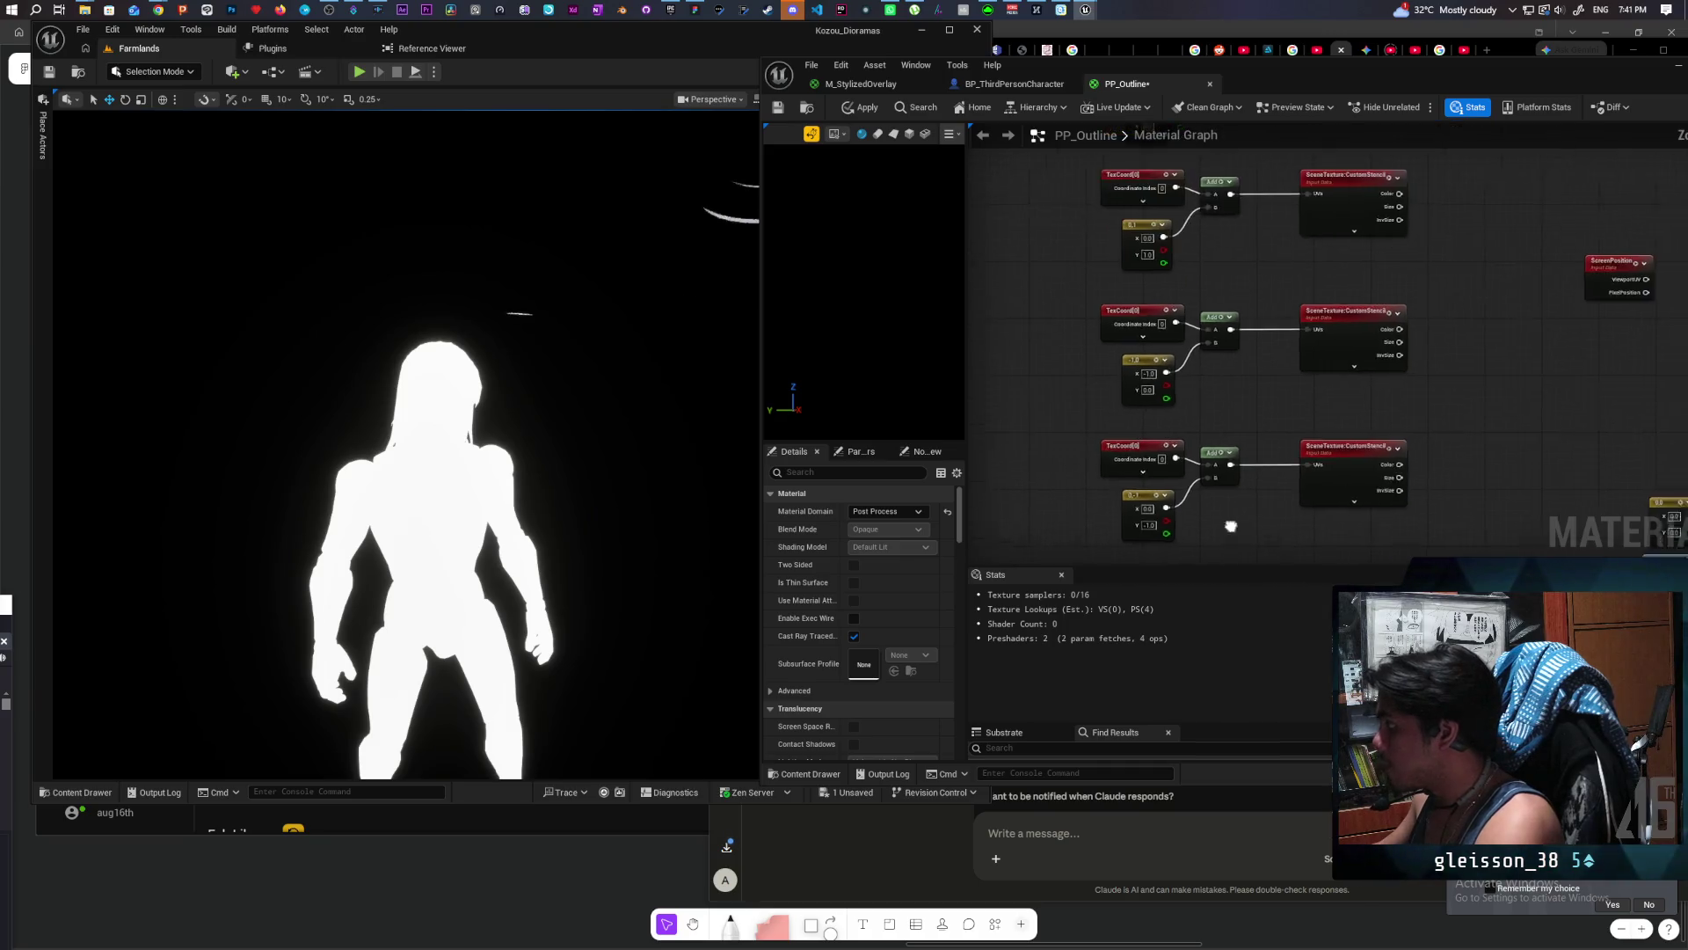
key("ctrl+s")
scroll(1311, 392, "down", 3)
scroll(1214, 384, "up", 1)
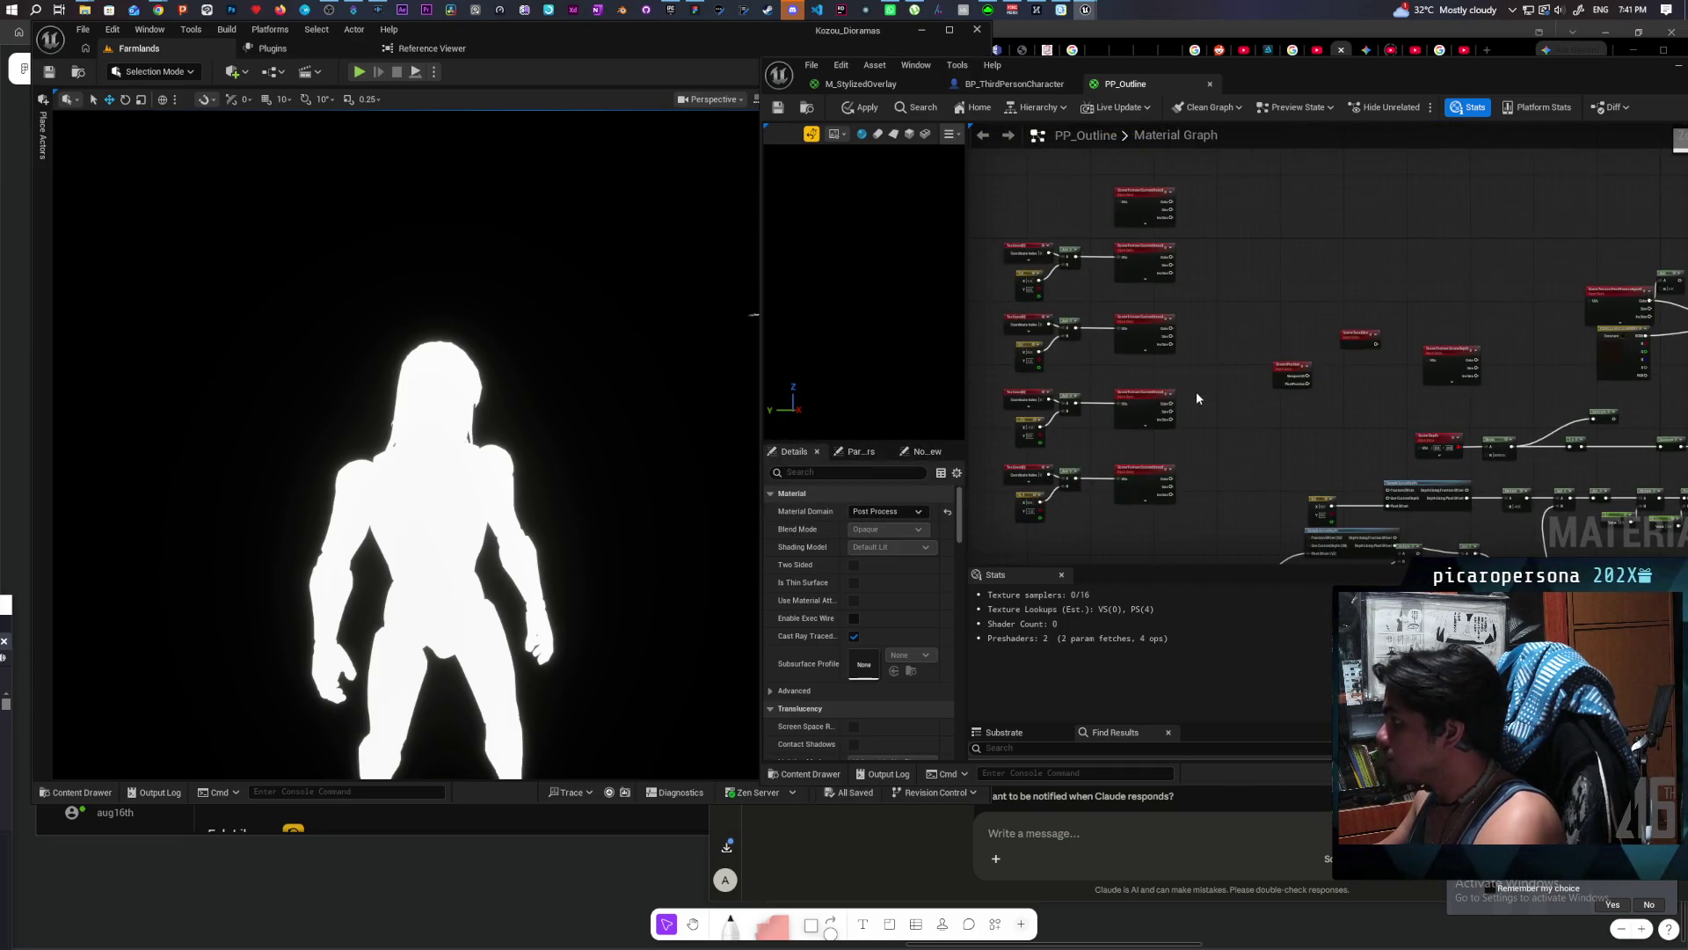
Step: Shift the four TexCoord/Add/CustomStencil sample rows slightly left and recentre on them
mouse_move(974, 293)
left_mouse_down()
mouse_move(1042, 258)
mouse_move(1250, 471)
left_mouse_up()
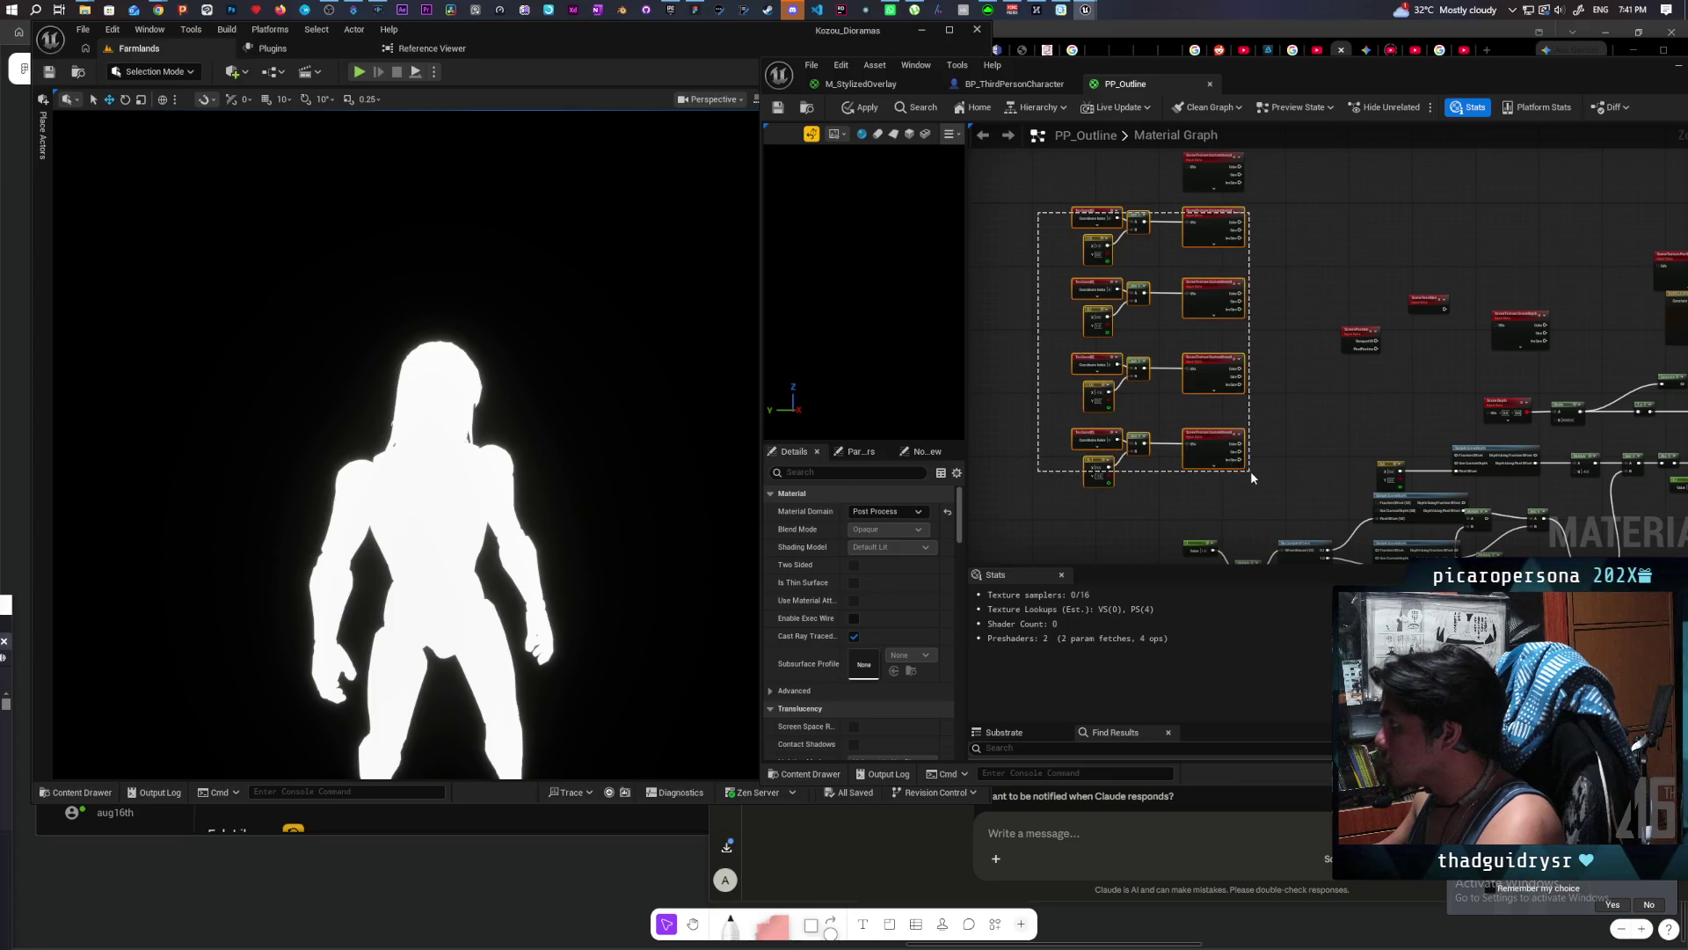
left_click(1252, 424)
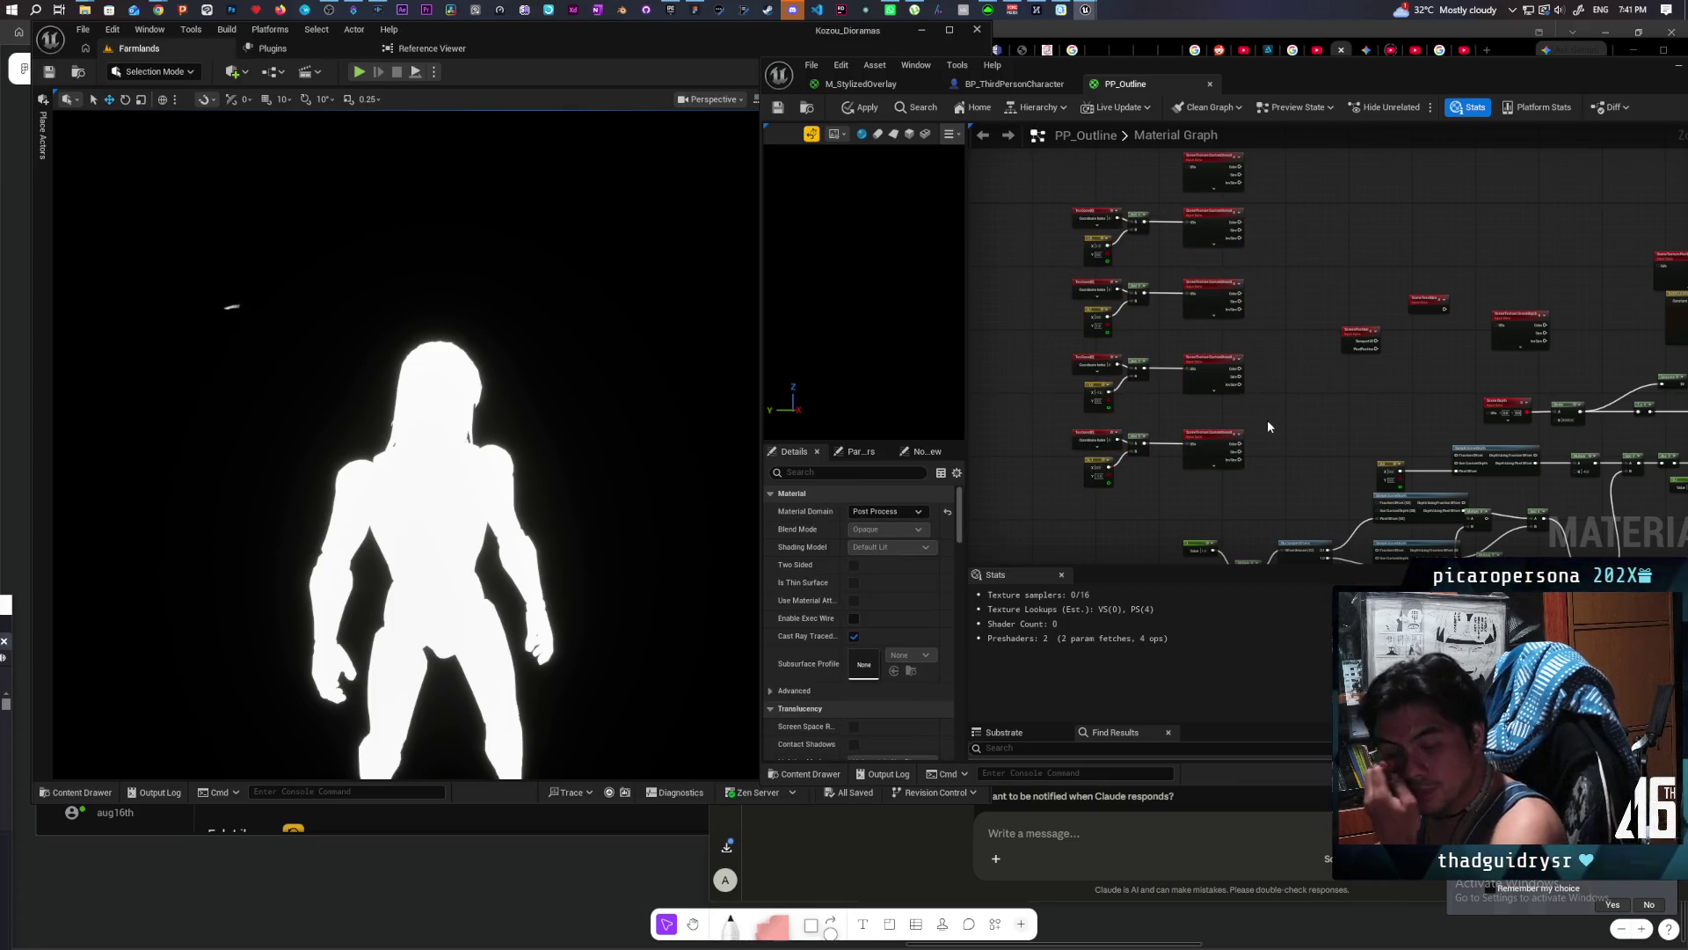
left_click_drag(1268, 419, 1228, 420)
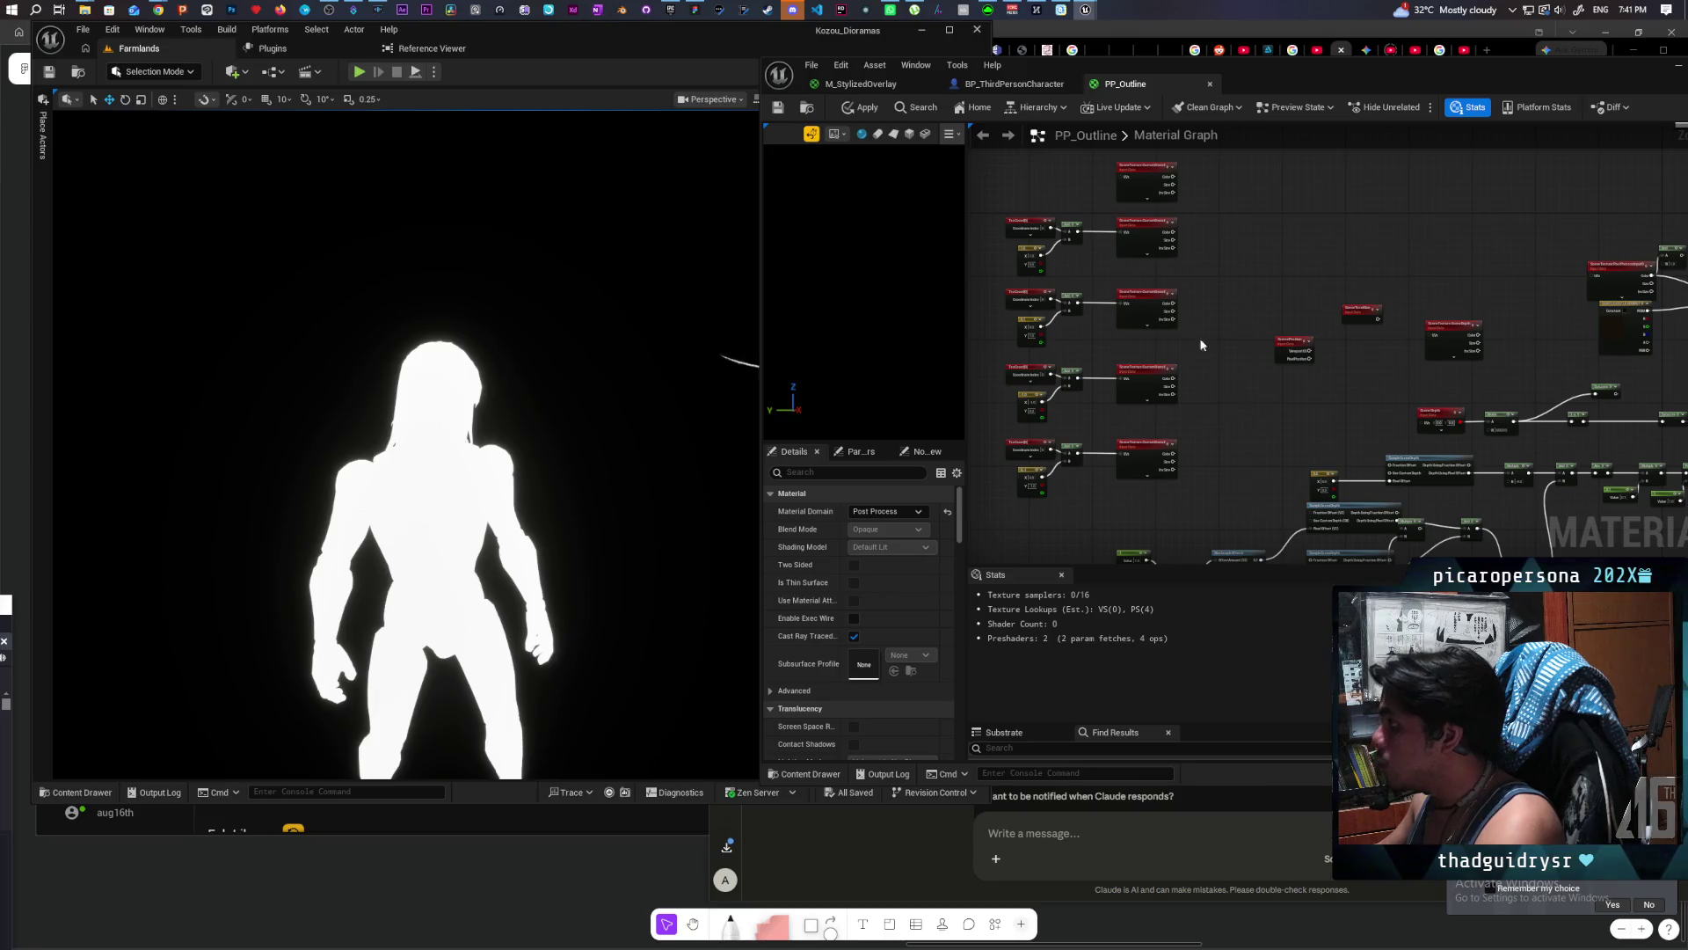
mouse_move(984, 256)
left_mouse_down()
mouse_move(1147, 446)
mouse_move(1126, 448)
left_mouse_up()
left_click(1200, 278)
mouse_move(1199, 278)
left_mouse_down()
mouse_move(1221, 306)
mouse_move(1273, 274)
left_mouse_up()
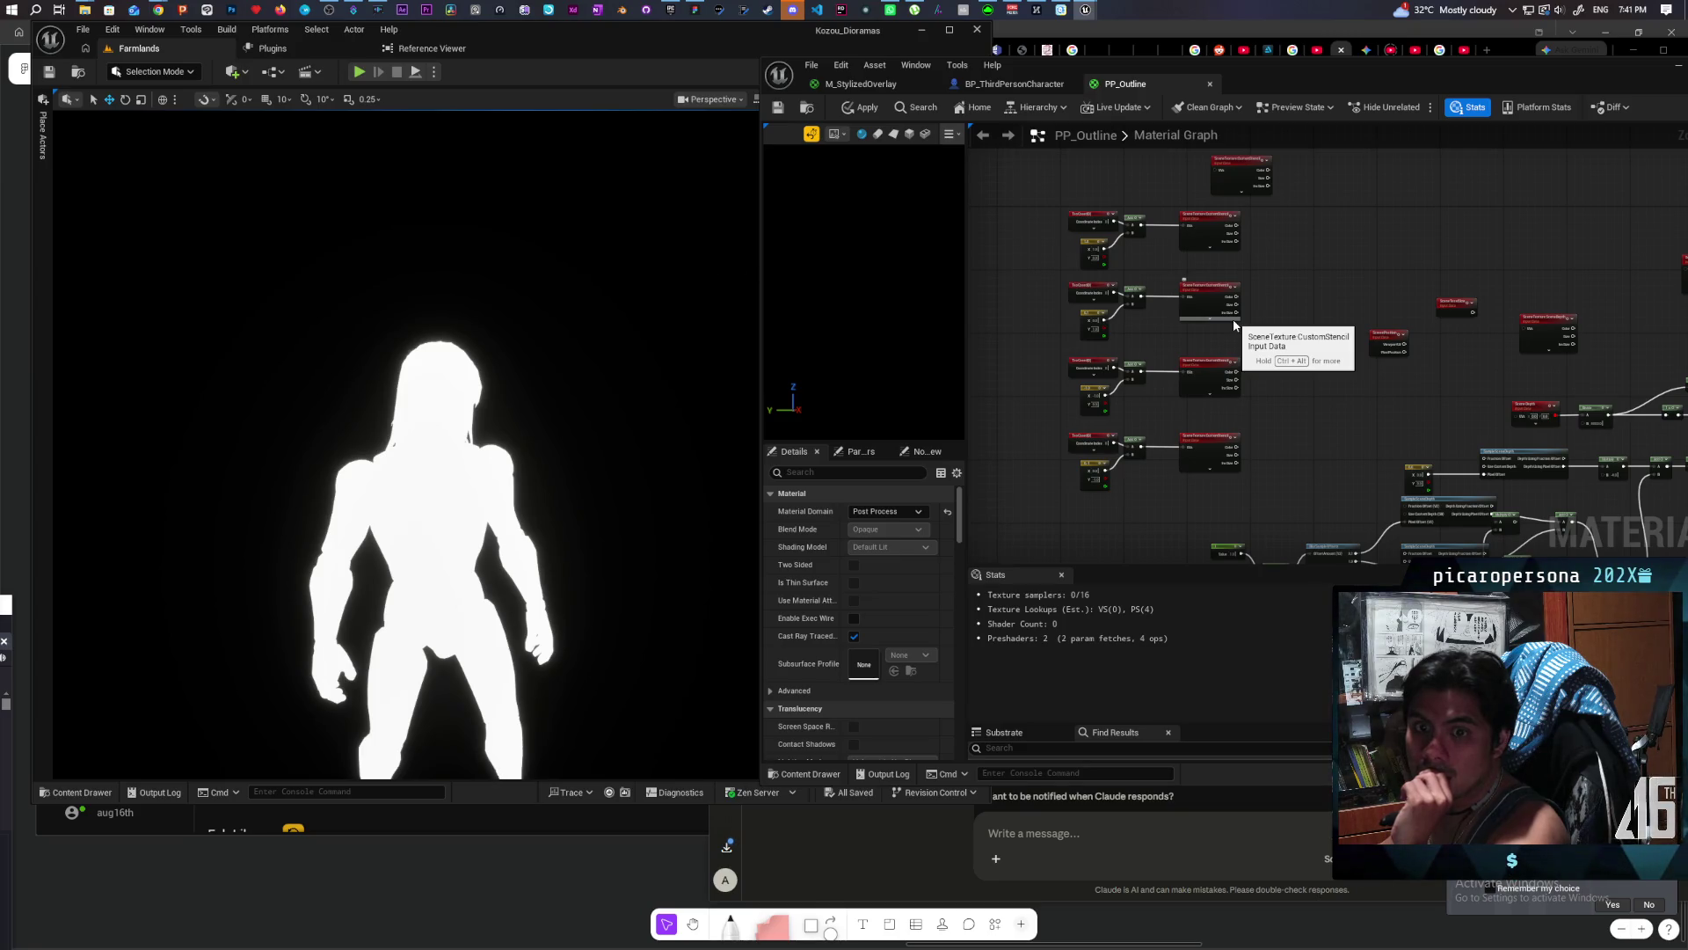
left_click_drag(1301, 305, 1304, 346)
Step: Combine the first two offset CustomStencil samples with a Max node
left_click_drag(1226, 264, 1266, 301)
type("max")
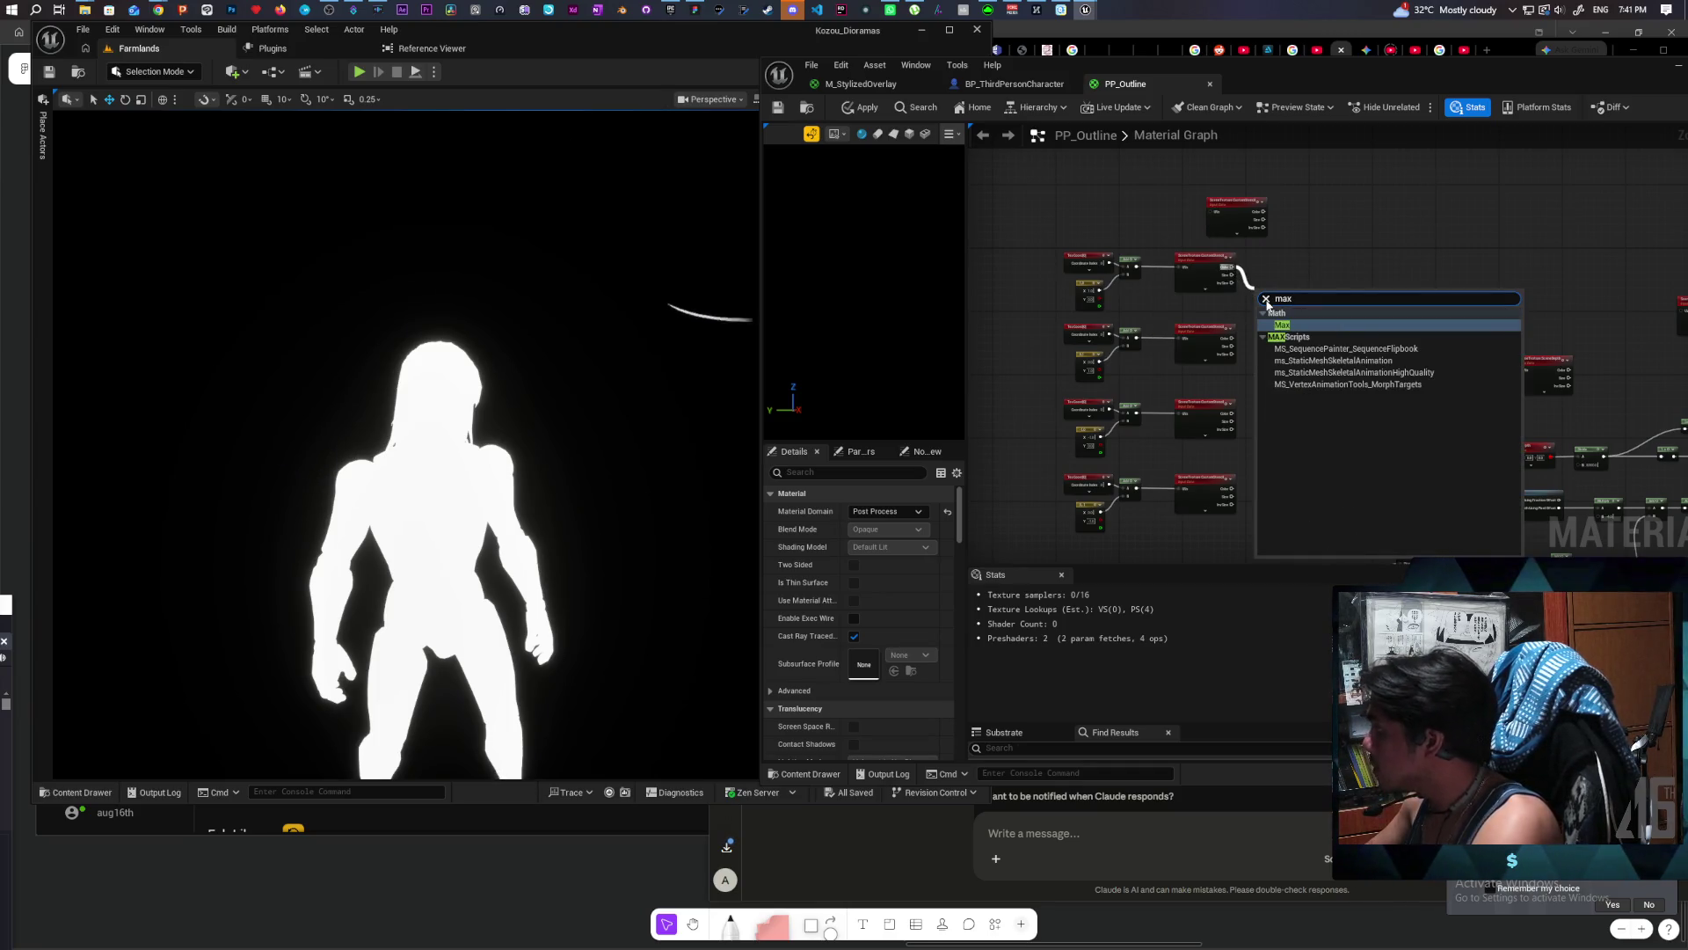
key("Return")
scroll(1266, 299, "up", 5)
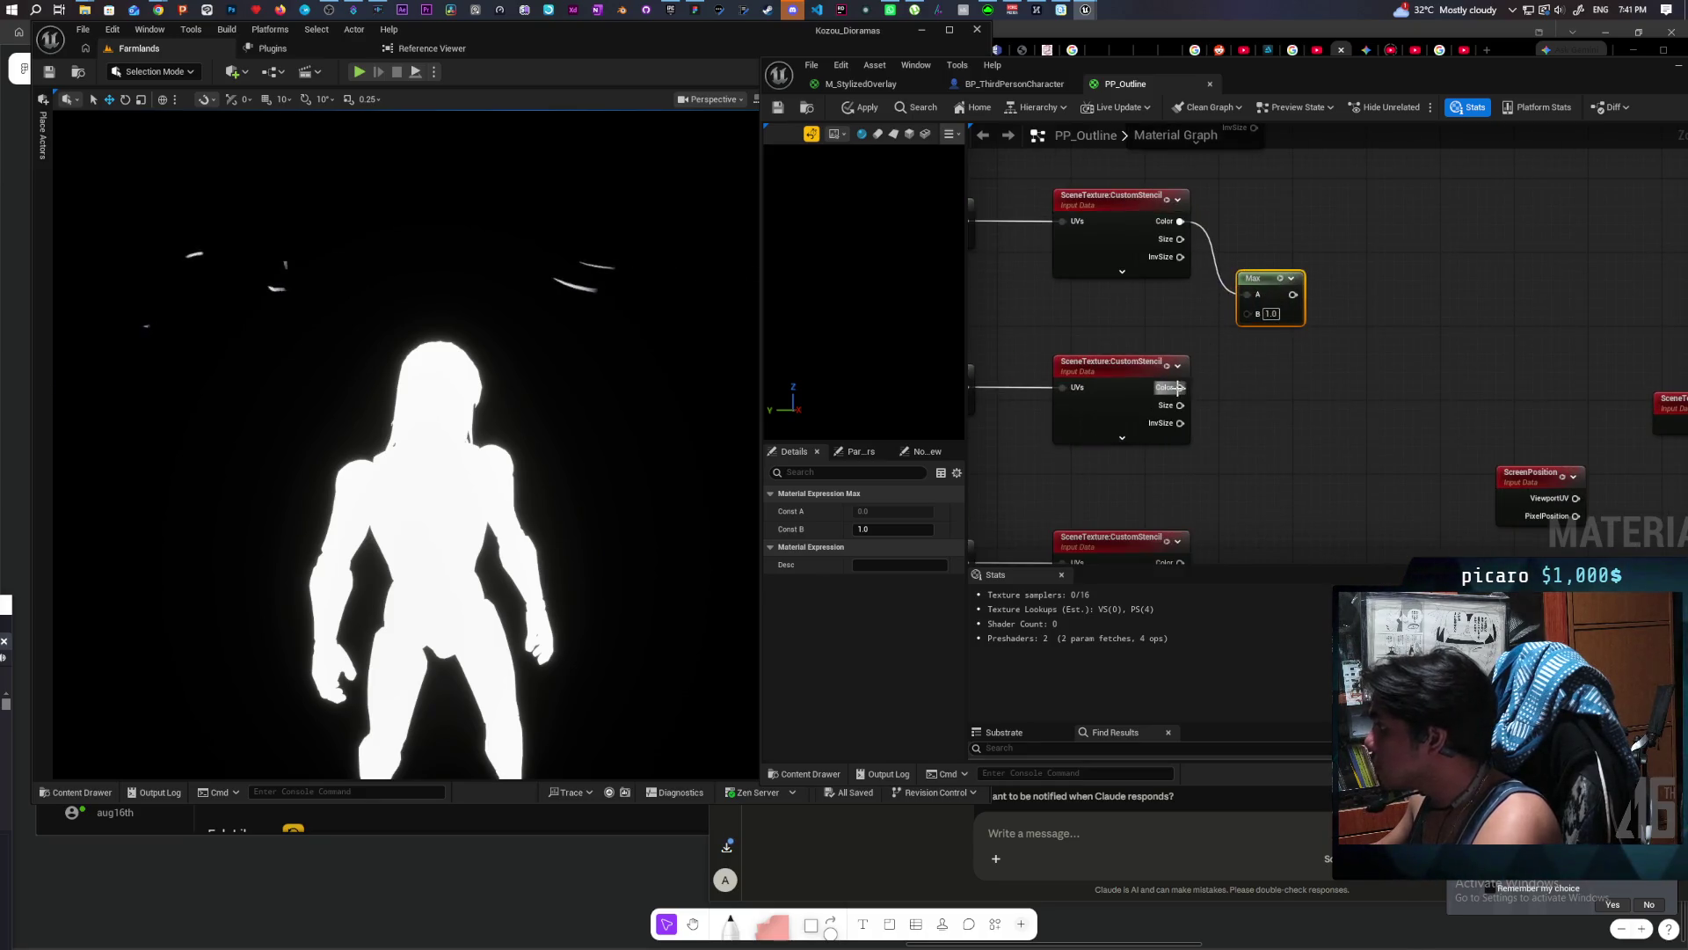
left_click_drag(1178, 387, 1247, 314)
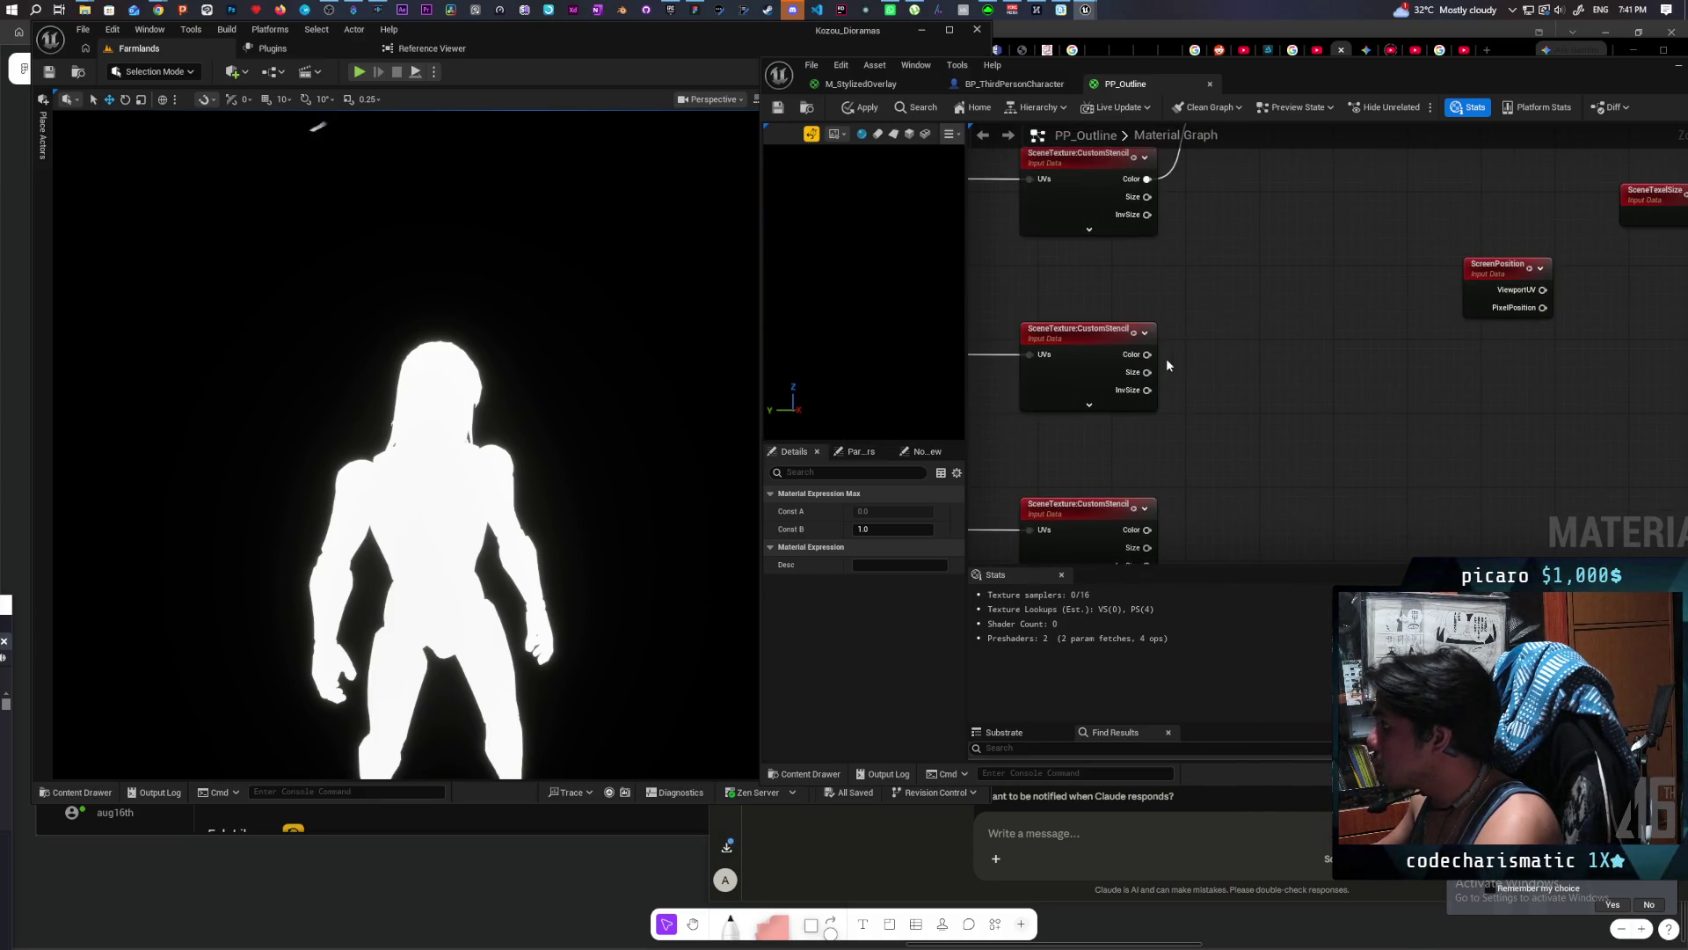
scroll(1168, 365, "down", 2)
mouse_move(1127, 407)
left_mouse_down()
mouse_move(1214, 320)
mouse_move(1167, 239)
left_mouse_up()
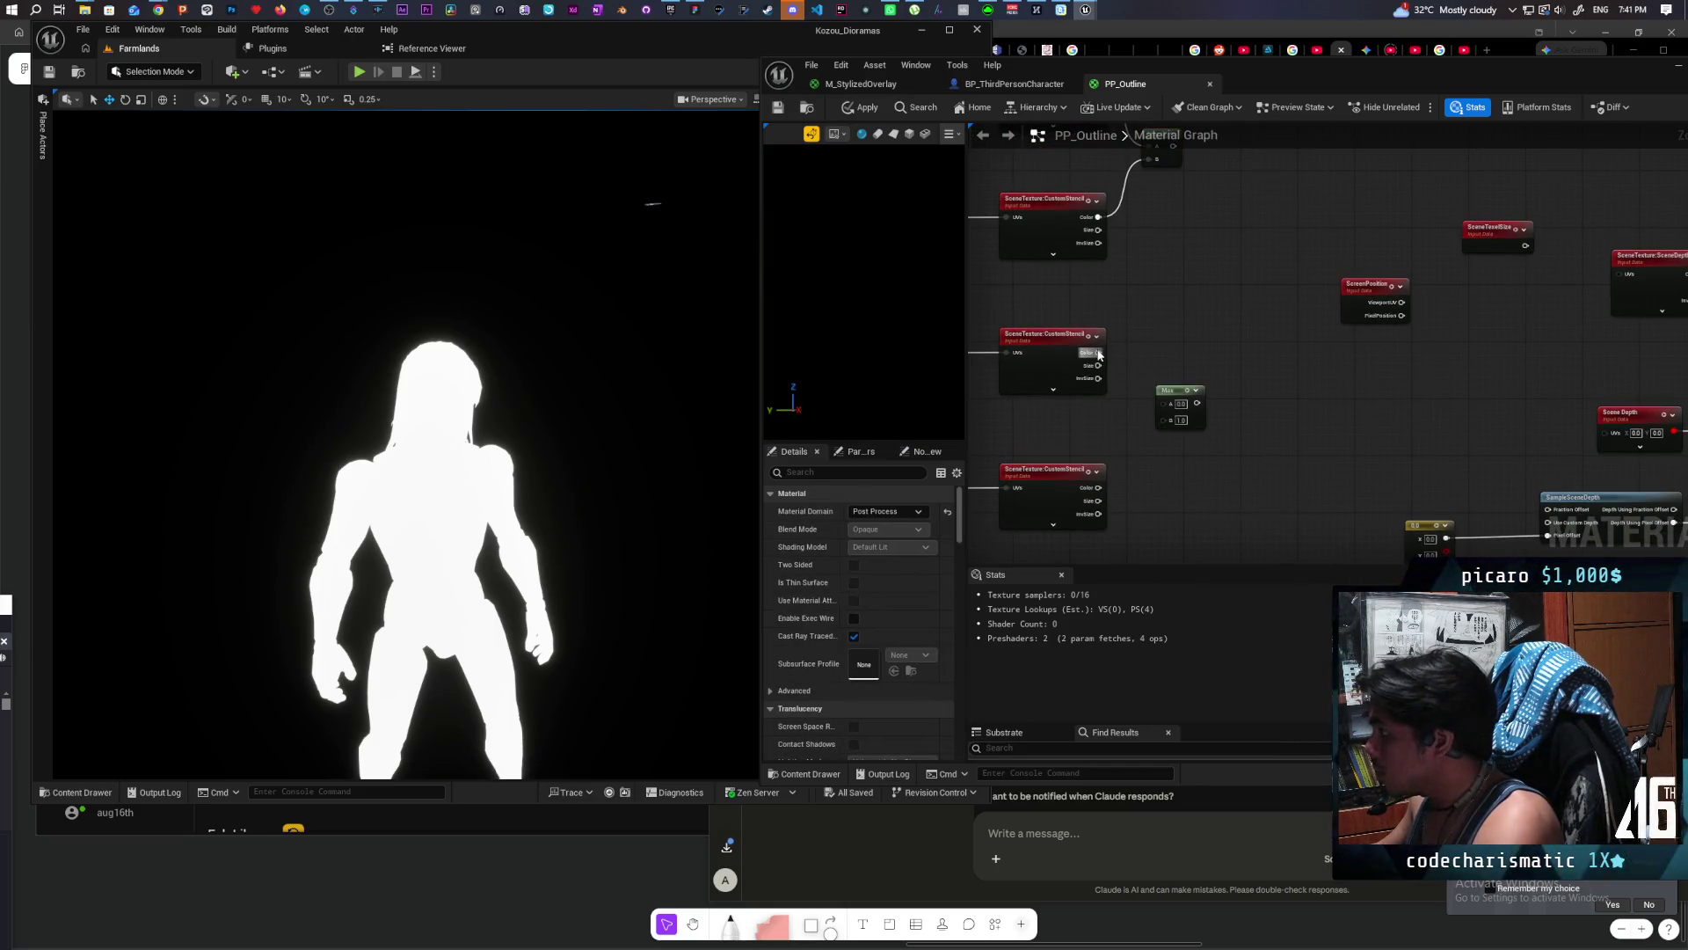
Step: Combine the two lower stencil samples with a second Max node
left_click_drag(1099, 353, 1170, 402)
mouse_move(1098, 486)
left_mouse_down()
mouse_move(1152, 457)
mouse_move(1171, 416)
left_mouse_up()
left_click_drag(1113, 270, 1159, 251)
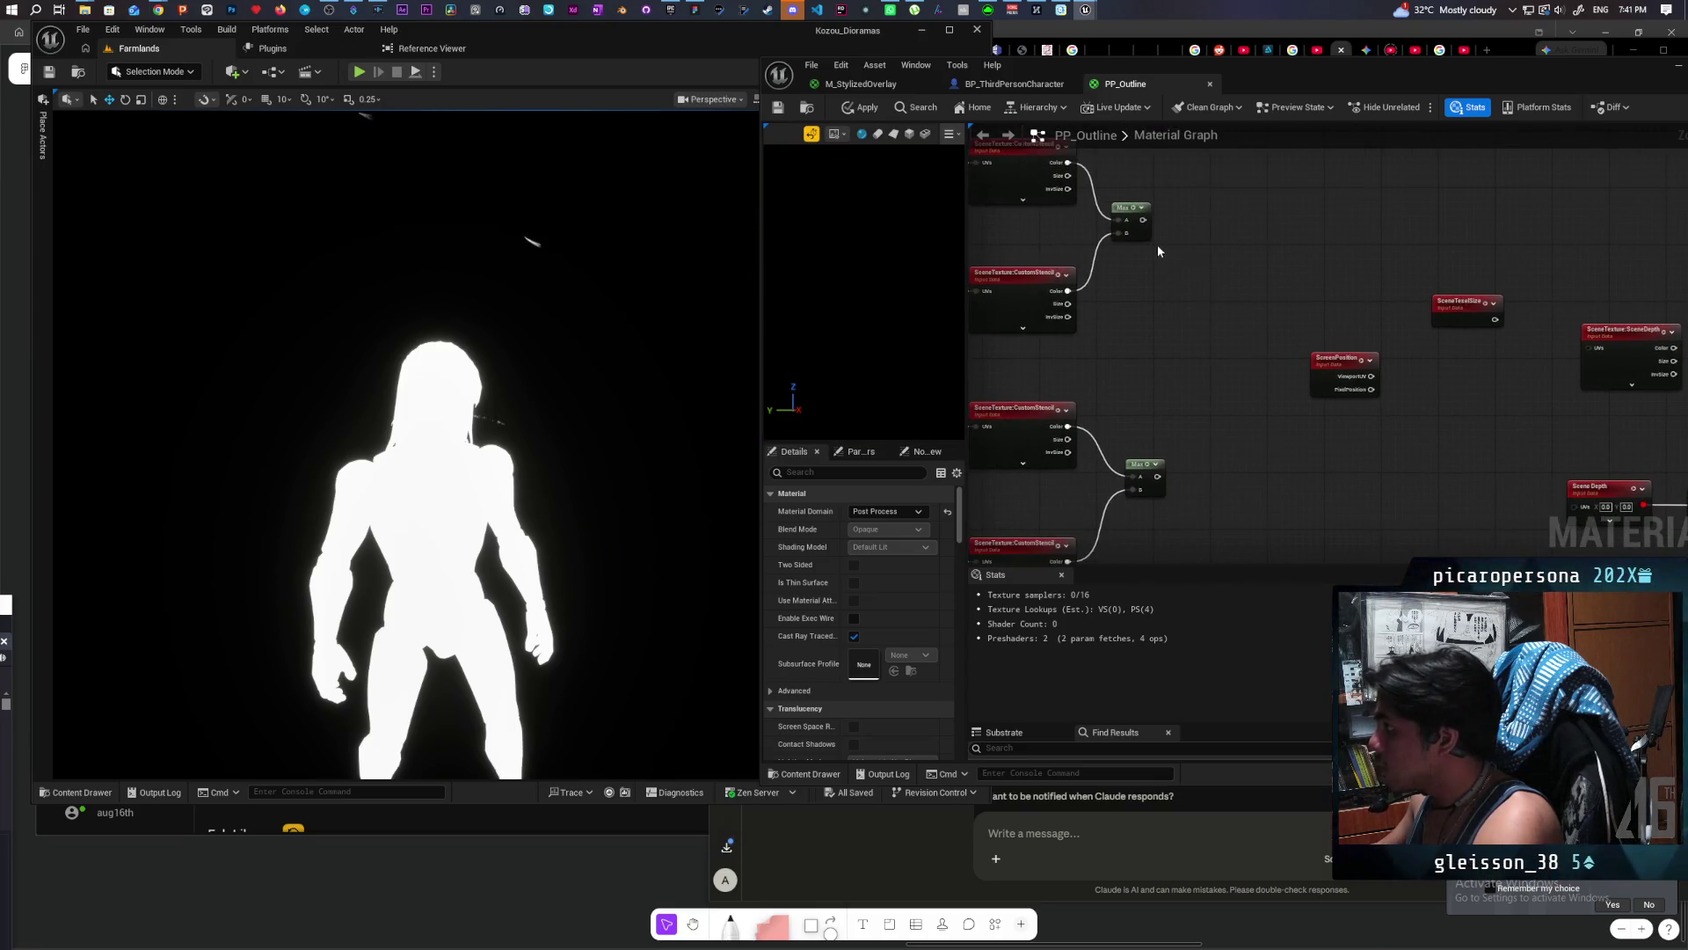
Step: Chain both Max results into a third Max node copied from the first
left_click(1149, 238)
key("ctrl+c")
key("ctrl+v")
left_click(1163, 236)
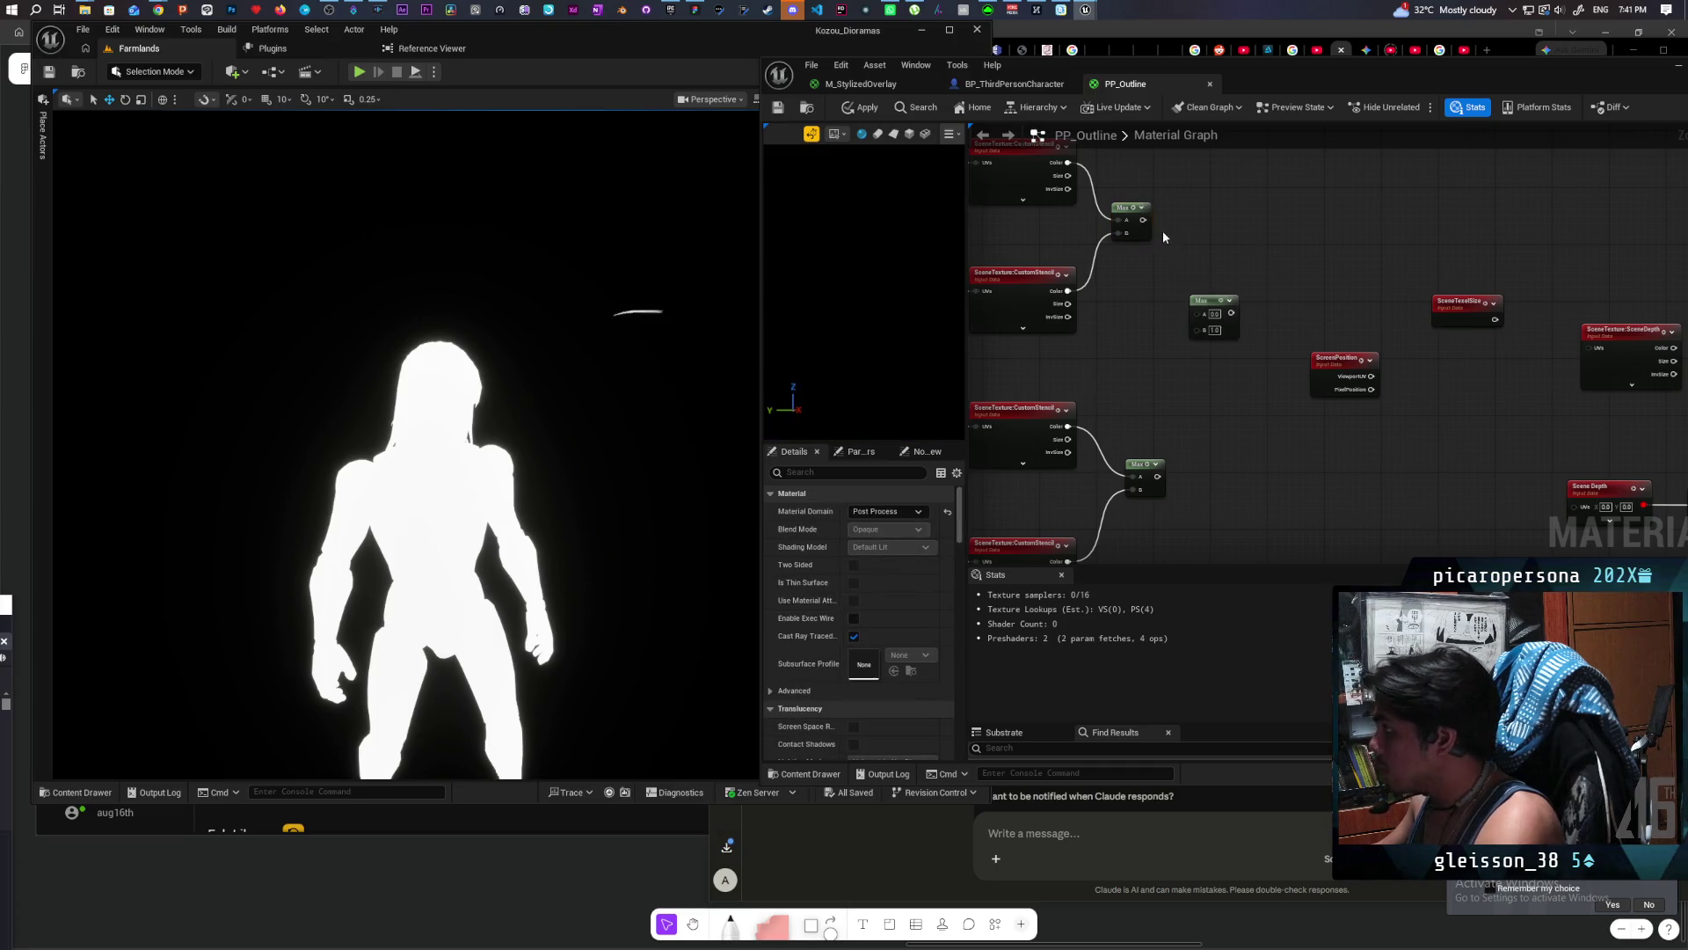
mouse_move(1143, 221)
left_mouse_down()
mouse_move(1210, 302)
mouse_move(1198, 314)
left_mouse_up()
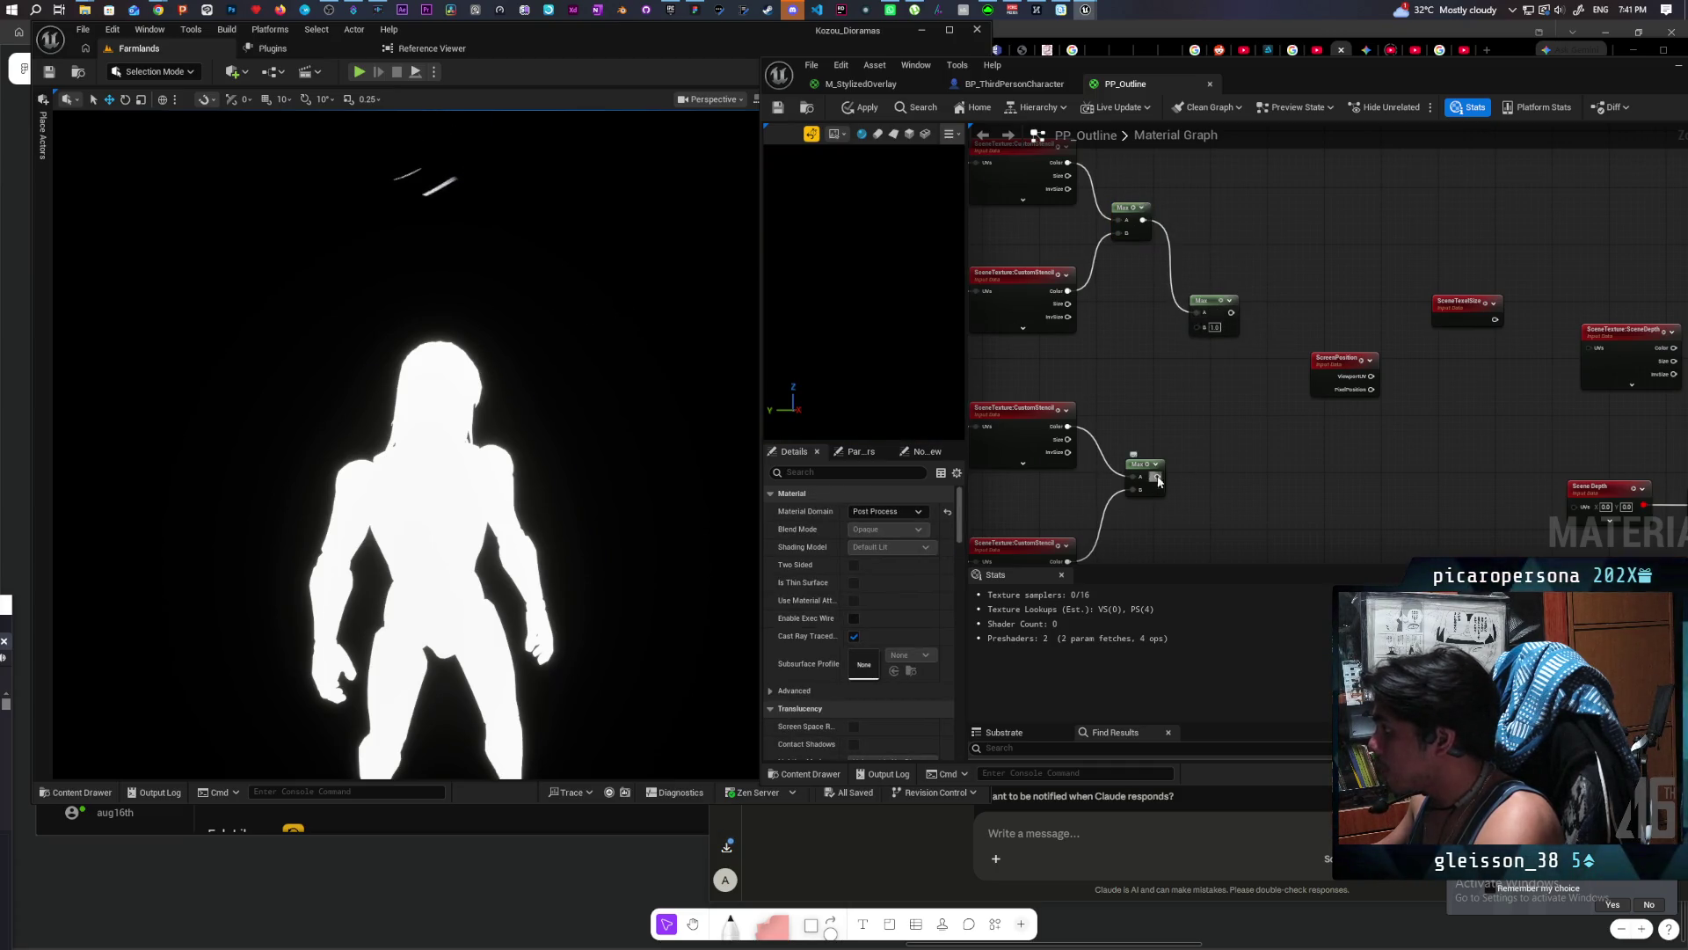
left_click_drag(1158, 480, 1196, 327)
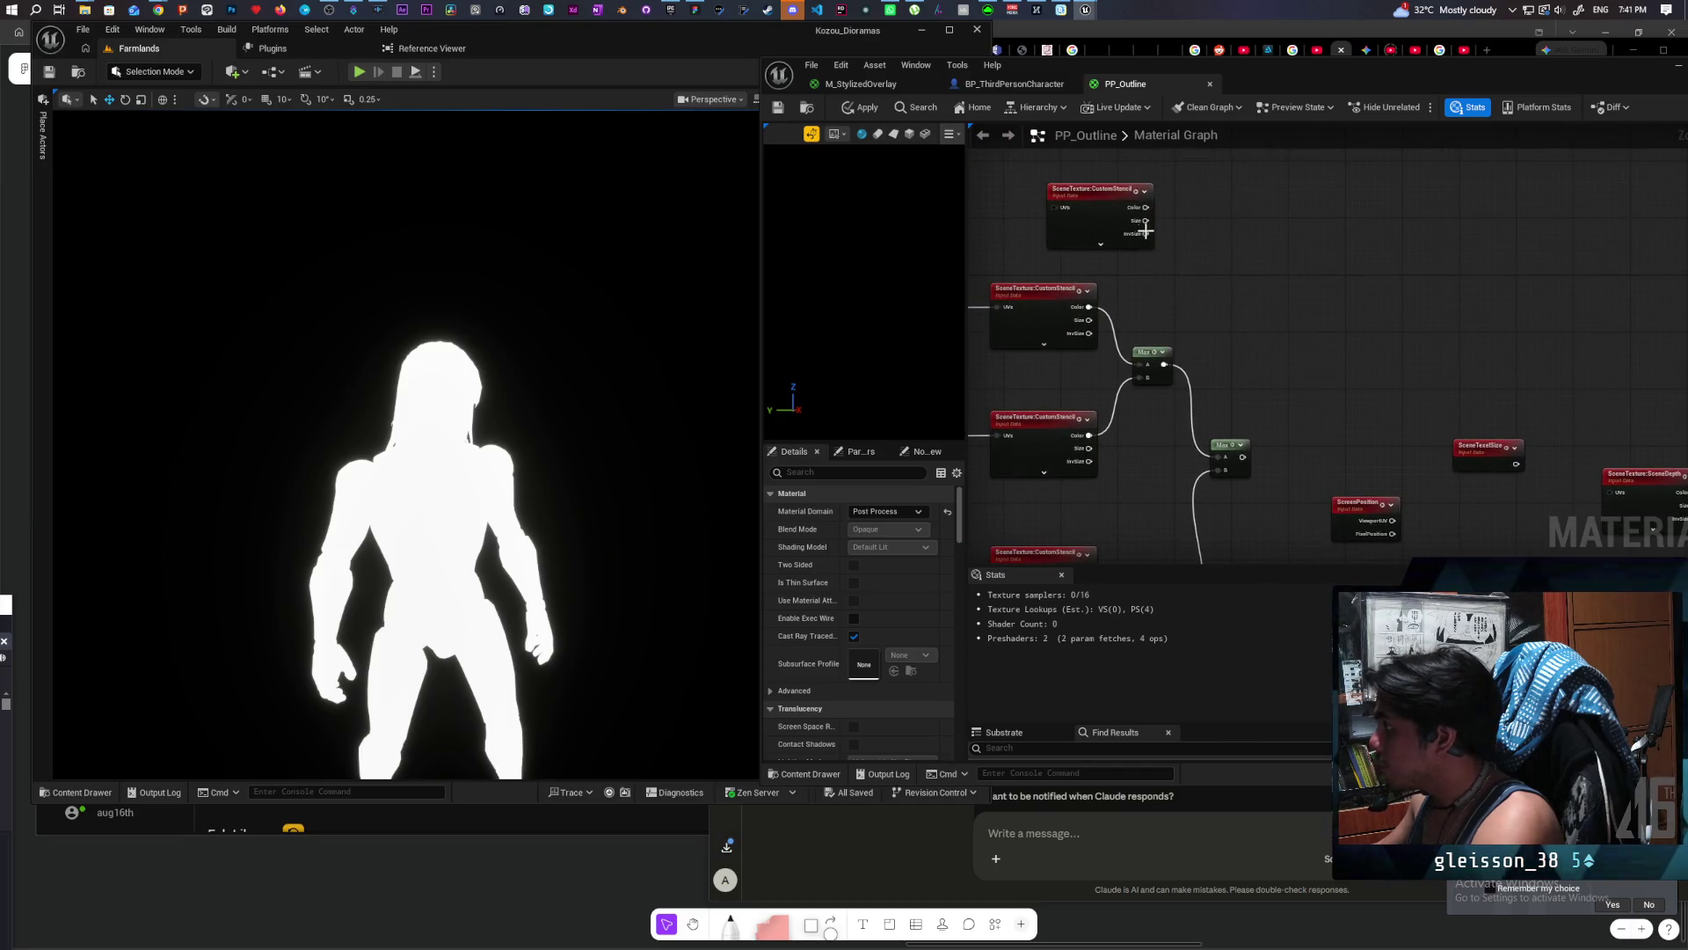
Step: Feed the combined Max result into a new Subtract node beside the centre stencil sample
left_click_drag(1084, 193, 1062, 188)
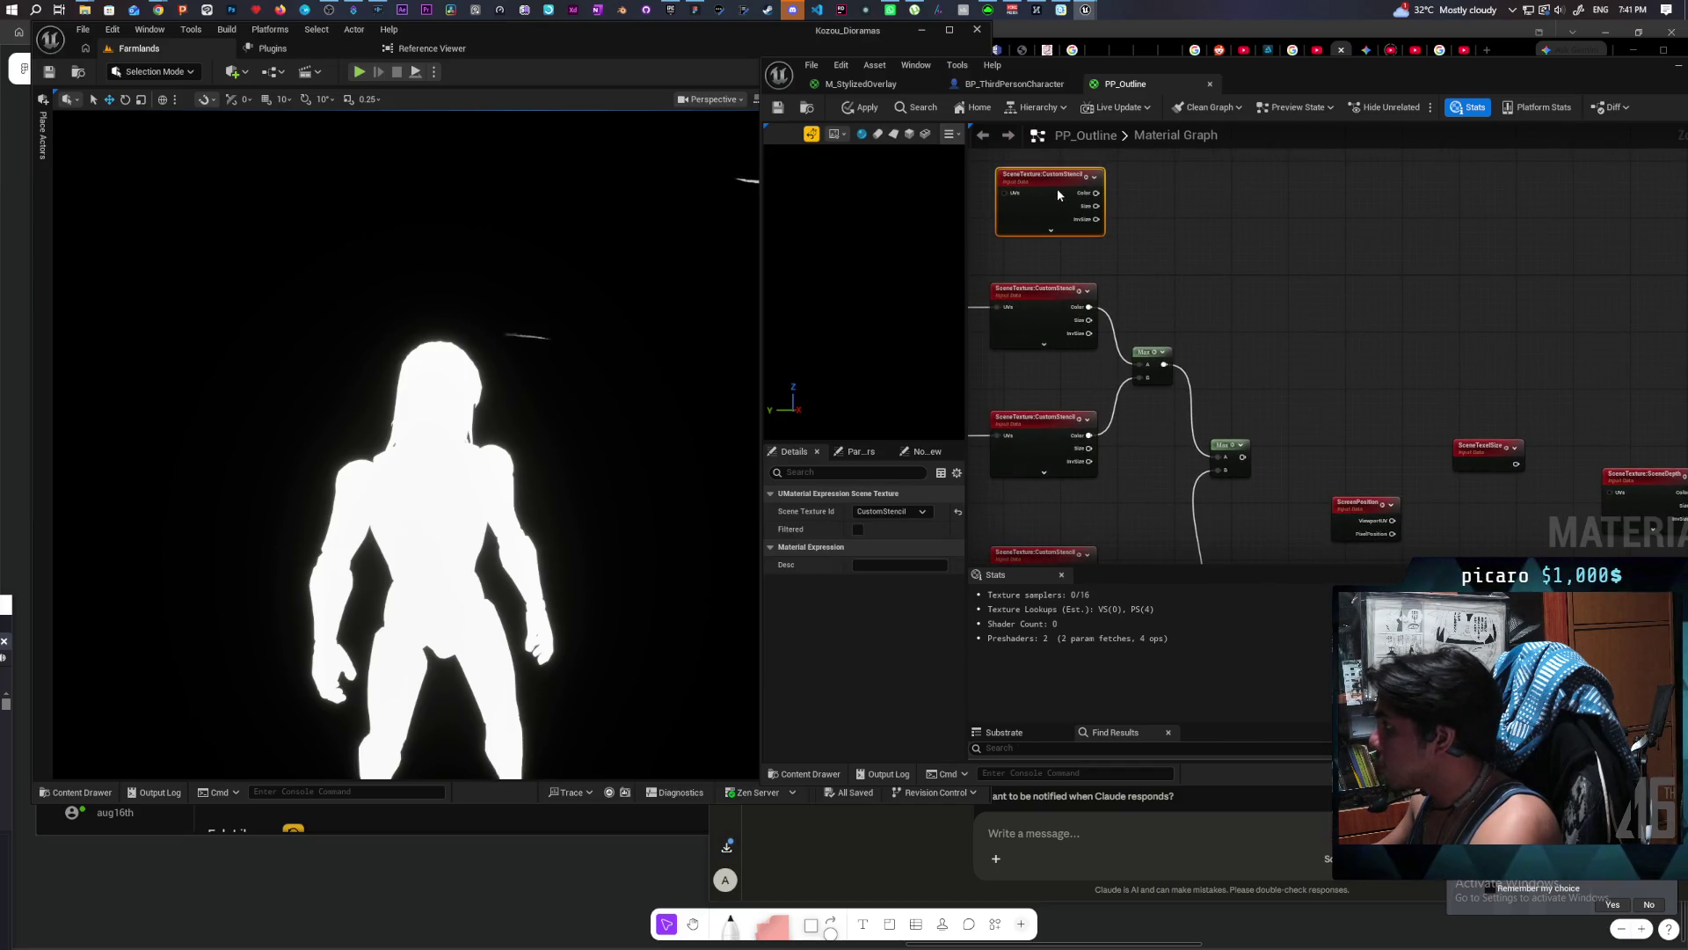
mouse_move(1242, 456)
left_mouse_down()
mouse_move(1183, 335)
mouse_move(1256, 190)
left_mouse_up()
type("subtract")
key("Return")
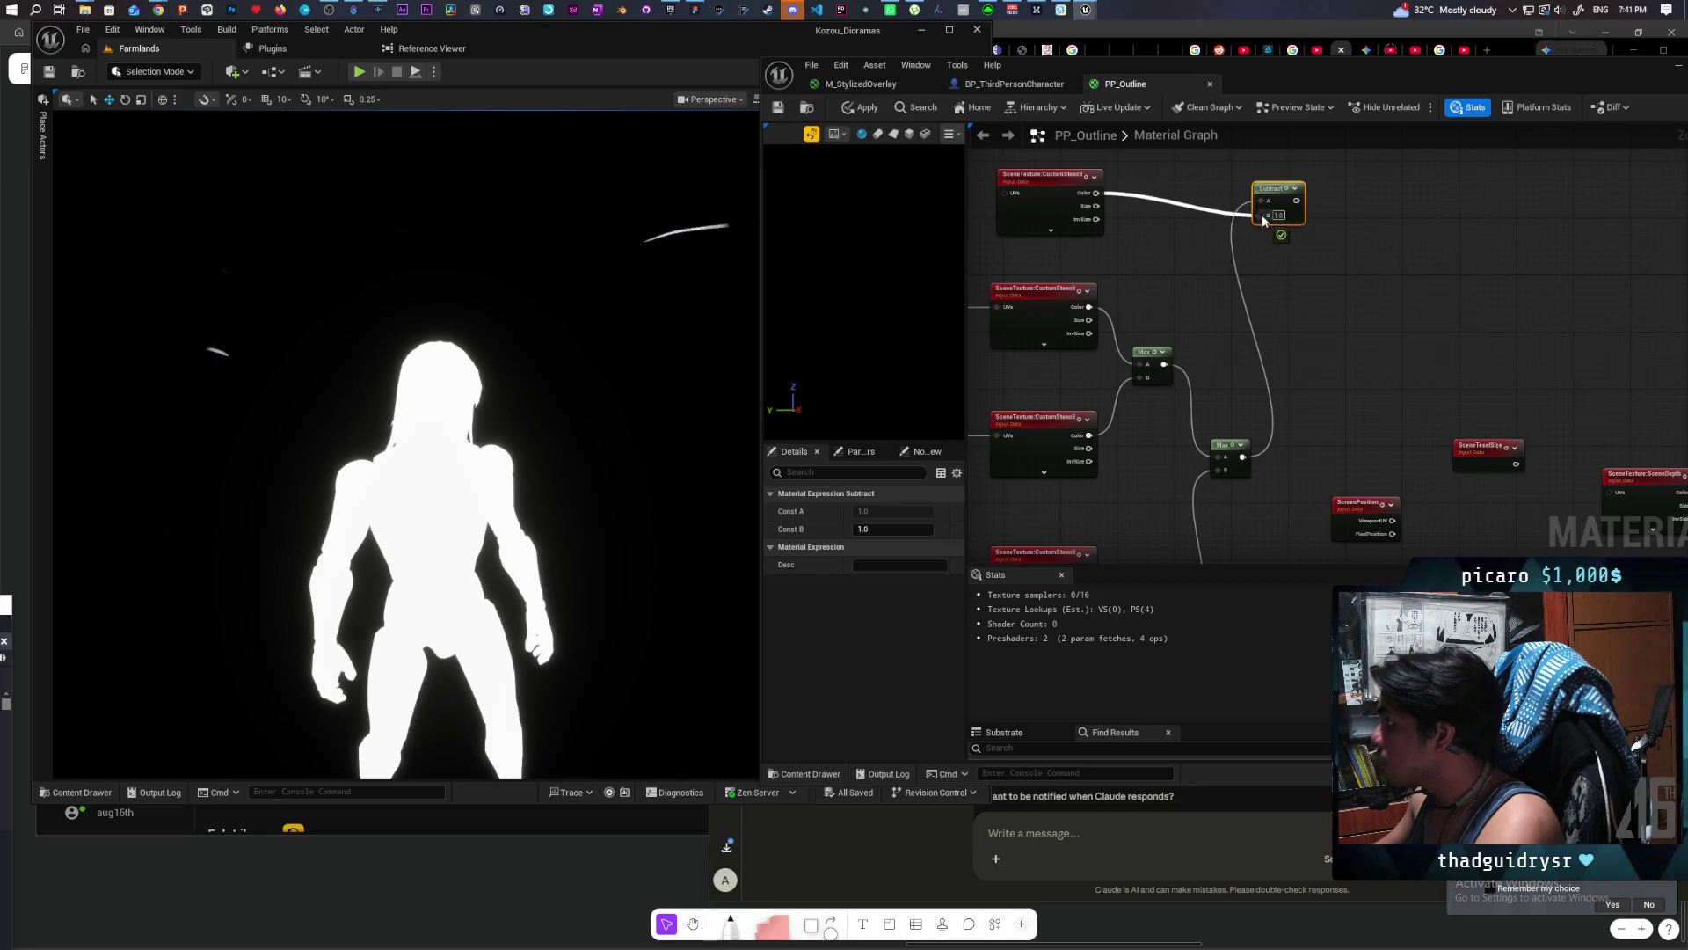
Step: Duplicate the Stencil reroute declaration as Stencil_1 and wire the Subtract result into it
scroll(1335, 279, "down", 5)
scroll(1335, 278, "up", 2)
scroll(1243, 306, "down", 2)
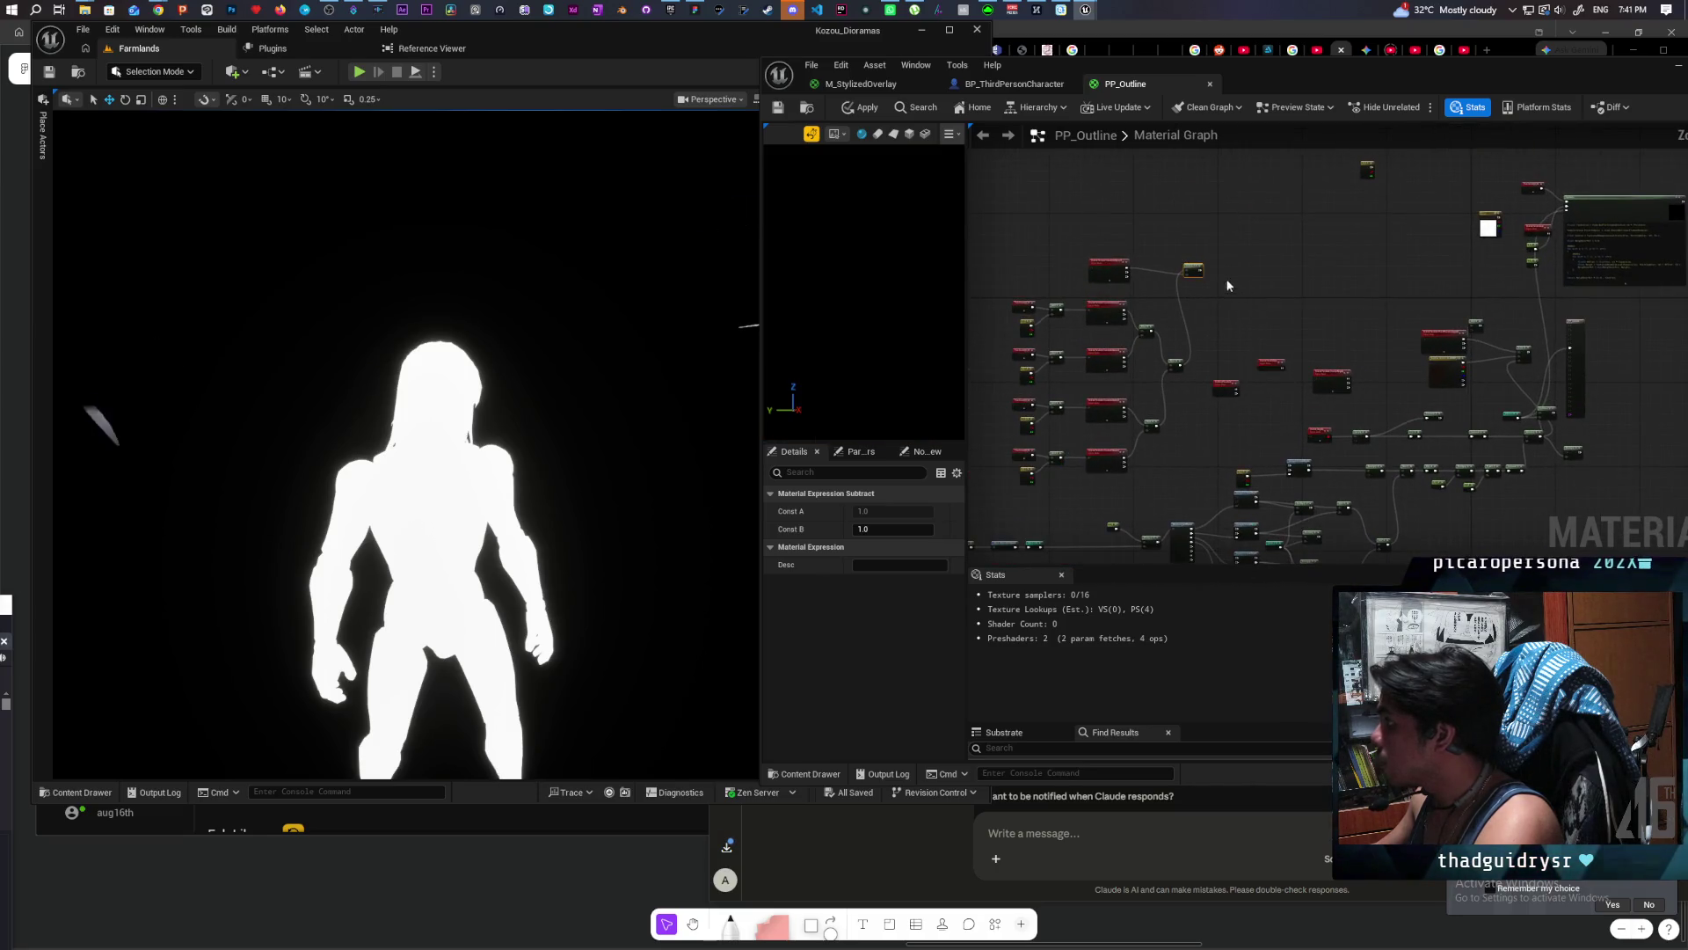
scroll(1197, 268, "up", 3)
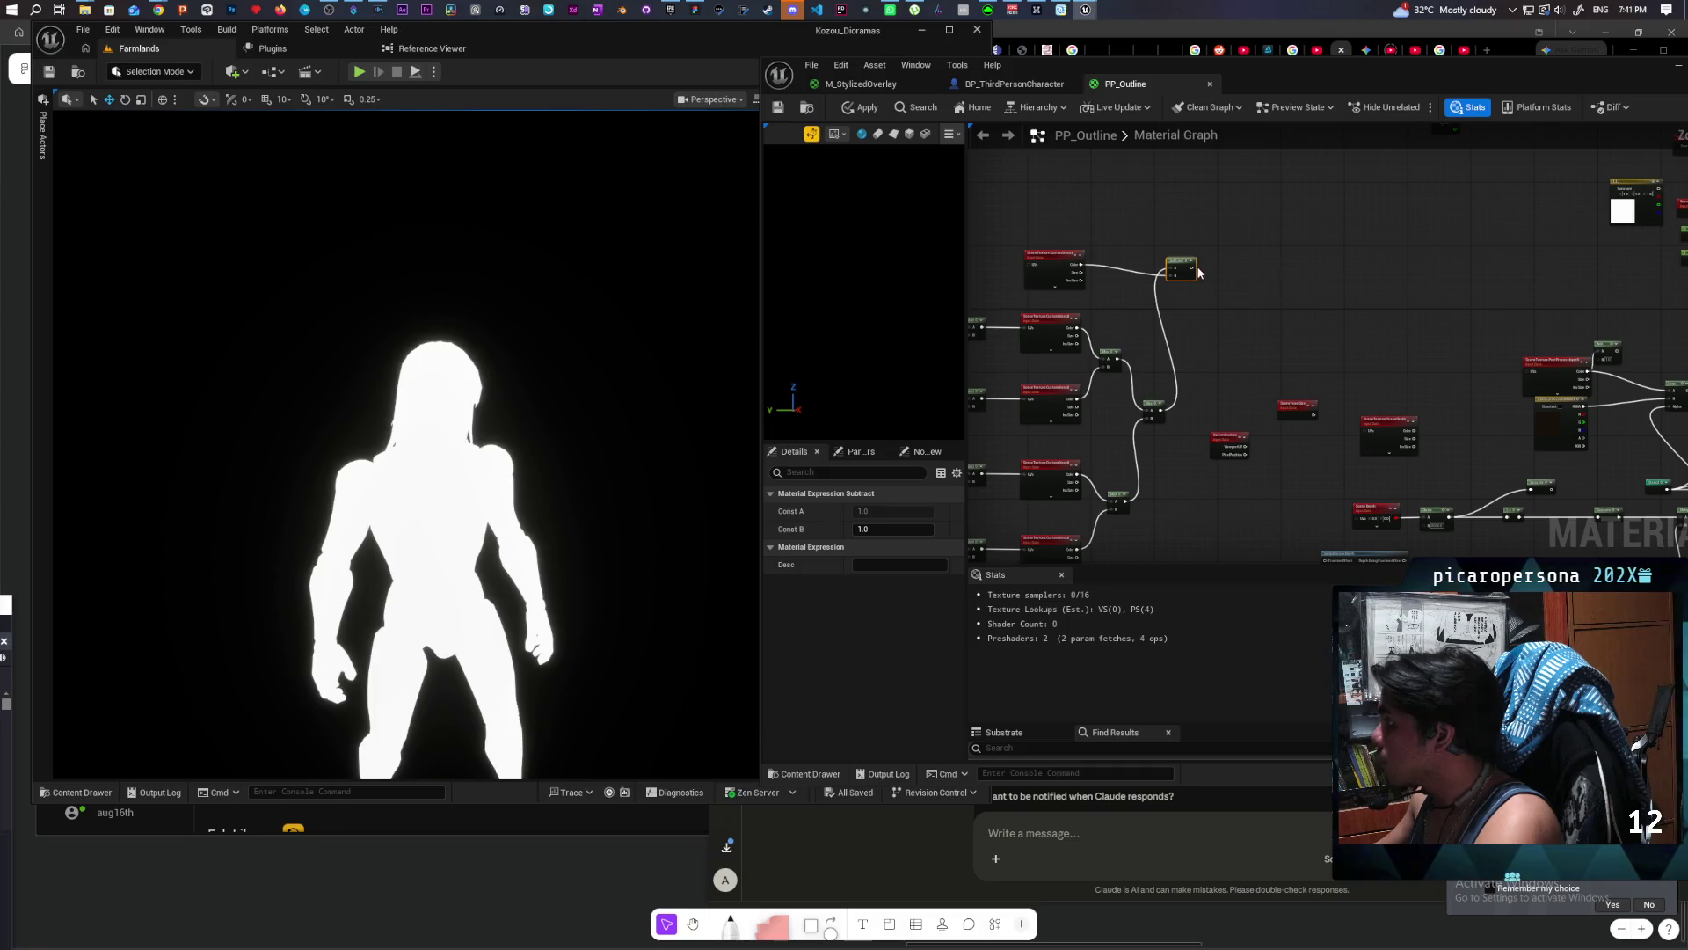
mouse_move(1192, 267)
left_mouse_down()
mouse_move(1231, 290)
mouse_move(1169, 365)
mouse_move(1134, 310)
left_mouse_up()
double_click(1129, 335)
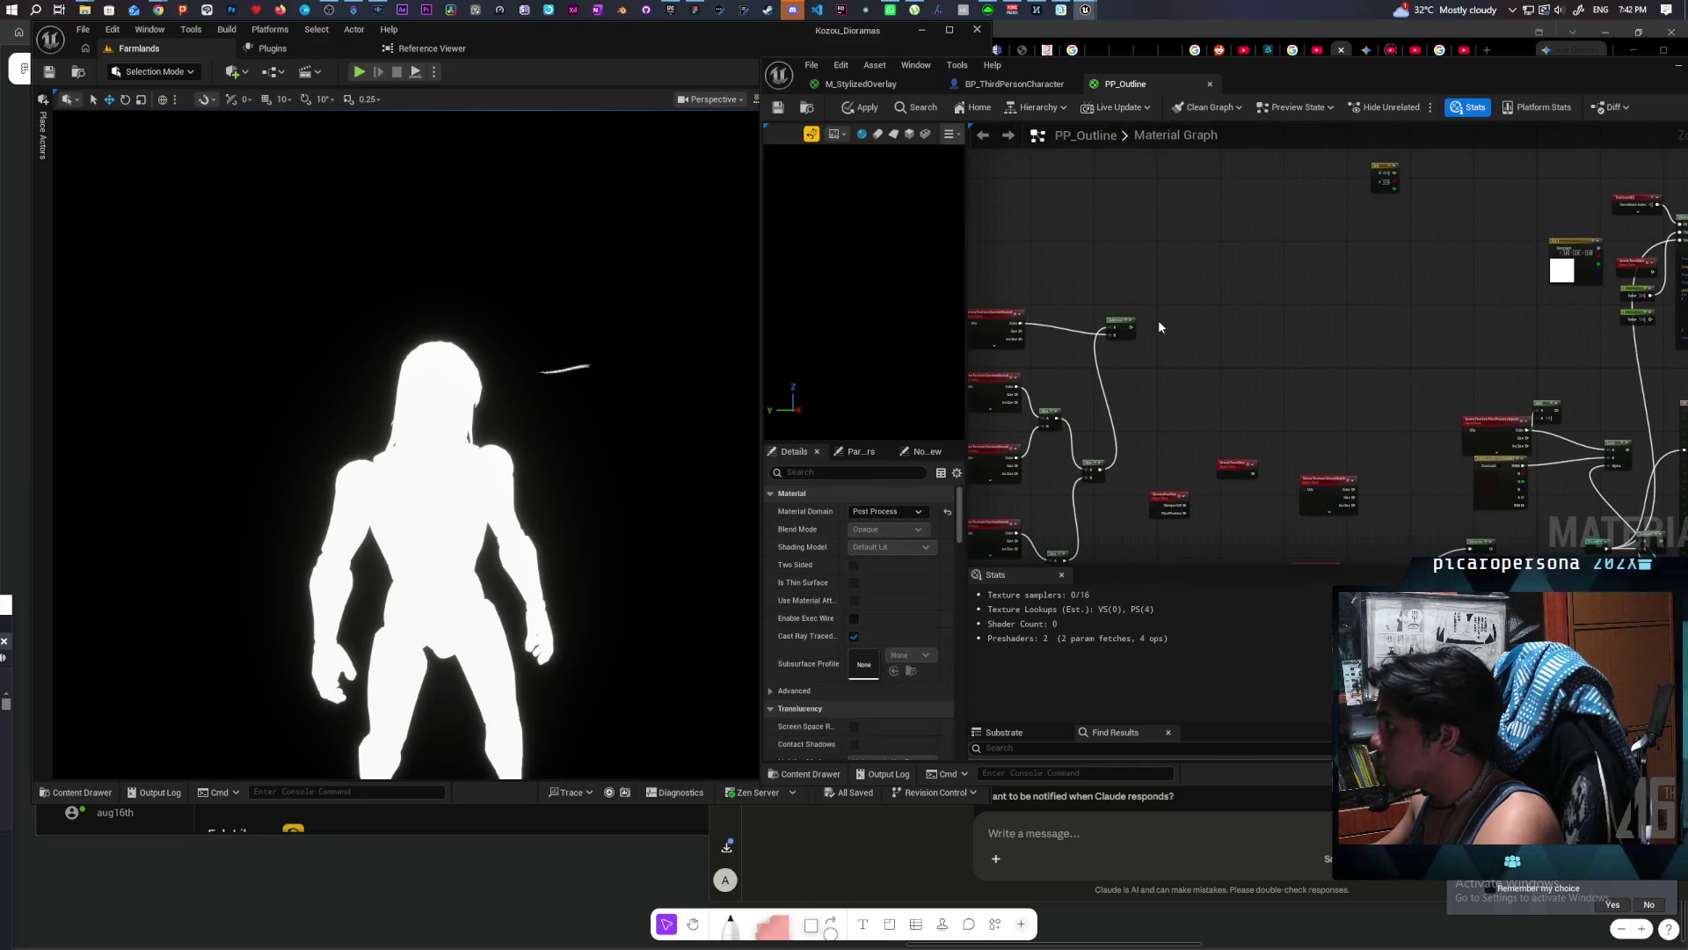
key("ctrl+d")
scroll(1158, 319, "up", 3)
left_click_drag(1101, 333, 1166, 342)
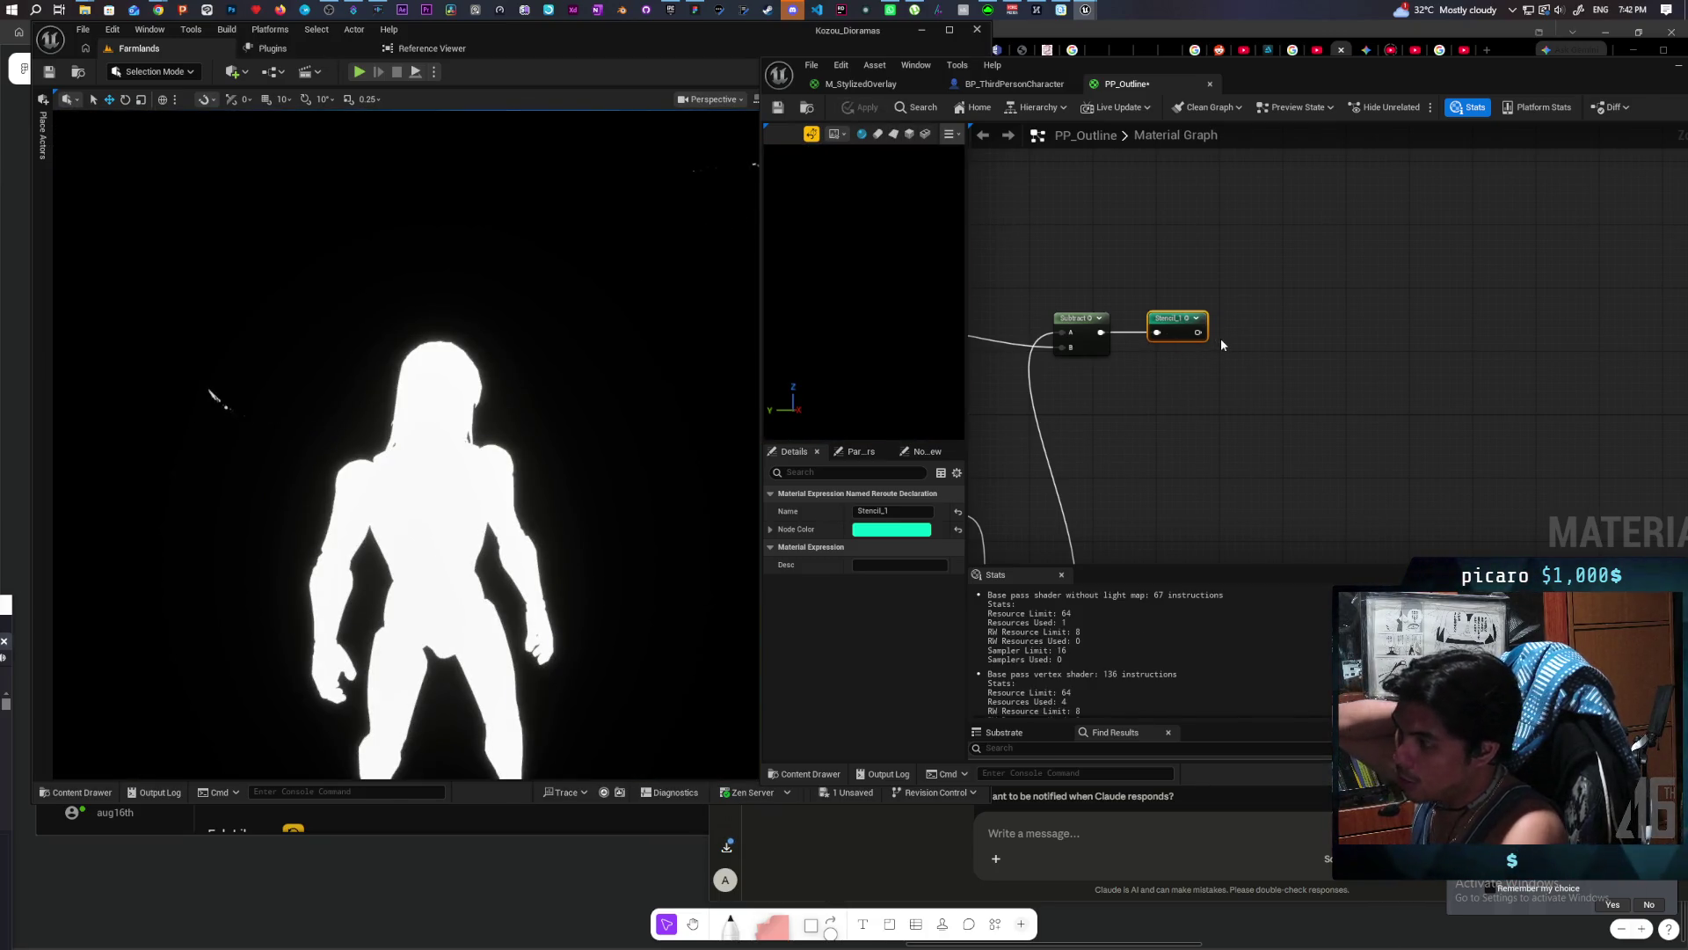
Step: Save the PP_Outline material
scroll(1244, 356, "down", 2)
scroll(1244, 356, "down", 1)
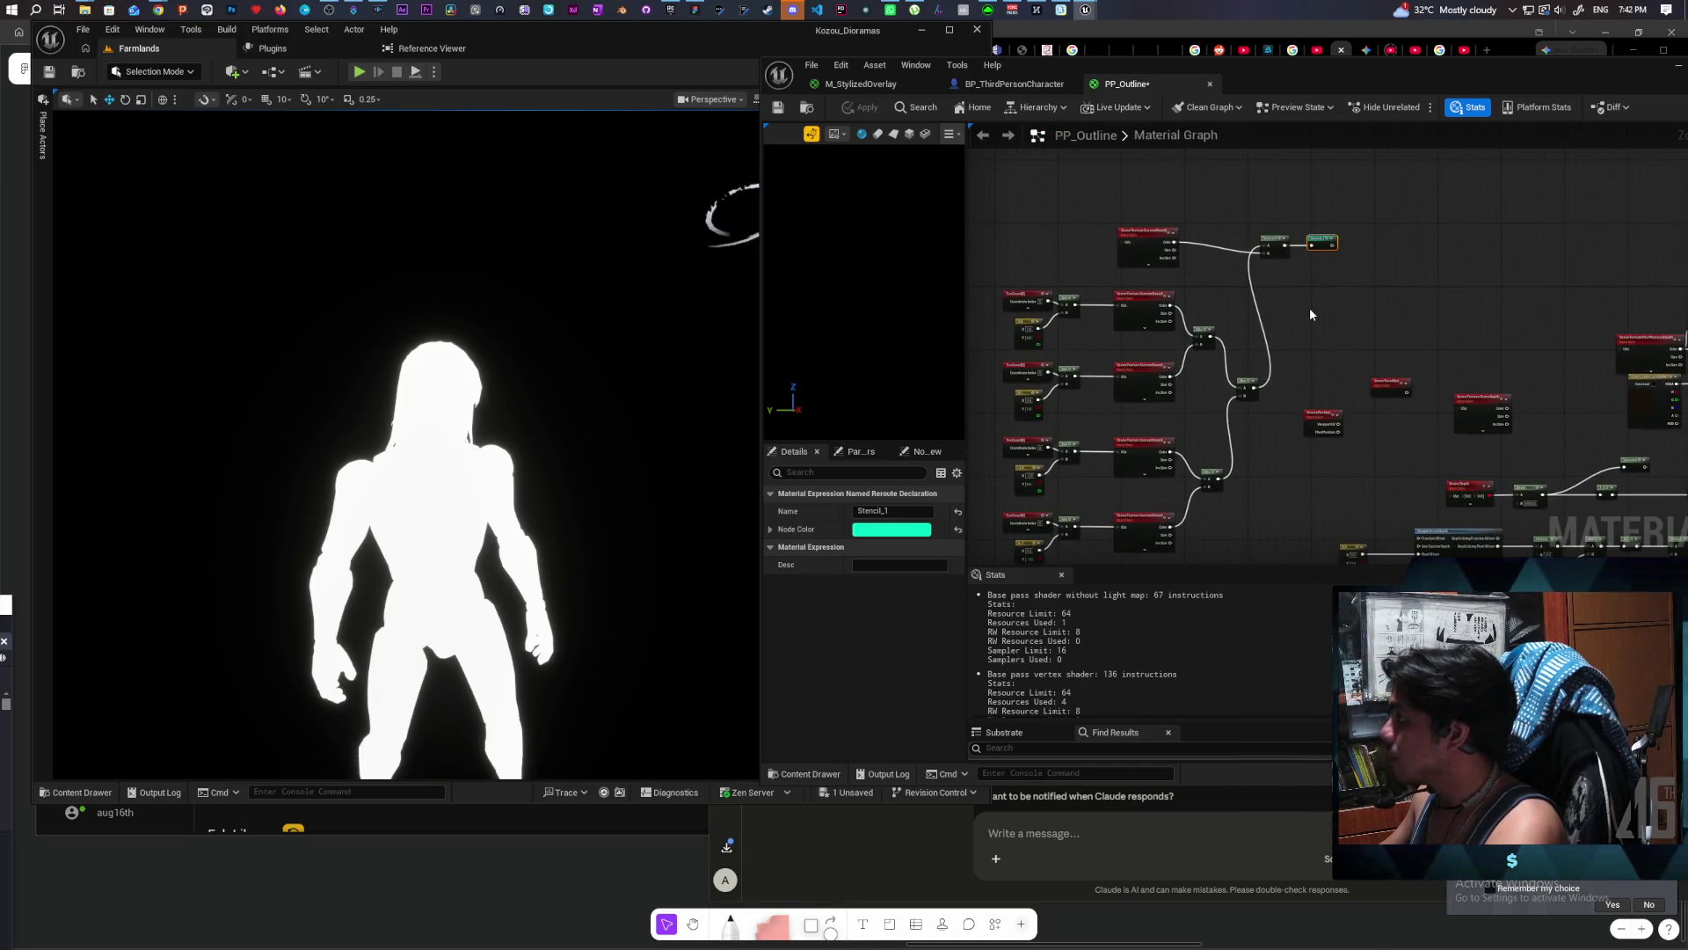
scroll(1310, 314, "up", 1)
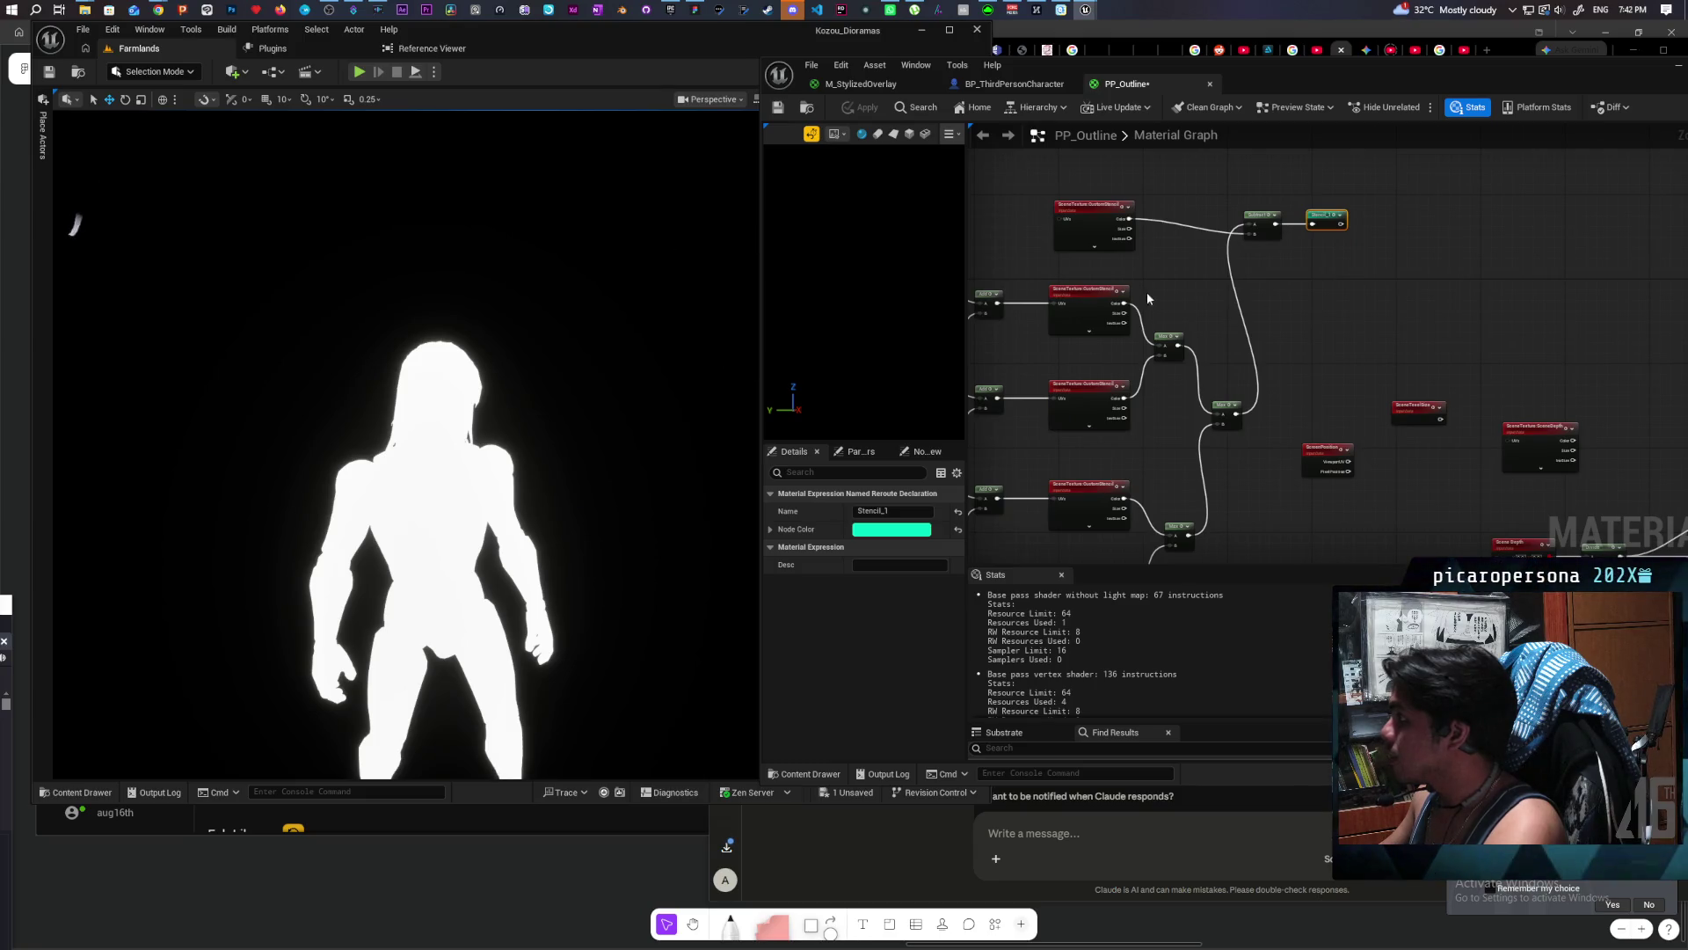
scroll(1147, 292, "down", 2)
mouse_move(1163, 294)
left_mouse_down()
mouse_move(1297, 241)
mouse_move(1205, 274)
left_mouse_up()
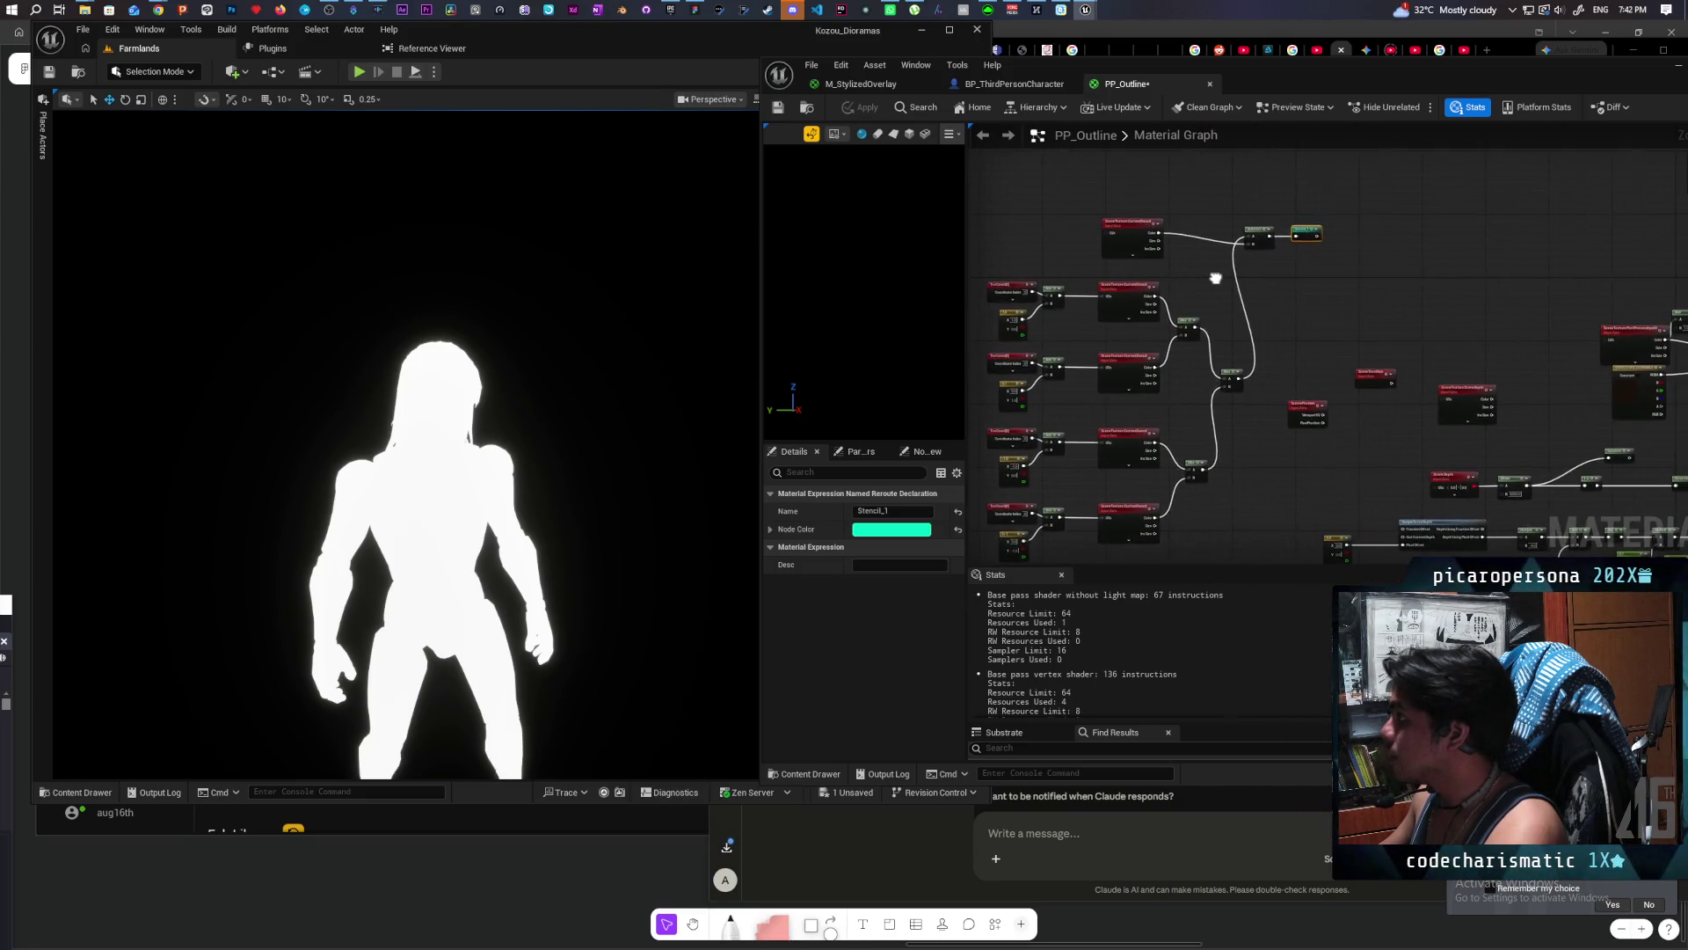
scroll(1216, 267, "up", 1)
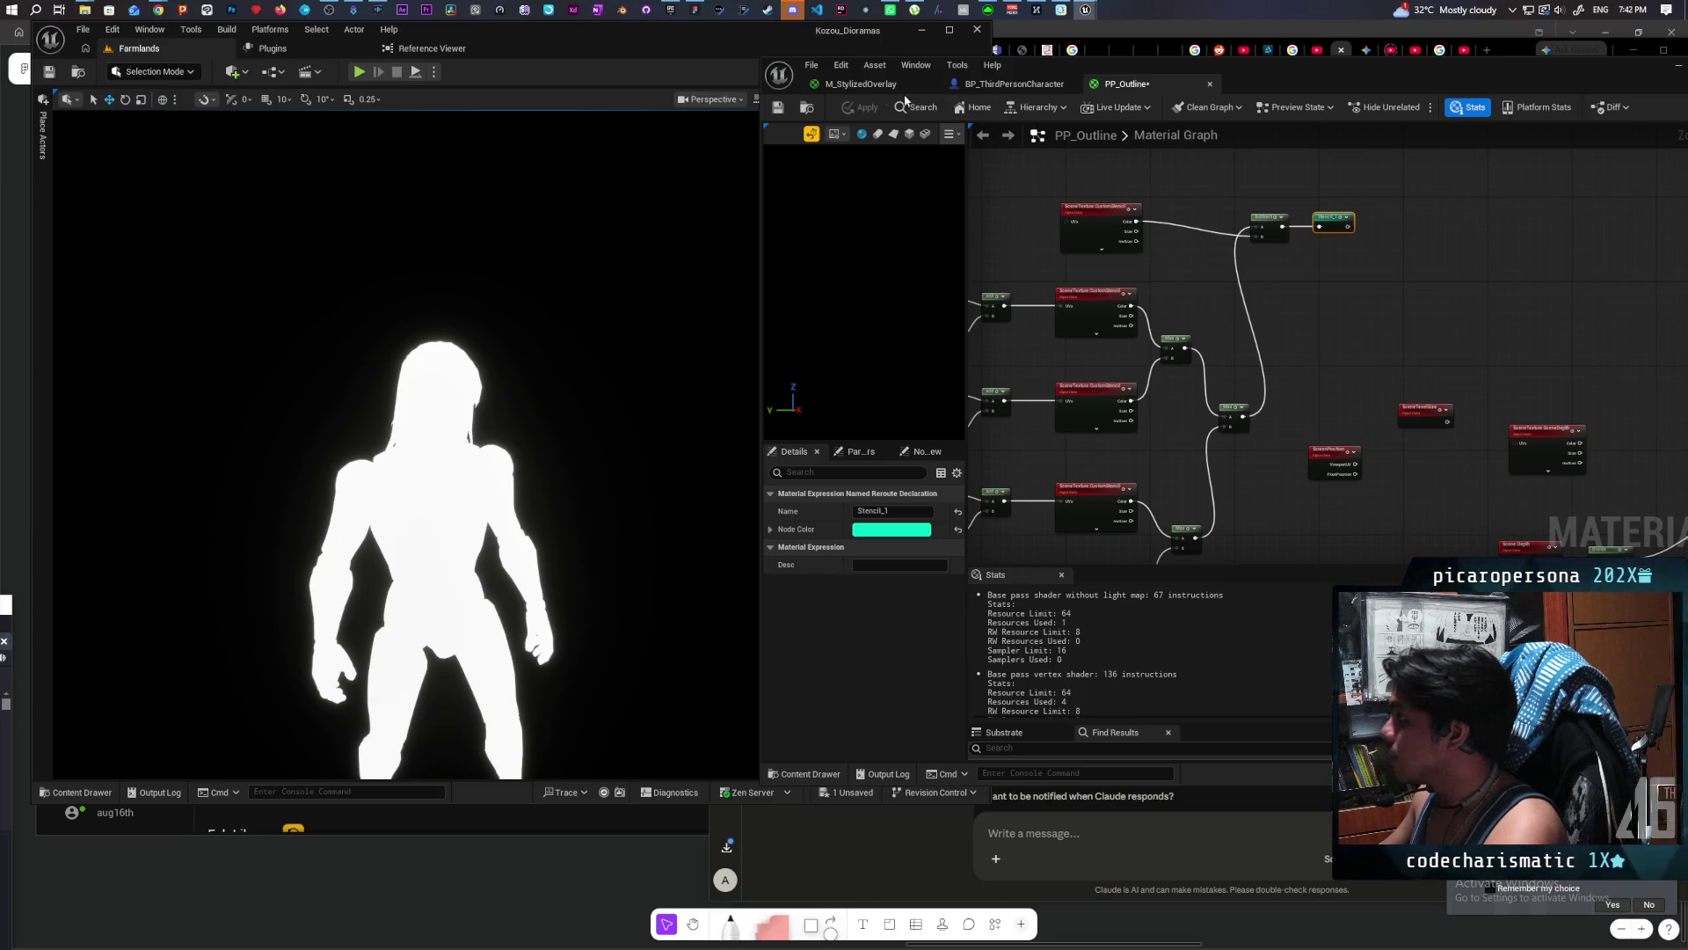
left_click(777, 107)
Step: Review the TexCoord and SceneTexture nodes; a wire from the Stencil reroute is abandoned
scroll(1205, 310, "down", 2)
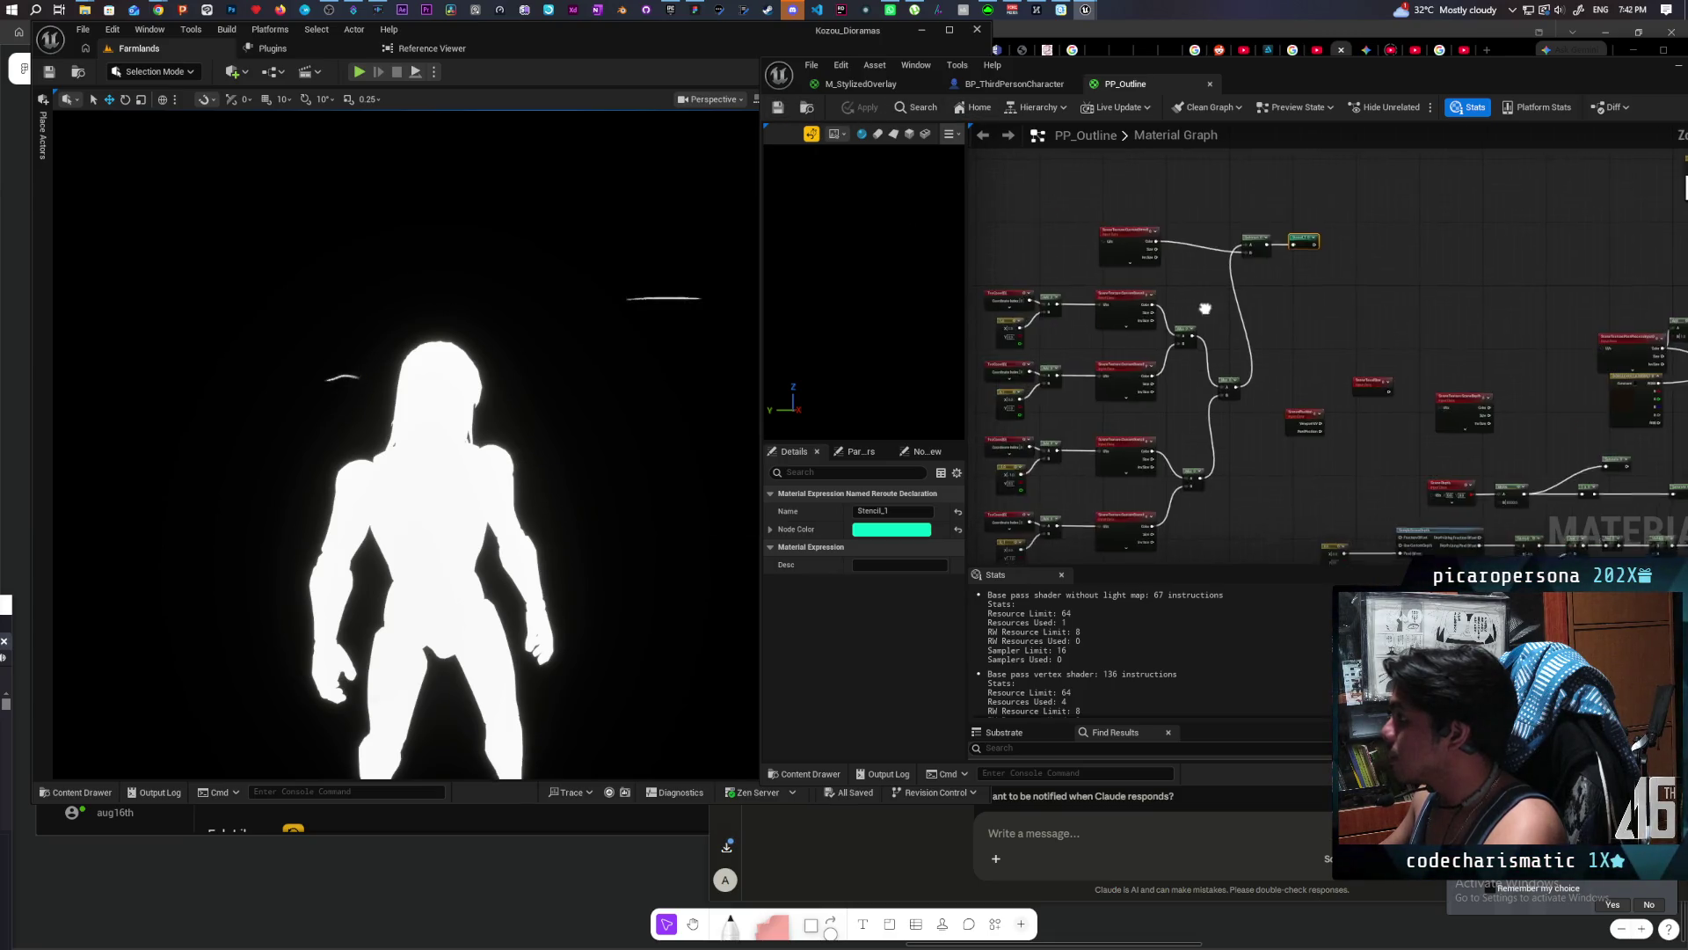
scroll(1172, 266, "up", 1)
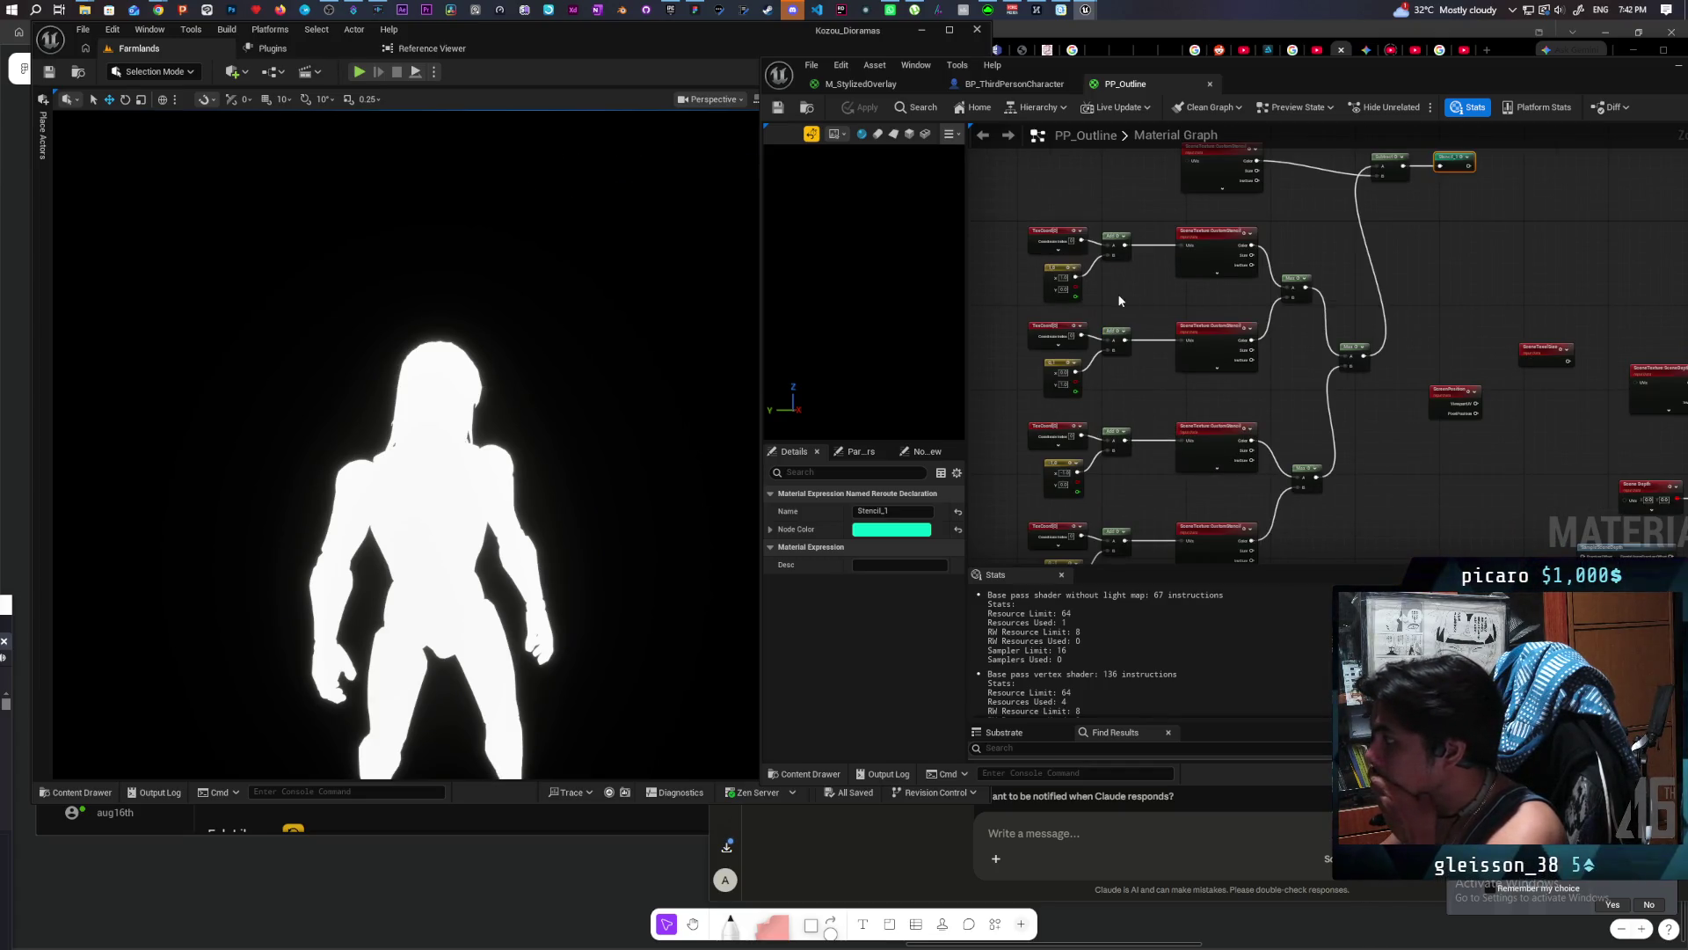
mouse_move(1120, 301)
left_mouse_down()
mouse_move(1115, 248)
mouse_move(1103, 339)
mouse_move(1074, 360)
left_mouse_up()
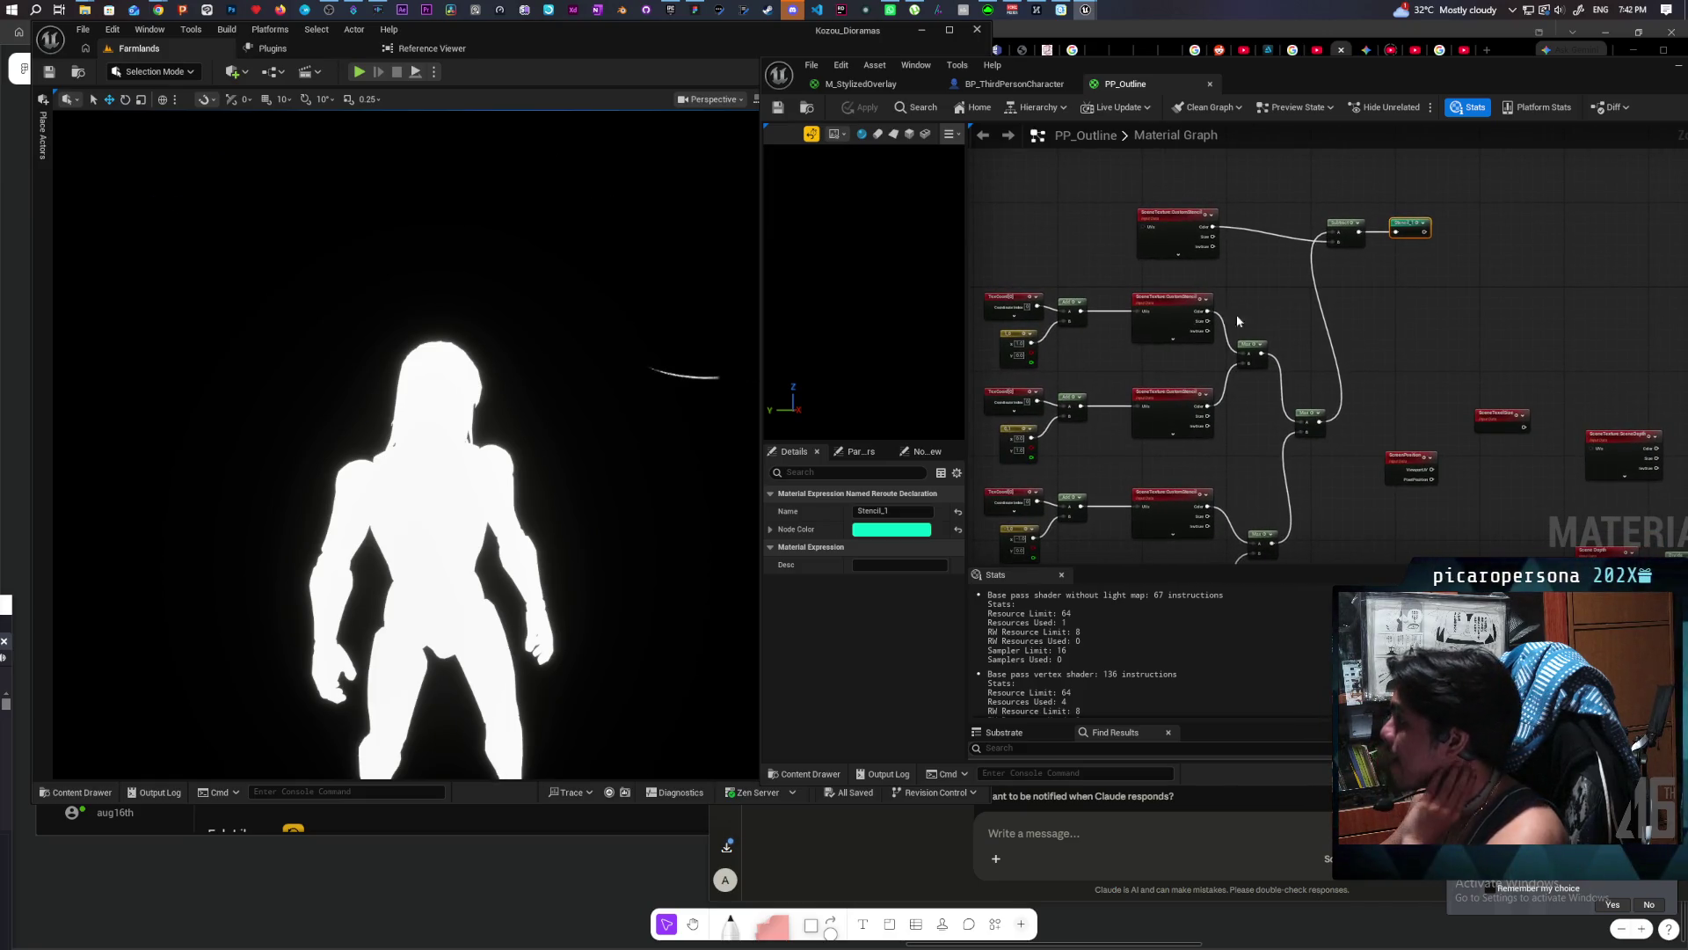
scroll(1274, 287, "down", 4)
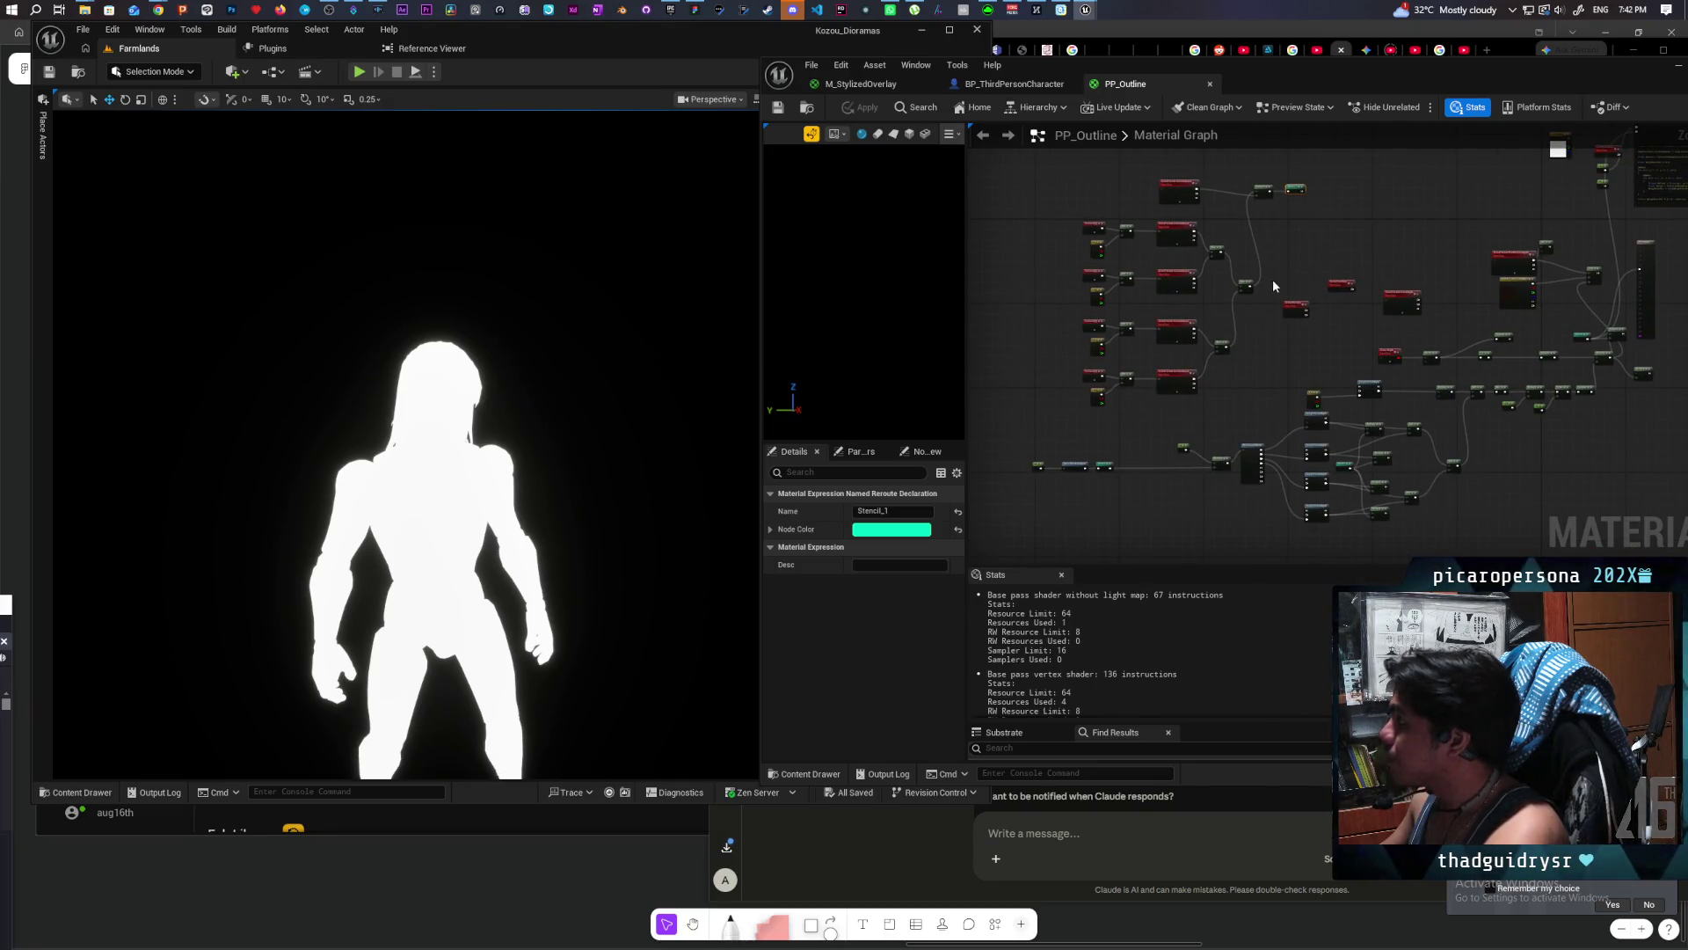
scroll(1100, 387, "up", 5)
scroll(1152, 391, "down", 3)
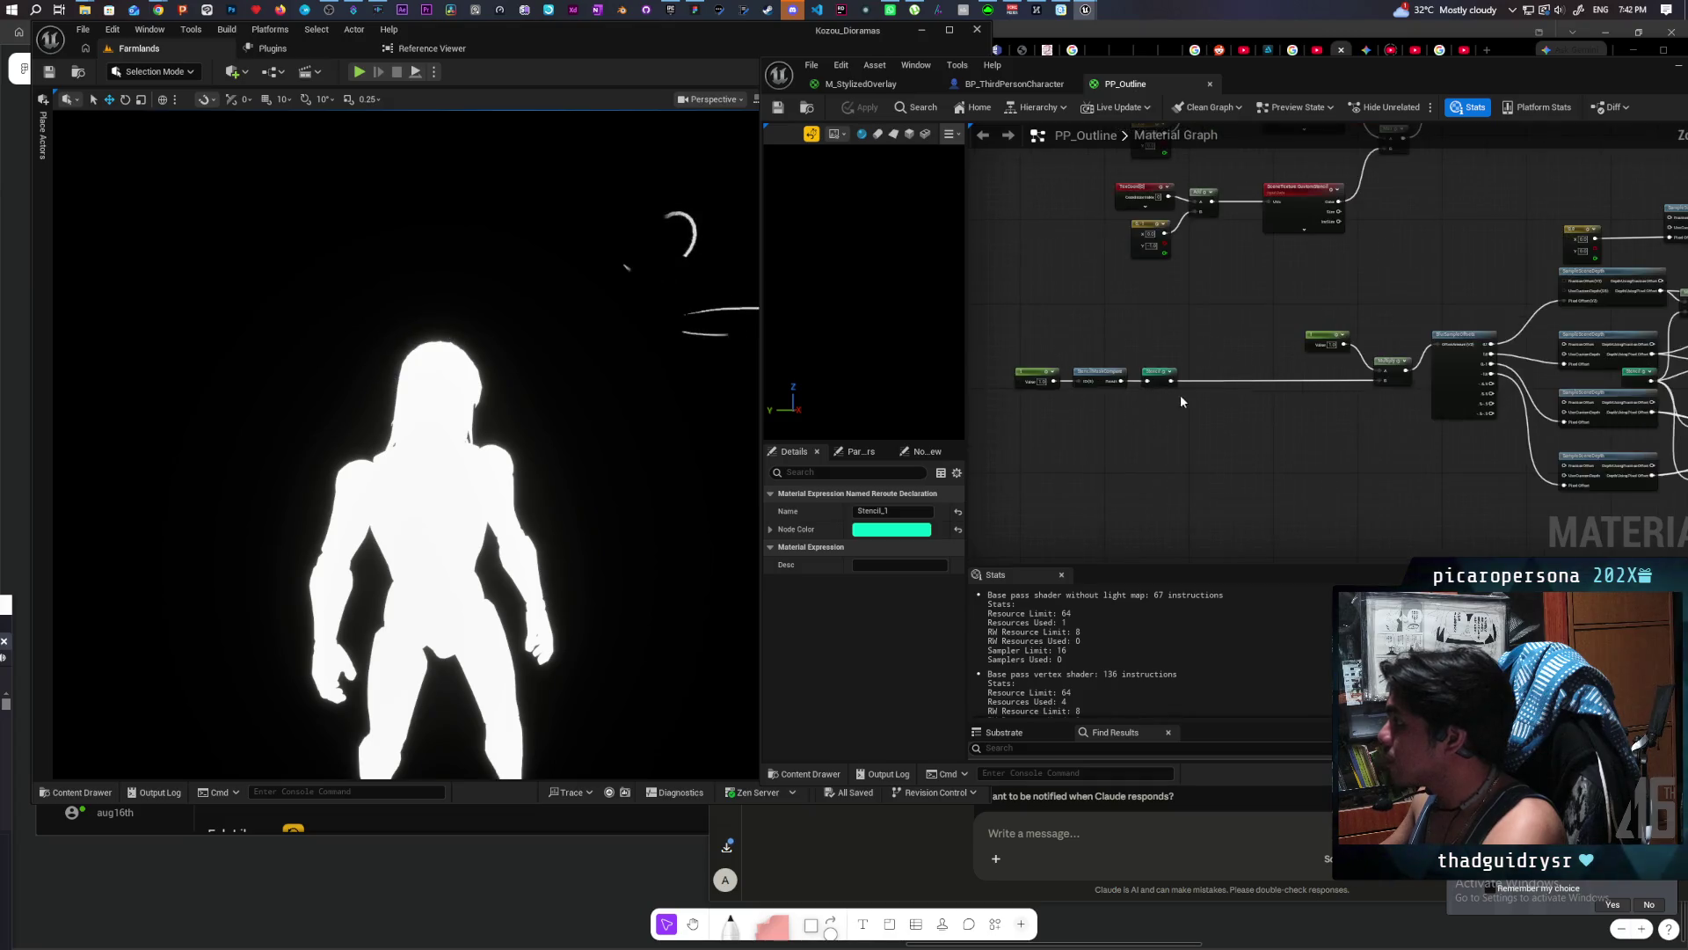
scroll(1230, 490, "up", 3)
left_click_drag(1237, 494, 1185, 455)
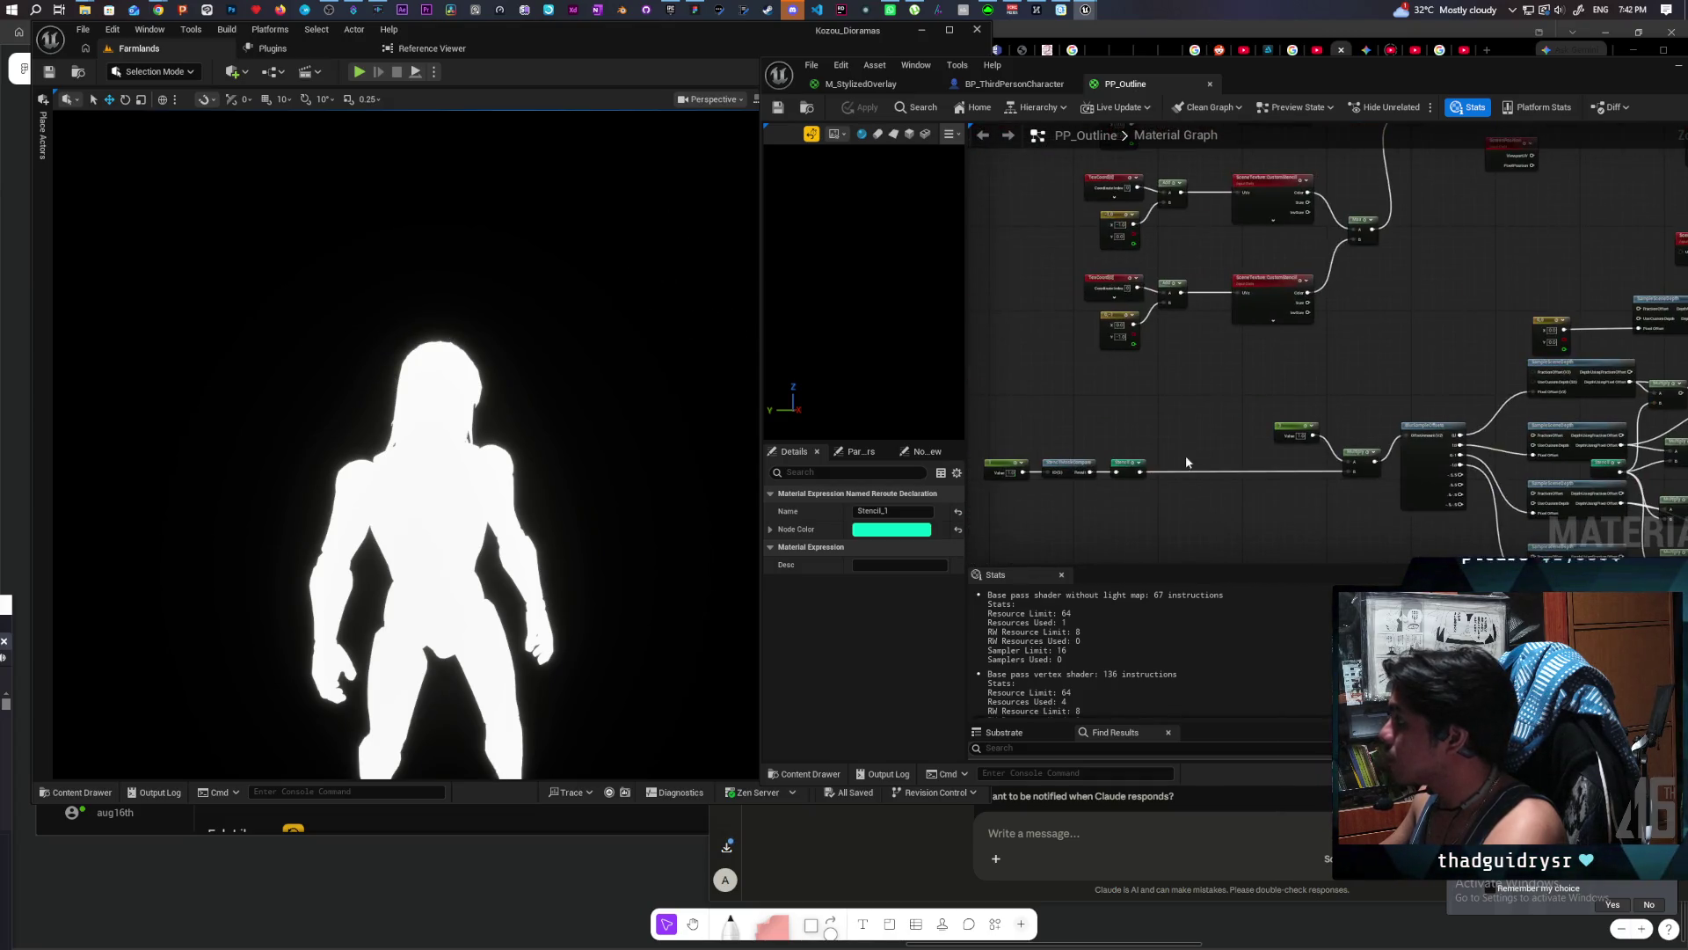
left_click_drag(1274, 478, 1253, 482)
left_click(1130, 472)
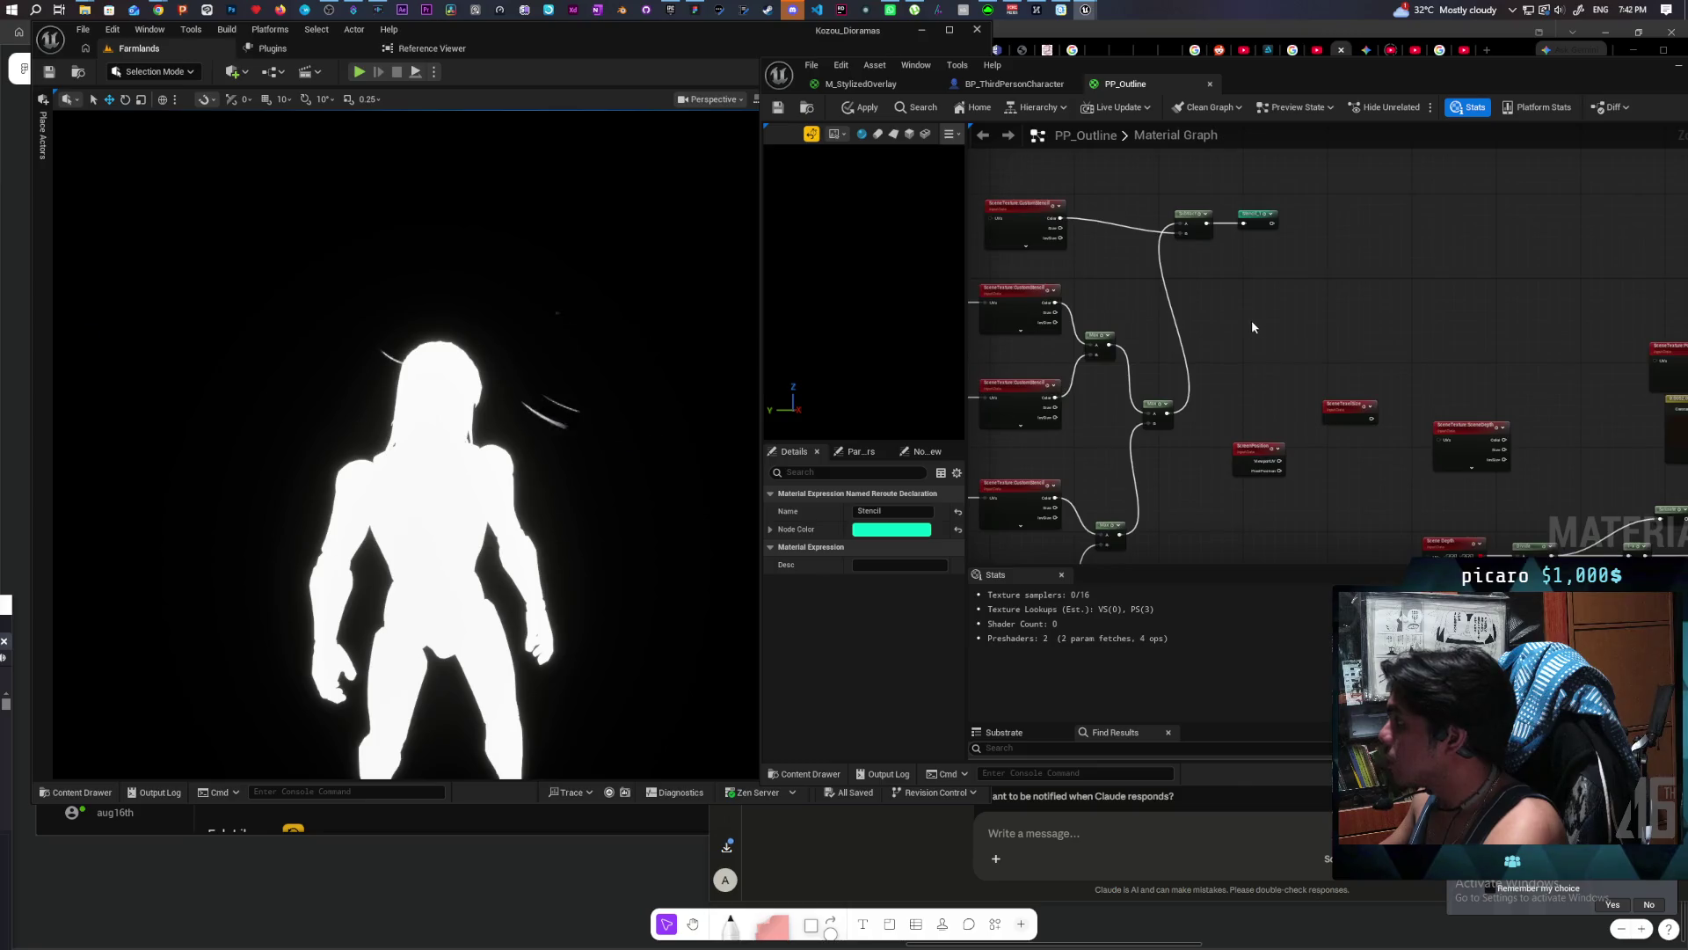
Step: Apply the material and move the viewport camera close to the character
left_click(845, 109)
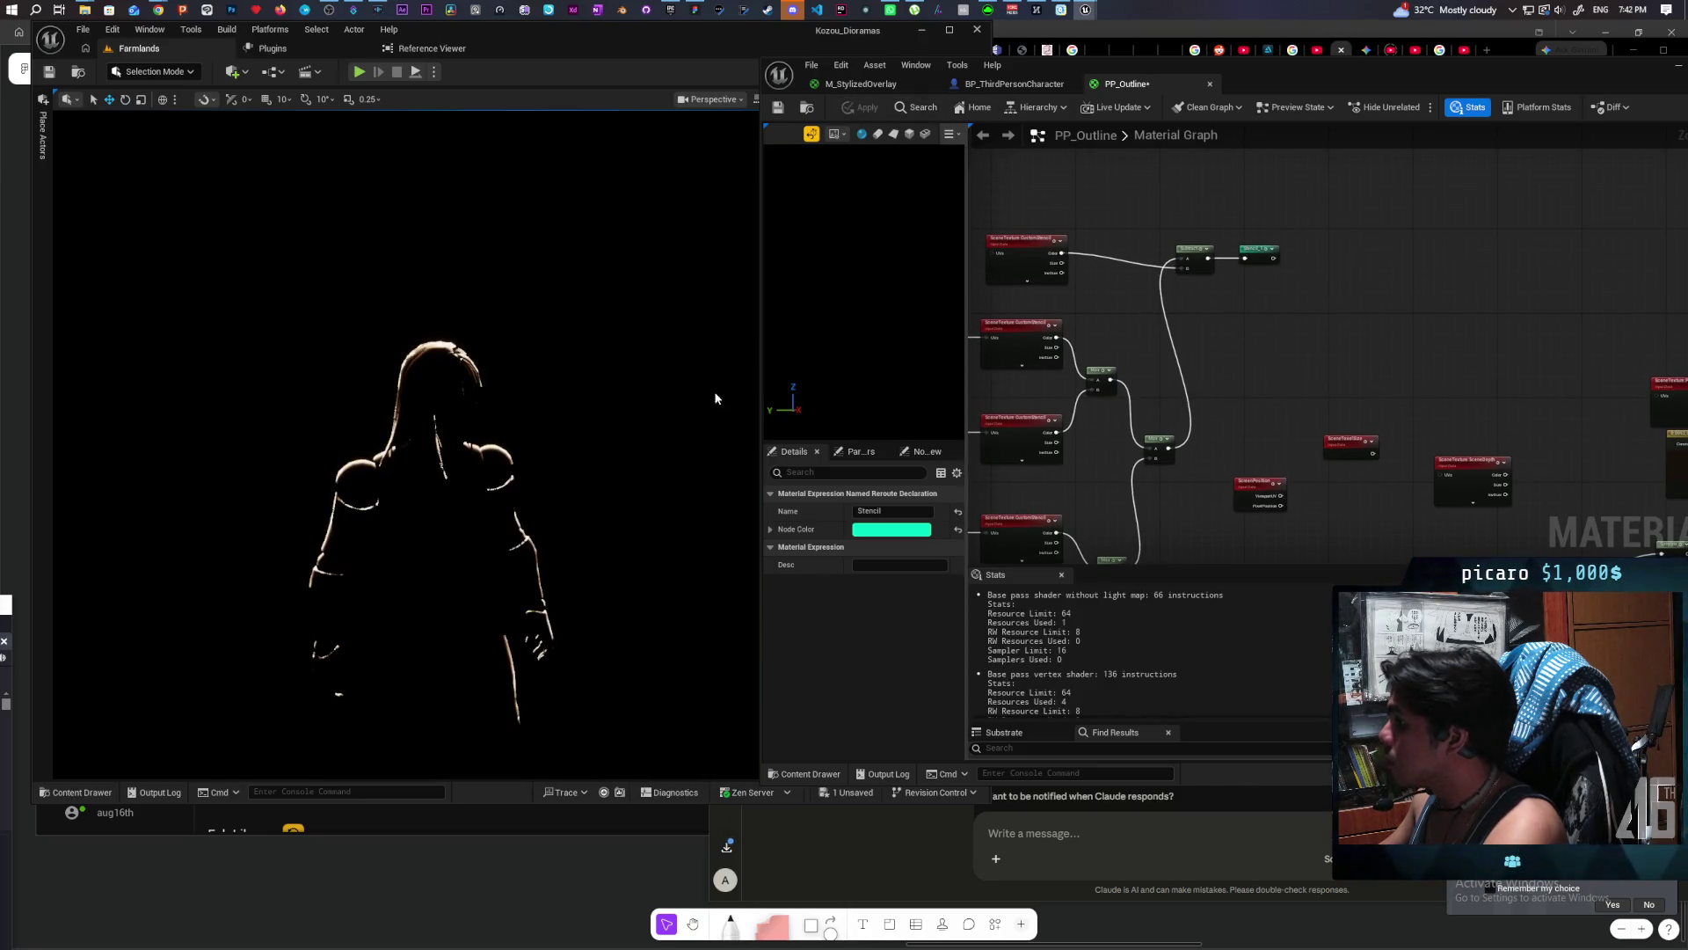
mouse_move(535, 522)
left_mouse_down()
mouse_move(535, 475)
mouse_move(497, 445)
mouse_move(497, 506)
mouse_move(497, 479)
left_mouse_up()
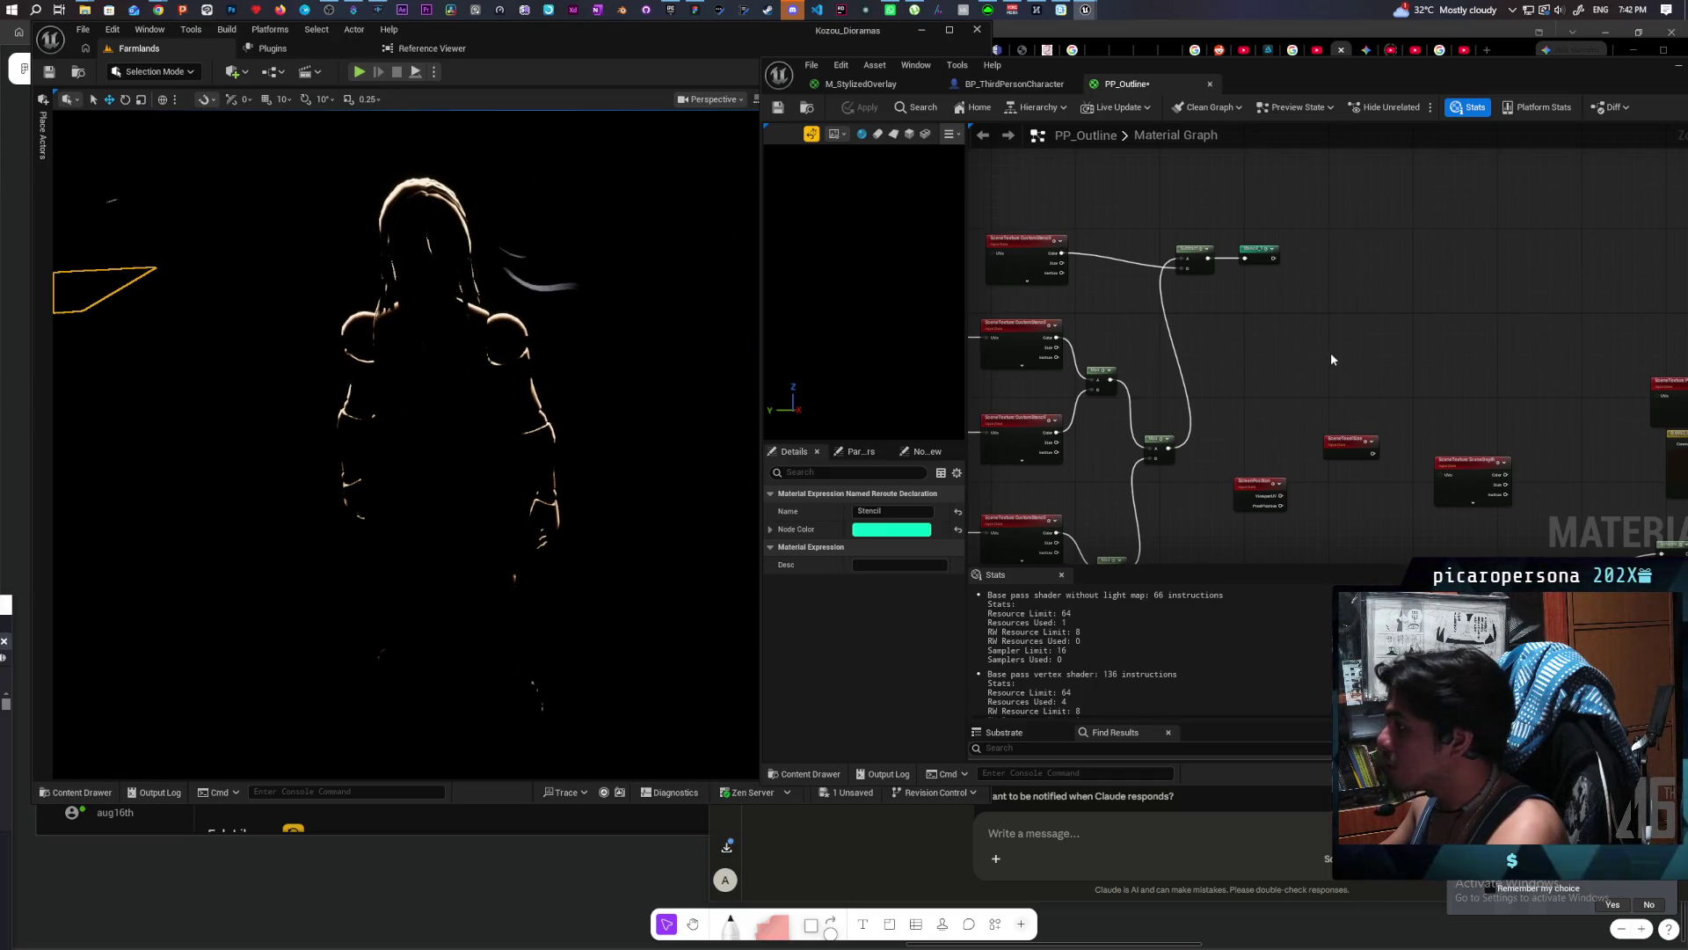
scroll(1337, 347, "down", 5)
scroll(1210, 260, "up", 5)
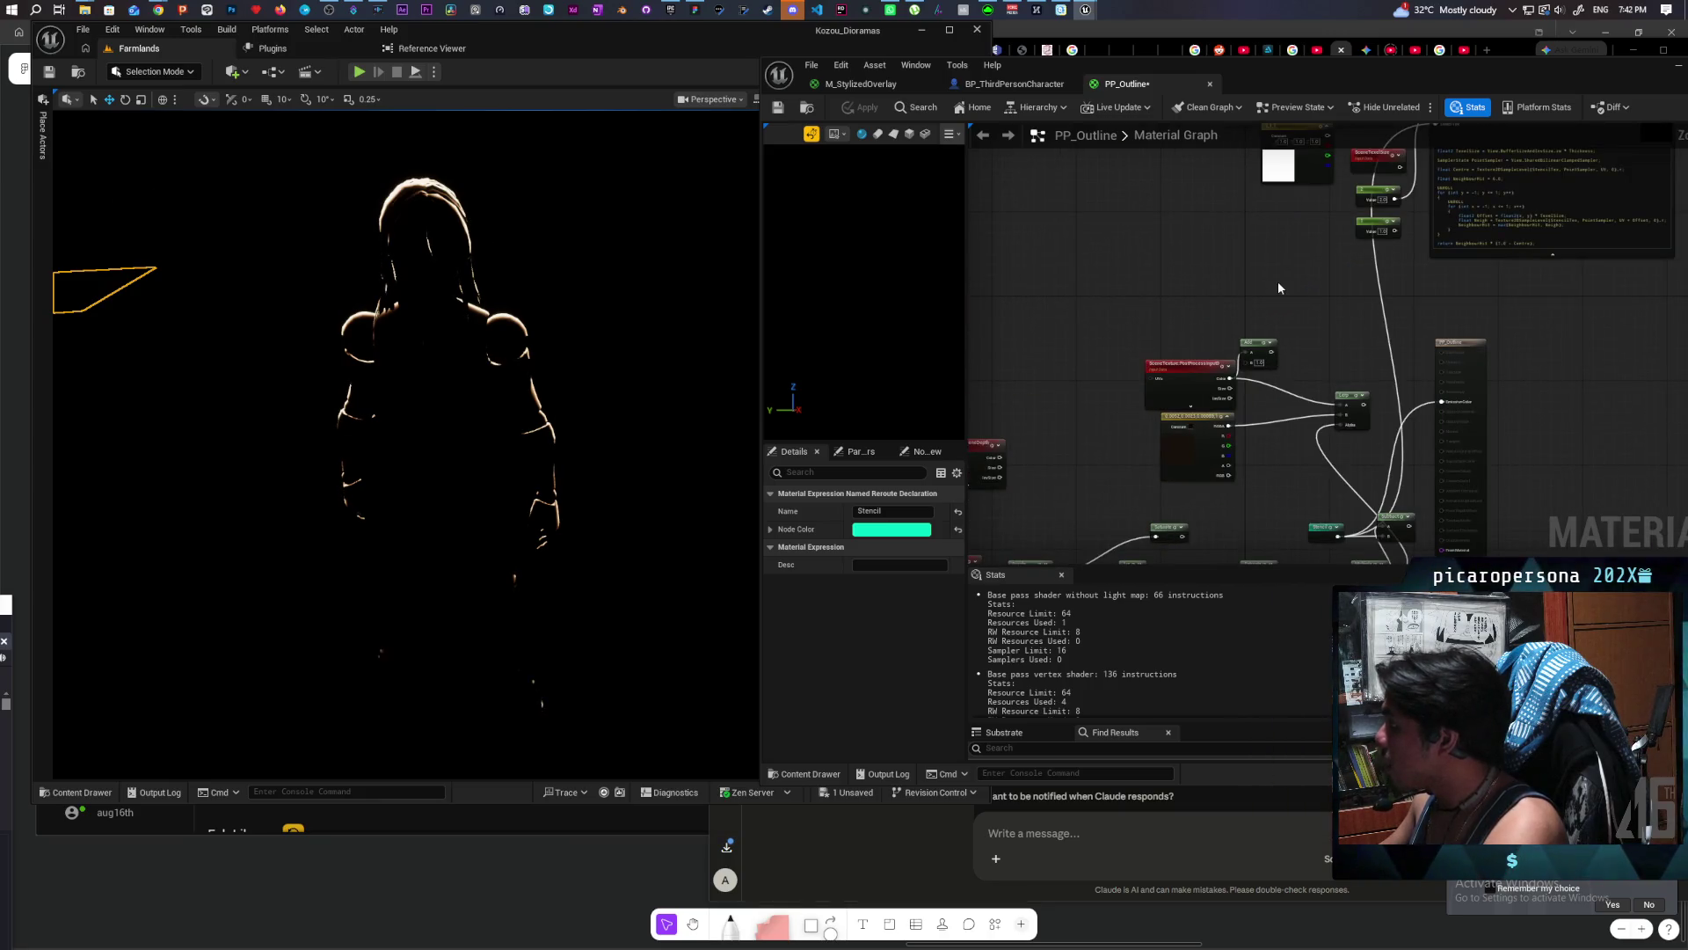
Step: Replace Stencil_1 by wiring Subtract directly into the Stencil reroute, then apply
mouse_move(1279, 281)
left_mouse_down()
mouse_move(1439, 368)
mouse_move(1435, 278)
left_mouse_up()
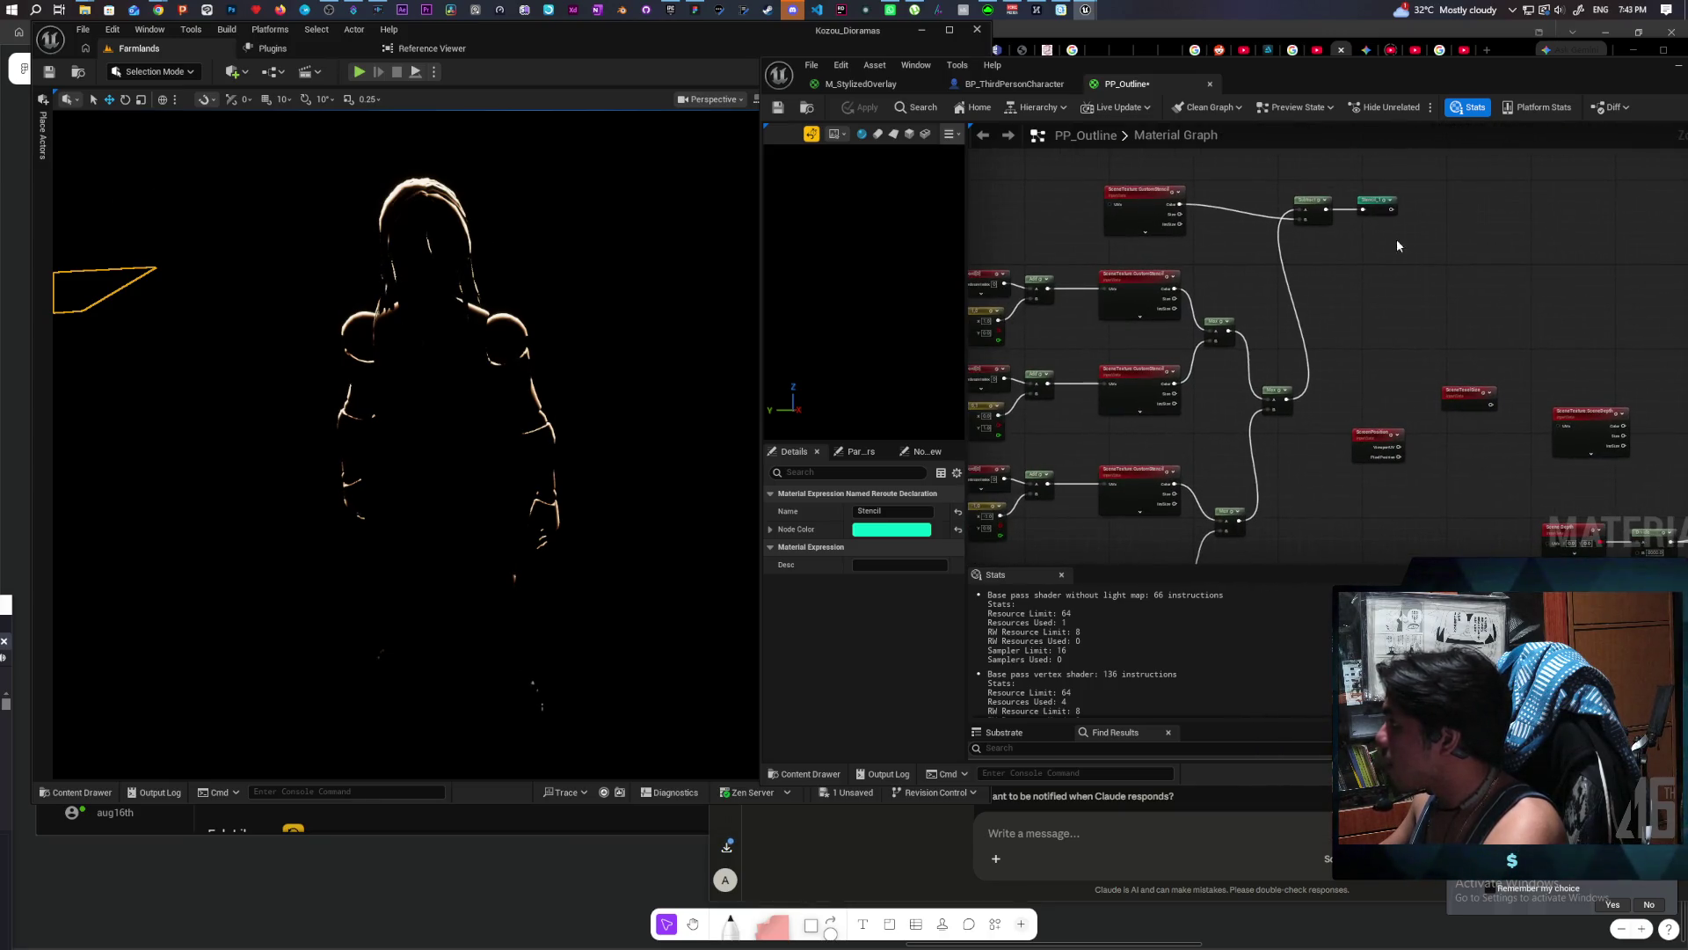
scroll(1405, 234, "down", 3)
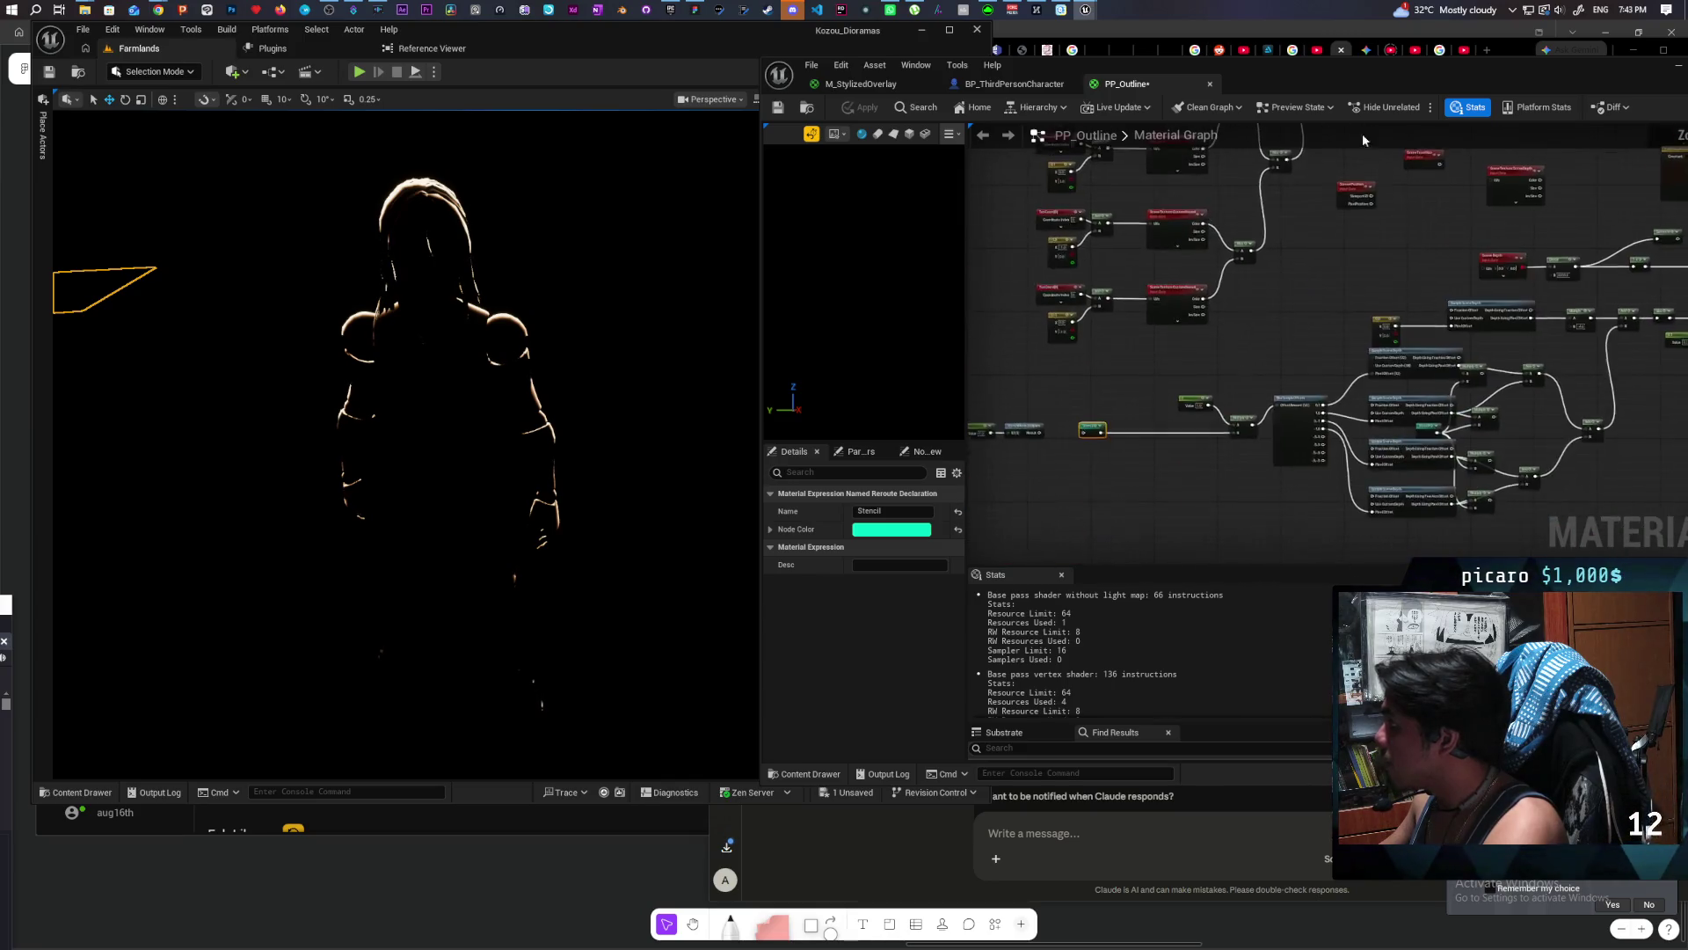
scroll(1308, 368, "up", 1)
scroll(1309, 368, "up", 3)
scroll(1197, 427, "down", 1)
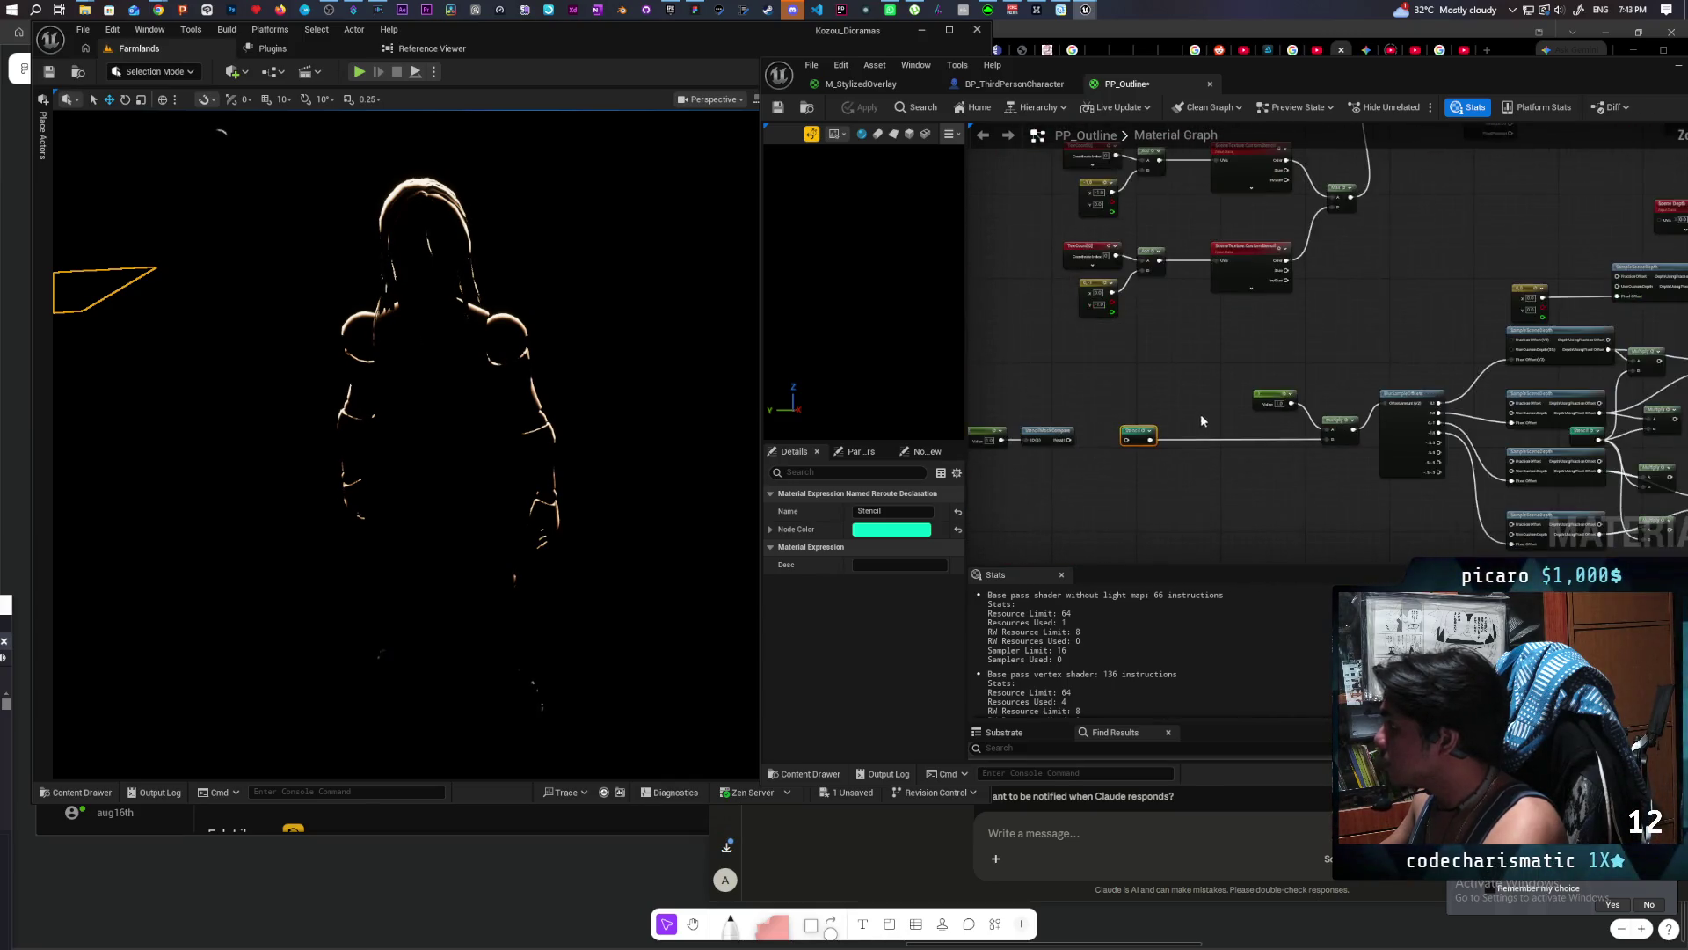
mouse_move(1178, 473)
left_mouse_down()
mouse_move(1152, 439)
mouse_move(1495, 198)
mouse_move(1382, 314)
left_mouse_up()
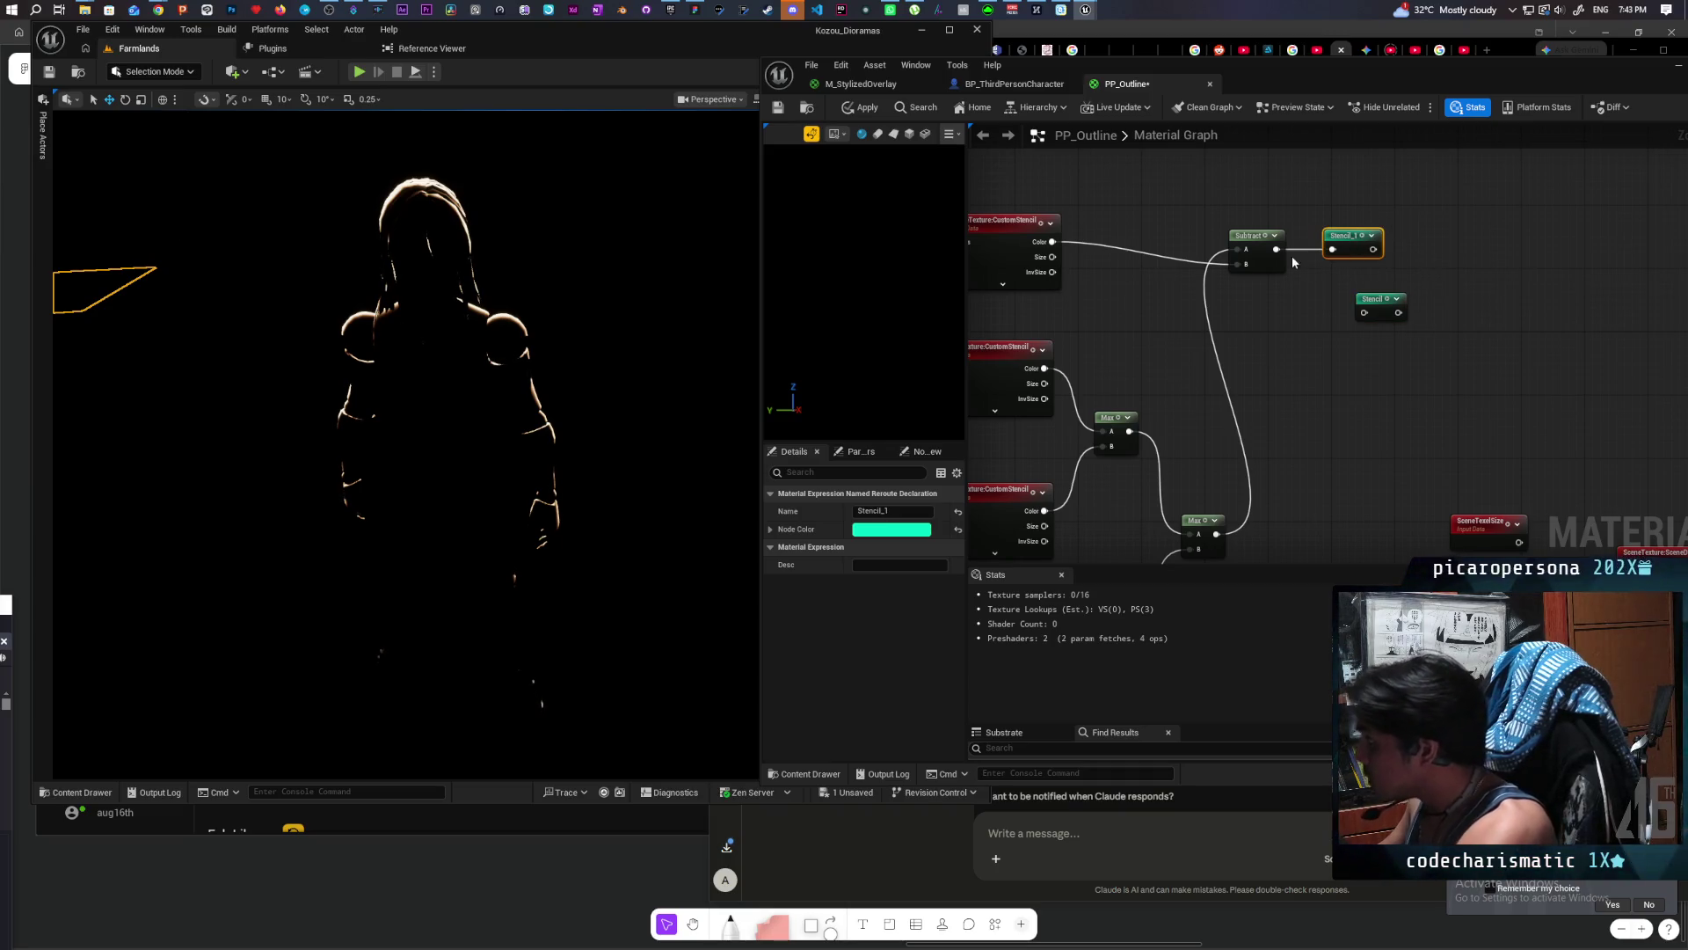
key("Delete")
mouse_move(1276, 249)
left_mouse_down()
mouse_move(1365, 316)
mouse_move(1319, 236)
left_mouse_up()
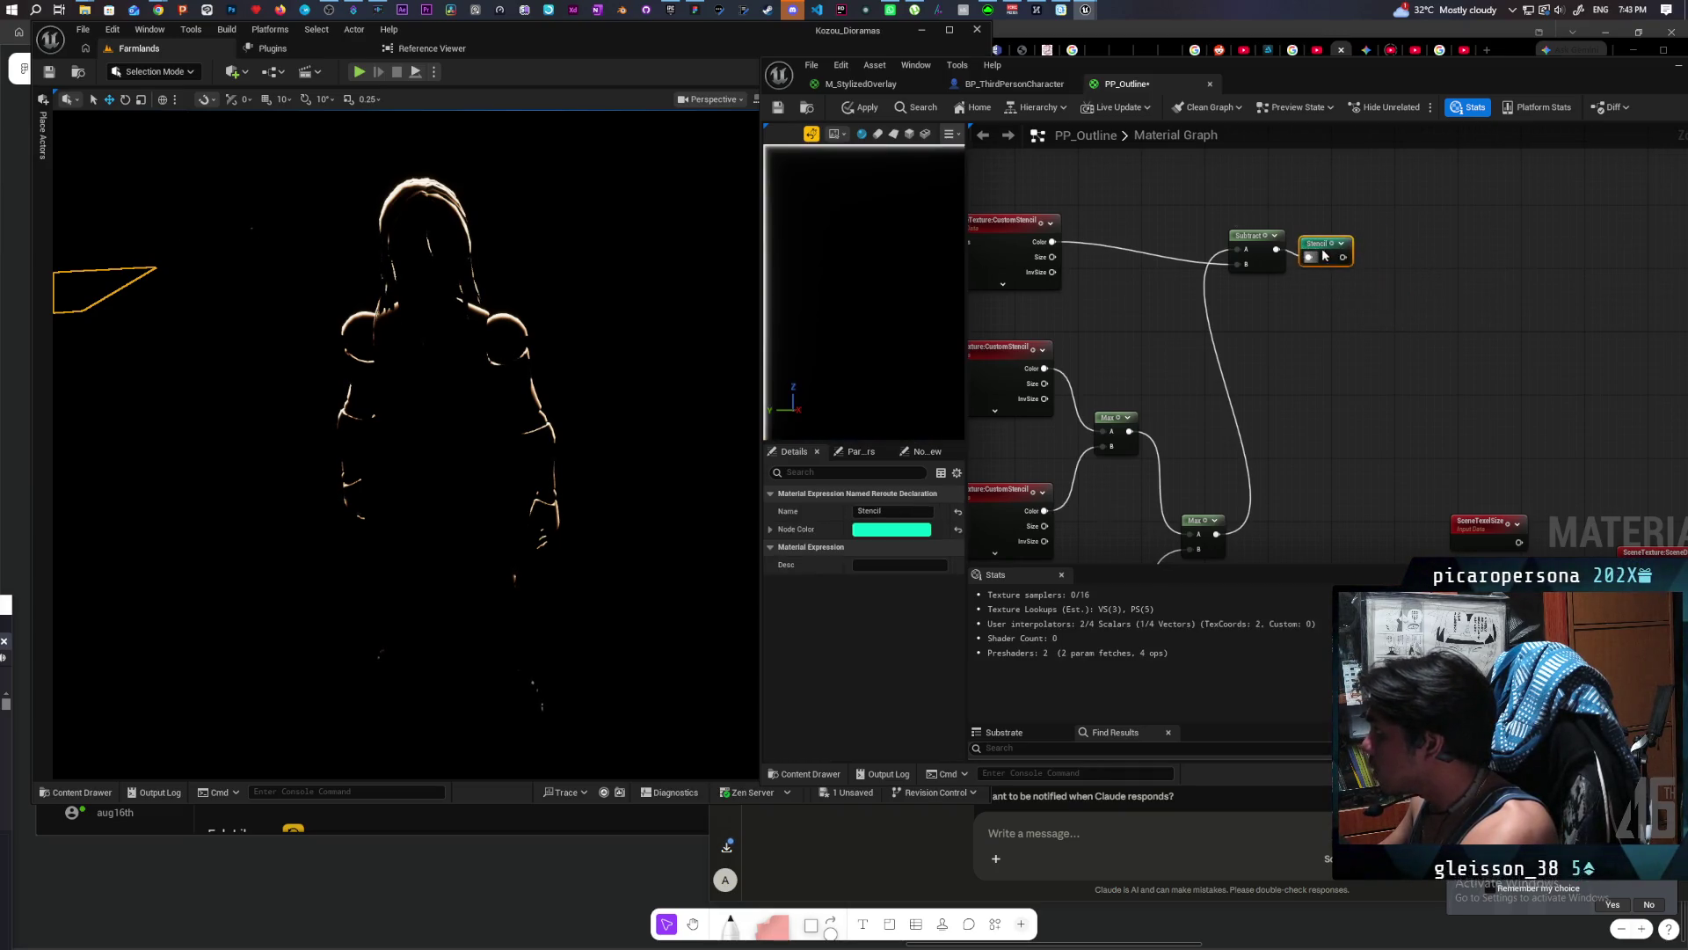
left_click(865, 109)
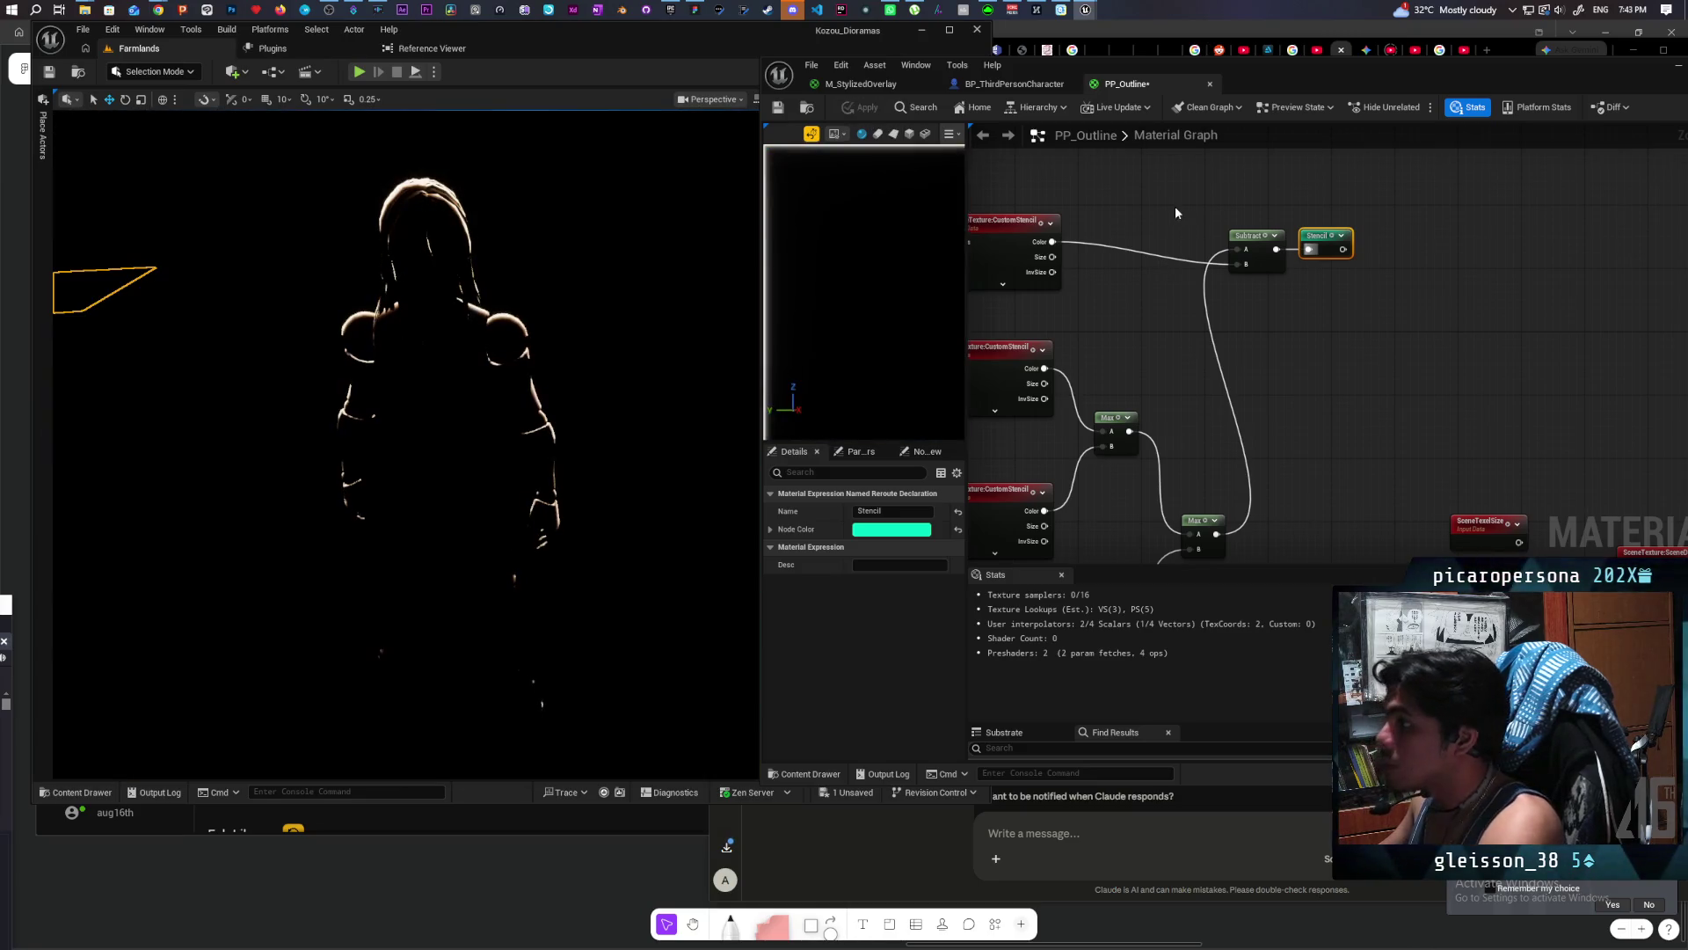
Step: Move the viewport camera to view the plane showing the thin character outline
left_click_drag(557, 430, 310, 369)
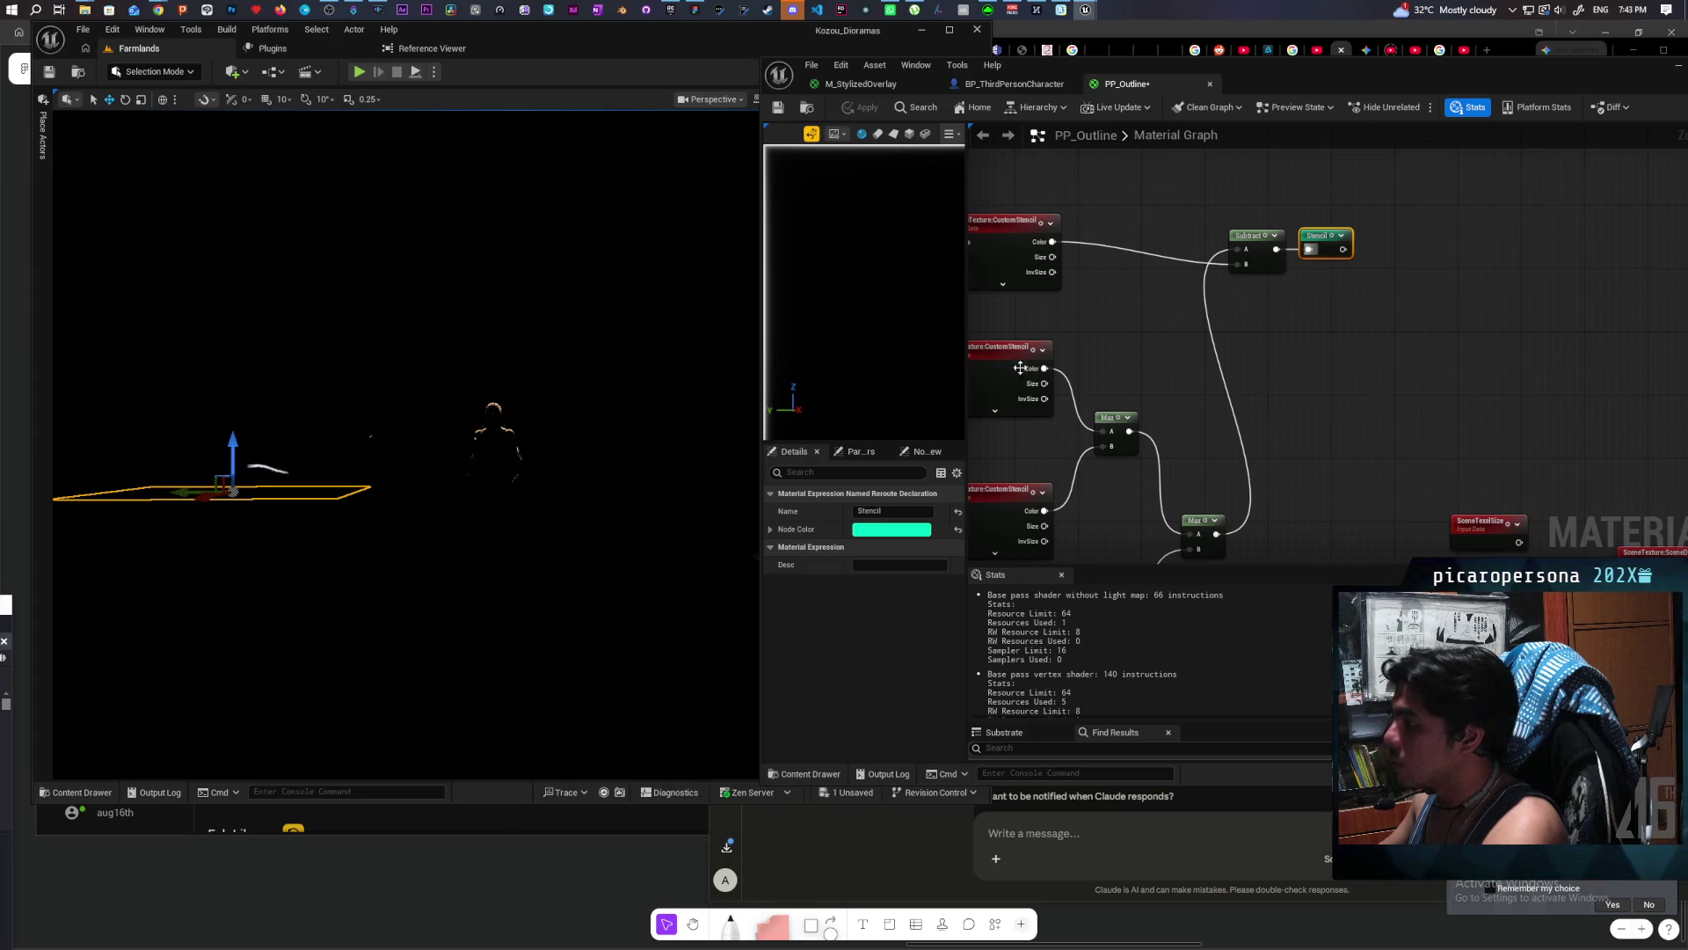
scroll(1020, 368, "down", 4)
left_click_drag(1179, 352, 1228, 238)
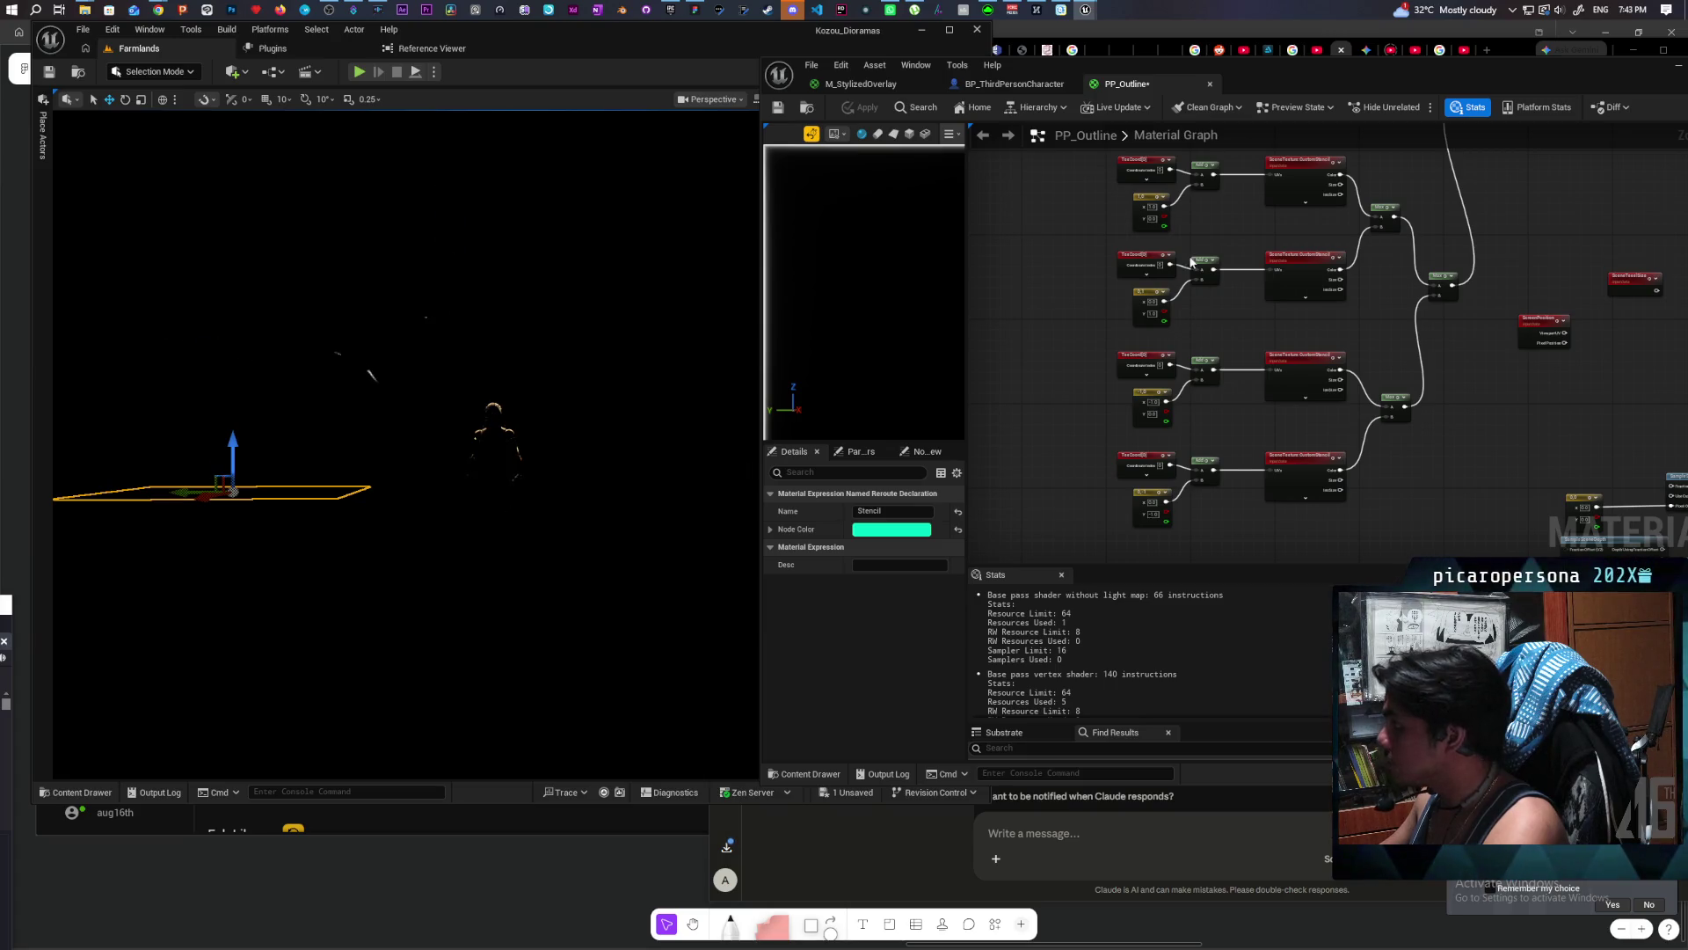
Step: Insert a Multiply node between each offset constant and its Add node's B input
scroll(1192, 261, "up", 2)
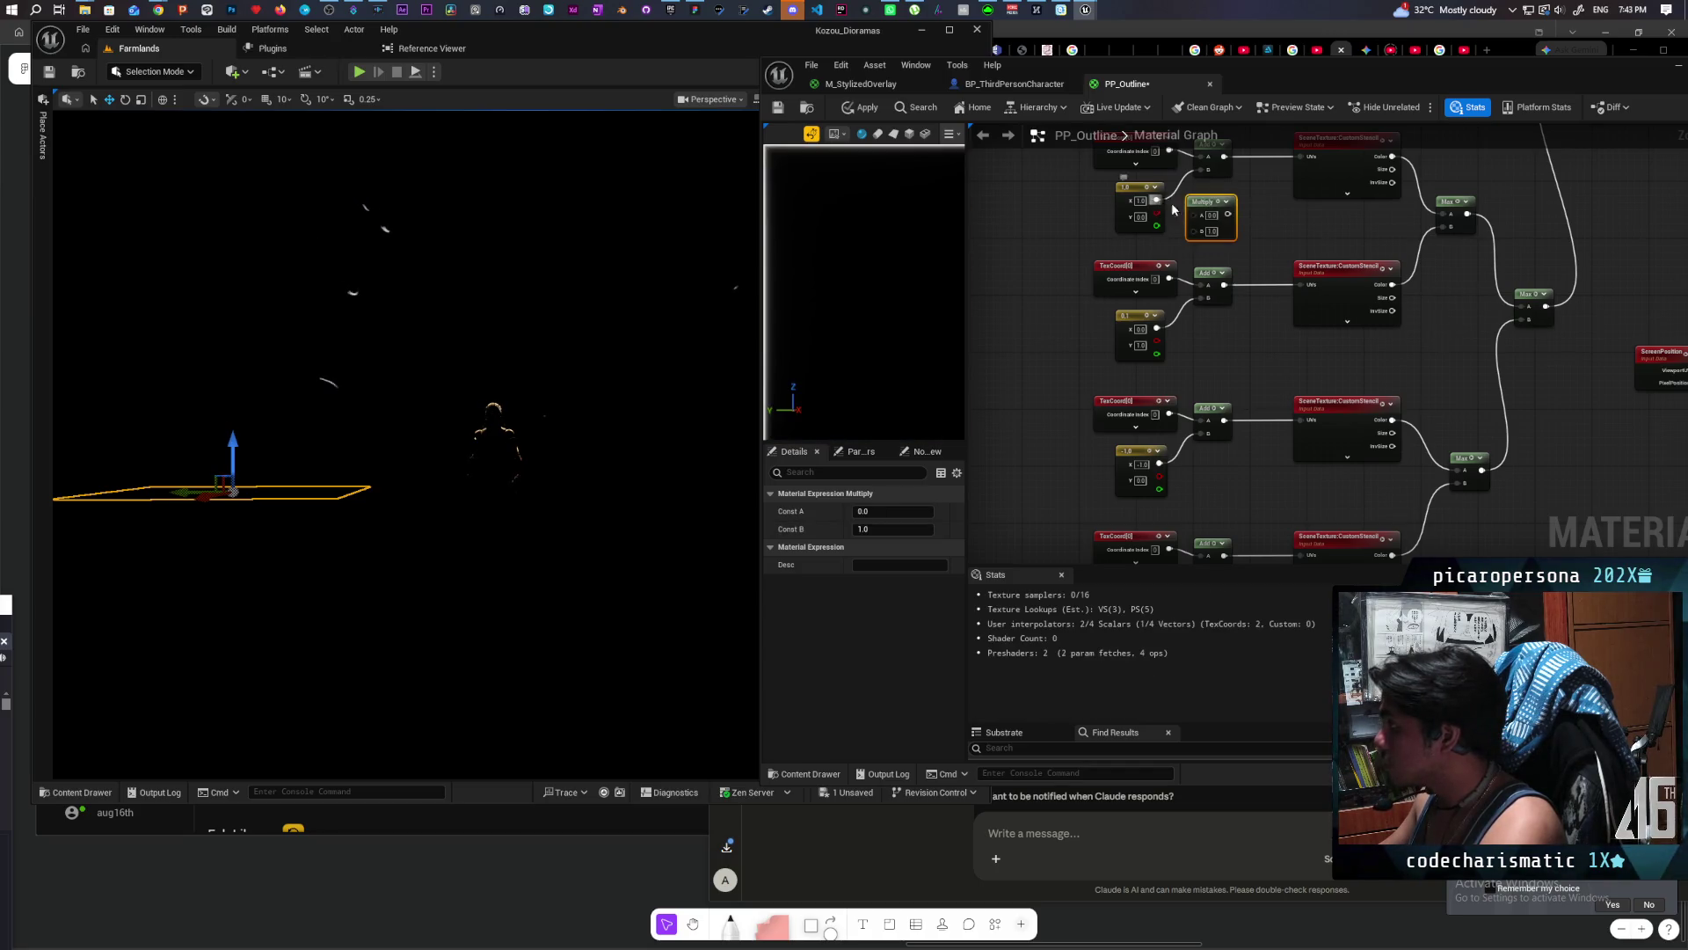
left_click(1188, 204)
left_click_drag(1229, 215, 1196, 170)
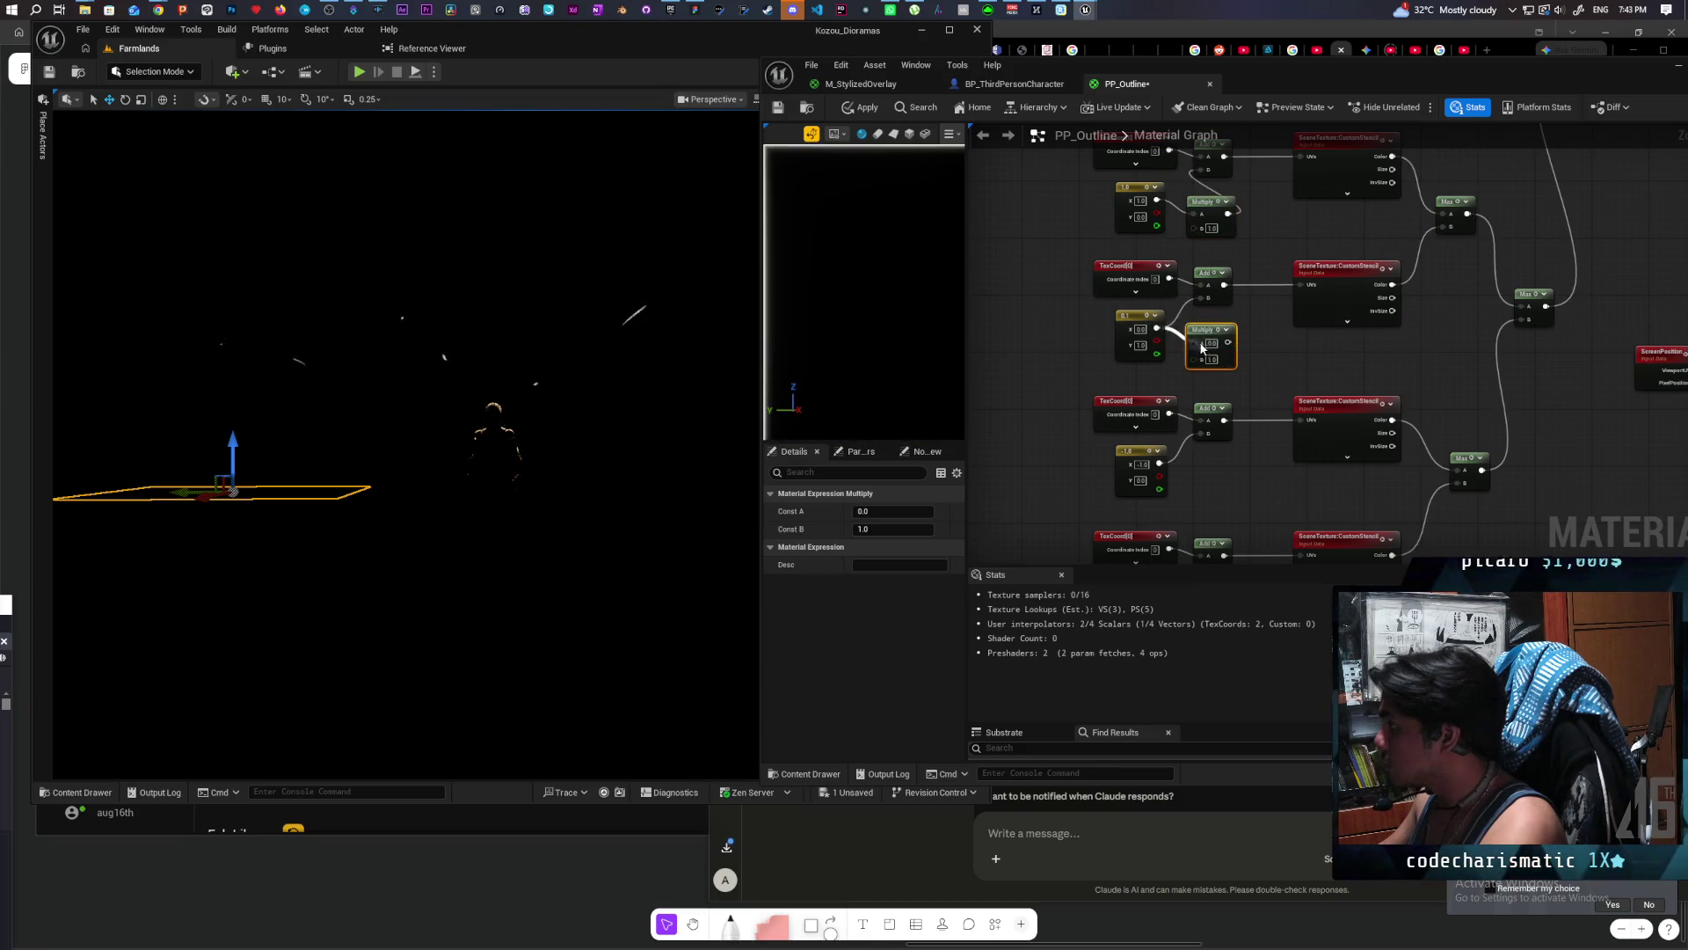
left_click_drag(1229, 342, 1210, 297)
mouse_move(1238, 420)
left_mouse_down()
mouse_move(1185, 383)
mouse_move(1181, 402)
mouse_move(1193, 352)
left_mouse_up()
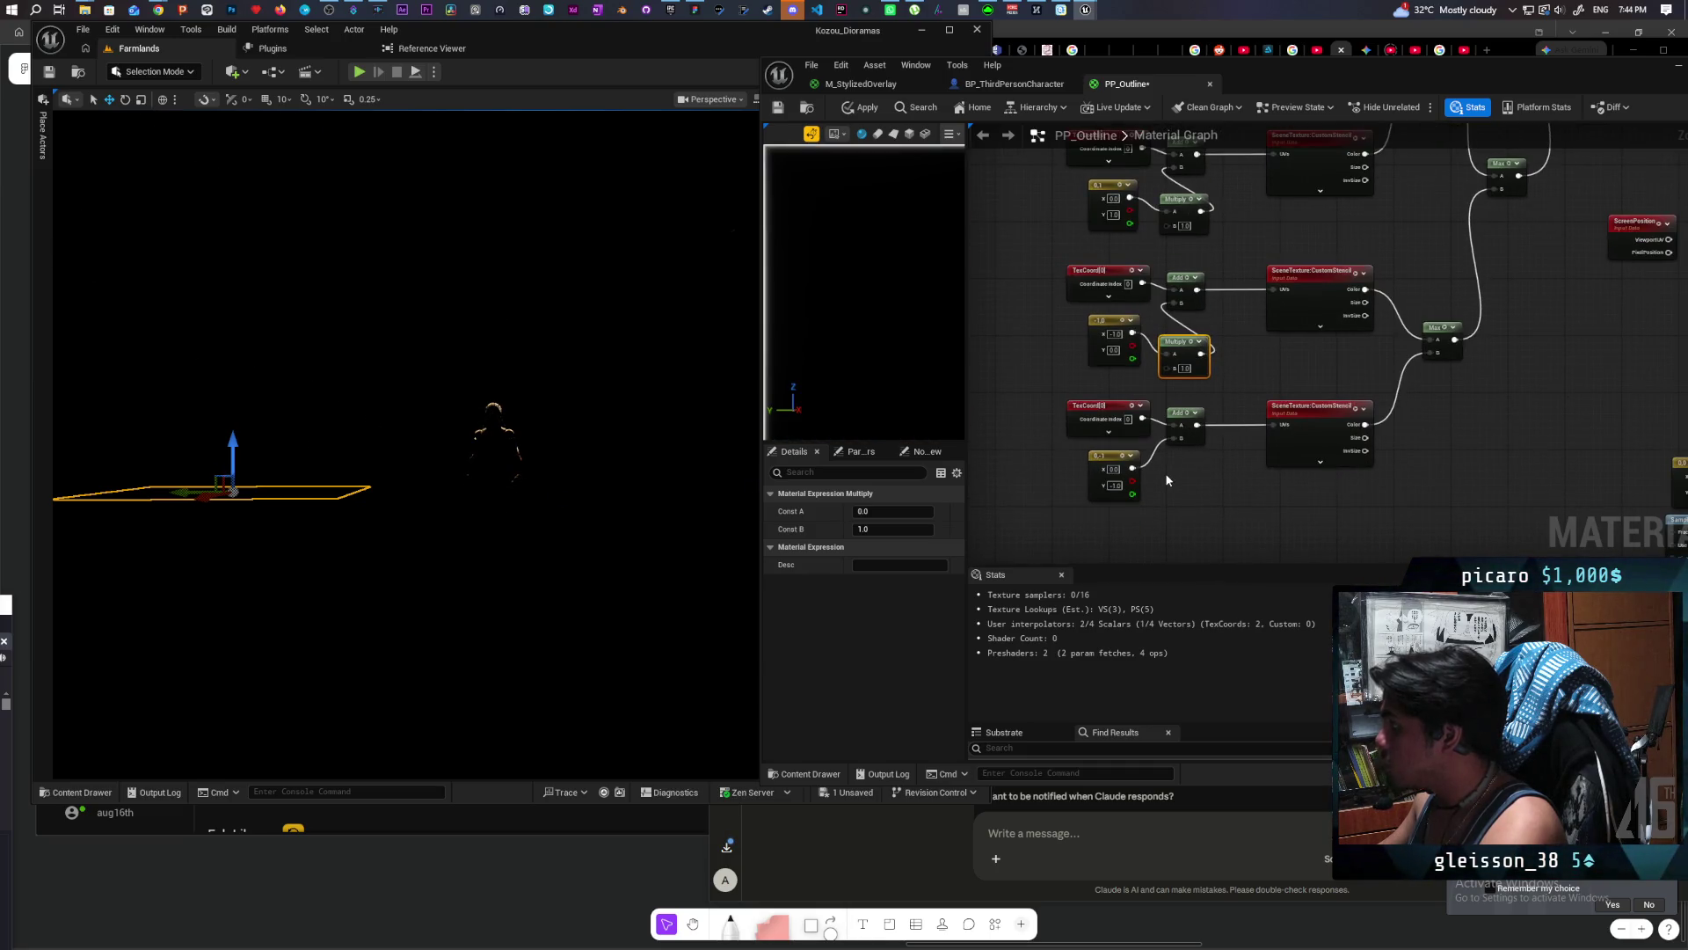
key("ctrl+d")
left_click_drag(1133, 469, 1181, 490)
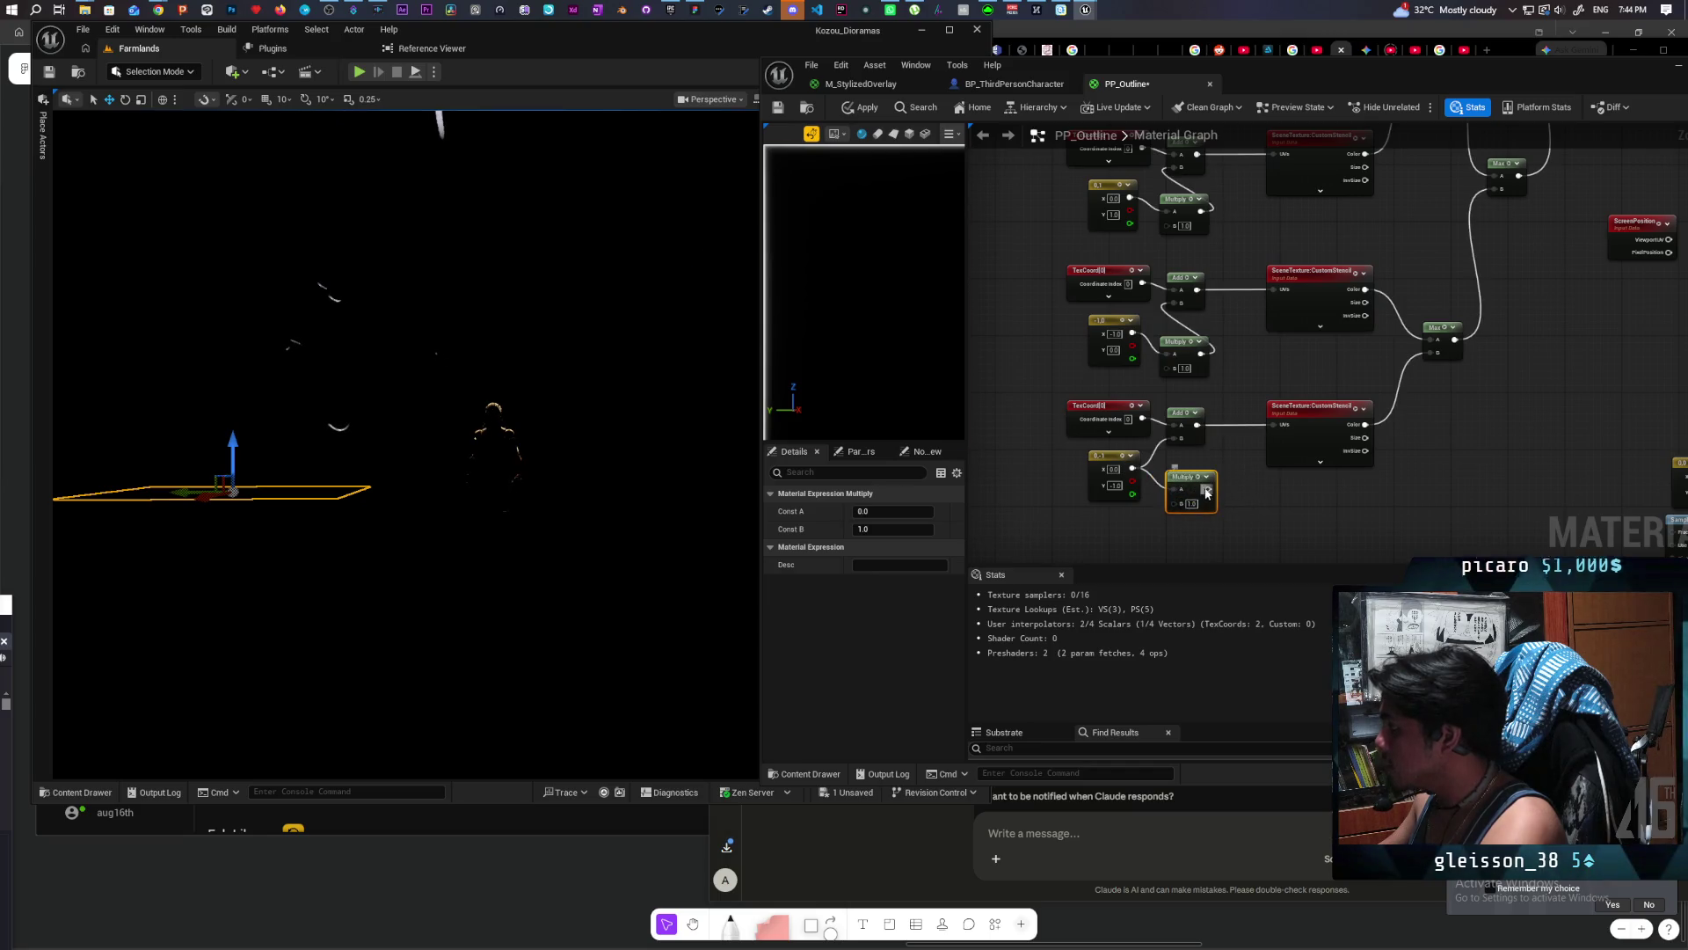
Step: Place a SceneTexelSize node in the graph
scroll(1286, 405, "down", 2)
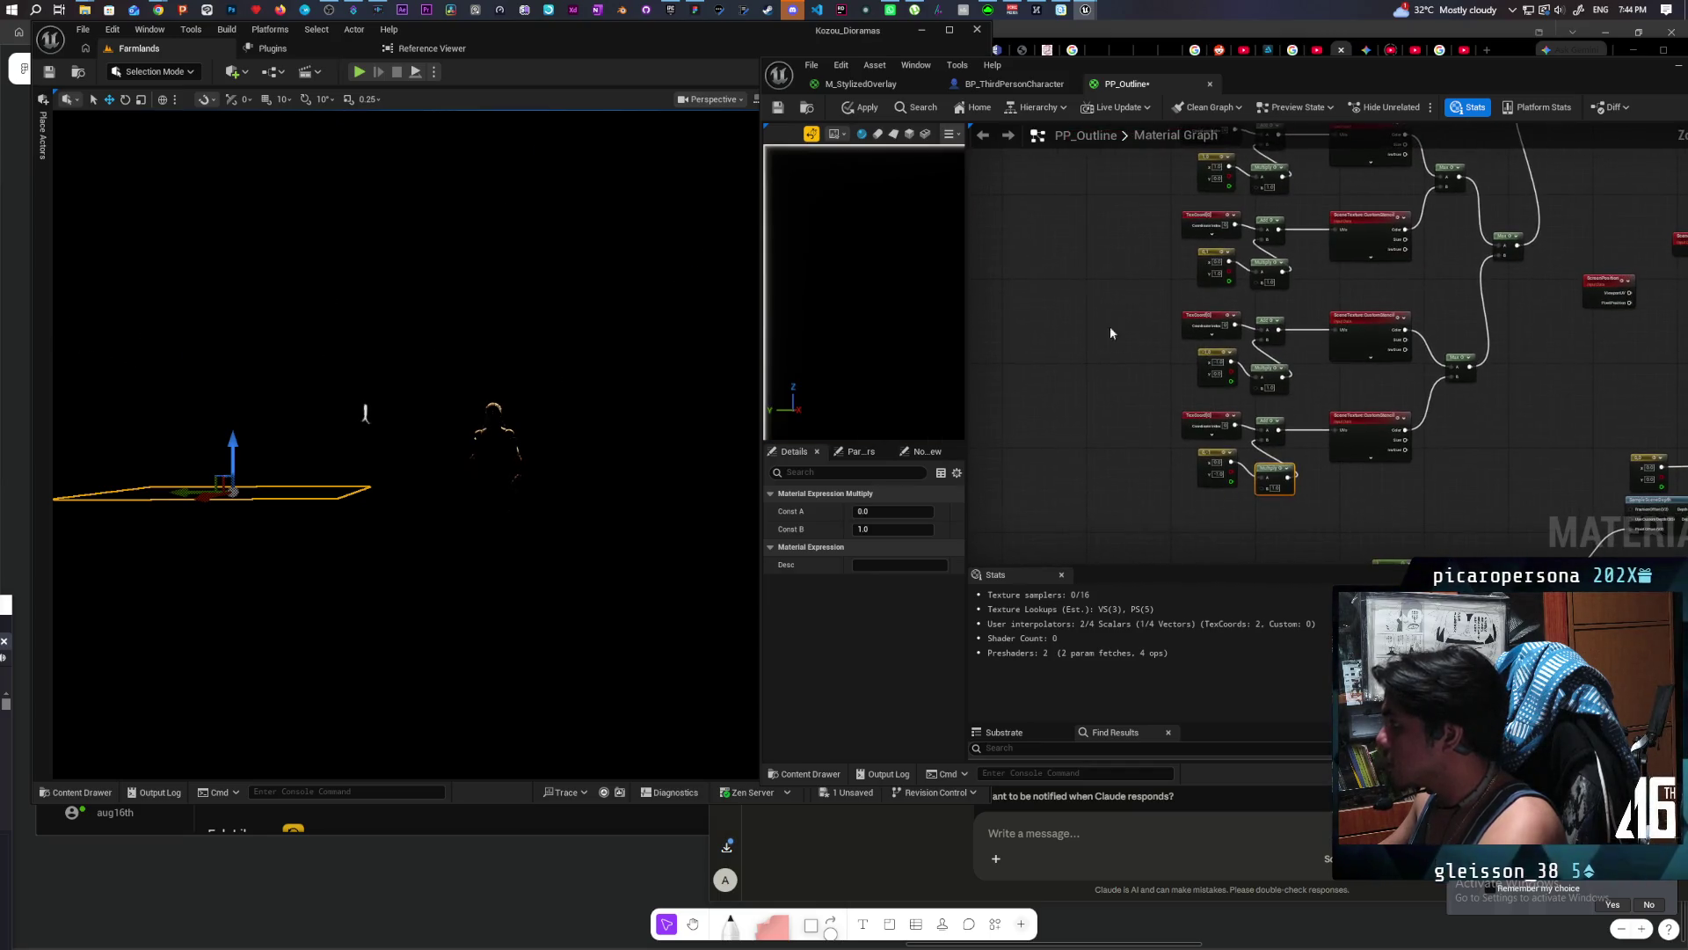
right_click(1083, 294)
type("texel size")
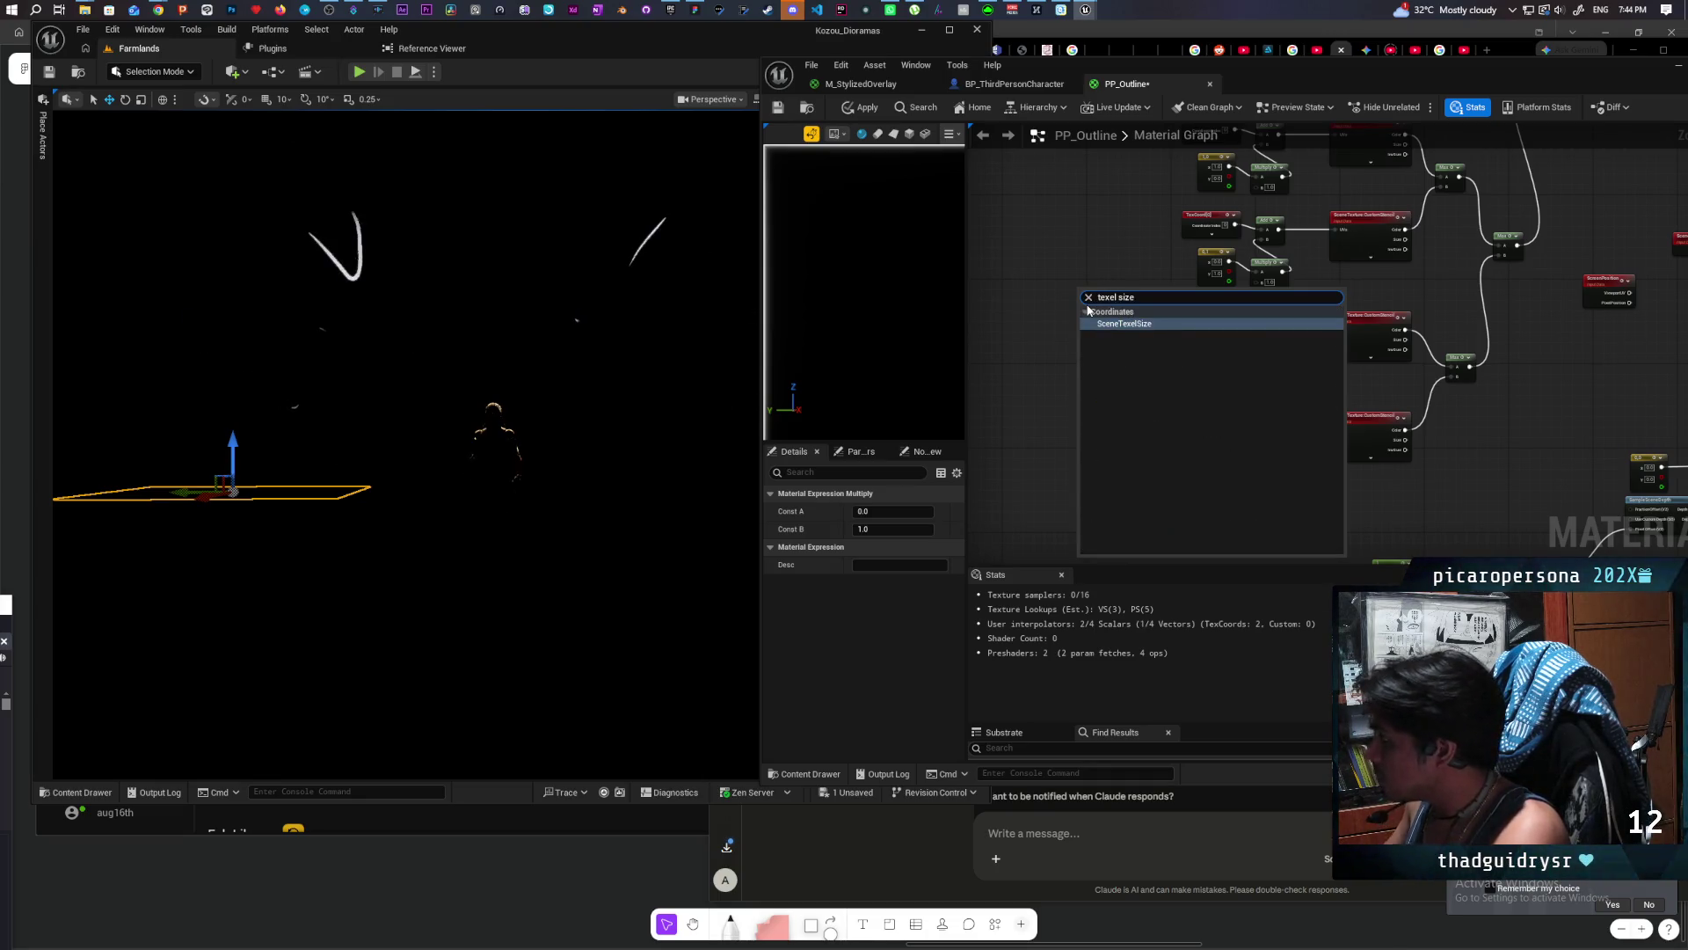
key("Return")
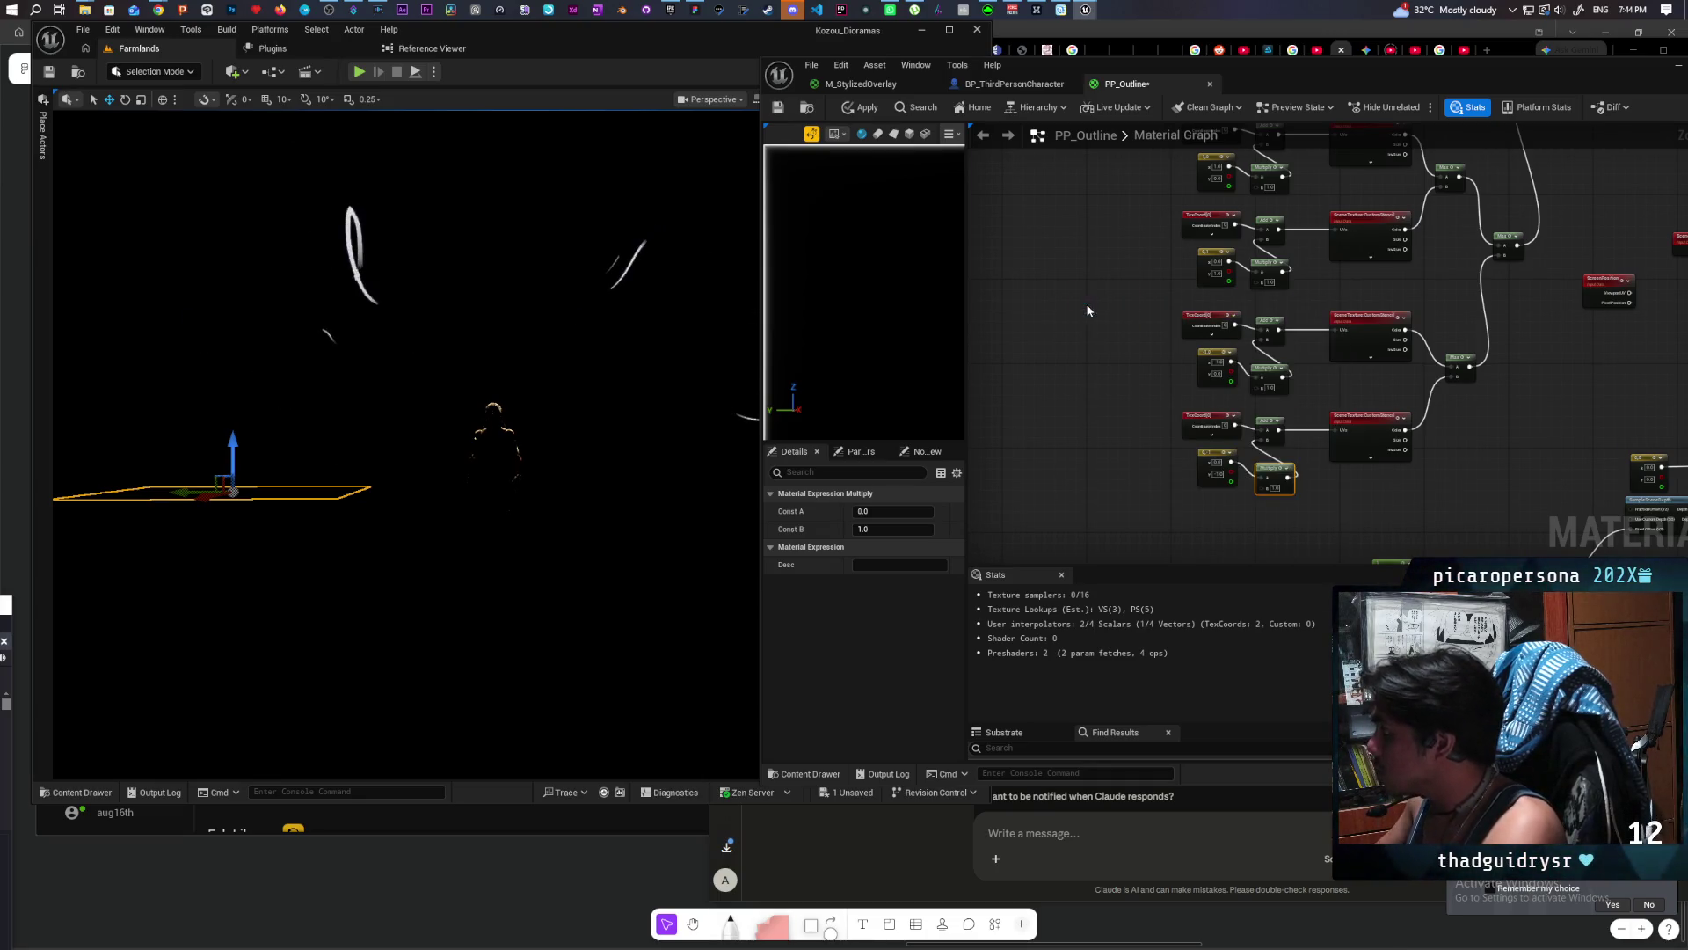
scroll(1097, 419, "up", 2)
scroll(1098, 420, "down", 5)
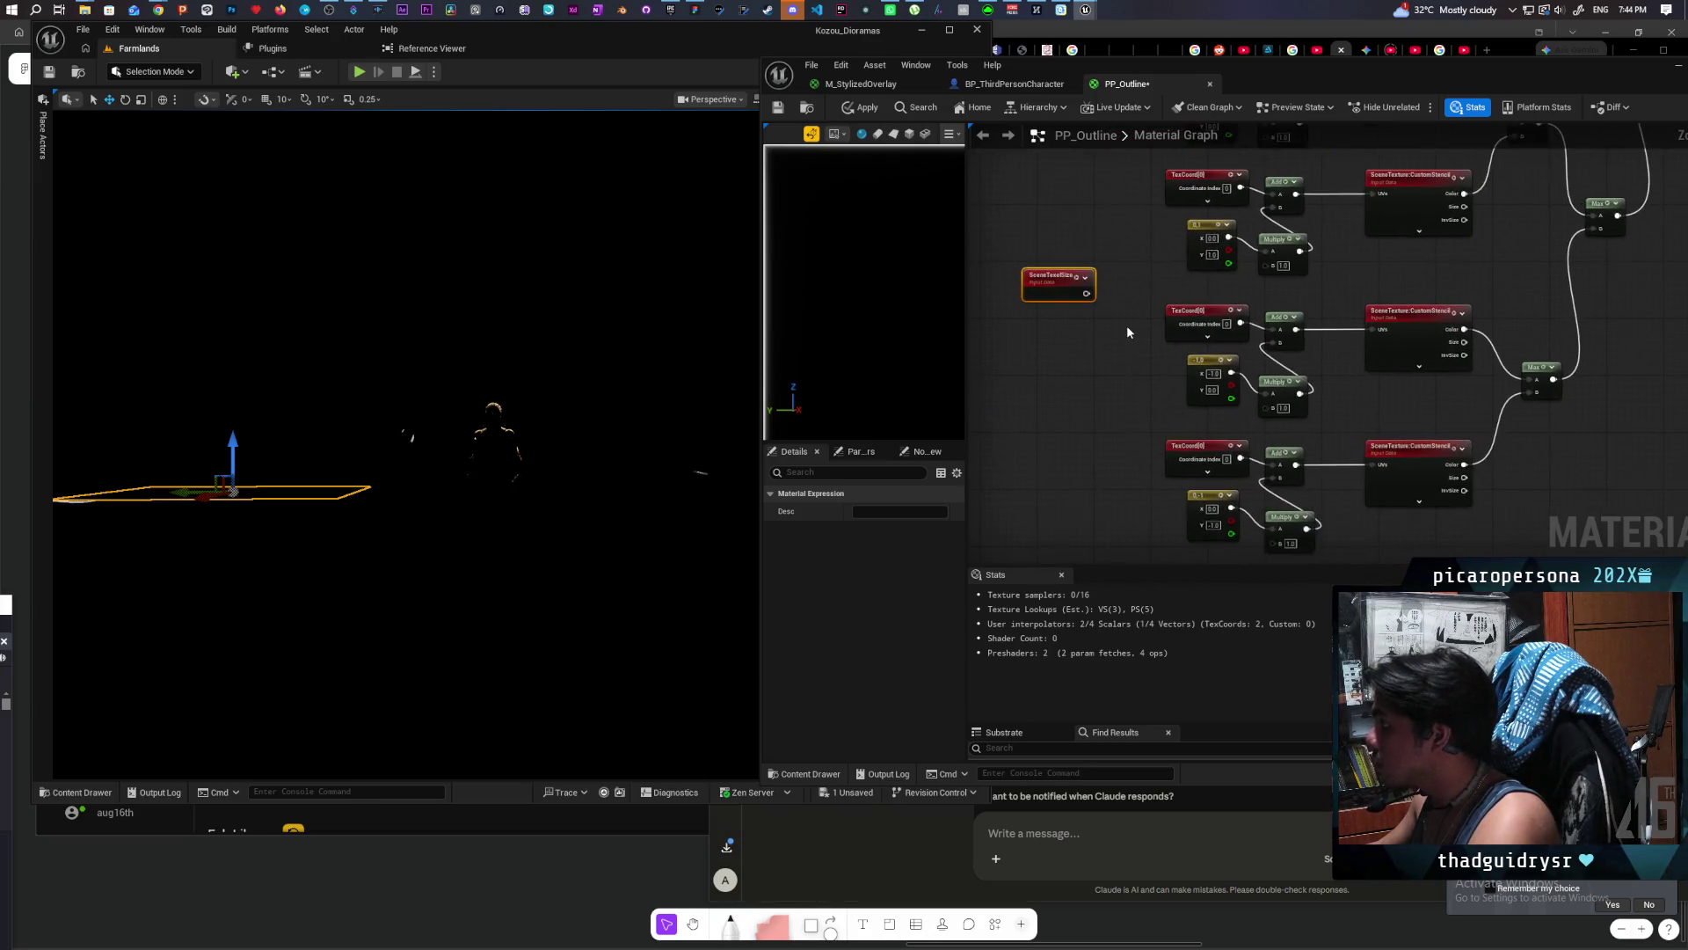
scroll(1065, 351, "up", 1)
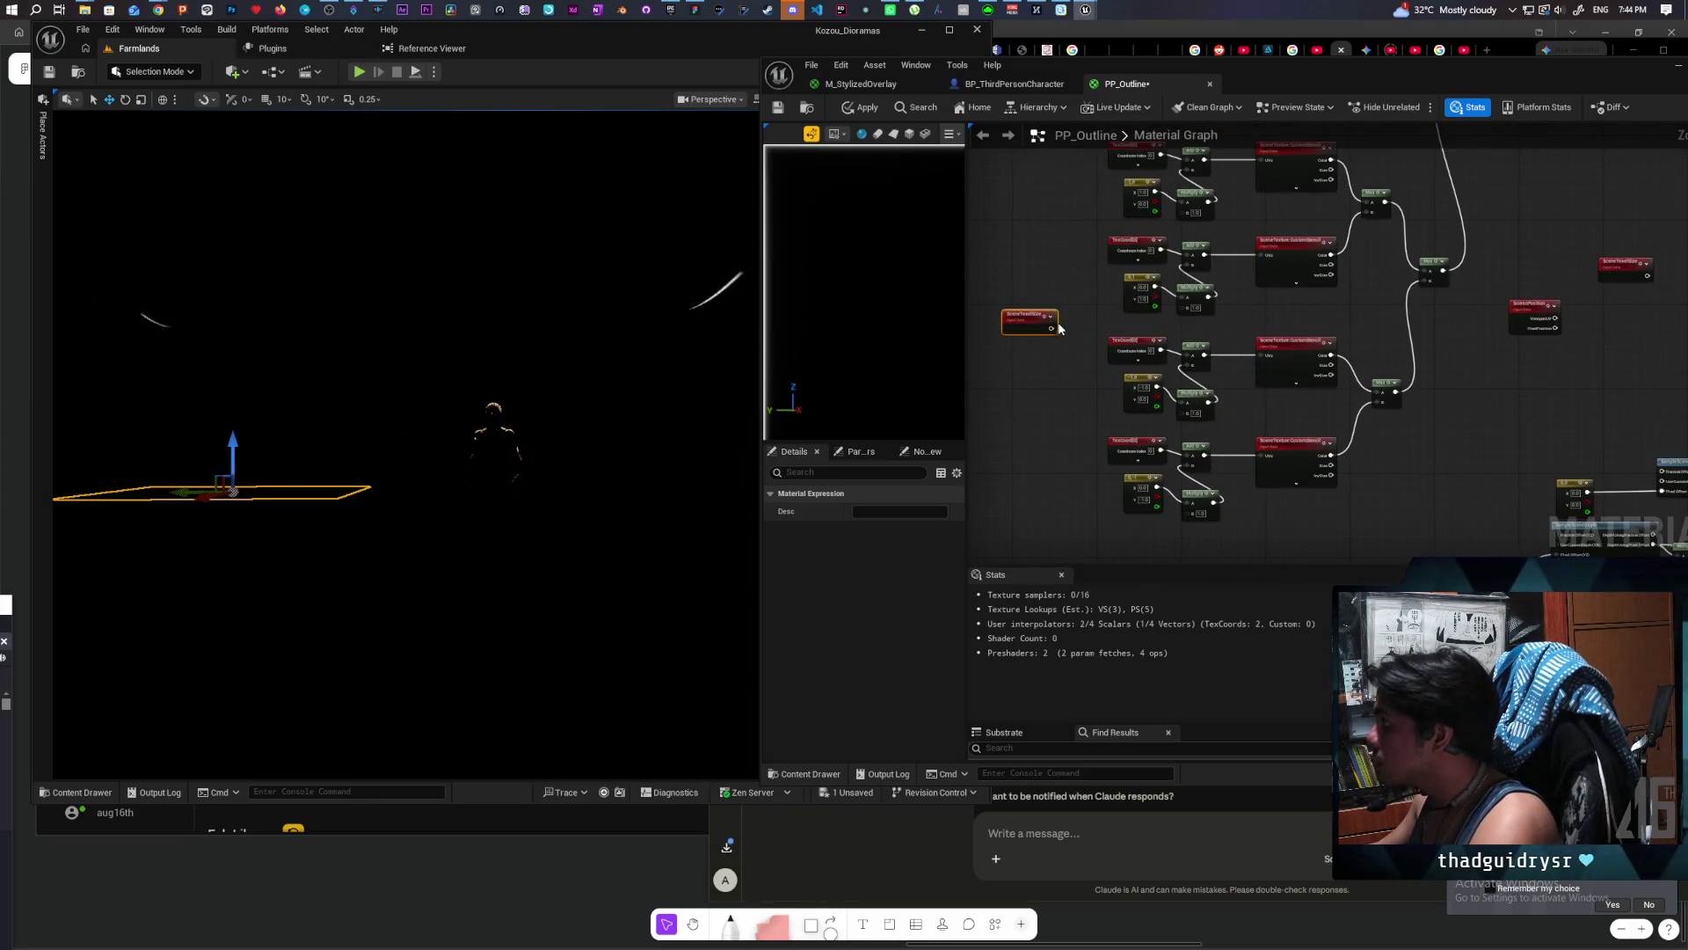